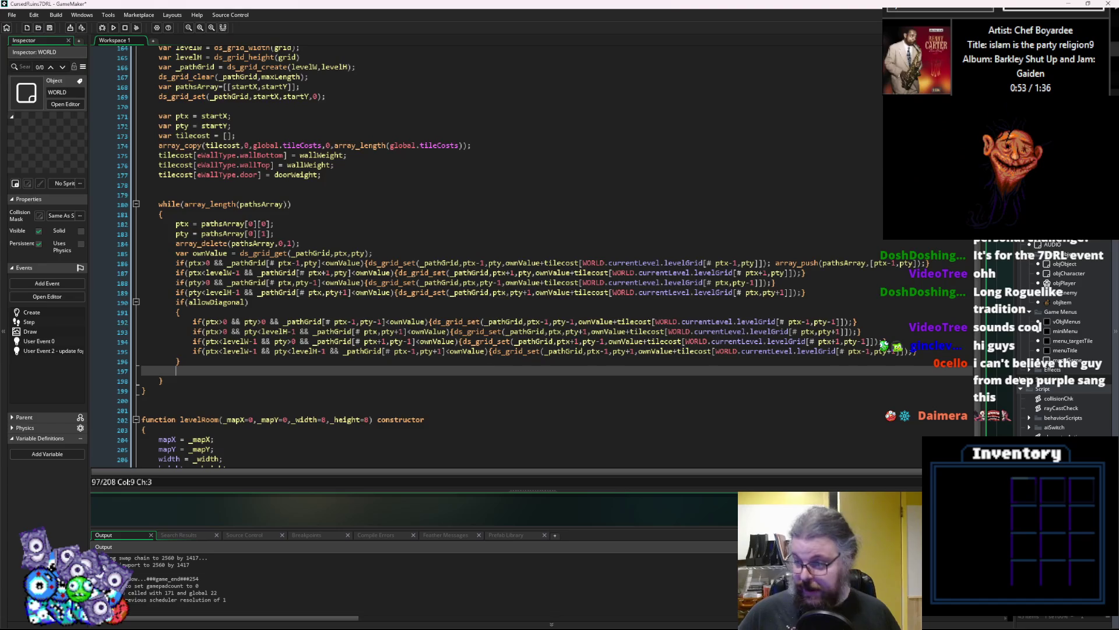
# - Bring Aseprite forward, pan to the pink diamond and pick the pink colour
pyautogui.hotkey('alt', 'Tab')
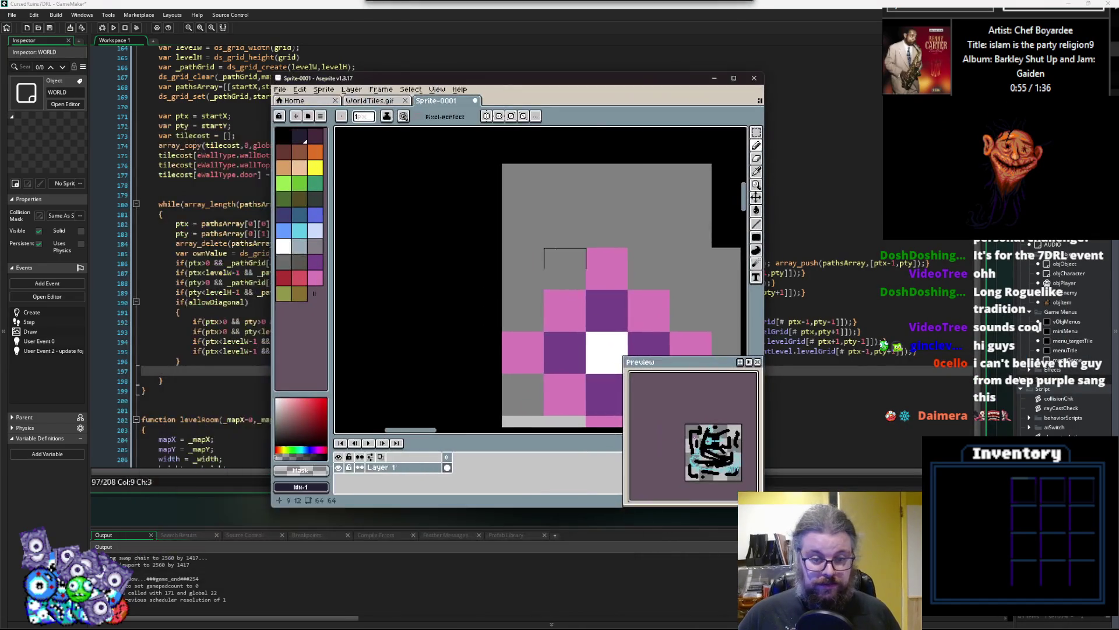
pyautogui.scroll(-1, 484, 233)
pyautogui.moveTo(484, 233); pyautogui.dragTo(381, 222)
pyautogui.moveTo(415, 81); pyautogui.dragTo(537, 103)
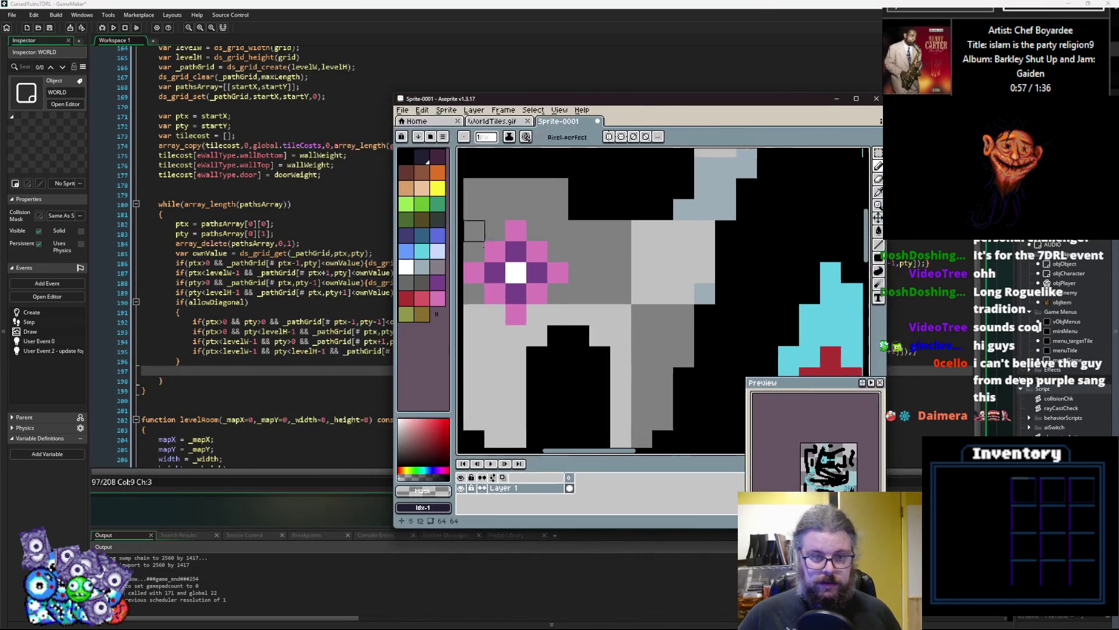
pyautogui.moveTo(503, 273); pyautogui.dragTo(539, 315)
pyautogui.scroll(3, 539, 313)
pyautogui.keyDown('alt'); pyautogui.click(540, 313); pyautogui.keyUp('alt')
# - Paint ten pink pixels around the purple cross, then return to GameMaker
pyautogui.click(541, 330)
pyautogui.click(512, 302)
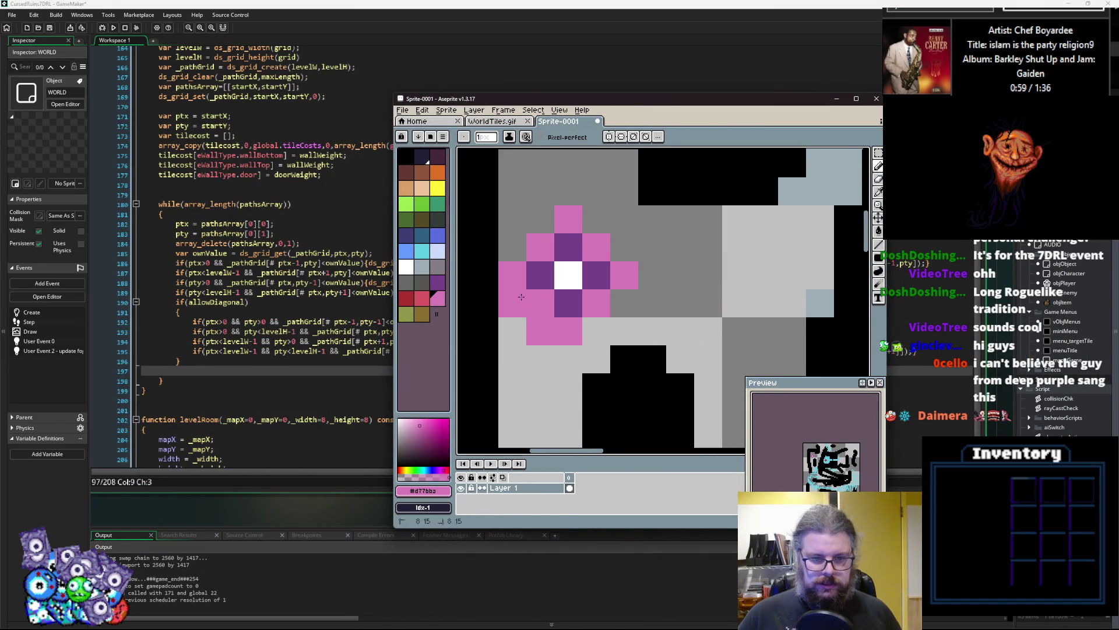
pyautogui.click(512, 246)
pyautogui.click(540, 218)
pyautogui.click(596, 219)
pyautogui.click(624, 247)
pyautogui.click(624, 302)
pyautogui.click(596, 330)
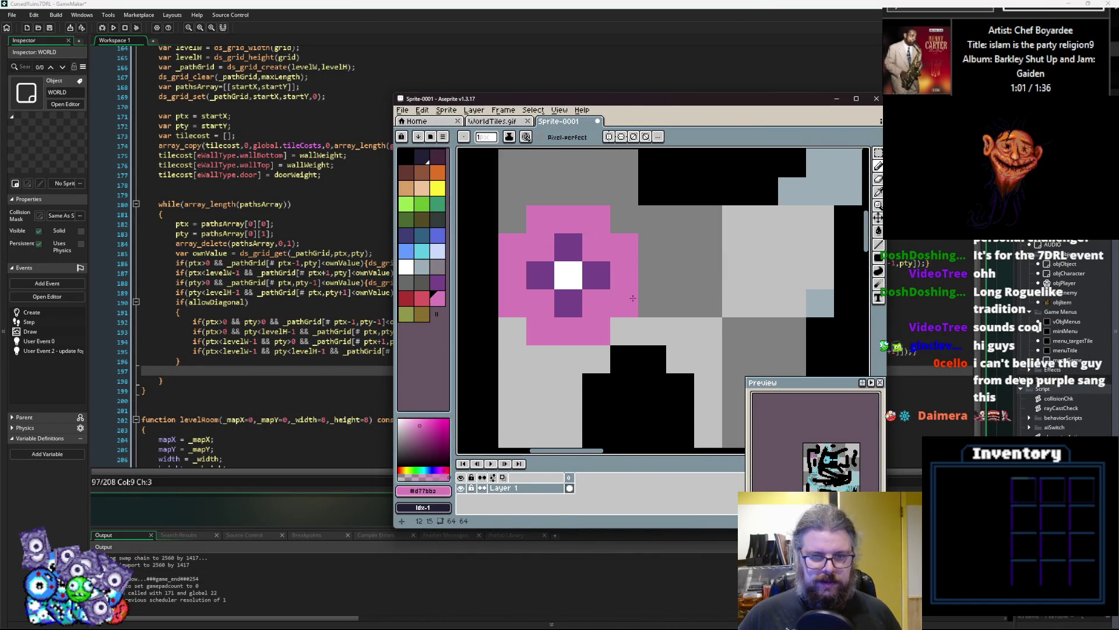
pyautogui.click(652, 275)
pyautogui.click(569, 191)
pyautogui.scroll(-3, 568, 350)
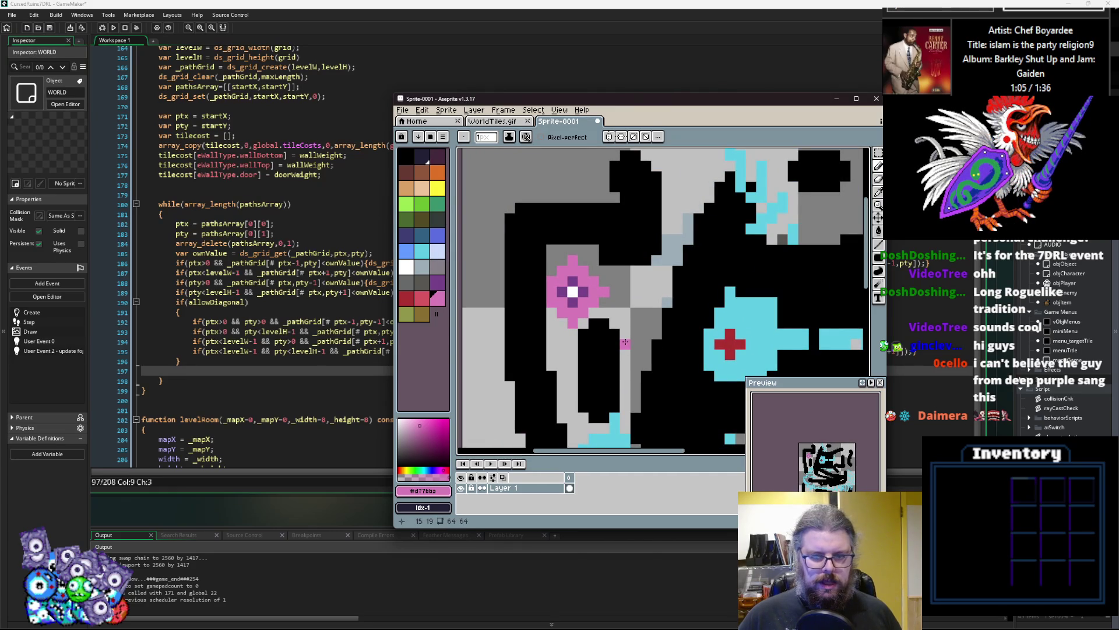
pyautogui.hotkey('alt', 'Tab')
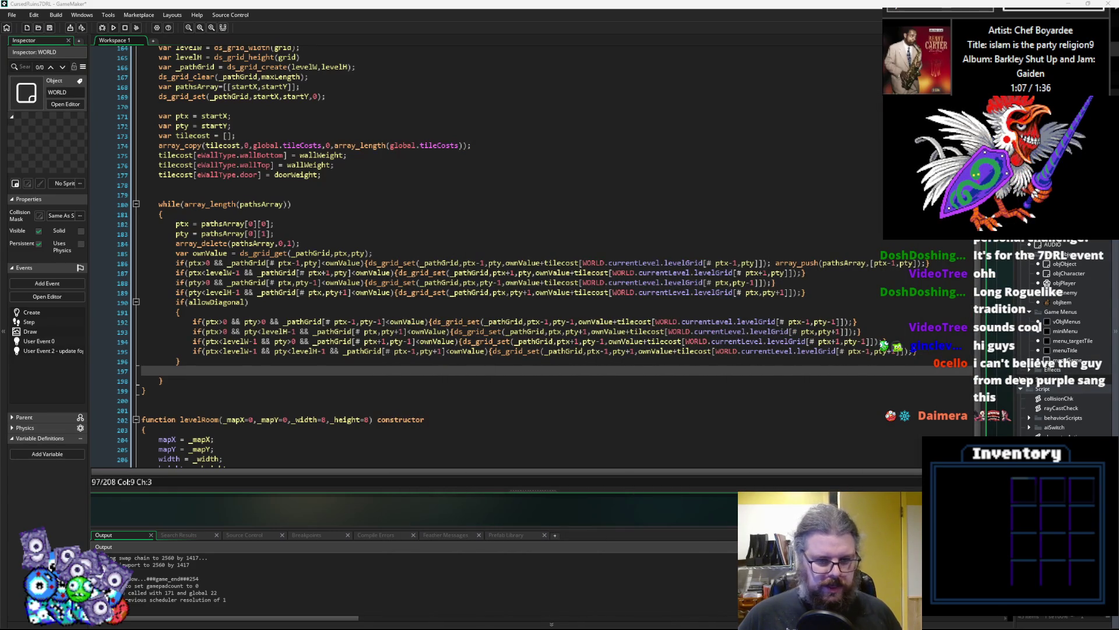
pyautogui.click(250, 302)
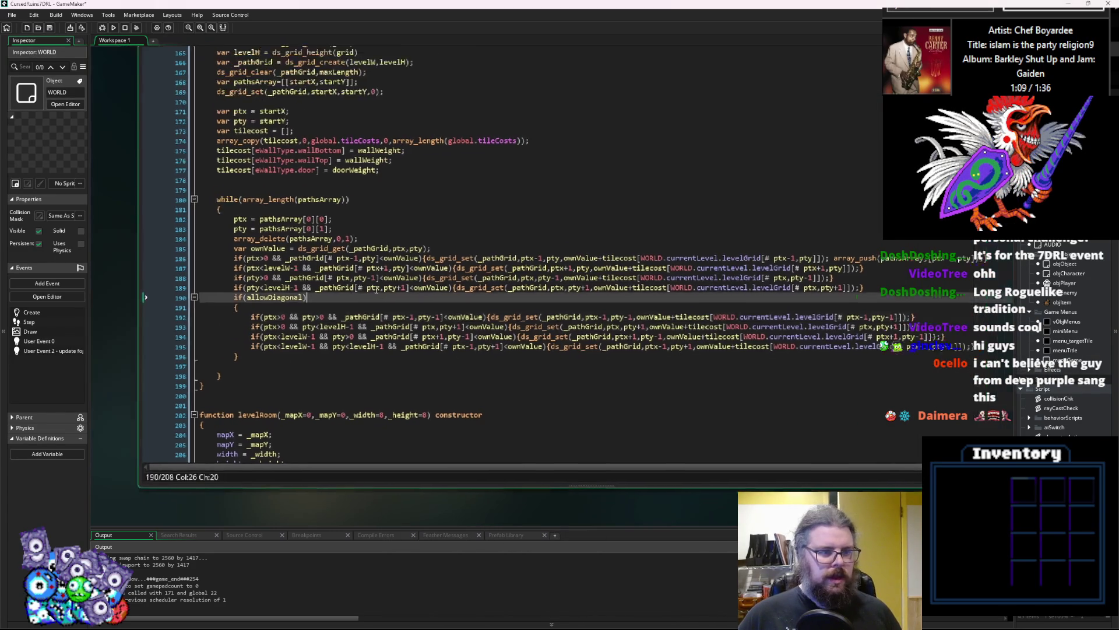
pyautogui.click(313, 280)
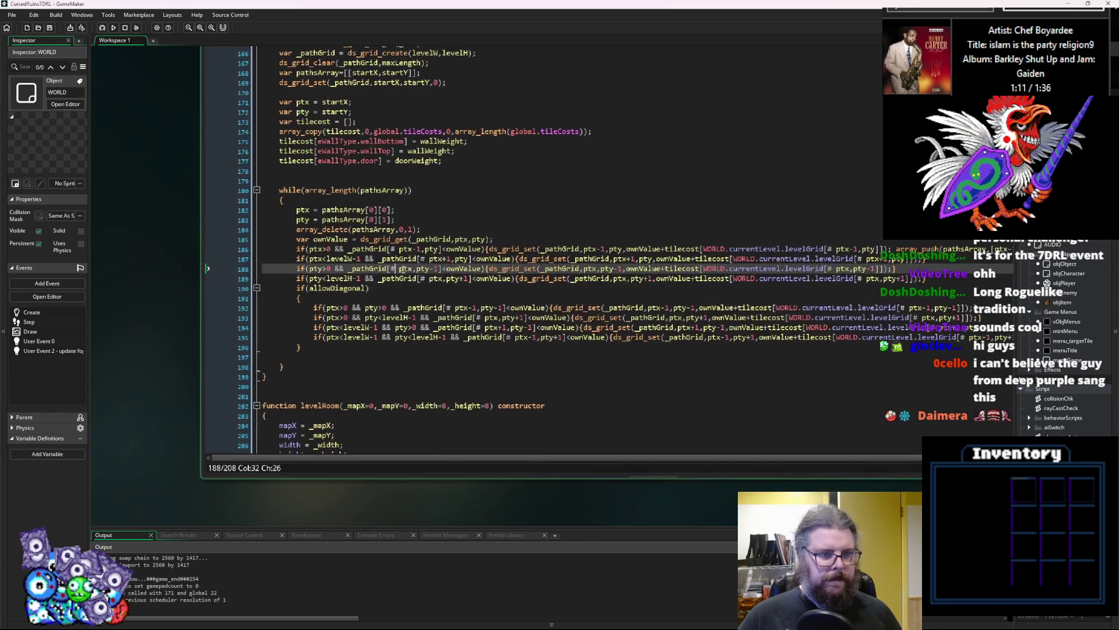
pyautogui.click(452, 336)
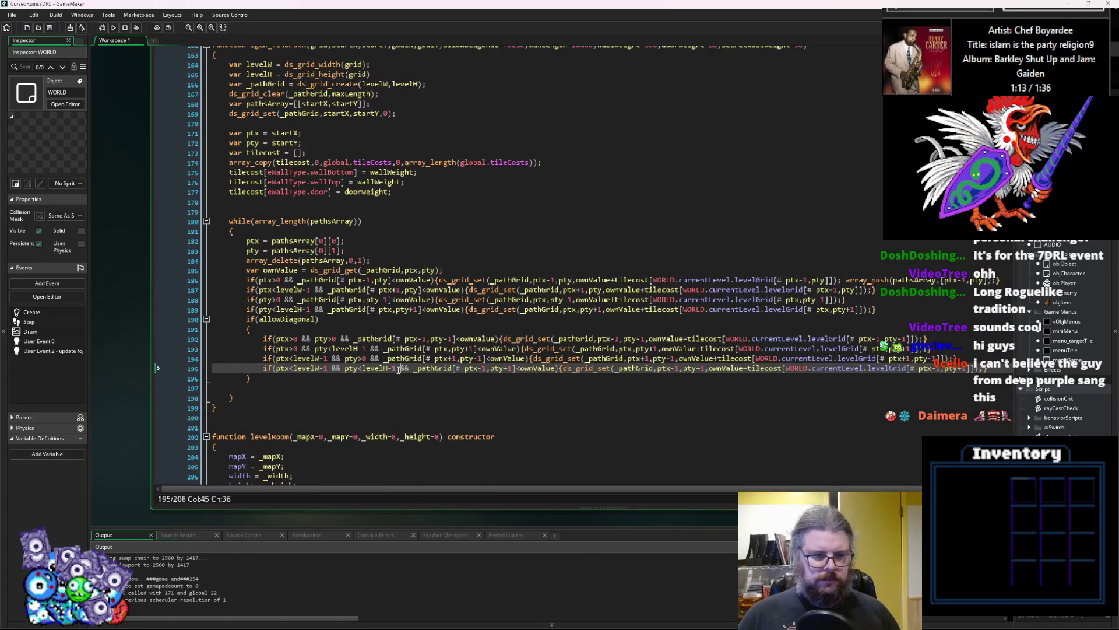
pyautogui.click(340, 387)
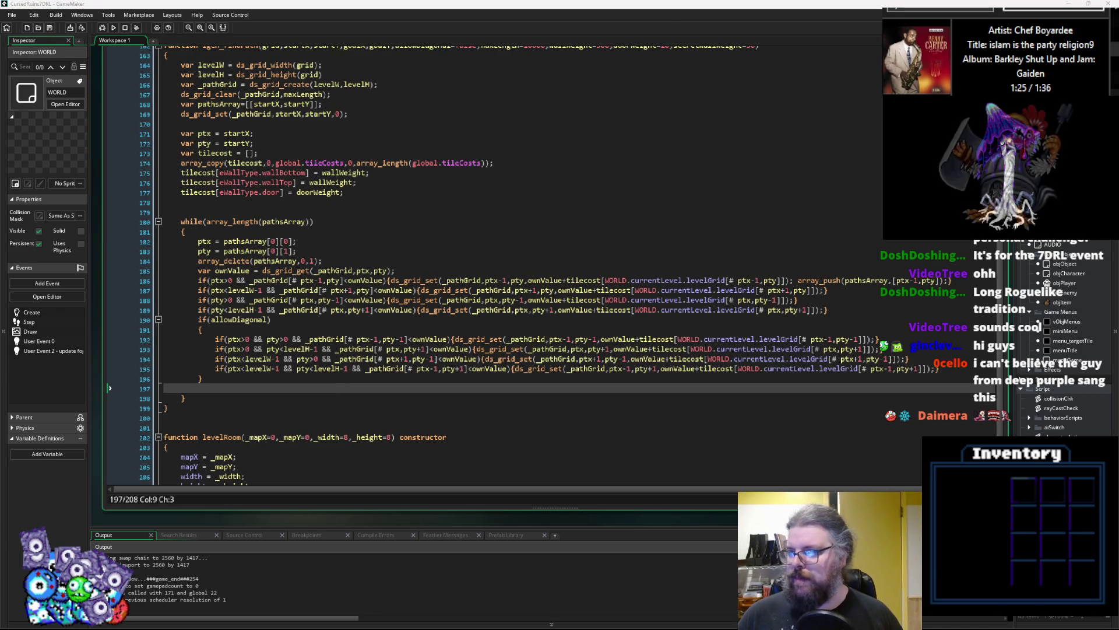
pyautogui.hotkey('alt', 'Tab')
pyautogui.scroll(2, 654, 449)
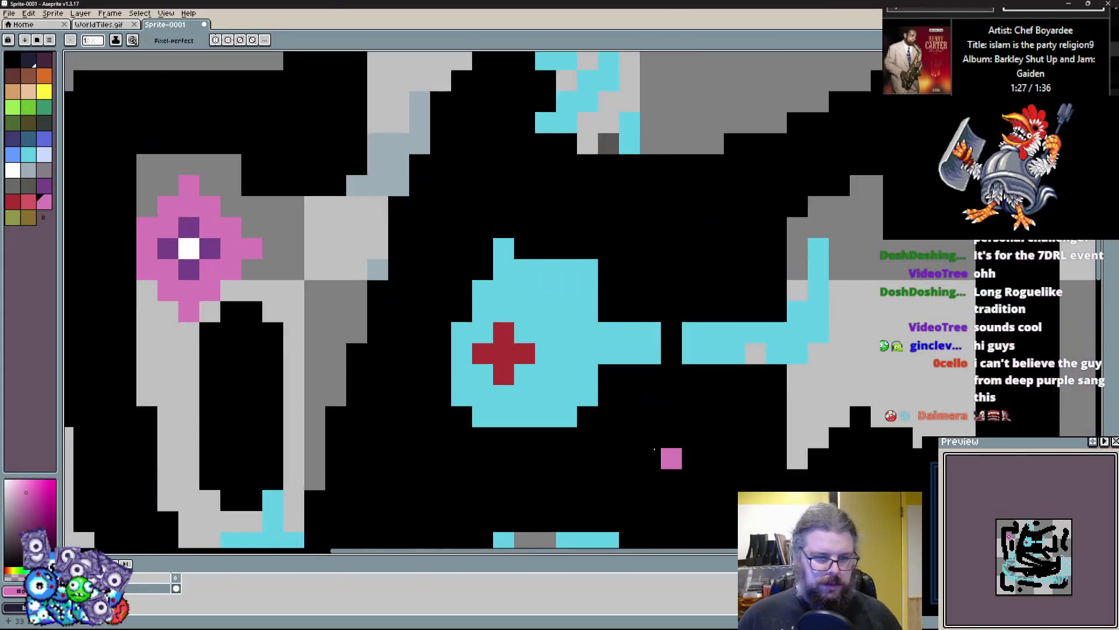
pyautogui.scroll(1, 556, 400)
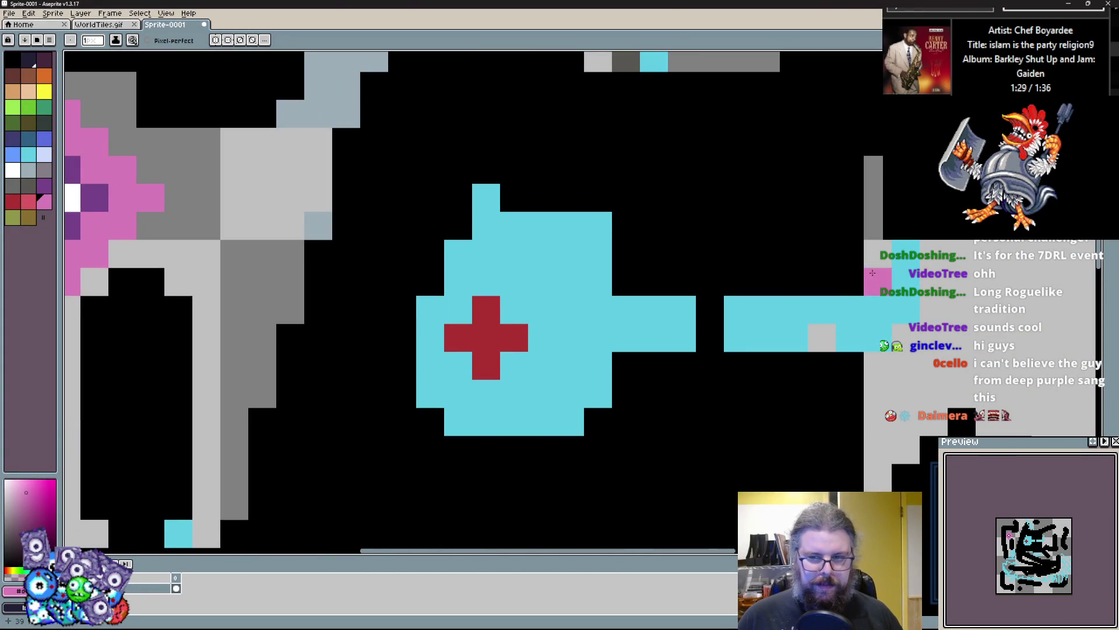
pyautogui.scroll(-2, 457, 136)
pyautogui.scroll(-1, 350, 335)
pyautogui.scroll(1, 456, 278)
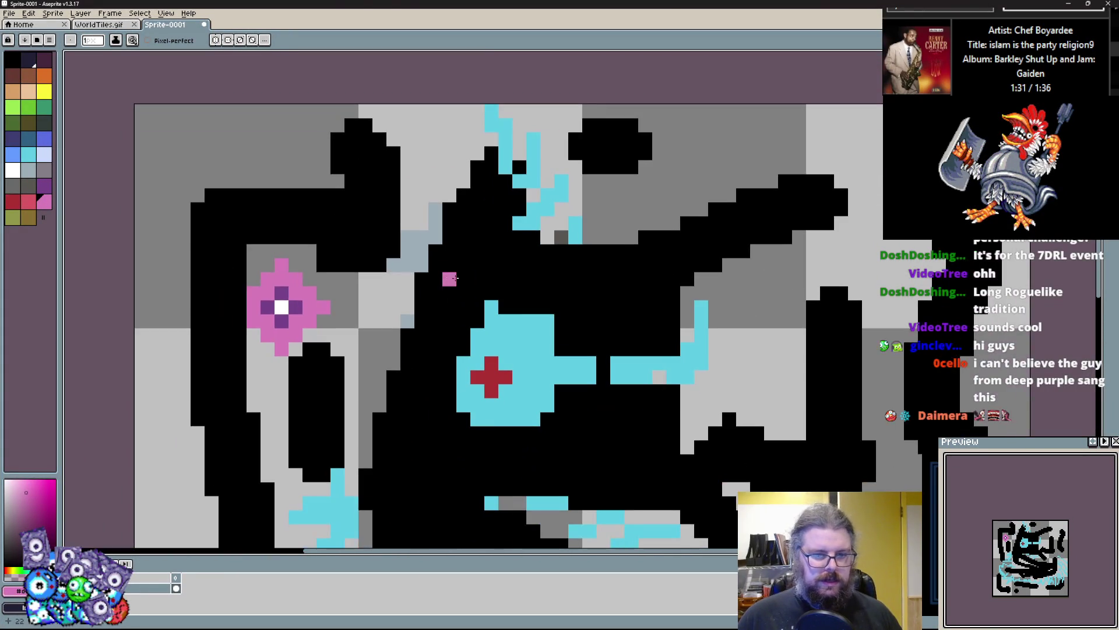
pyautogui.hotkey('alt', 'Tab')
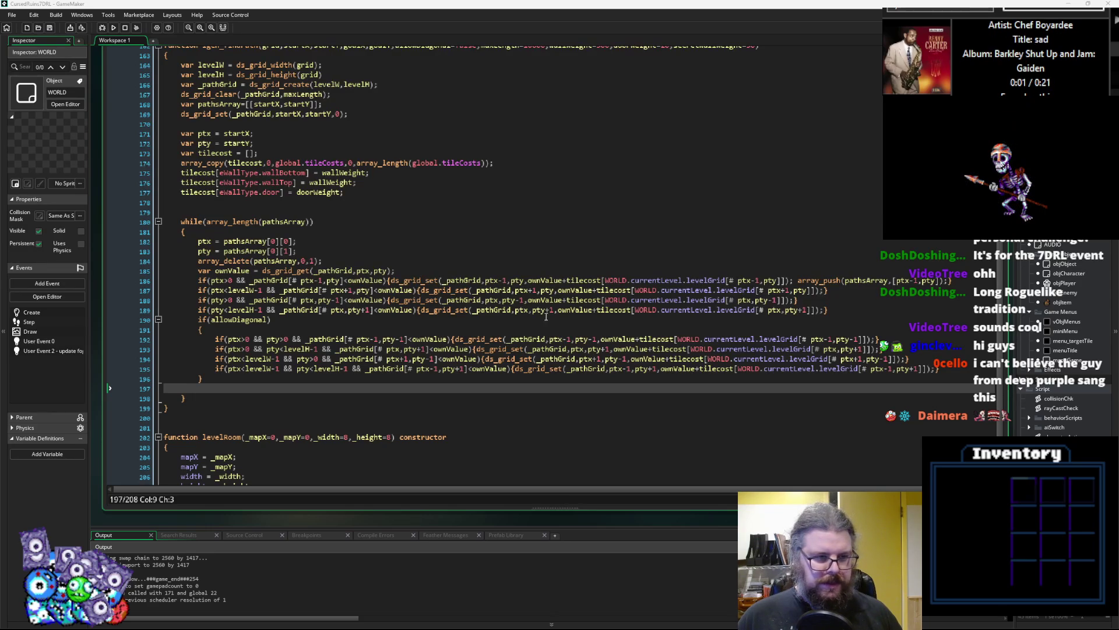
# - Move the caret from the allowDiagonal check to the empty line above the while loop
pyautogui.click(332, 318)
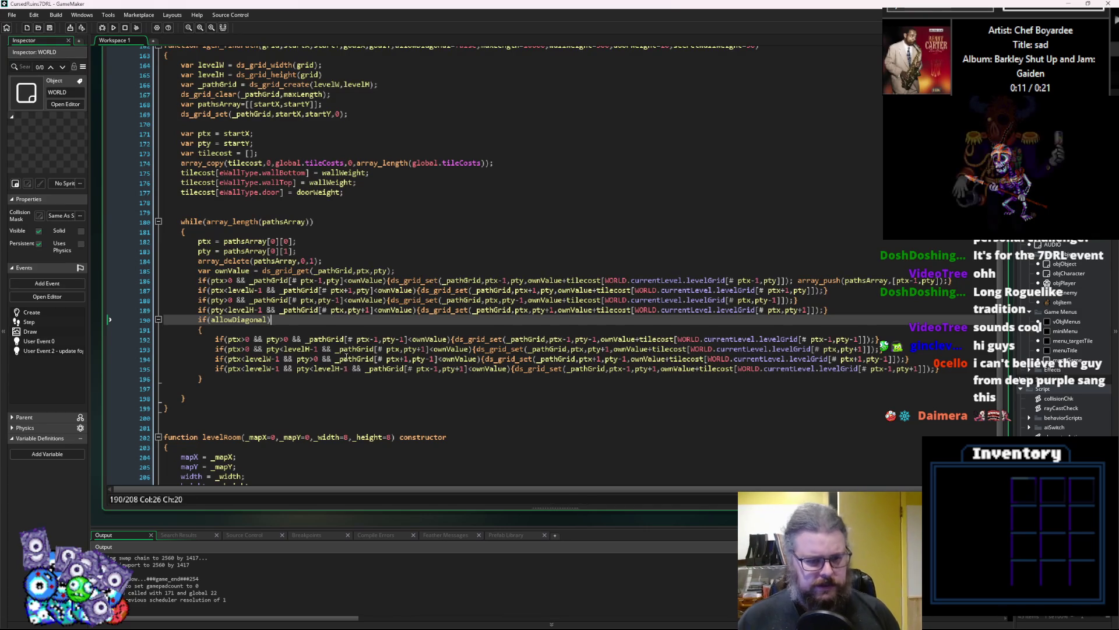
pyautogui.click(247, 389)
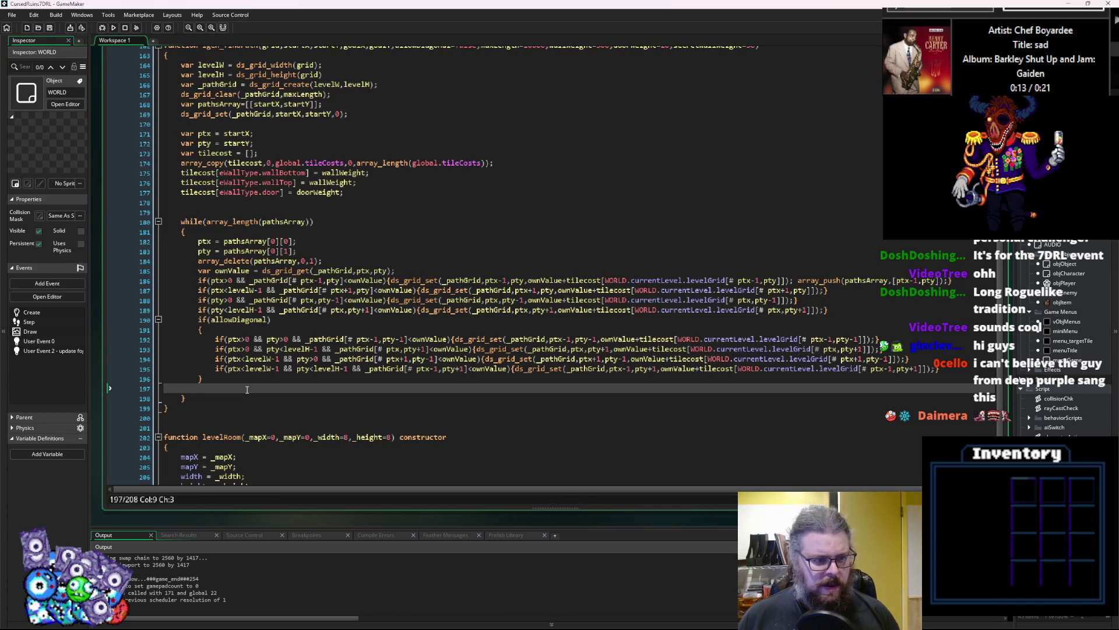
pyautogui.scroll(2, 247, 390)
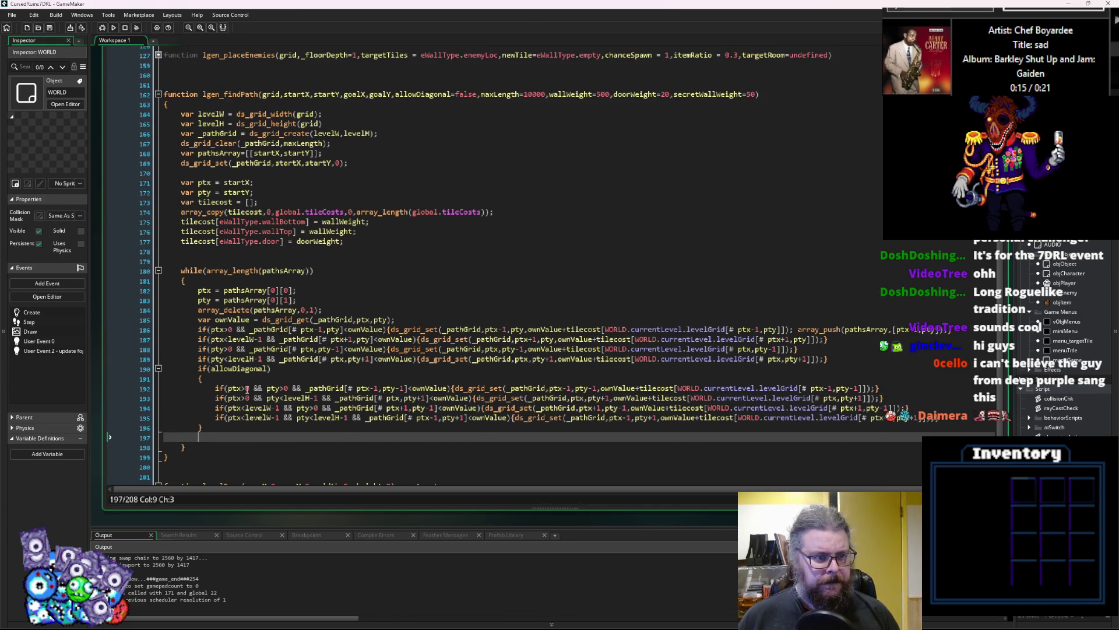
pyautogui.click(231, 262)
pyautogui.write('///')
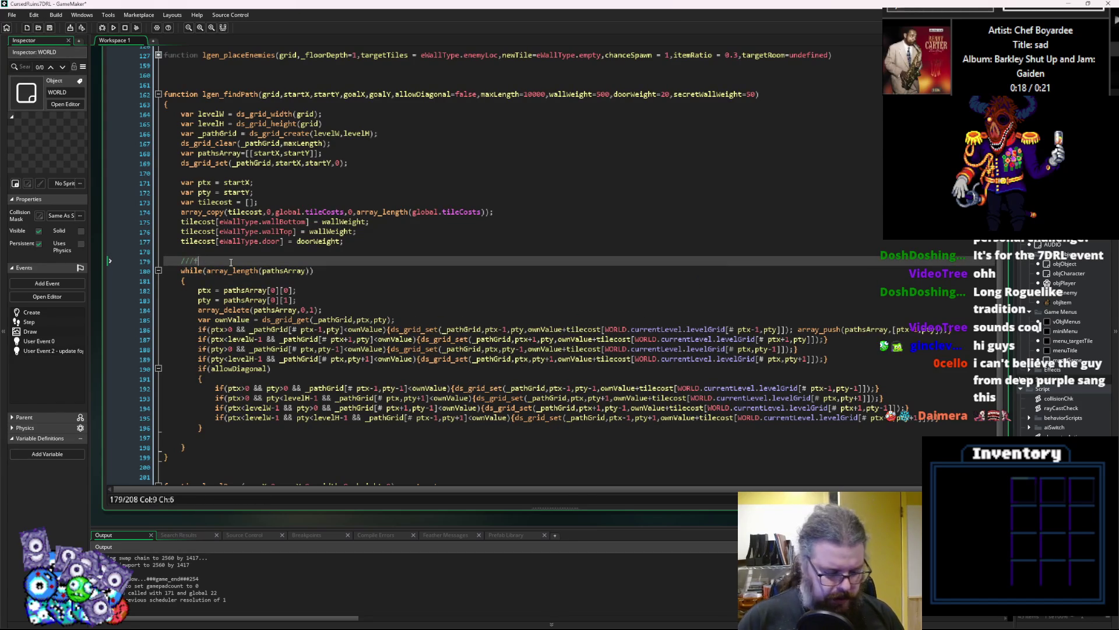
# - Finish the 'flood fill movement costs' comment and open a new line after the loop
pyautogui.write('lood fill movement co')
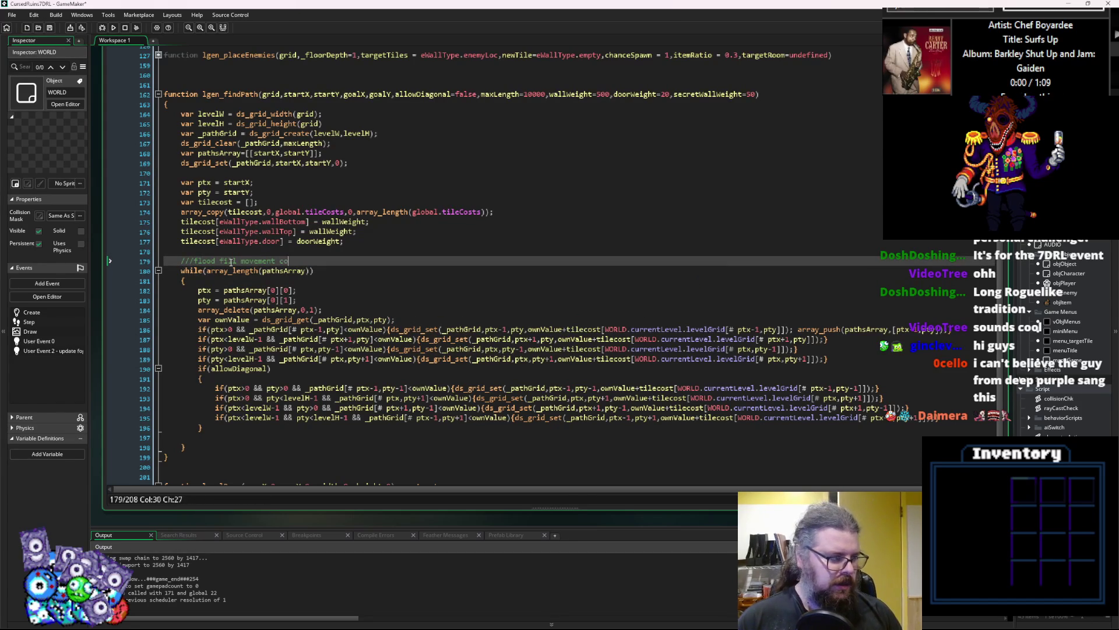
pyautogui.write('s')
pyautogui.press('Down')
pyautogui.press('Down')
pyautogui.press('Down')
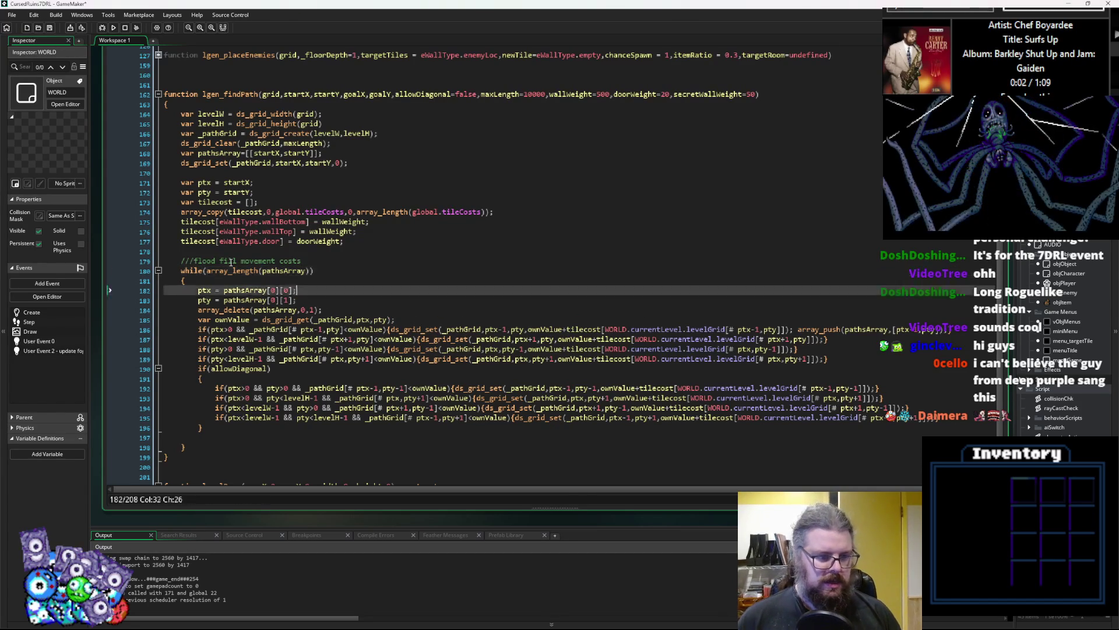
pyautogui.press('Delete')
pyautogui.press('End')
pyautogui.press('Return')
pyautogui.press('Return')
# - Add a '//find path backwards' comment followed by a var pathFound declaration
pyautogui.write('//')
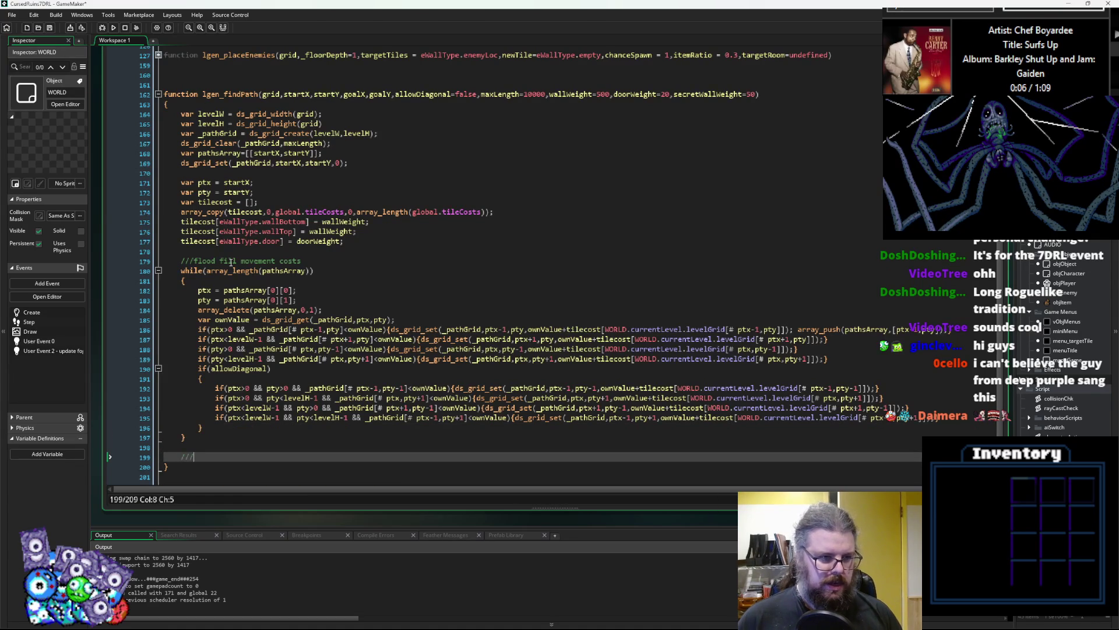
pyautogui.write('find path backwar')
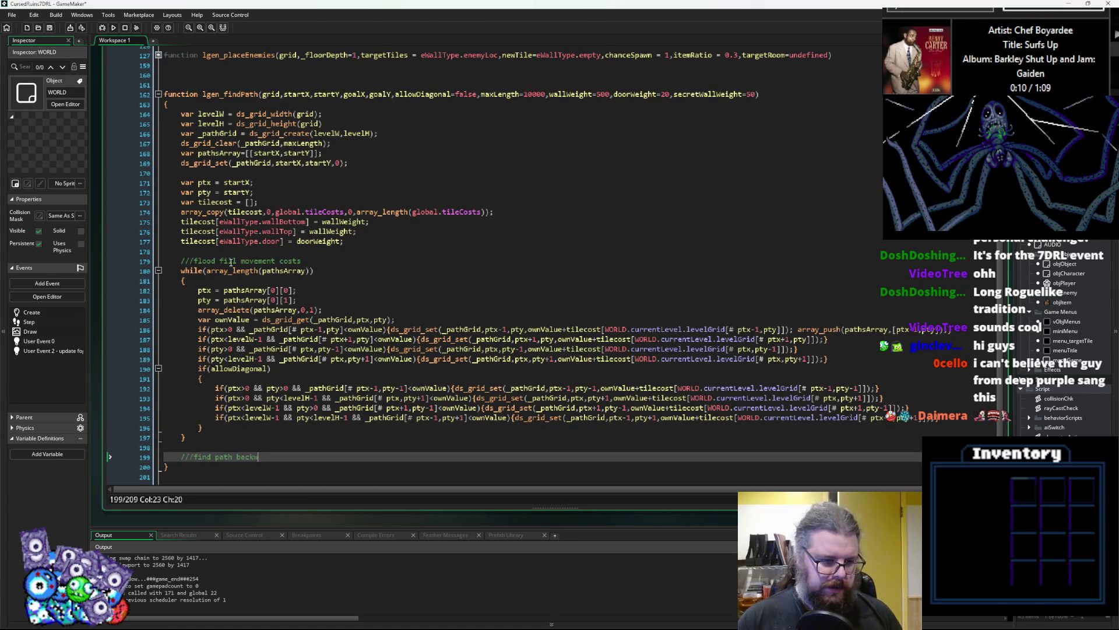
pyautogui.write('ds')
pyautogui.press('Return')
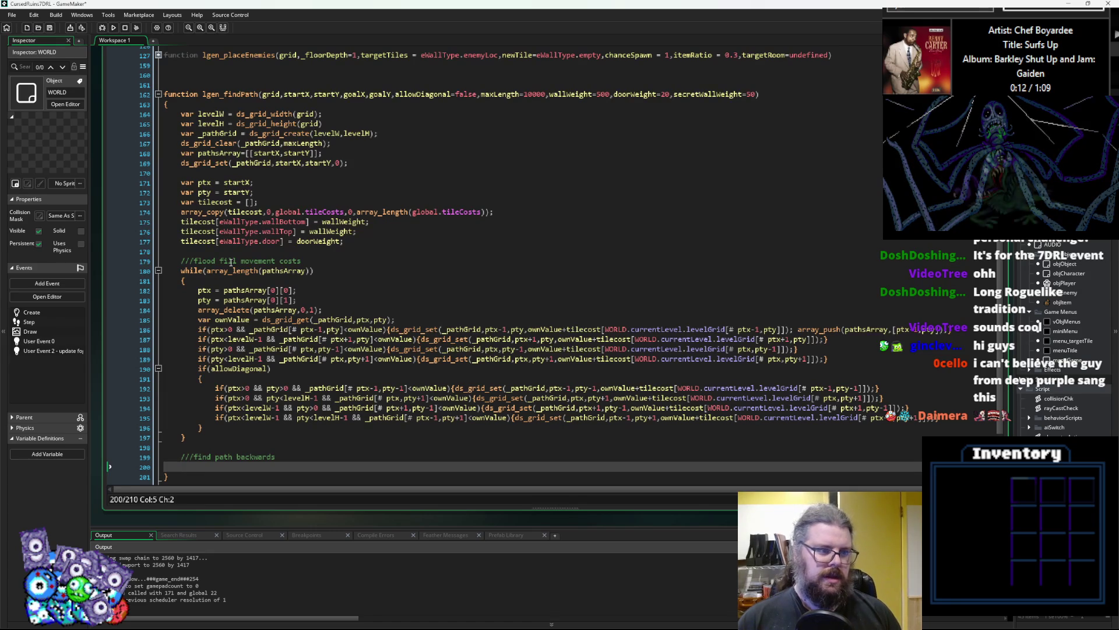
pyautogui.write('var ')
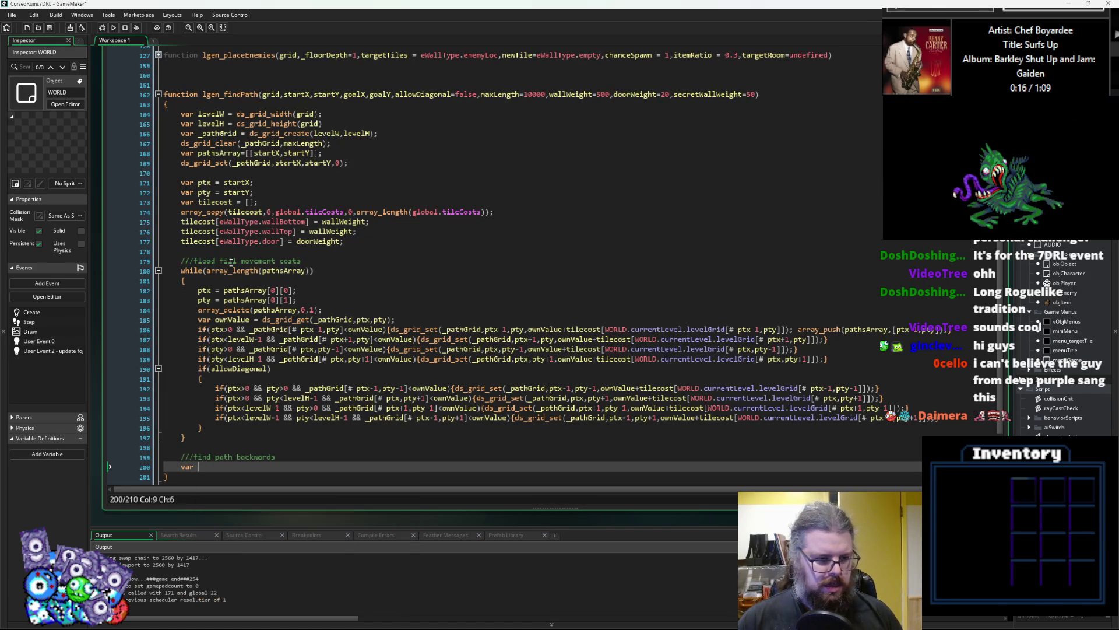
pyautogui.write('found')
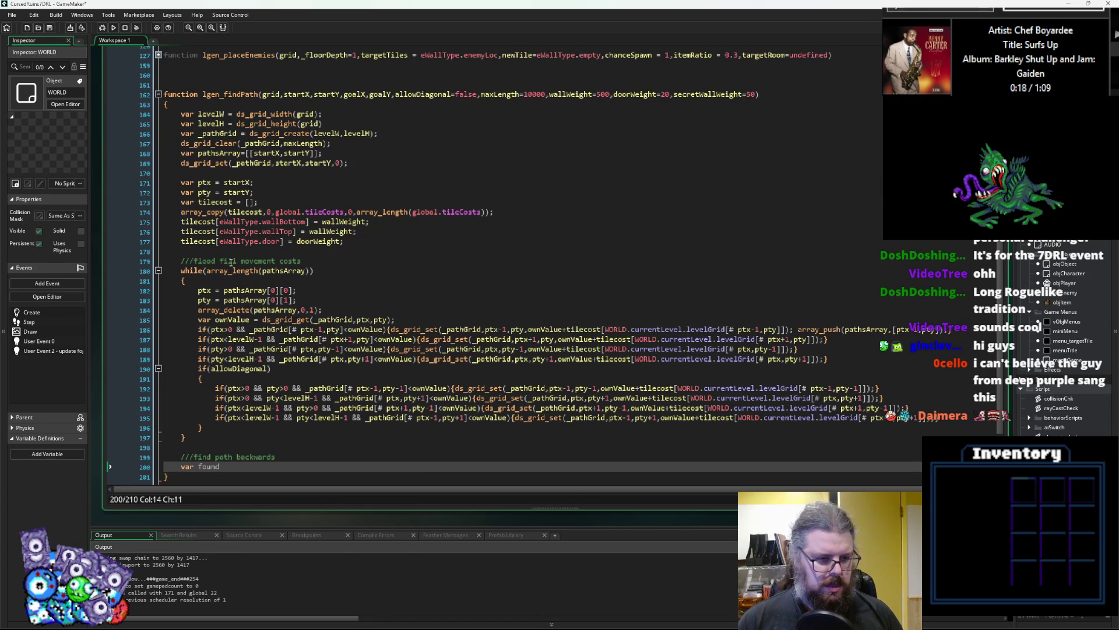
pyautogui.press('BackSpace')
pyautogui.press('BackSpace')
pyautogui.press('BackSpace')
pyautogui.write('pathFound')
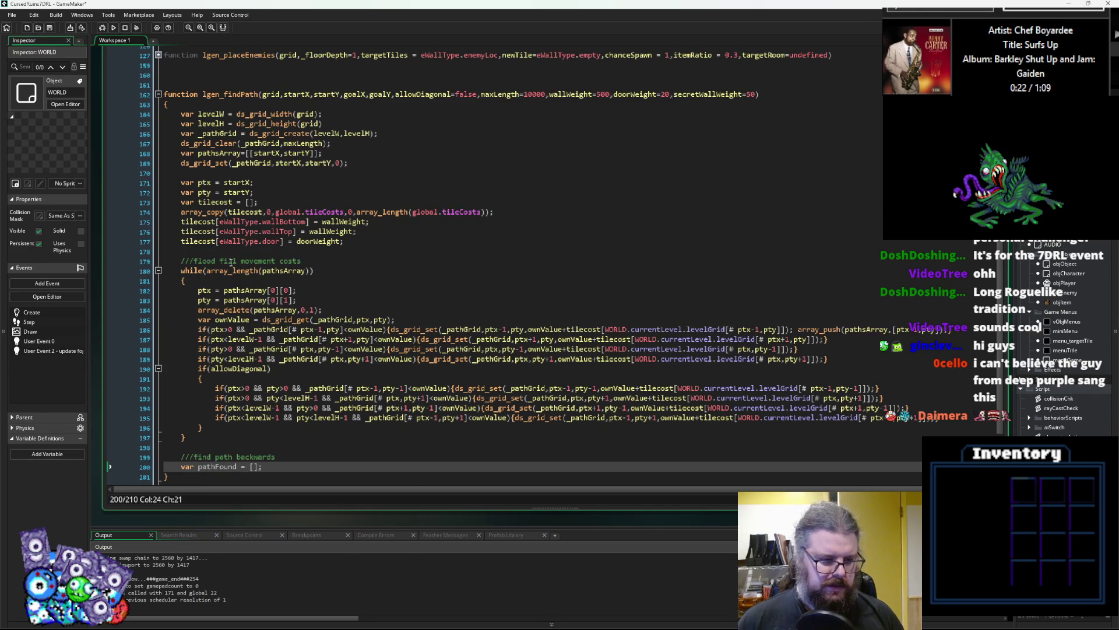
pyautogui.scroll(-3, 231, 262)
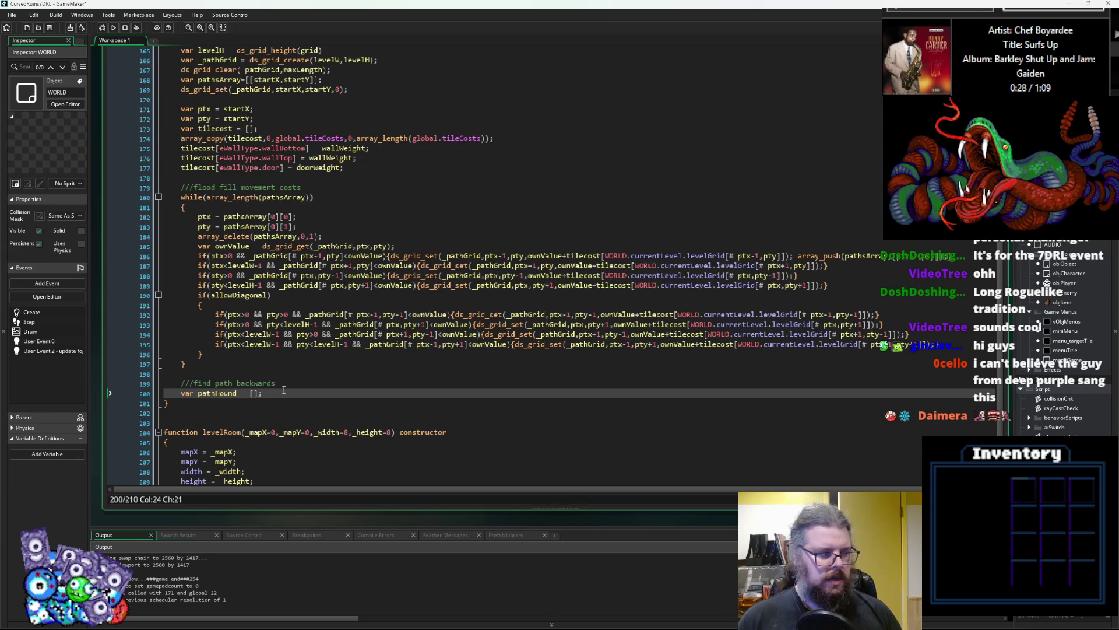
# - Shorten pathFound to path and declare var foundPath = false; below it
pyautogui.scroll(-1, 284, 390)
pyautogui.scroll(1, 284, 390)
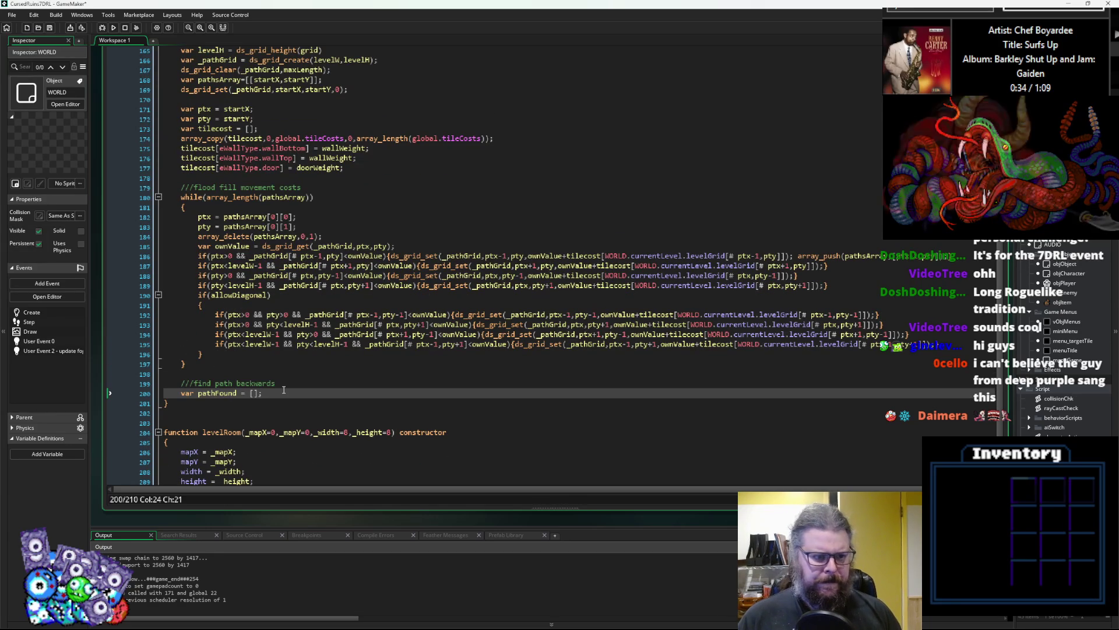
pyautogui.press('Return')
pyautogui.write('var')
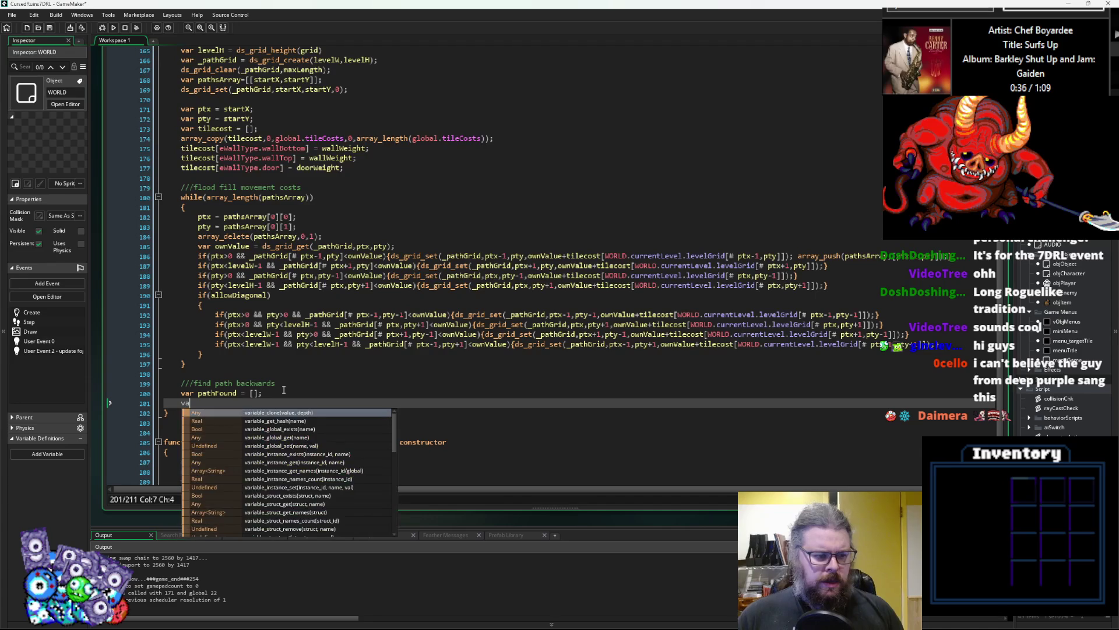
pyautogui.press('Up')
pyautogui.press('Right')
pyautogui.press('Right')
pyautogui.press('Right')
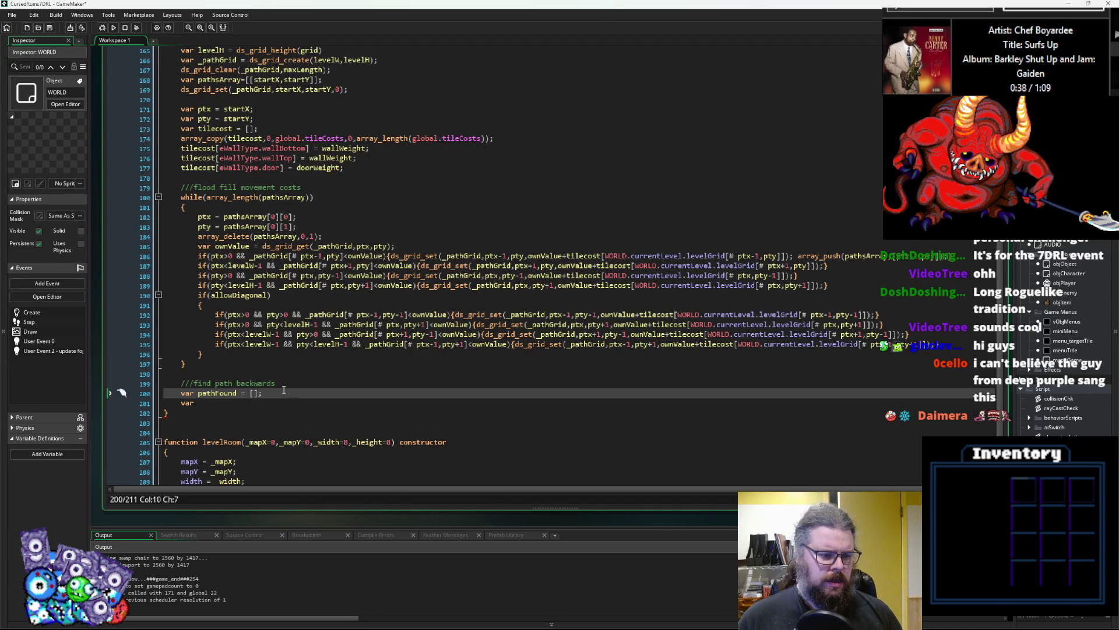
pyautogui.press('Delete')
pyautogui.press('Delete')
pyautogui.press('Delete')
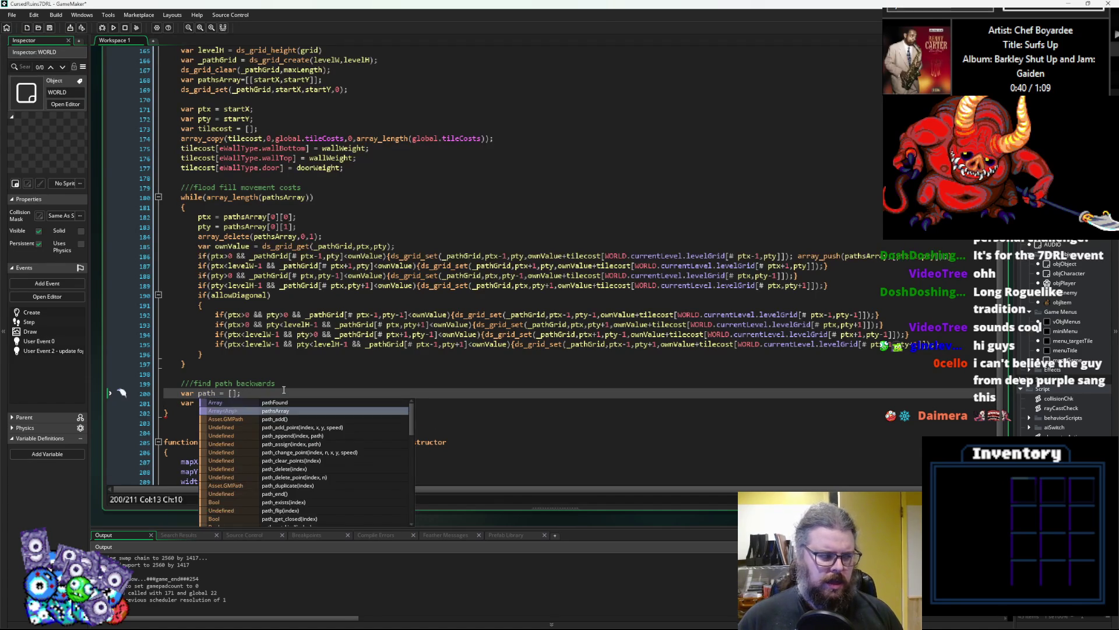
pyautogui.press('Escape')
pyautogui.press('Down')
pyautogui.write('foundPath = false;')
pyautogui.press('Return')
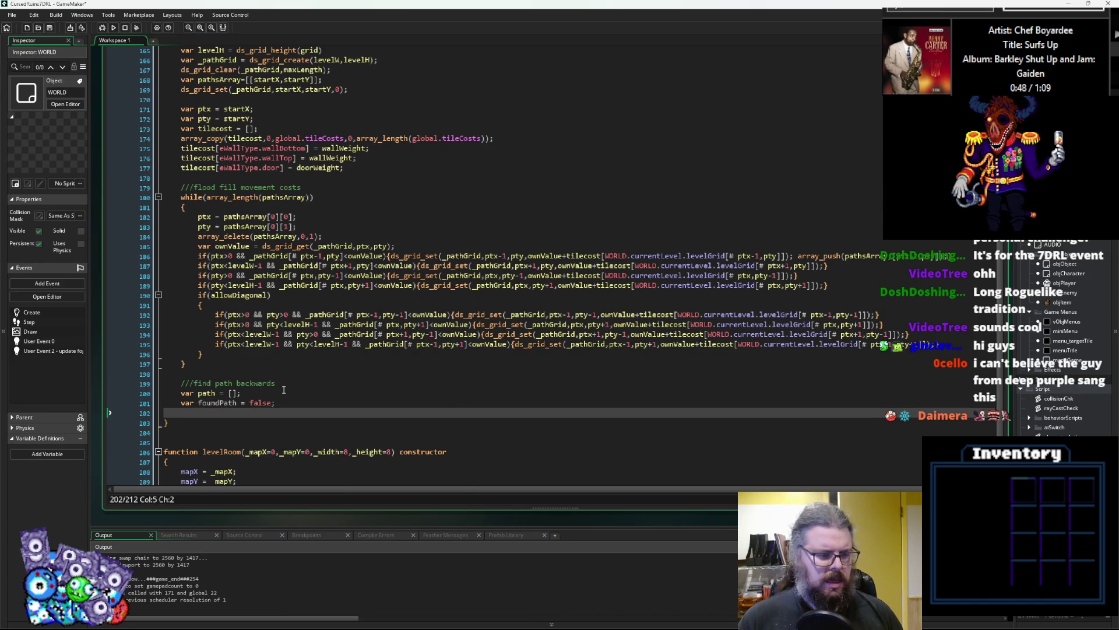
# - Open a while(foundPath = false) loop with an opening brace
pyautogui.write('while(')
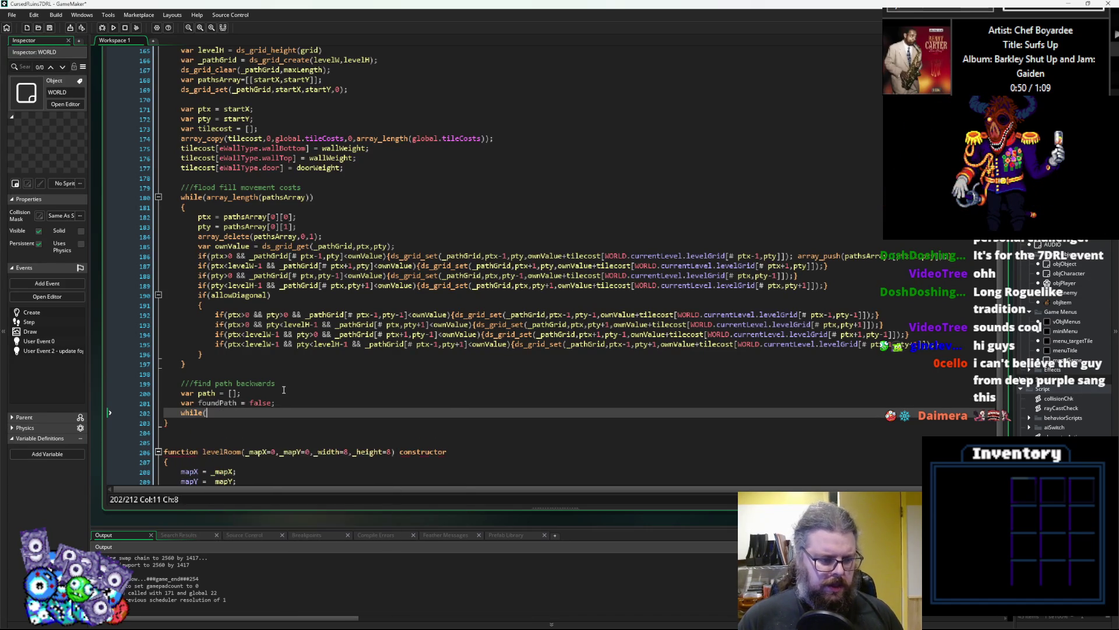
pyautogui.write('foundPath =')
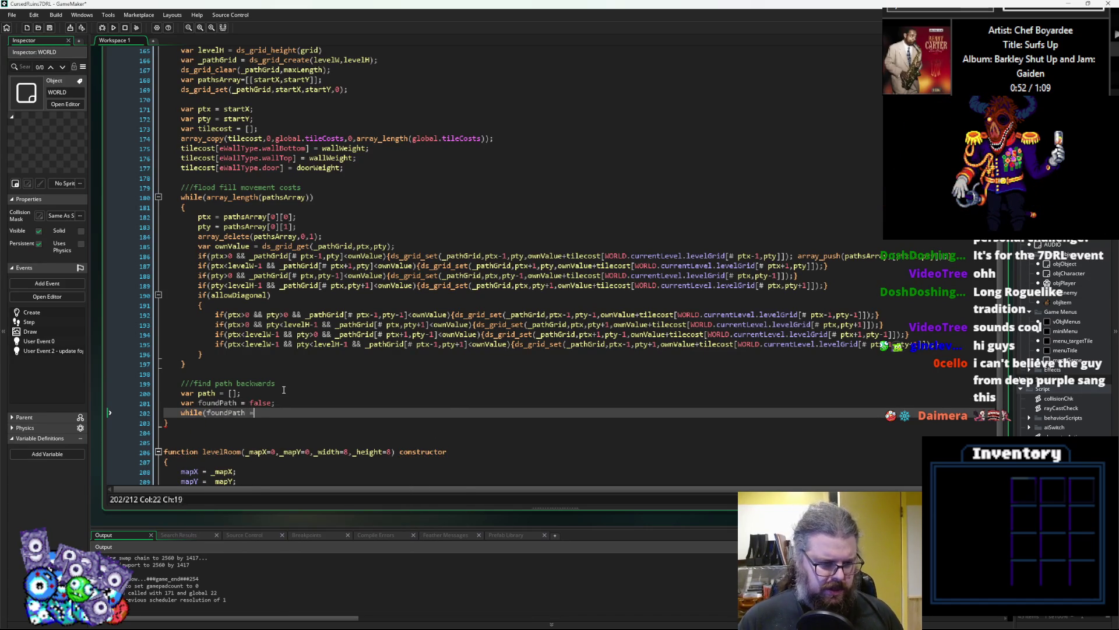
pyautogui.write(' false')
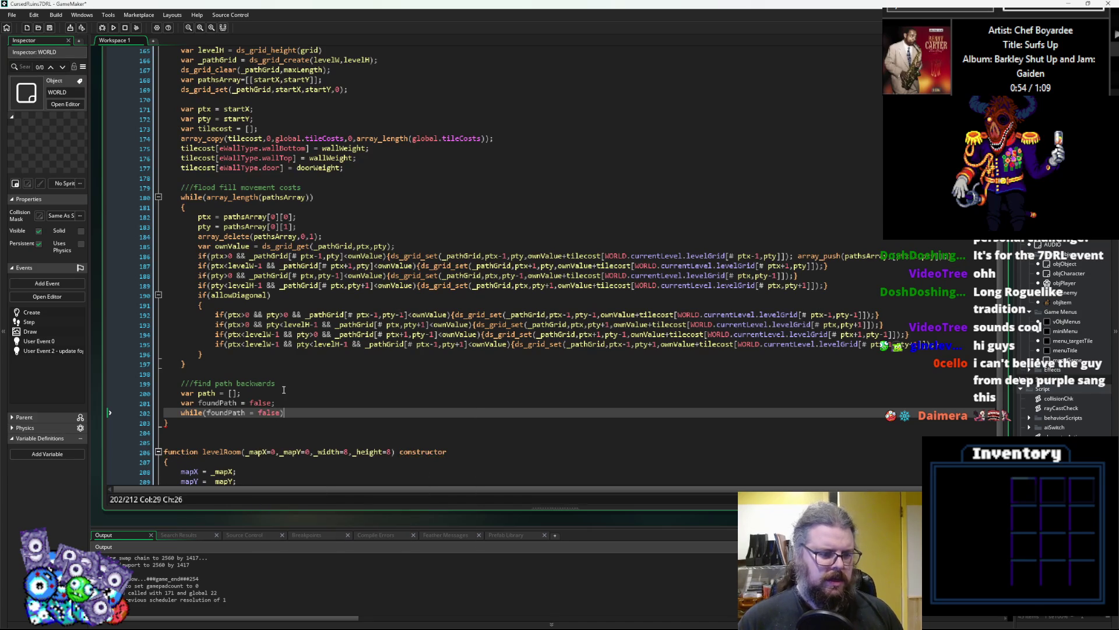
pyautogui.press('Return')
pyautogui.write('{')
pyautogui.press('Return')
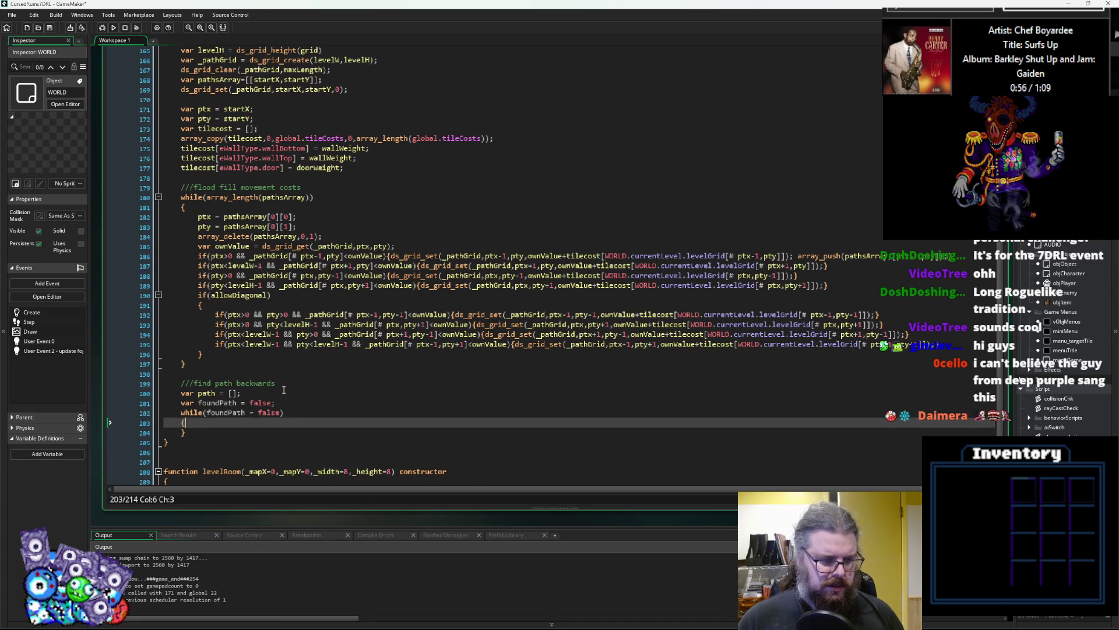
# - Insert a line above the while loop and begin 'var curX ='
pyautogui.scroll(-1, 280, 390)
pyautogui.scroll(-1, 278, 391)
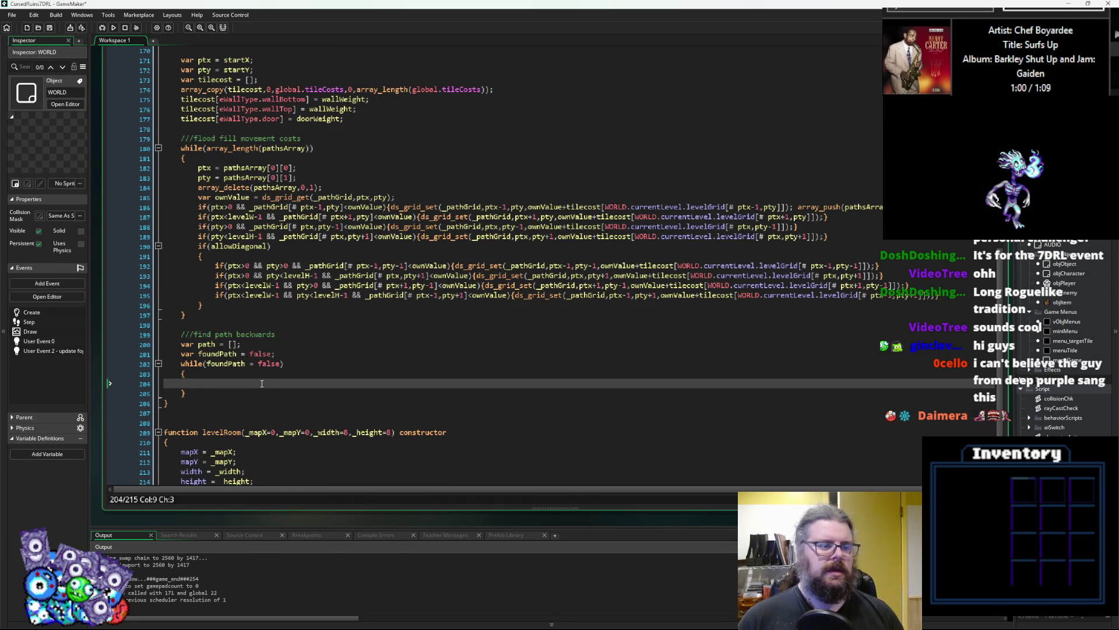
pyautogui.press('Up')
pyautogui.press('Up')
pyautogui.scroll(1, 309, 373)
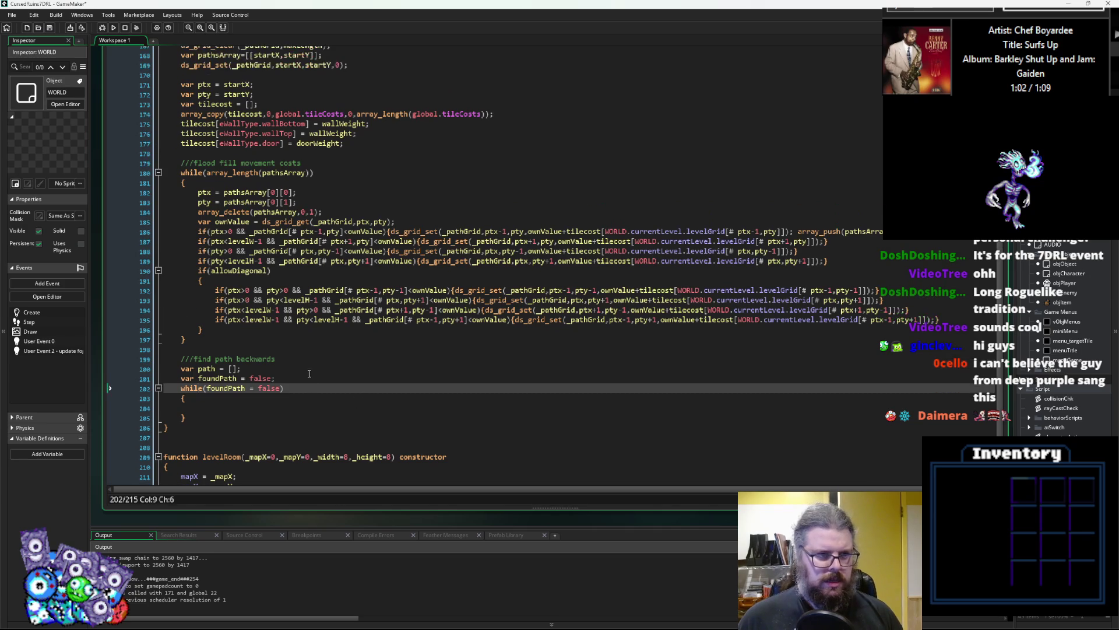
pyautogui.click(316, 379)
pyautogui.press('Return')
pyautogui.write('b')
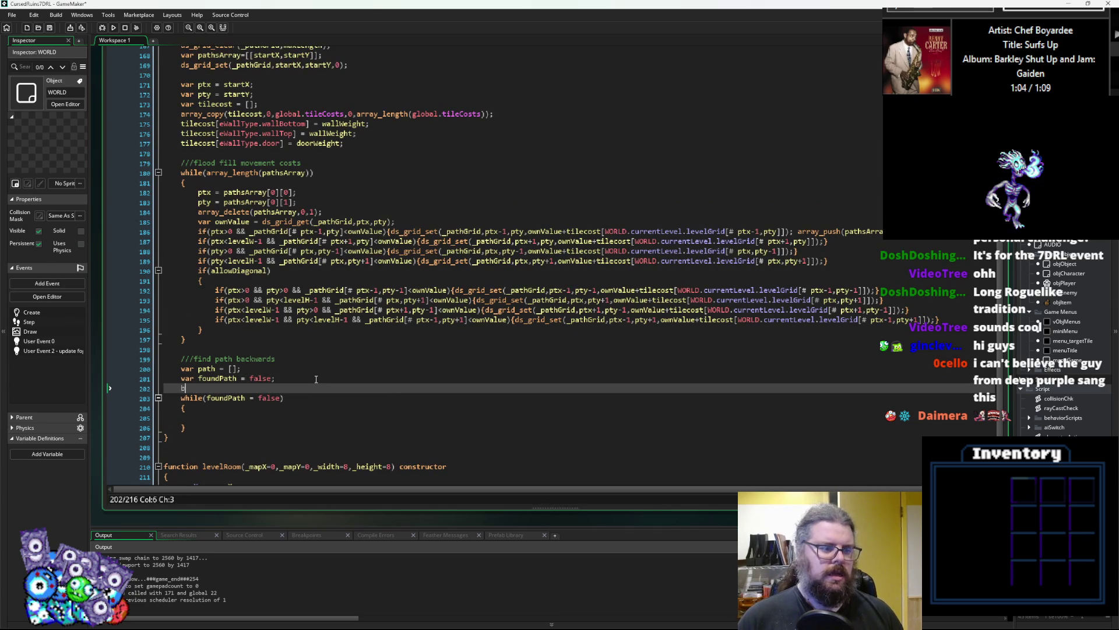
pyautogui.press('BackSpace')
pyautogui.write('var cur')
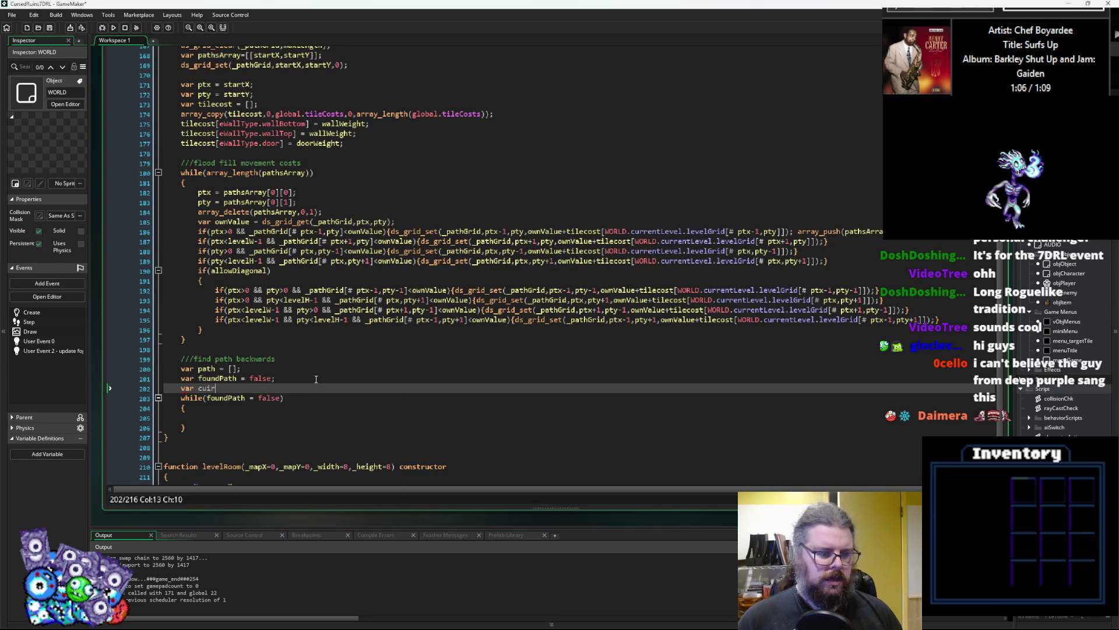
pyautogui.write('X =')
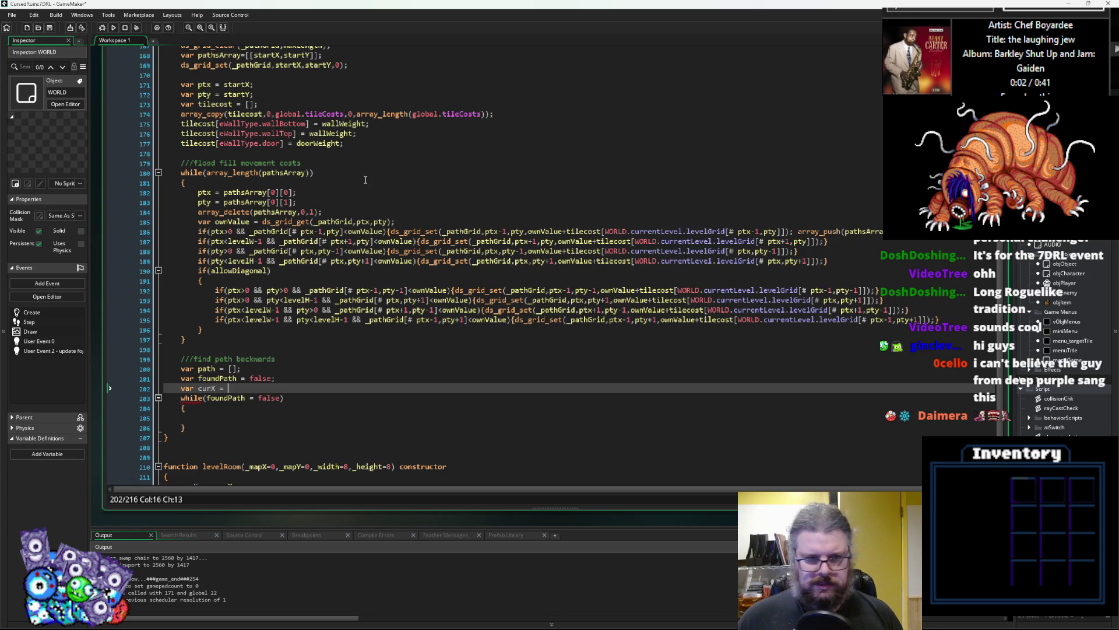
# - Copy goalX from the function header and paste it as curX's starting value
pyautogui.scroll(3, 252, 152)
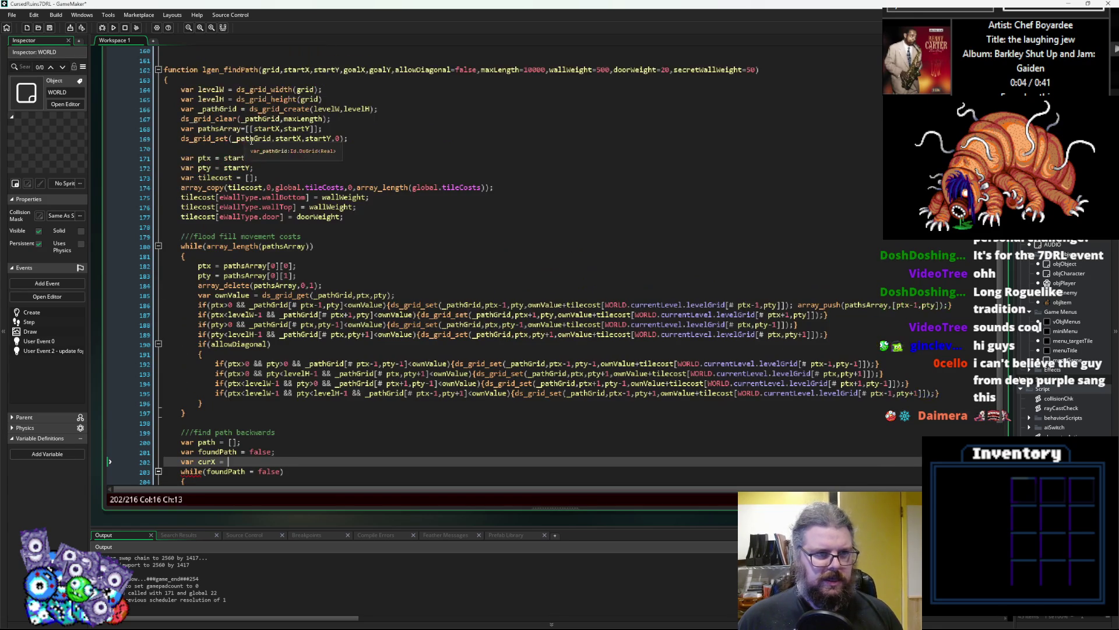
pyautogui.doubleClick(355, 70)
pyautogui.hotkey('ctrl', 'c')
pyautogui.scroll(-3, 292, 262)
pyautogui.click(242, 388)
pyautogui.hotkey('ctrl', 'v')
pyautogui.write(';')
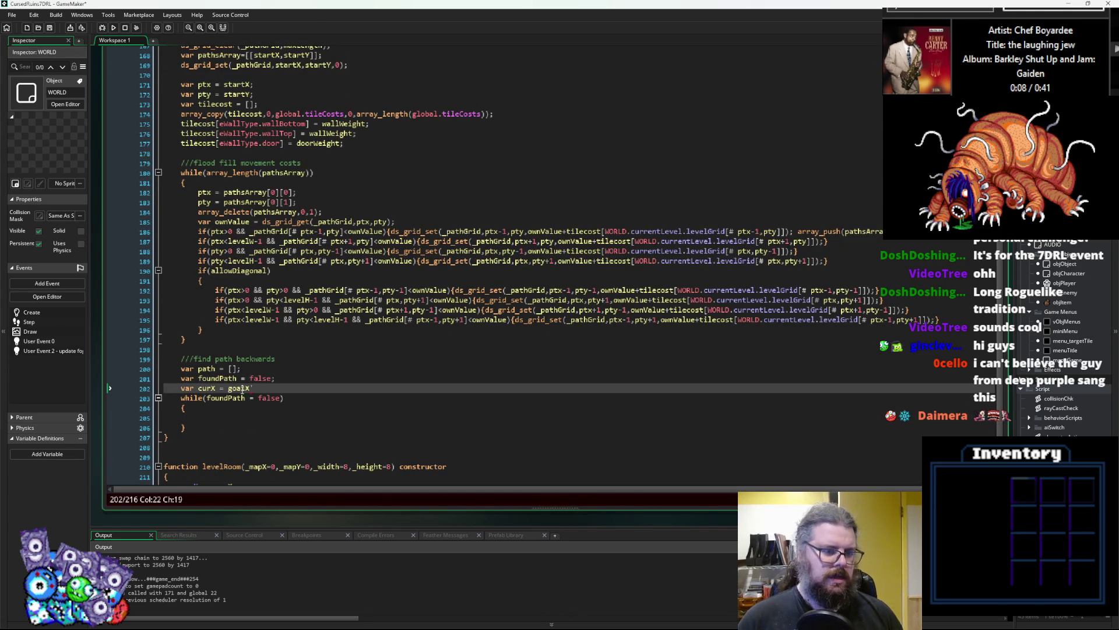
# - Add var curY = goalY; on the next line
pyautogui.press('Return')
pyautogui.write('ar curY')
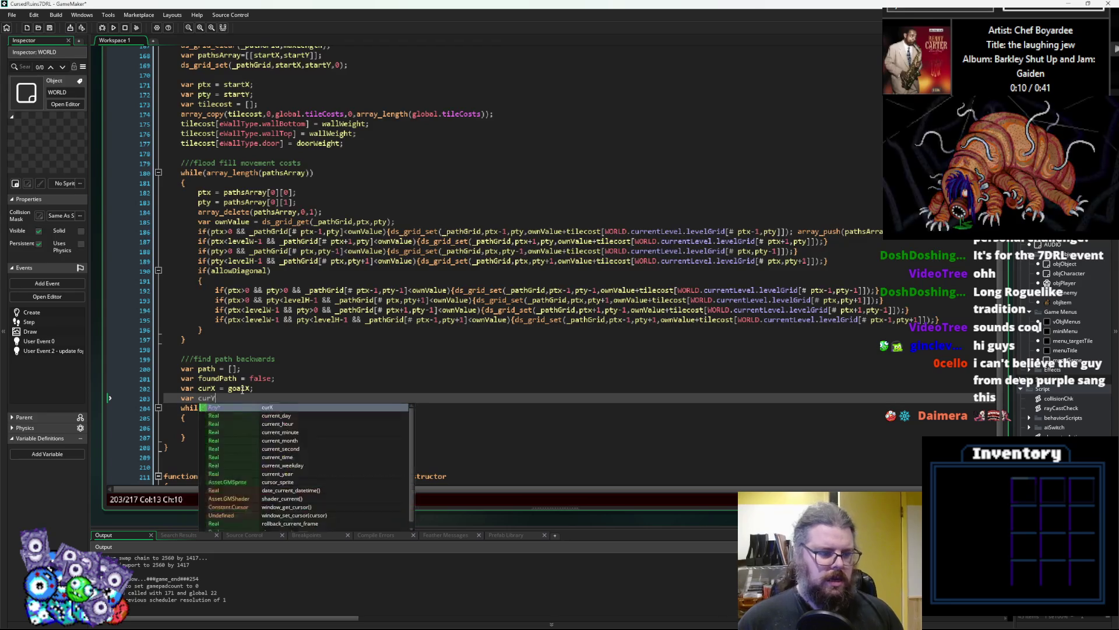
pyautogui.write(' = goalY;')
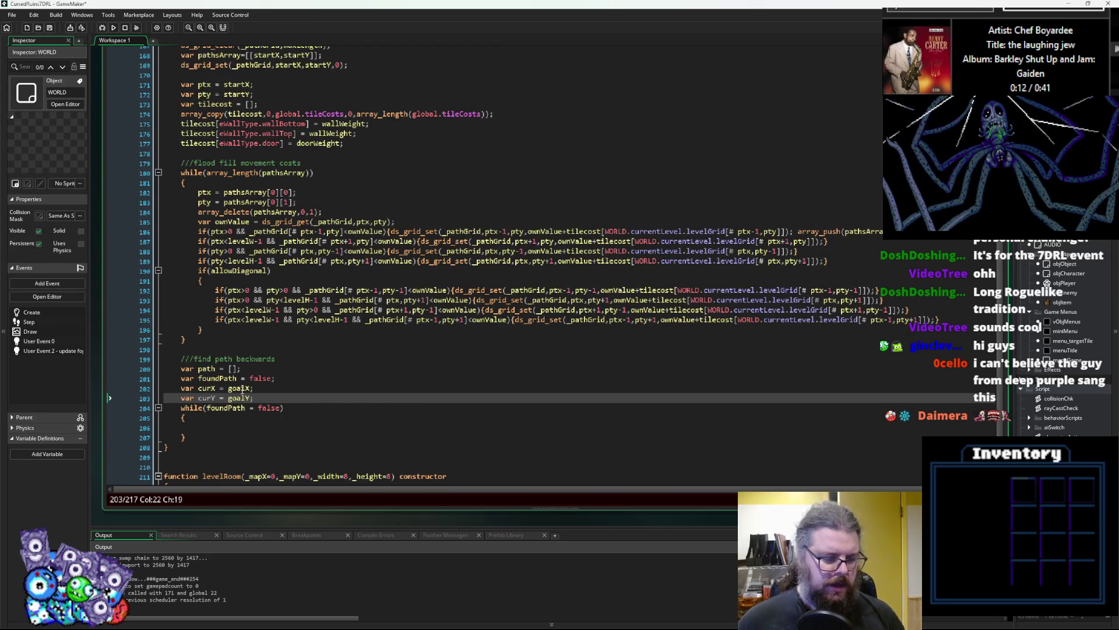
pyautogui.click(279, 433)
pyautogui.click(285, 427)
pyautogui.scroll(-2, 285, 427)
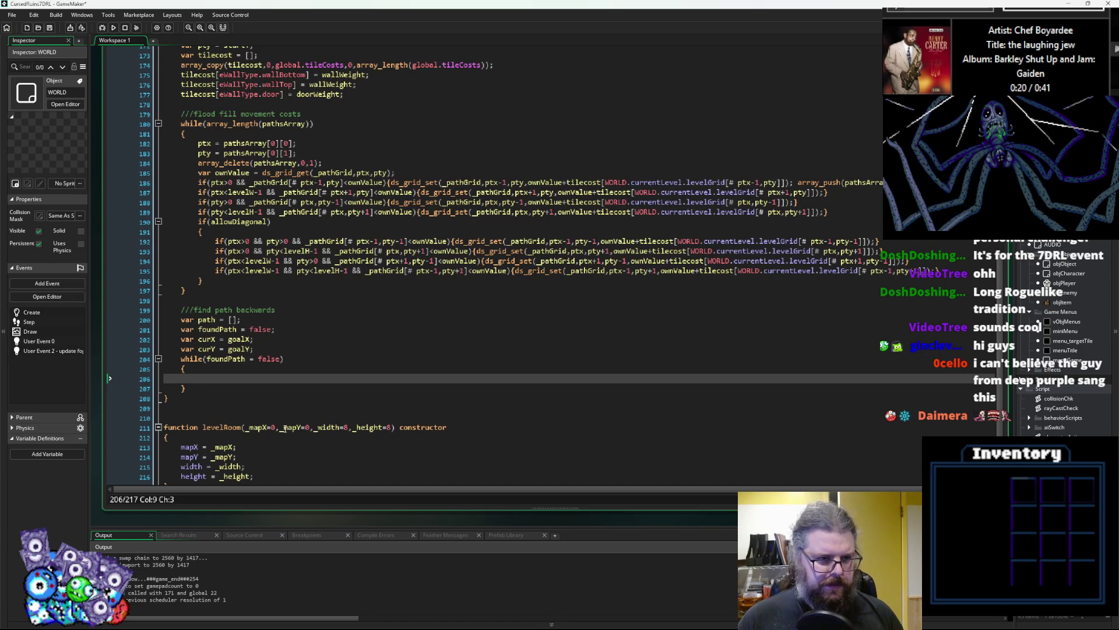
# - Add a blank line inside the loop and declare bestWay with the value 99999
pyautogui.click(204, 230)
pyautogui.click(224, 382)
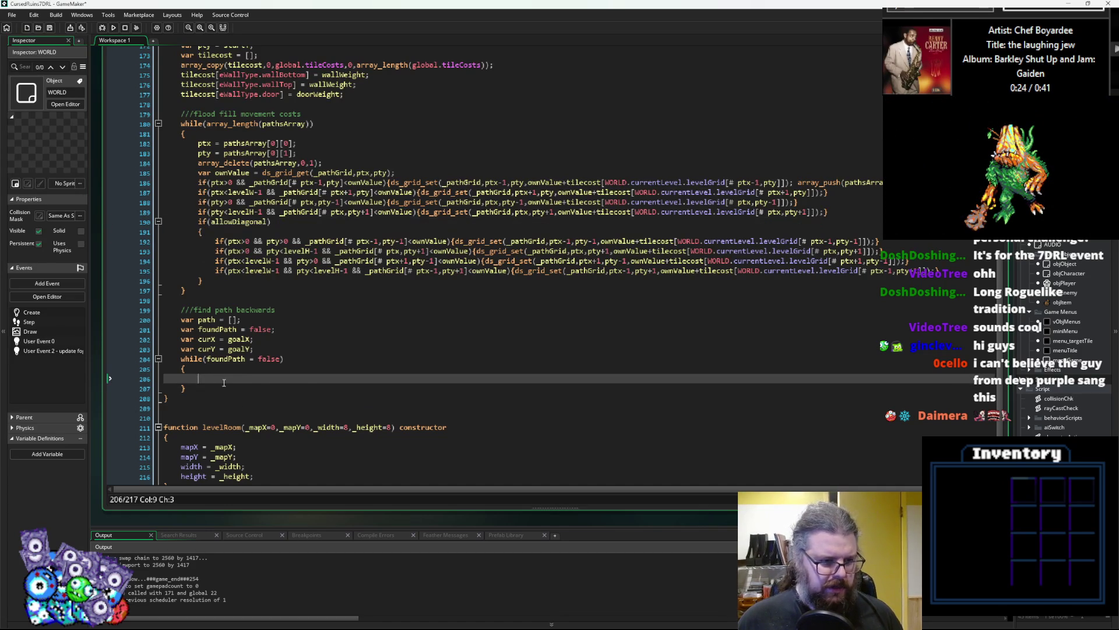
pyautogui.press('Return')
pyautogui.press('Up')
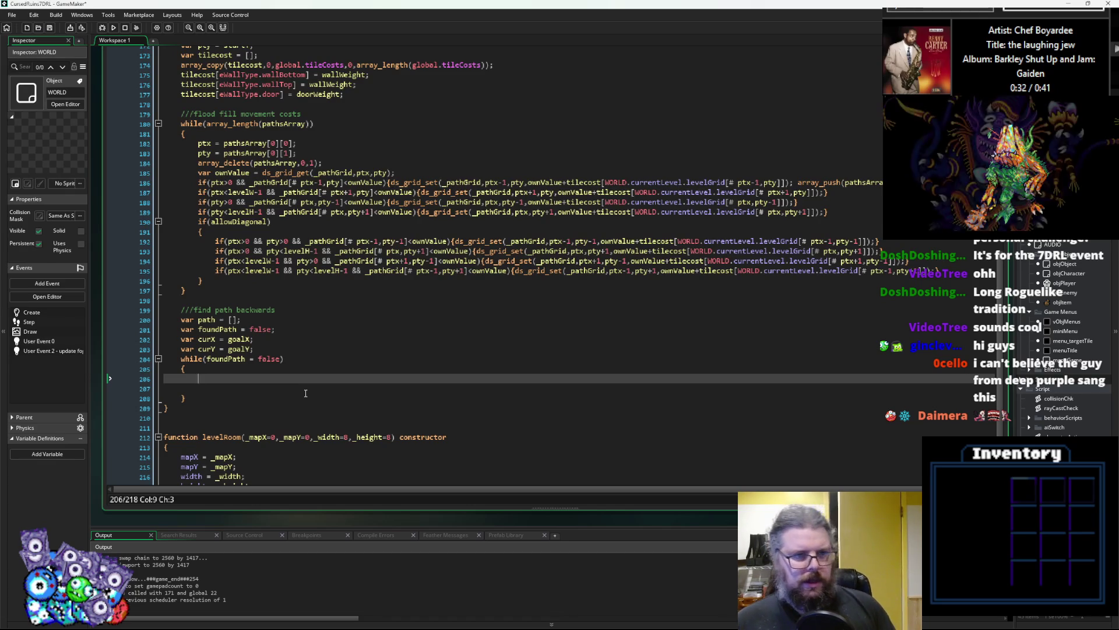
pyautogui.write('if(')
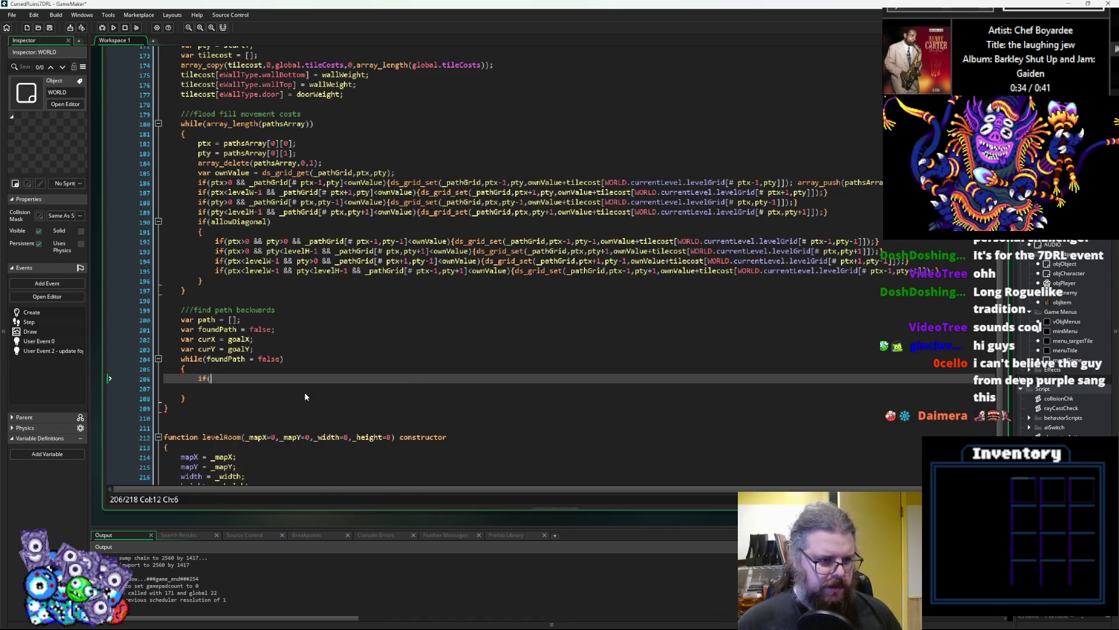
pyautogui.press('BackSpace')
pyautogui.press('BackSpace')
pyautogui.press('BackSpace')
pyautogui.write('var')
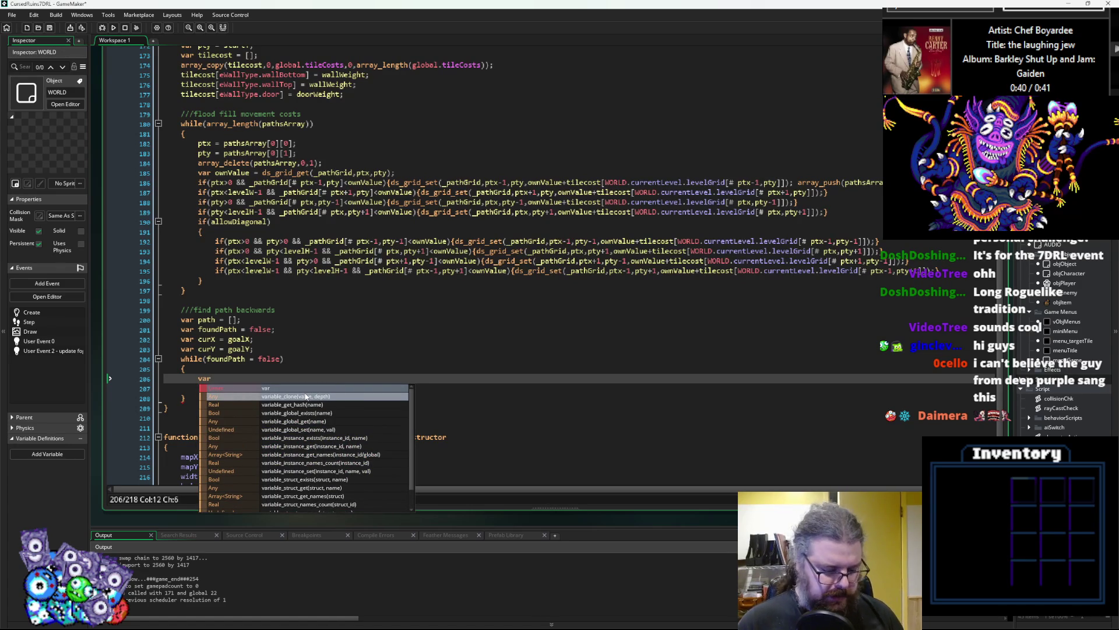
pyautogui.write(' bestX')
pyautogui.write('Way')
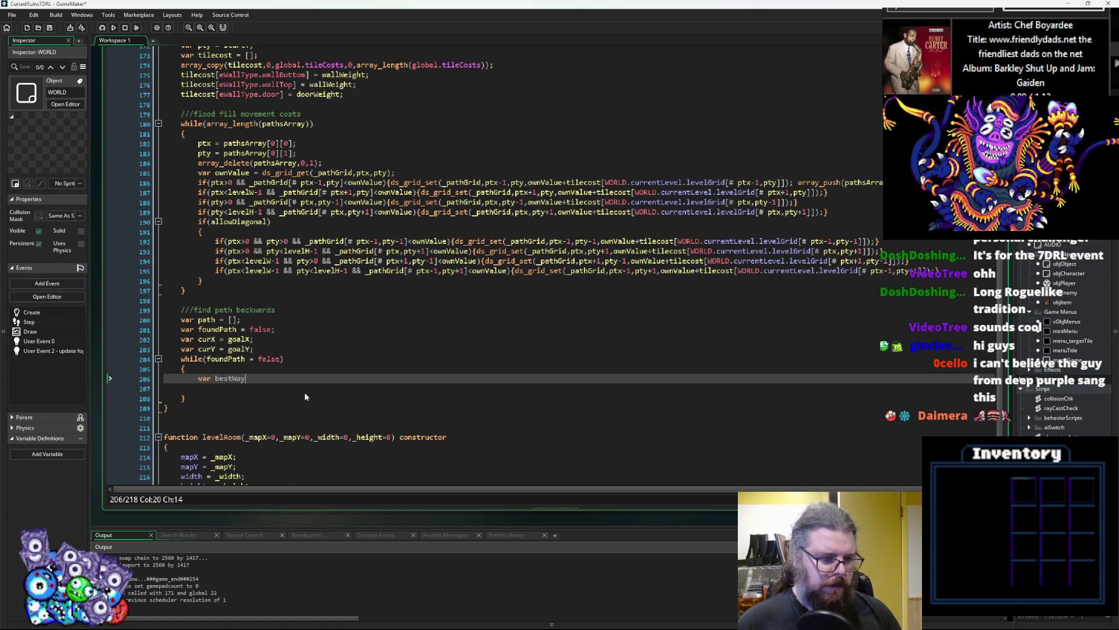
pyautogui.write('99999;')
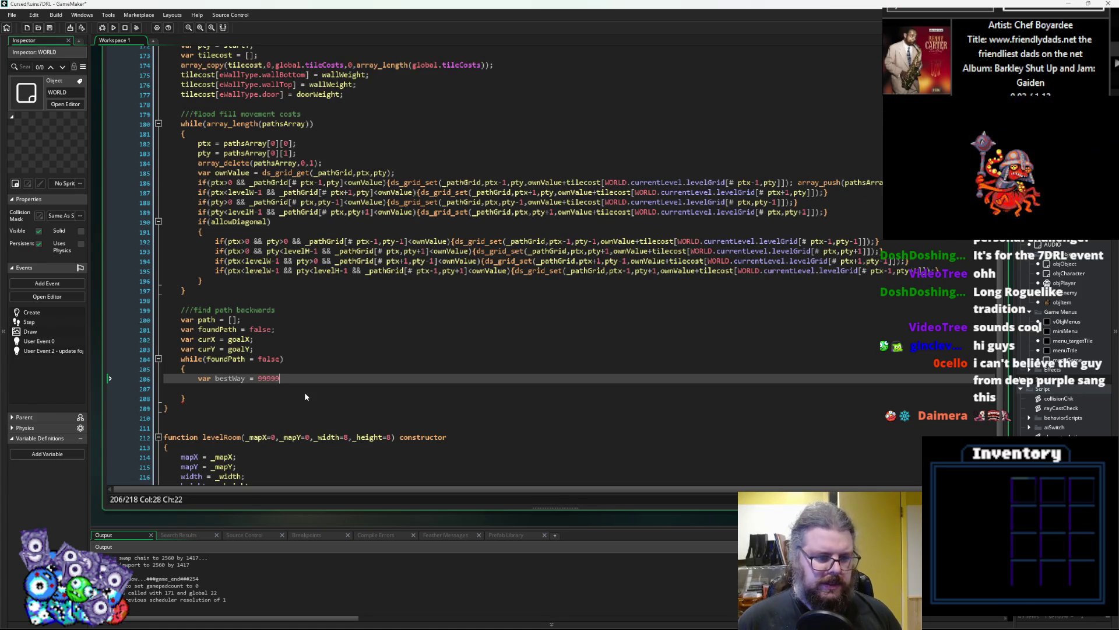
pyautogui.press('Return')
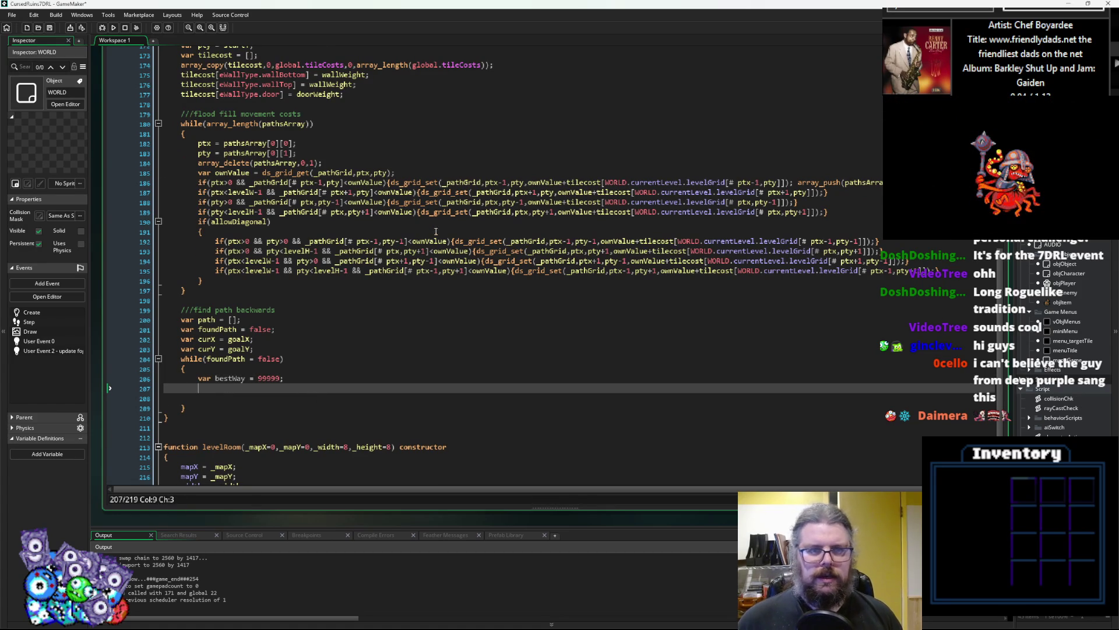
# - Replace bestWay's 99999 value with maxLength, taken from the function header
pyautogui.scroll(6, 484, 225)
pyautogui.click(545, 118)
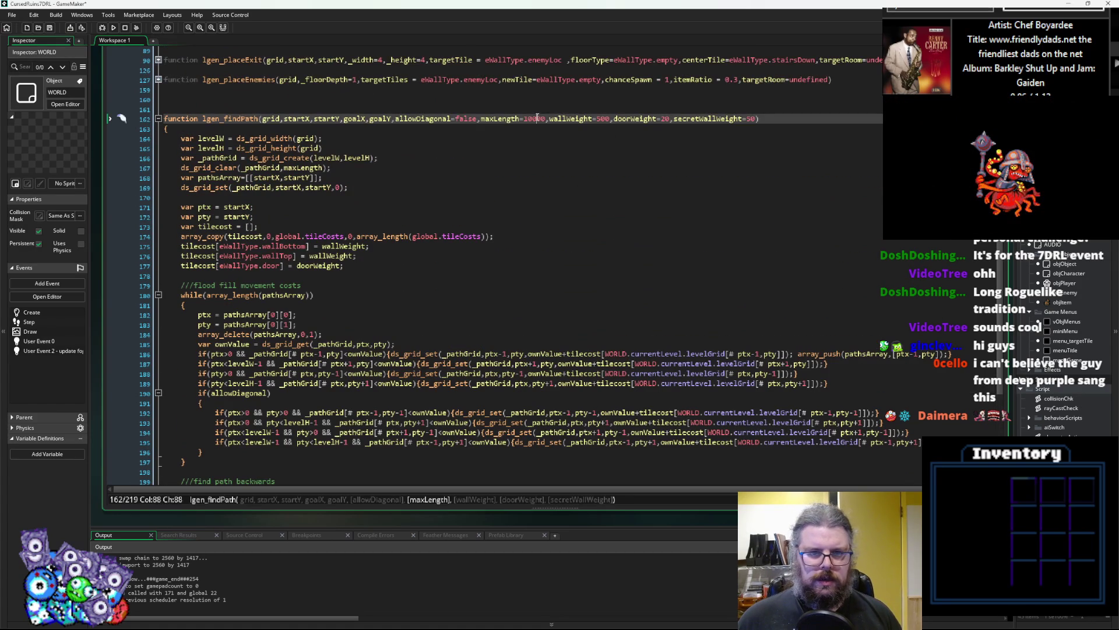
pyautogui.doubleClick(502, 119)
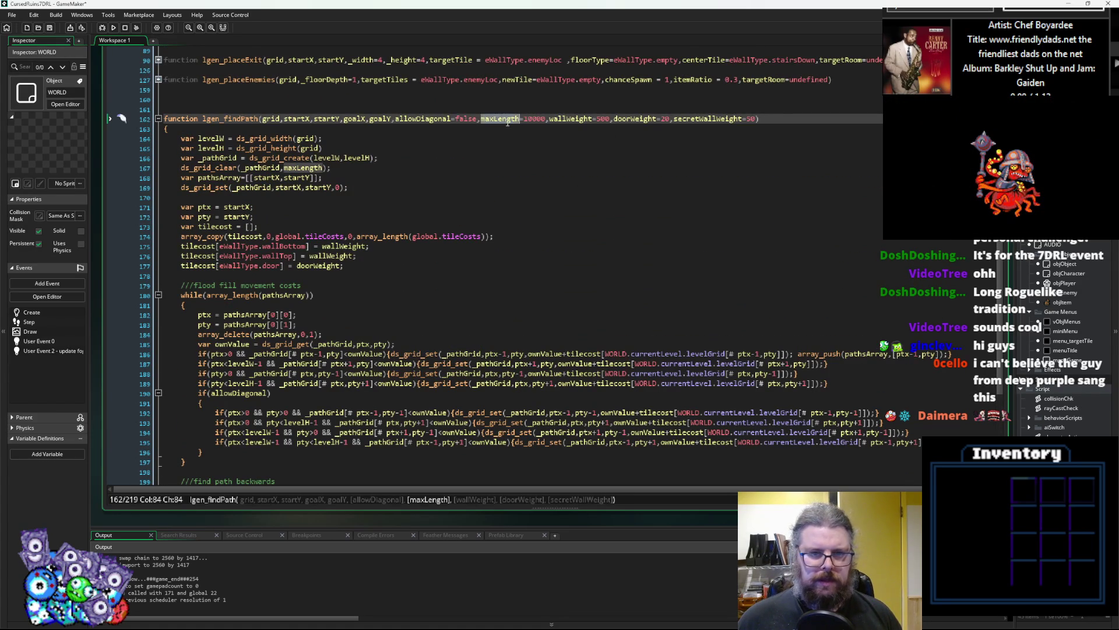
pyautogui.scroll(-5, 287, 401)
pyautogui.doubleClick(270, 402)
pyautogui.hotkey('ctrl', 'v')
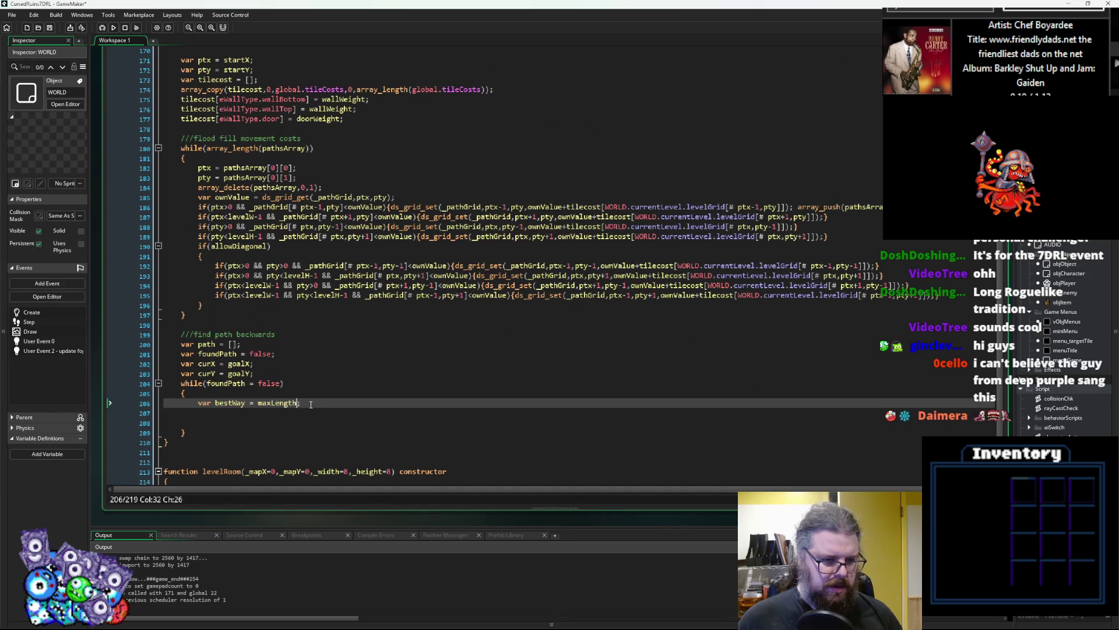
pyautogui.write(';')
# - Rename the variable to bestWayLength and add var bestWay = []; below it
pyautogui.click(310, 411)
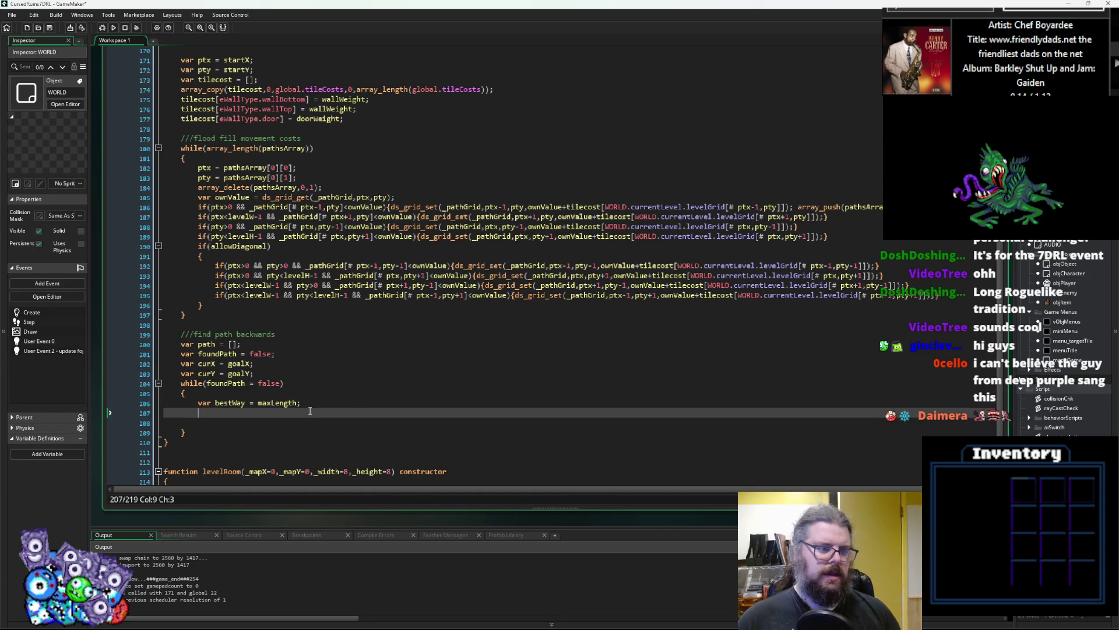
pyautogui.write('v')
pyautogui.press('BackSpace')
pyautogui.press('Up')
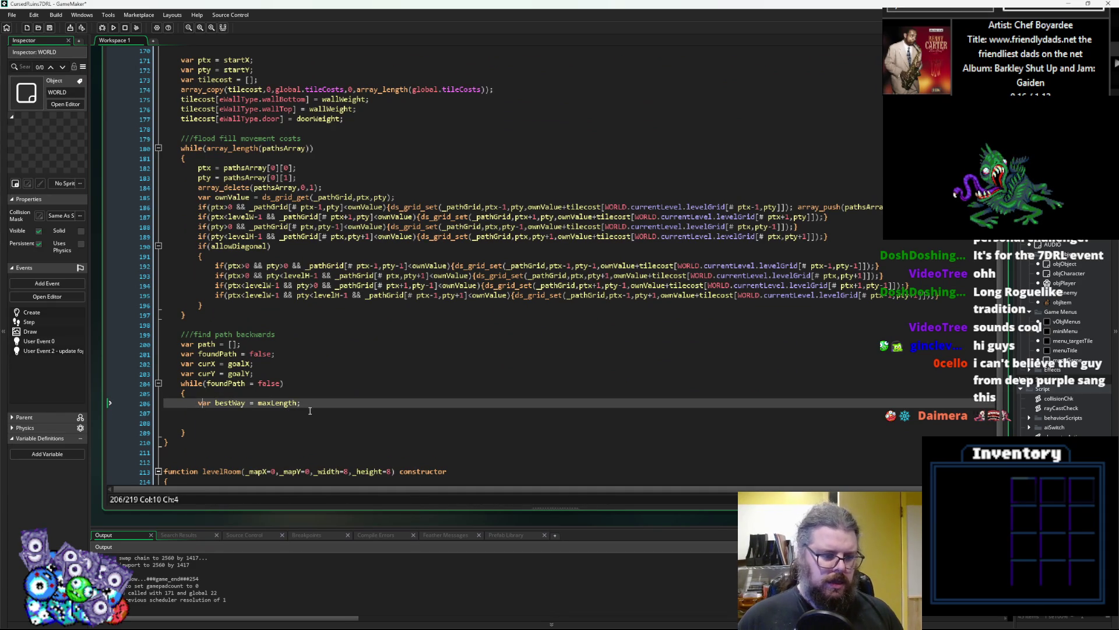
pyautogui.press('Right')
pyautogui.press('Right')
pyautogui.press('Right')
pyautogui.write('ength')
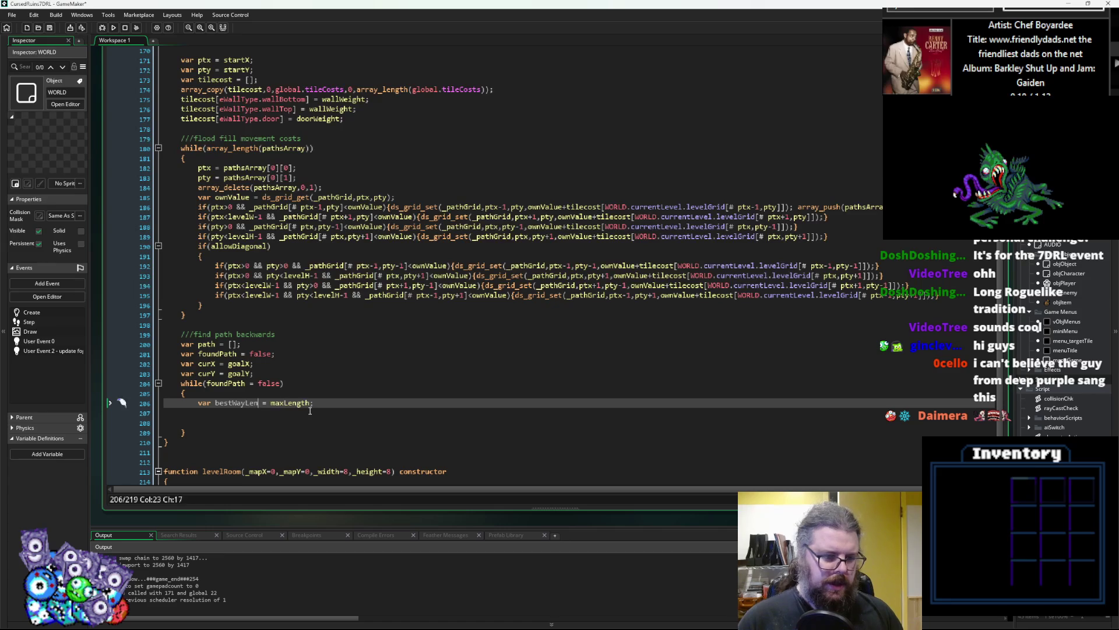
pyautogui.press('End')
pyautogui.press('Return')
pyautogui.write('var ')
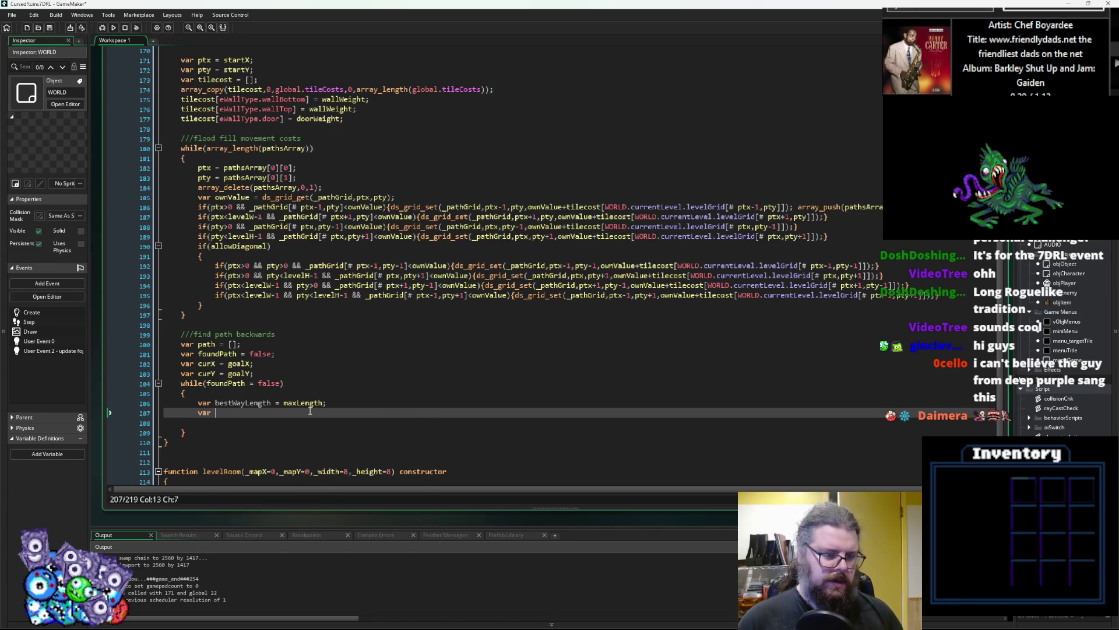
pyautogui.write('bestWay = ')
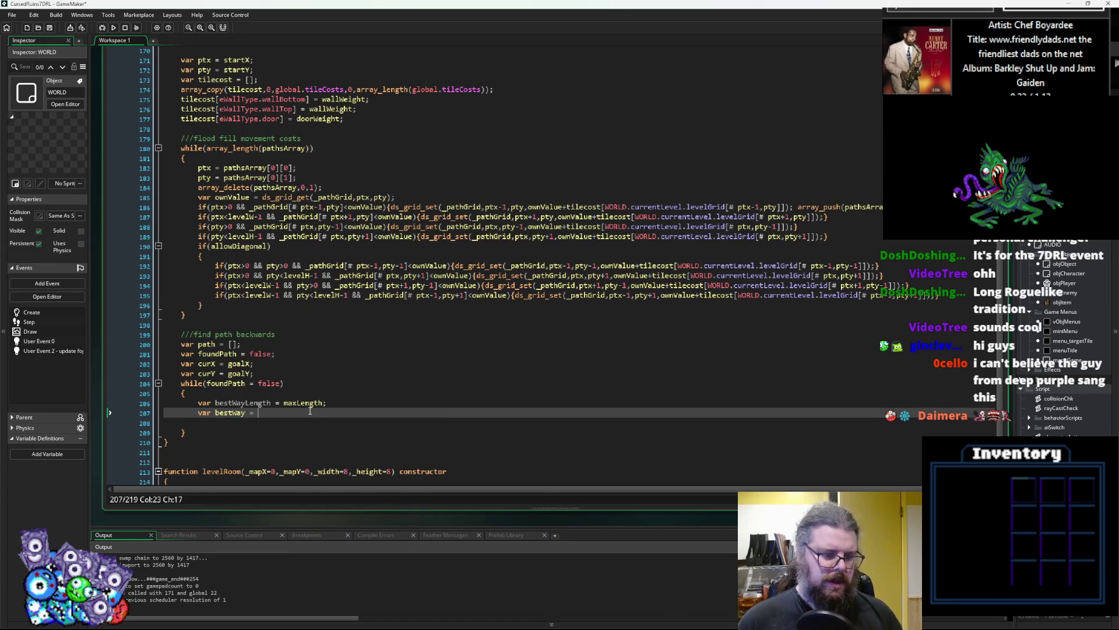
pyautogui.write('[];')
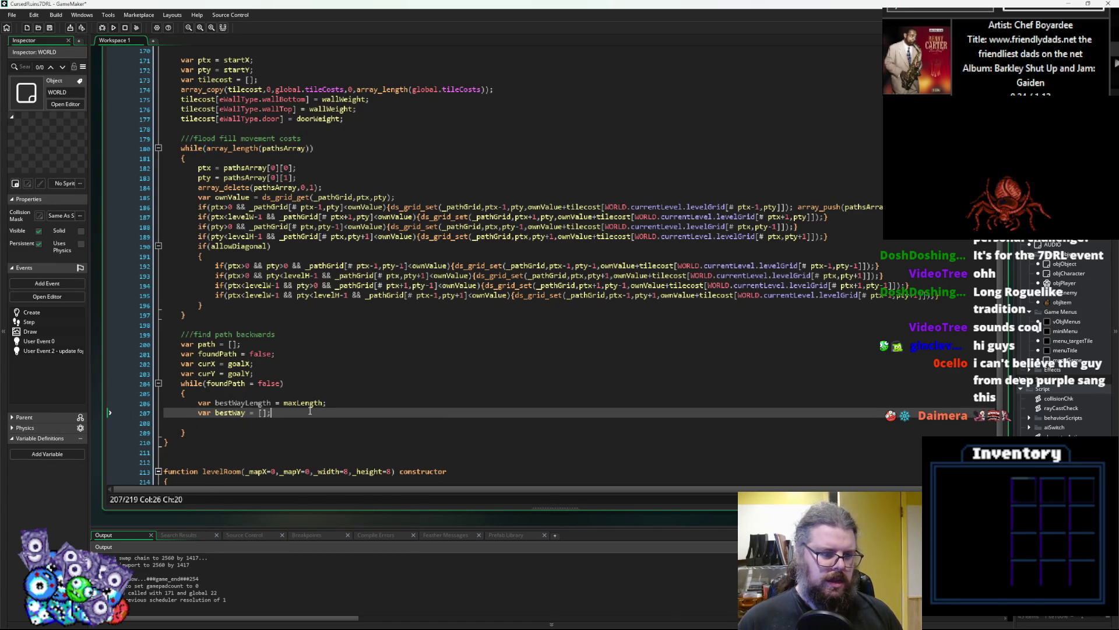
pyautogui.press('Return')
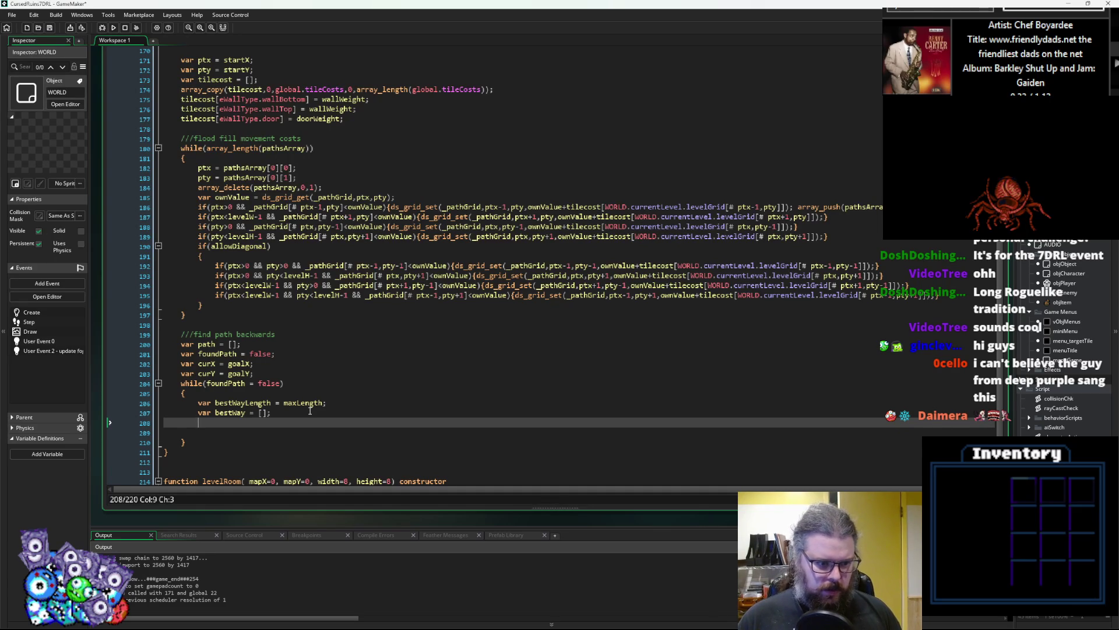
# - Write if(curX>0){} below the bestWay declaration and extend its condition with &&
pyautogui.write('if(')
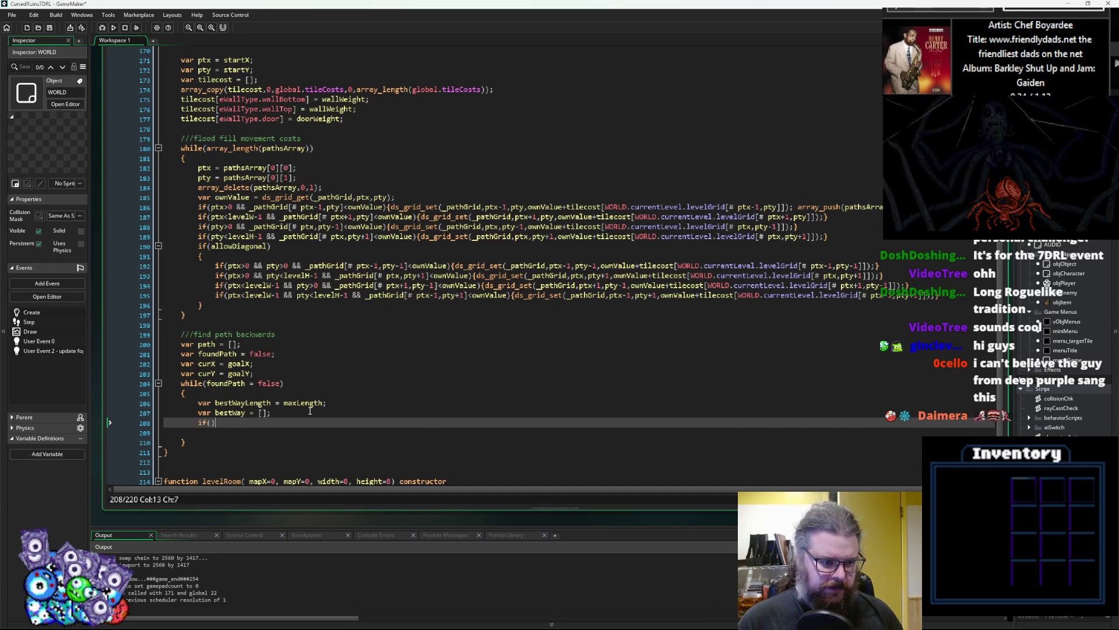
pyautogui.write('curX>0)')
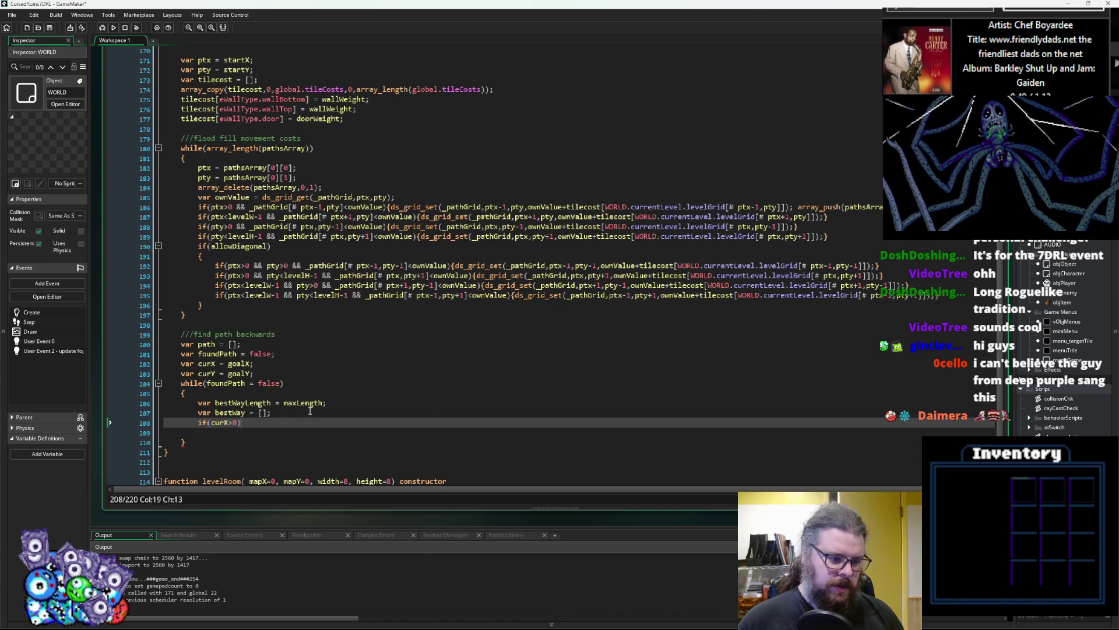
pyautogui.press('BackSpace')
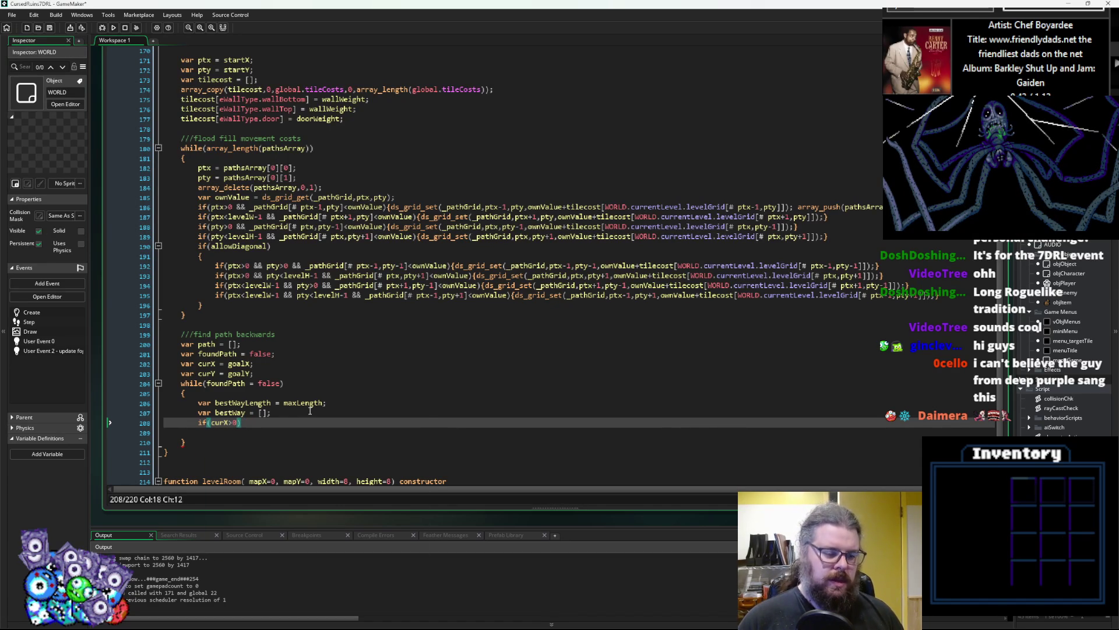
pyautogui.write('{}')
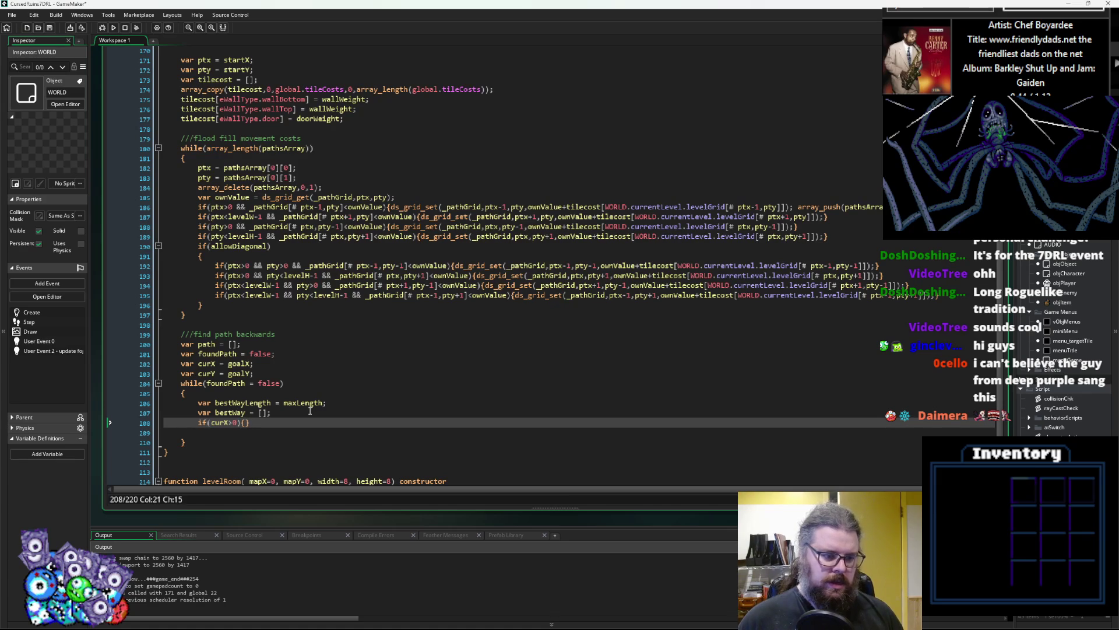
pyautogui.press('Left')
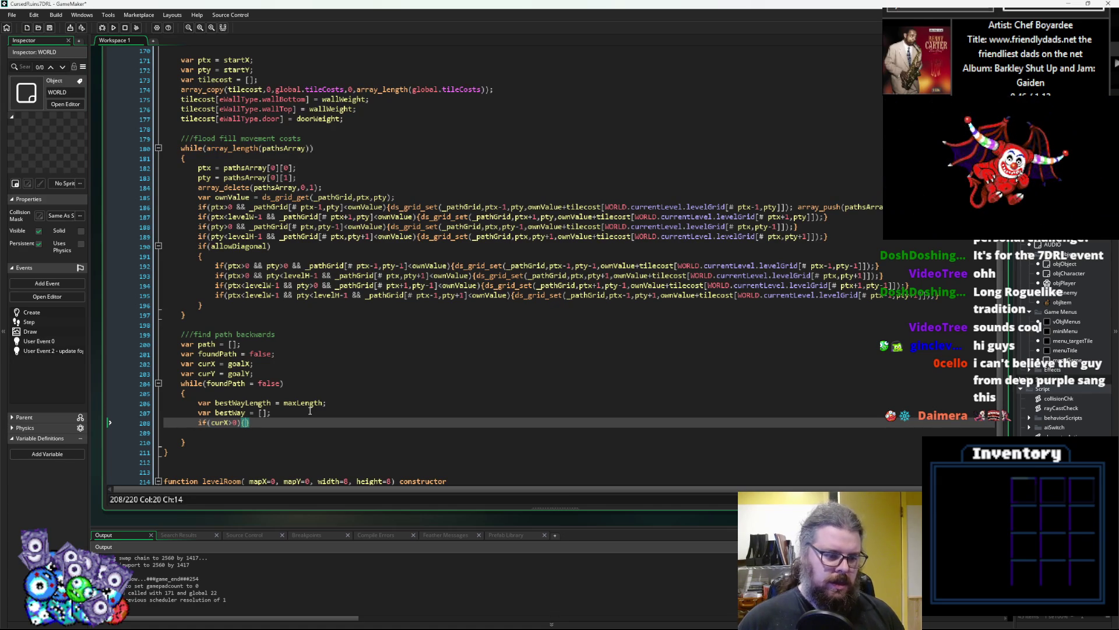
pyautogui.press('Left')
pyautogui.press('Left')
pyautogui.write('&')
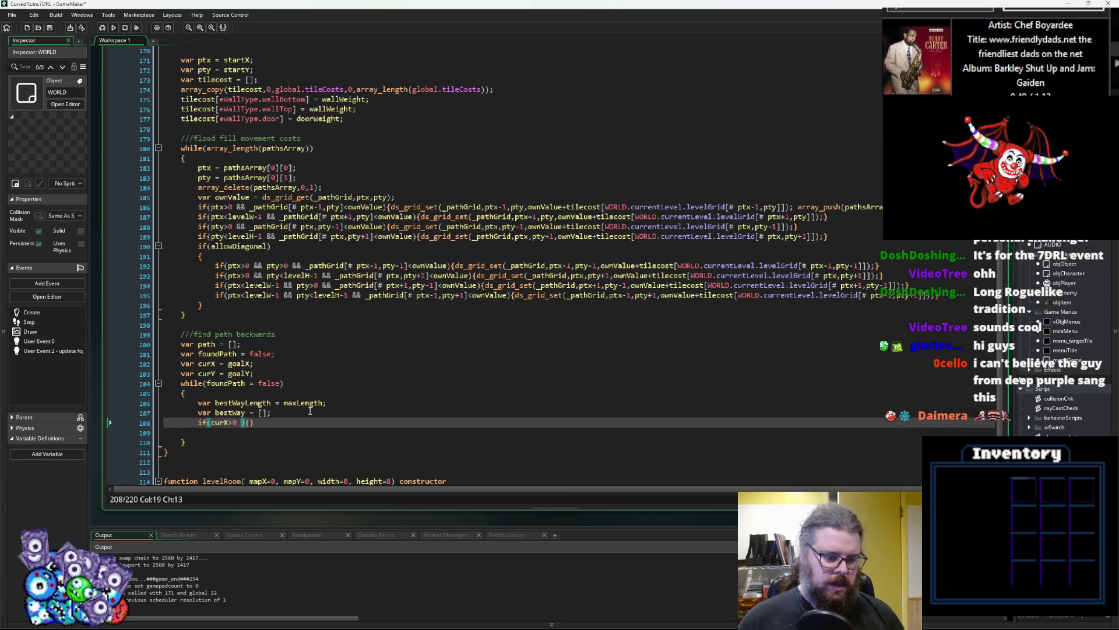
pyautogui.write('&')
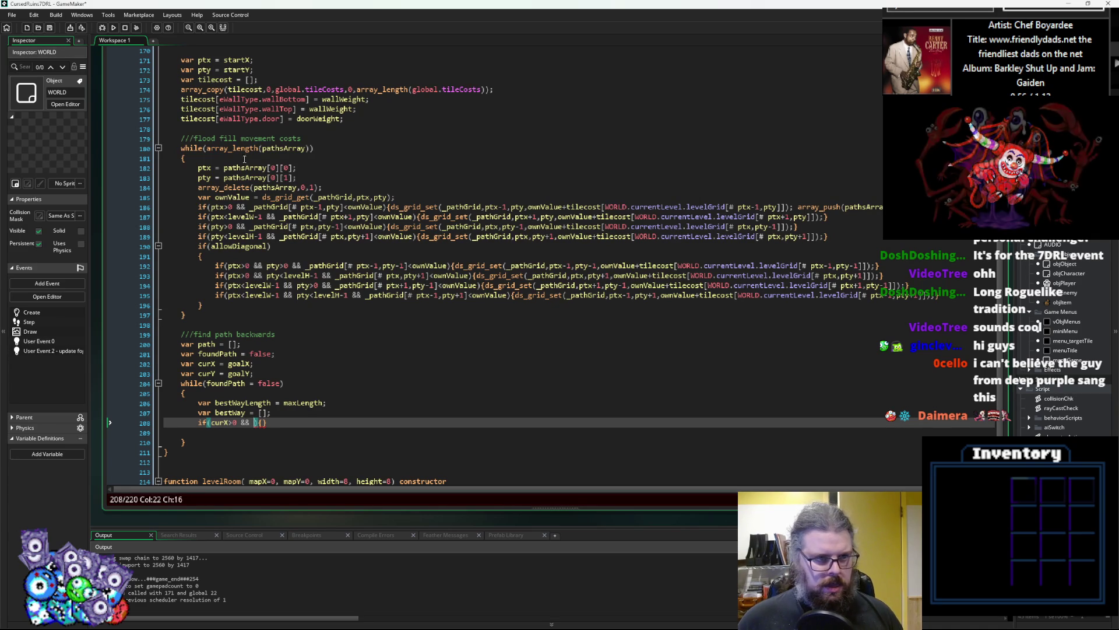
pyautogui.click(261, 187)
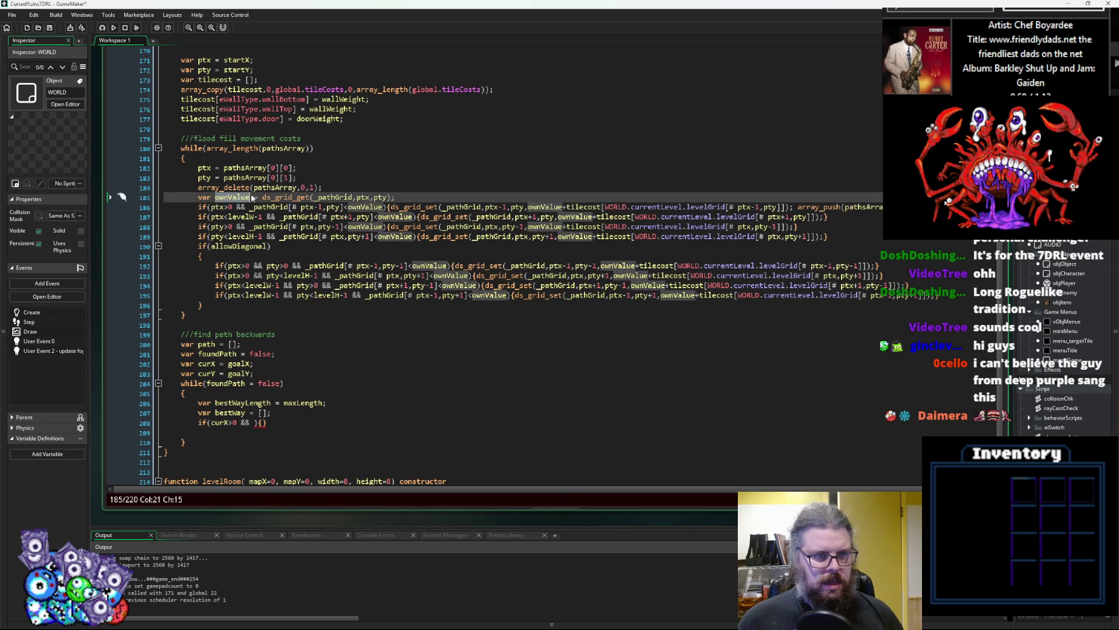
# - Highlight the uses of pathsArray and _pathGrid, including the diagonal neighbour checks
pyautogui.doubleClick(275, 187)
pyautogui.doubleClick(335, 197)
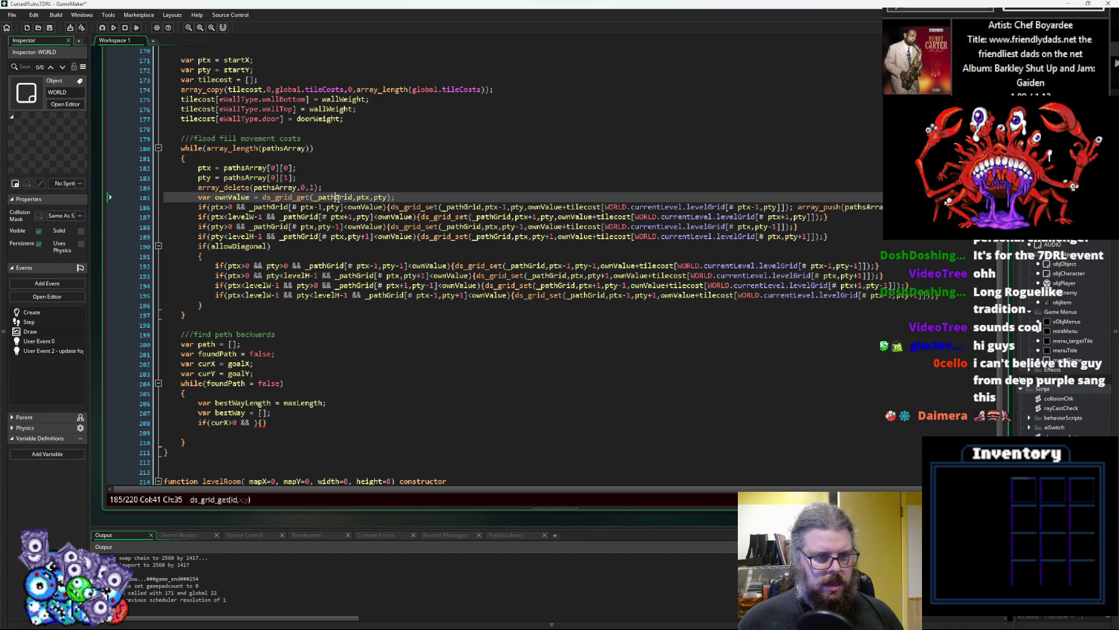
pyautogui.scroll(1, 304, 190)
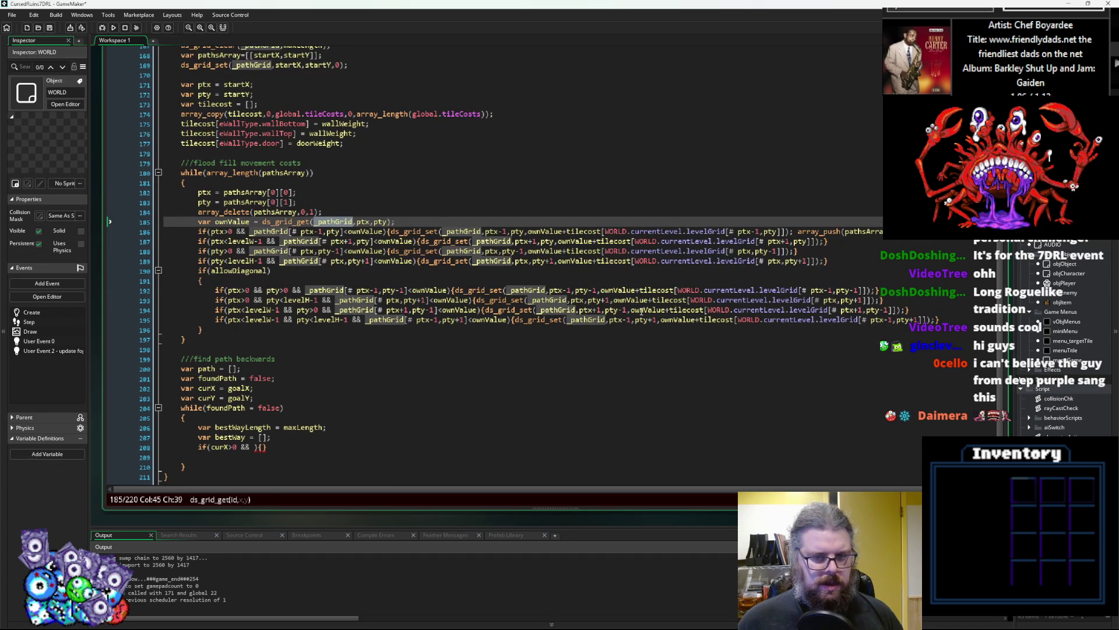
pyautogui.click(566, 309)
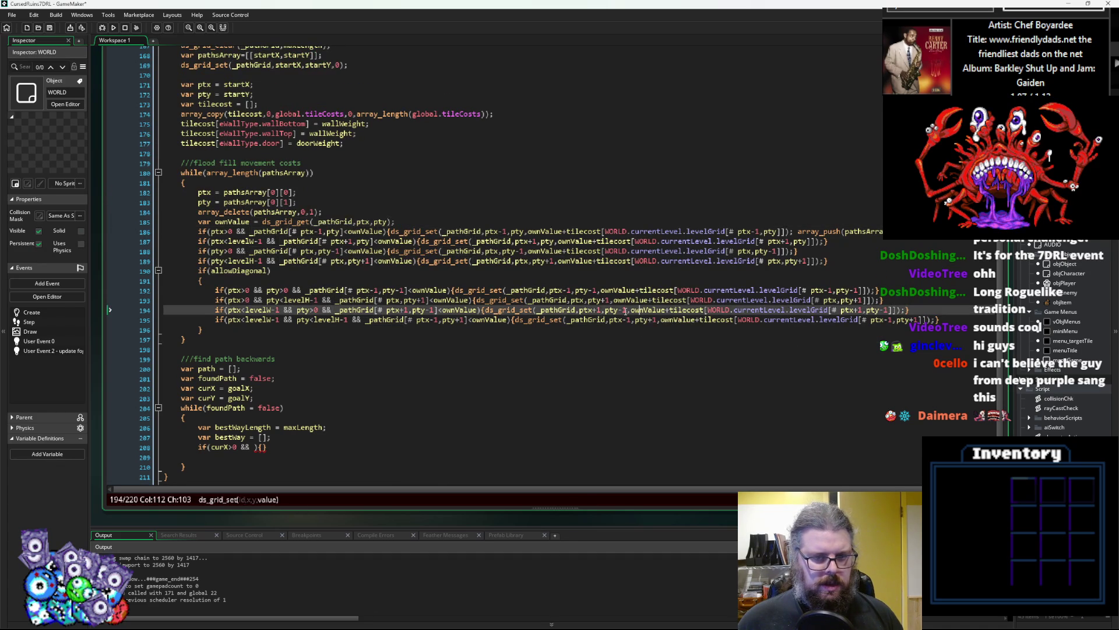
pyautogui.doubleClick(560, 308)
pyautogui.scroll(-2, 303, 412)
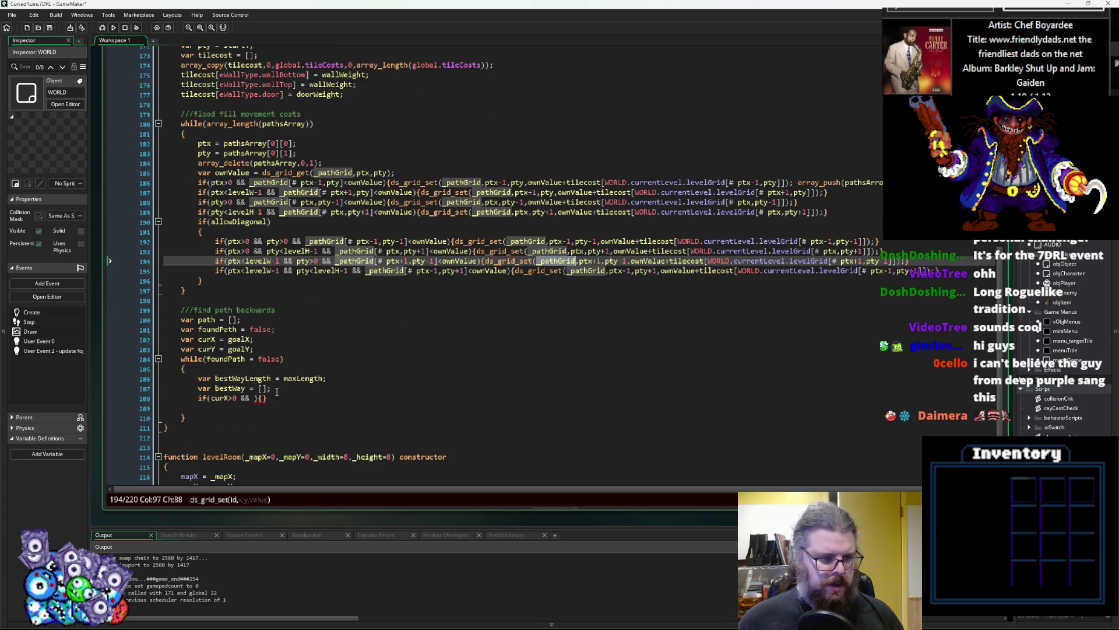
# - Add _pathGrid[# curX-1,curY to the if condition followed by a less-than comparison
pyautogui.click(256, 397)
pyautogui.write('_pathGrid[')
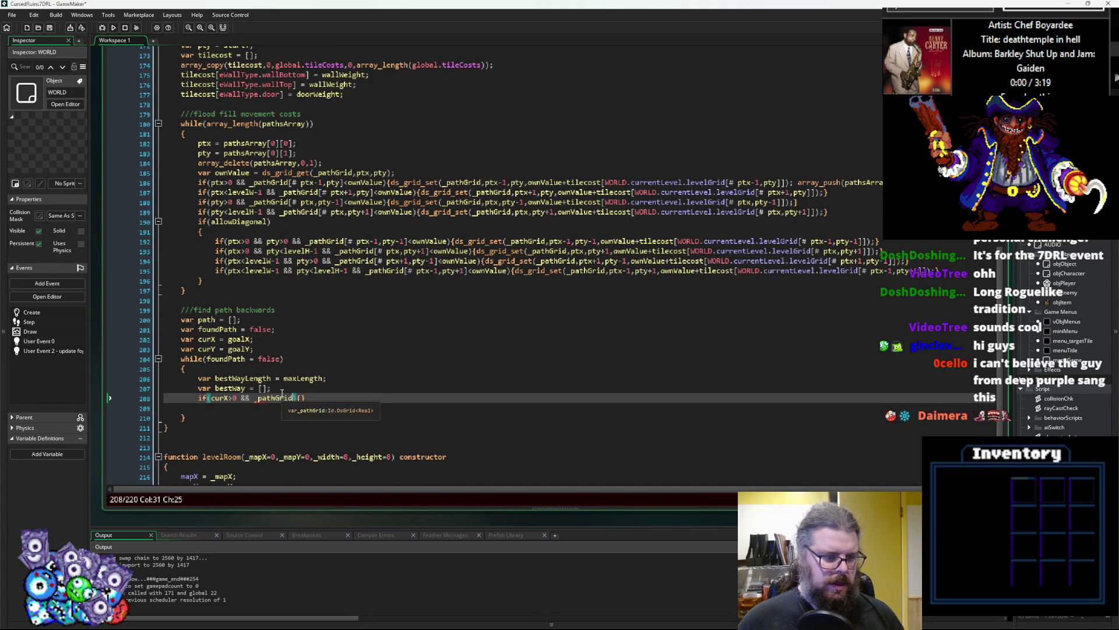
pyautogui.write('#')
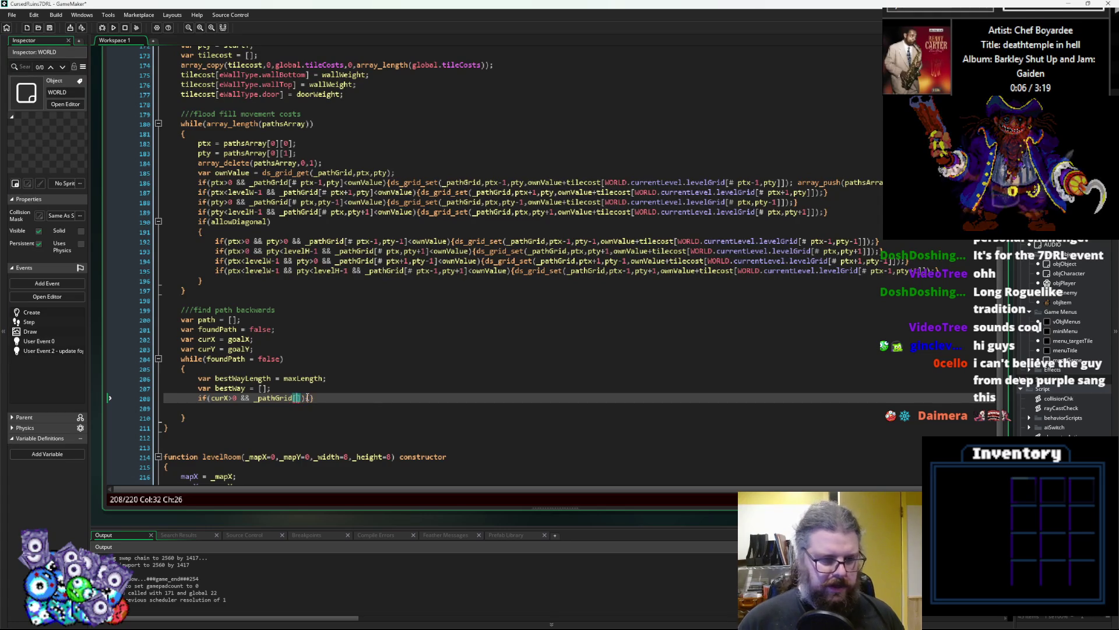
pyautogui.write(' # ')
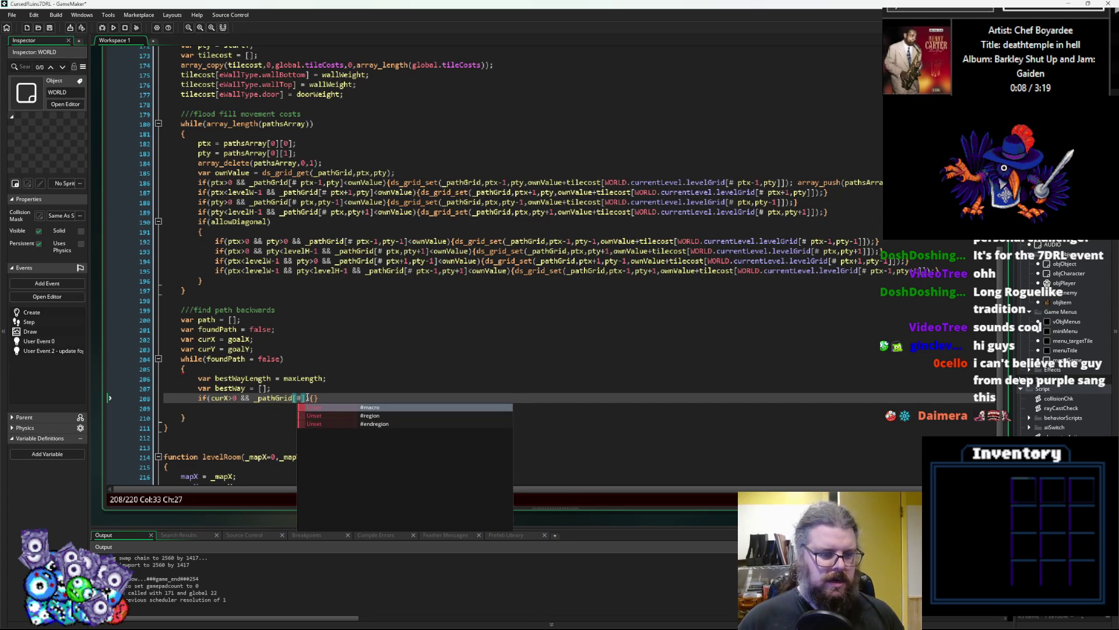
pyautogui.write('curX')
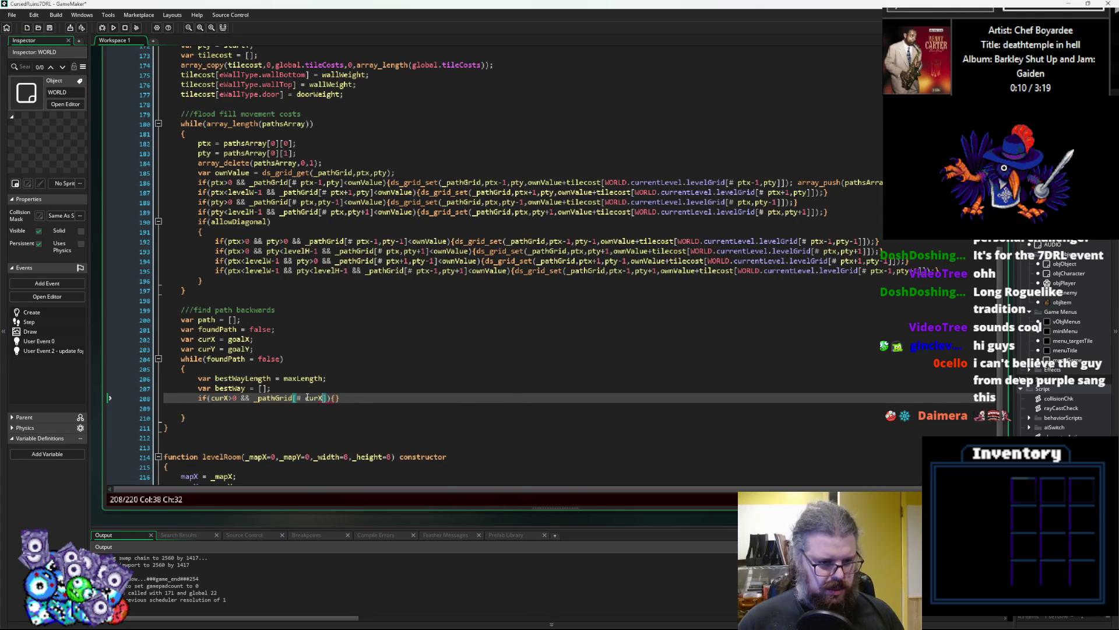
pyautogui.write(',curY')
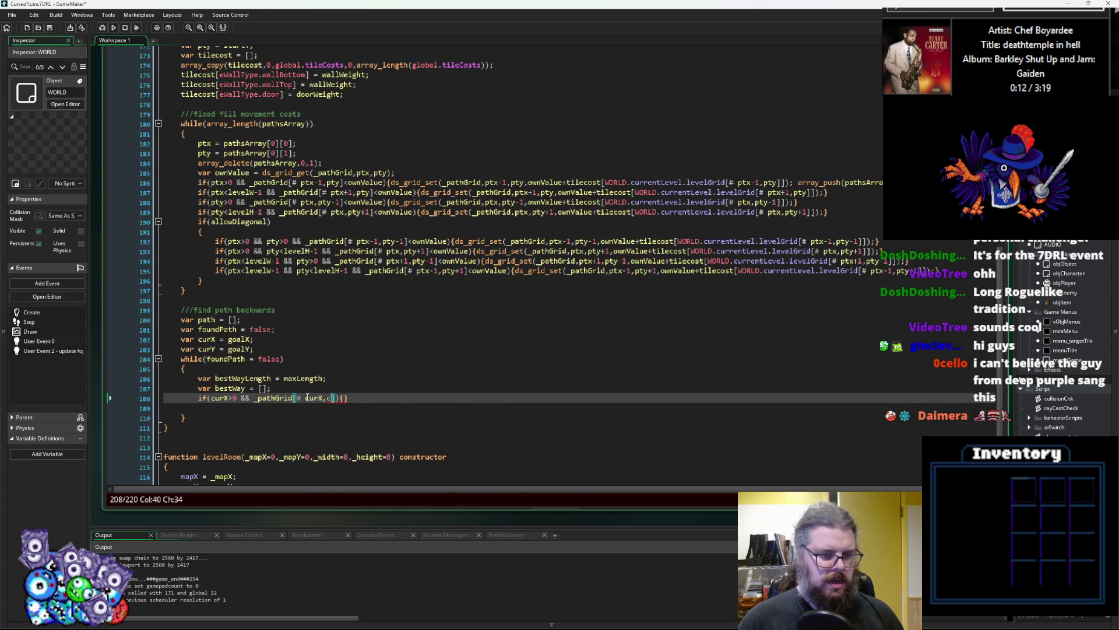
pyautogui.press('Left')
pyautogui.press('Left')
pyautogui.press('Left')
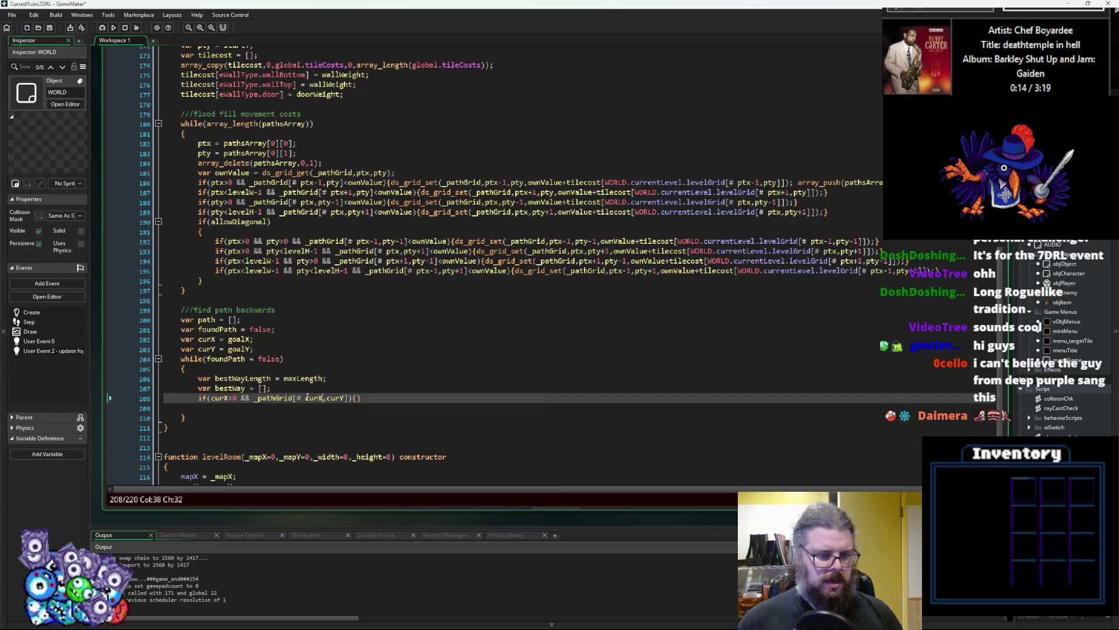
pyautogui.press('Right')
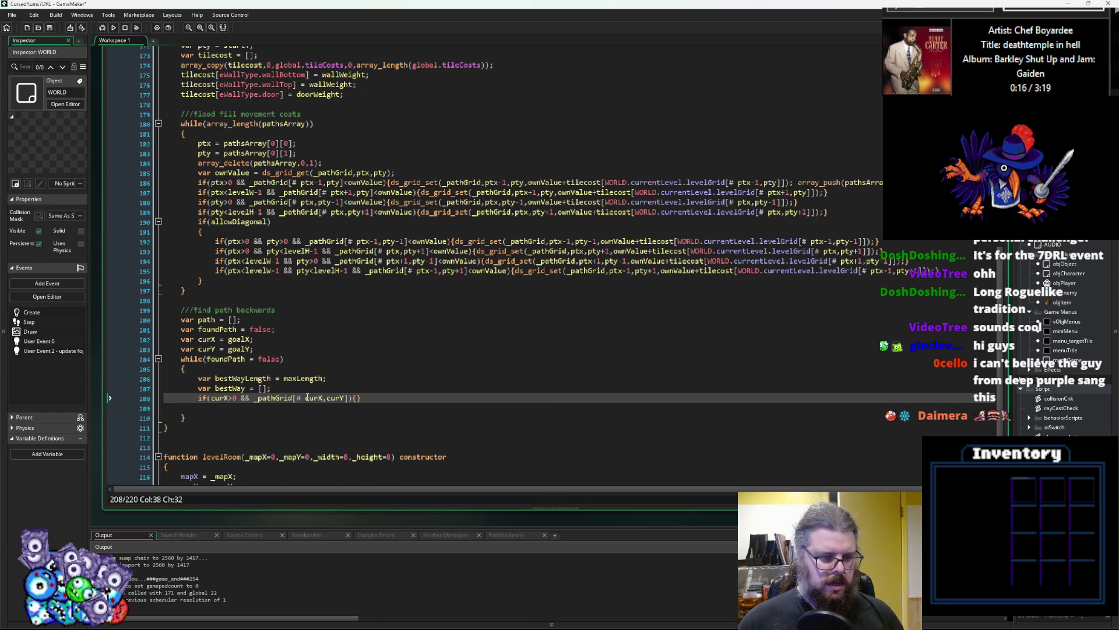
pyautogui.write('-1')
pyautogui.press('Right')
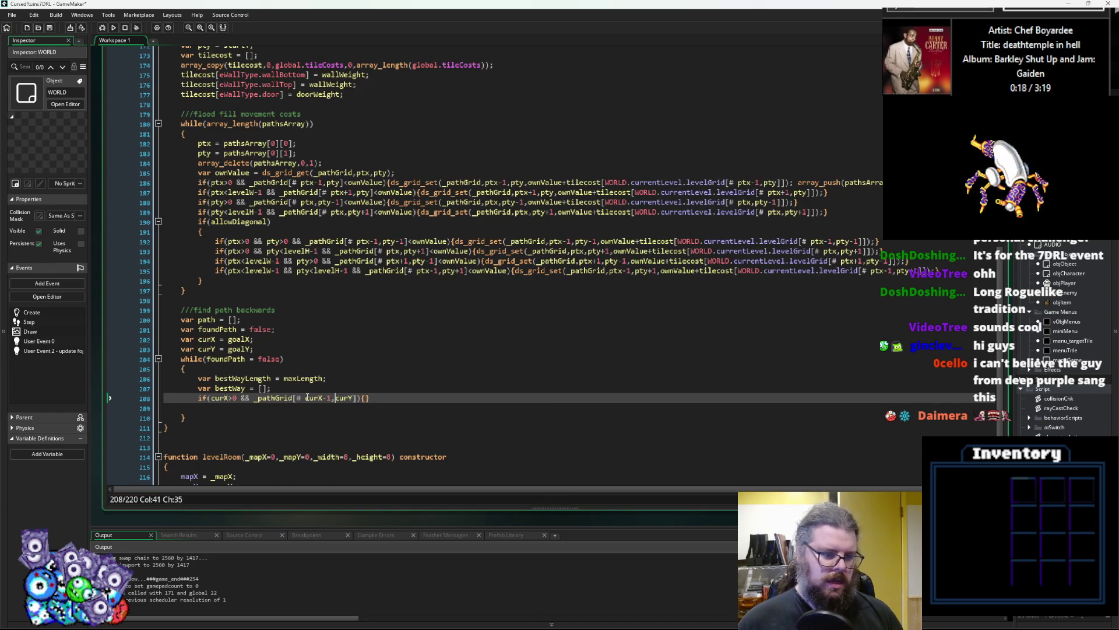
pyautogui.press('Right')
pyautogui.press('Right')
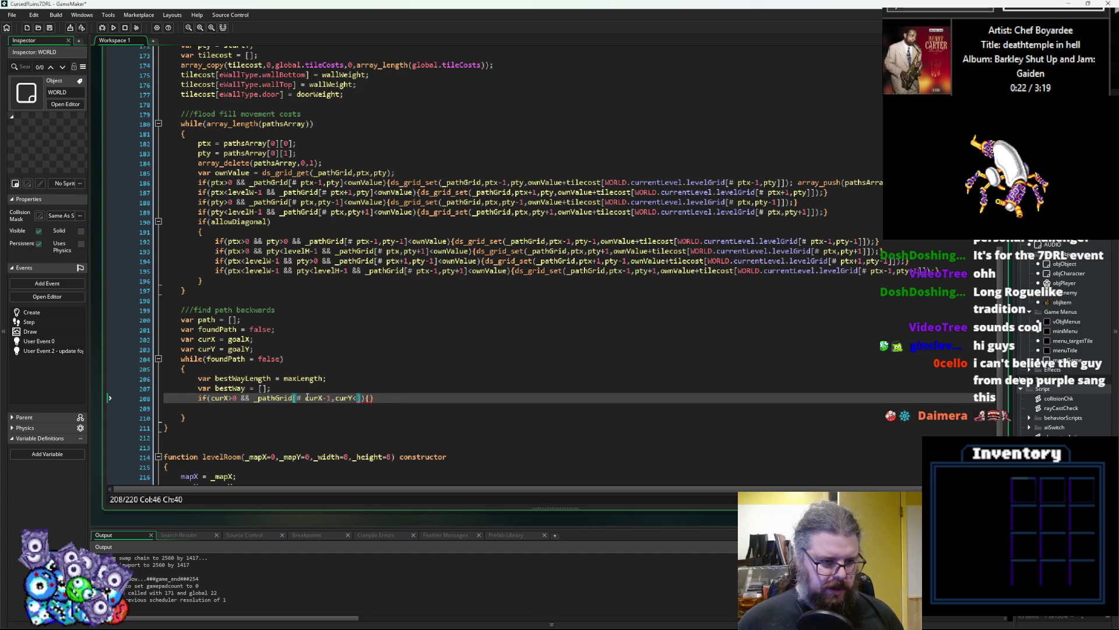
pyautogui.write('<')
# - Complete the comparison with bestWayLength and step into the empty if braces
pyautogui.doubleClick(239, 378)
pyautogui.hotkey('ctrl', 'c')
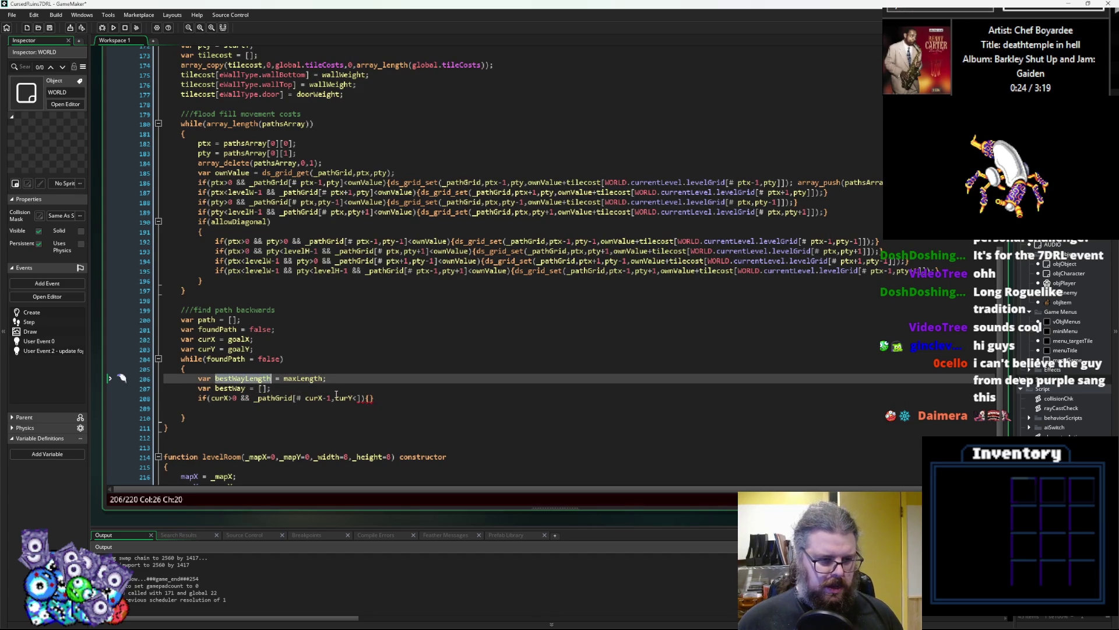
pyautogui.click(358, 400)
pyautogui.hotkey('ctrl', 'v')
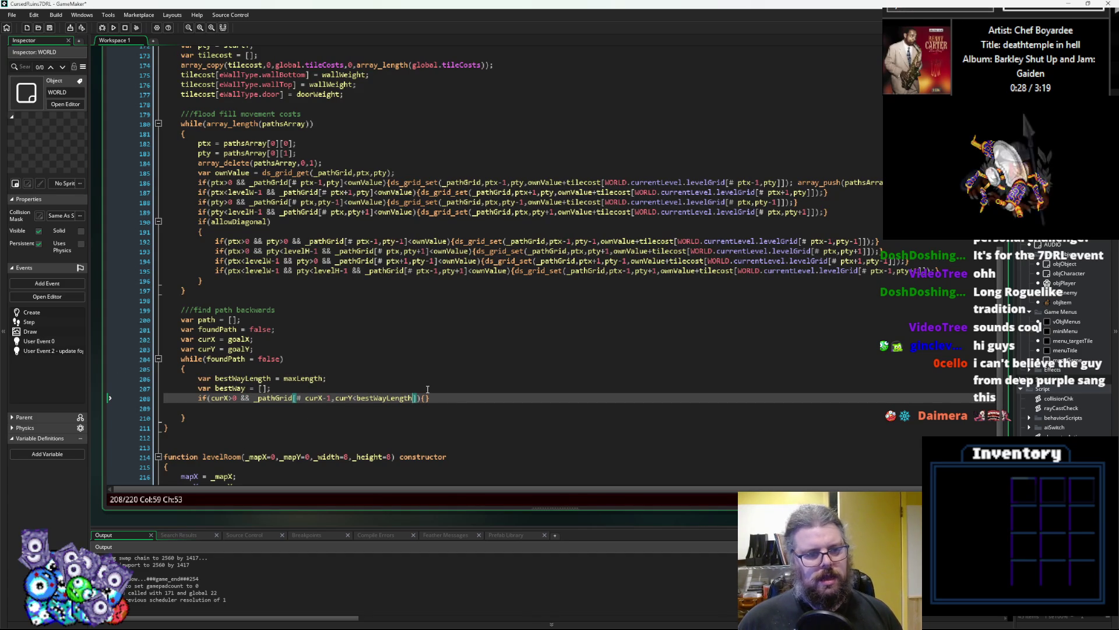
pyautogui.press('Right')
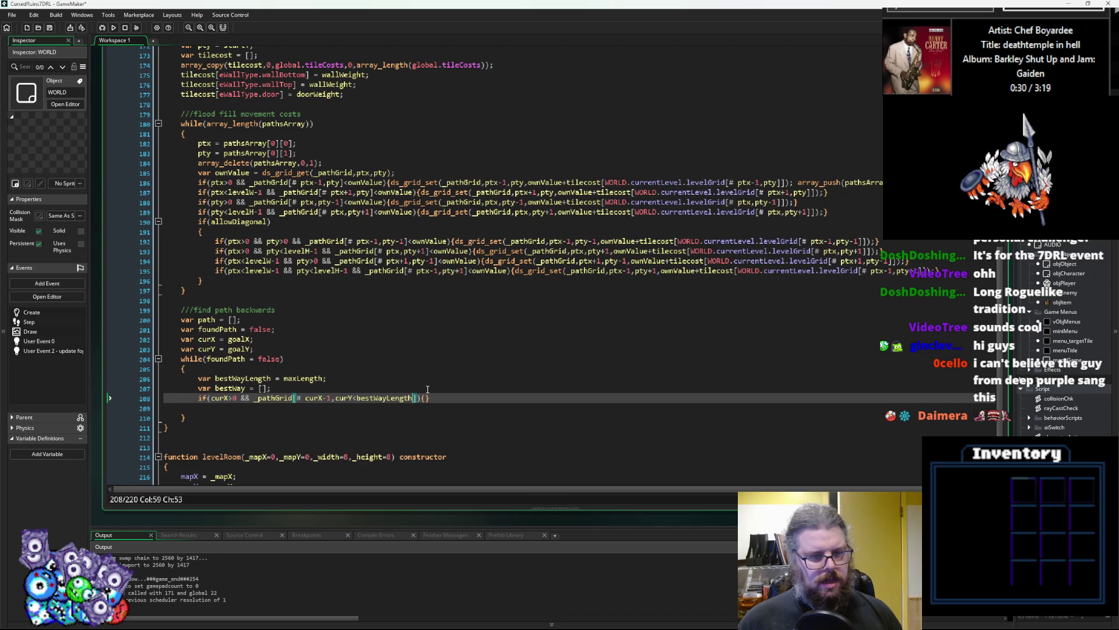
pyautogui.press('Right')
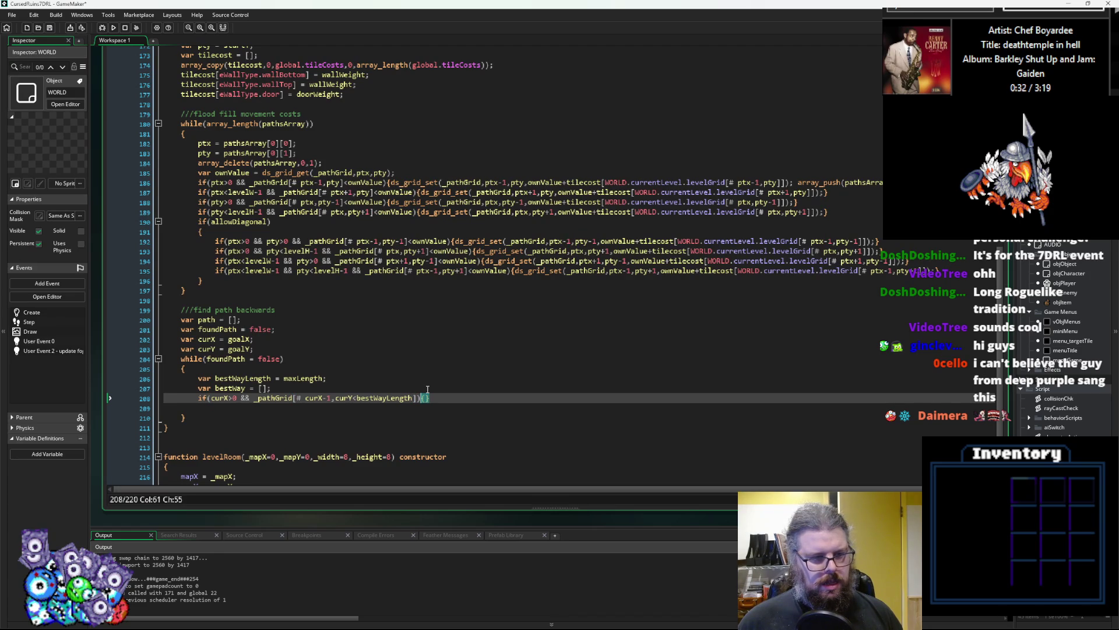
pyautogui.press('Up')
pyautogui.press('Up')
pyautogui.press('Up')
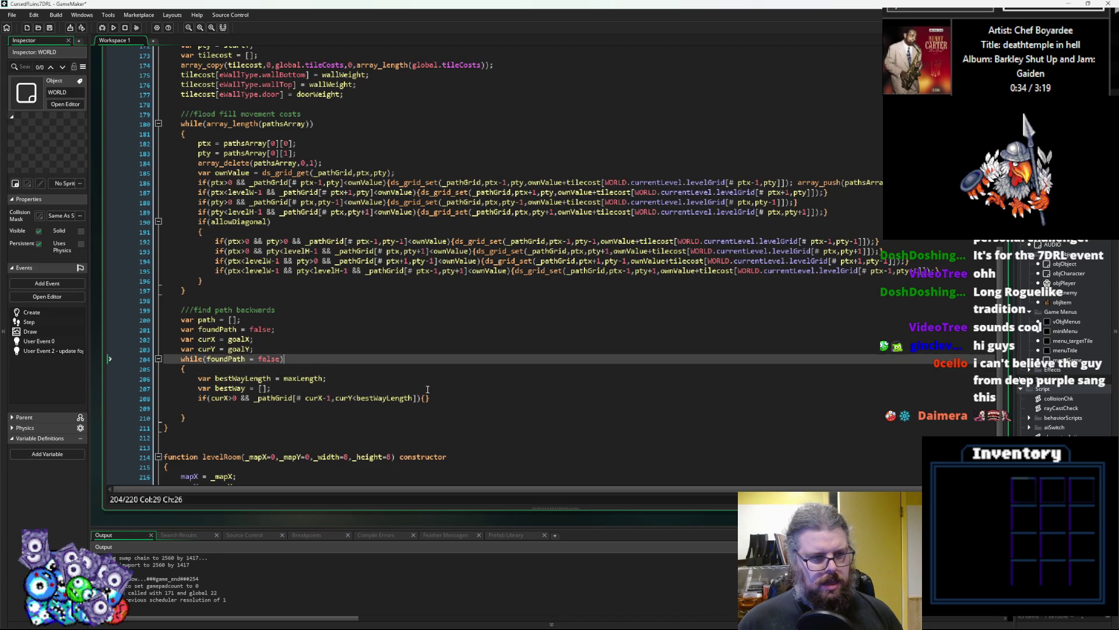
# - Declare var wayBackLength = maxLength; on a new line after var curY = goalY
pyautogui.press('Return')
pyautogui.write('var ')
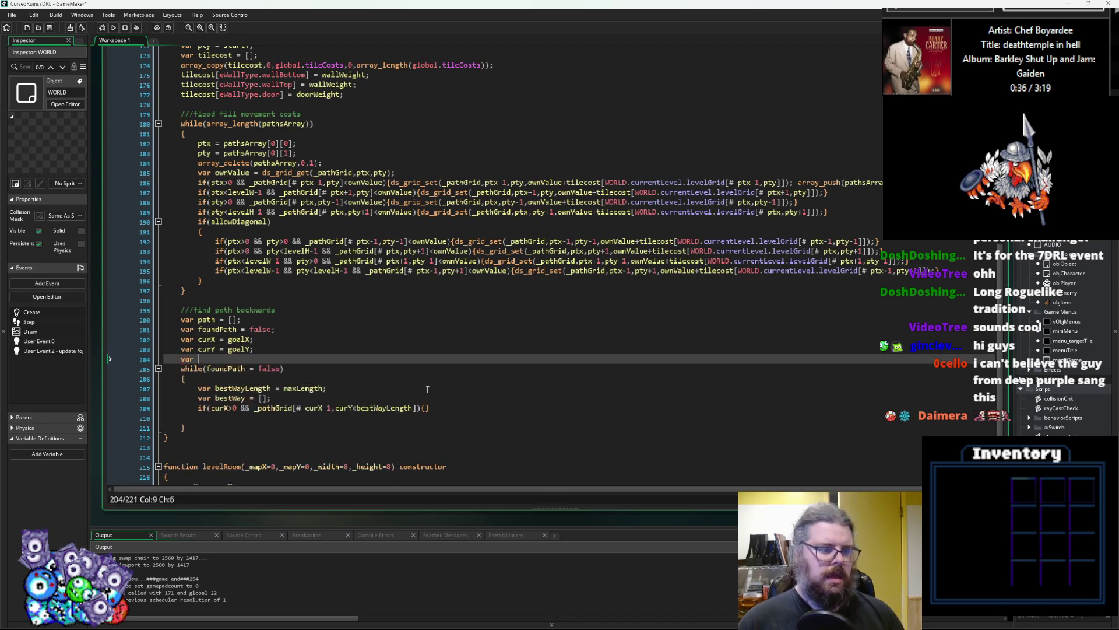
pyautogui.write('curLength')
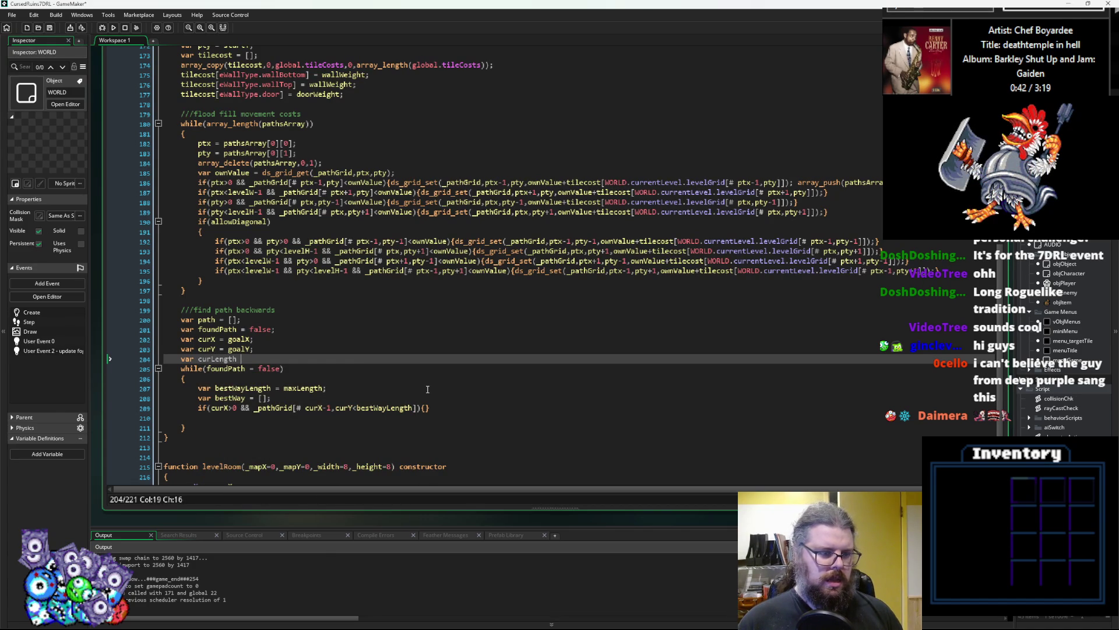
pyautogui.hotkey('ctrl', 'BackSpace')
pyautogui.write('w')
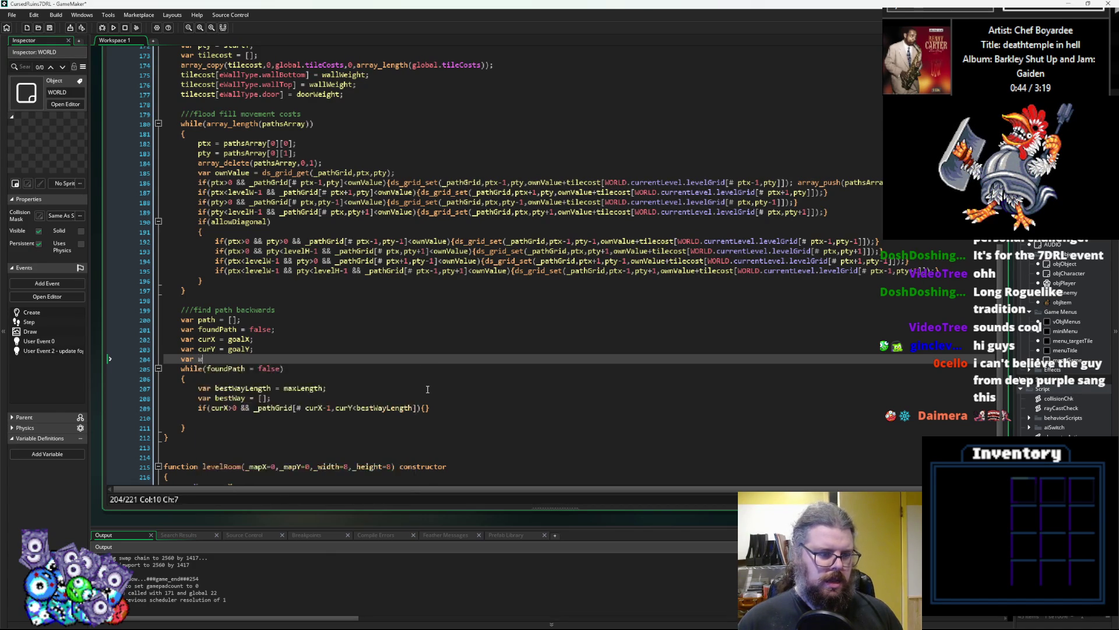
pyautogui.write('ayBackLength =')
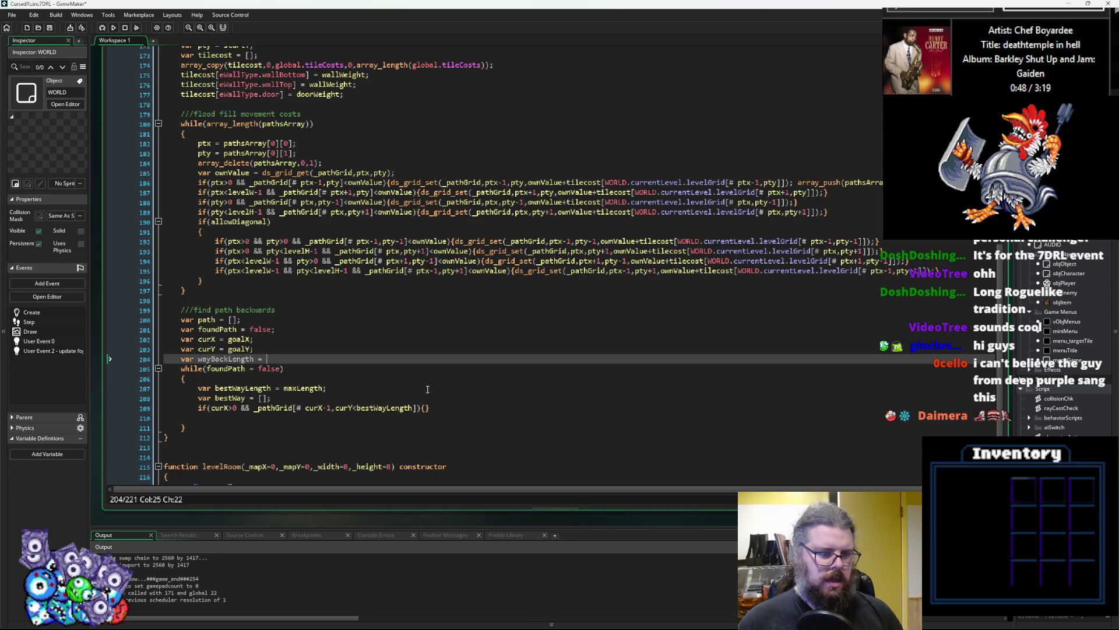
pyautogui.doubleClick(303, 388)
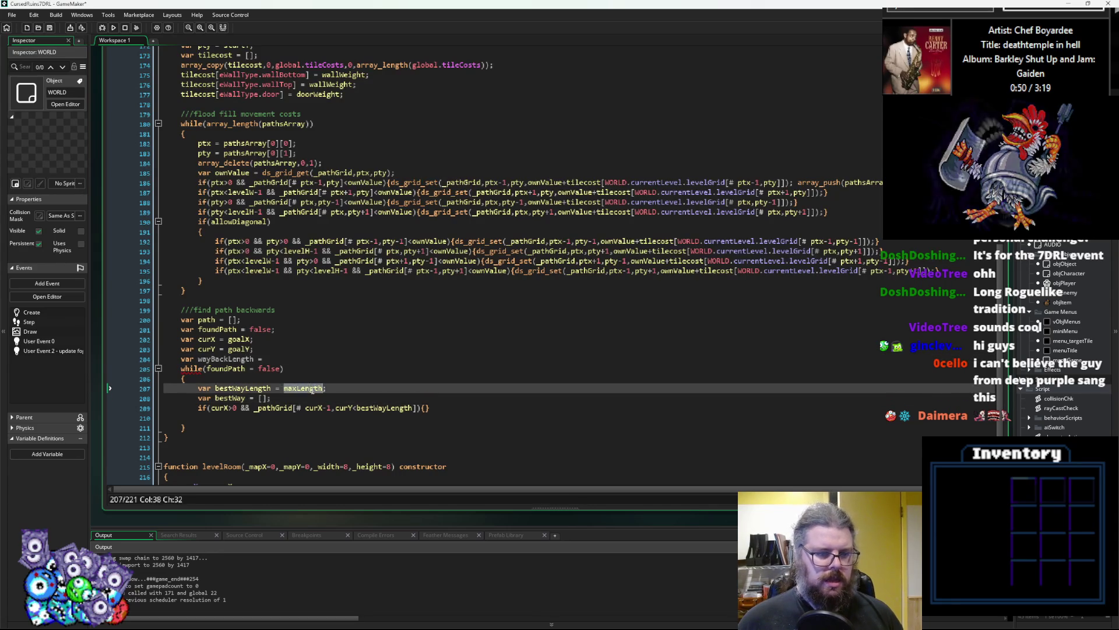
pyautogui.click(260, 359)
pyautogui.write('= maxLength;')
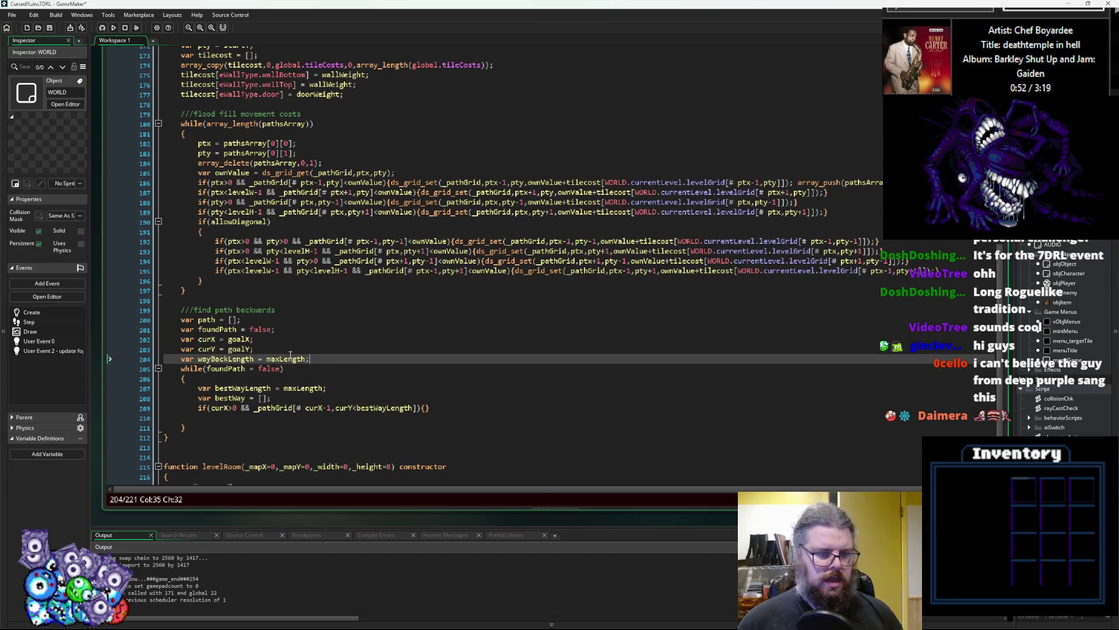
# - Replace bestWayLength with wayBackLength in the if condition and delete the bestWayLength declaration
pyautogui.doubleClick(225, 358)
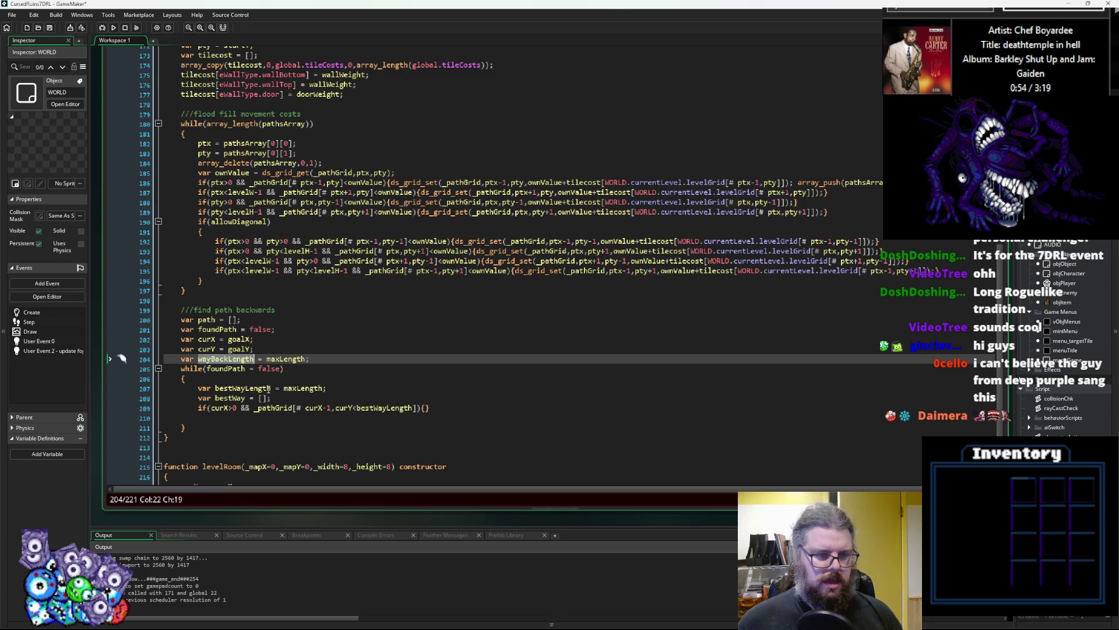
pyautogui.scroll(-1, 303, 405)
pyautogui.hotkey('ctrl', 'c')
pyautogui.doubleClick(379, 383)
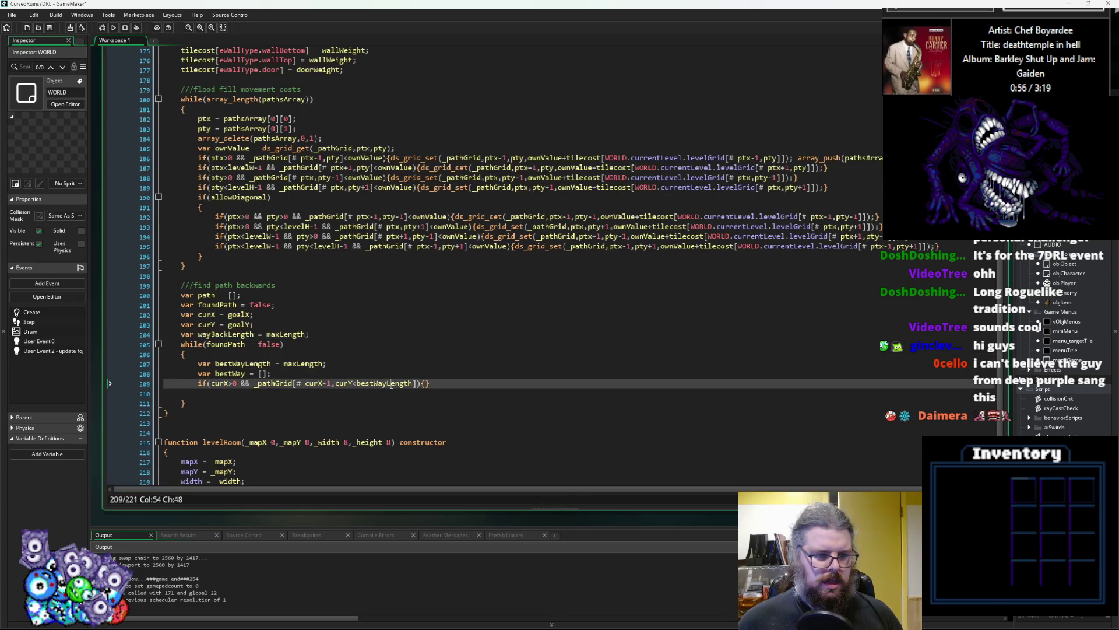
pyautogui.hotkey('ctrl', 'v')
pyautogui.moveTo(339, 363); pyautogui.dragTo(131, 358)
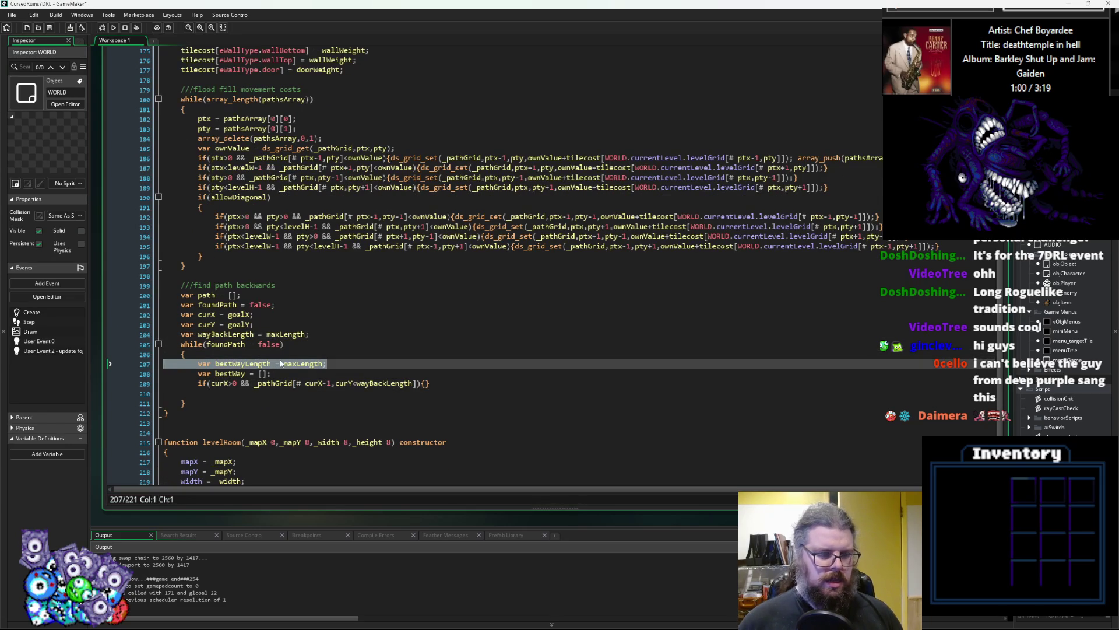
pyautogui.press('BackSpace')
pyautogui.press('BackSpace')
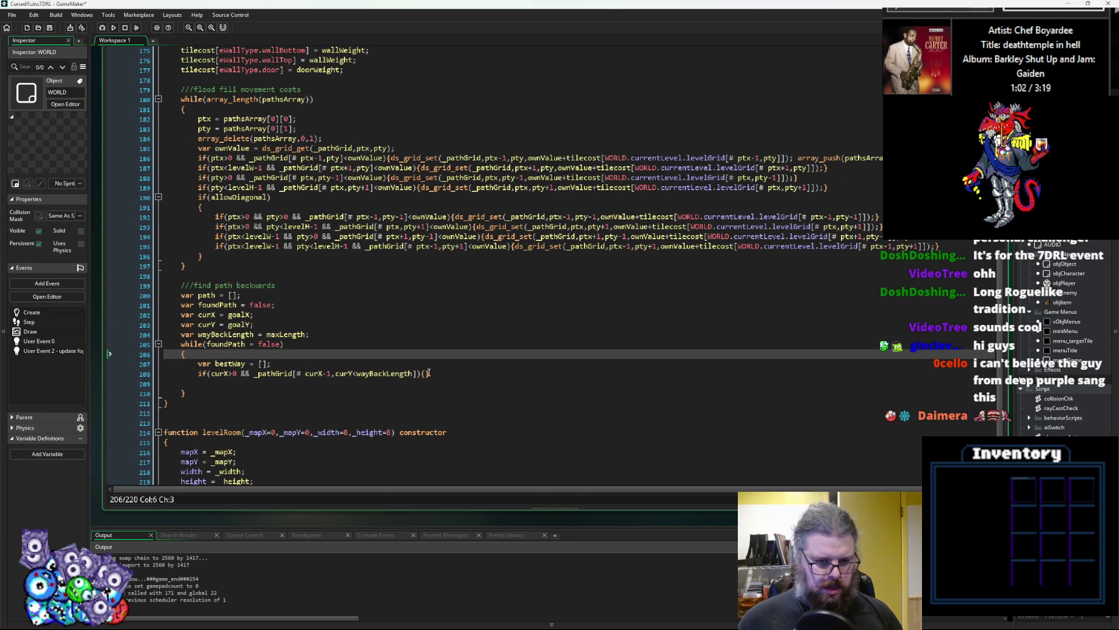
# - Close the _pathGrid index with ] right after curY in the left-neighbour check
pyautogui.click(450, 368)
pyautogui.press('Left')
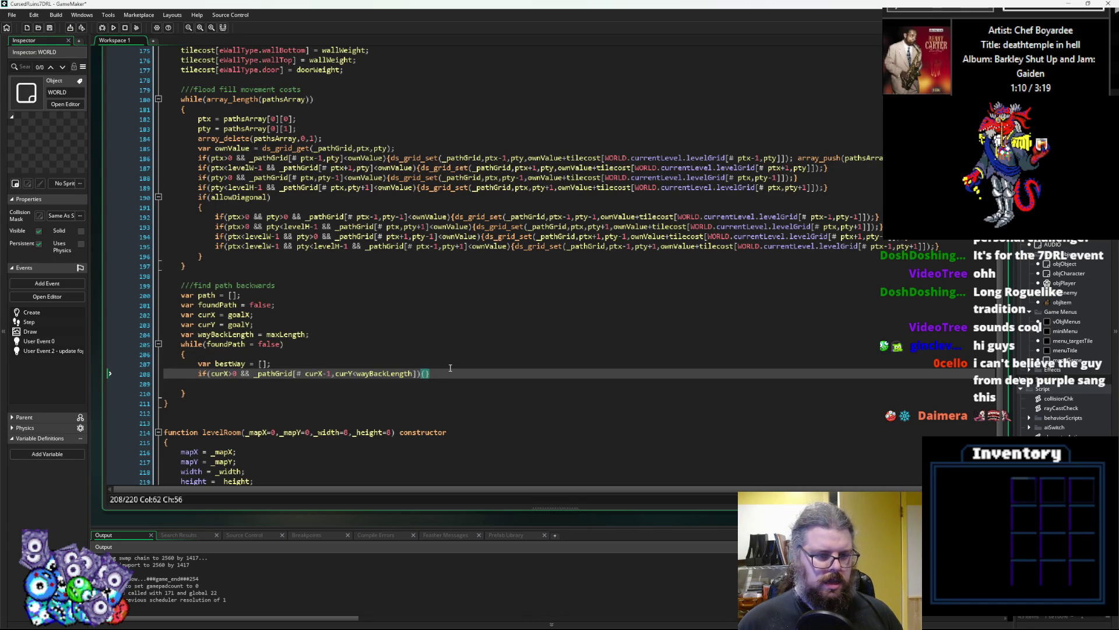
pyautogui.press('Left')
pyautogui.press('Left')
pyautogui.press('Left')
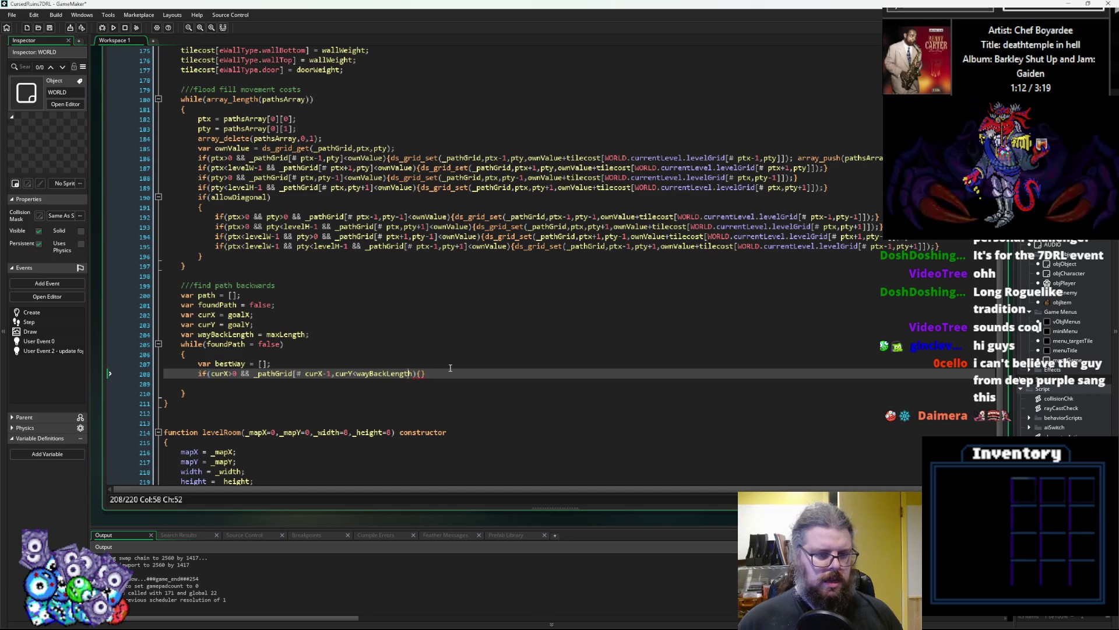
pyautogui.press('Left')
pyautogui.press('Left')
pyautogui.press('Left')
pyautogui.write(']')
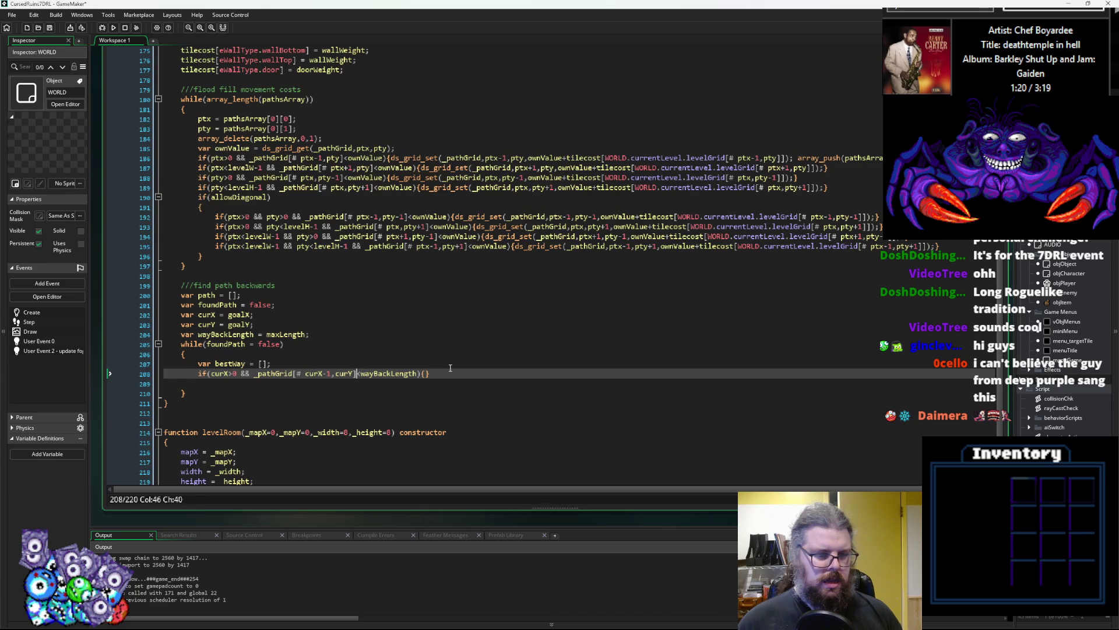
# - Start a new loop variable declaration, var chk =, below the bestWay line
pyautogui.click(237, 373)
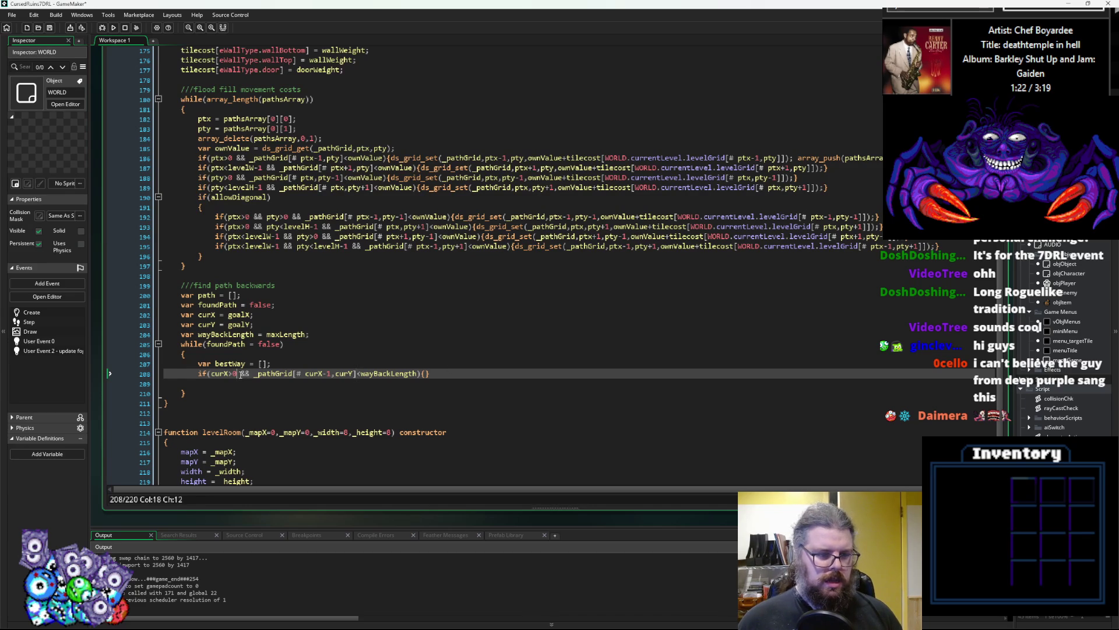
pyautogui.press('Up')
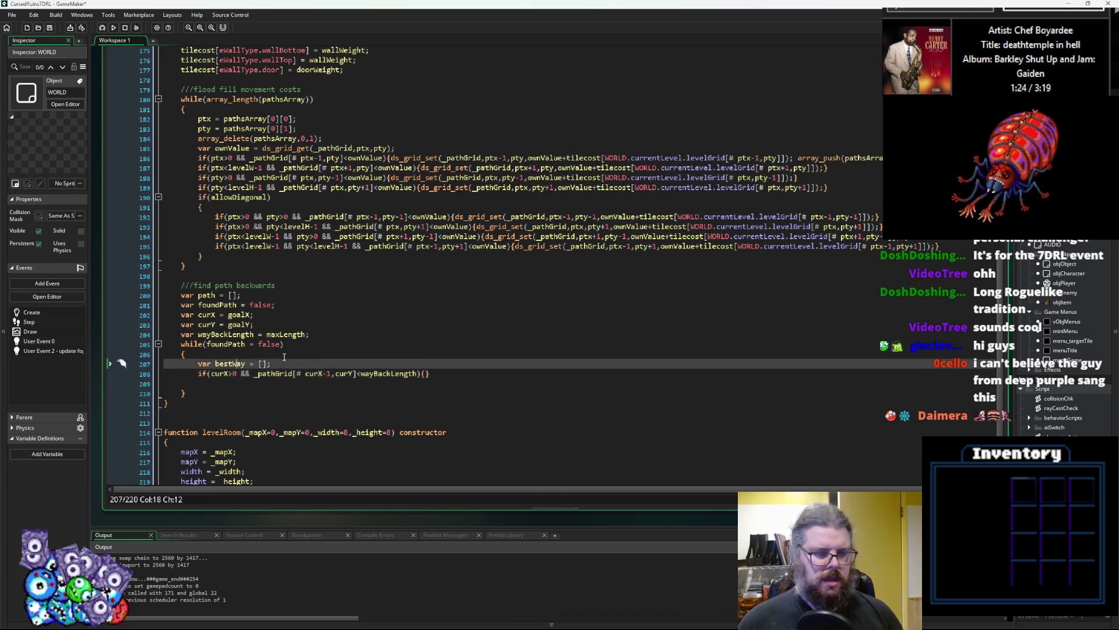
pyautogui.press('End')
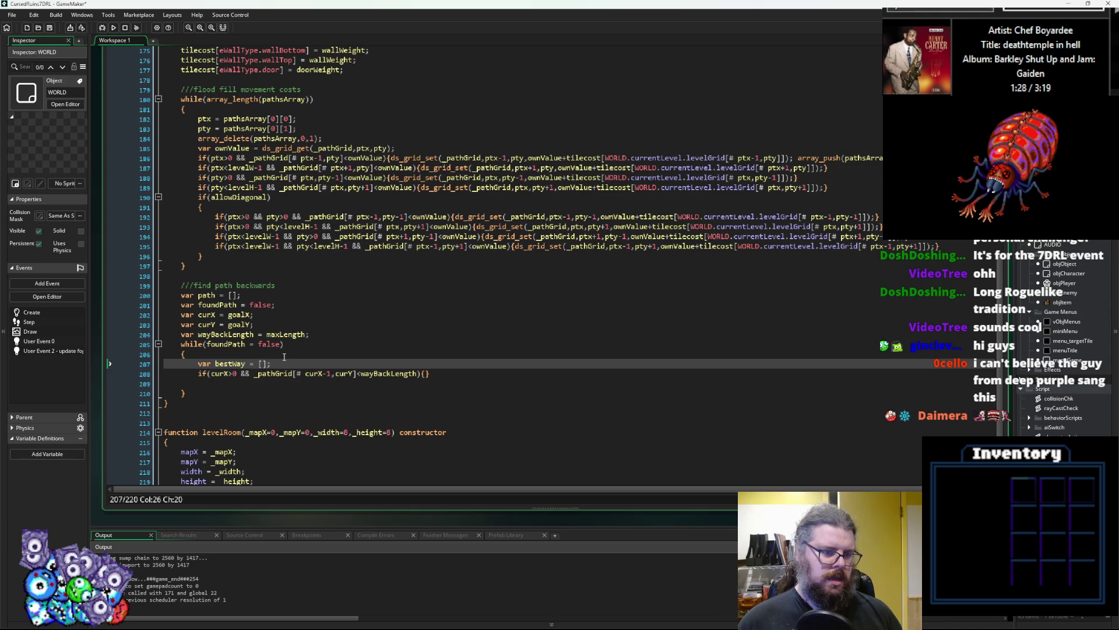
pyautogui.press('Return')
pyautogui.write('var')
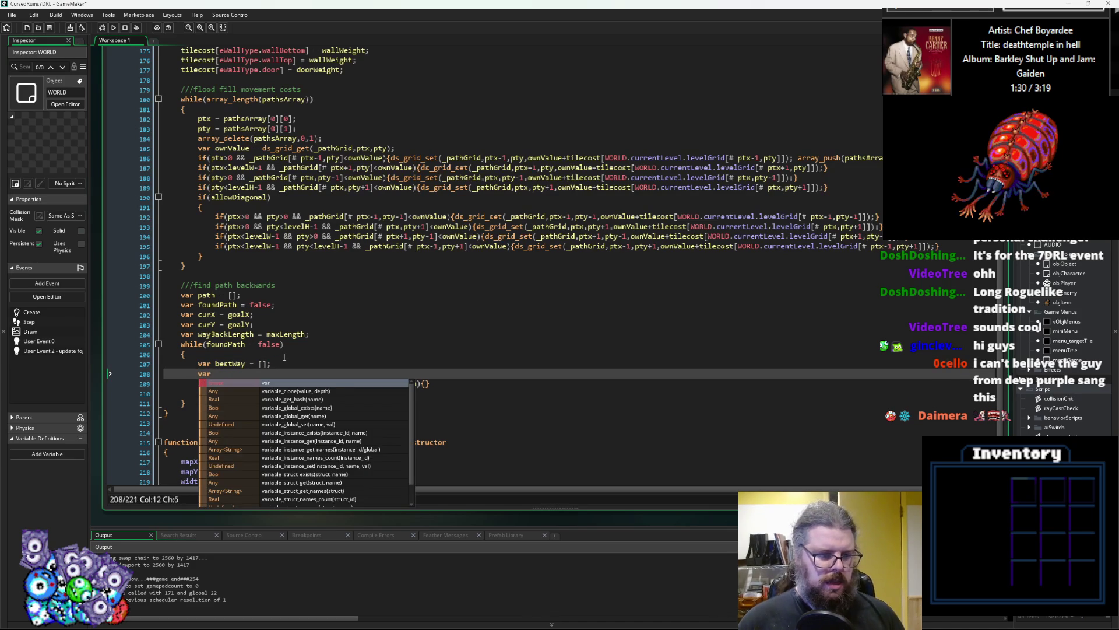
pyautogui.write(' chk =')
# - Rename the new variable to checking and initialise it with var checking = 0;
pyautogui.press('BackSpace')
pyautogui.press('BackSpace')
pyautogui.press('BackSpace')
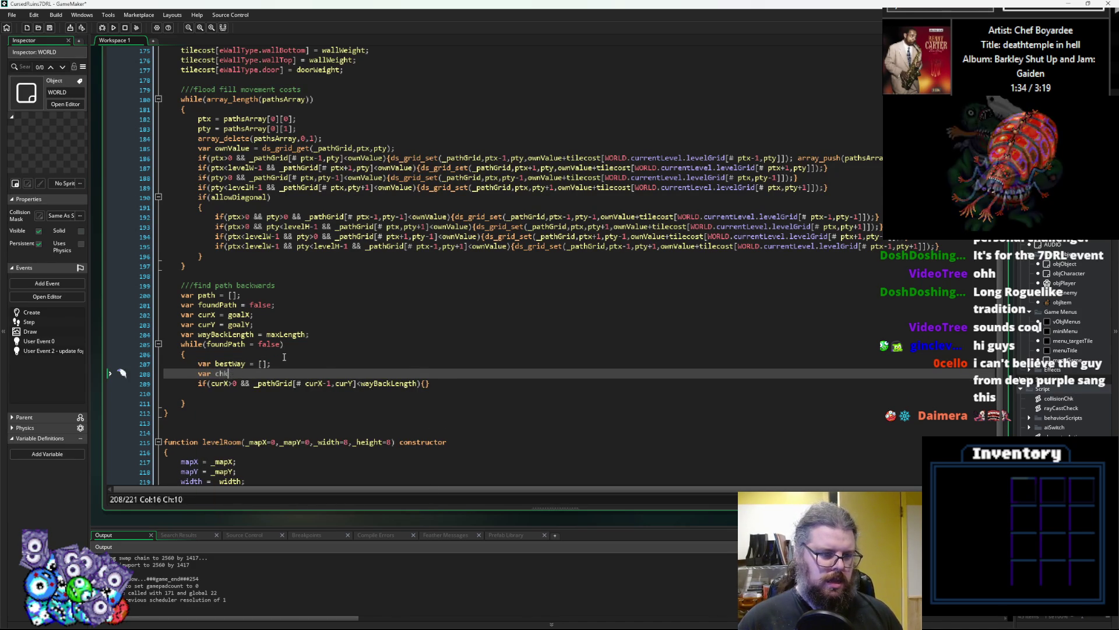
pyautogui.write('ecking = ')
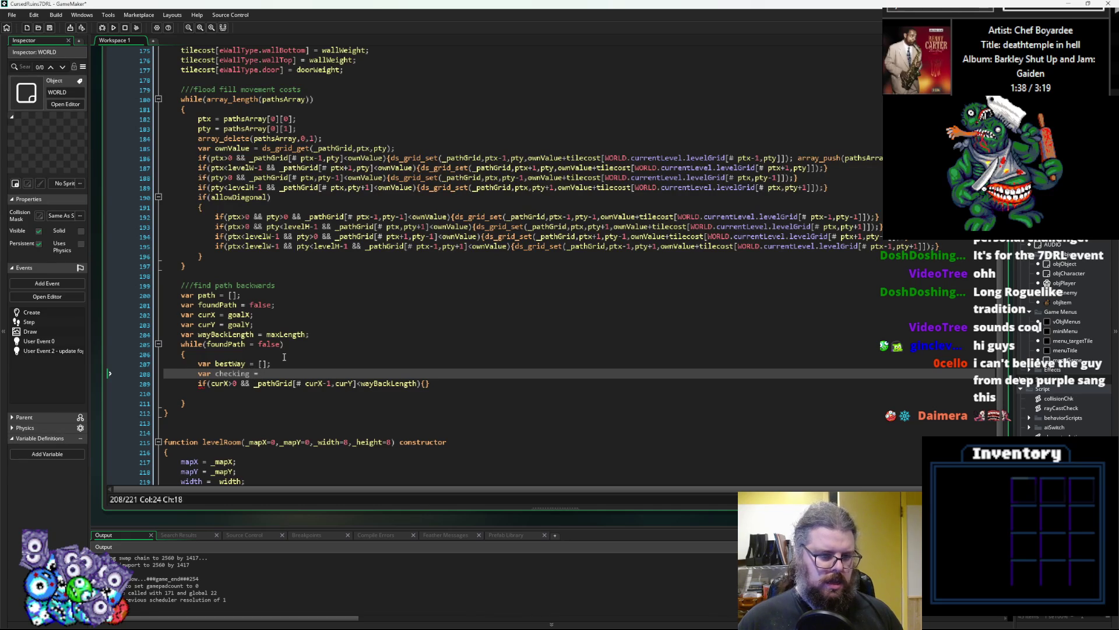
pyautogui.write('wayB')
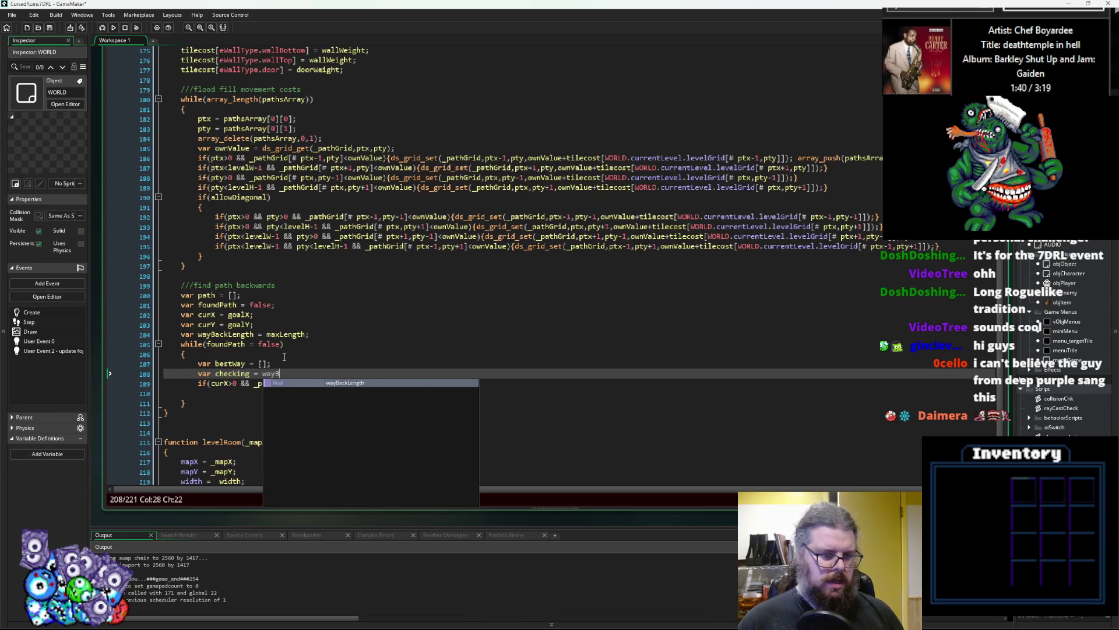
pyautogui.press('Return')
pyautogui.write(';')
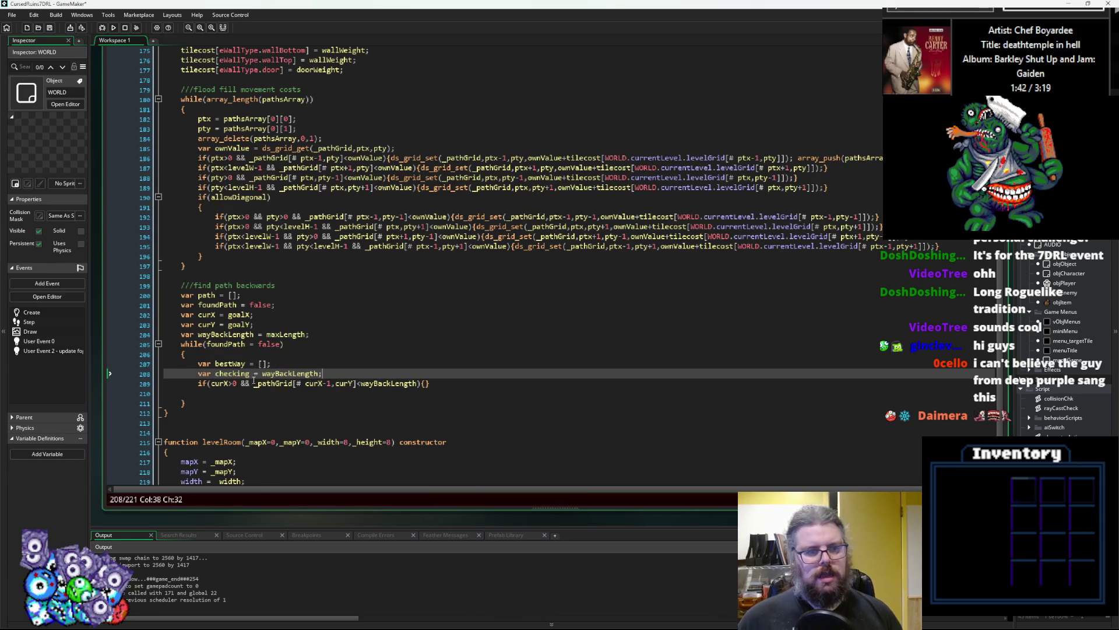
pyautogui.press('Left')
pyautogui.hotkey('ctrl', 'BackSpace')
pyautogui.write('0')
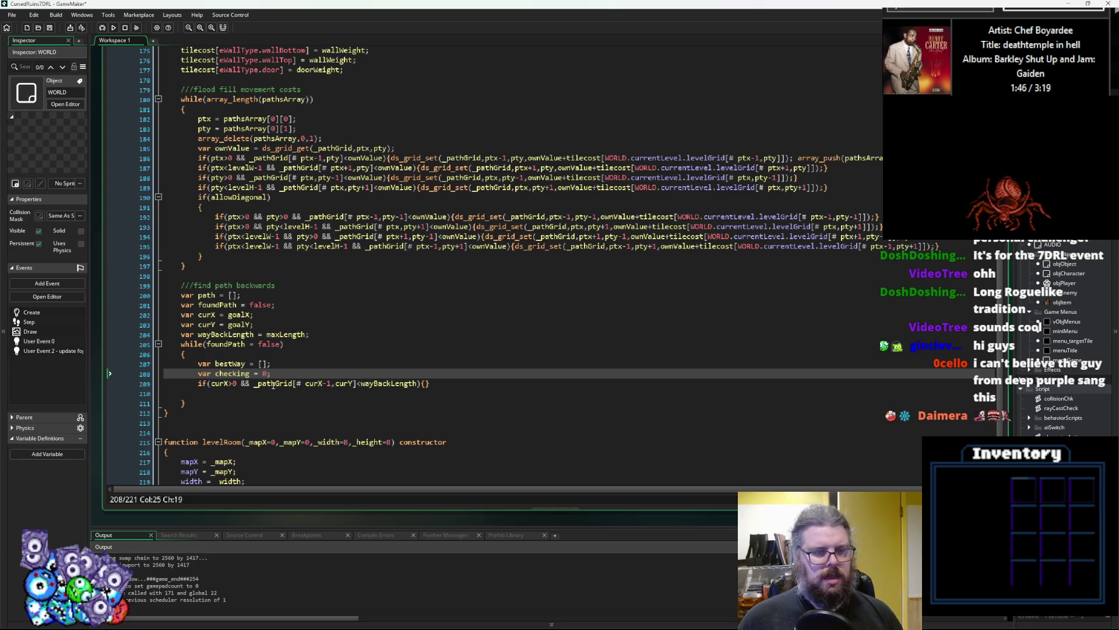
# - Make if(curX>0) store the cost at curX-1,curY in checking, removing the stray comparison and brackets
pyautogui.click(240, 384)
pyautogui.write(')')
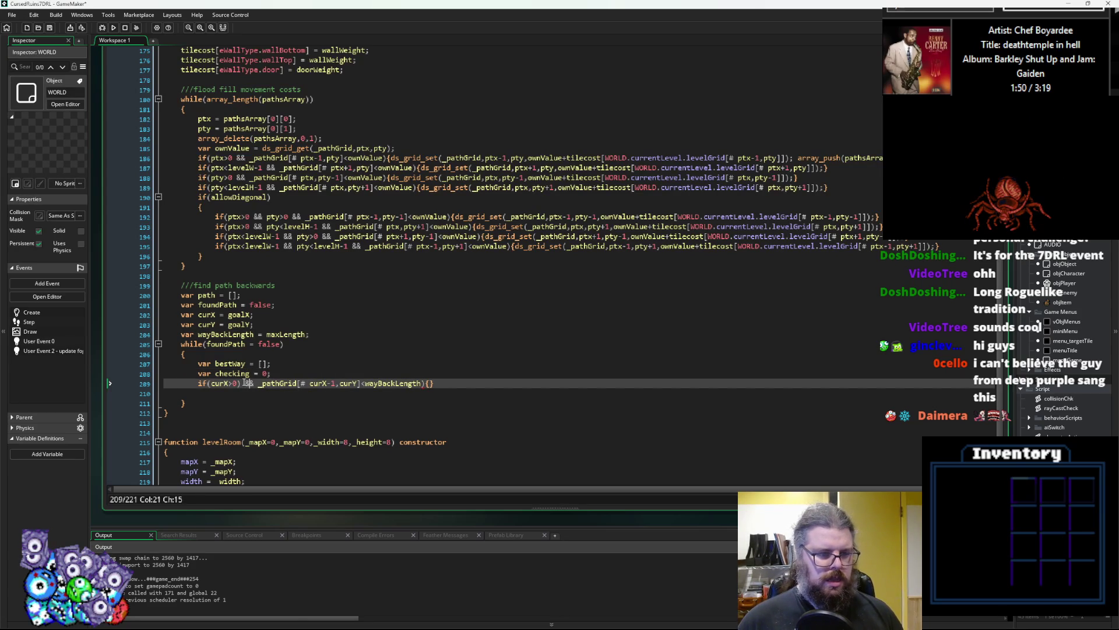
pyautogui.press('BackSpace')
pyautogui.press('BackSpace')
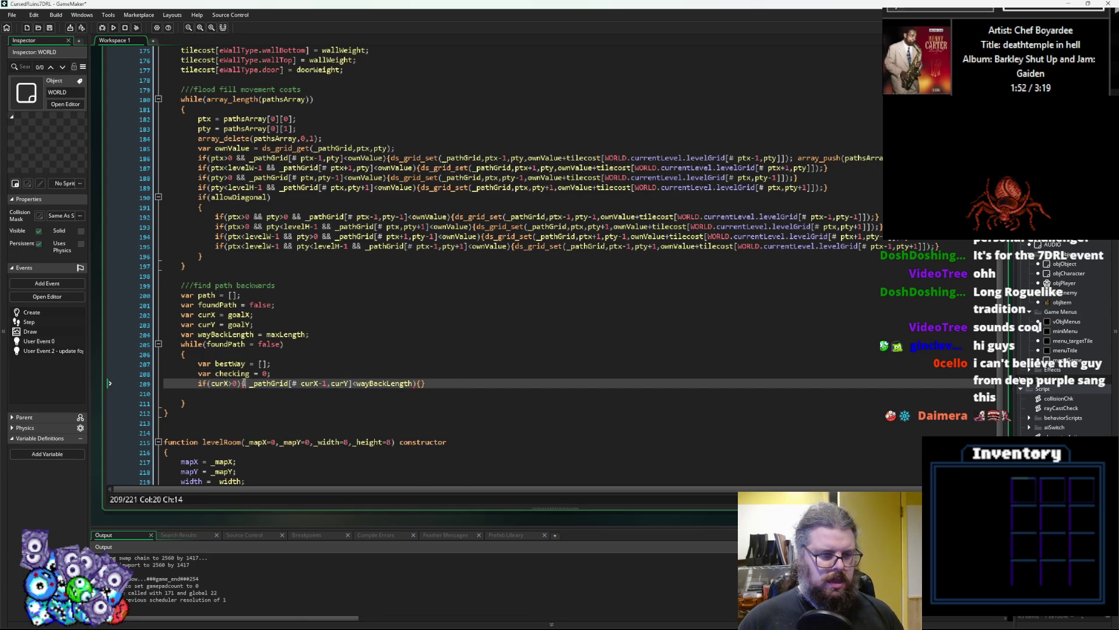
pyautogui.write('{')
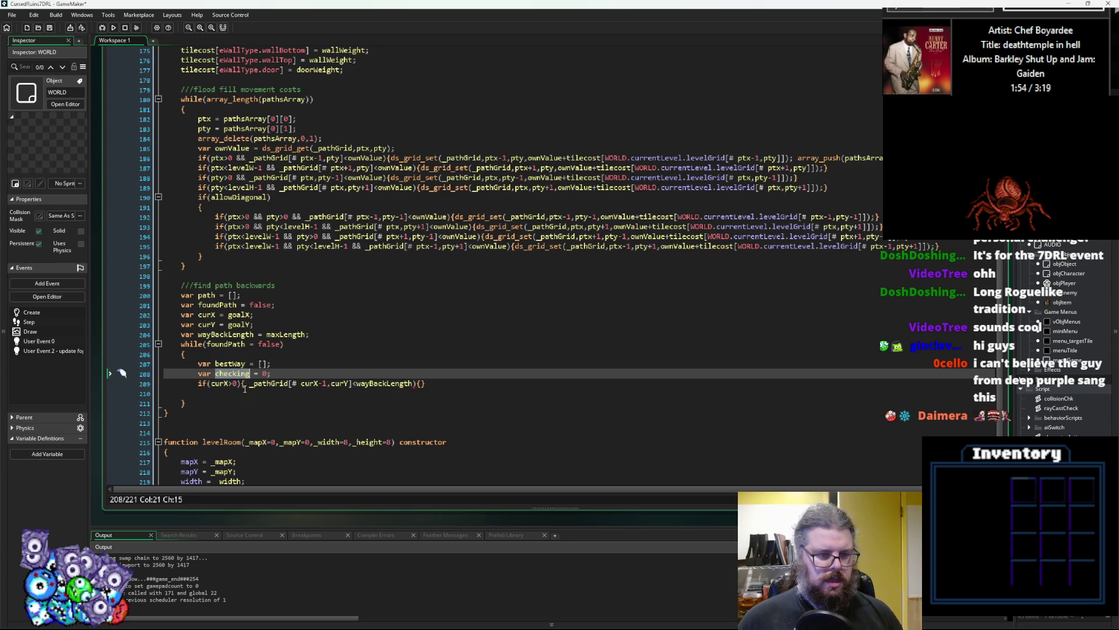
pyautogui.write('checking =')
pyautogui.press('Right')
pyautogui.press('Right')
pyautogui.press('Right')
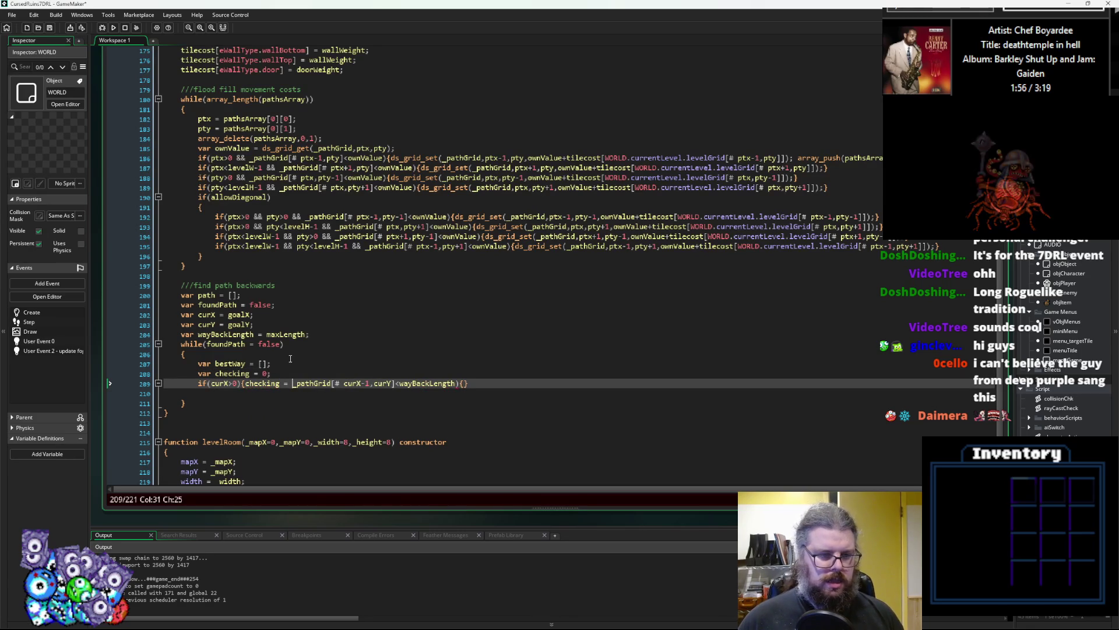
pyautogui.press('Right')
pyautogui.press('Right')
pyautogui.press('Right')
pyautogui.press('Right')
pyautogui.press('Right')
pyautogui.press('Right')
pyautogui.press('BackSpace')
pyautogui.press('BackSpace')
pyautogui.press('BackSpace')
pyautogui.write(';')
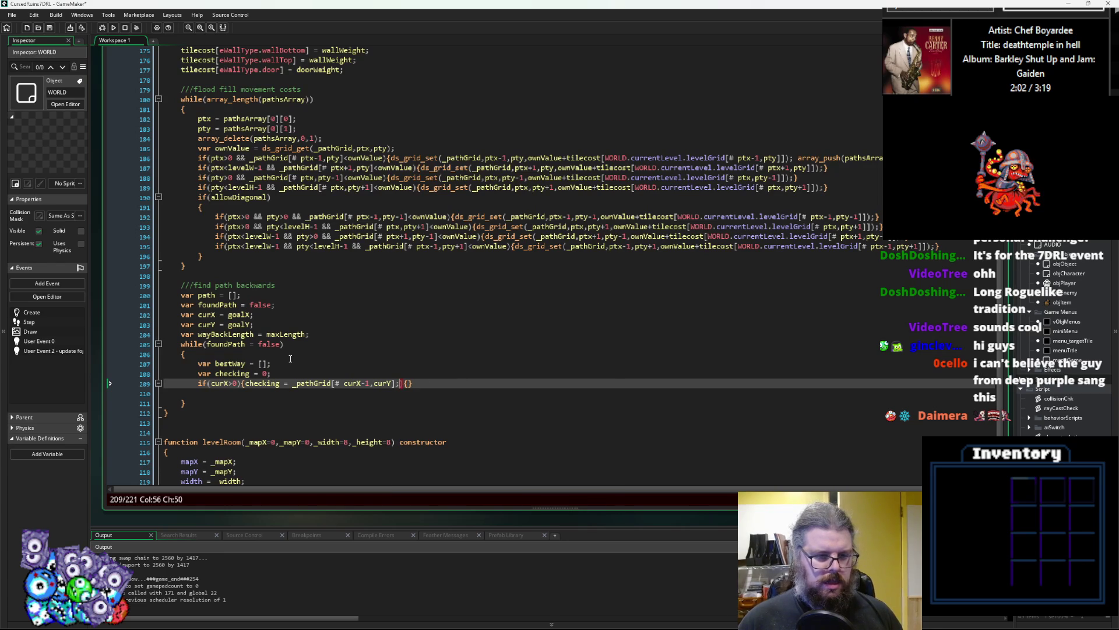
pyautogui.press('Right')
pyautogui.press('BackSpace')
pyautogui.press('BackSpace')
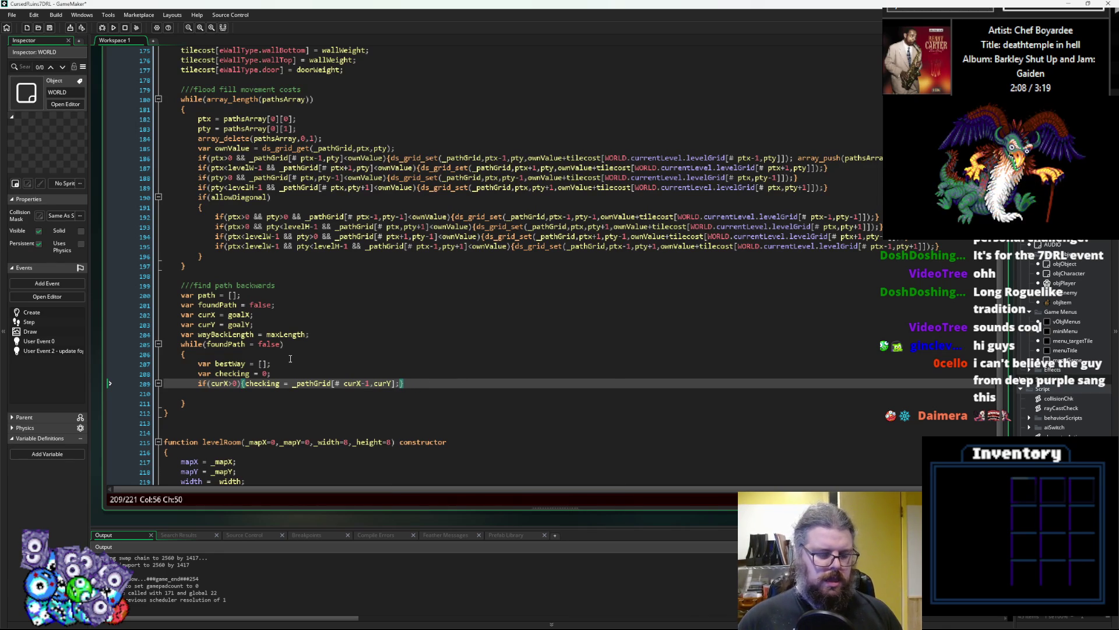
pyautogui.write('if(c')
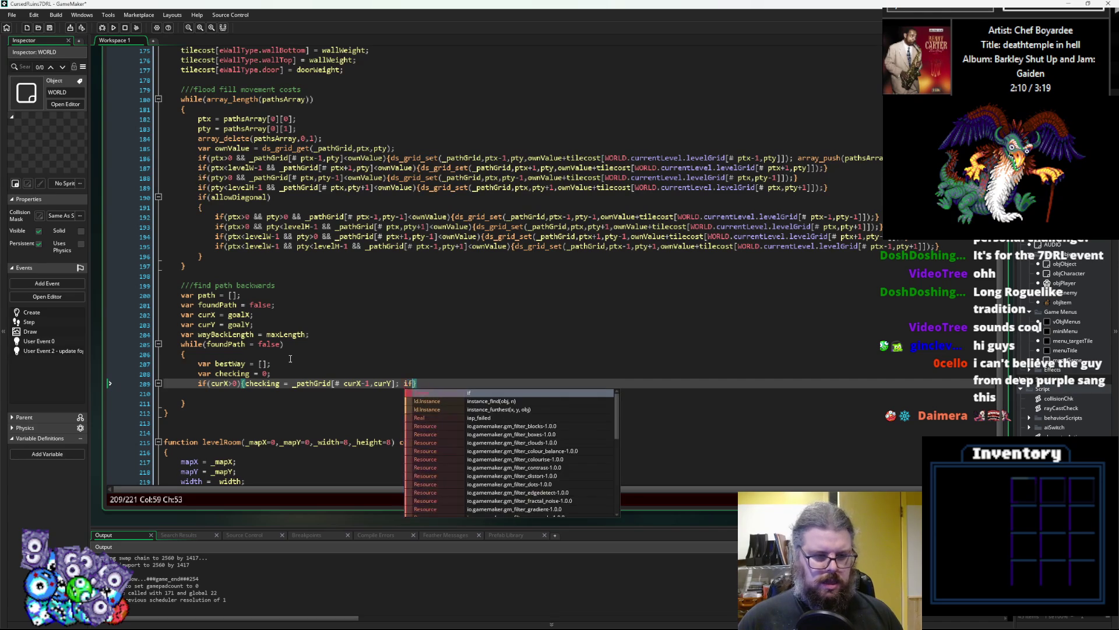
pyautogui.write('hecking')
pyautogui.write('))')
# - Add if(checking<wayBackLength){wayBackLength = checking; bestWay = [];} inside the left-neighbour block
pyautogui.press('BackSpace')
pyautogui.press('Left')
pyautogui.write('<wayBackLength')
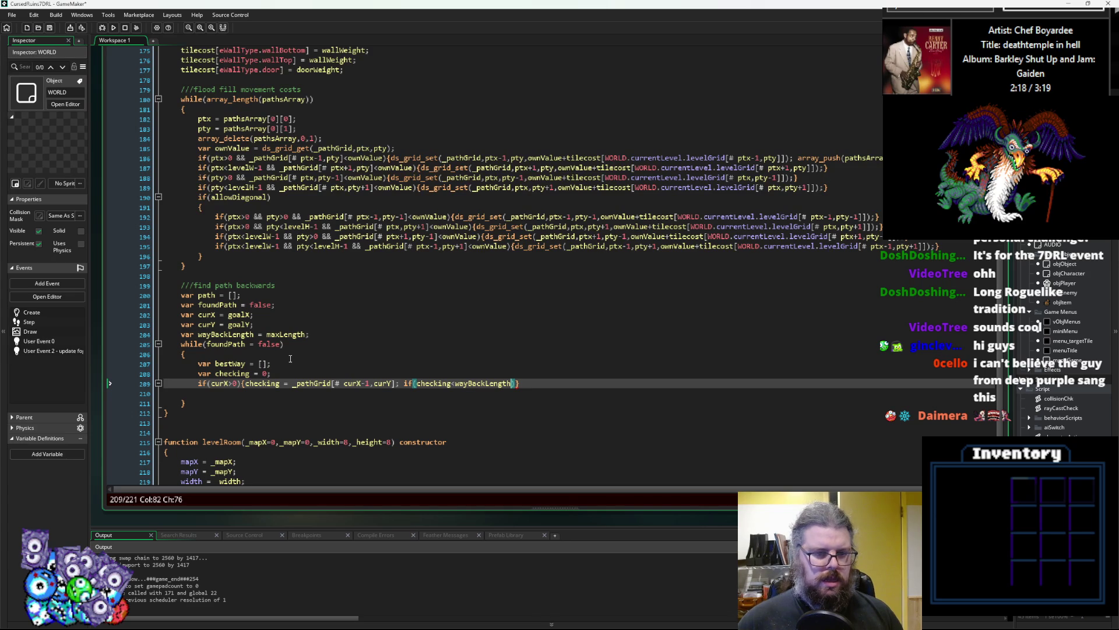
pyautogui.write('){}')
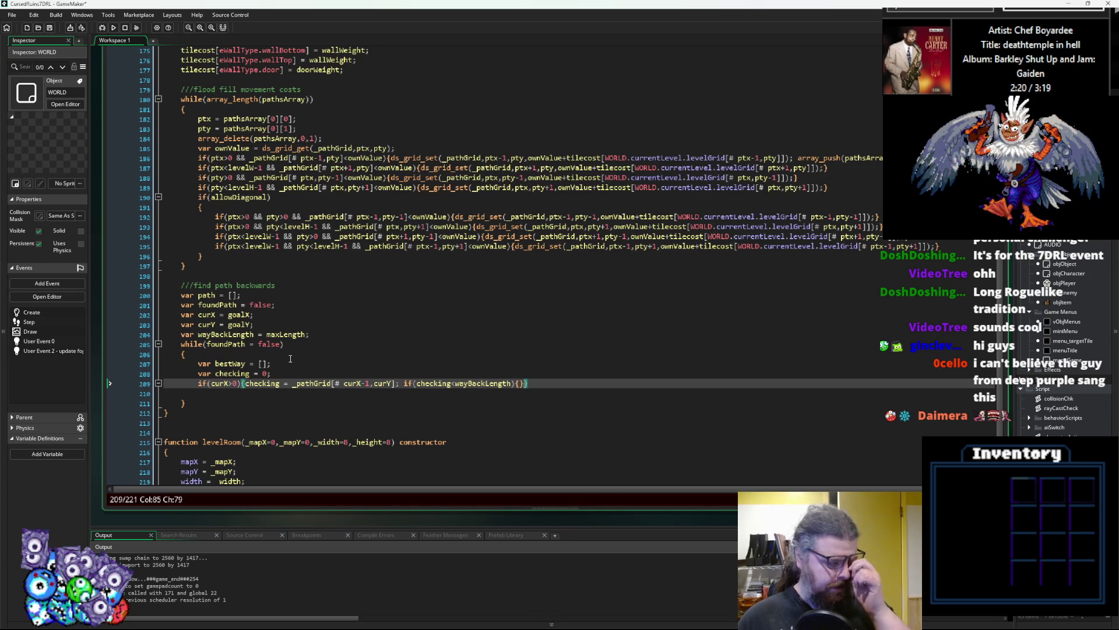
pyautogui.press('Left')
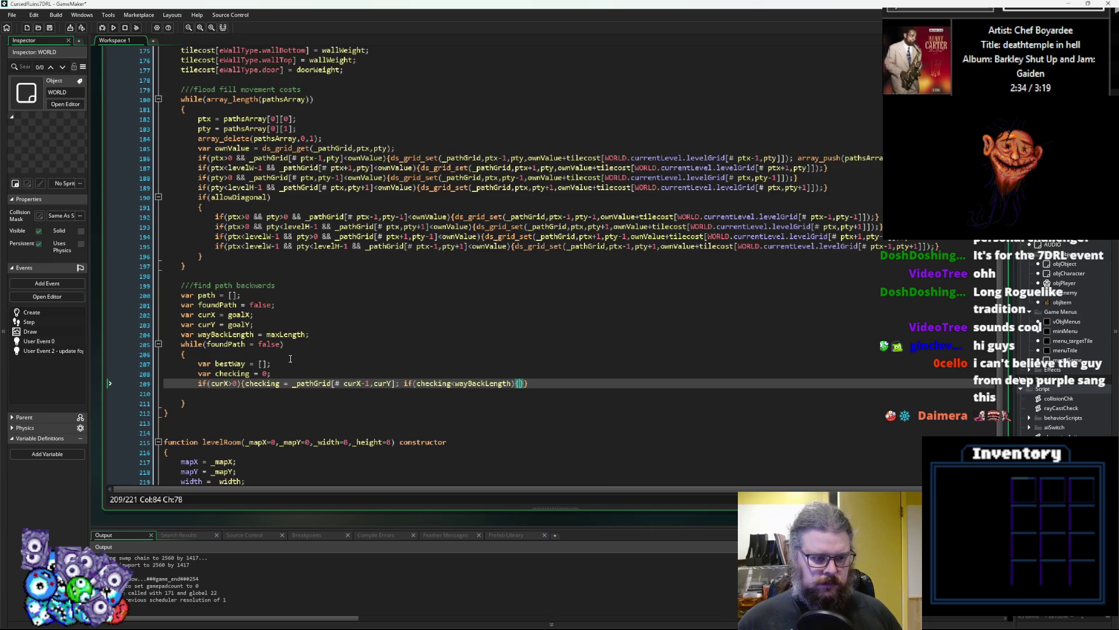
pyautogui.write('wayBackLength')
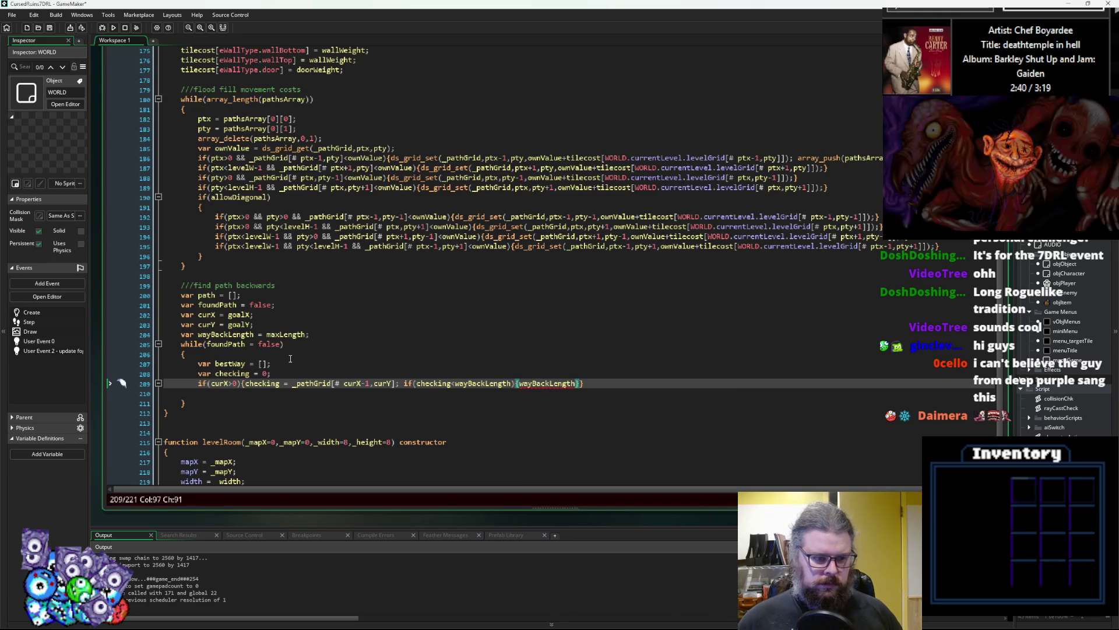
pyautogui.write(';')
pyautogui.press('BackSpace')
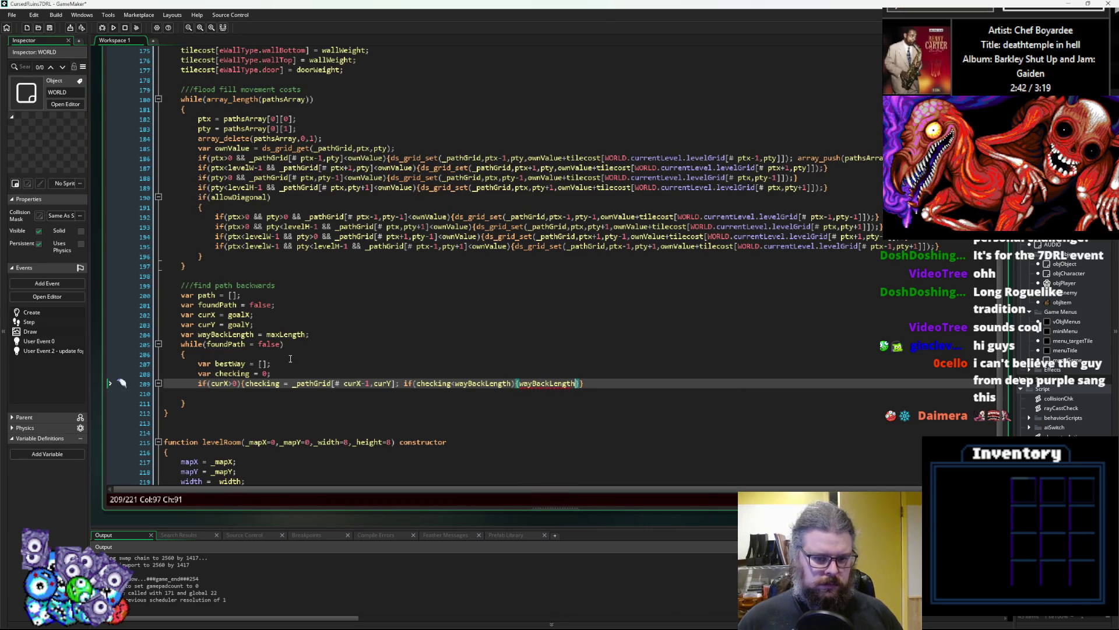
pyautogui.write('= checkin')
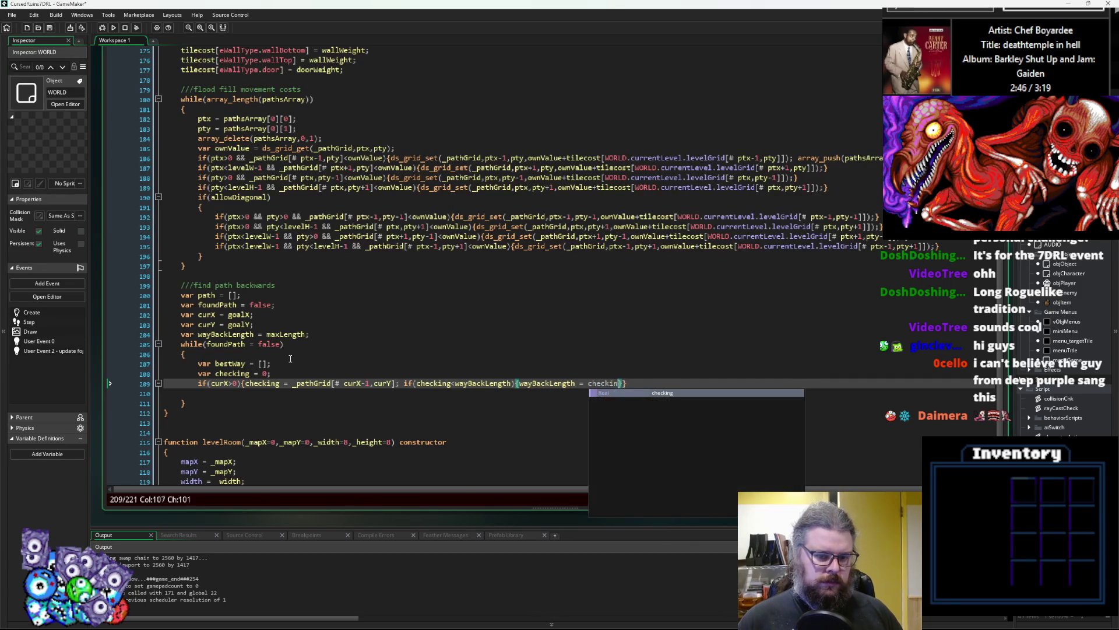
pyautogui.write('g; ')
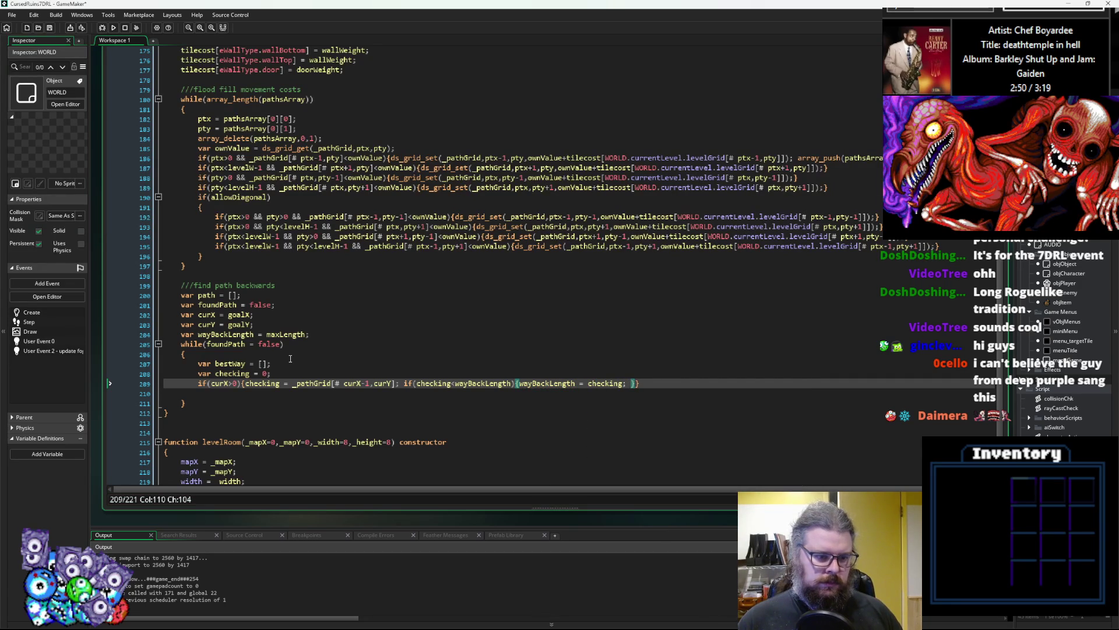
pyautogui.write('best')
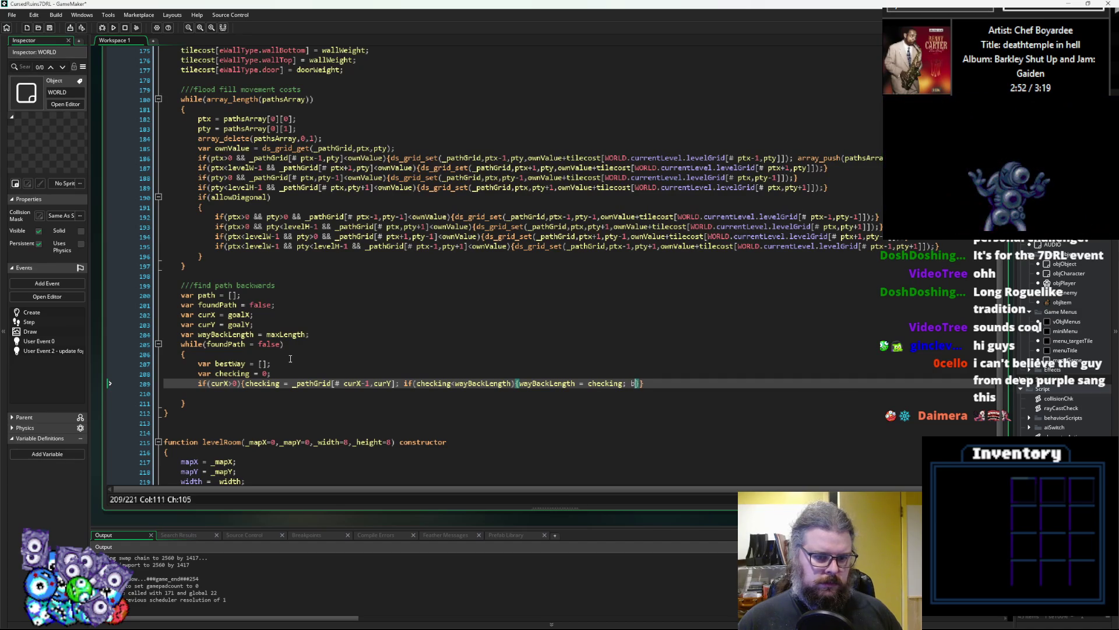
pyautogui.write('Way = []')
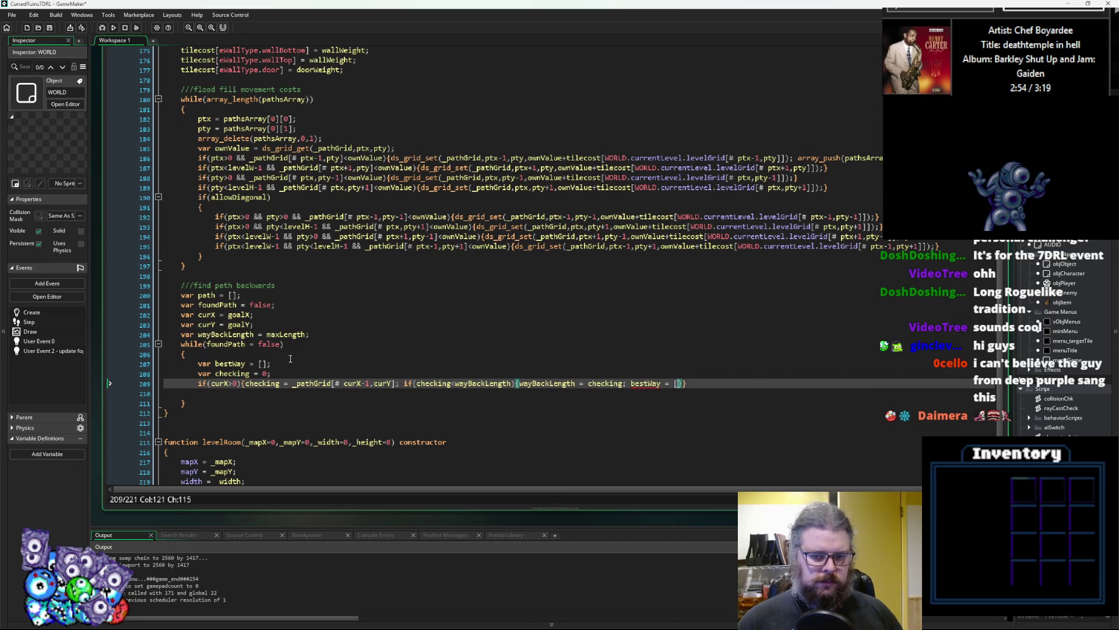
pyautogui.write(';}')
# - Indent a new empty line and copy curX-1,curY from the grid lookup for bestWay
pyautogui.press('Down')
pyautogui.press('Tab')
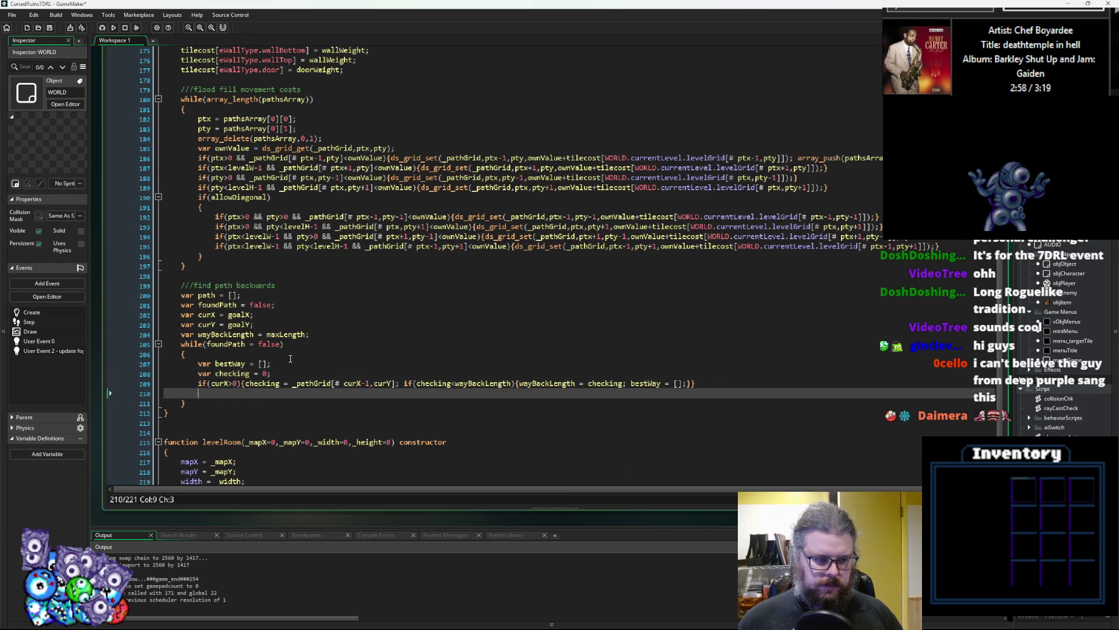
pyautogui.press('Up')
pyautogui.press('End')
pyautogui.press('Left')
pyautogui.press('Left')
pyautogui.press('Left')
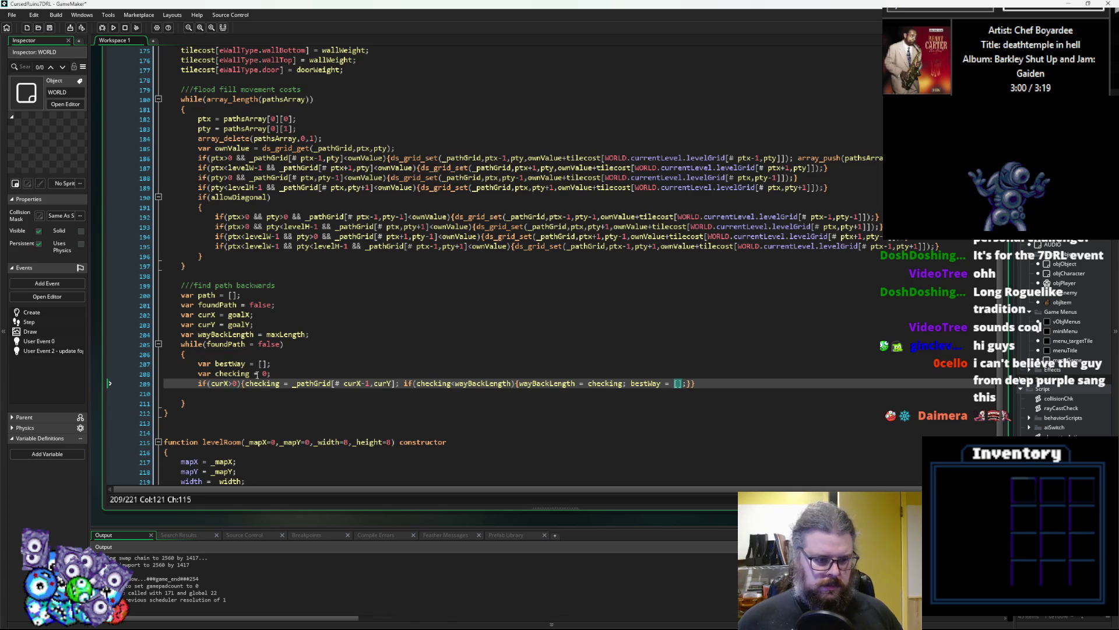
pyautogui.doubleClick(225, 384)
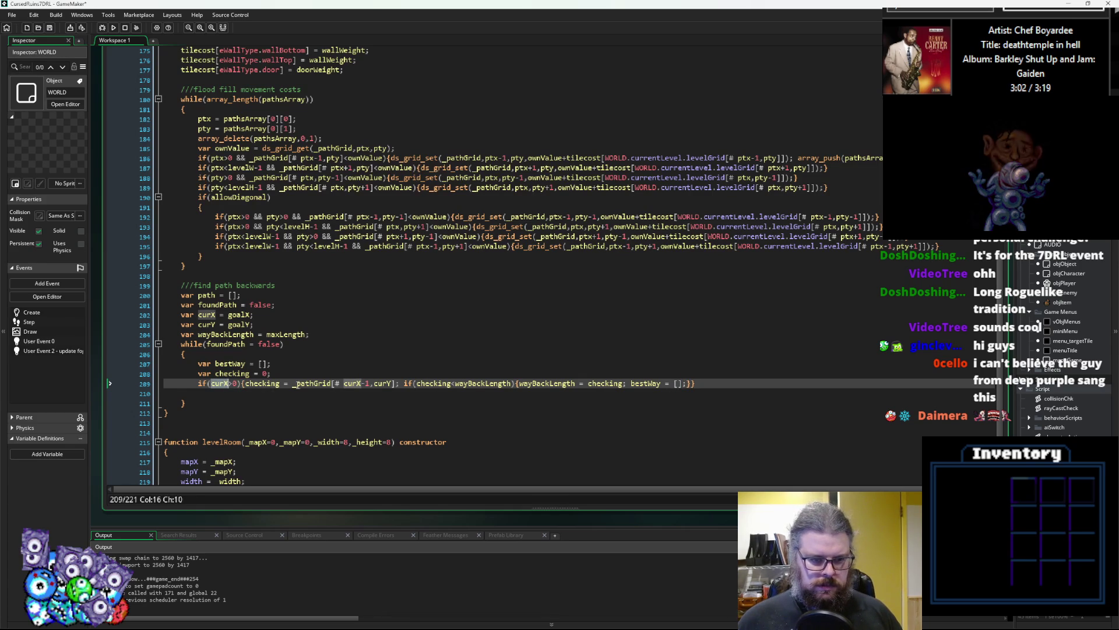
pyautogui.doubleClick(362, 385)
pyautogui.keyDown('shift'); pyautogui.click(392, 383); pyautogui.keyUp('shift')
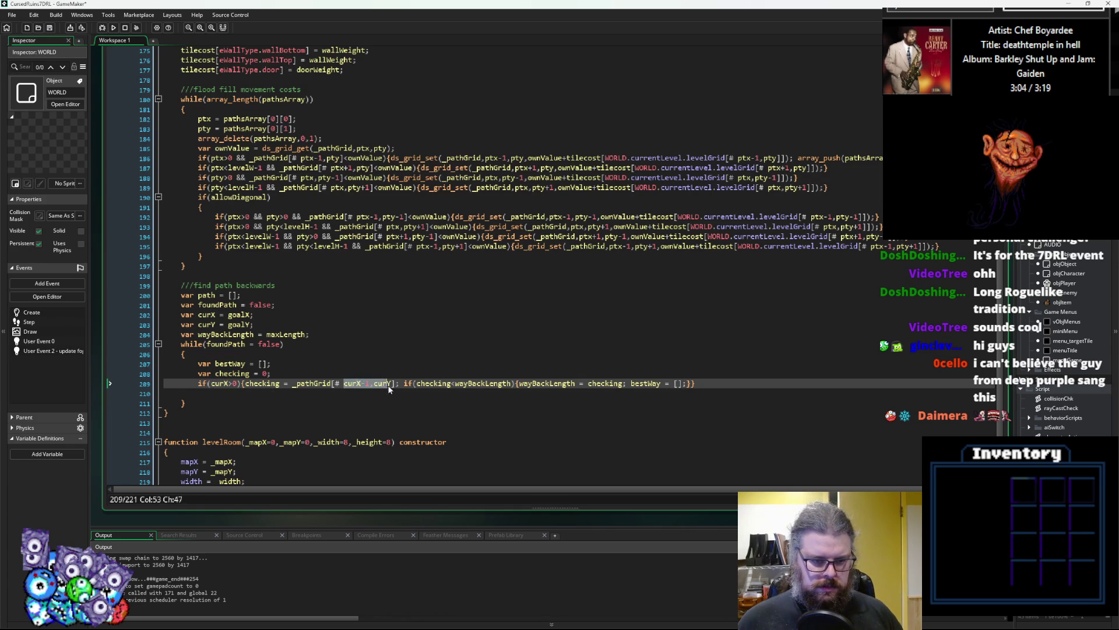
pyautogui.hotkey('ctrl', 'c')
pyautogui.click(682, 384)
# - Set bestWay = [curX-1,curY]; and duplicate the left-neighbour check onto line 210
pyautogui.hotkey('ctrl', 'v')
pyautogui.press('Right')
pyautogui.write(';')
pyautogui.press('End')
pyautogui.hotkey('shift', 'Down')
pyautogui.hotkey('shift', 'Down')
pyautogui.press('Up')
pyautogui.hotkey('shift', 'Home')
pyautogui.hotkey('ctrl', 'c')
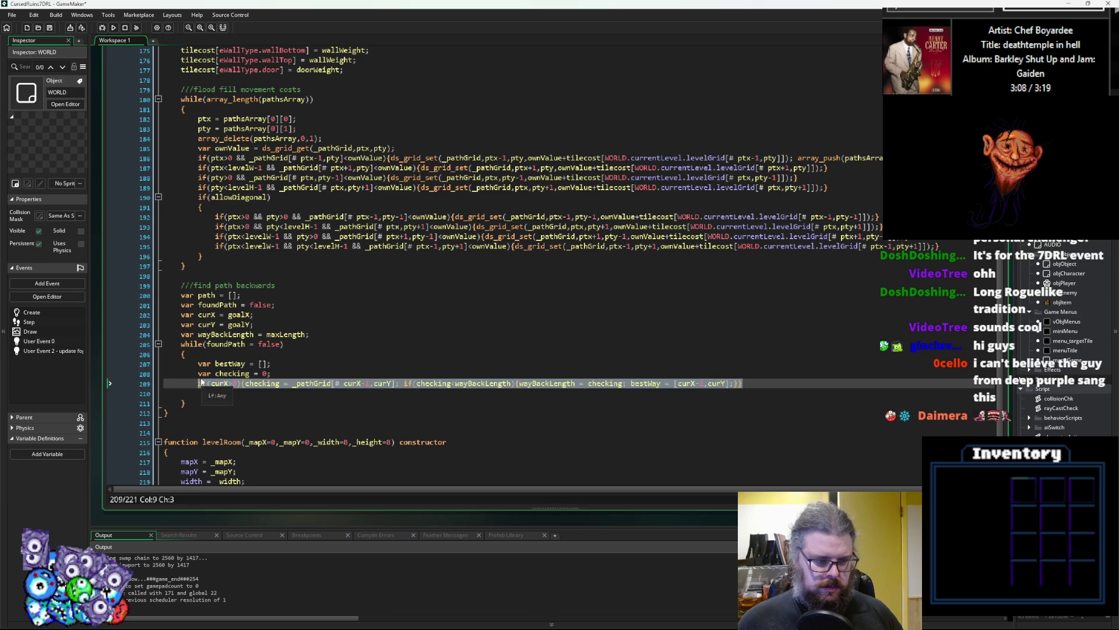
pyautogui.click(233, 394)
pyautogui.hotkey('ctrl', 'v')
# - Change line 210's bounds condition to compare curX against levelW-1 joined with &&
pyautogui.click(234, 394)
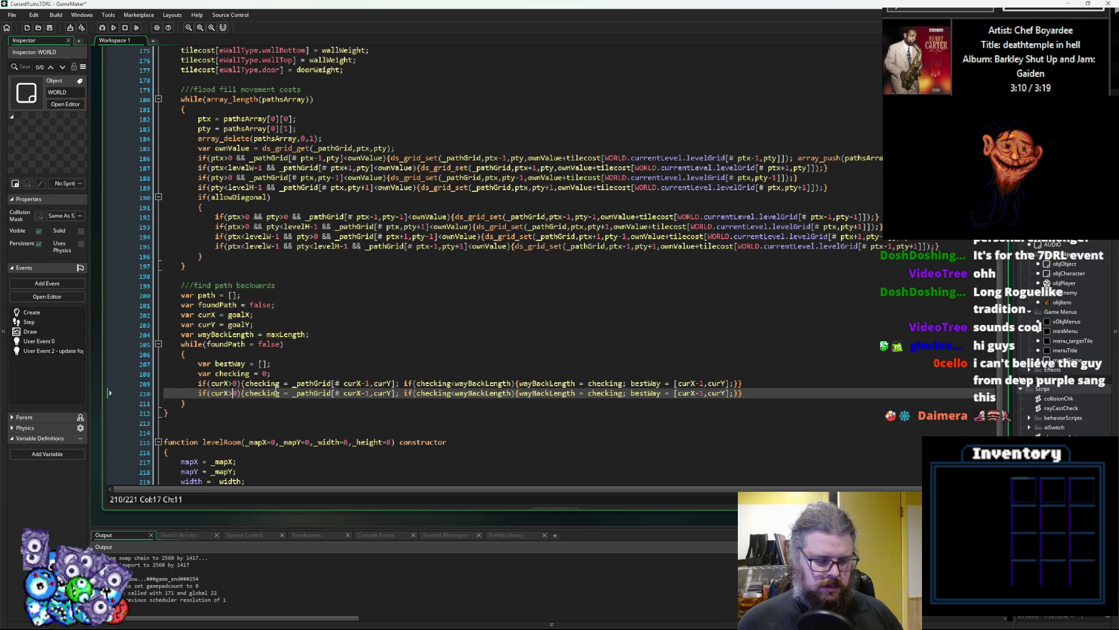
pyautogui.press('BackSpace')
pyautogui.write('<')
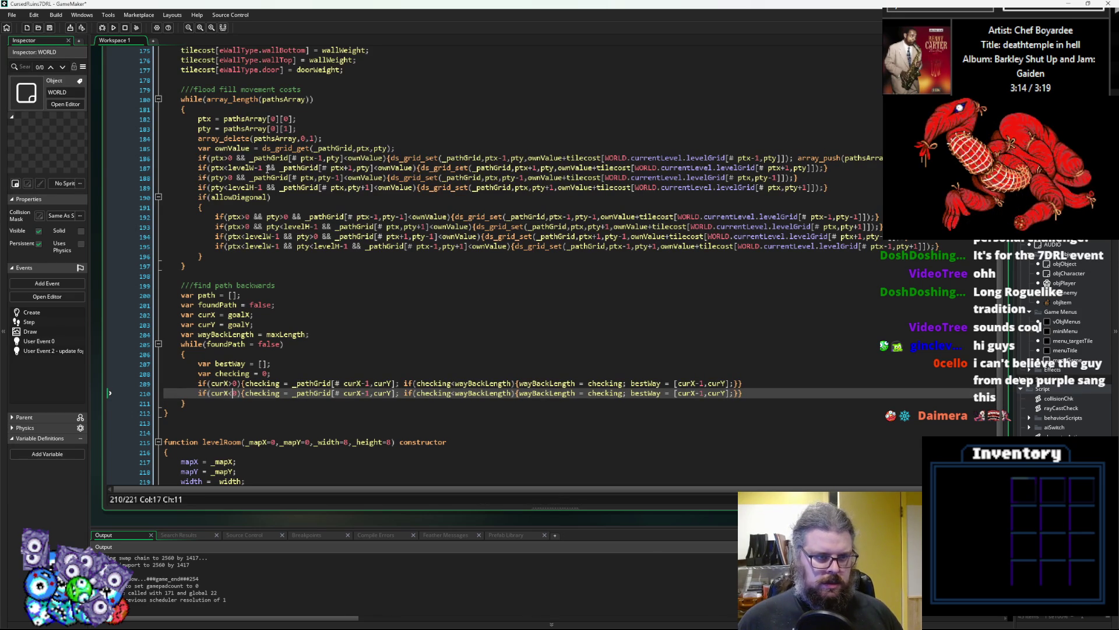
pyautogui.click(259, 168)
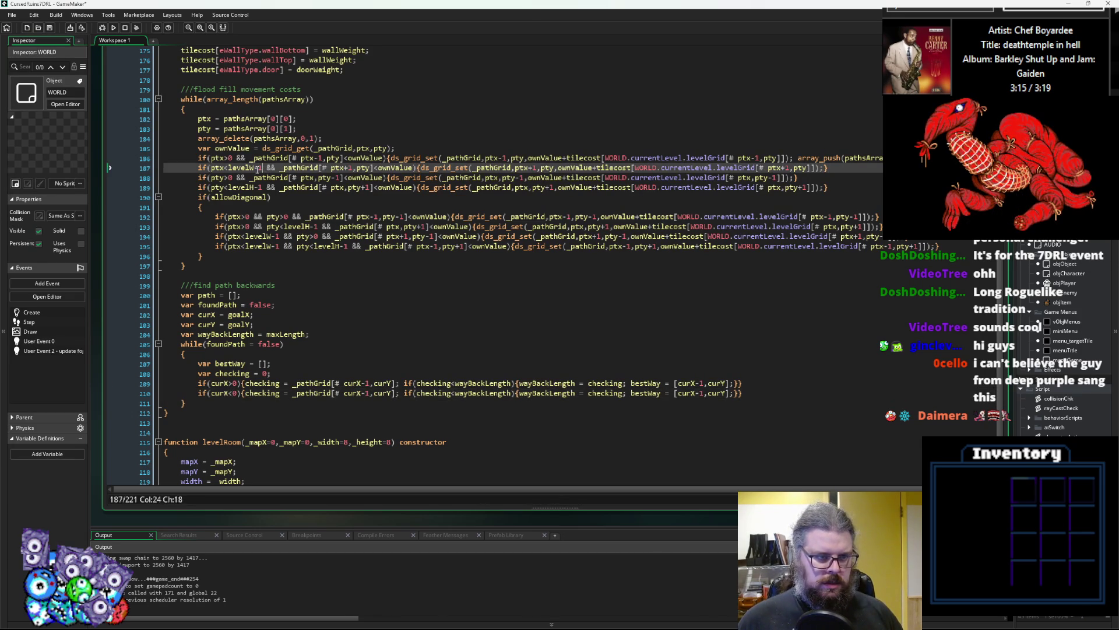
pyautogui.click(237, 394)
pyautogui.write('levelW-1')
pyautogui.click(240, 394)
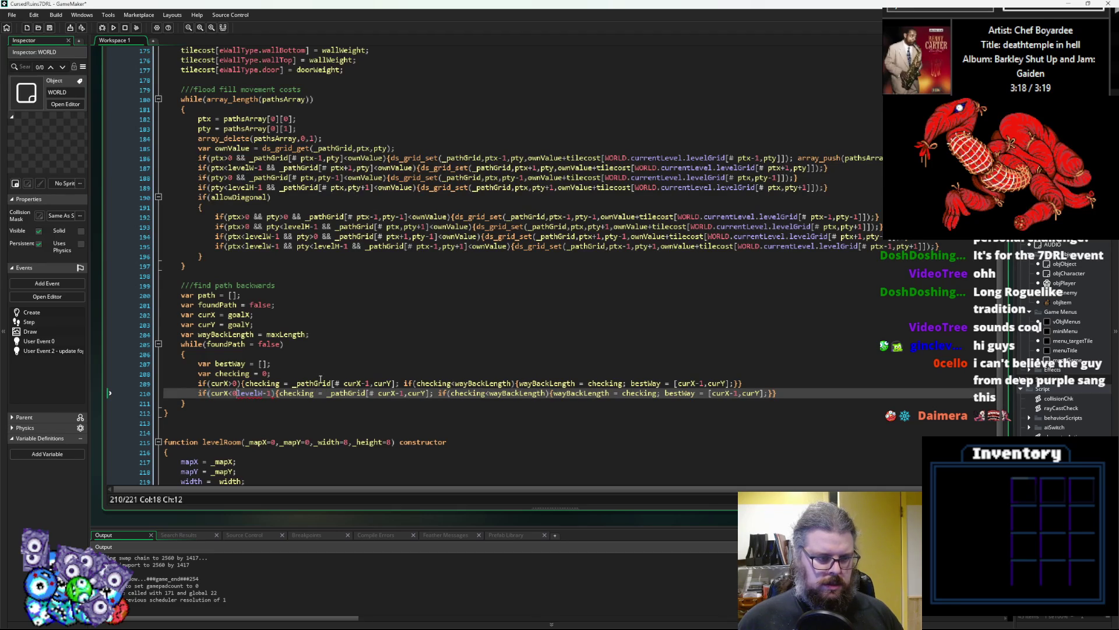
pyautogui.write('&&')
pyautogui.press('Right')
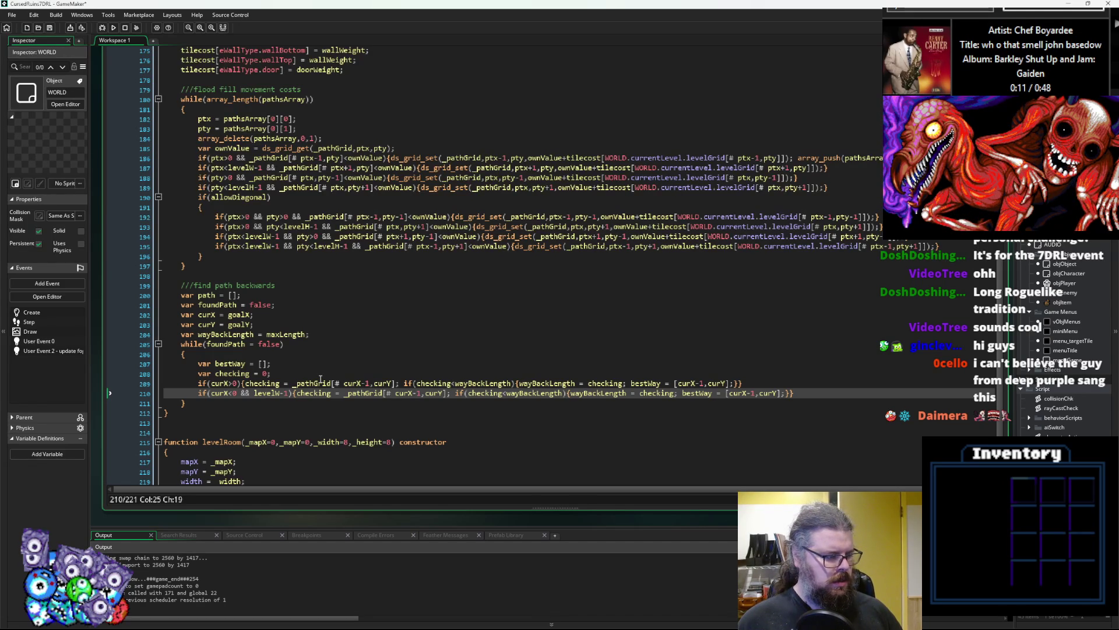
# - Change curX-1 to curX+1 in both the grid lookup and bestWay on line 210
pyautogui.click(794, 392)
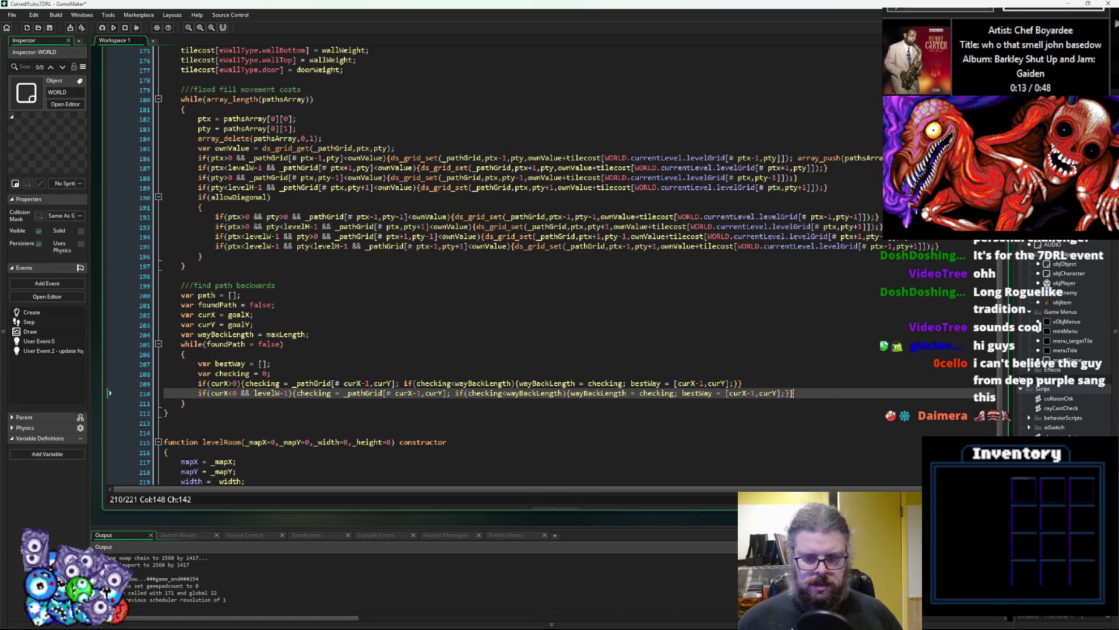
pyautogui.press('Left')
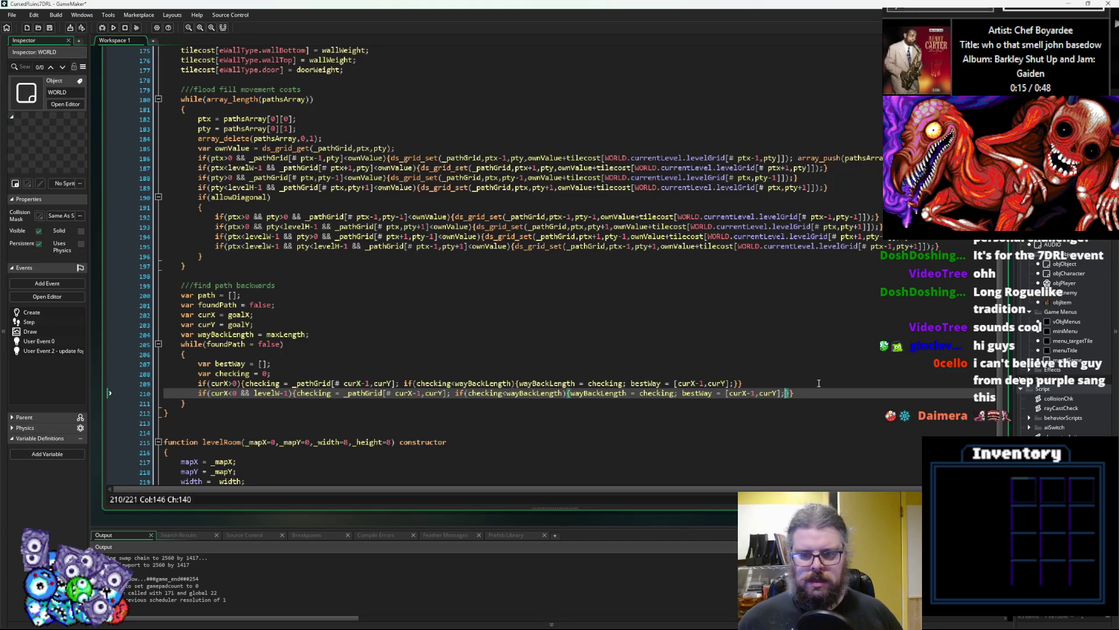
pyautogui.press('Left')
pyautogui.press('Left')
pyautogui.press('Left')
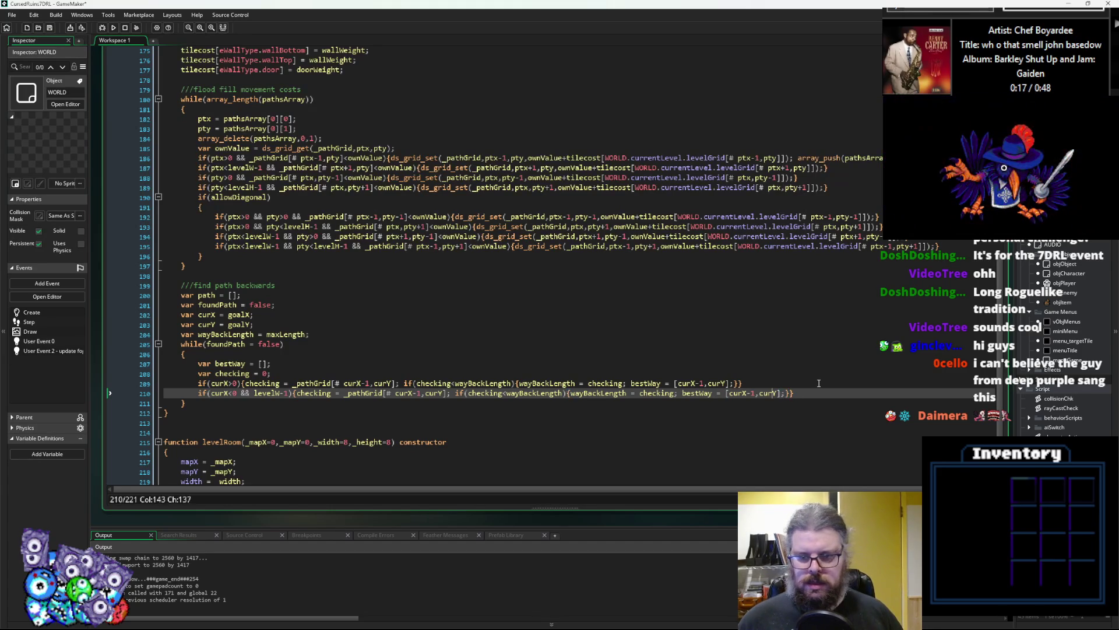
pyautogui.hotkey('ctrl', 'Left')
pyautogui.hotkey('ctrl', 'Left')
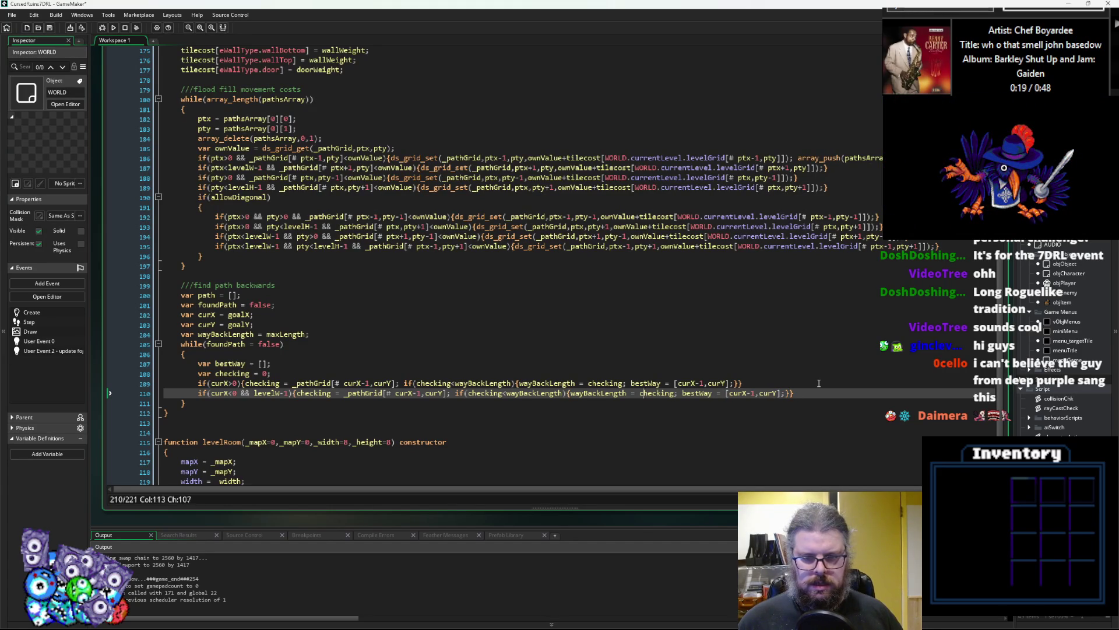
pyautogui.scroll(-1, 784, 392)
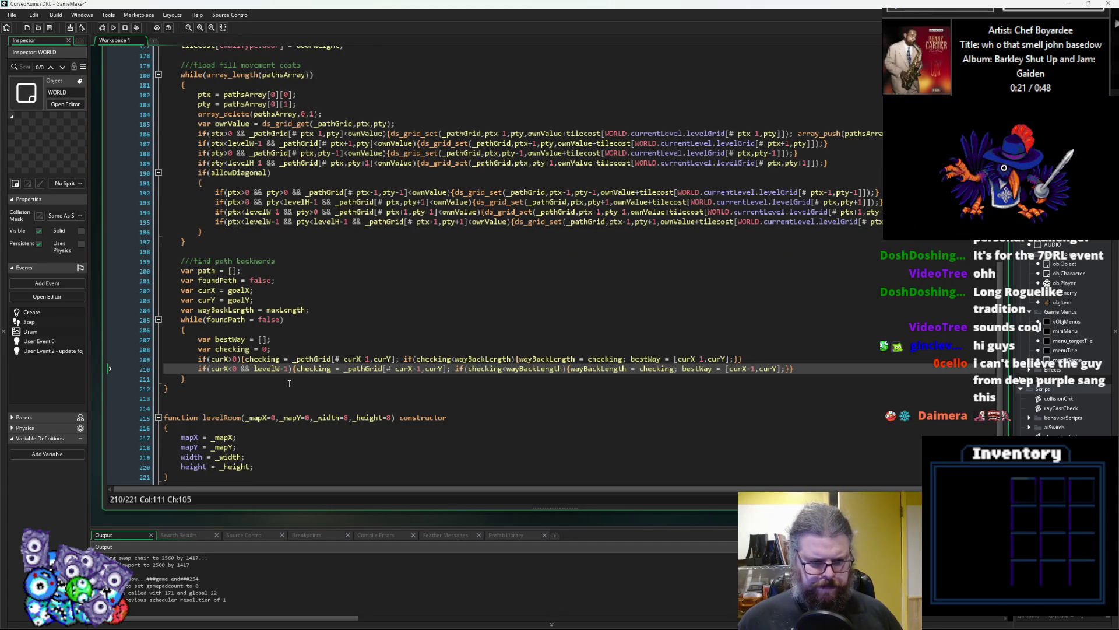
pyautogui.click(416, 369)
pyautogui.press('BackSpace')
pyautogui.write('+')
pyautogui.hotkey('ctrl', 'Right')
pyautogui.hotkey('ctrl', 'Right')
pyautogui.hotkey('ctrl', 'Right')
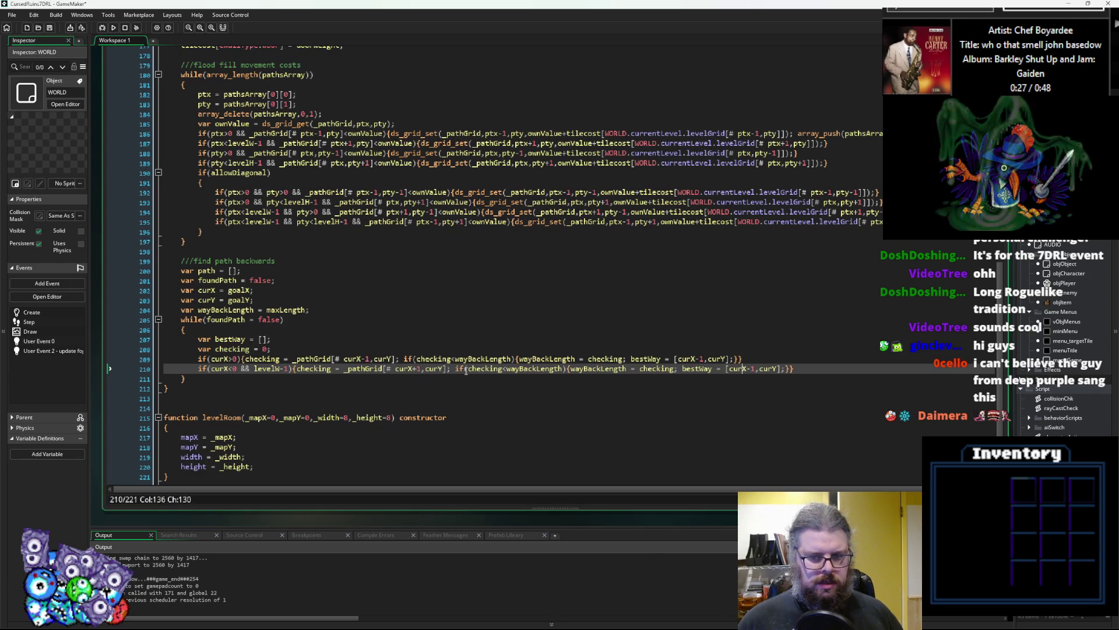
pyautogui.press('Right')
pyautogui.press('Right')
pyautogui.press('BackSpace')
pyautogui.write('+')
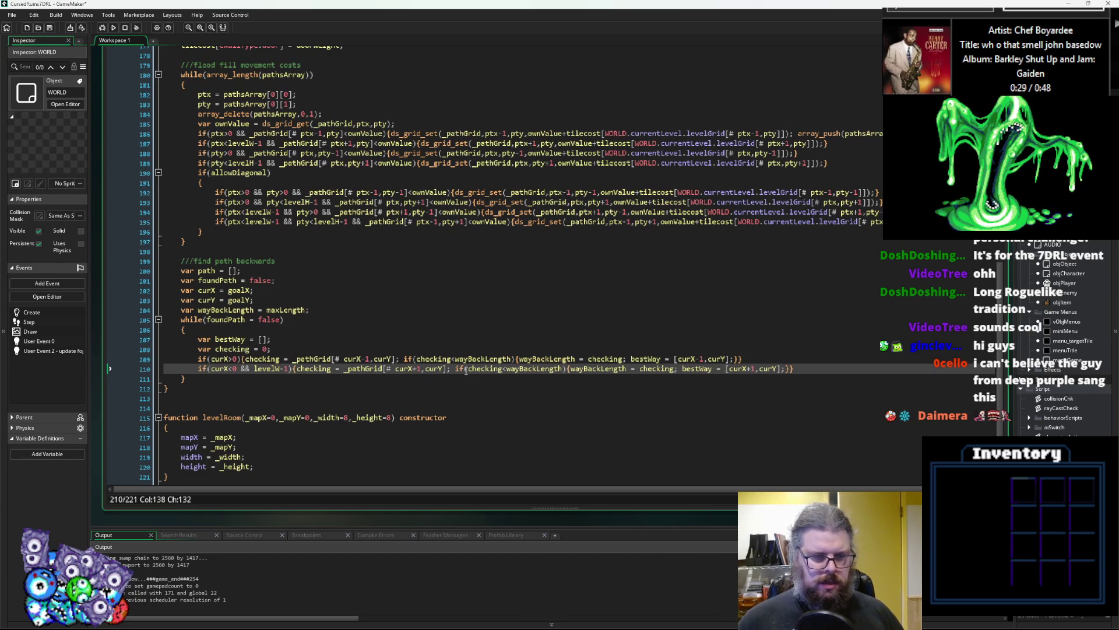
pyautogui.moveTo(795, 368); pyautogui.dragTo(199, 374)
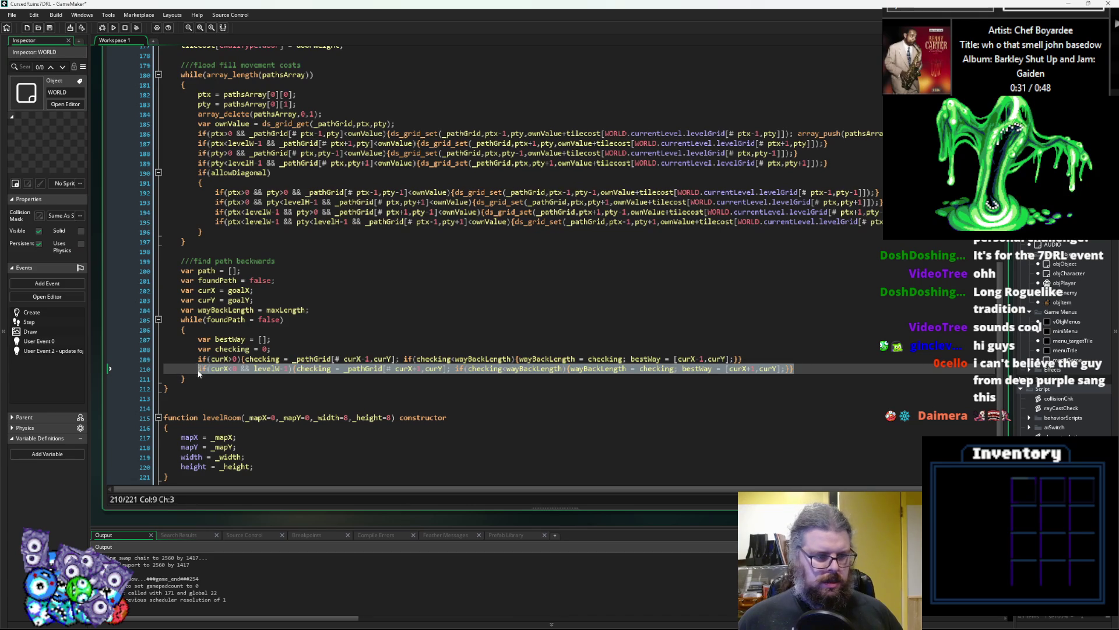
# - Paste two more copies of the neighbour check as lines 211 and 212
pyautogui.click(832, 371)
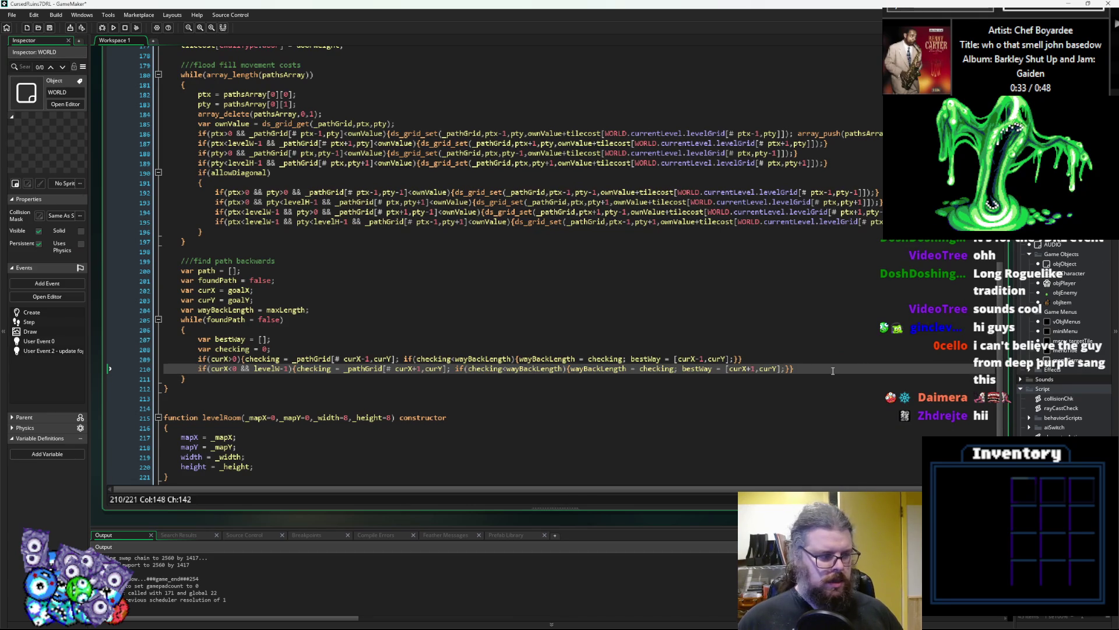
pyautogui.press('Return')
pyautogui.hotkey('ctrl', 'v')
pyautogui.click(225, 378)
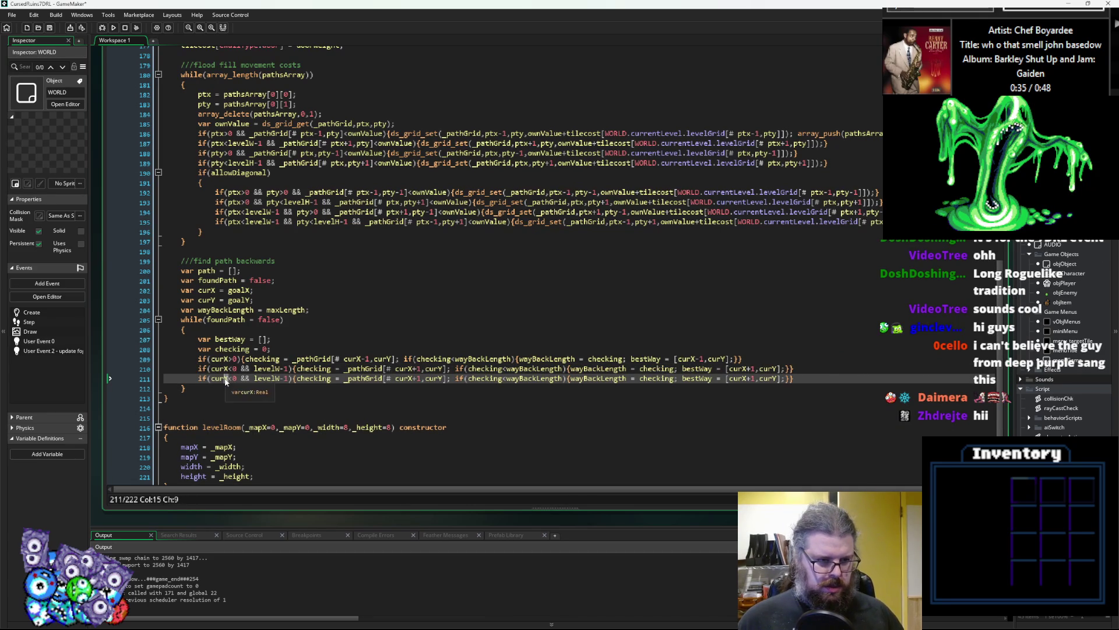
pyautogui.click(228, 359)
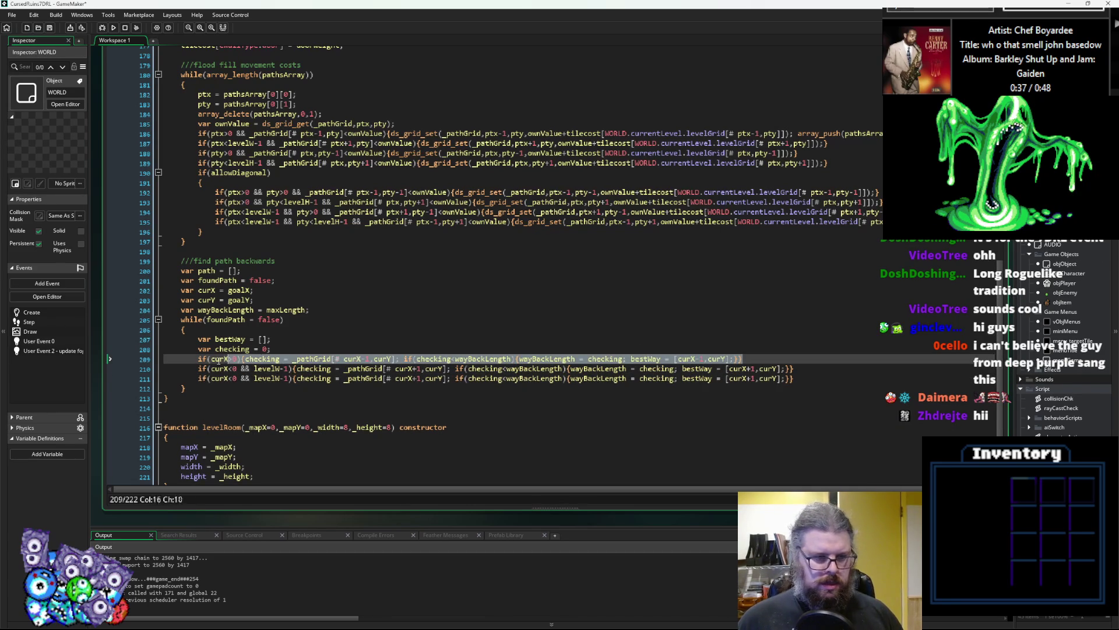
pyautogui.press('Down')
pyautogui.press('Down')
pyautogui.press('Home')
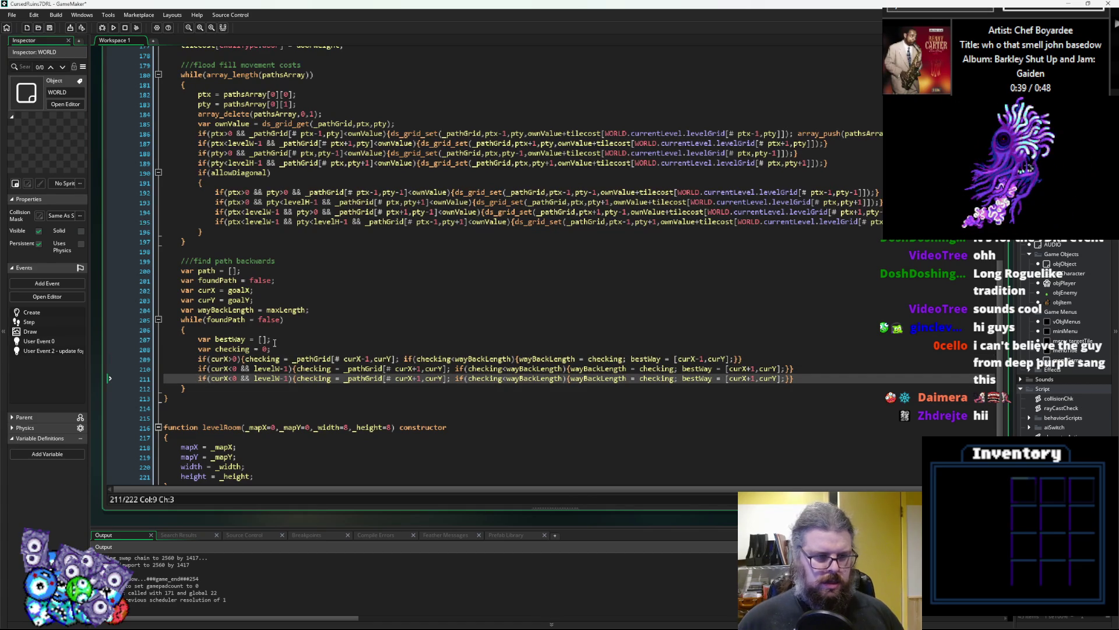
pyautogui.press('Return')
pyautogui.press('Up')
pyautogui.write('if(curX>0){checking = _pathGrid[# curX-1,curY]; if(checking<wayBackLength){wayBackLength = checking; bestWay = [curX-1,curY];}}')
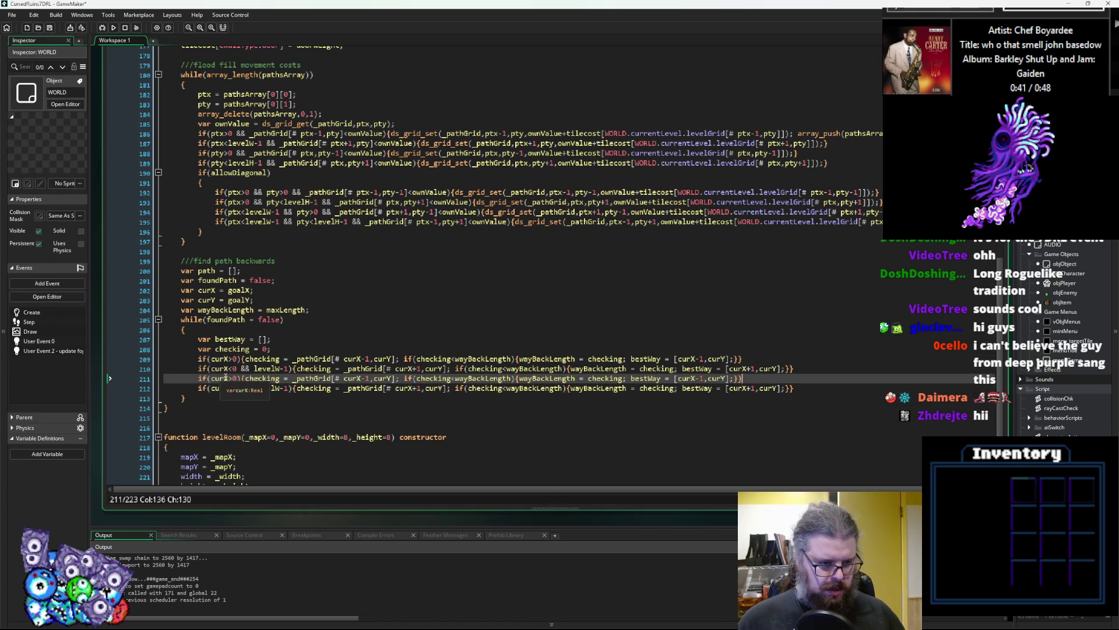
# - Change line 212's bounds check from curX and levelW to curY and levelH
pyautogui.click(238, 359)
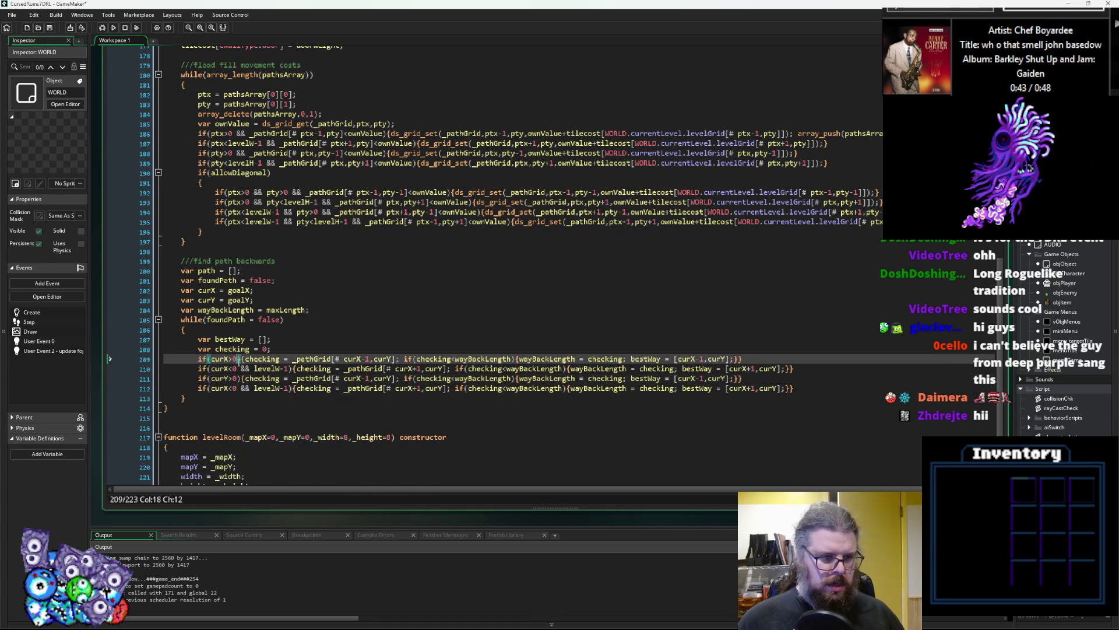
pyautogui.click(227, 389)
pyautogui.press('BackSpace')
pyautogui.write('Y')
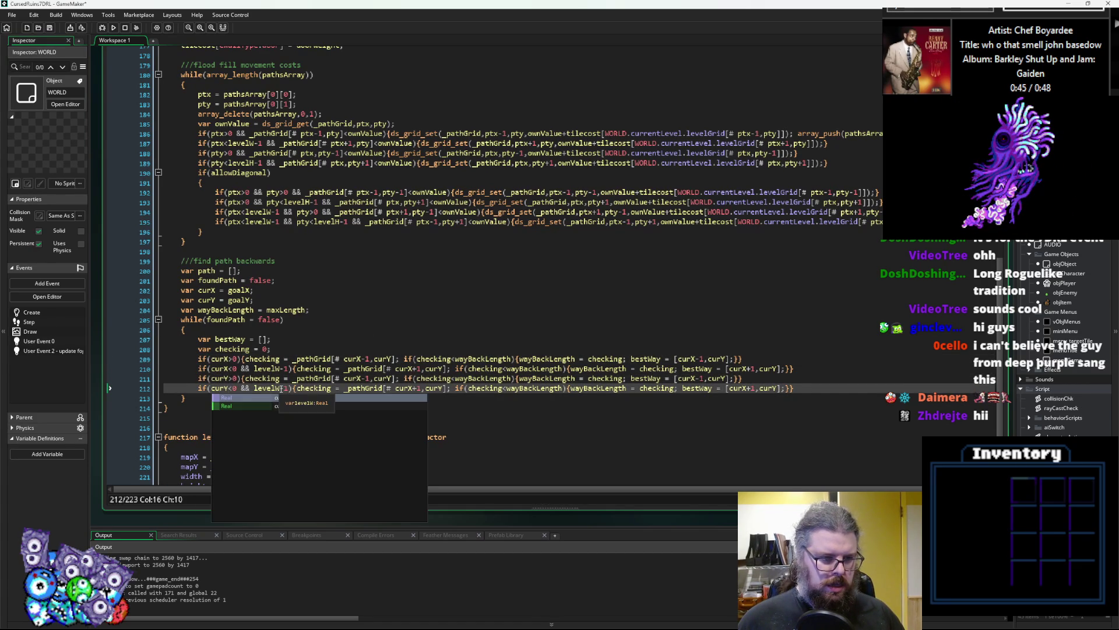
pyautogui.click(280, 388)
pyautogui.press('BackSpace')
pyautogui.write('H')
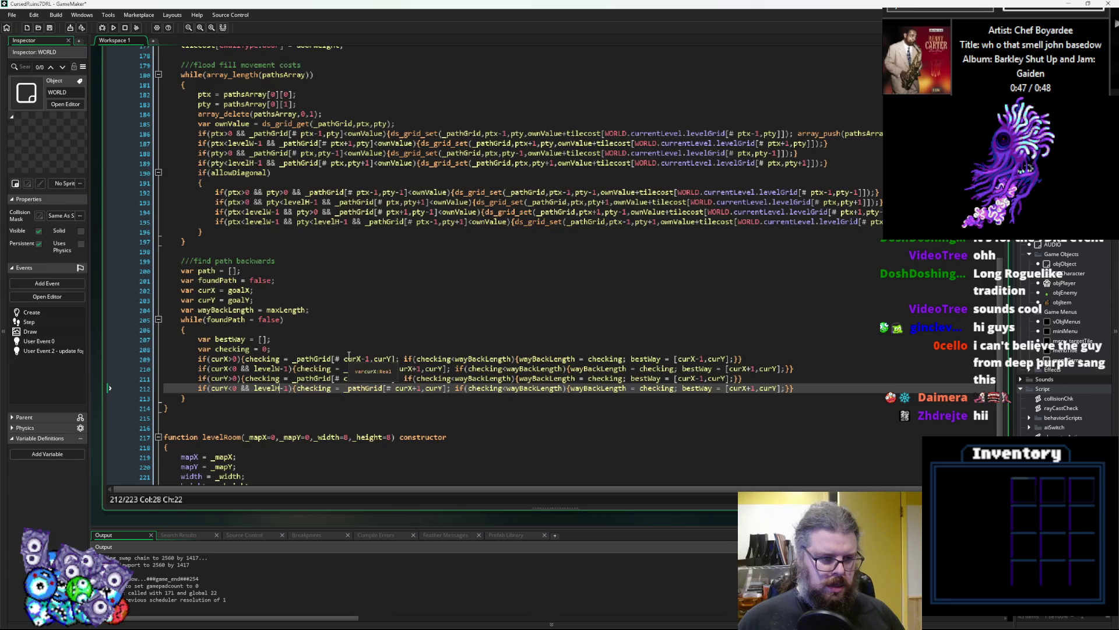
# - Make line 211 check the up neighbour, using curX,curY-1 in the lookup and bestWay
pyautogui.click(349, 359)
pyautogui.click(372, 377)
pyautogui.press('BackSpace')
pyautogui.press('BackSpace')
pyautogui.press('Right')
pyautogui.press('Right')
pyautogui.press('Right')
pyautogui.write('-1')
pyautogui.press('Right')
pyautogui.press('Right')
pyautogui.press('Right')
pyautogui.press('Right')
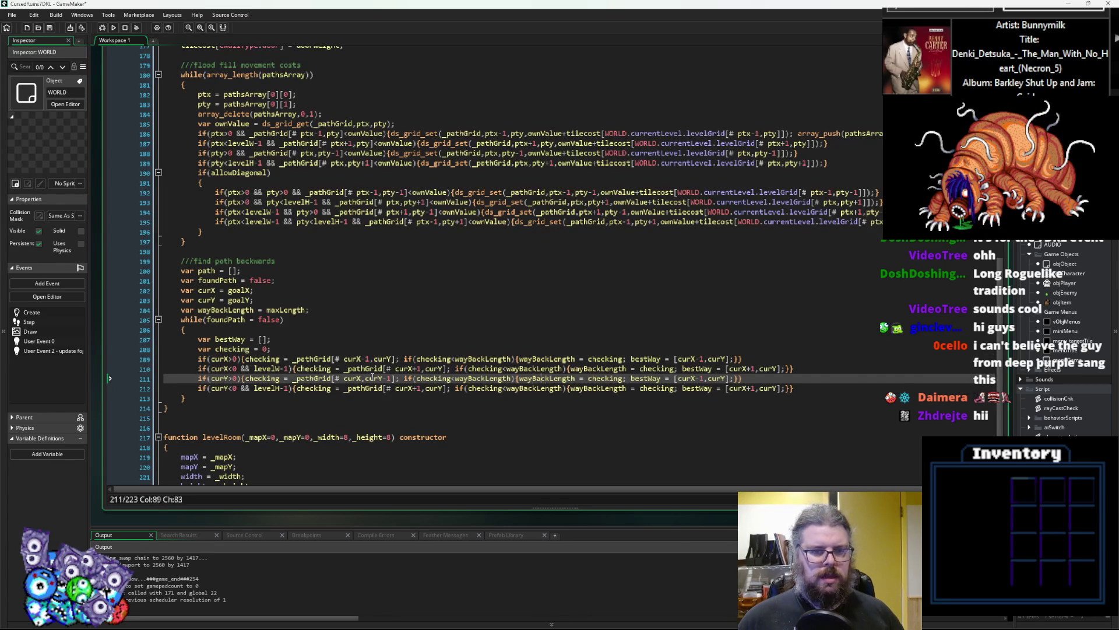
pyautogui.press('BackSpace')
pyautogui.press('BackSpace')
pyautogui.press('Right')
pyautogui.write('-1')
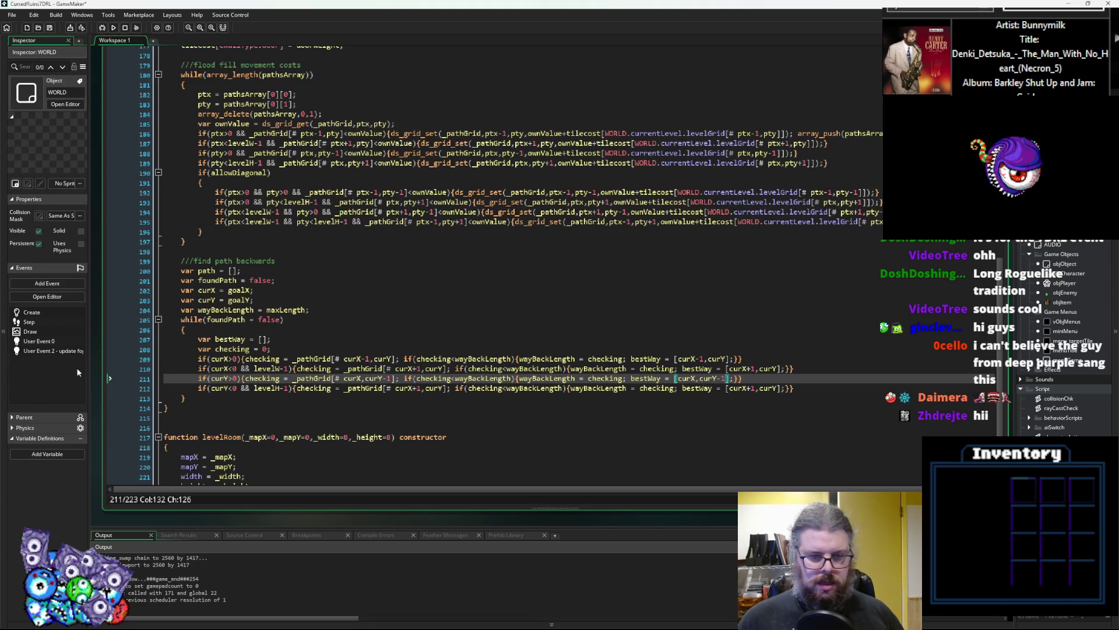
# - Make line 212 check the down neighbour, using curX,curY+1 in the lookup and bestWay
pyautogui.click(279, 388)
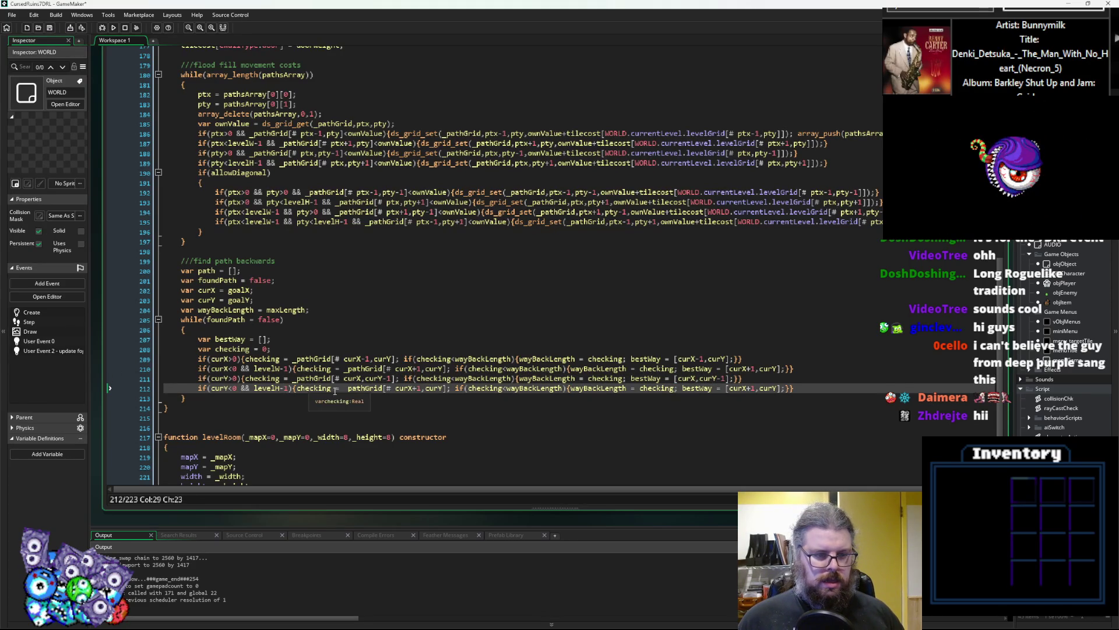
pyautogui.click(414, 389)
pyautogui.press('Delete')
pyautogui.press('BackSpace')
pyautogui.press('Right')
pyautogui.write('+1')
pyautogui.hotkey('ctrl', 'Right')
pyautogui.hotkey('ctrl', 'Right')
pyautogui.hotkey('ctrl', 'Right')
pyautogui.hotkey('ctrl', 'Right')
pyautogui.hotkey('ctrl', 'Right')
pyautogui.hotkey('ctrl', 'Right')
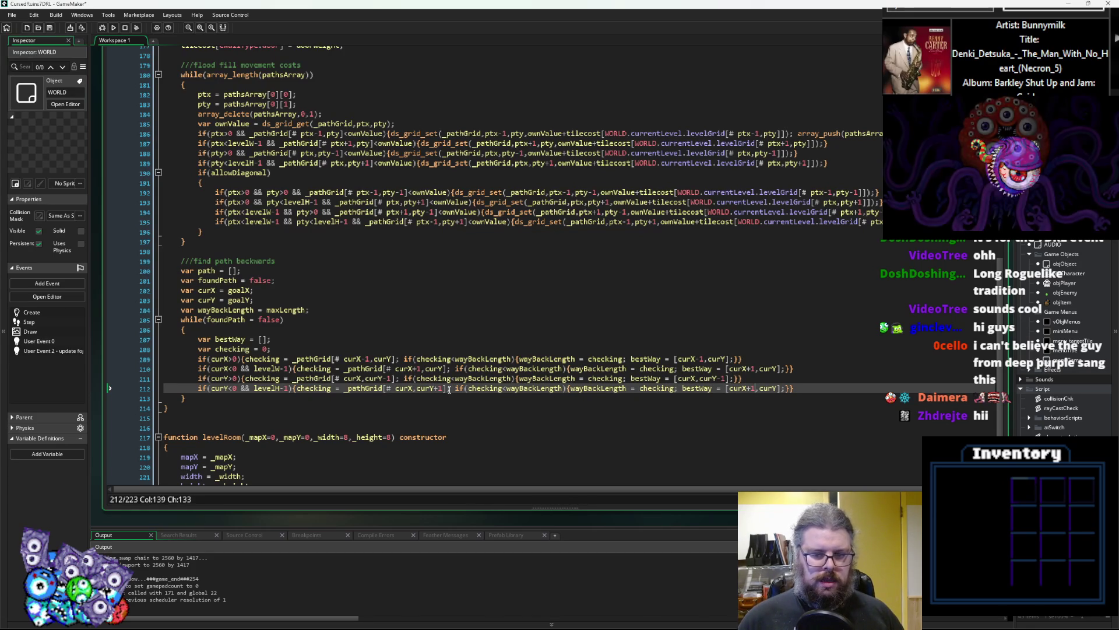
pyautogui.press('Left')
pyautogui.press('BackSpace')
pyautogui.press('BackSpace')
pyautogui.press('Right')
pyautogui.press('Right')
pyautogui.press('Right')
pyautogui.press('Left')
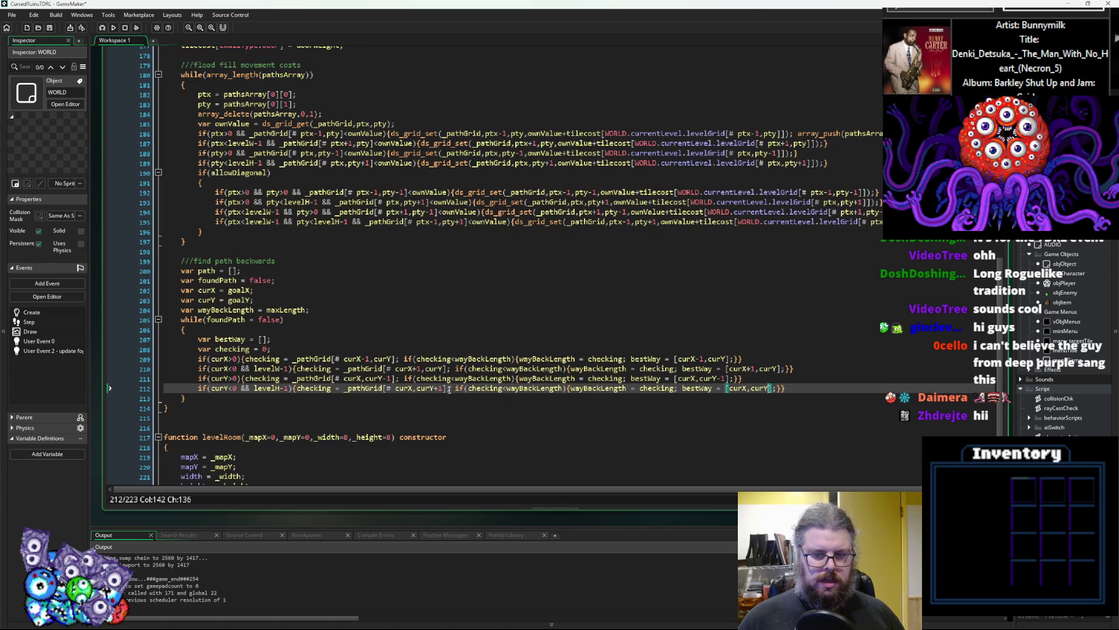
pyautogui.write('+1')
pyautogui.press('Right')
pyautogui.press('End')
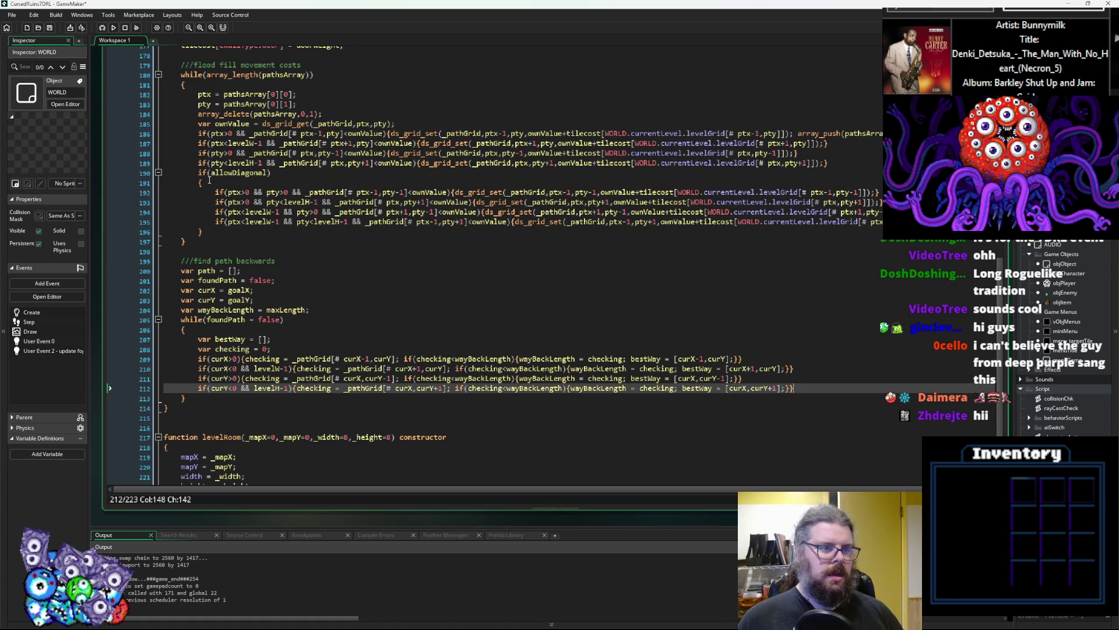
pyautogui.click(211, 182)
# - Copy the if(allowDiagonal) block and paste it after line 212 in the backward trace
pyautogui.moveTo(202, 231); pyautogui.dragTo(198, 177)
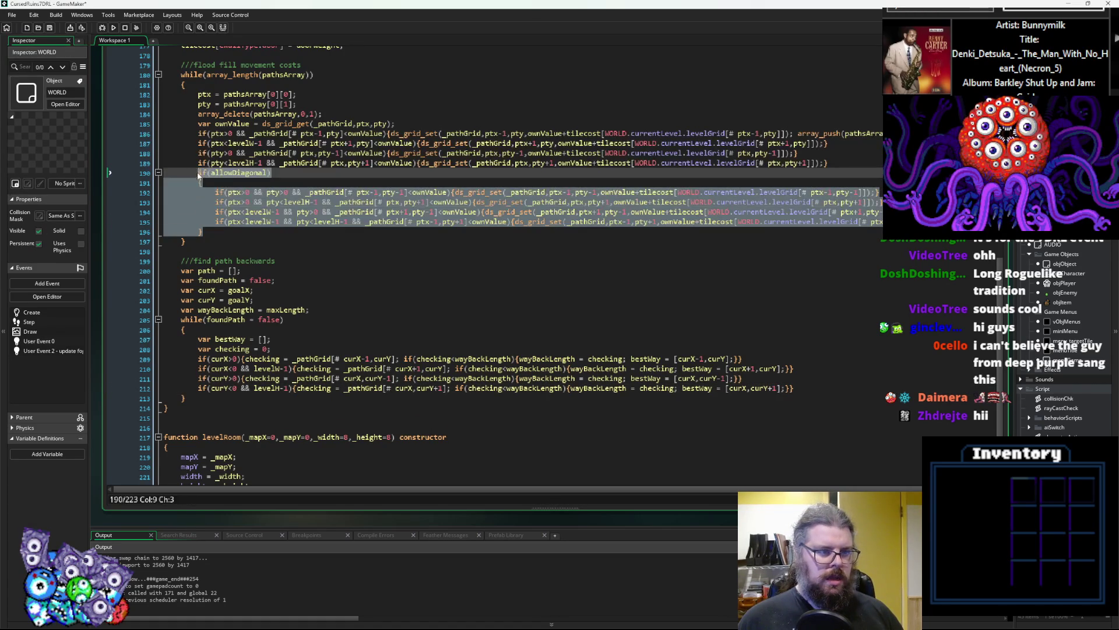
pyautogui.hotkey('ctrl', 'c')
pyautogui.click(806, 389)
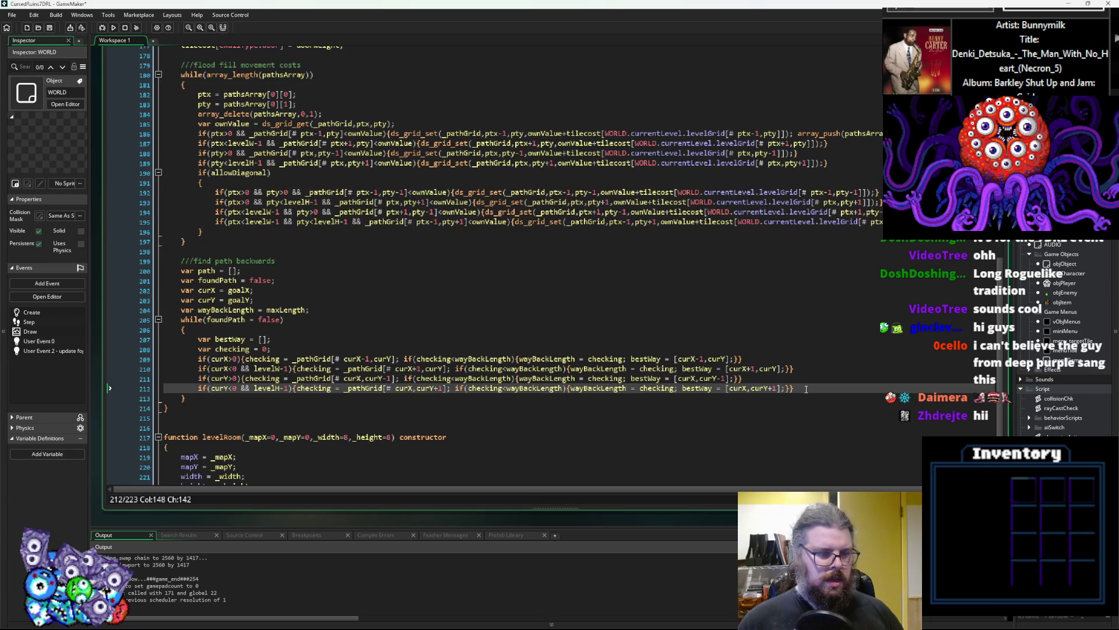
pyautogui.press('Return')
pyautogui.hotkey('ctrl', 'v')
pyautogui.scroll(-1, 597, 338)
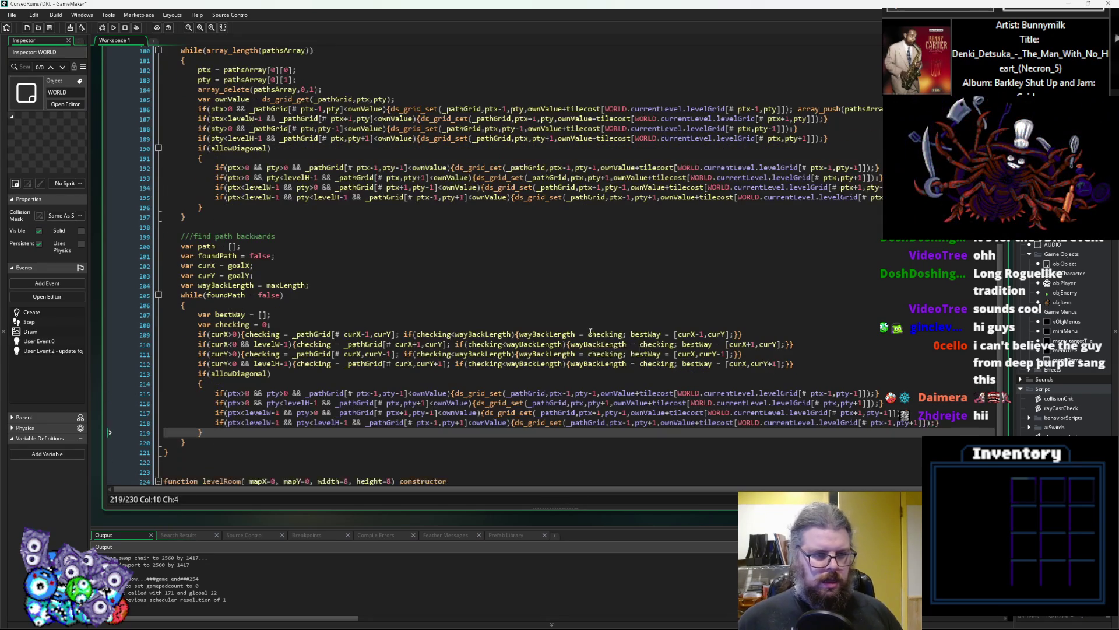
pyautogui.click(823, 363)
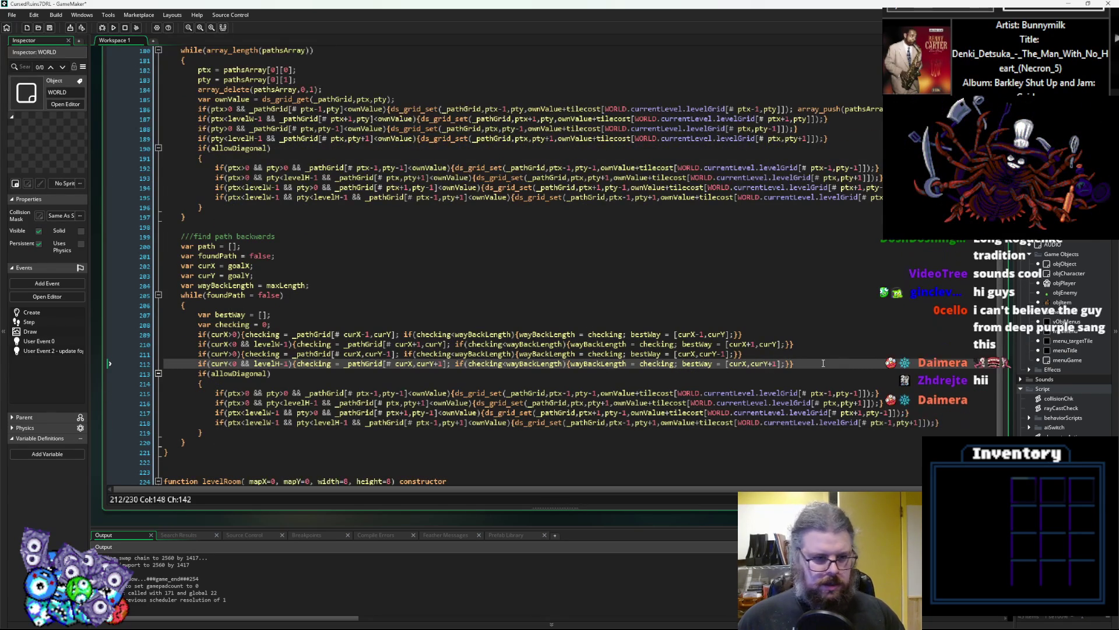
pyautogui.scroll(-1, 823, 363)
pyautogui.click(787, 364)
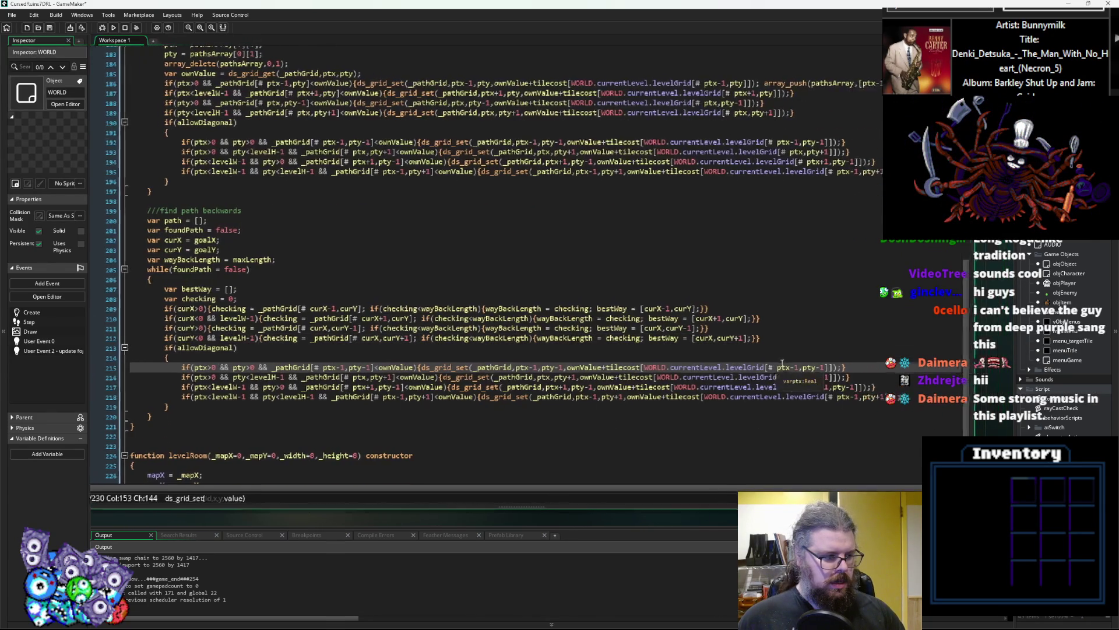
pyautogui.click(796, 338)
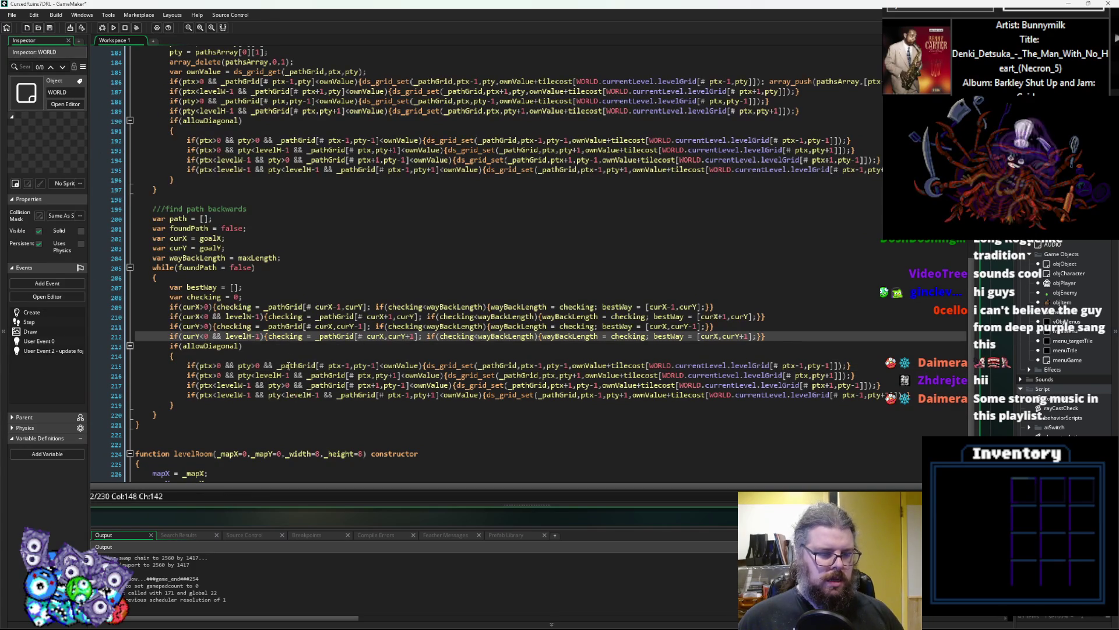
pyautogui.click(270, 337)
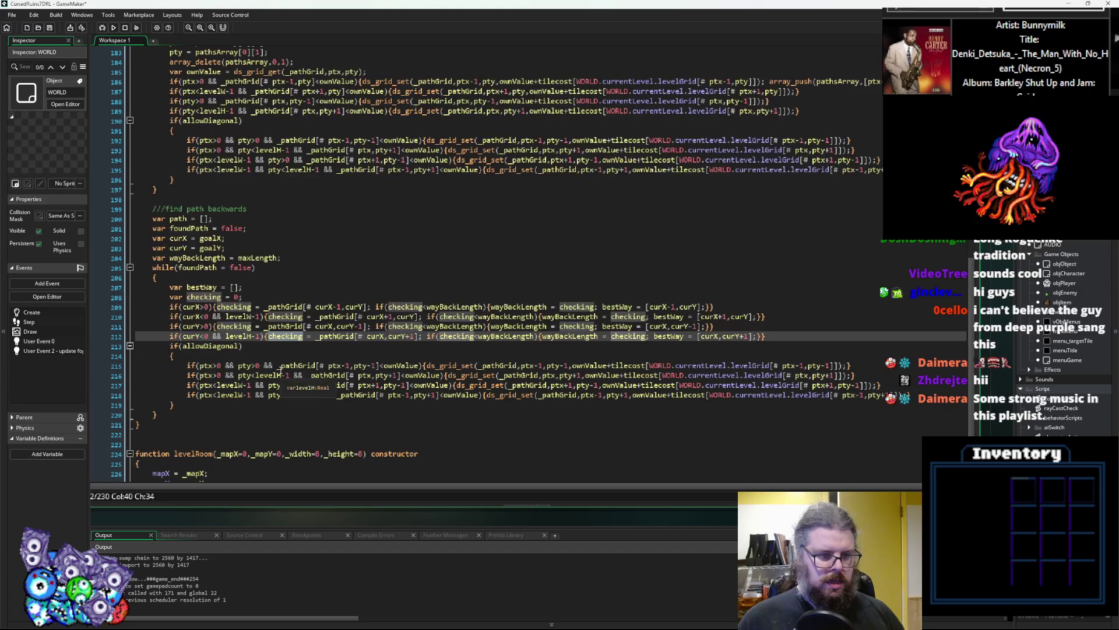
# - Rewrite line 215 to read '){checking = _pathGrid[# ptx-1,pty-1]};'
pyautogui.click(299, 365)
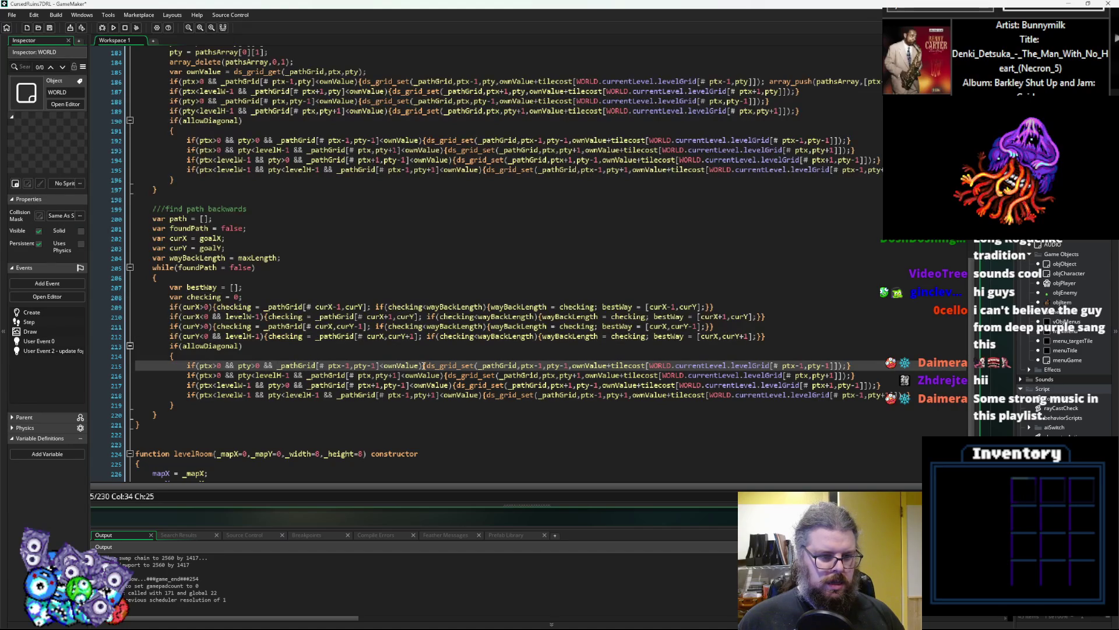
pyautogui.moveTo(450, 367)
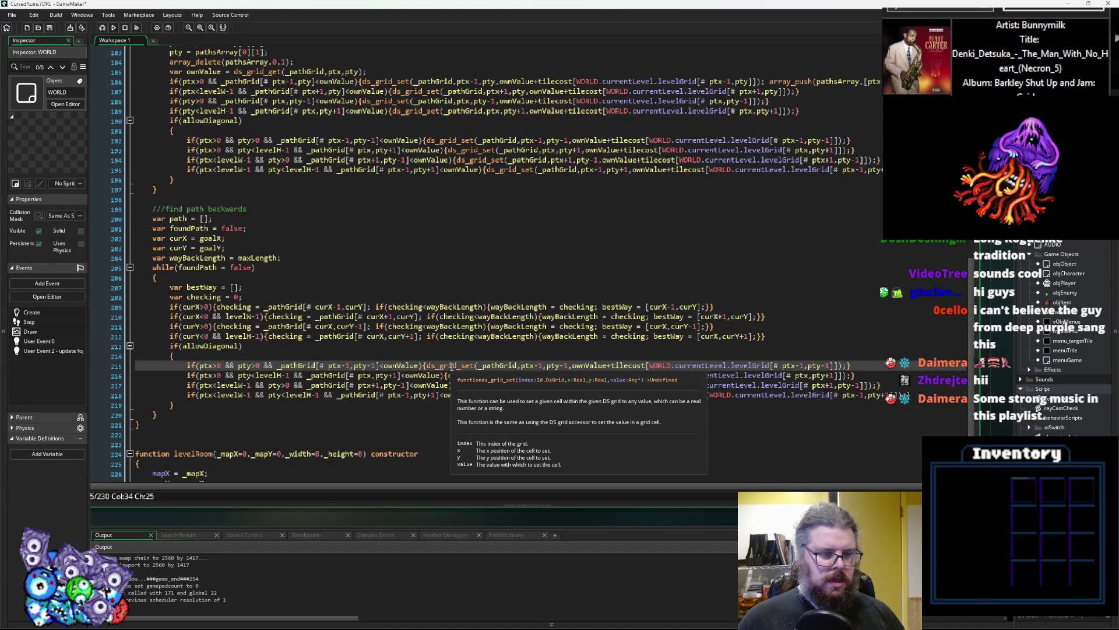
pyautogui.press('BackSpace')
pyautogui.press('BackSpace')
pyautogui.press('BackSpace')
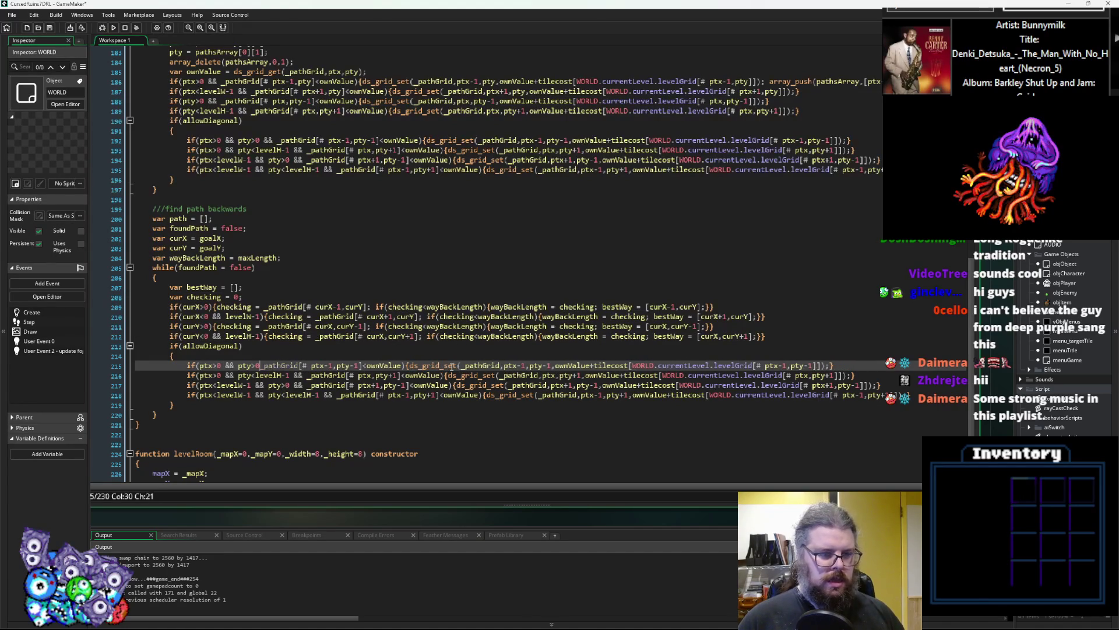
pyautogui.write('){')
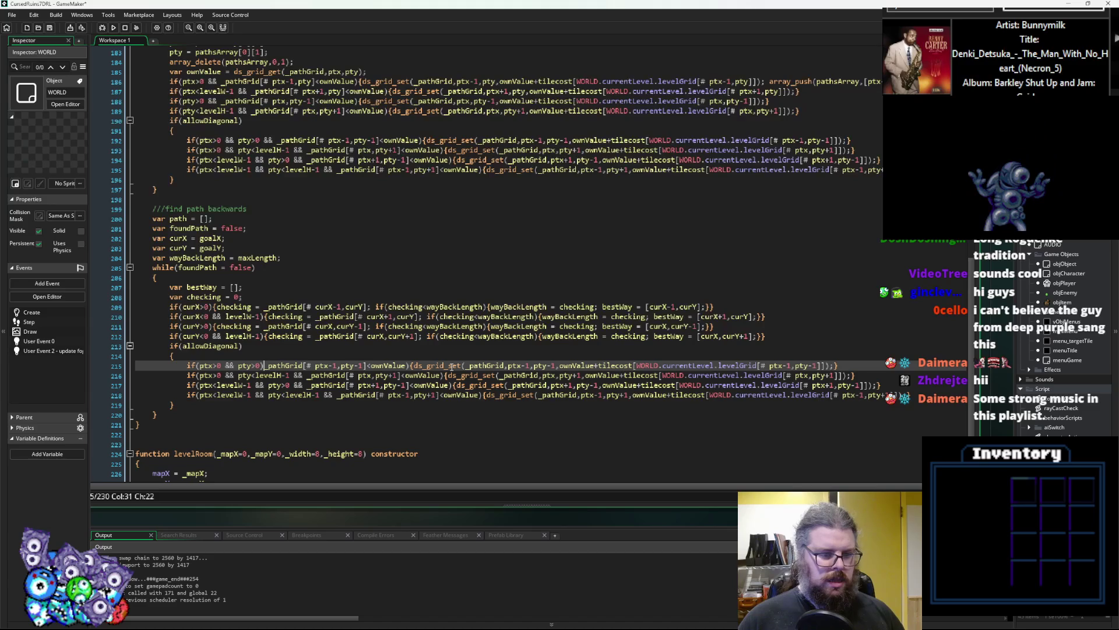
pyautogui.write('checking =')
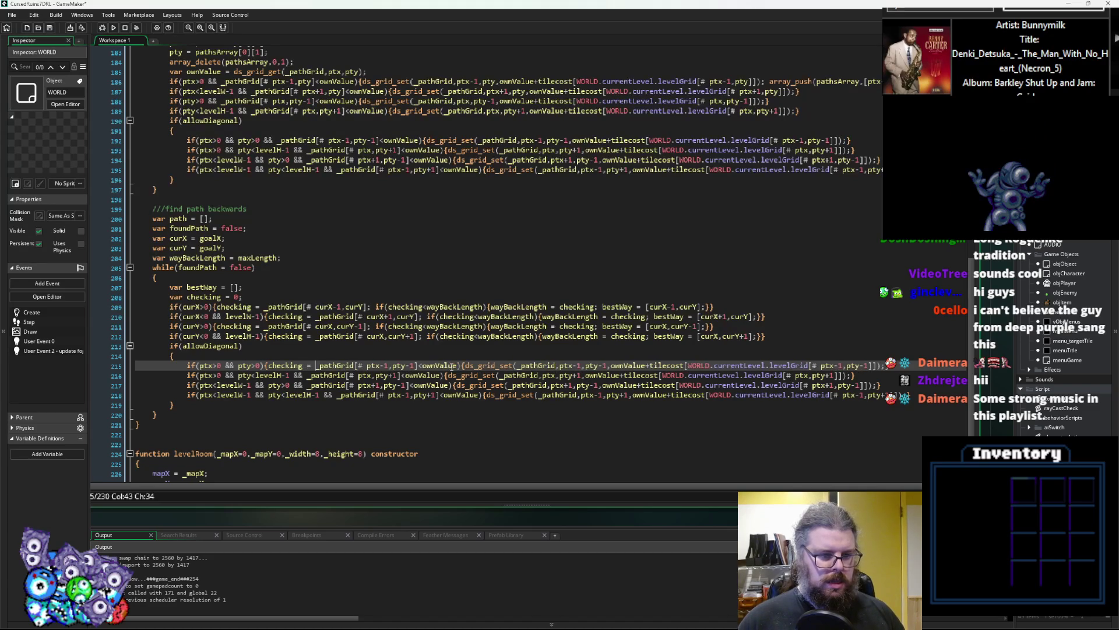
pyautogui.doubleClick(452, 366)
pyautogui.press('BackSpace')
pyautogui.press('BackSpace')
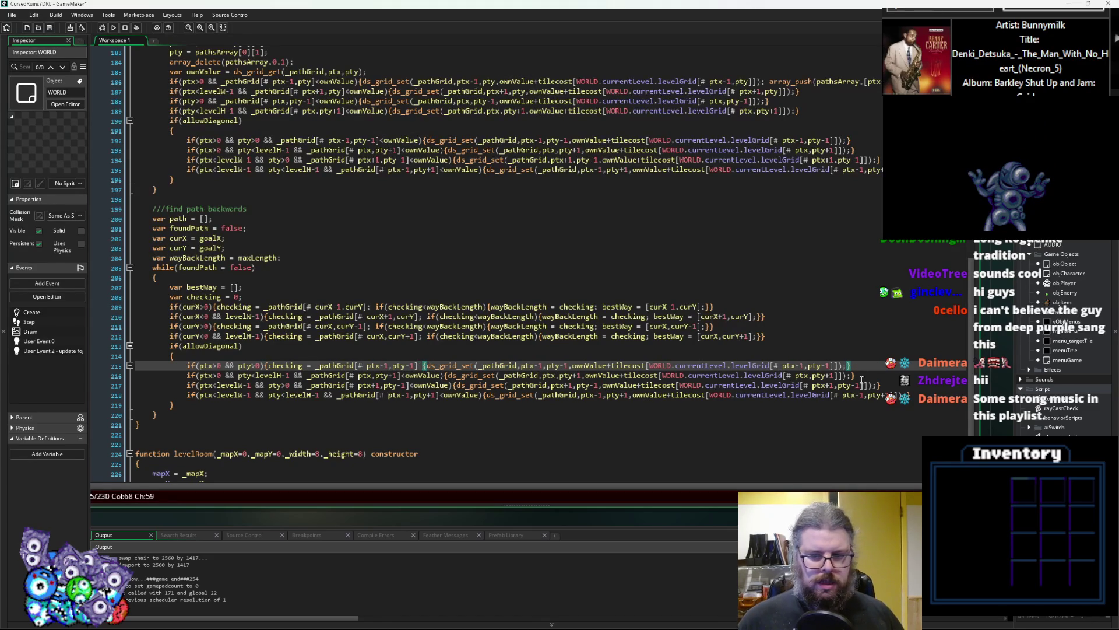
pyautogui.moveTo(858, 366)
pyautogui.mouseDown()
pyautogui.moveTo(411, 366)
pyautogui.moveTo(423, 367)
pyautogui.mouseUp()
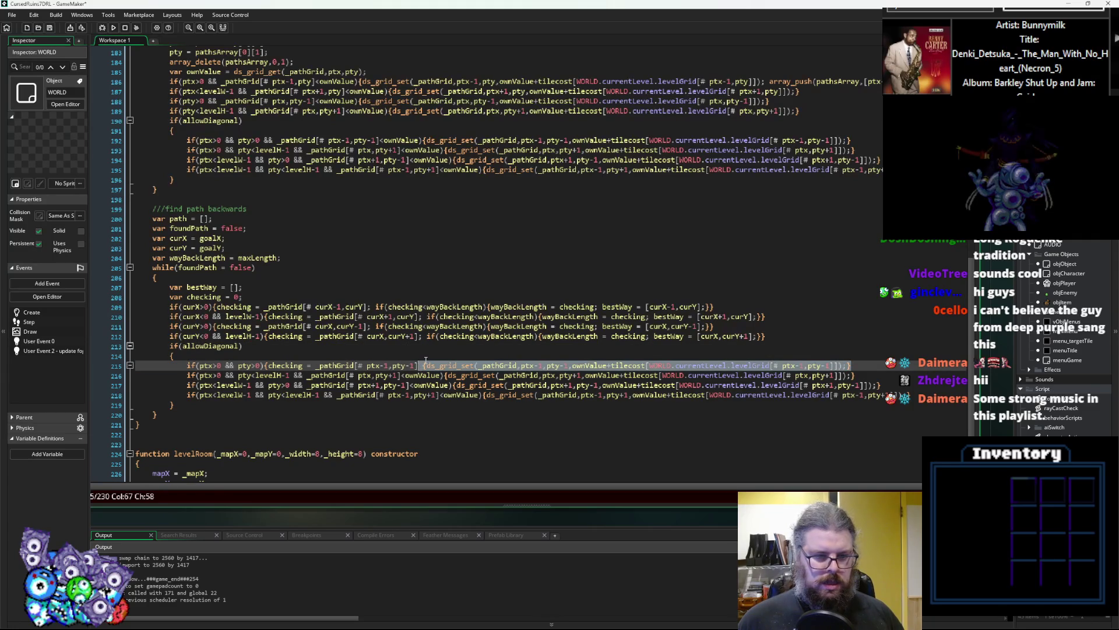
pyautogui.write('}')
pyautogui.write(';')
pyautogui.press('Right')
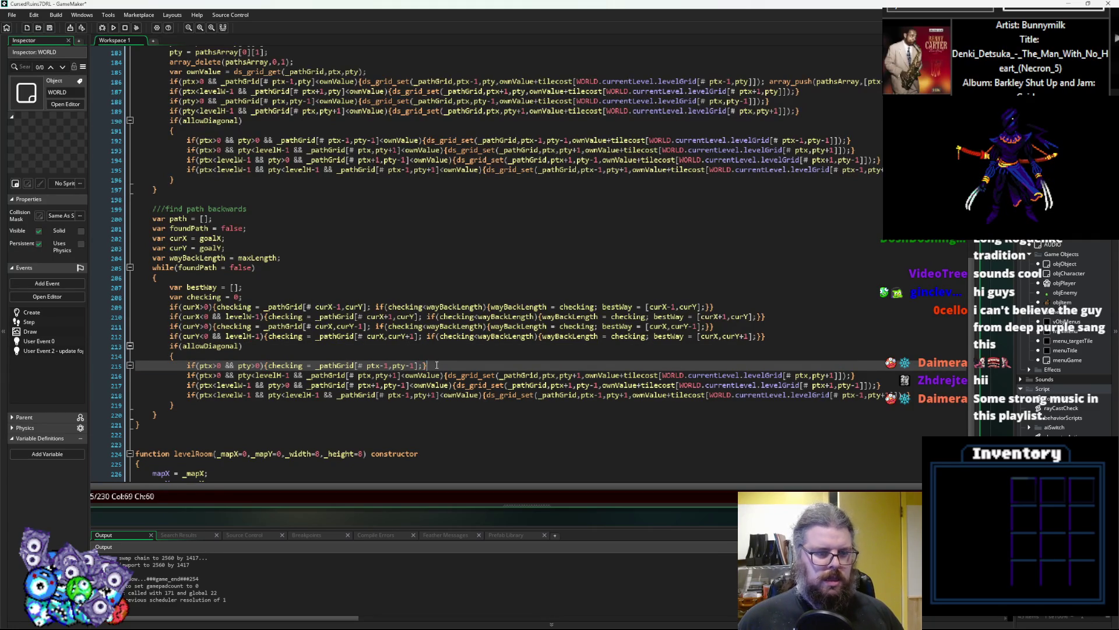
# - Replace the && condition joiners on lines 216–218 with '){checking ='
pyautogui.moveTo(266, 365)
pyautogui.mouseDown()
pyautogui.moveTo(315, 368)
pyautogui.moveTo(290, 378)
pyautogui.mouseUp()
pyautogui.hotkey('shift', 'Right')
pyautogui.hotkey('shift', 'Right')
pyautogui.hotkey('ctrl', 'c')
pyautogui.hotkey('ctrl', 'v')
pyautogui.click(292, 375)
pyautogui.write(')')
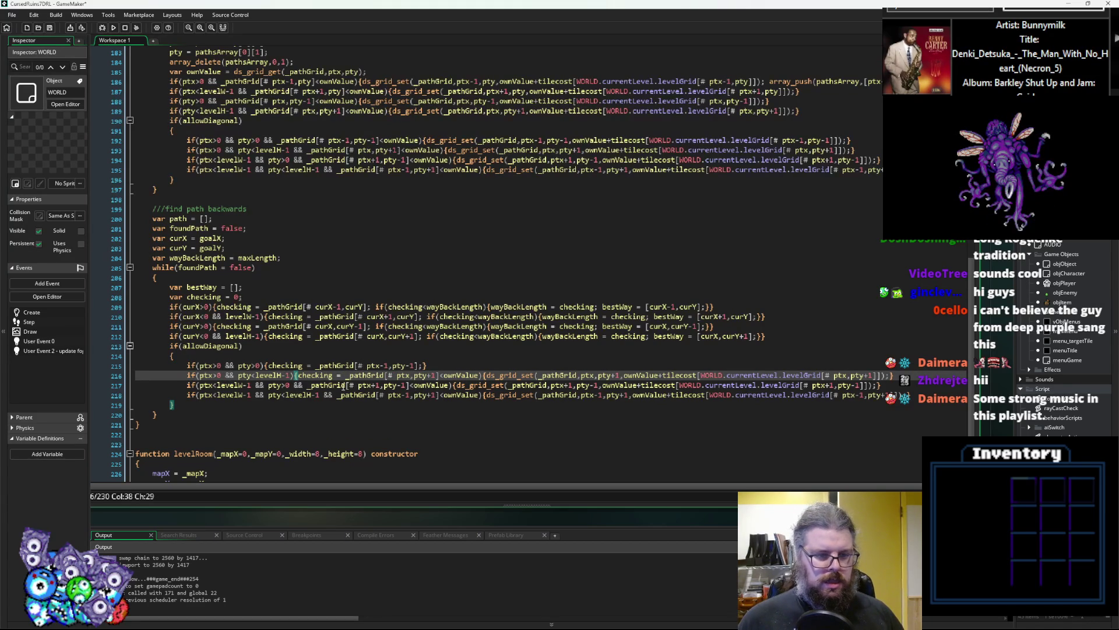
pyautogui.moveTo(291, 386); pyautogui.dragTo(309, 385)
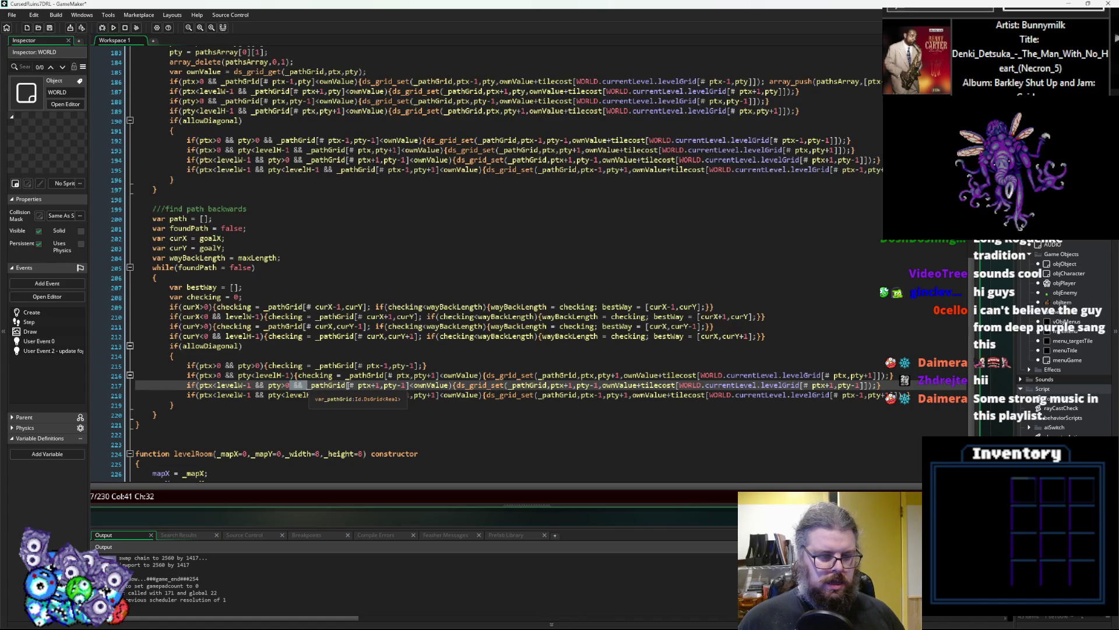
pyautogui.write('){checking =')
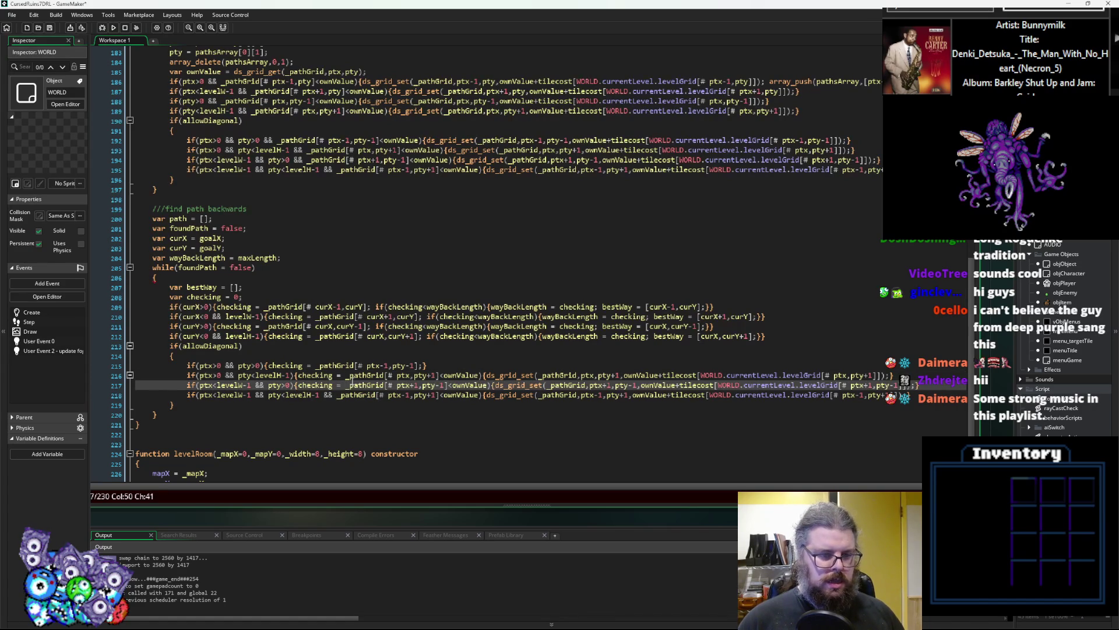
pyautogui.click(322, 395)
pyautogui.moveTo(324, 395); pyautogui.dragTo(333, 398)
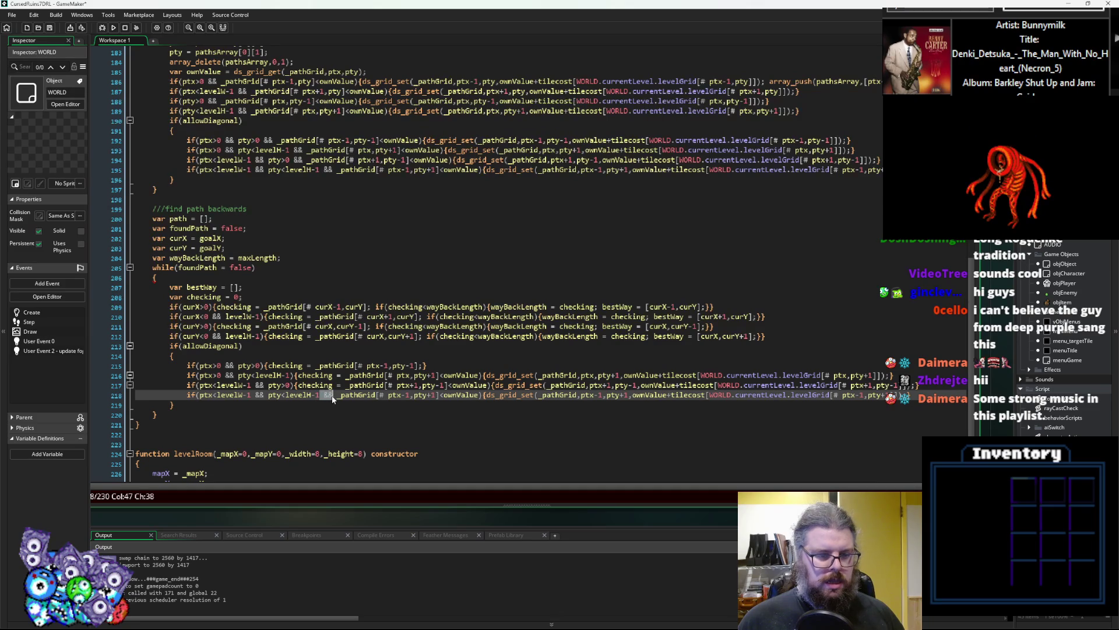
pyautogui.press('BackSpace')
pyautogui.press('BackSpace')
pyautogui.write('){checking =')
pyautogui.press('BackSpace')
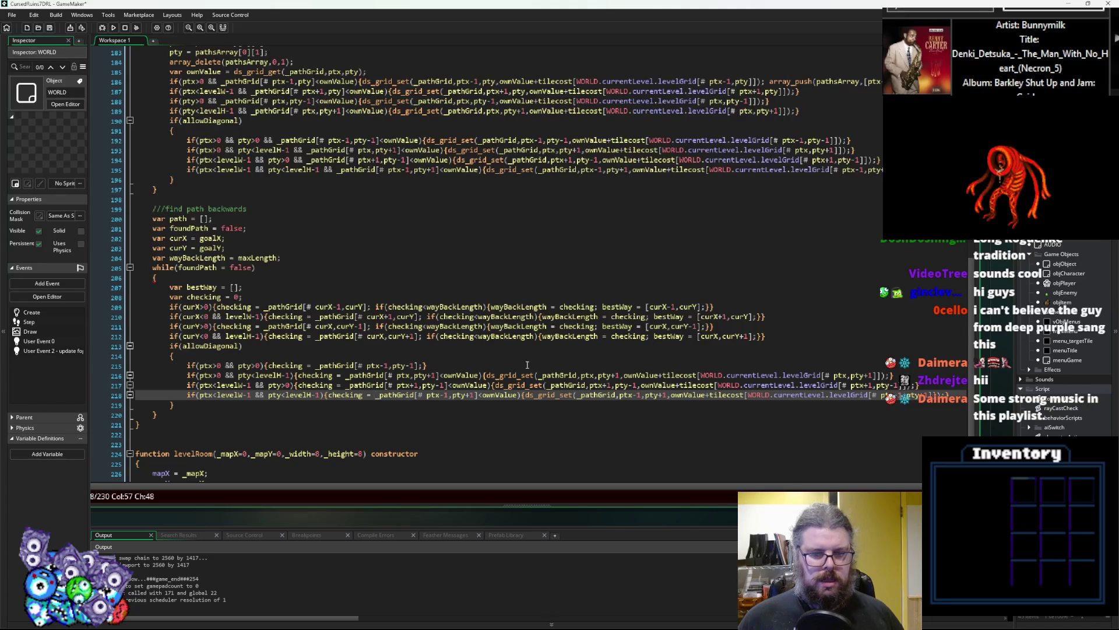
# - Delete the leftover ds_grid_set code at the end of lines 216, 217 and 218
pyautogui.click(483, 376)
pyautogui.moveTo(483, 376)
pyautogui.mouseDown()
pyautogui.moveTo(883, 389)
pyautogui.moveTo(889, 378)
pyautogui.mouseUp()
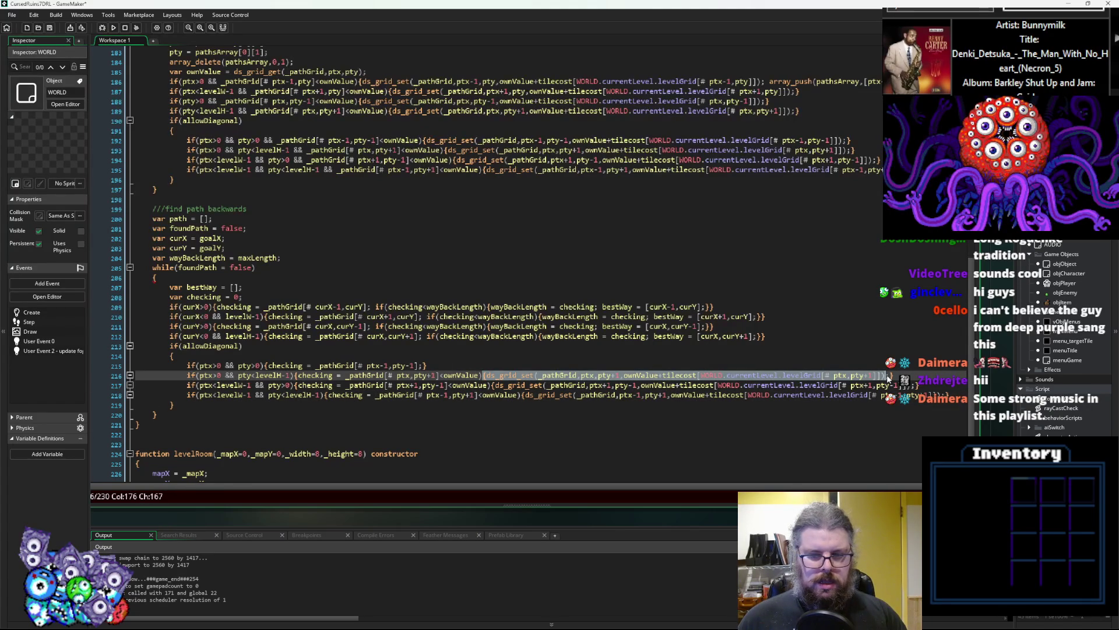
pyautogui.press('BackSpace')
pyautogui.press('BackSpace')
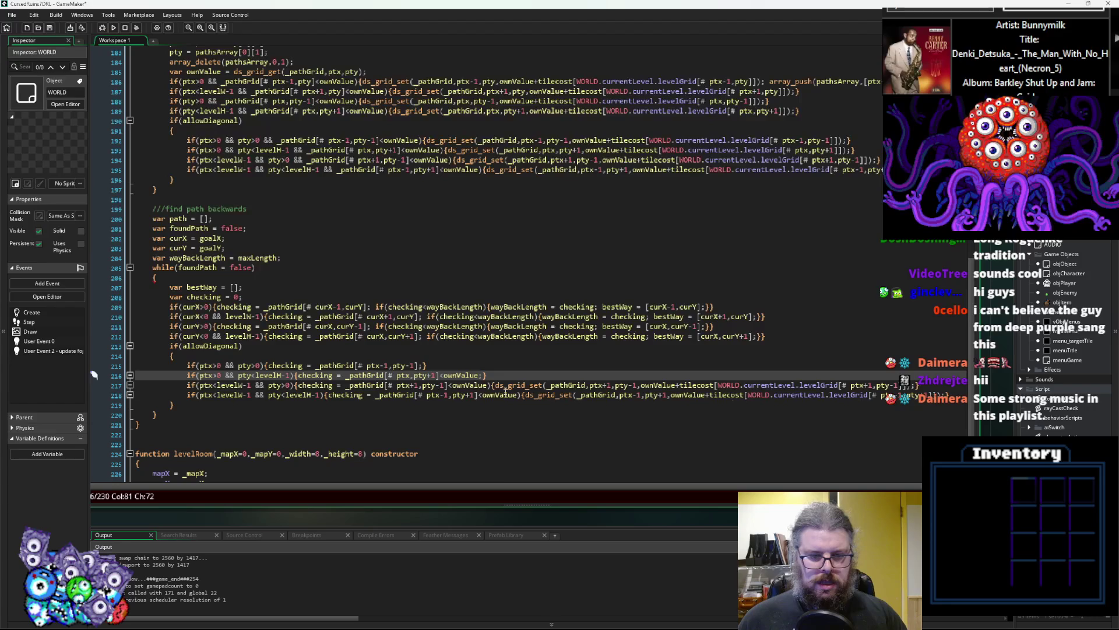
pyautogui.moveTo(487, 386); pyautogui.dragTo(912, 391)
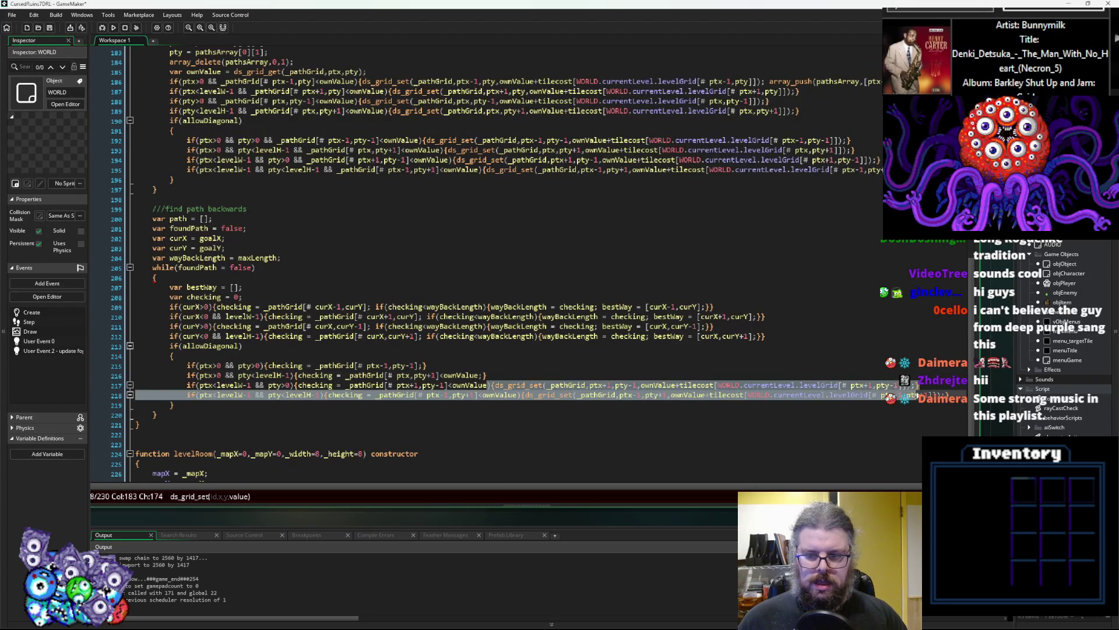
pyautogui.press('BackSpace')
pyautogui.moveTo(518, 395)
pyautogui.mouseDown()
pyautogui.moveTo(805, 405)
pyautogui.moveTo(939, 397)
pyautogui.mouseUp()
pyautogui.press('BackSpace')
pyautogui.click(536, 377)
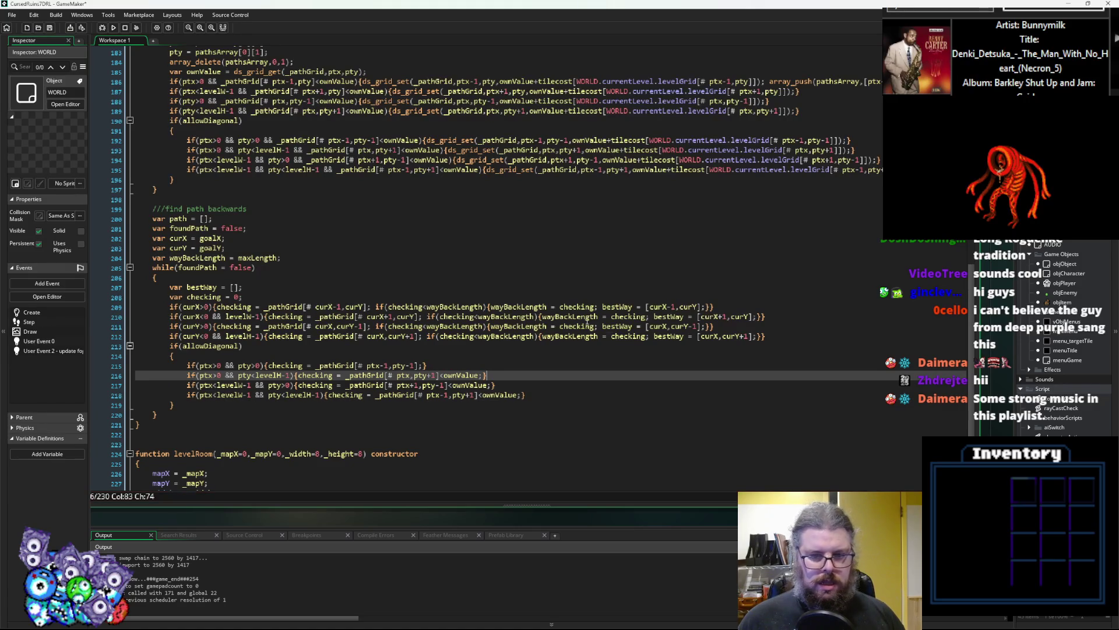
# - Paste the if(checking<wayBackLength){...} clause from line 209 into lines 215 and 216
pyautogui.moveTo(376, 307); pyautogui.dragTo(709, 311)
pyautogui.hotkey('ctrl', 'c')
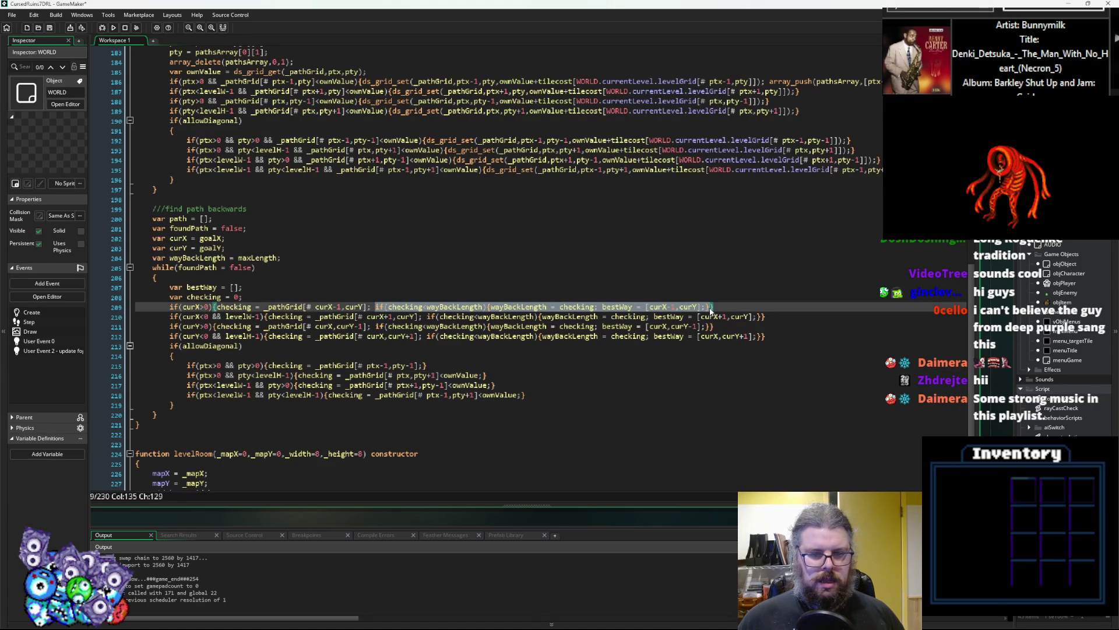
pyautogui.click(424, 366)
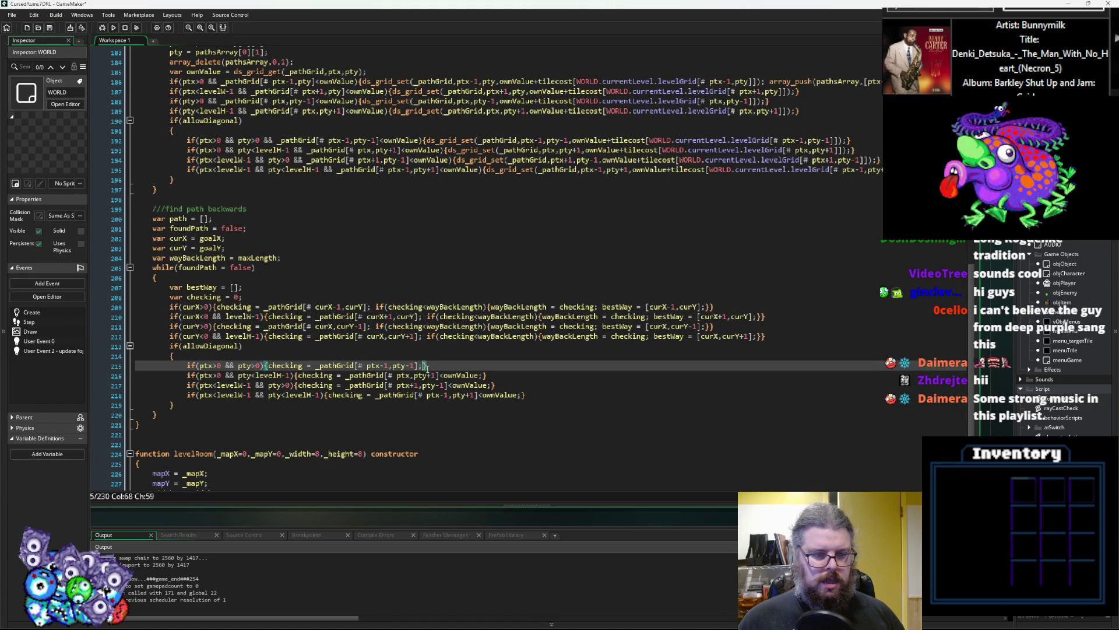
pyautogui.hotkey('ctrl', 'v')
pyautogui.moveTo(439, 375); pyautogui.dragTo(484, 375)
pyautogui.write(';')
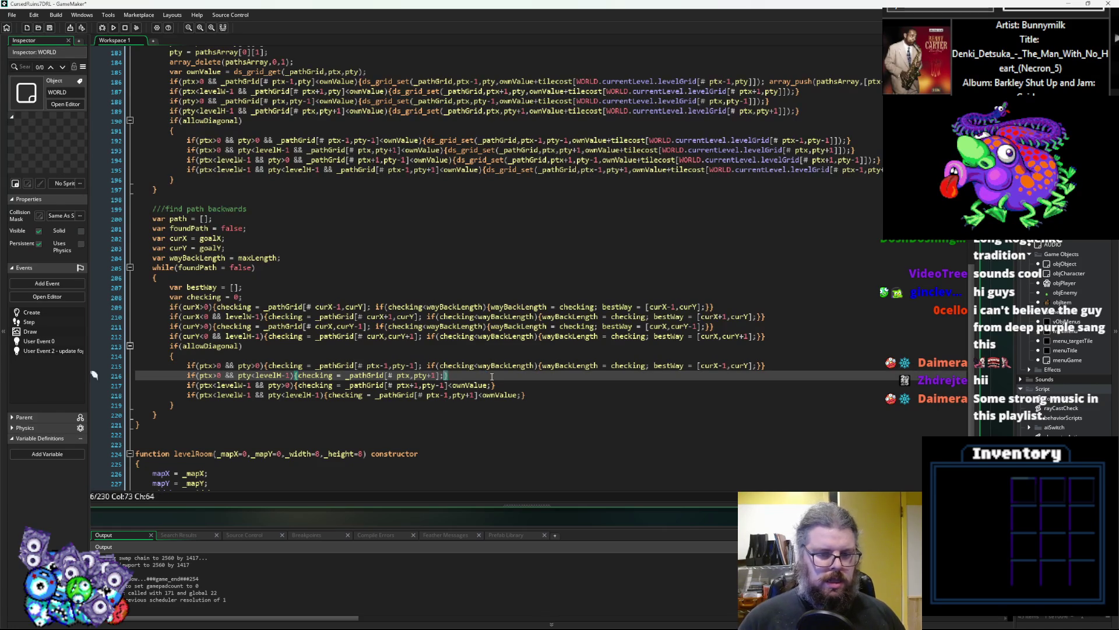
pyautogui.hotkey('ctrl', 'v')
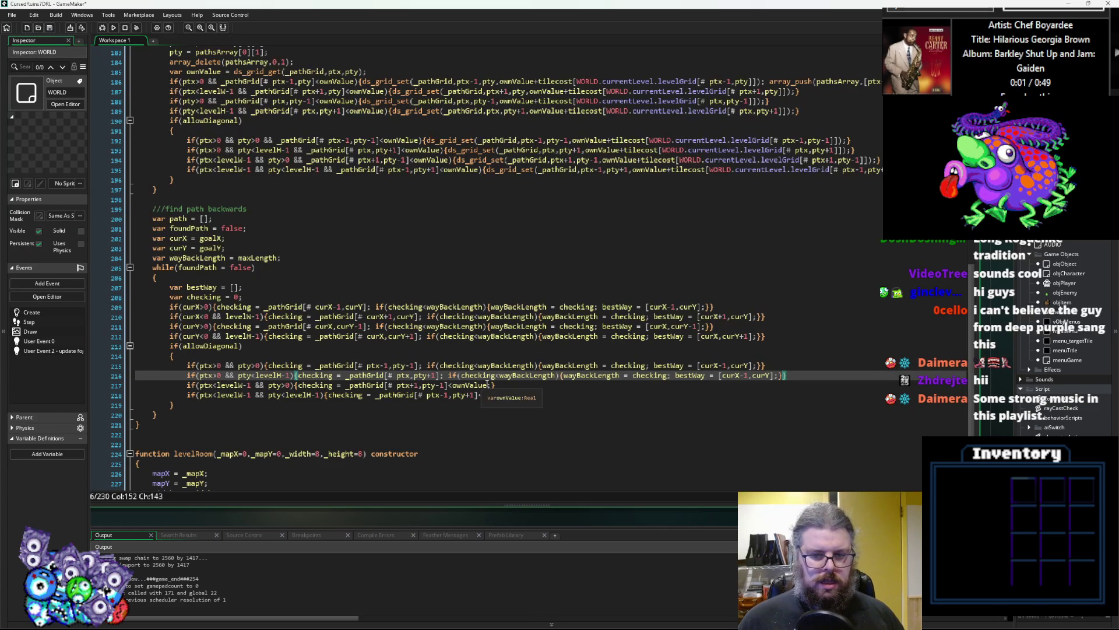
# - Replace the ownValue leftovers on lines 217 and 218 with the same wayBackLength comparison clause
pyautogui.moveTo(490, 385); pyautogui.dragTo(448, 387)
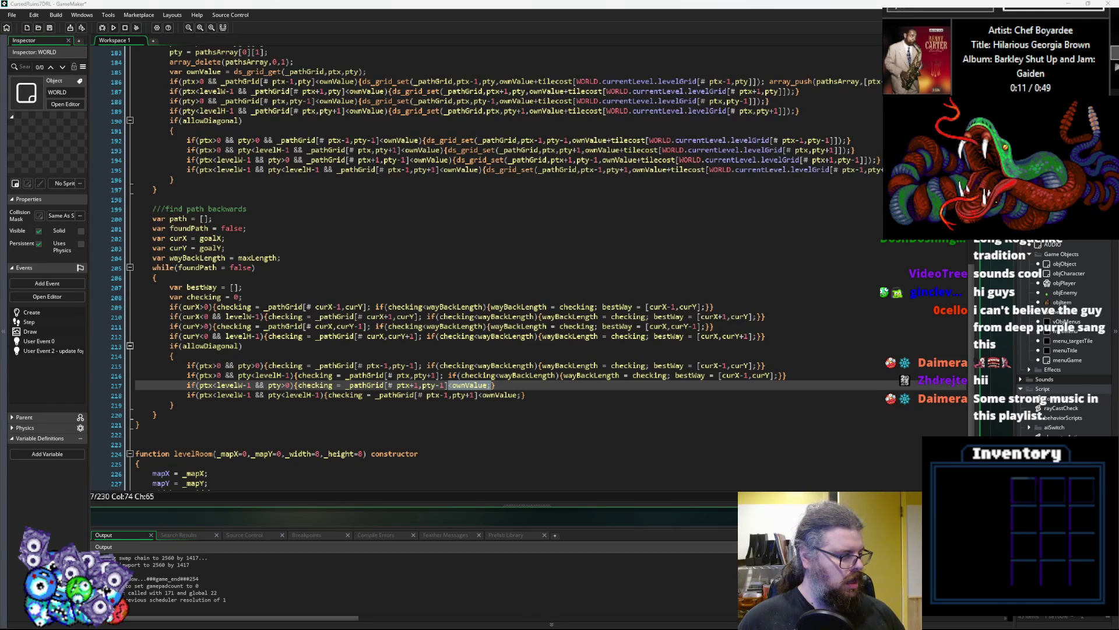
pyautogui.click(478, 454)
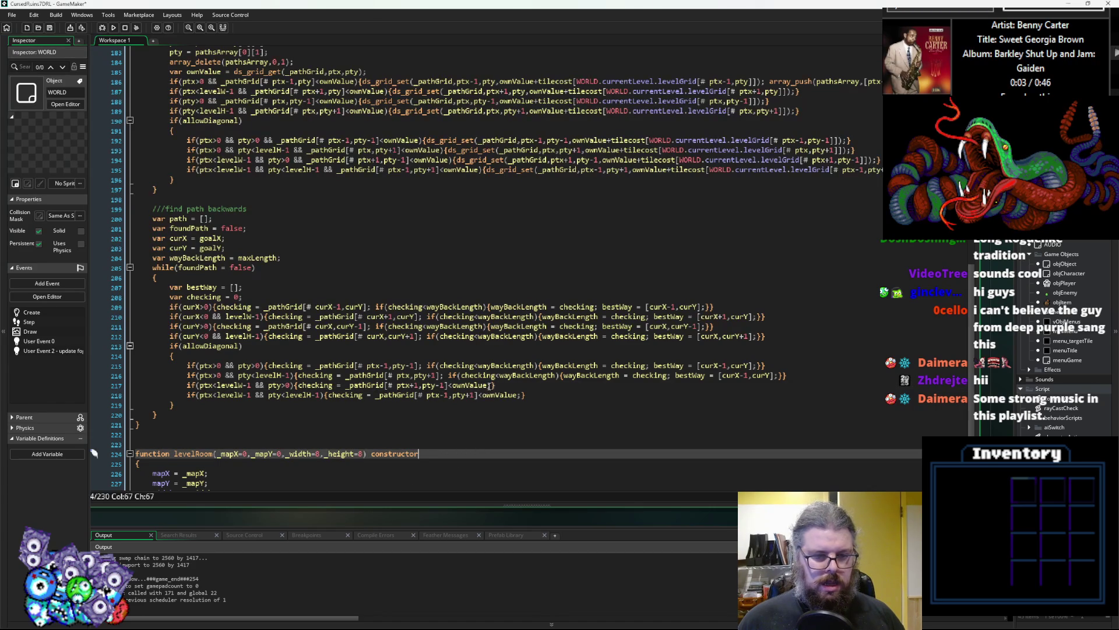
pyautogui.click(493, 385)
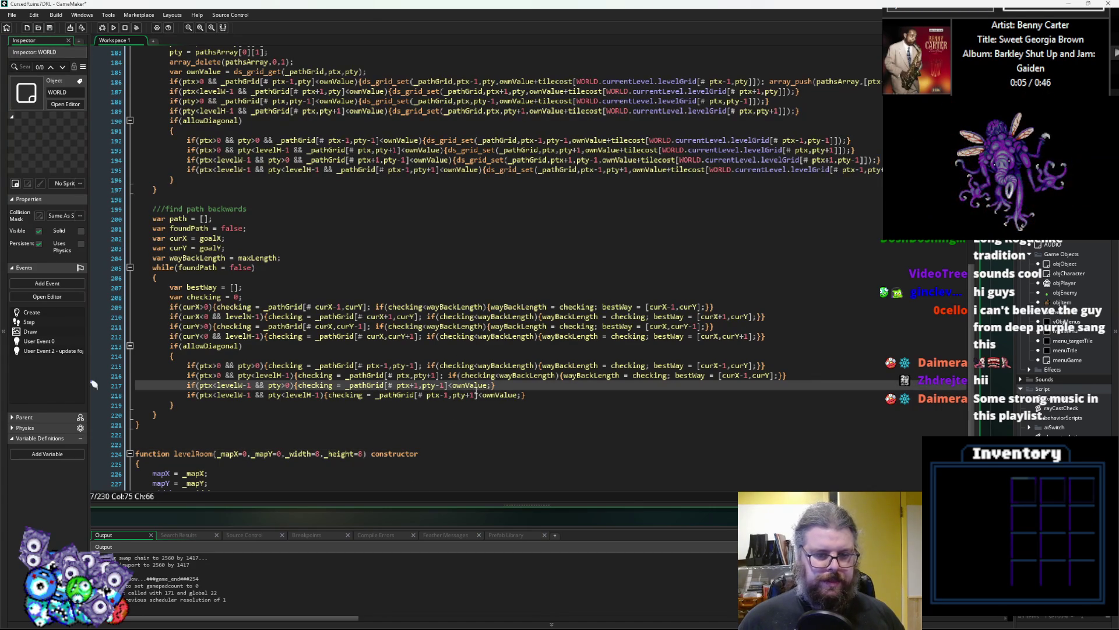
pyautogui.press('Delete')
pyautogui.press('Delete')
pyautogui.press('Delete')
pyautogui.press('BackSpace')
pyautogui.hotkey('ctrl', 'v')
pyautogui.click(451, 386)
pyautogui.write(';')
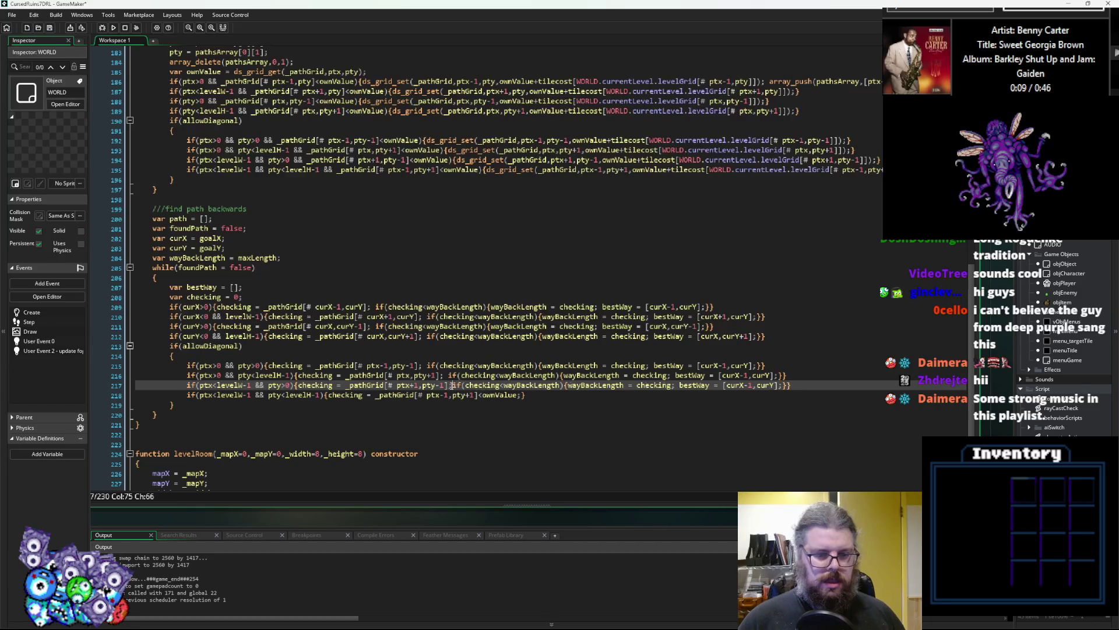
pyautogui.moveTo(524, 396); pyautogui.dragTo(481, 400)
pyautogui.write(';')
pyautogui.hotkey('ctrl', 'v')
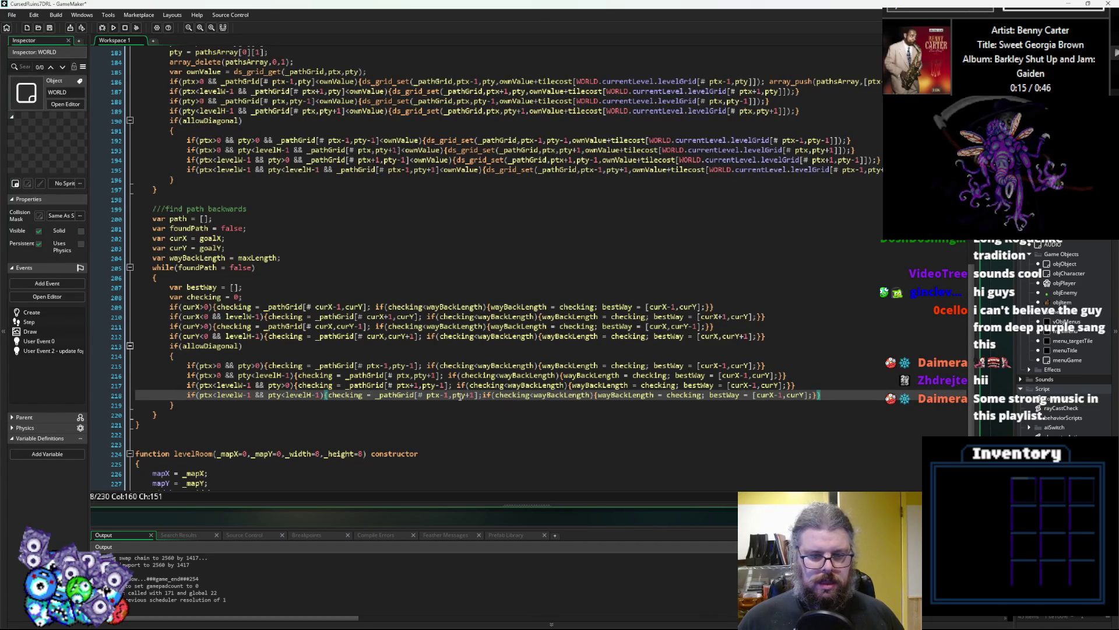
pyautogui.click(484, 396)
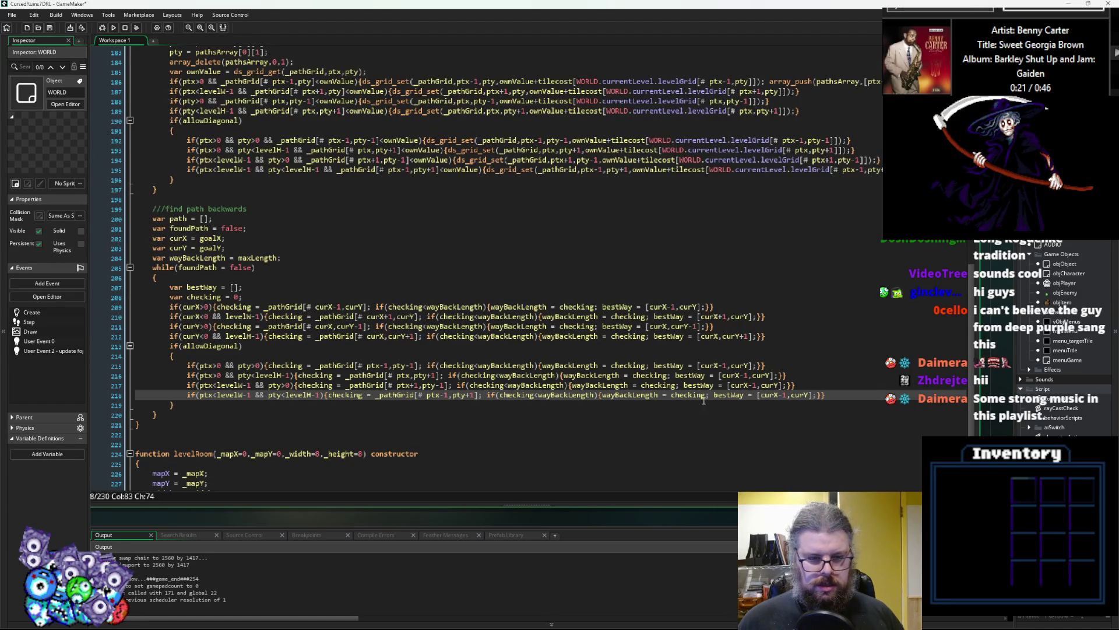
# - Change line 216's bestWay coordinates to [curX-1,curY+1]
pyautogui.click(750, 365)
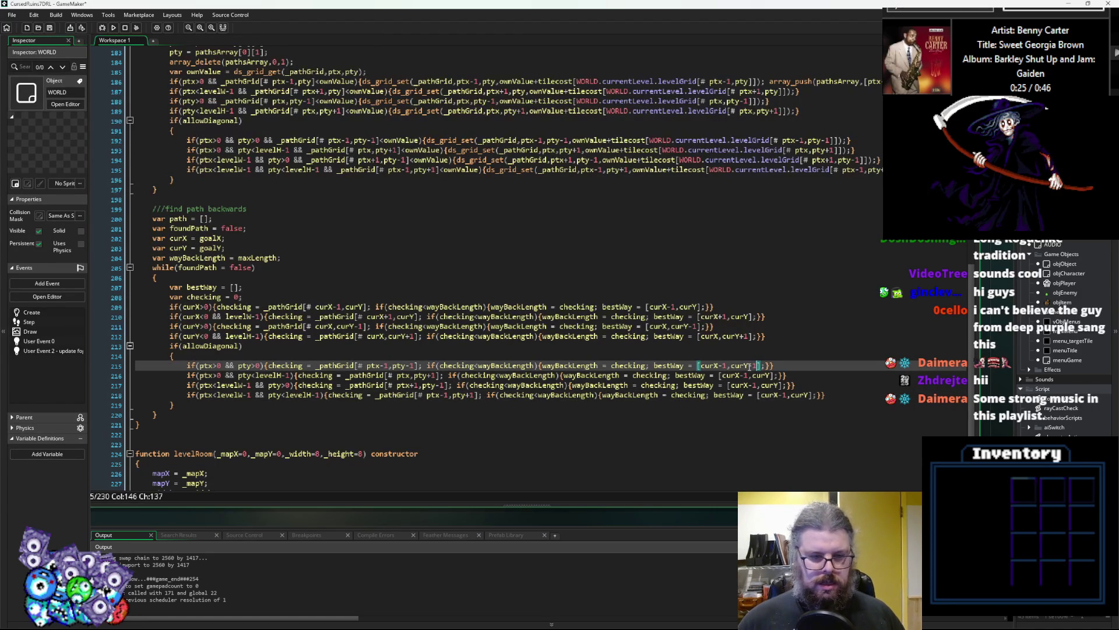
pyautogui.press('Down')
pyautogui.press('Left')
pyautogui.press('Left')
pyautogui.press('BackSpace')
pyautogui.press('BackSpace')
pyautogui.press('Right')
pyautogui.press('Right')
pyautogui.press('Right')
pyautogui.write('+1')
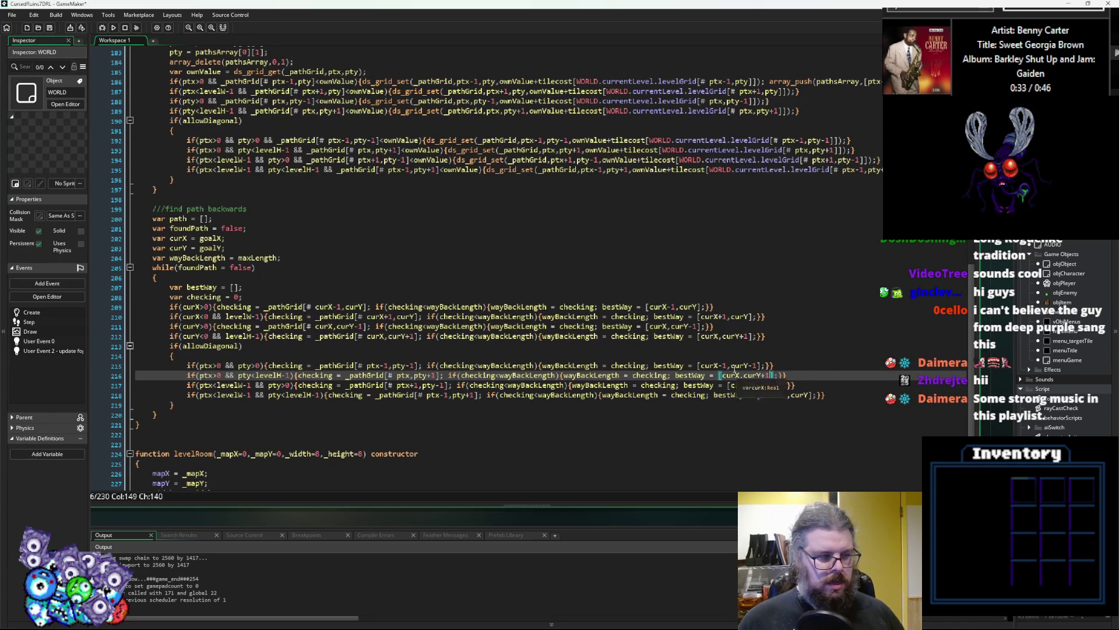
pyautogui.click(740, 375)
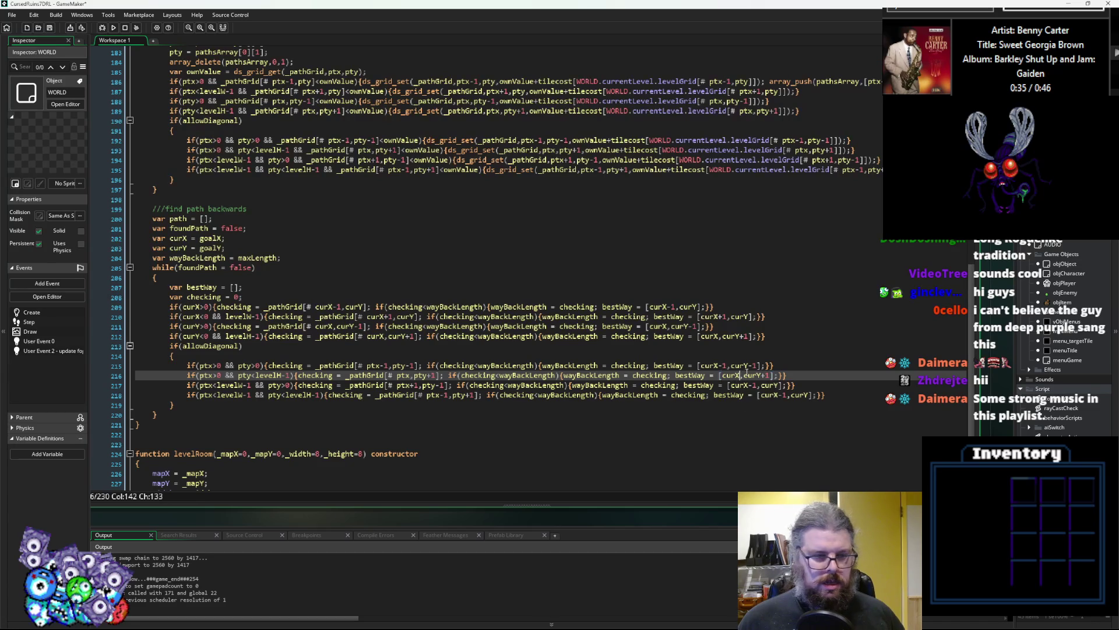
pyautogui.write('-1')
# - Set line 217's bestWay to [curX+1,curY-1] and line 218's to [curX+1,curY+1]
pyautogui.press('Down')
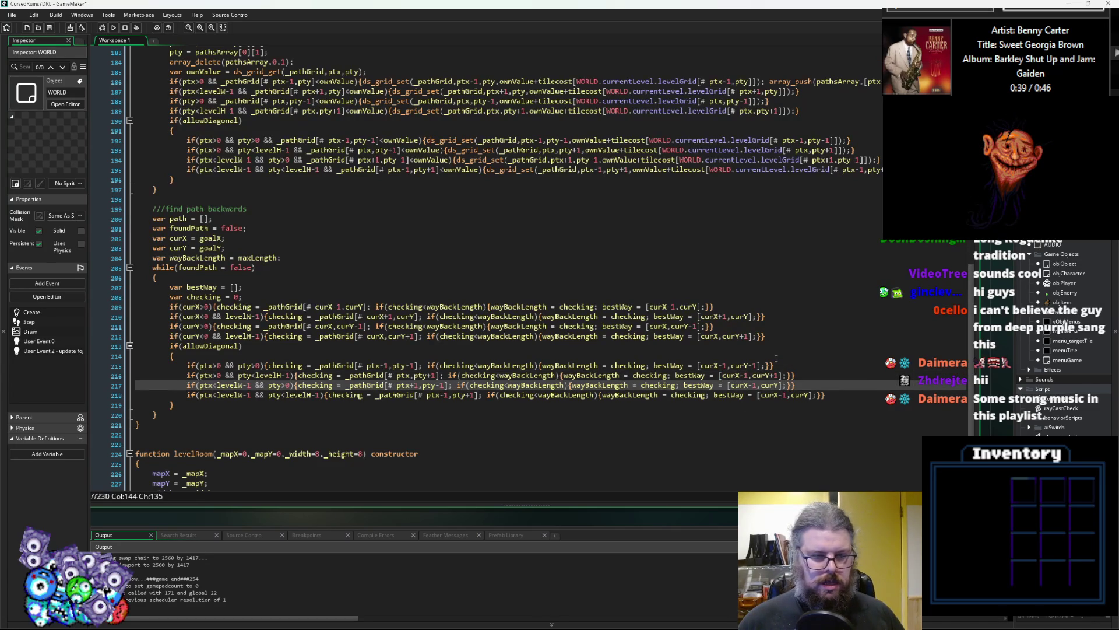
pyautogui.press('Delete')
pyautogui.write('+')
pyautogui.press('Down')
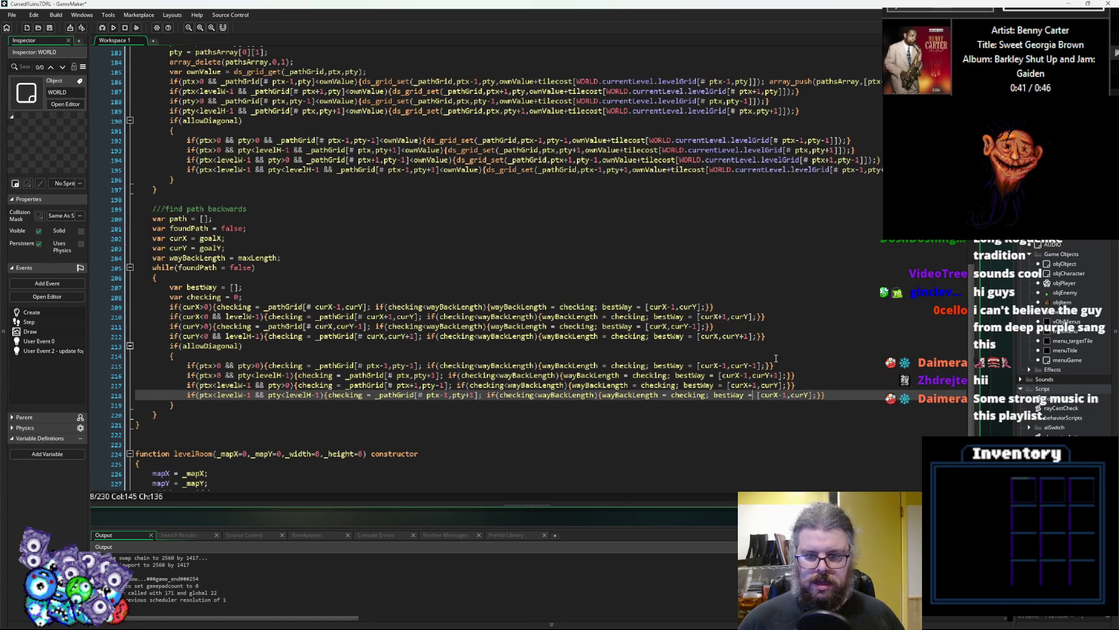
pyautogui.press('Right')
pyautogui.press('Right')
pyautogui.press('Right')
pyautogui.press('Delete')
pyautogui.write('+')
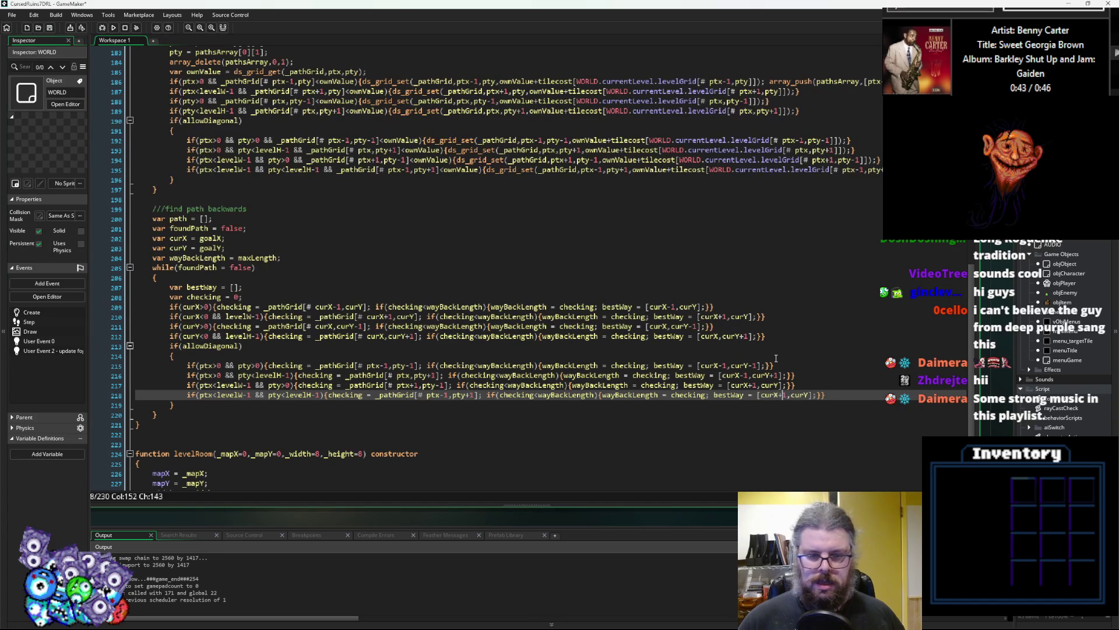
pyautogui.press('Up')
pyautogui.write('-1')
pyautogui.press('Down')
pyautogui.write('+1')
pyautogui.click(772, 357)
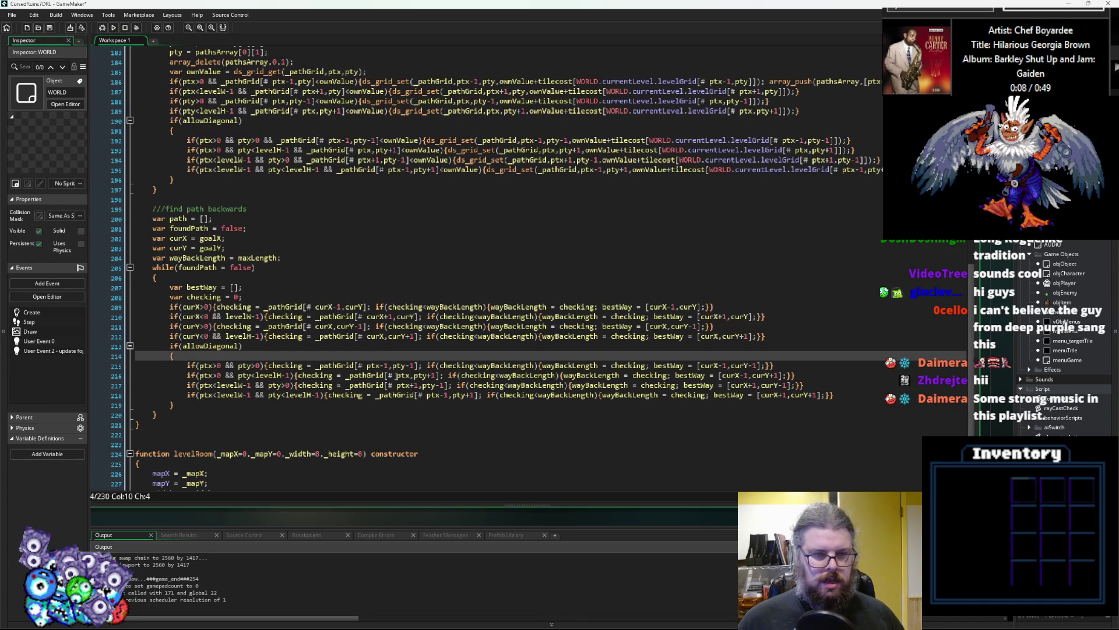
# - In the forward pass, add -1 after ptx on line 193 and flip line 195's offset to ptx+1
pyautogui.scroll(1, 422, 348)
pyautogui.click(375, 175)
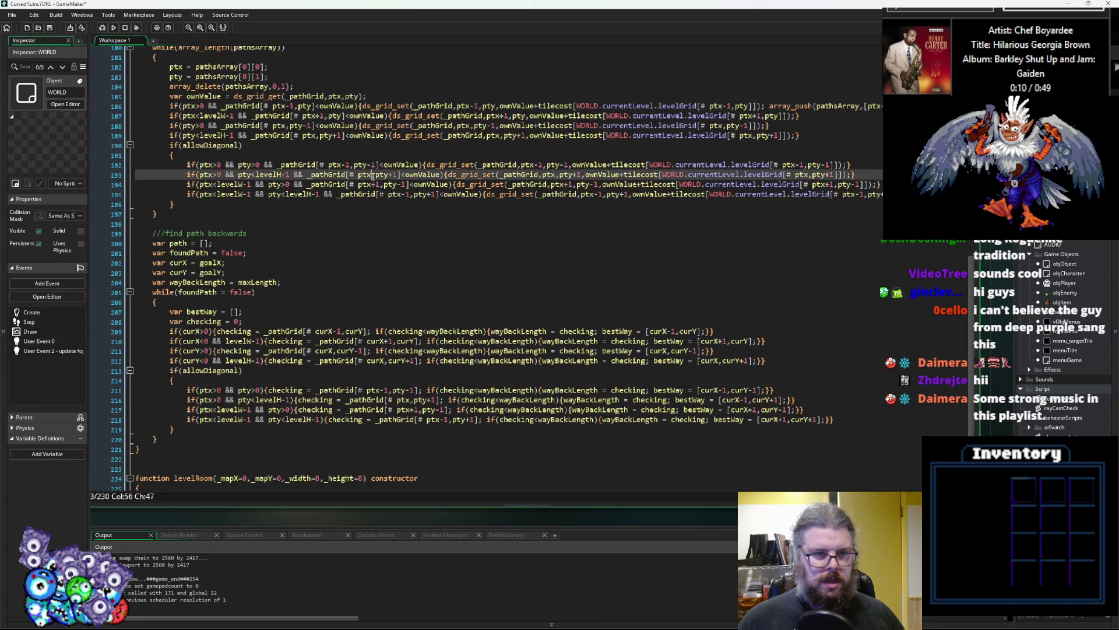
pyautogui.write('-1')
pyautogui.press('Down')
pyautogui.press('Down')
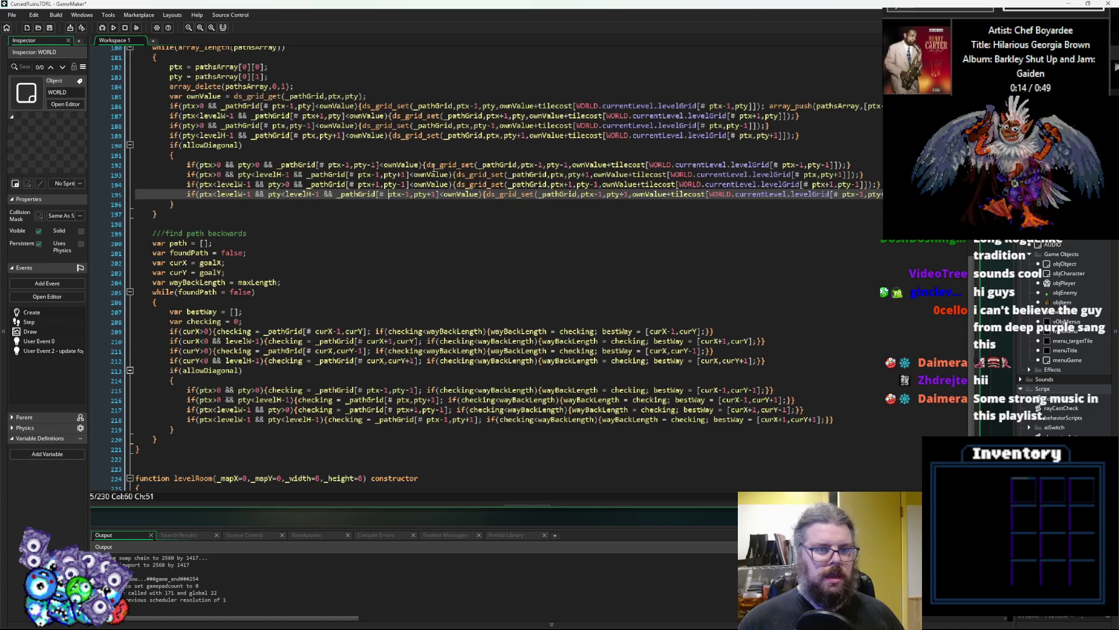
pyautogui.press('BackSpace')
pyautogui.write('+')
pyautogui.press('Right')
pyautogui.press('Right')
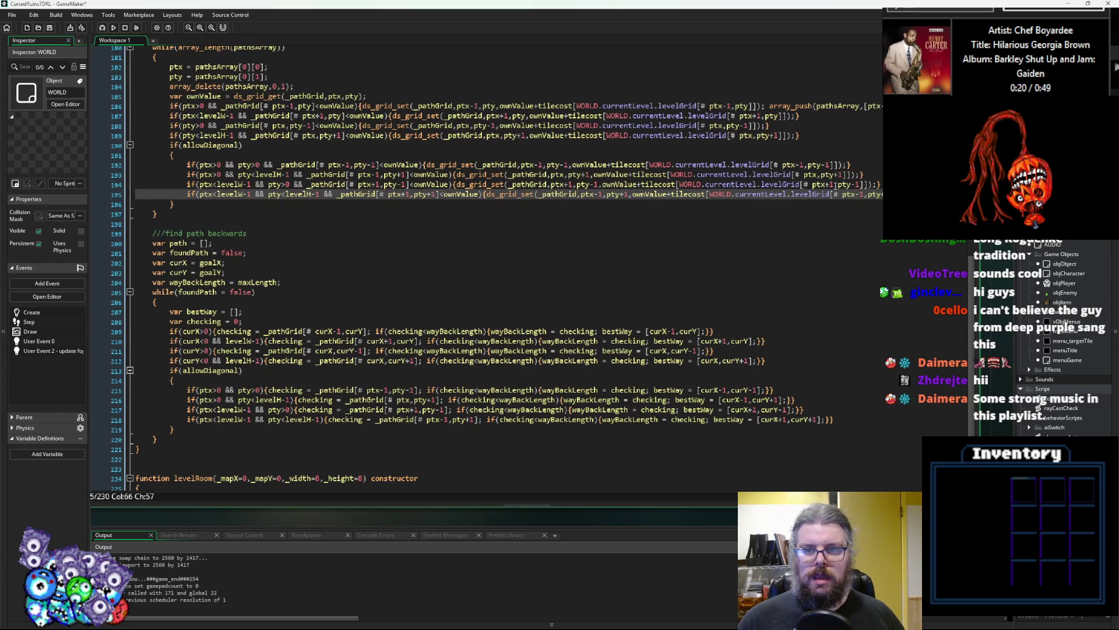
# - Apply the same fix to the next grid index: ptx-1 on line 193, ptx+1 on line 195
pyautogui.click(818, 174)
pyautogui.write('-1')
pyautogui.press('Down')
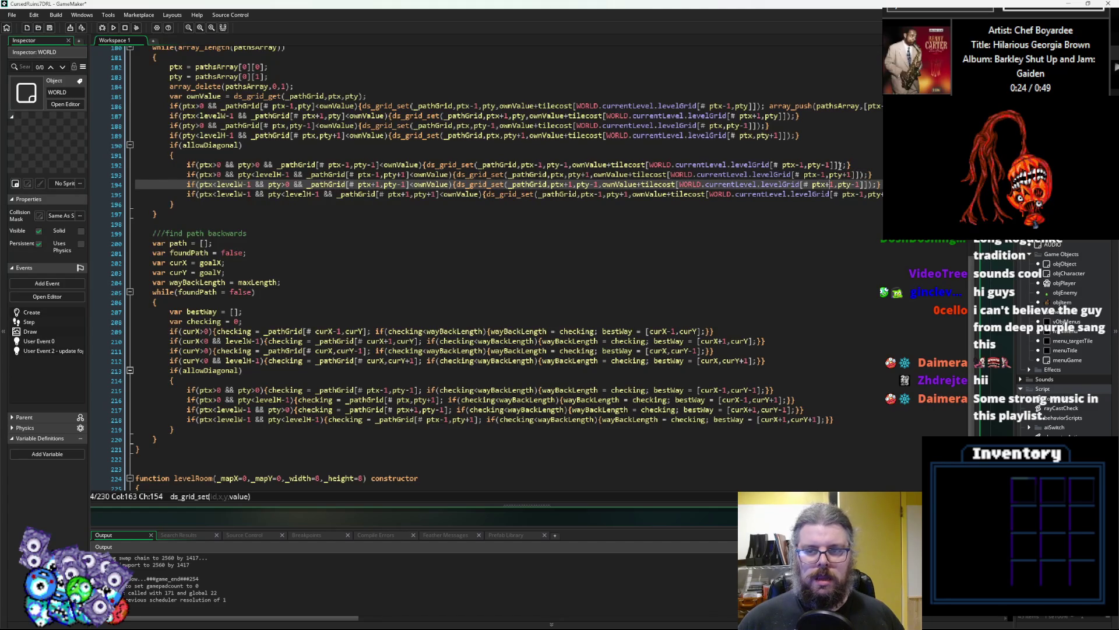
pyautogui.press('Down')
pyautogui.press('Right')
pyautogui.press('Right')
pyautogui.press('Right')
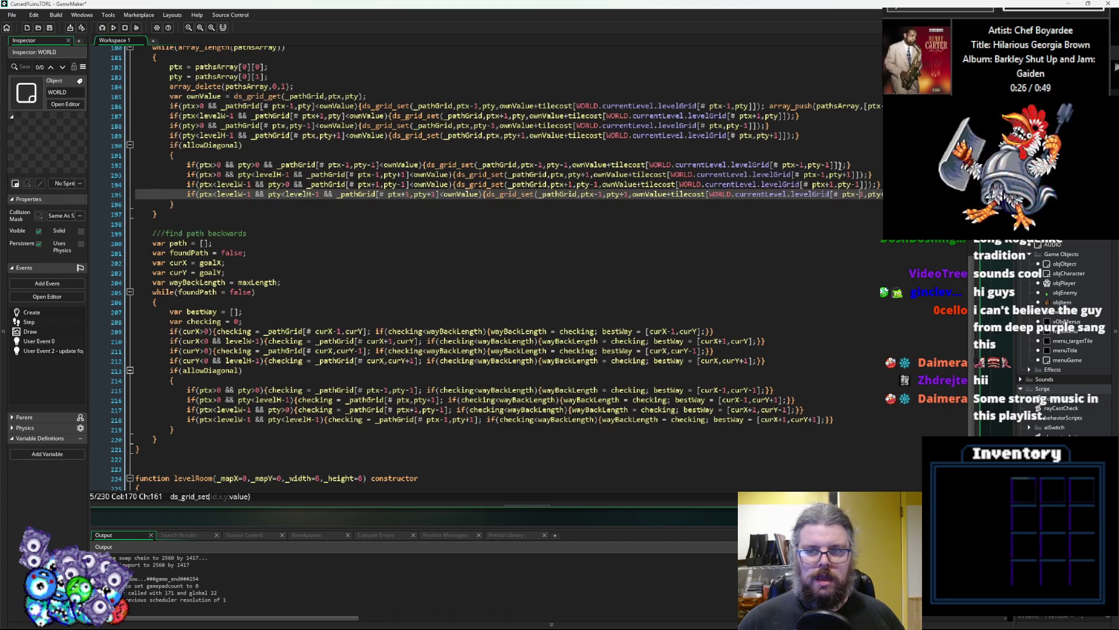
pyautogui.press('BackSpace')
pyautogui.write('+')
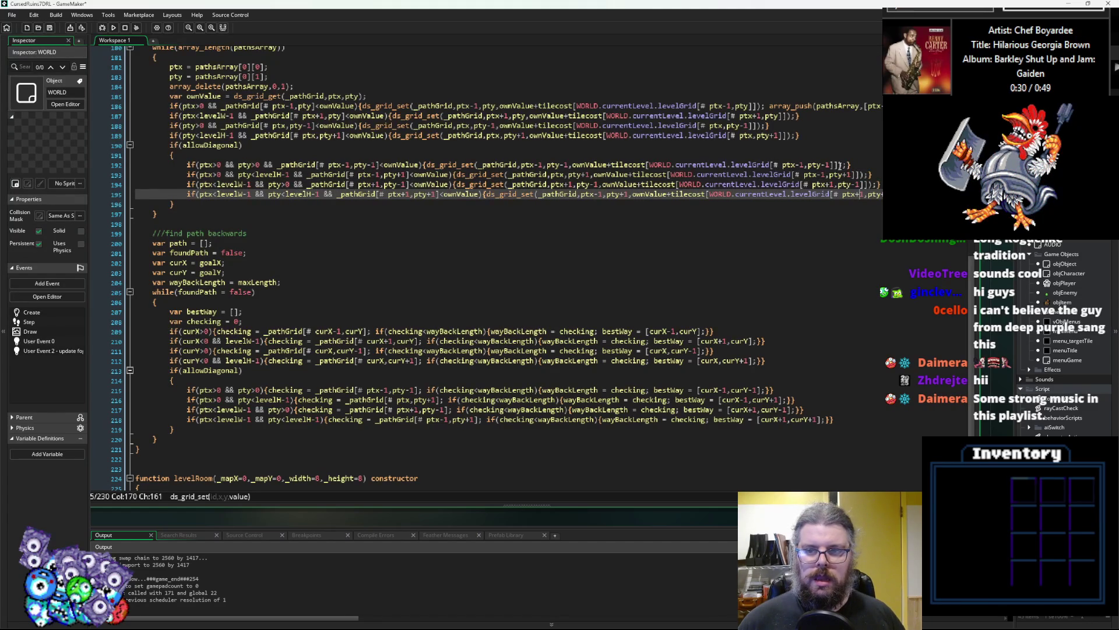
# - Correct the _pathGrid index too: ptx-1 on line 193 and ptx+1 on line 195
pyautogui.click(632, 240)
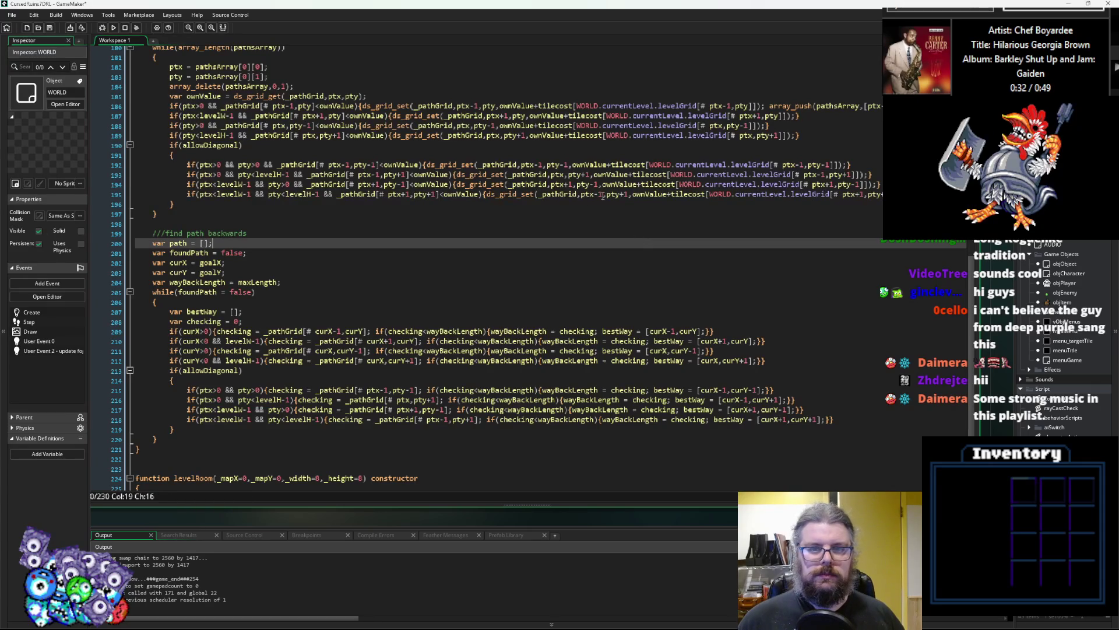
pyautogui.click(551, 174)
pyautogui.write('-1')
pyautogui.press('Down')
pyautogui.press('Down')
pyautogui.press('Right')
pyautogui.press('Right')
pyautogui.press('Right')
pyautogui.press('BackSpace')
pyautogui.write('+')
pyautogui.press('Left')
pyautogui.press('Left')
pyautogui.press('Left')
pyautogui.press('Left')
pyautogui.press('Left')
pyautogui.press('Left')
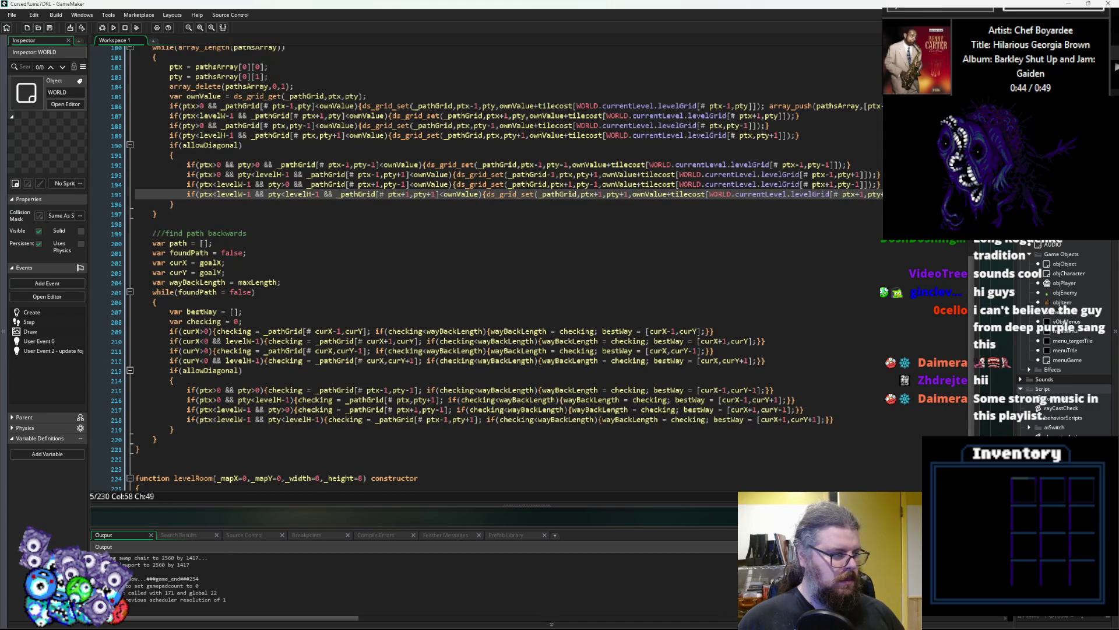
# - Add a blank line after the allowDiagonal block's closing brace, just before the while loop ends
pyautogui.click(521, 460)
pyautogui.click(180, 380)
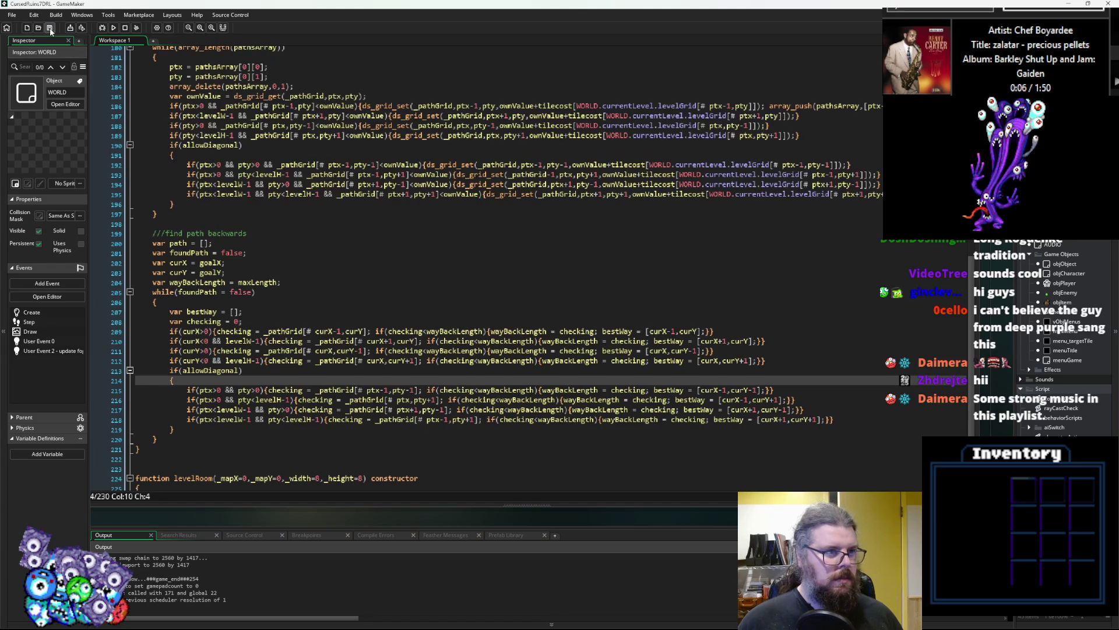
pyautogui.click(558, 432)
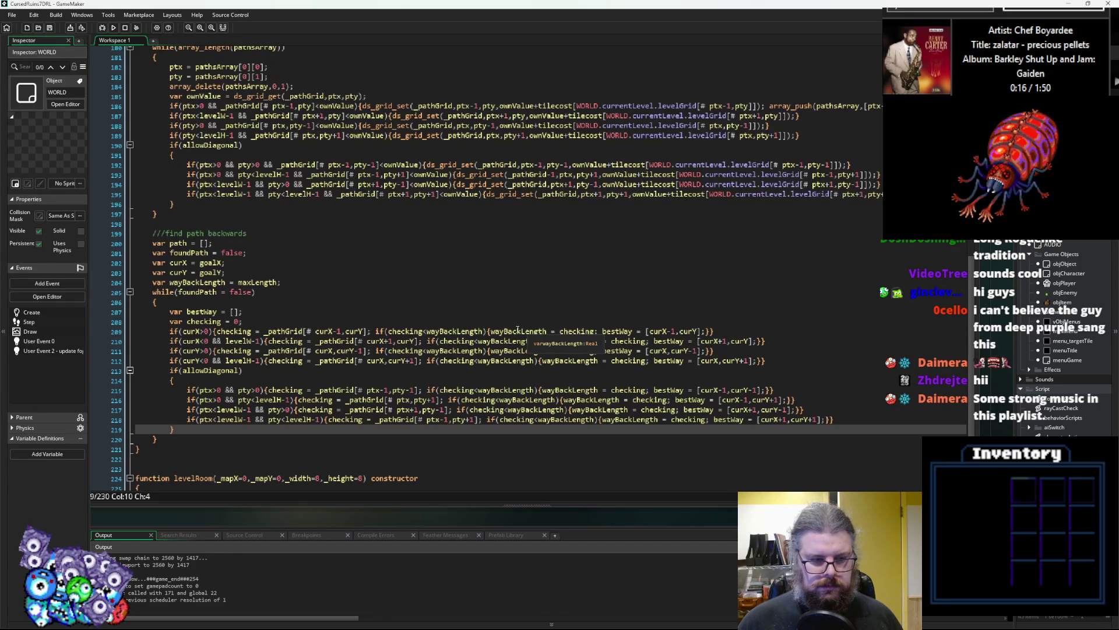
pyautogui.click(440, 371)
pyautogui.scroll(-3, 426, 369)
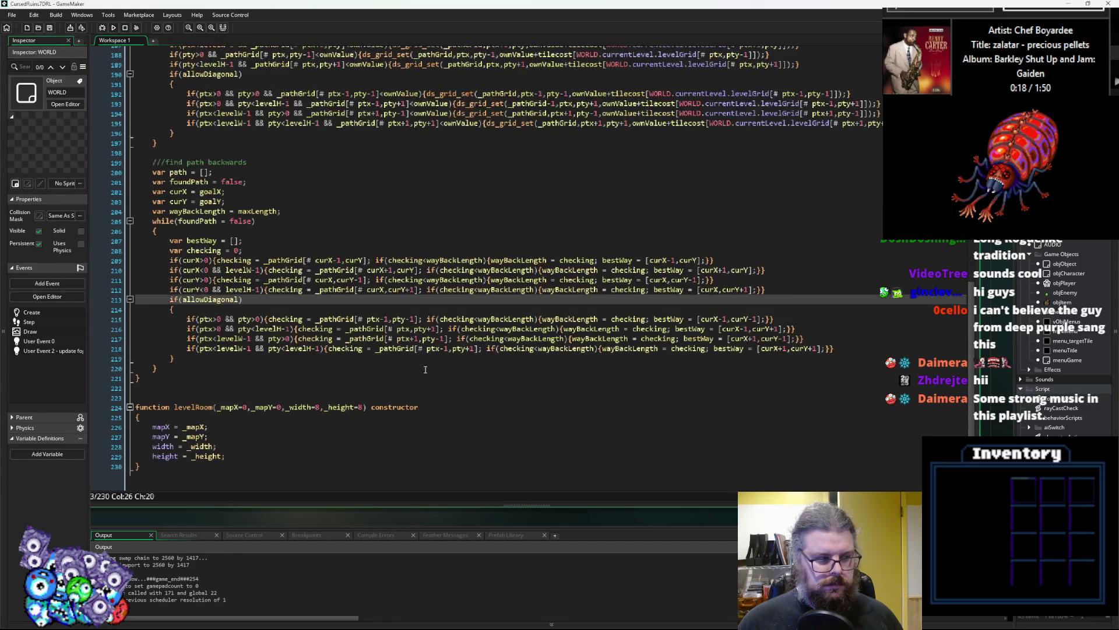
pyautogui.scroll(2, 425, 369)
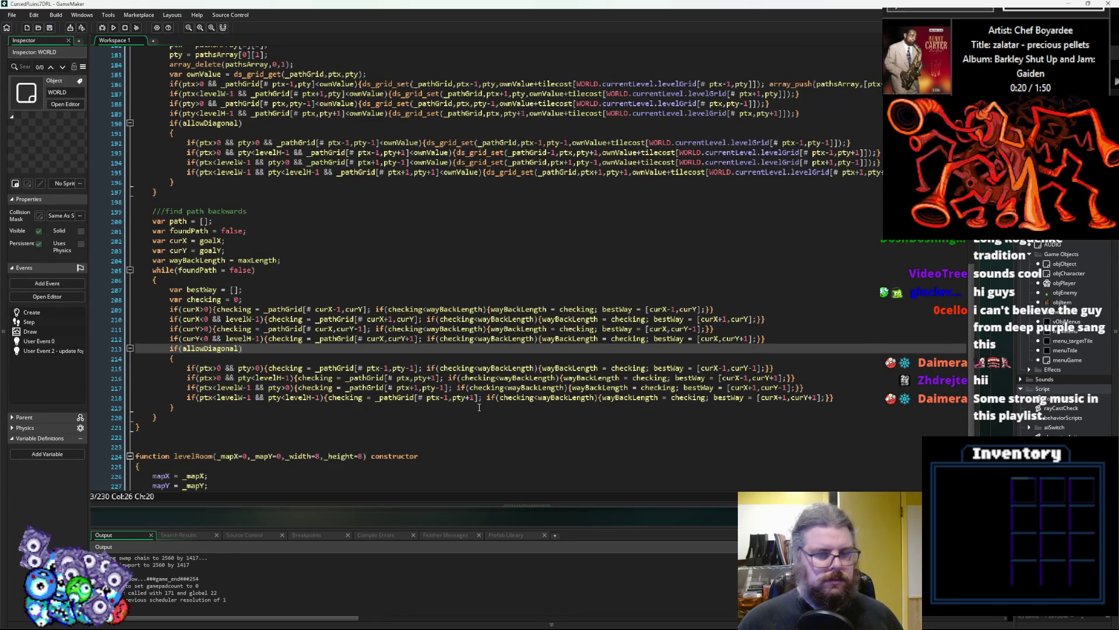
pyautogui.click(551, 420)
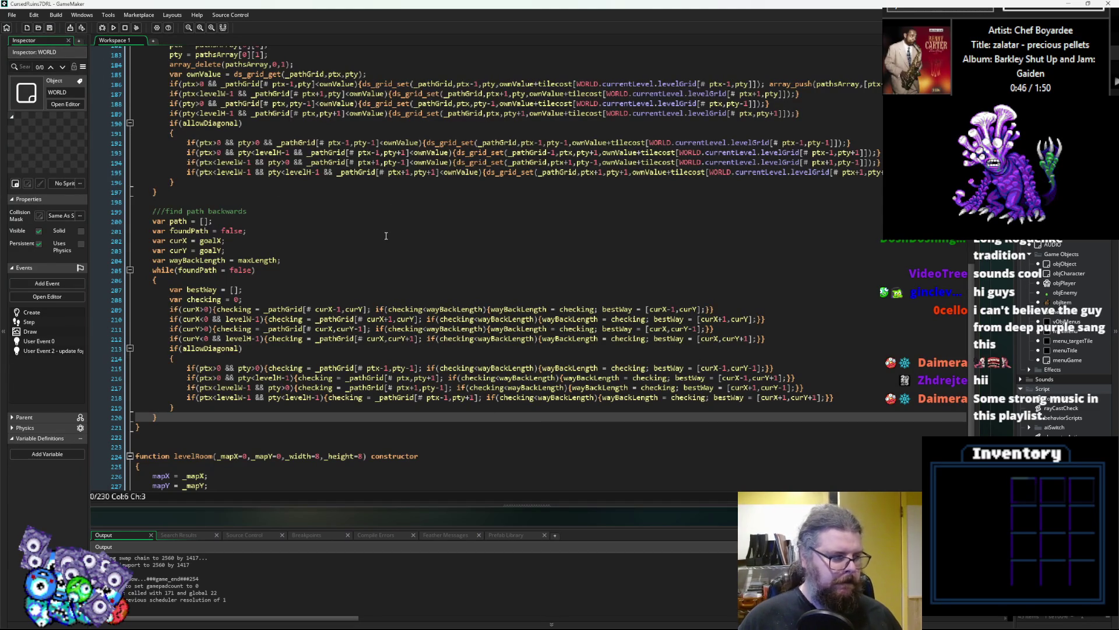
pyautogui.click(350, 299)
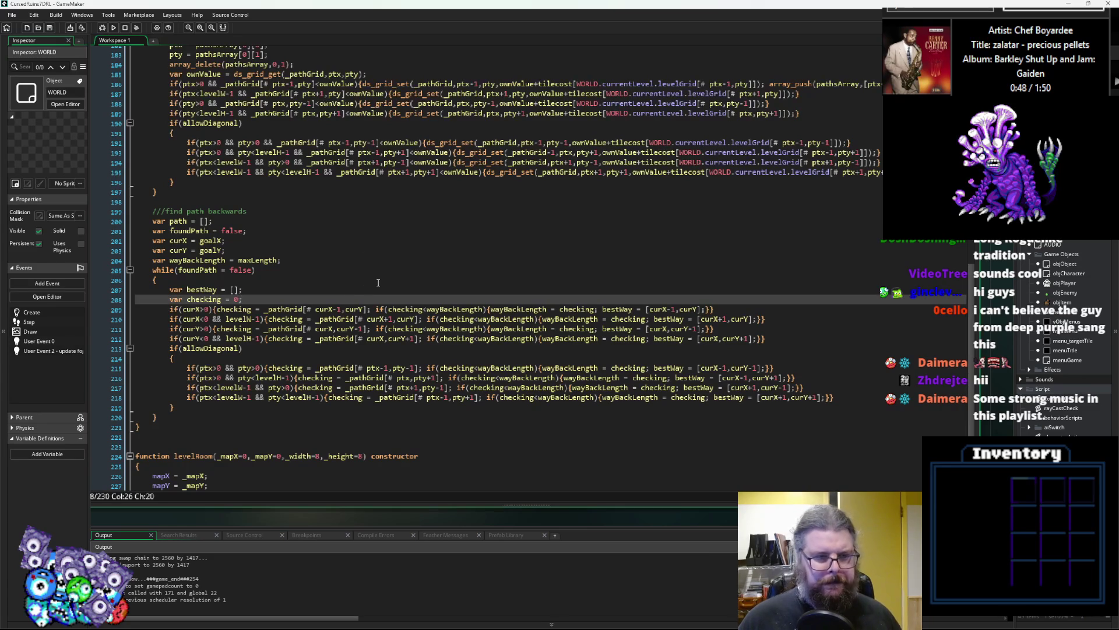
pyautogui.scroll(-3, 378, 282)
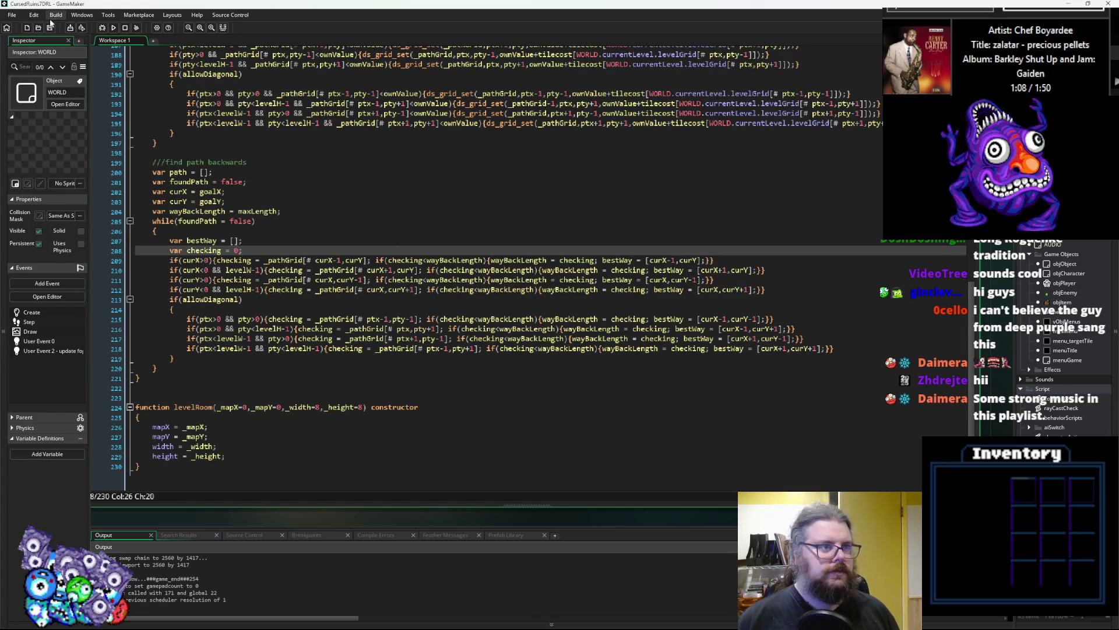
pyautogui.click(559, 386)
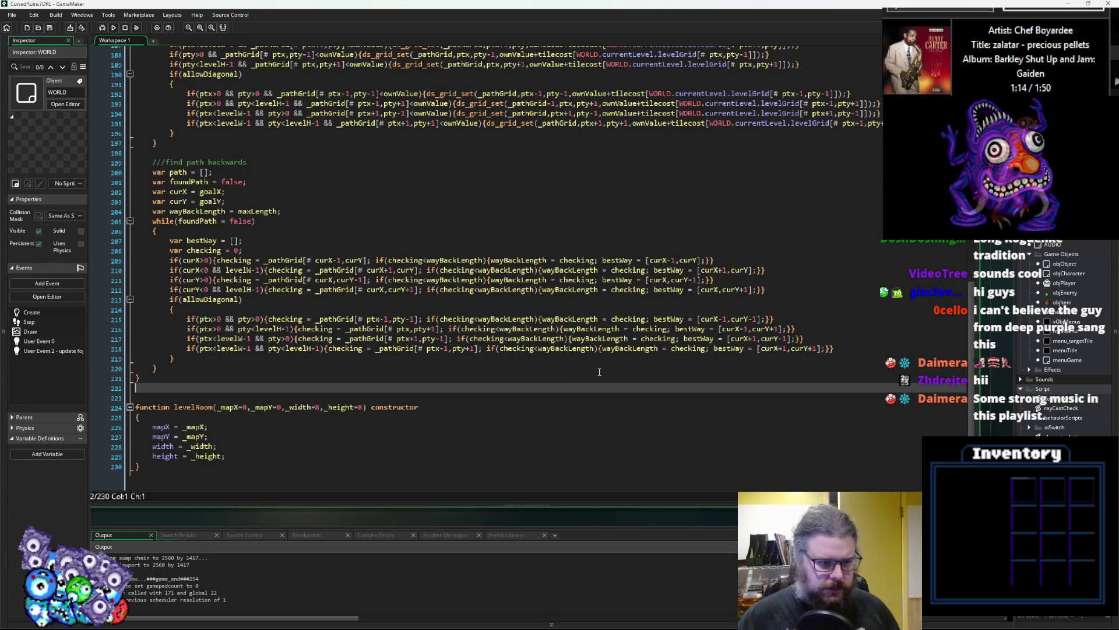
pyautogui.click(203, 359)
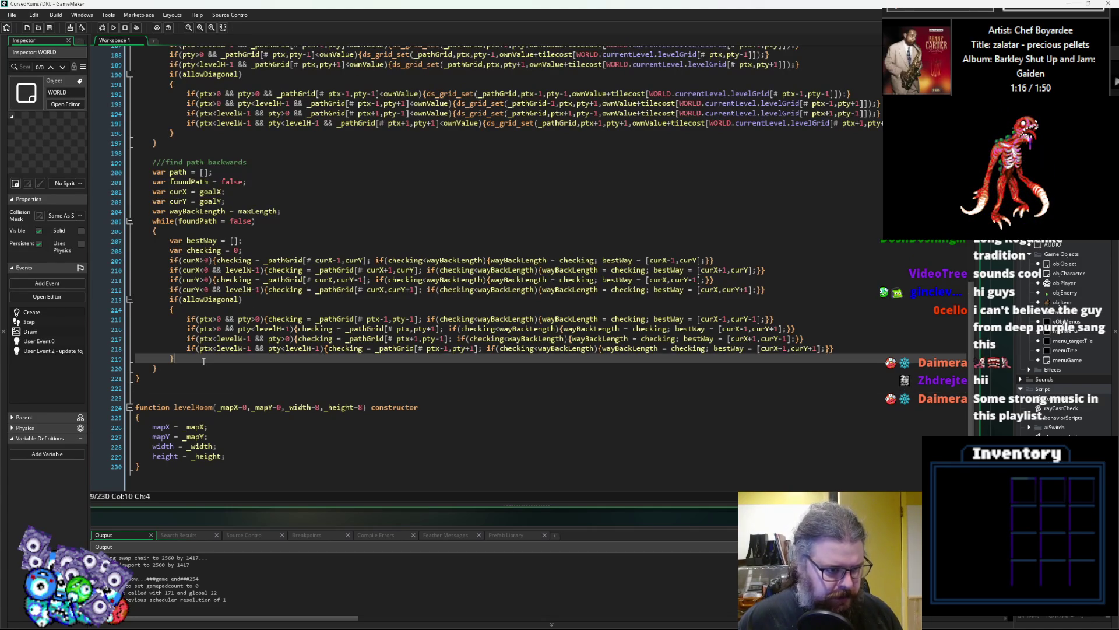
pyautogui.press('Return')
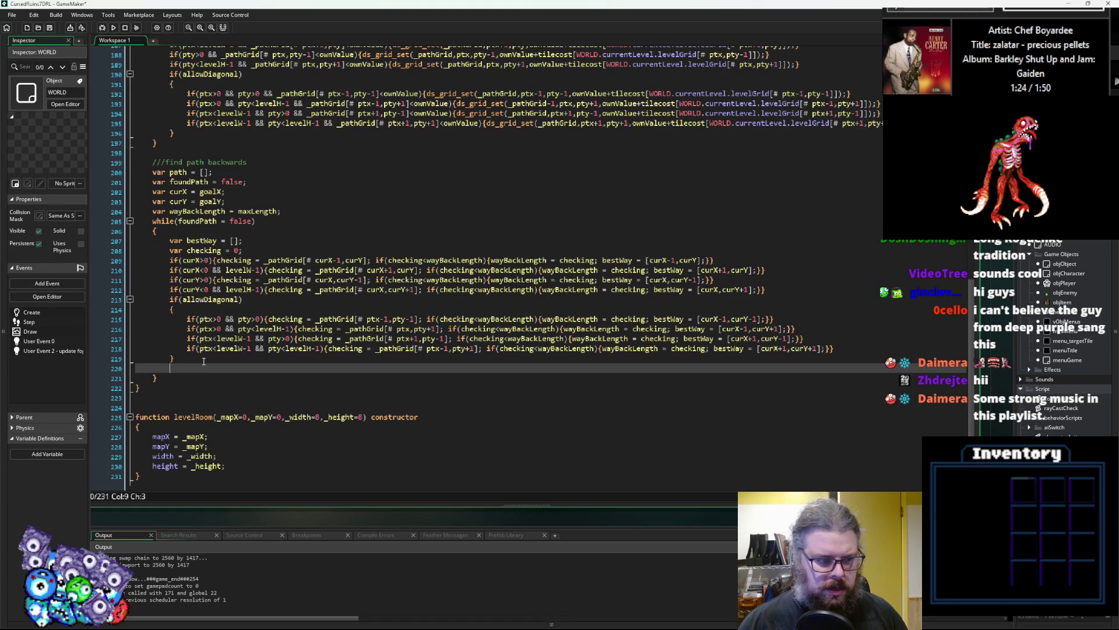
# - Write curX = bestWay[0]; and curY = bestWay[1]; on consecutive lines after the diagonal checks
pyautogui.write('if(')
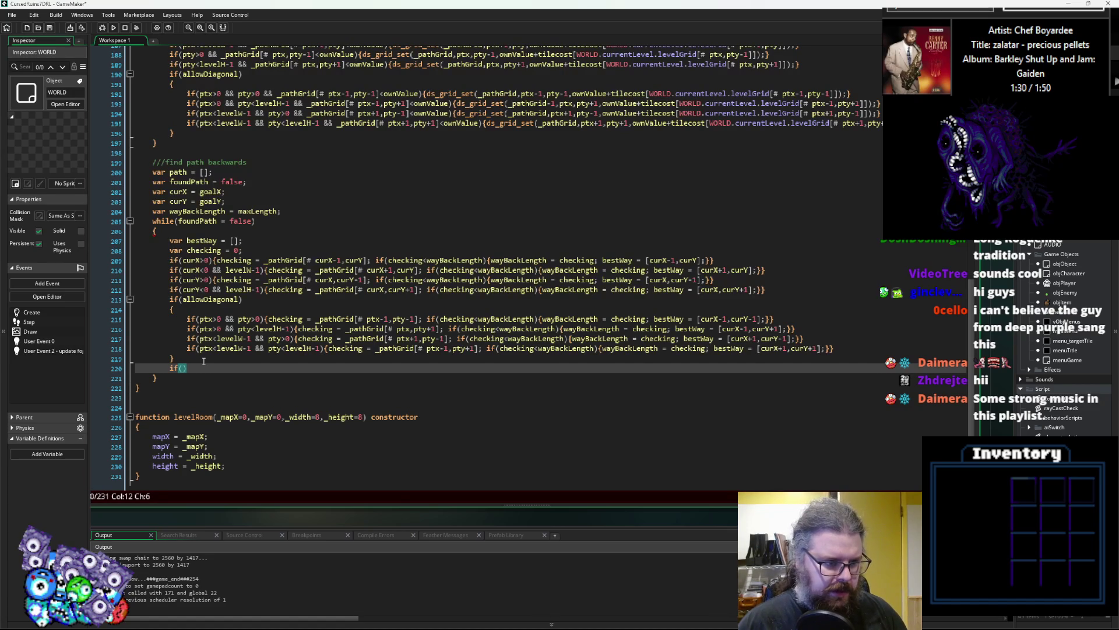
pyautogui.write('checking')
pyautogui.write('=0')
pyautogui.press('BackSpace')
pyautogui.press('BackSpace')
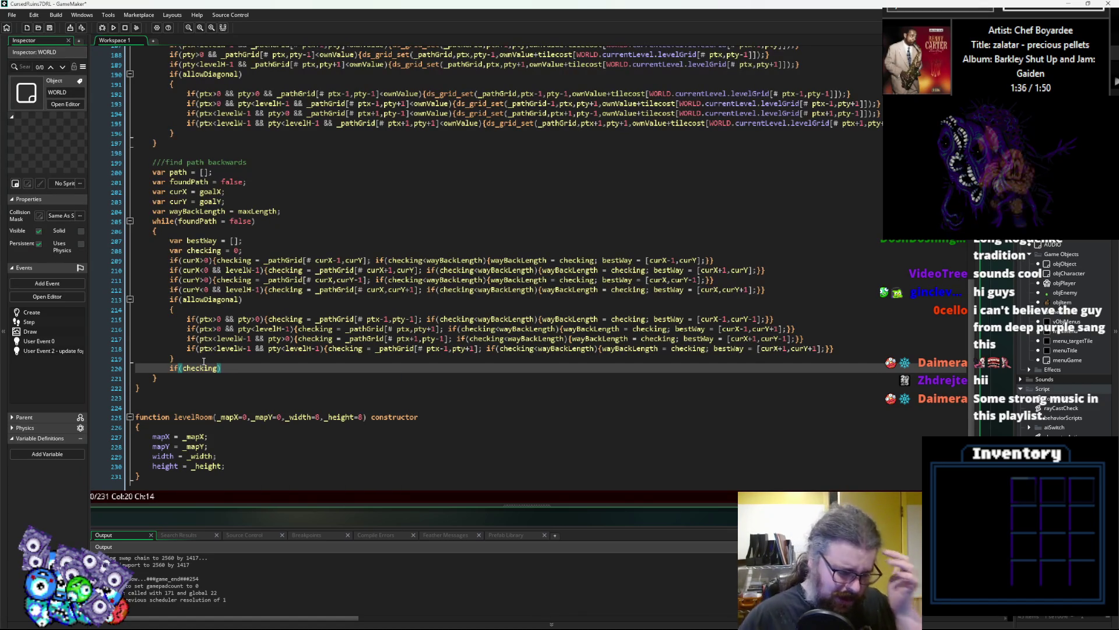
pyautogui.press('Right')
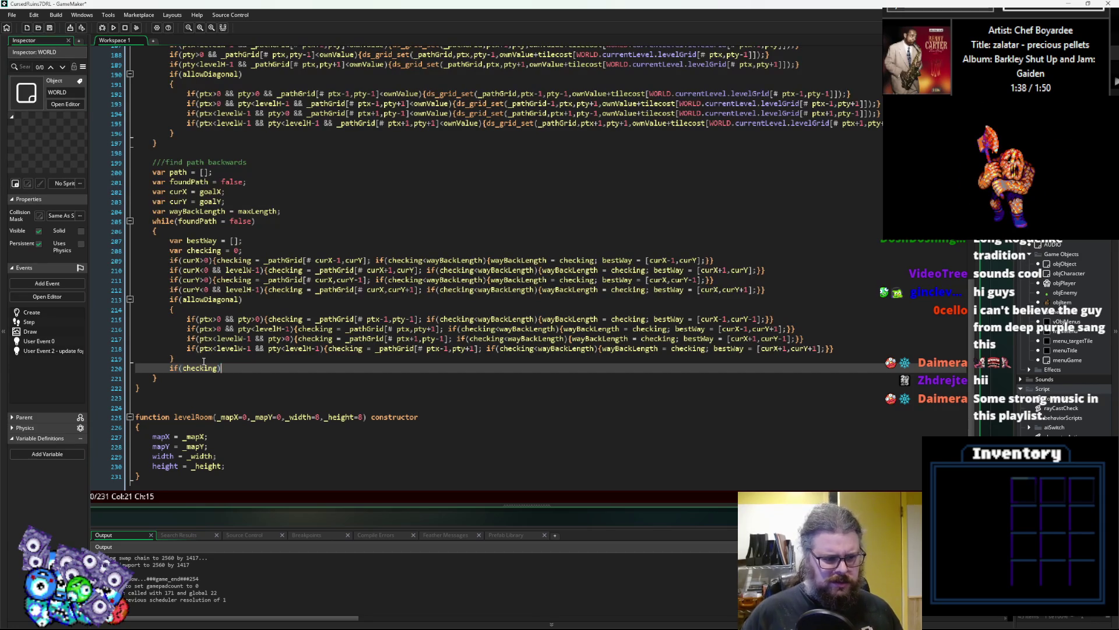
pyautogui.press('BackSpace')
pyautogui.press('BackSpace')
pyautogui.press('BackSpace')
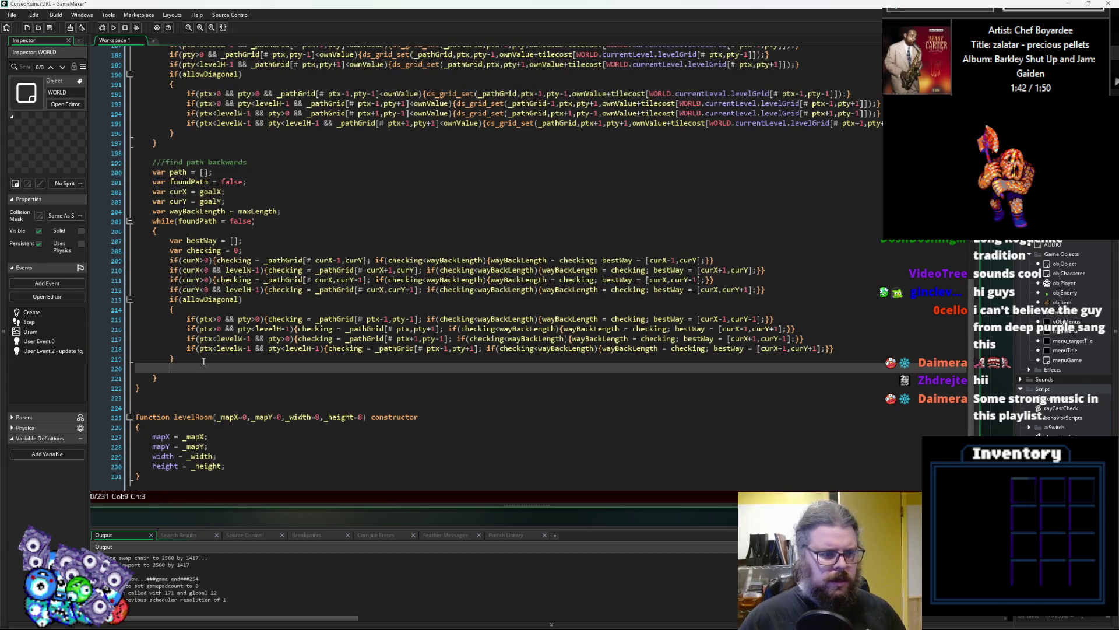
pyautogui.write('curX = ')
pyautogui.write('best')
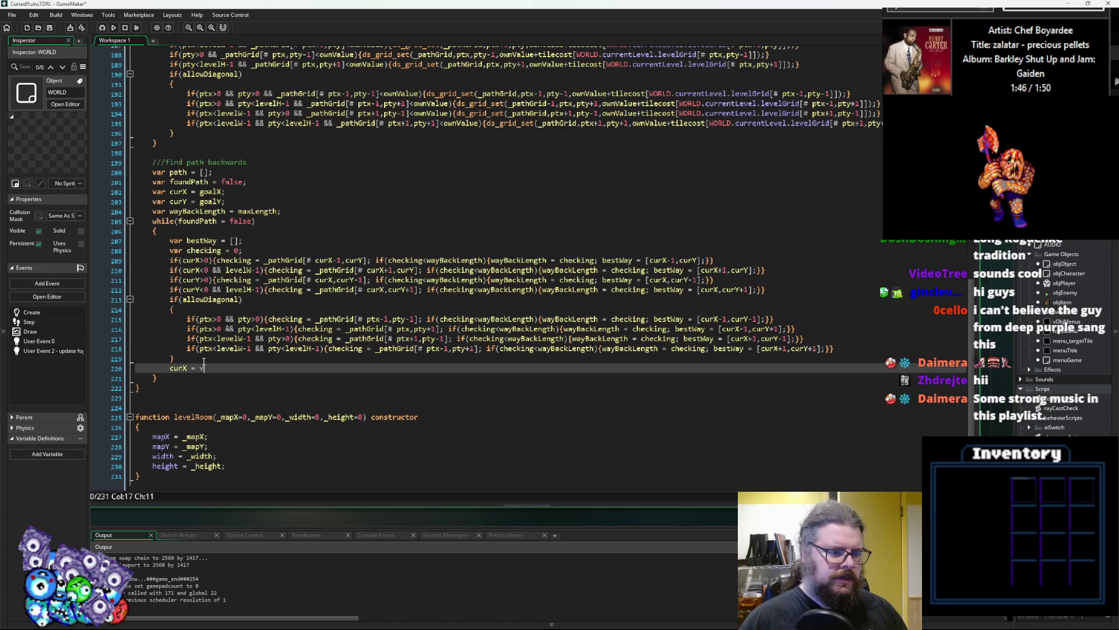
pyautogui.write('Way')
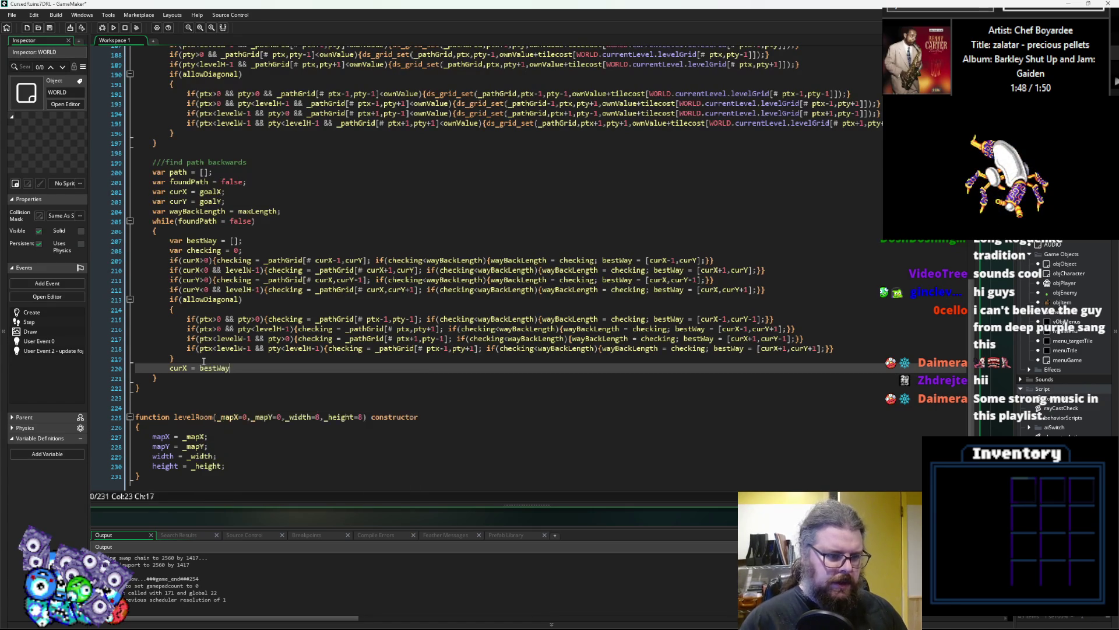
pyautogui.write('[0];')
pyautogui.press('Return')
pyautogui.write('curY = bestW')
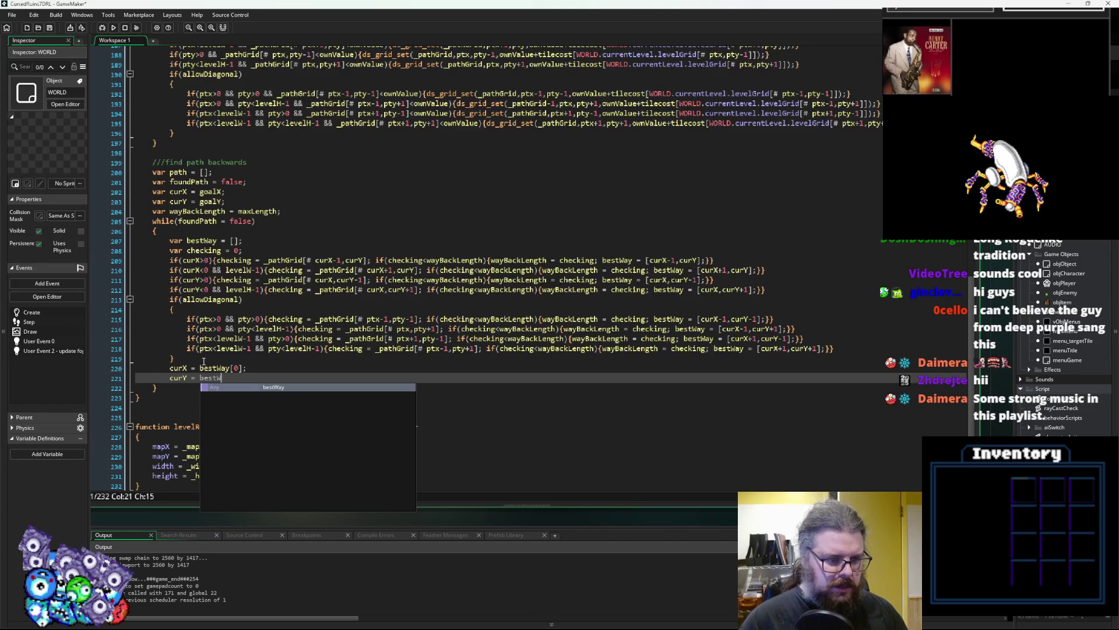
pyautogui.write('ay[1]')
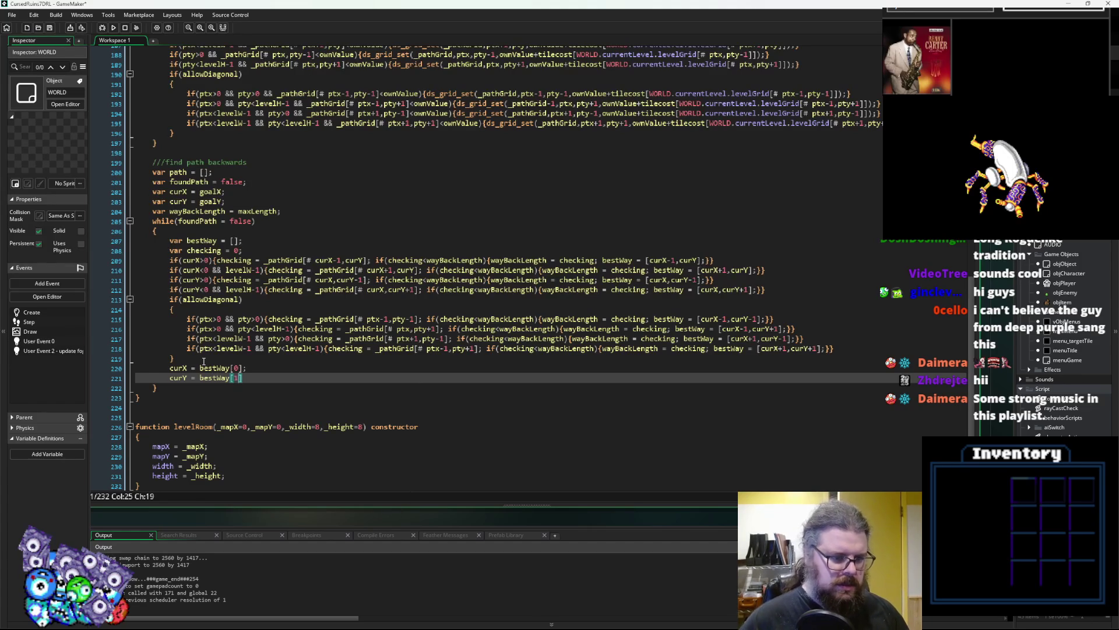
pyautogui.write(';')
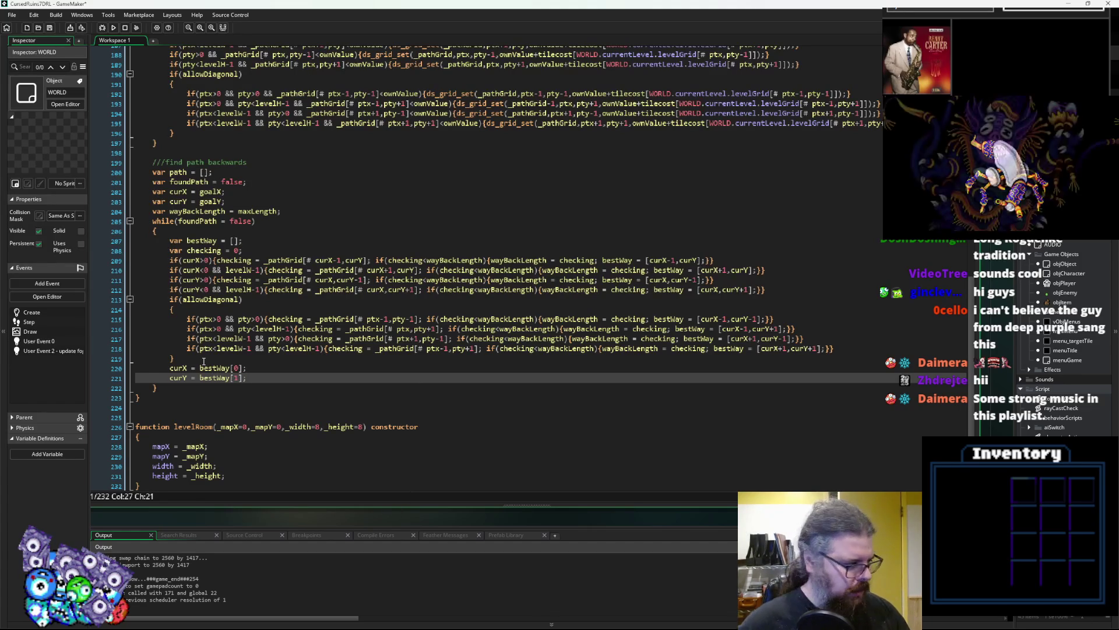
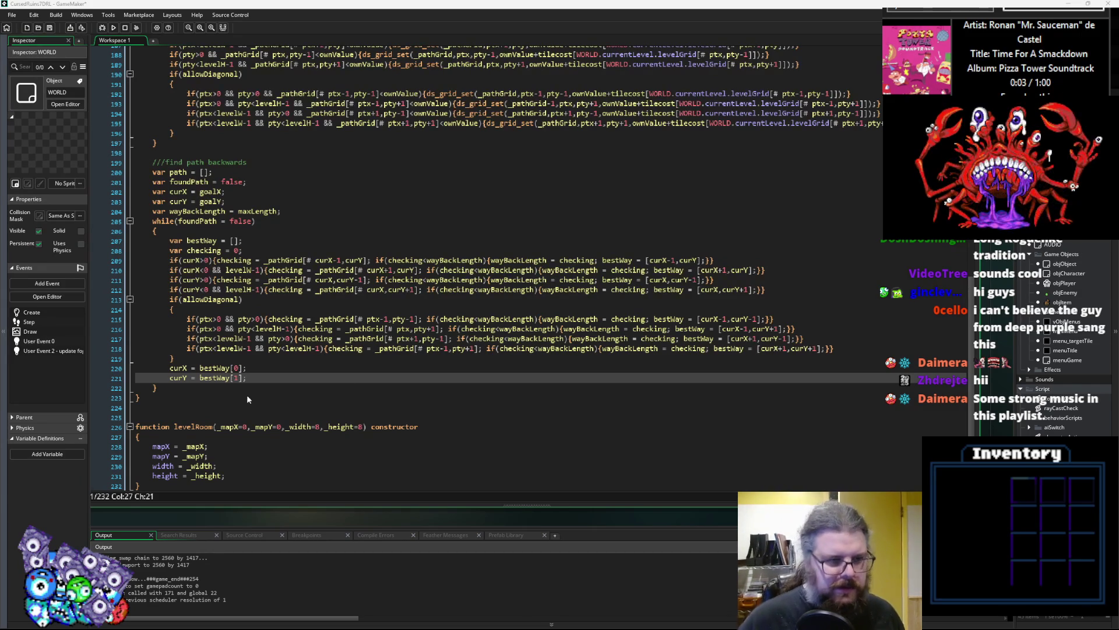
# - Add 'Spreadsheets - Species' and 'Spreadsheets - Items' below Throwing items and tick both as done
pyautogui.click(328, 367)
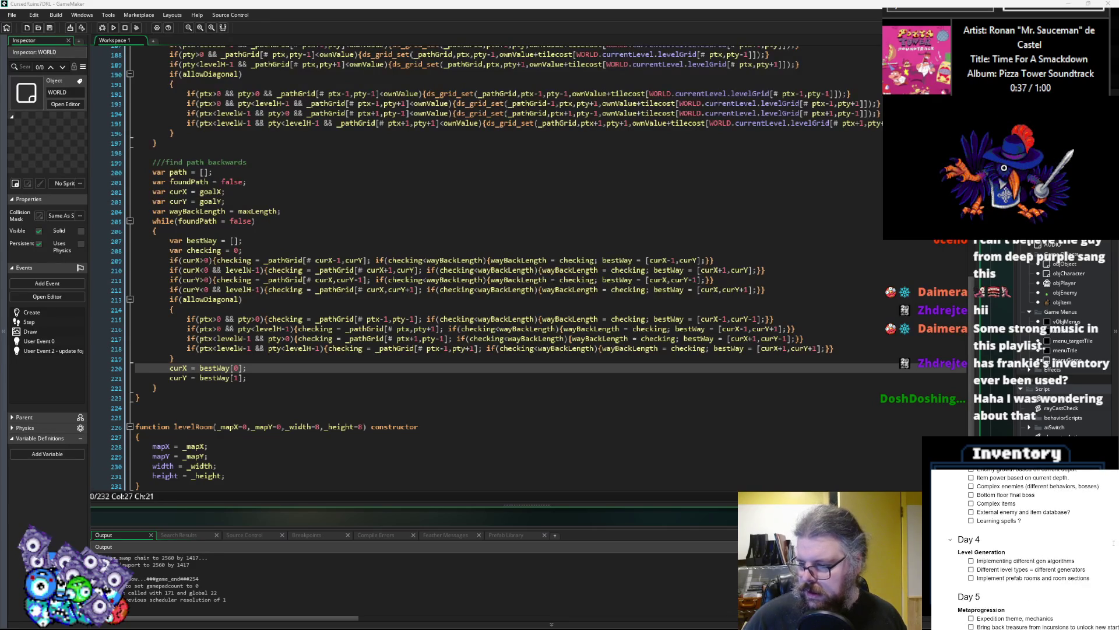
pyautogui.scroll(1, 999, 538)
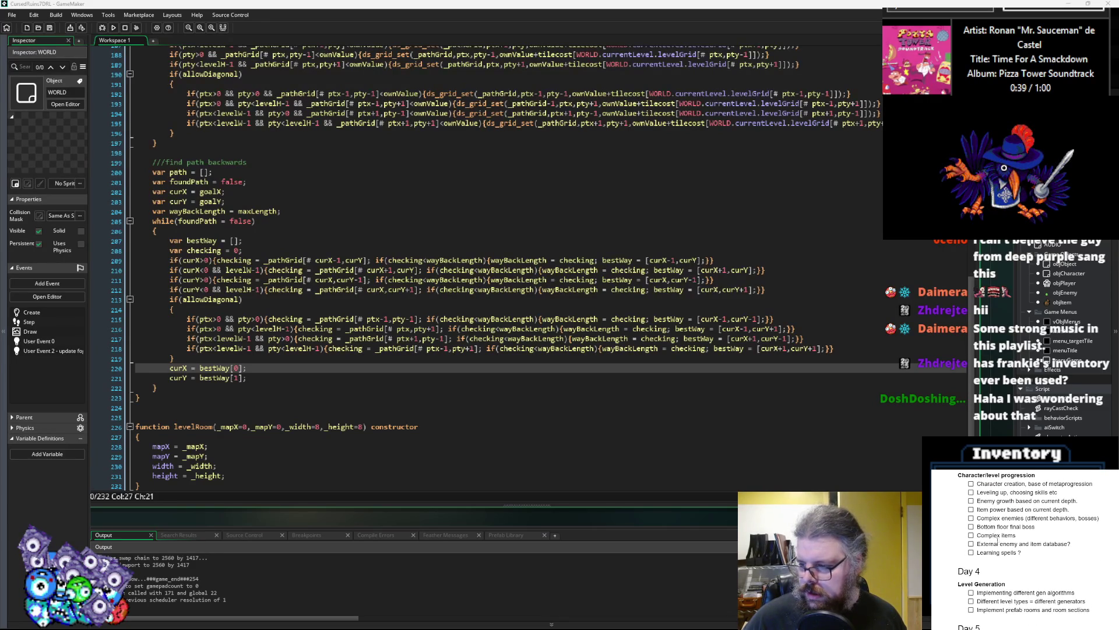
pyautogui.scroll(2, 998, 541)
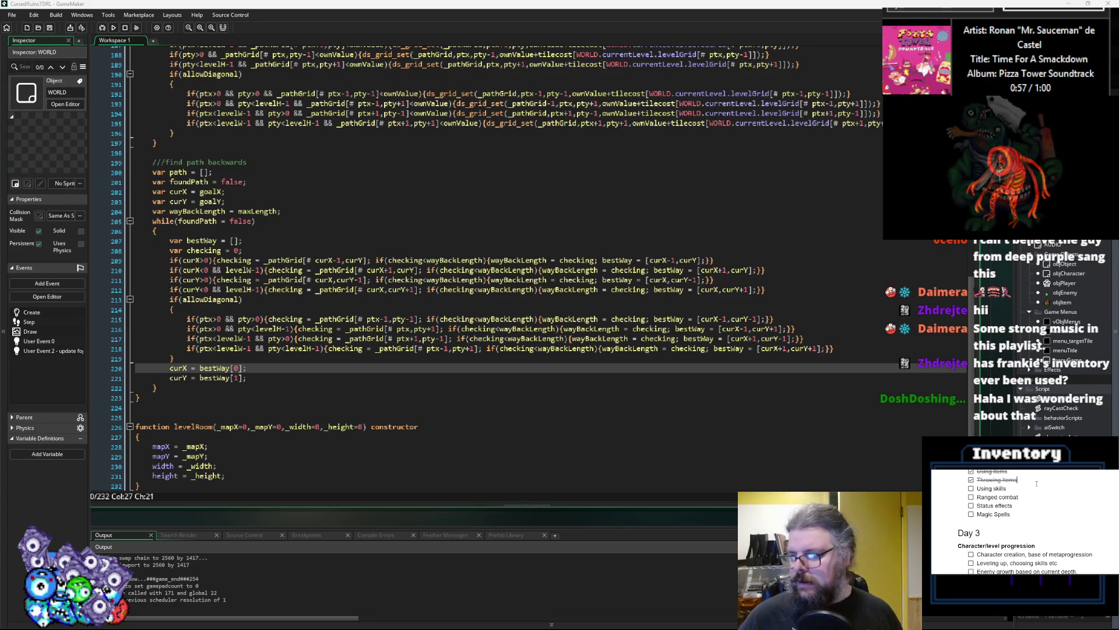
pyautogui.press('Return')
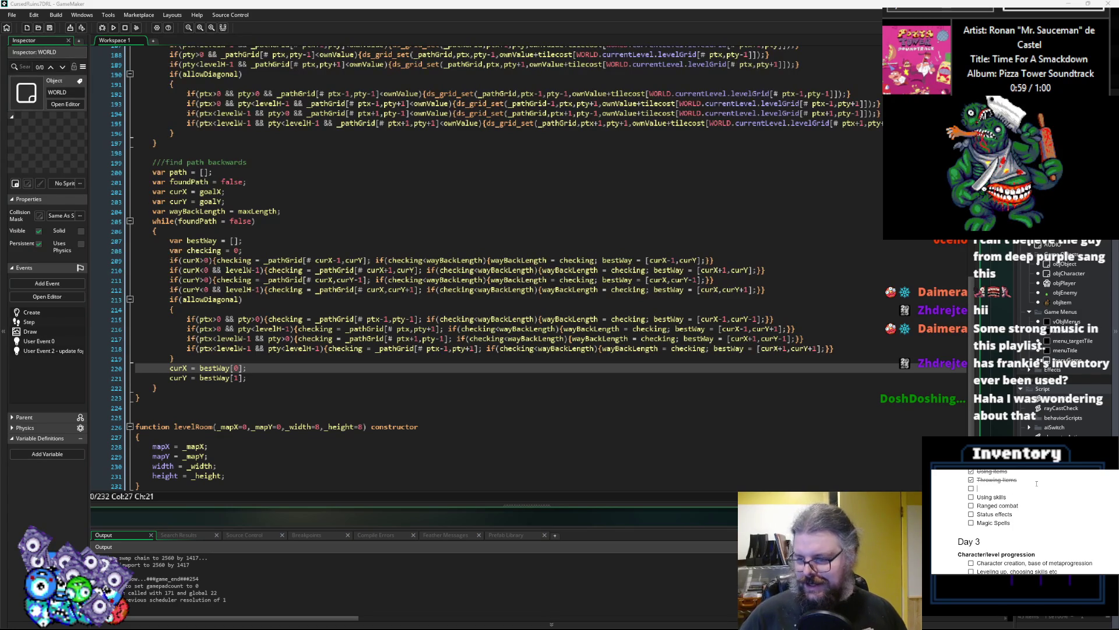
pyautogui.write('Spreads')
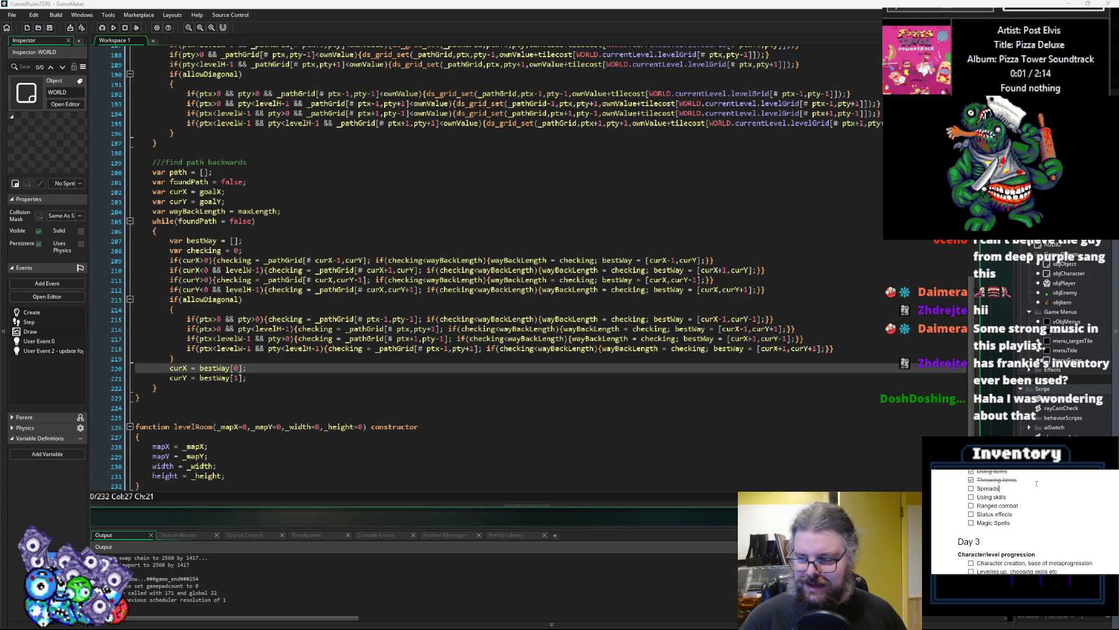
pyautogui.write('heets -')
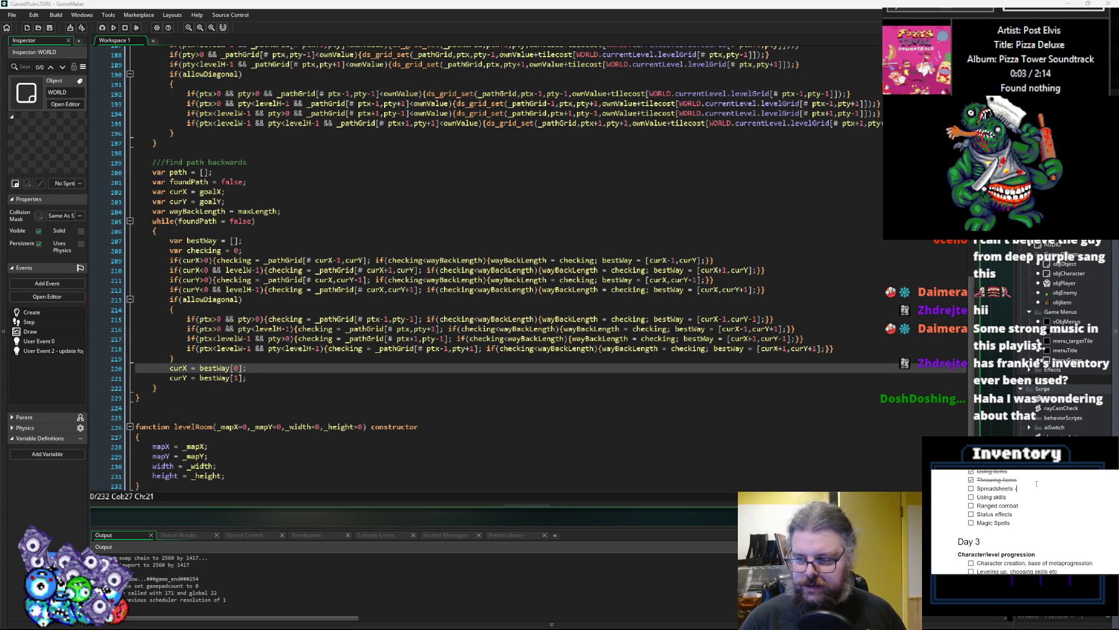
pyautogui.write(' Species')
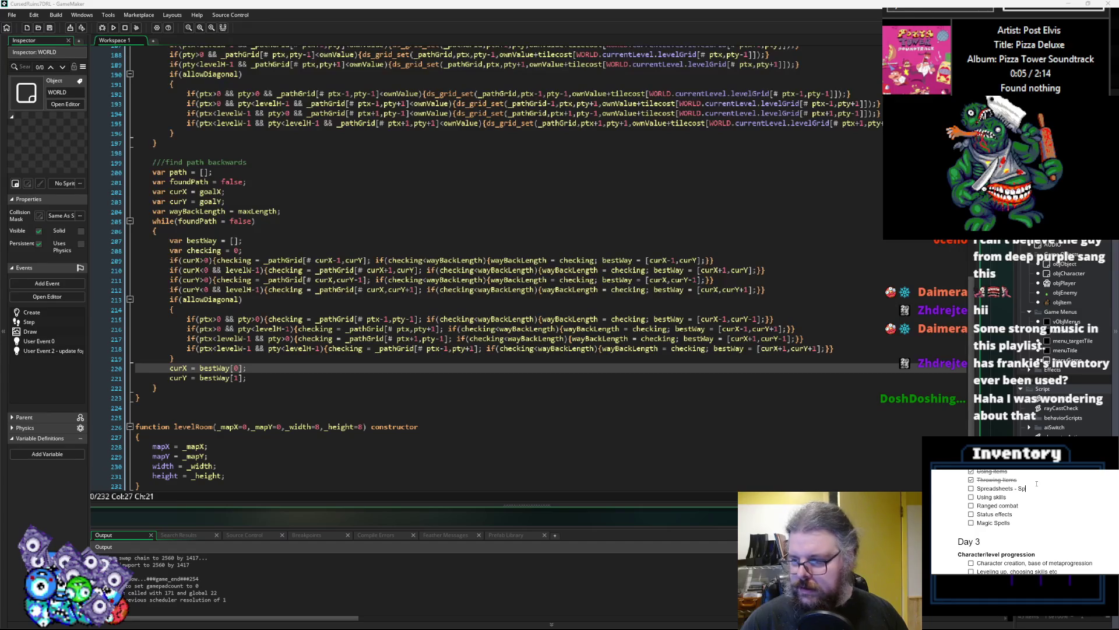
pyautogui.press('Return')
pyautogui.write('Sprea')
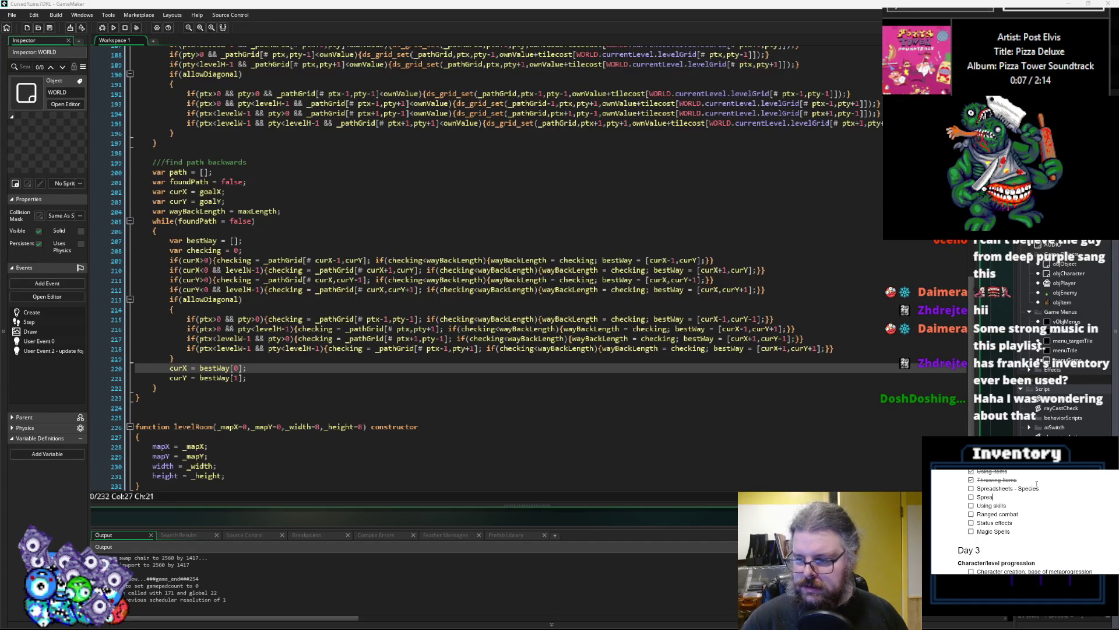
pyautogui.write('dsheets - ')
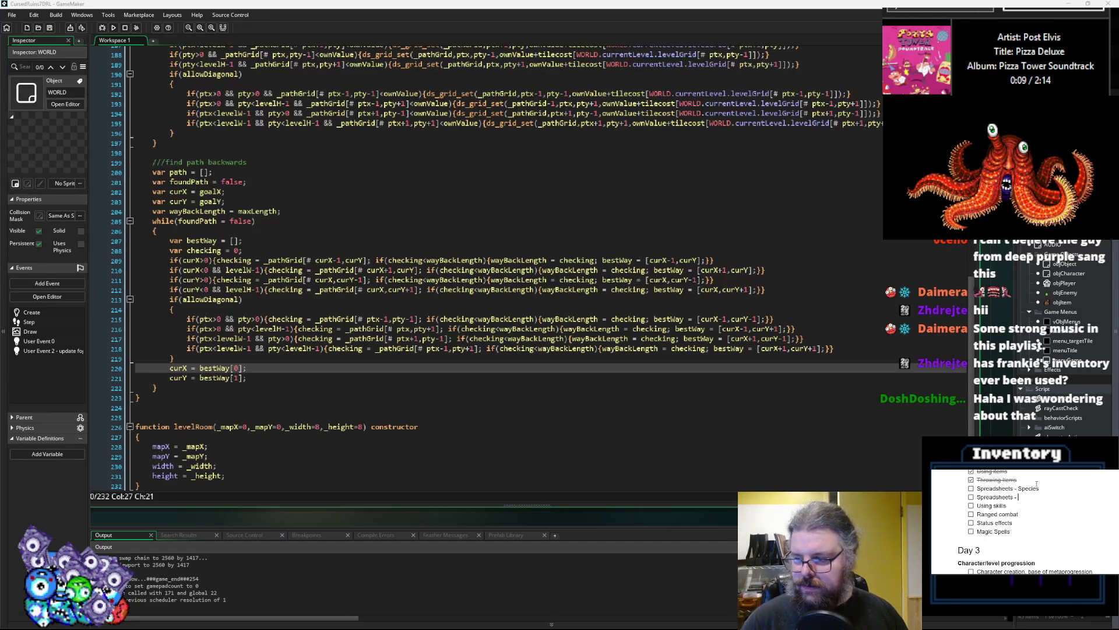
pyautogui.write('Items')
pyautogui.click(971, 496)
pyautogui.click(970, 488)
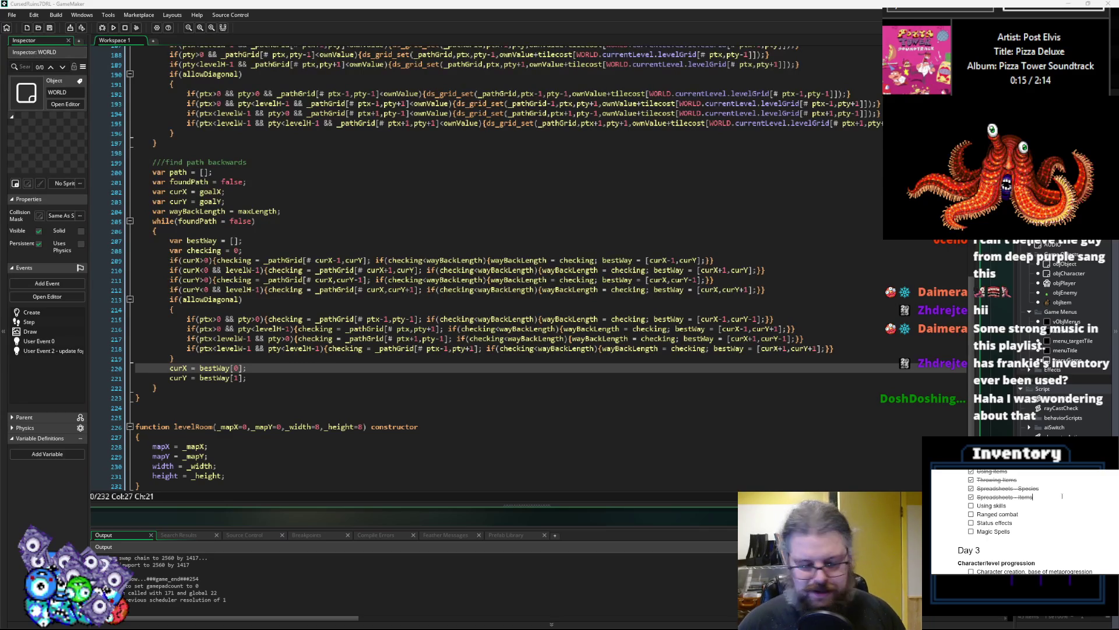
# - Add open tasks 'Spreadsheets - Classes' and 'Spreadsheets - Traits' beneath them
pyautogui.press('Return')
pyautogui.write('Spreadsh')
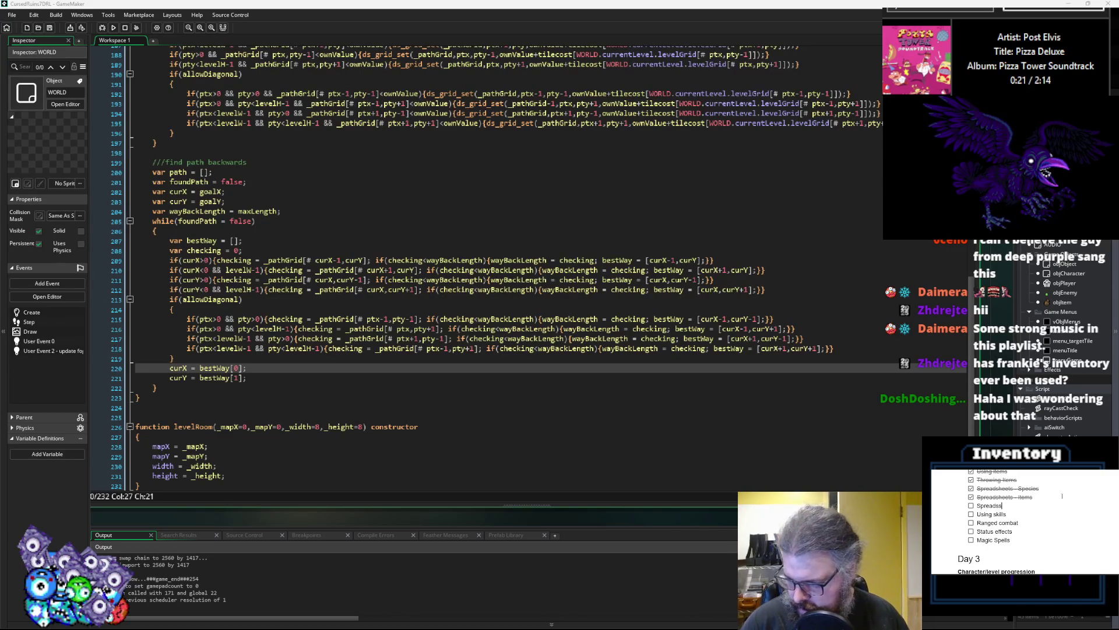
pyautogui.write('eets - Classes')
pyautogui.press('Return')
pyautogui.write('Sp')
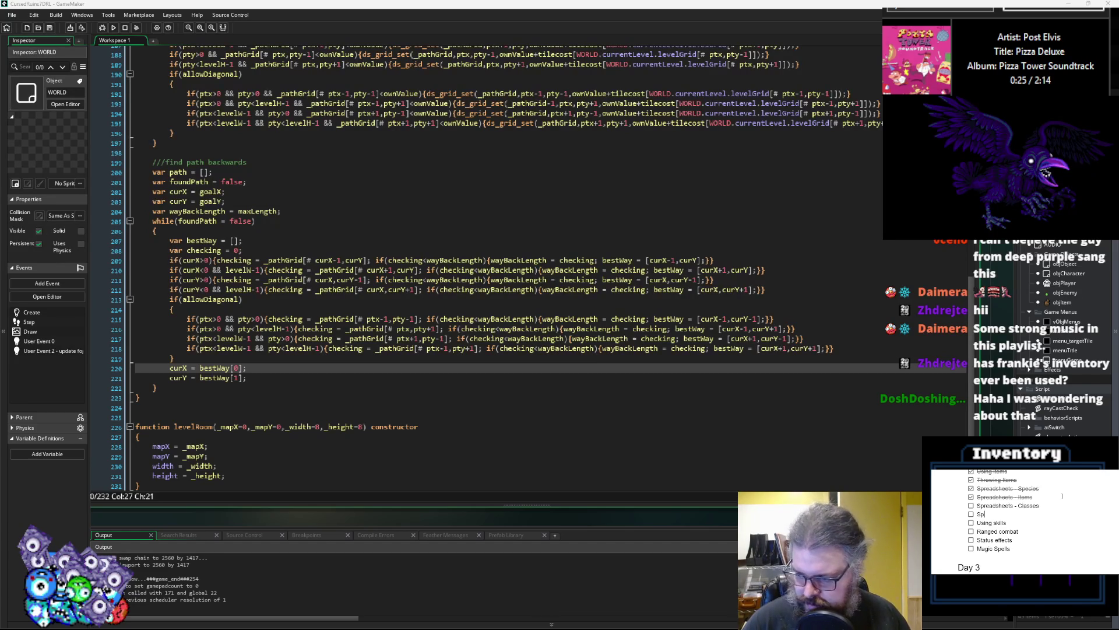
pyautogui.write('readsheets - Traits')
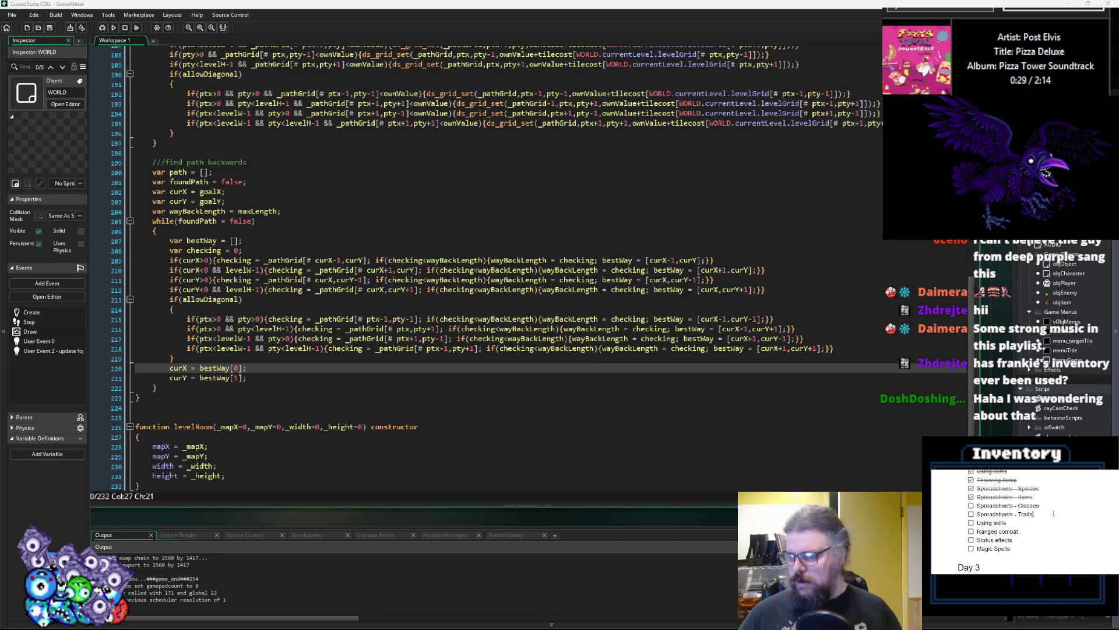
pyautogui.click(467, 360)
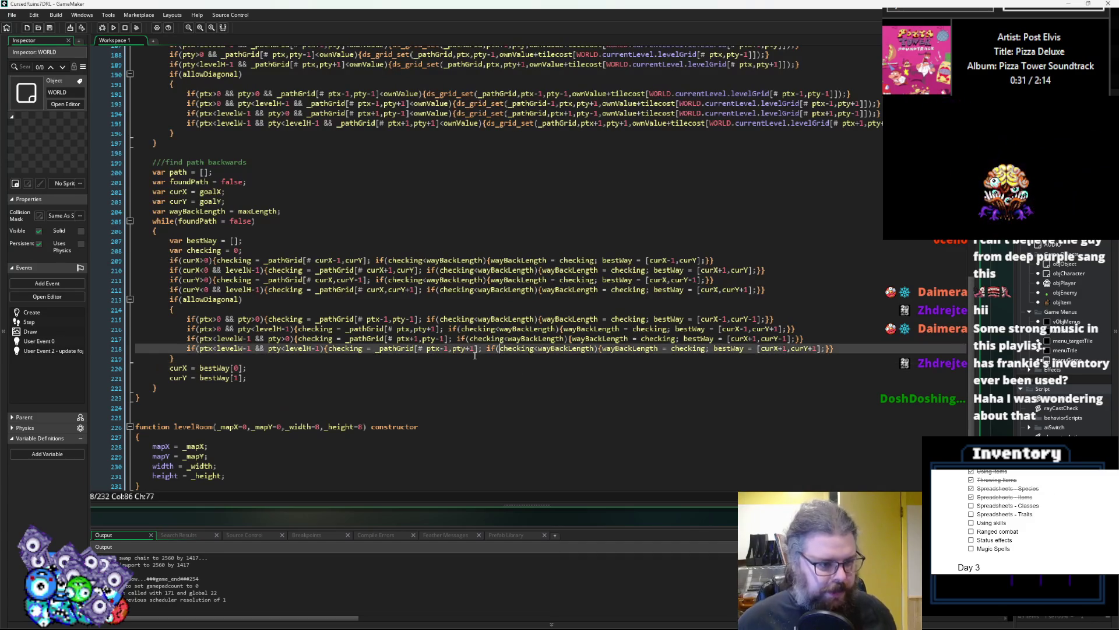
pyautogui.click(467, 364)
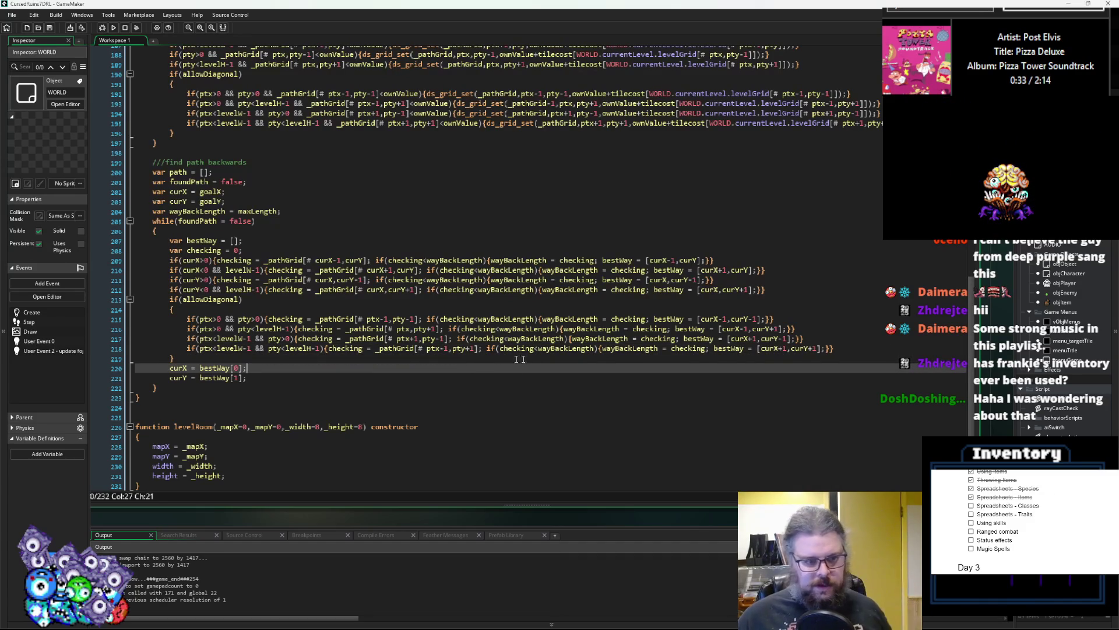
pyautogui.scroll(1, 535, 357)
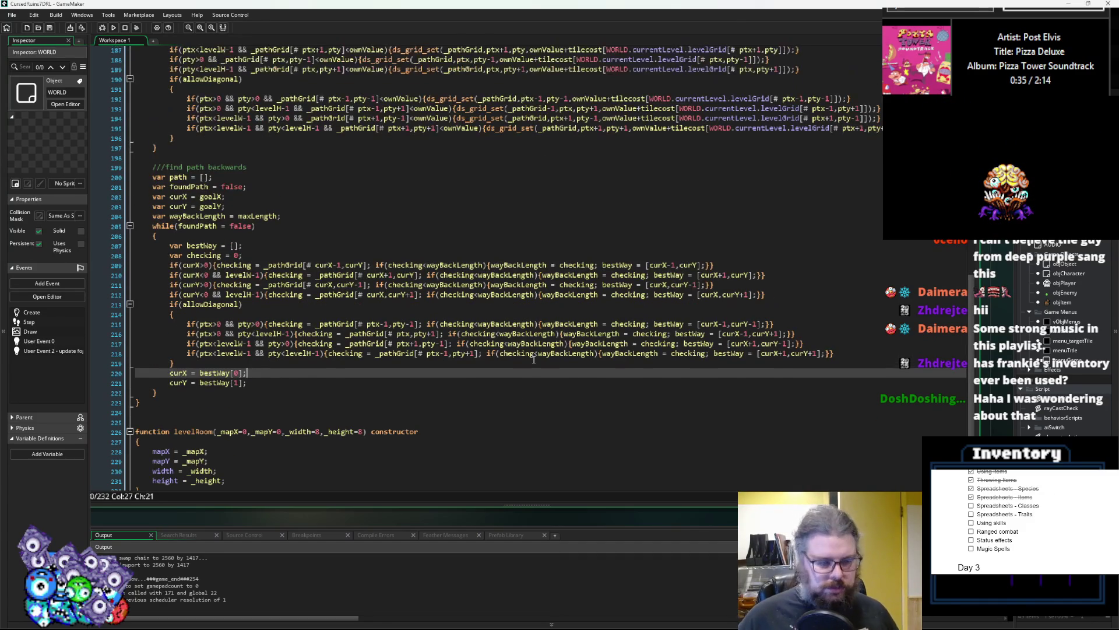
pyautogui.scroll(-1, 530, 353)
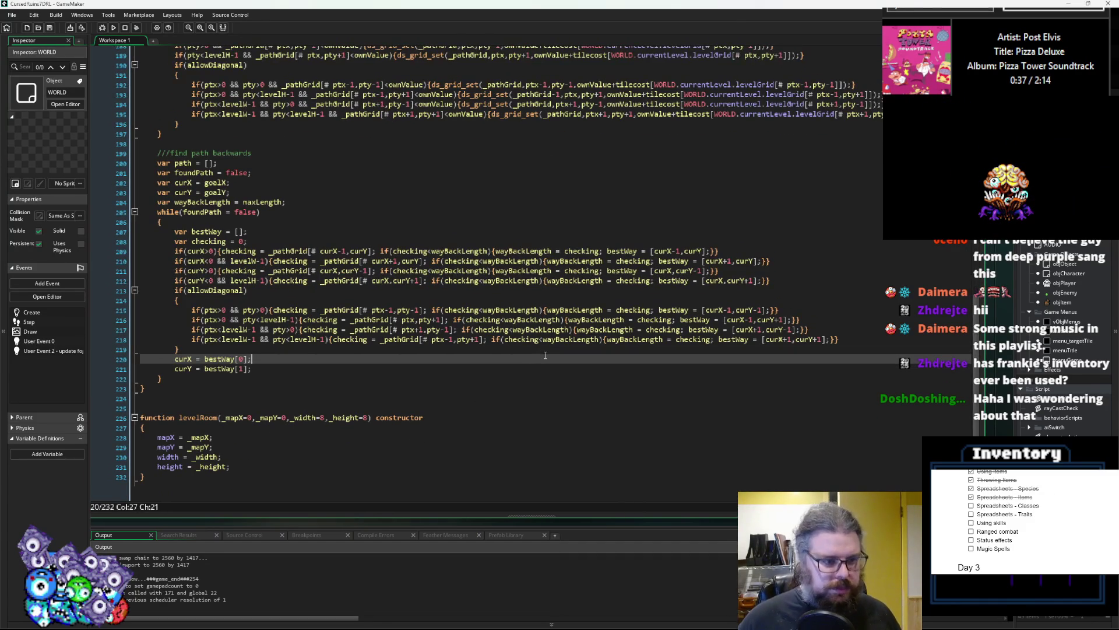
pyautogui.click(387, 353)
pyautogui.click(389, 360)
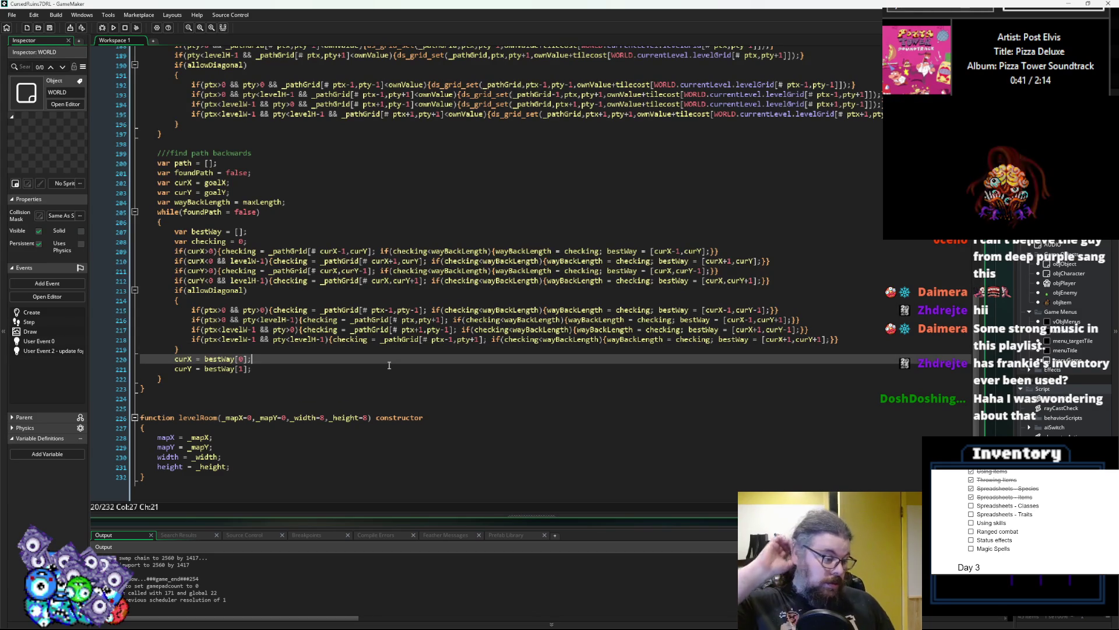
pyautogui.click(389, 364)
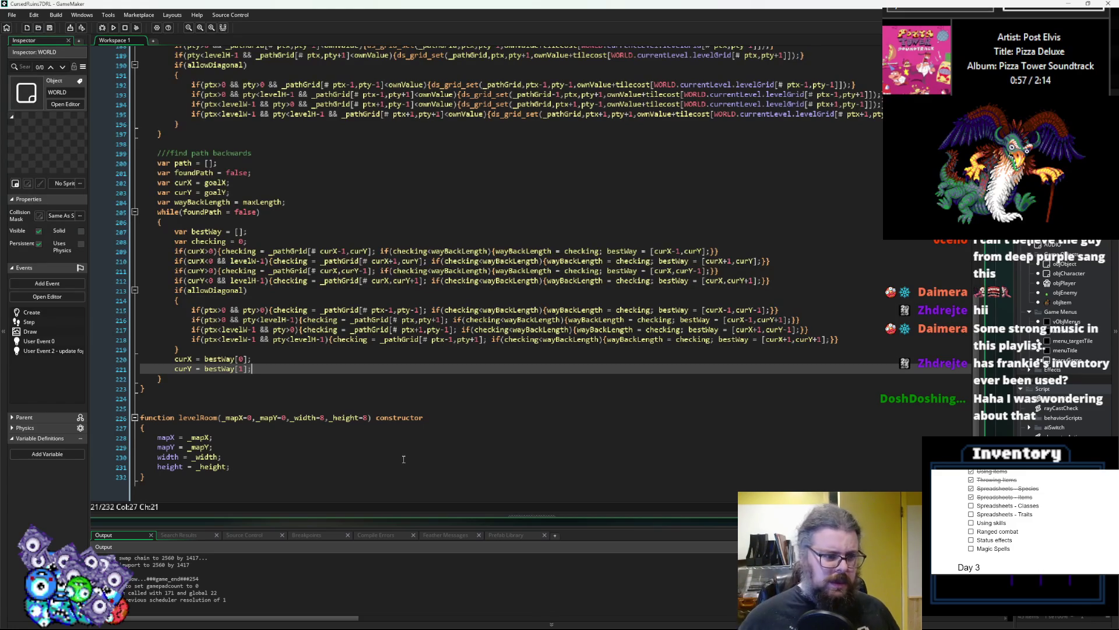
pyautogui.press('Return')
# - Write if(curX == startX && curY == startY) with an empty { } block below it
pyautogui.write('if(curX ==')
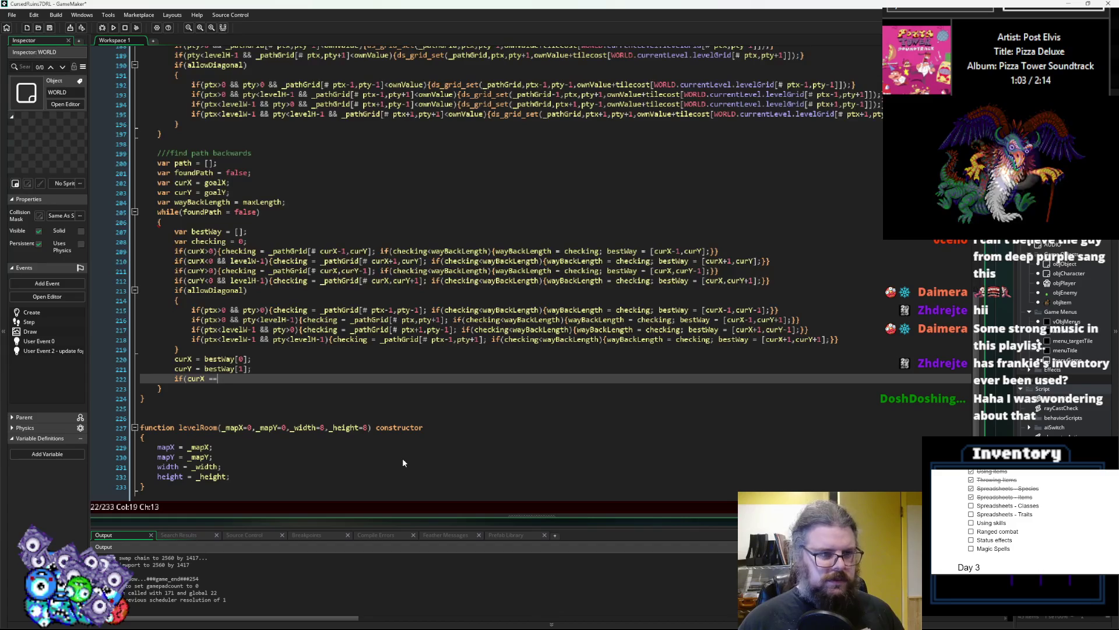
pyautogui.write('g')
pyautogui.press('BackSpace')
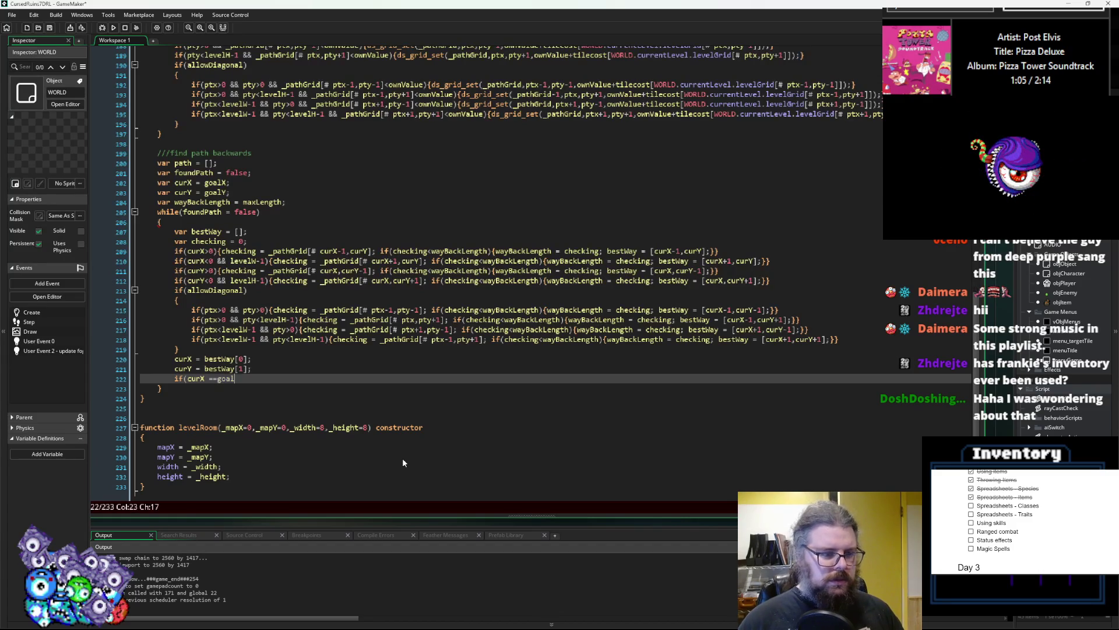
pyautogui.write('sta')
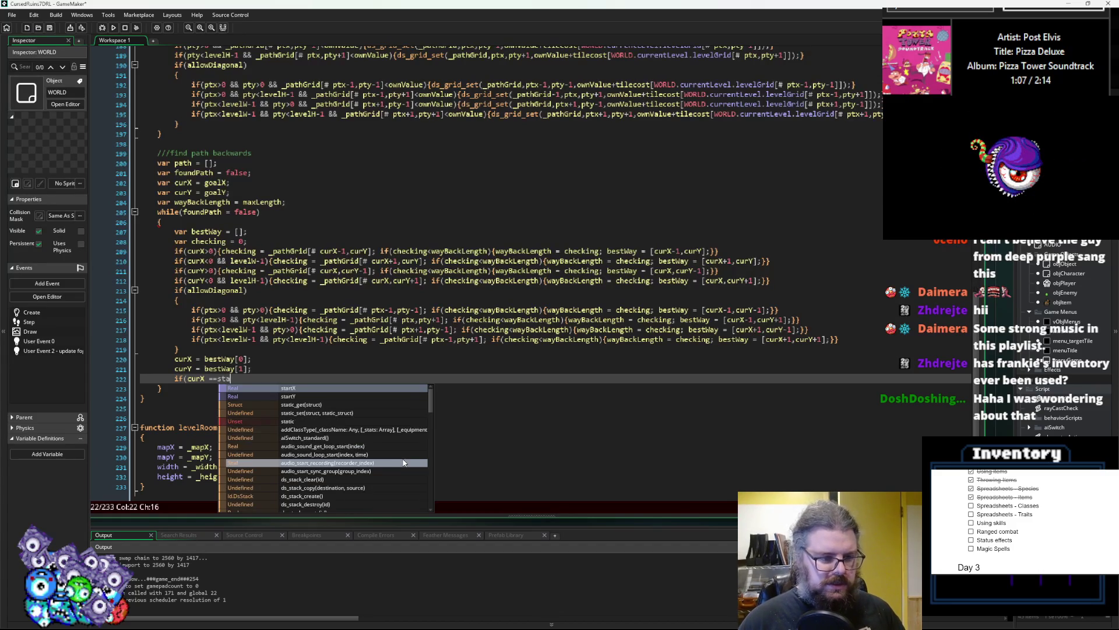
pyautogui.write('rtX &&')
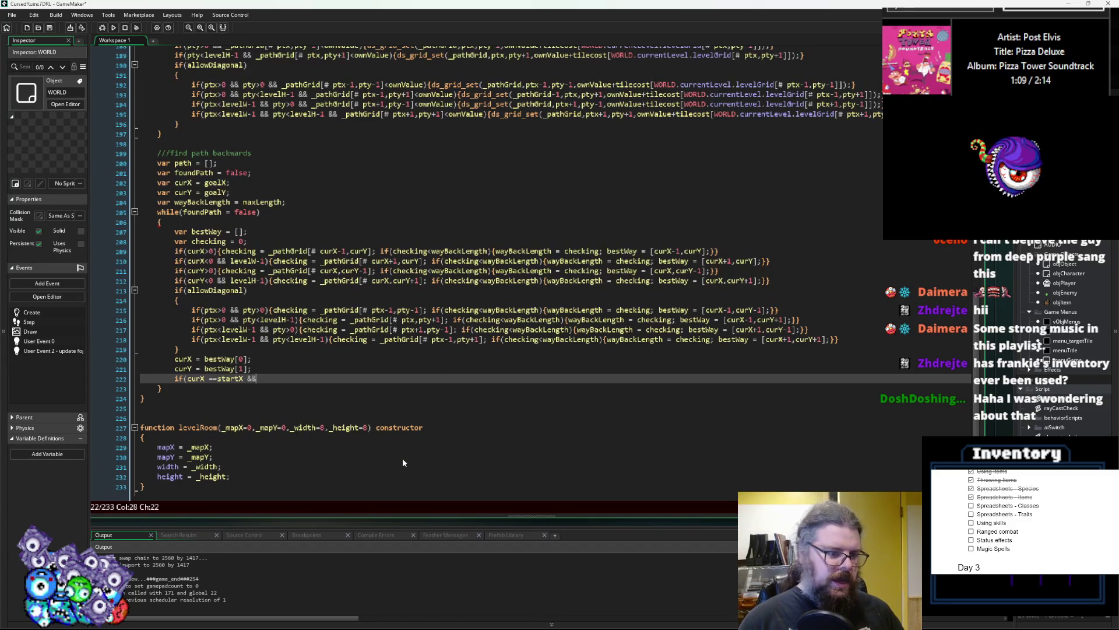
pyautogui.write(' curY == startY')
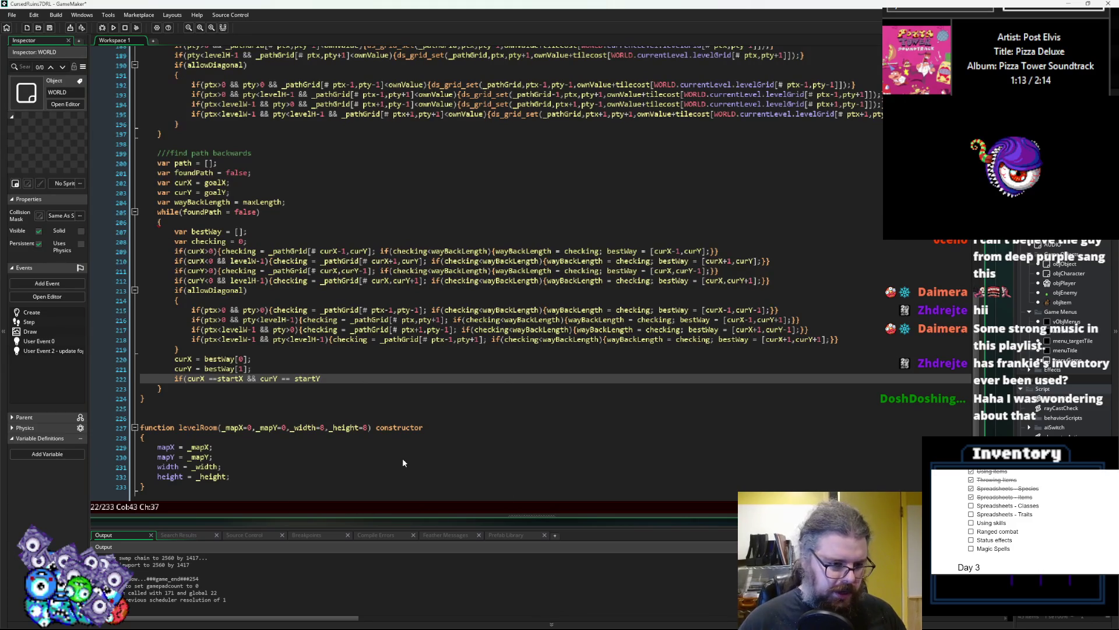
pyautogui.write(')')
pyautogui.press('Return')
pyautogui.write('{')
pyautogui.press('Return')
pyautogui.press('Return')
pyautogui.write('}')
pyautogui.press('Up')
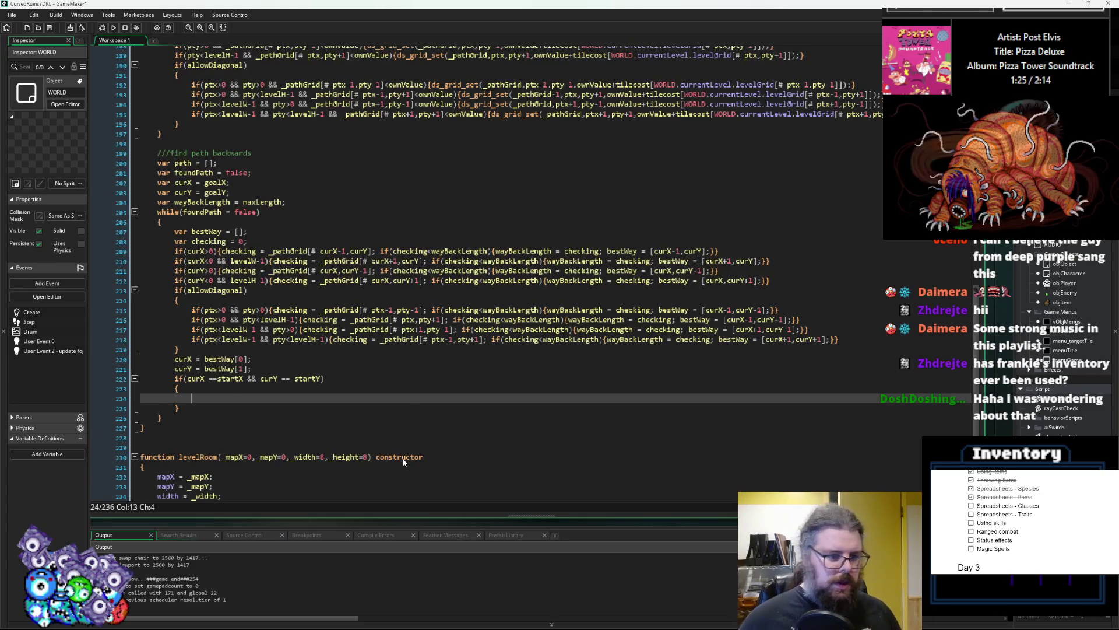
# - Add array_push(path,[curX,curY]); after the wayBackLength assignment, then move to the curY line
pyautogui.click(314, 201)
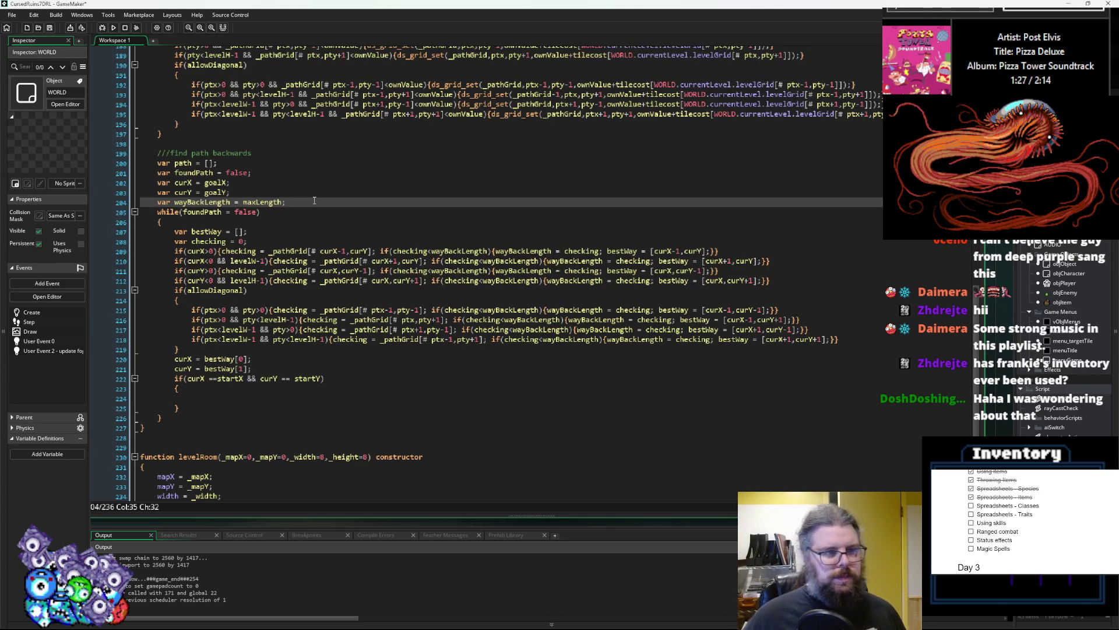
pyautogui.press('Return')
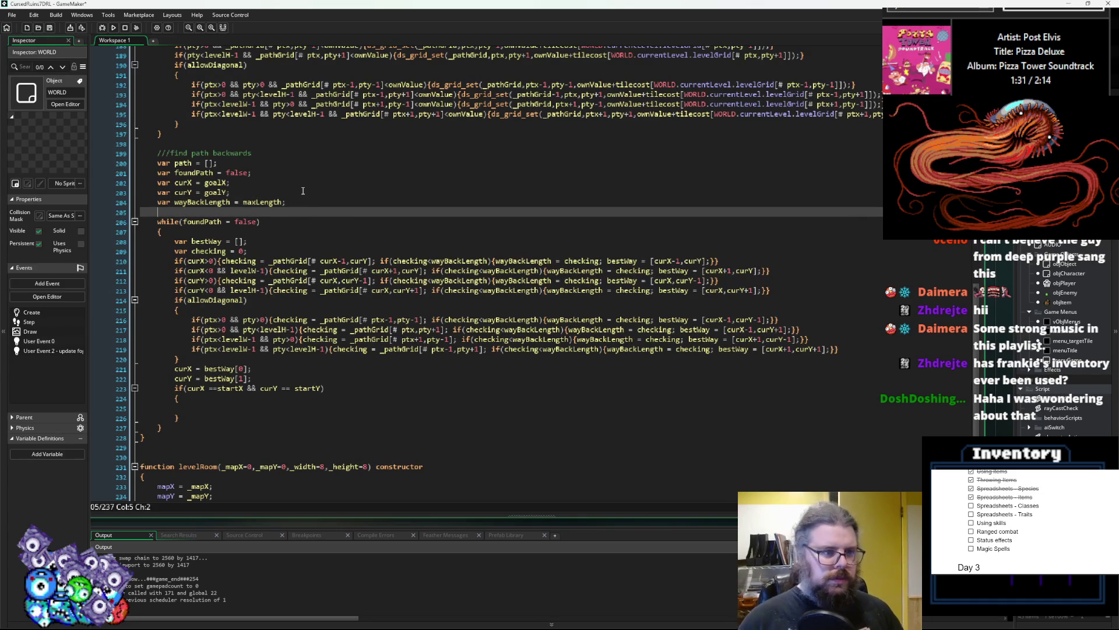
pyautogui.write('array_push(')
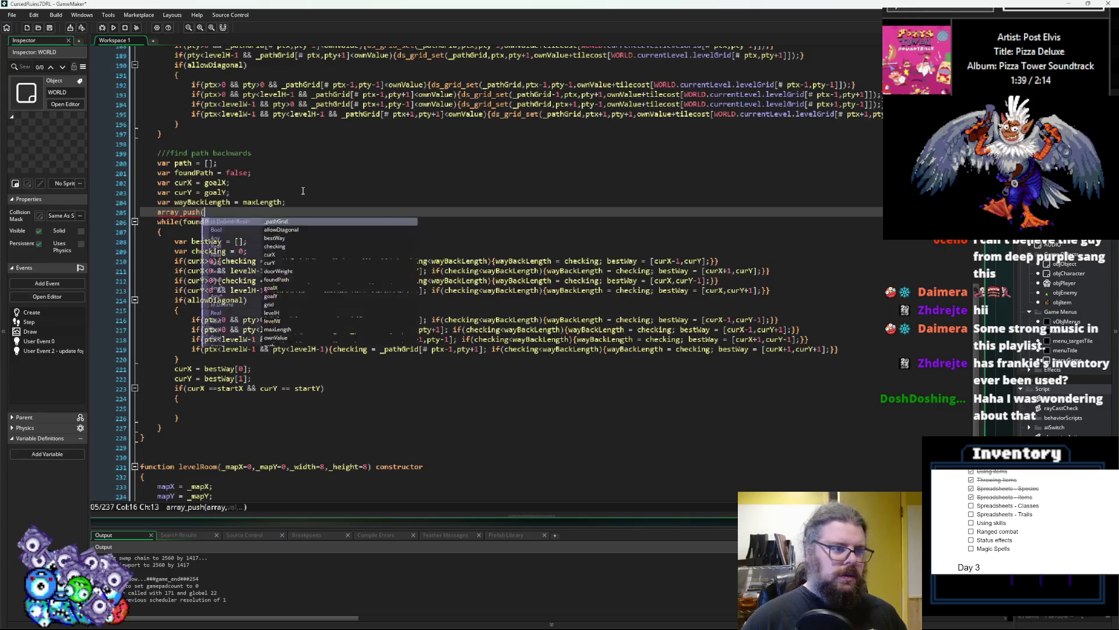
pyautogui.write('path,')
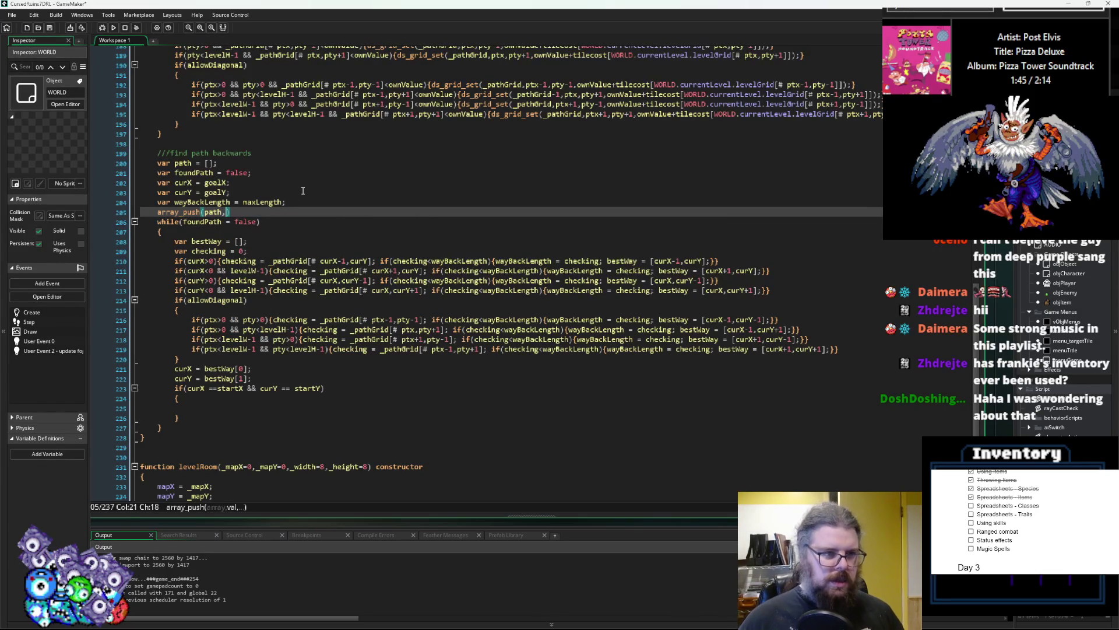
pyautogui.write('[cur')
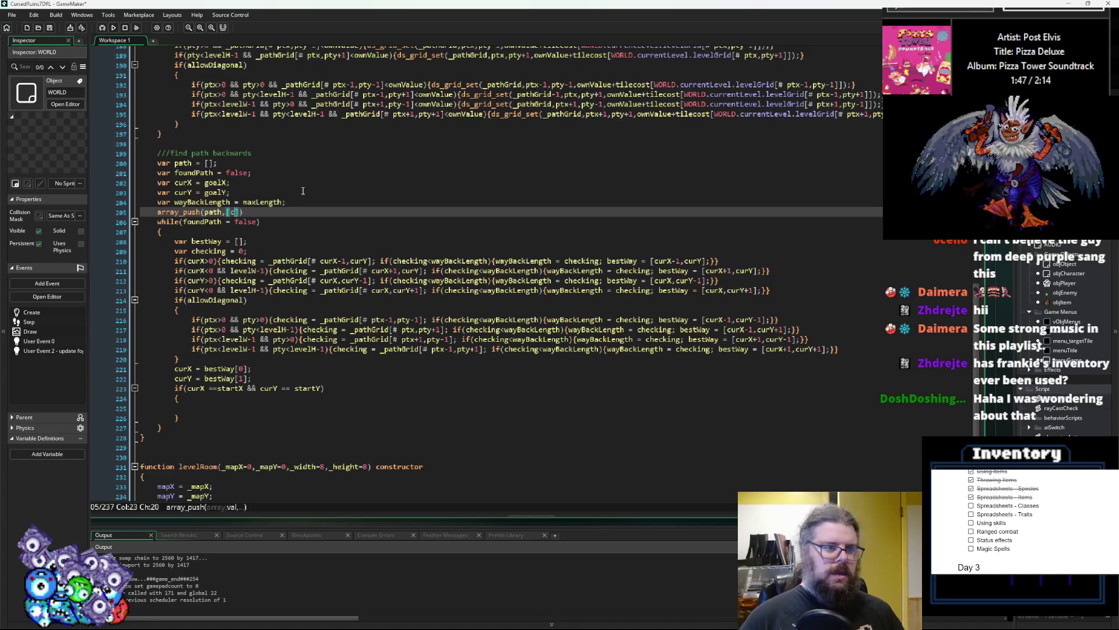
pyautogui.write('X,curY]);')
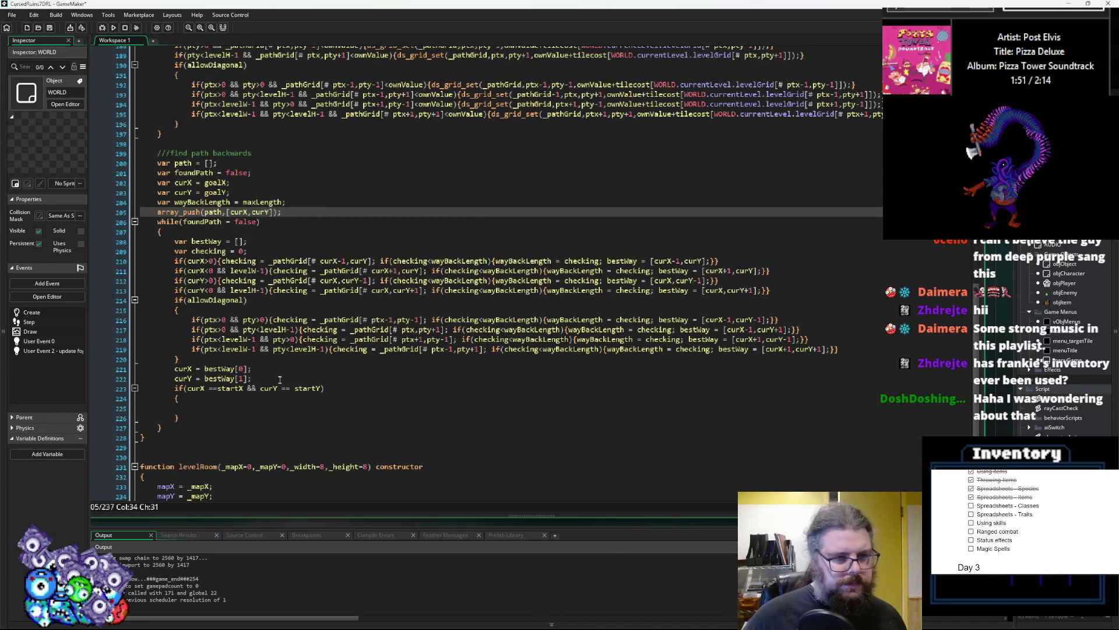
pyautogui.click(267, 412)
pyautogui.click(265, 408)
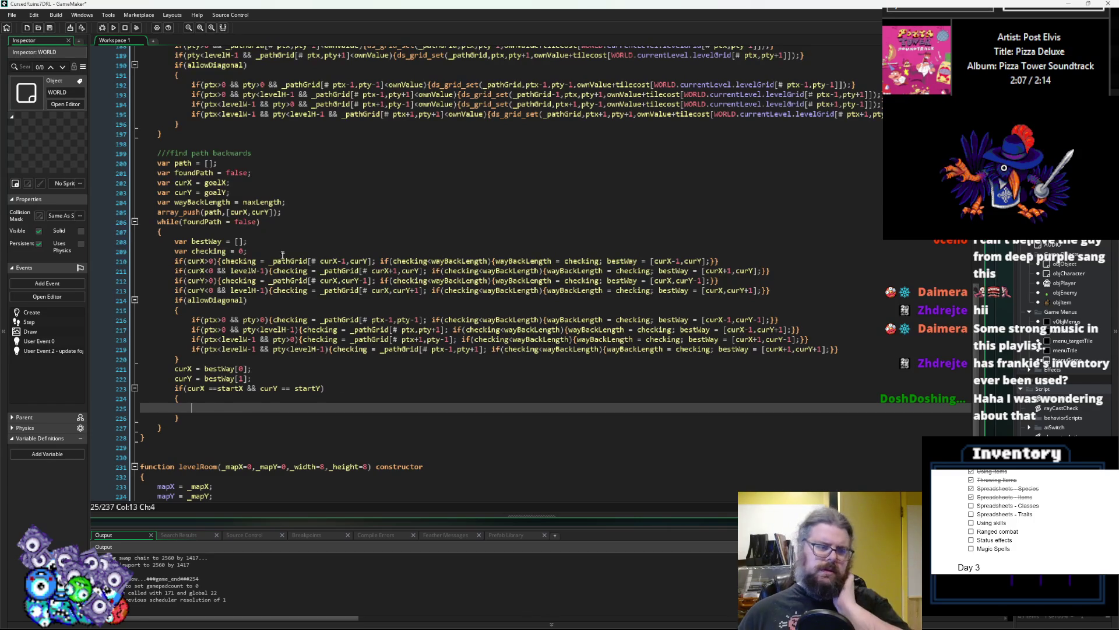
pyautogui.click(274, 213)
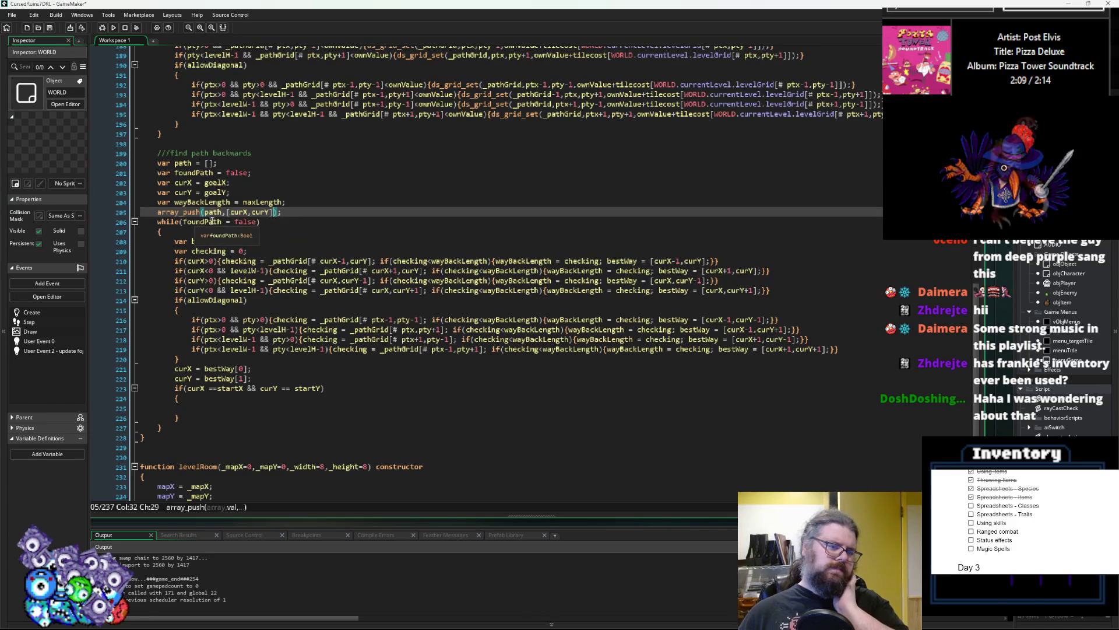
pyautogui.click(262, 376)
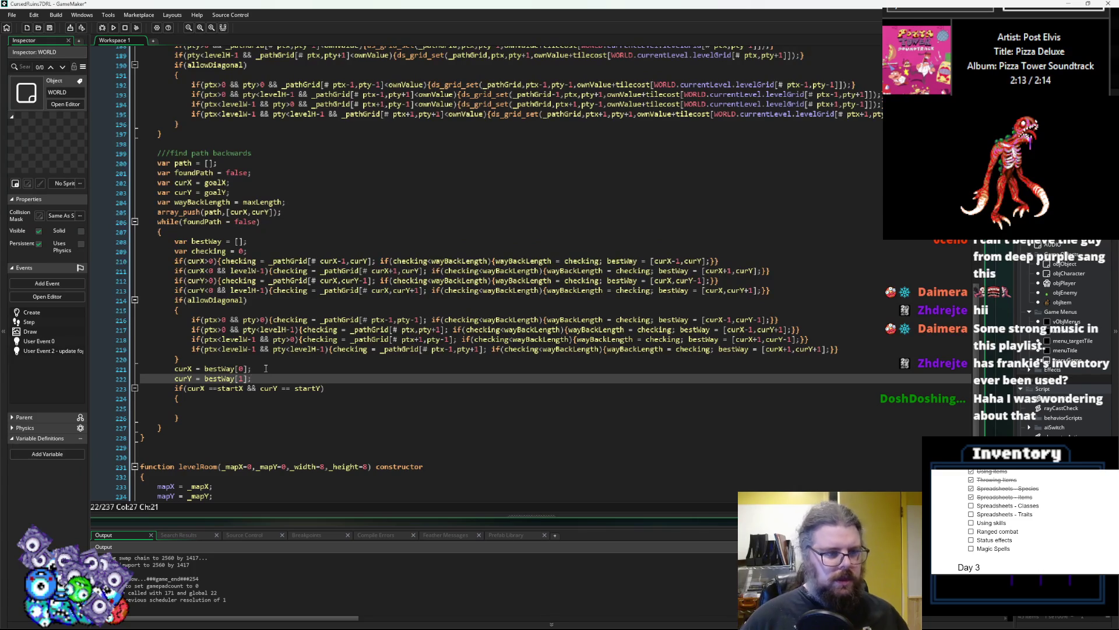
# - Prepend each cell with array_insert(path,0,[curX,curY]); after the curY assignment
pyautogui.press('Return')
pyautogui.write('array_i')
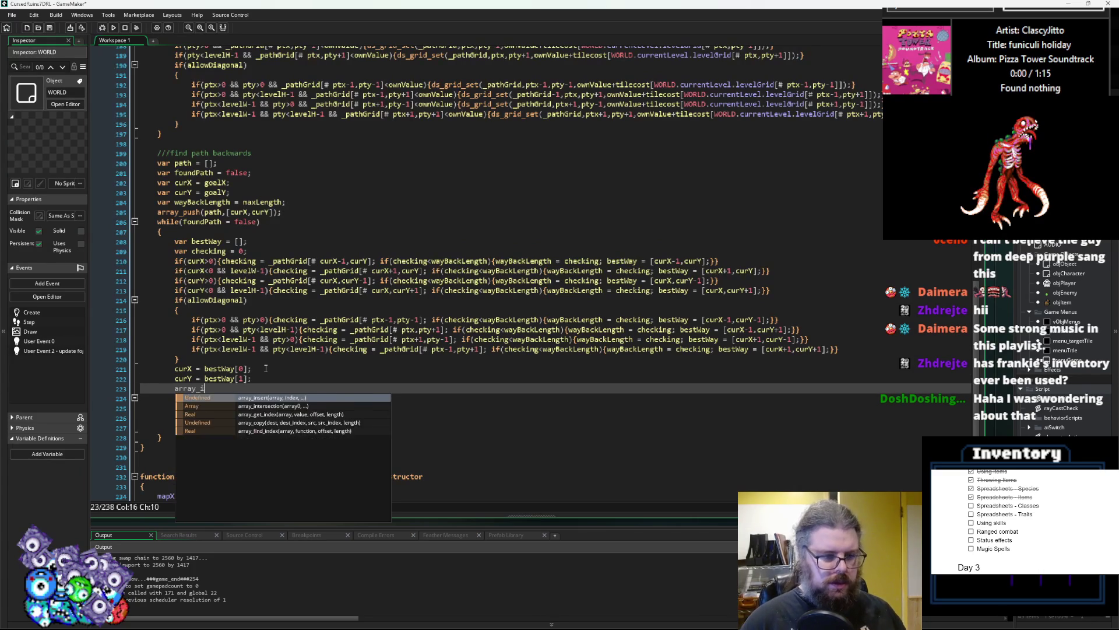
pyautogui.write('nse')
pyautogui.press('Return')
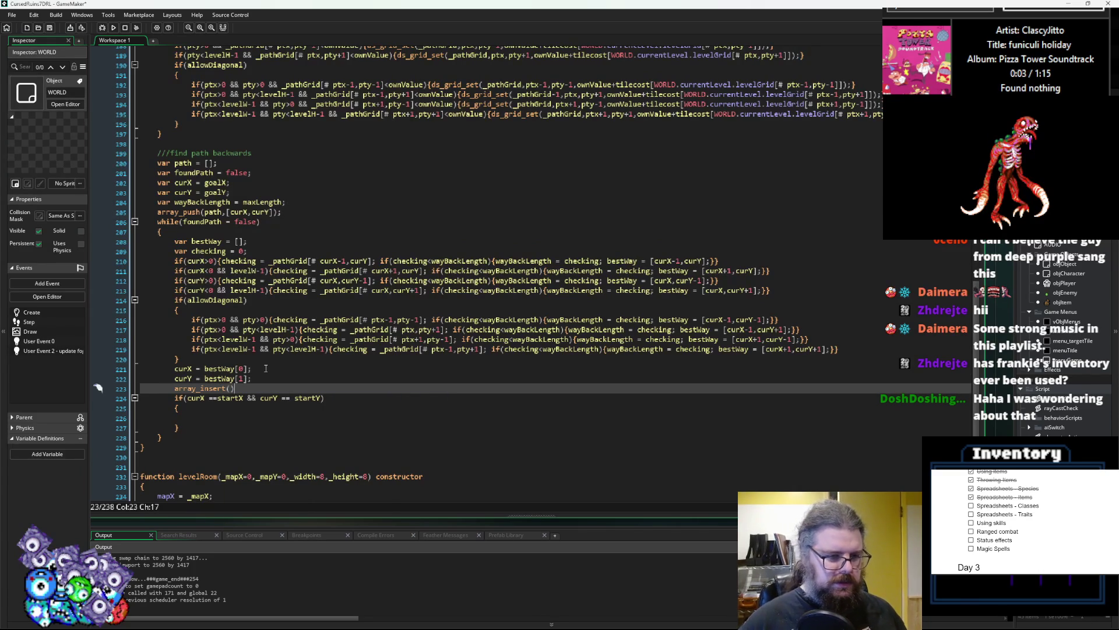
pyautogui.doubleClick(213, 212)
pyautogui.hotkey('ctrl', 'c')
pyautogui.click(231, 388)
pyautogui.hotkey('ctrl', 'v')
pyautogui.write(',')
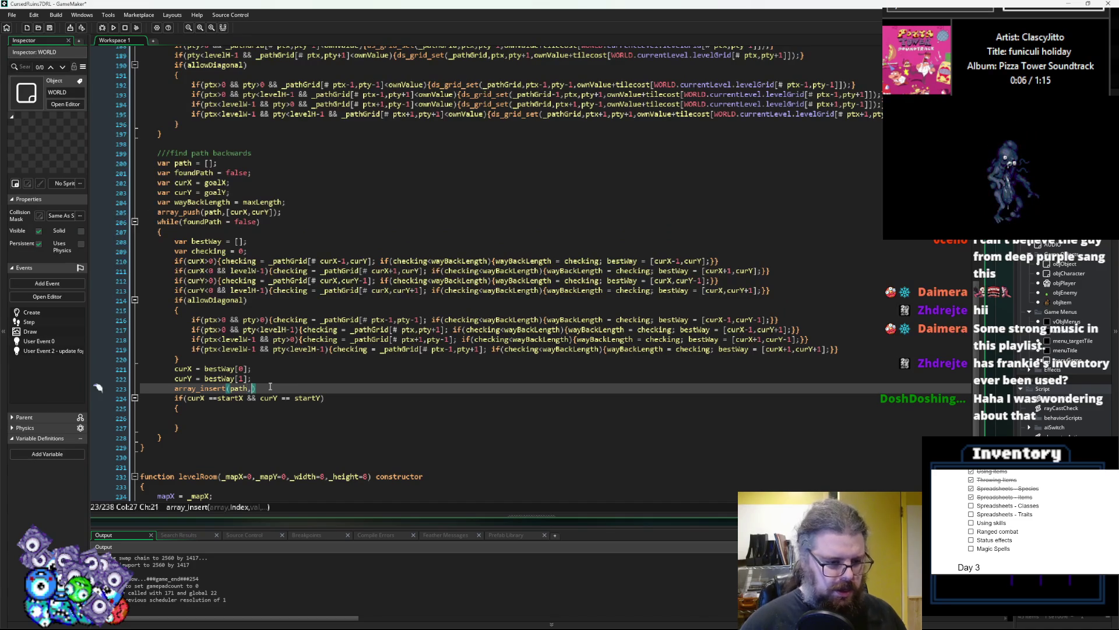
pyautogui.press('BackSpace')
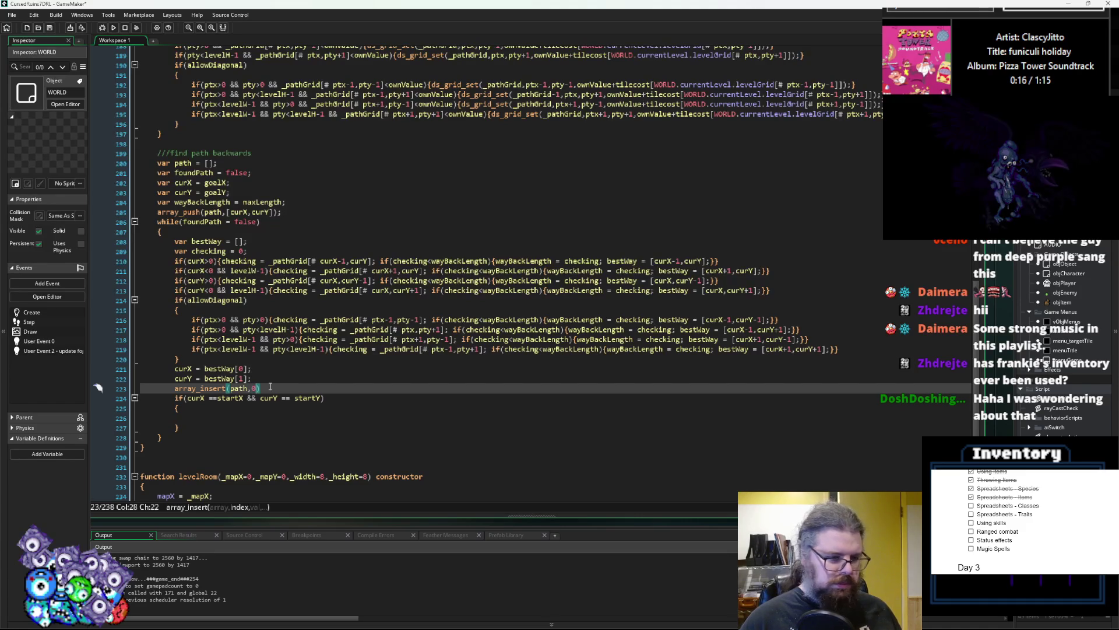
pyautogui.write('0,[')
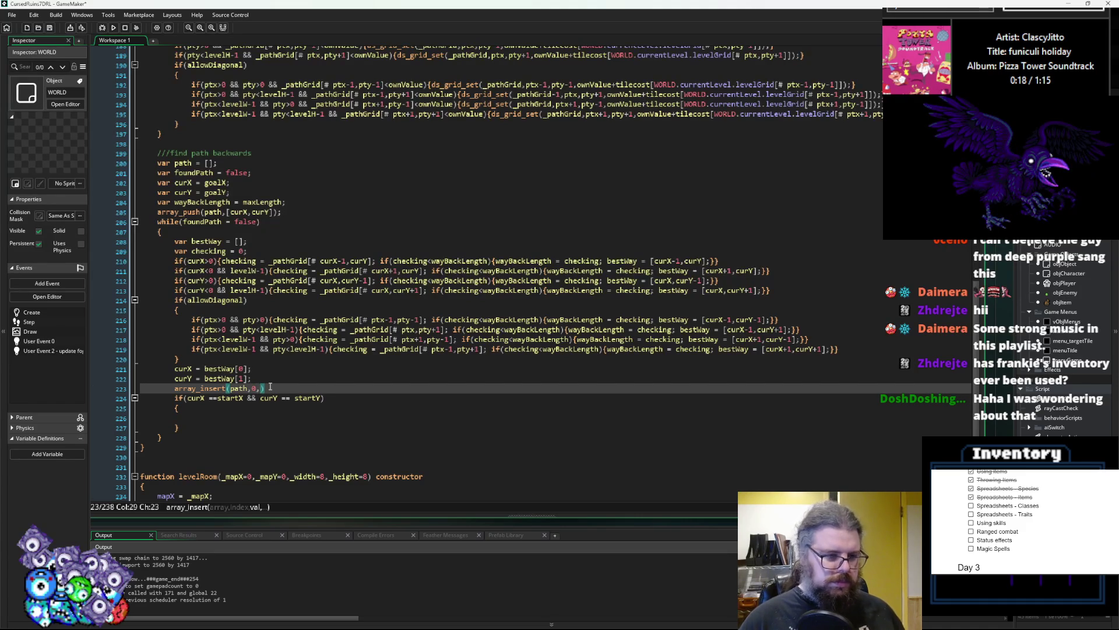
pyautogui.write('curX')
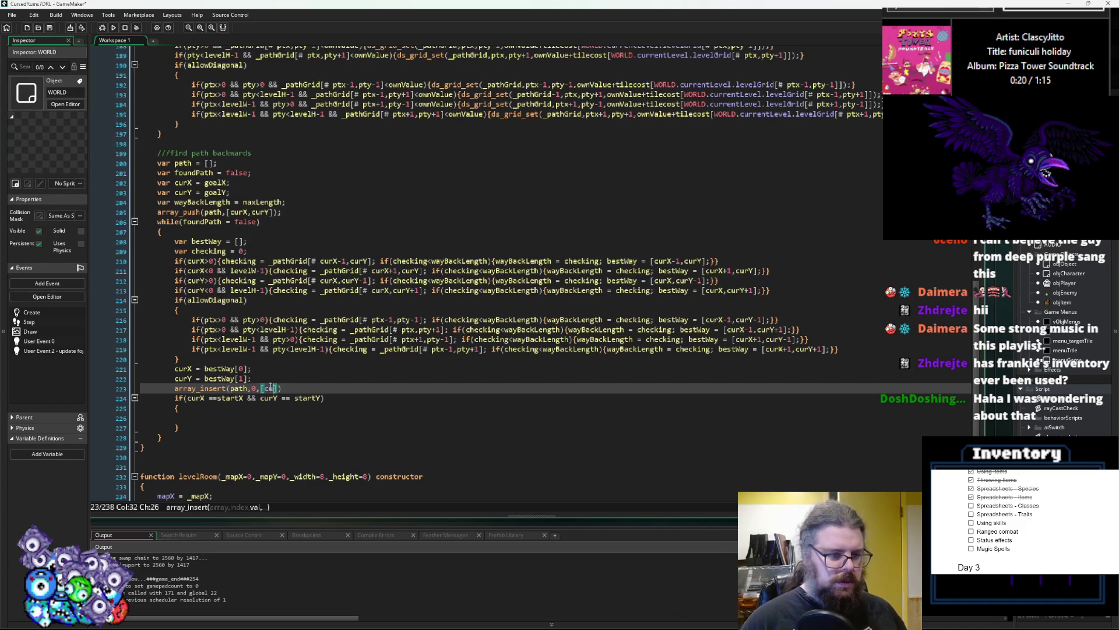
pyautogui.write(',curY')
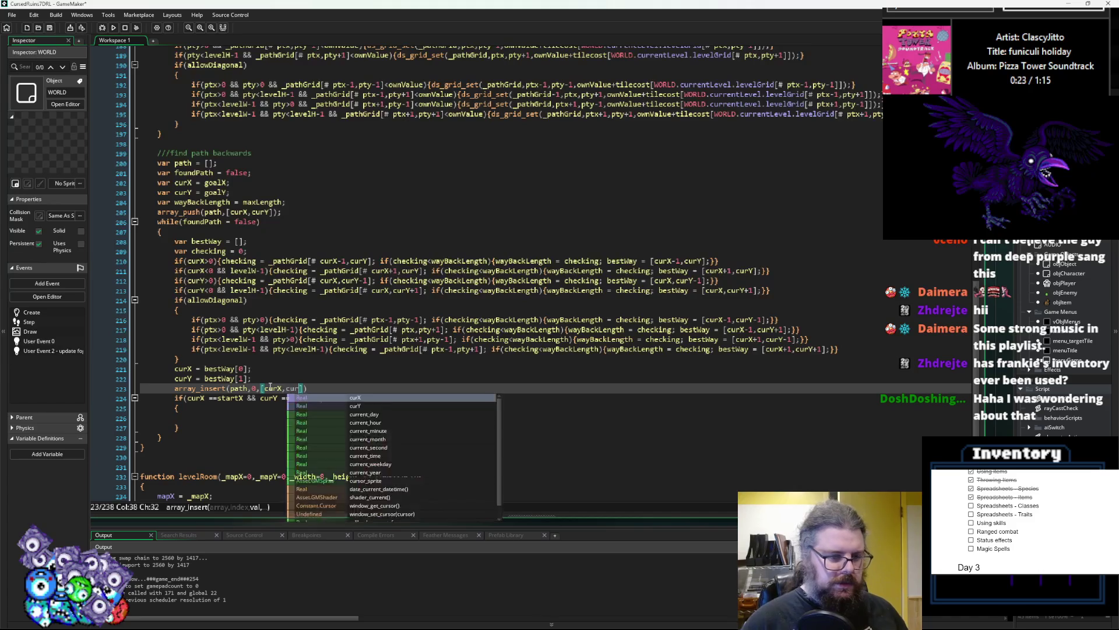
pyautogui.press('End')
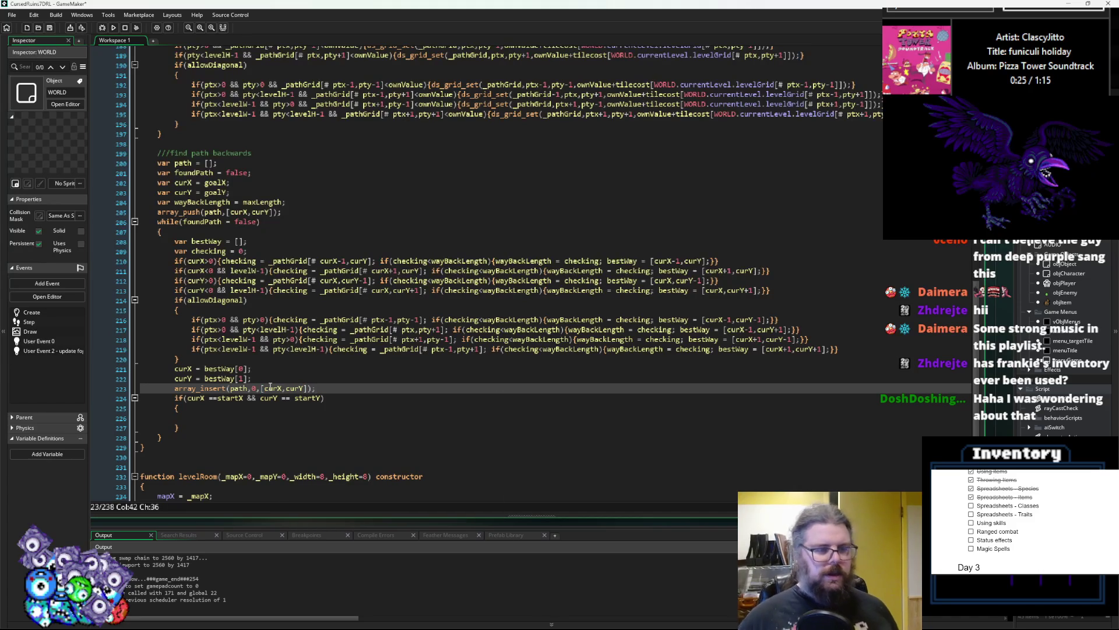
pyautogui.press('Down')
pyautogui.press('Down')
pyautogui.press('Down')
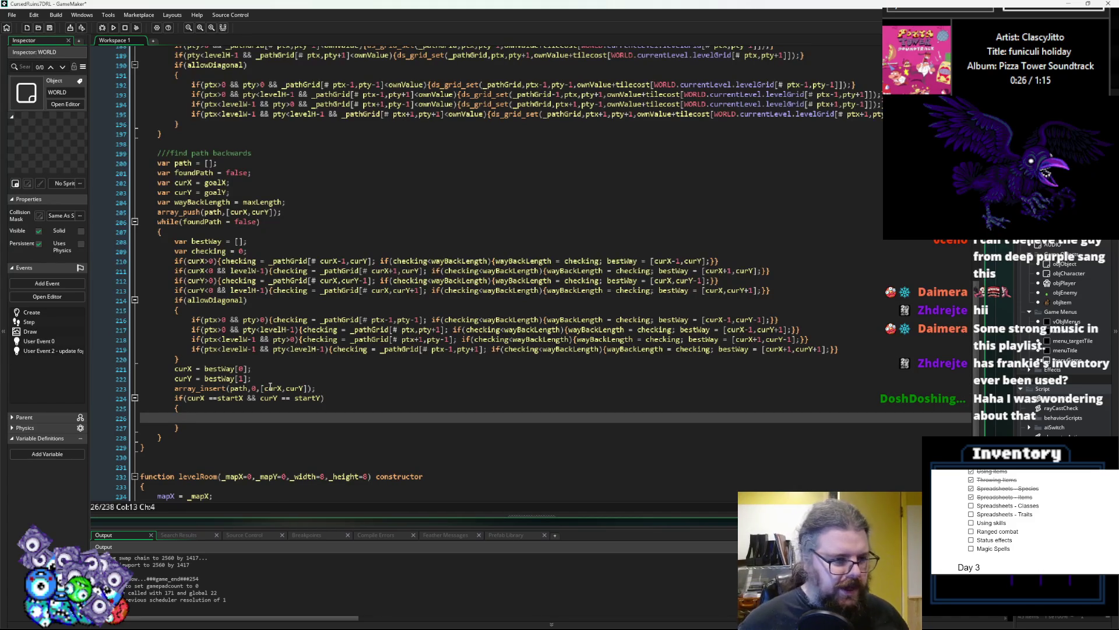
# - Make the start-reached if set {foundPath = true;} on a single line
pyautogui.doubleClick(205, 221)
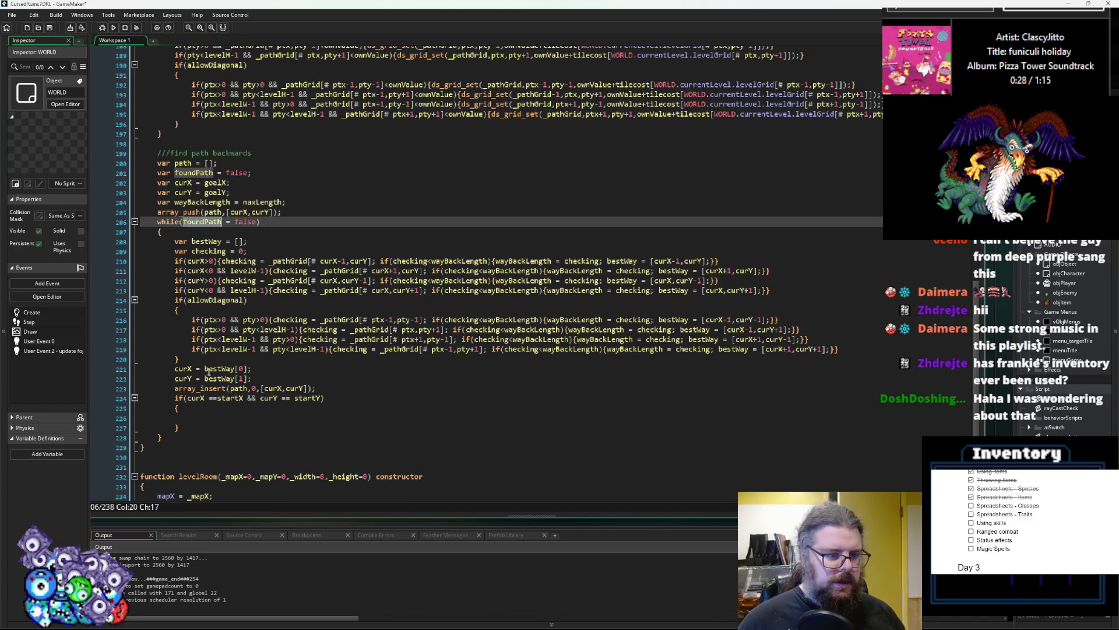
pyautogui.click(212, 422)
pyautogui.write('foundPath = ')
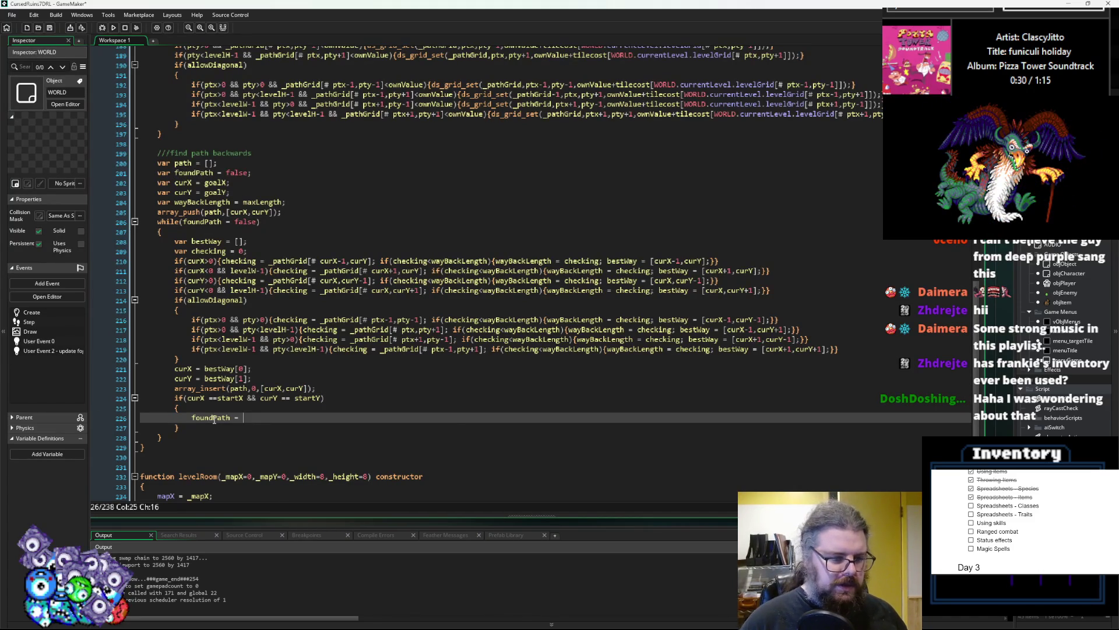
pyautogui.write('true;')
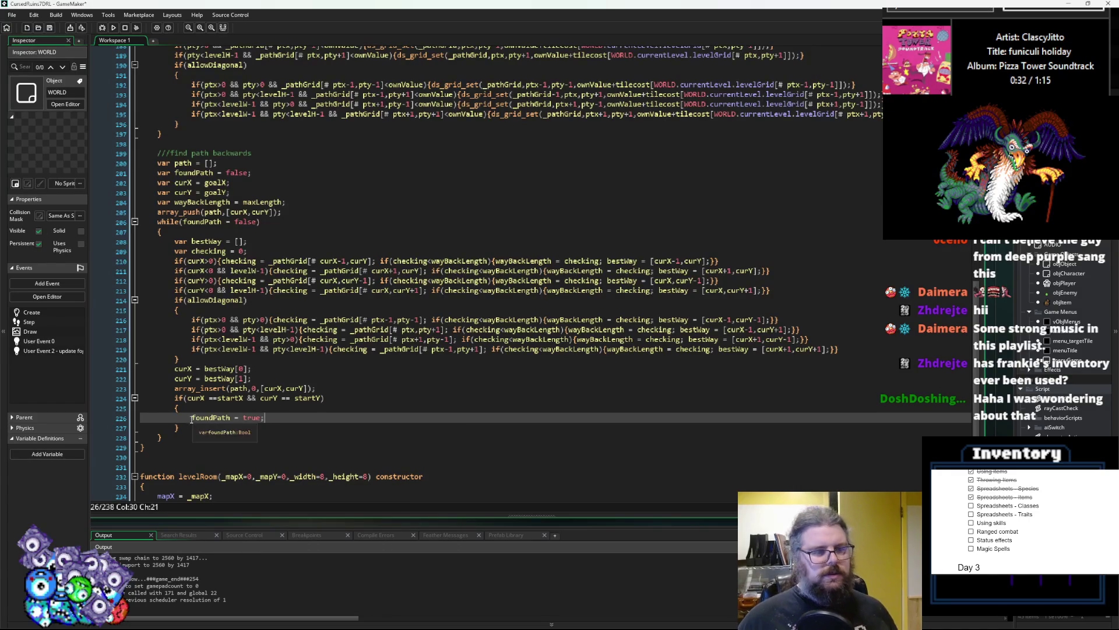
pyautogui.moveTo(191, 417); pyautogui.dragTo(148, 418)
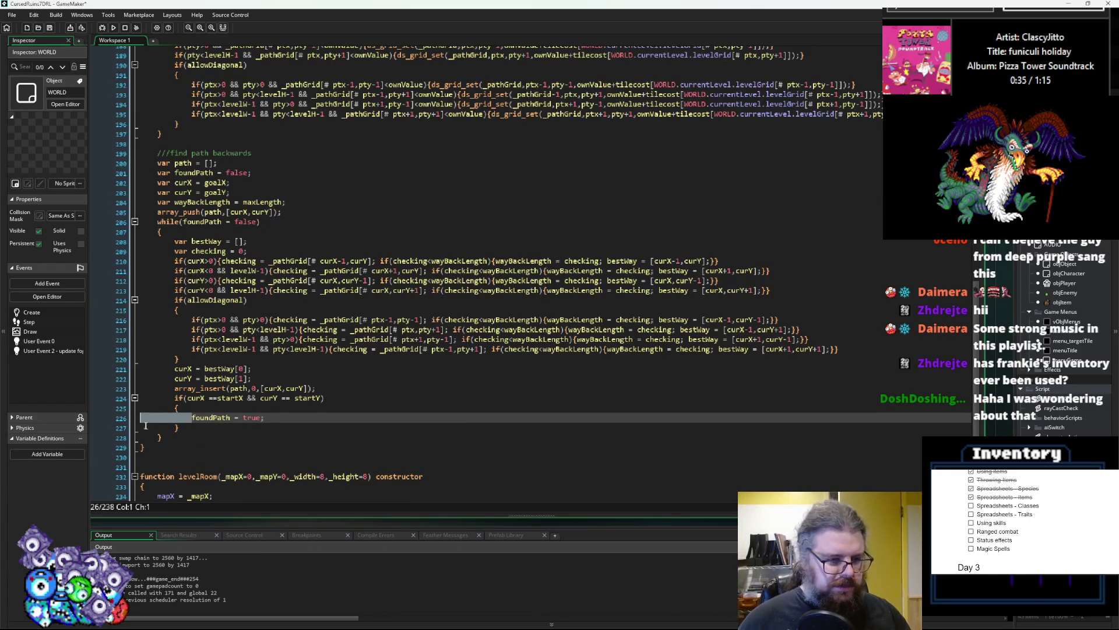
pyautogui.press('BackSpace')
pyautogui.press('BackSpace')
pyautogui.click(173, 428)
pyautogui.press('BackSpace')
pyautogui.press('BackSpace')
pyautogui.moveTo(173, 408); pyautogui.dragTo(142, 408)
pyautogui.press('BackSpace')
pyautogui.press('BackSpace')
pyautogui.press('End')
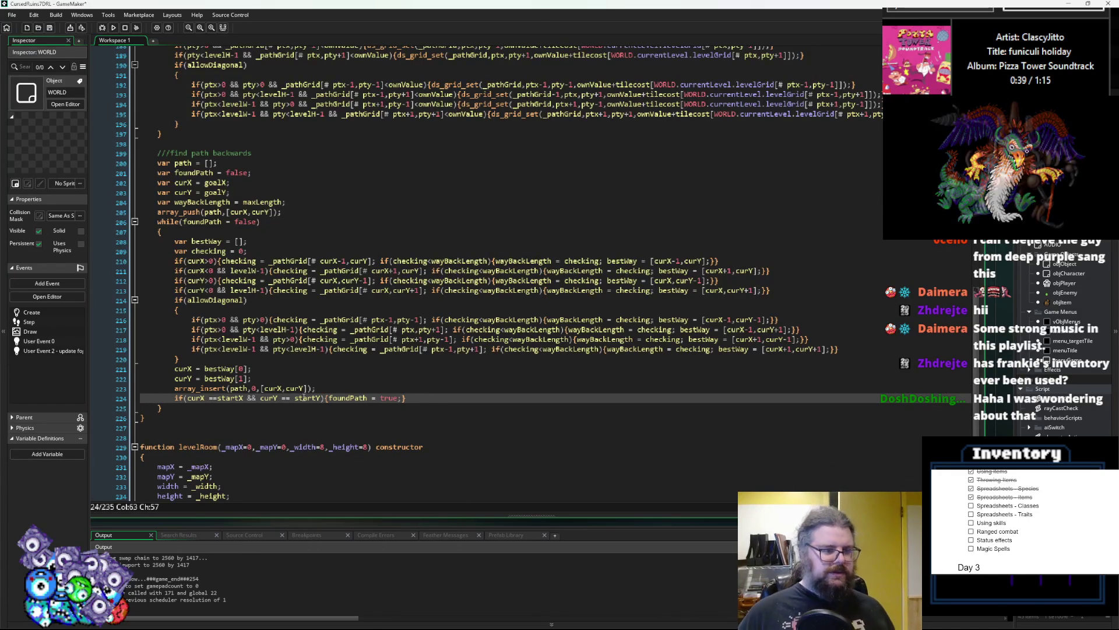
# - Add return path; after the loop's closing brace
pyautogui.press('Down')
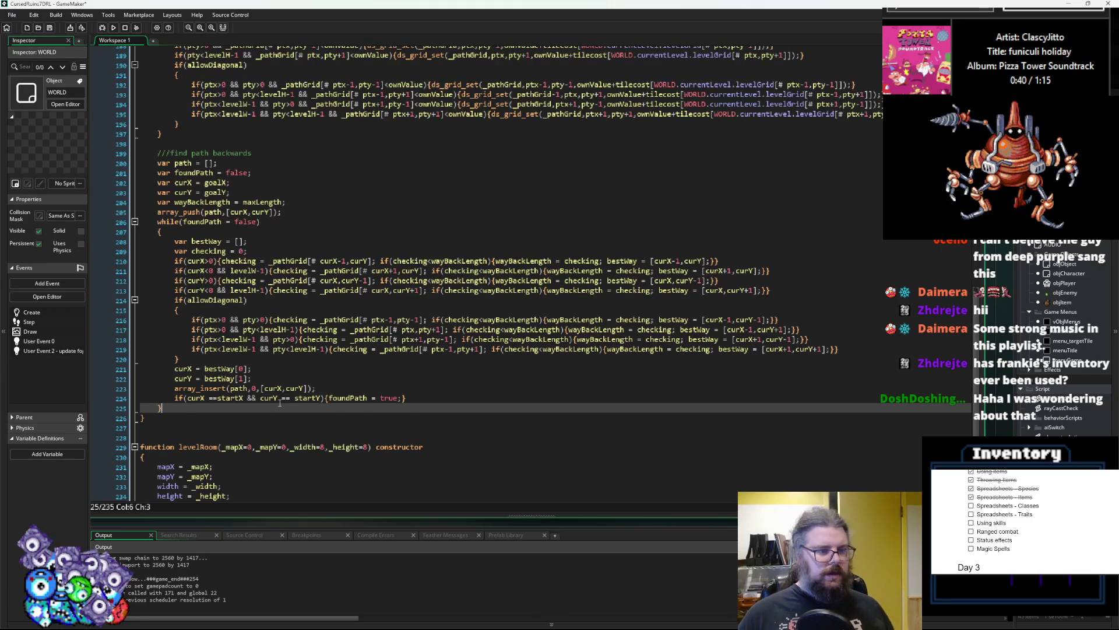
pyautogui.press('Return')
pyautogui.write('return')
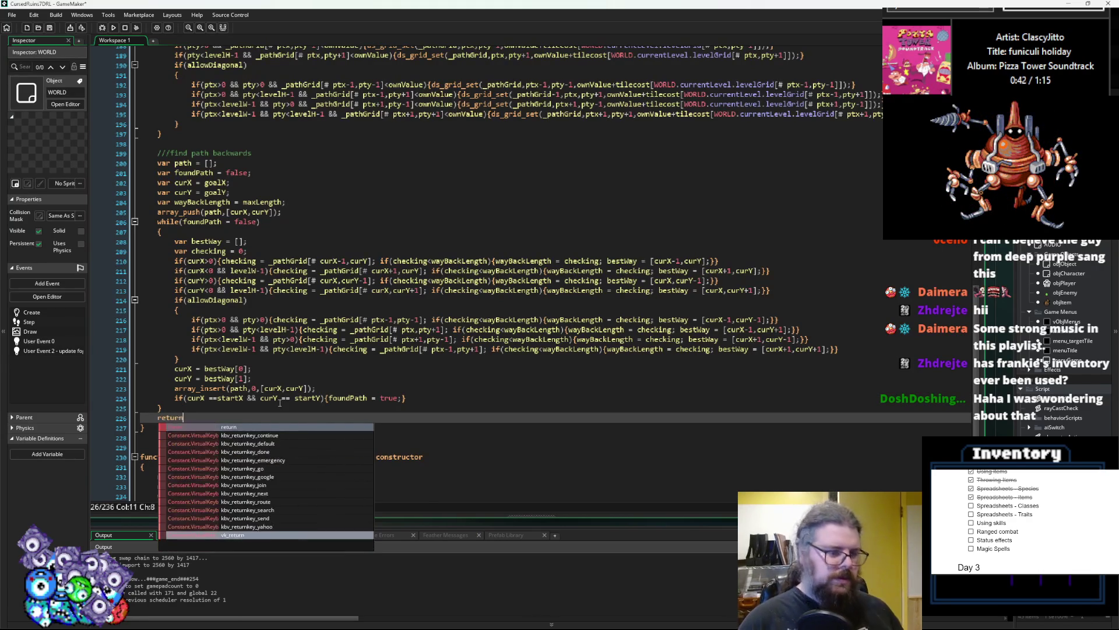
pyautogui.write(' path;')
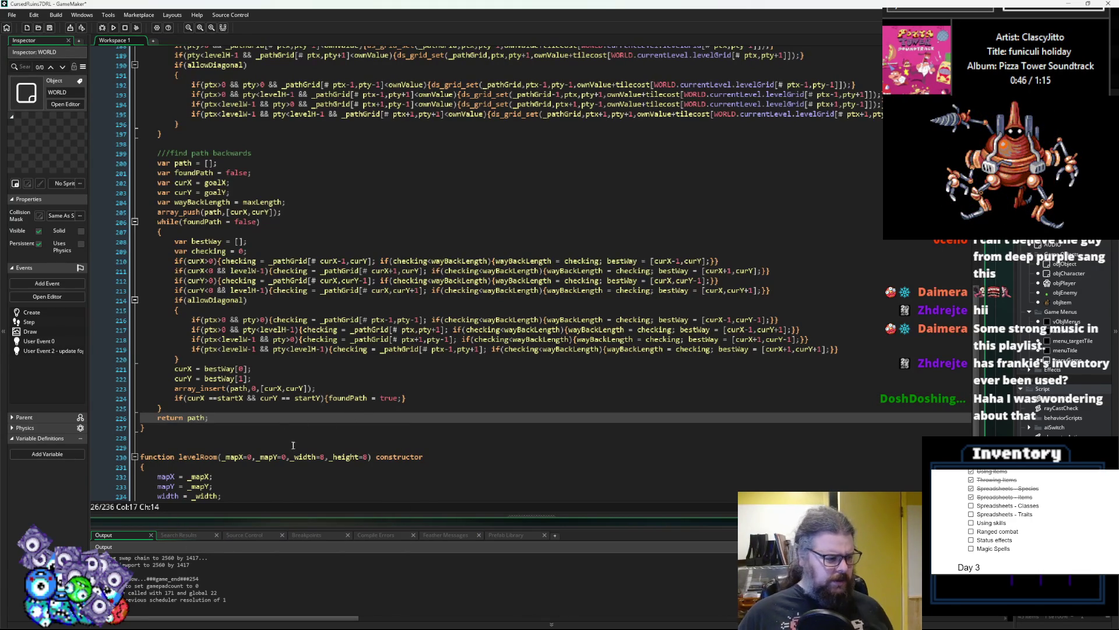
# - Highlight the uses of path, then shrink and reposition the code window in the workspace
pyautogui.scroll(2, 295, 447)
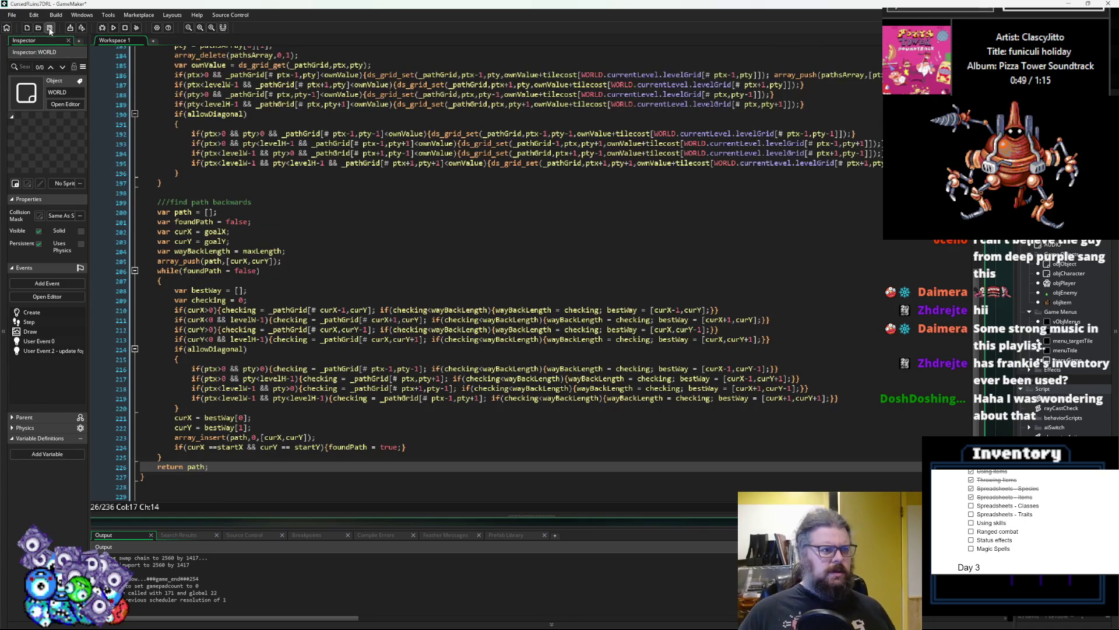
pyautogui.scroll(-3, 341, 412)
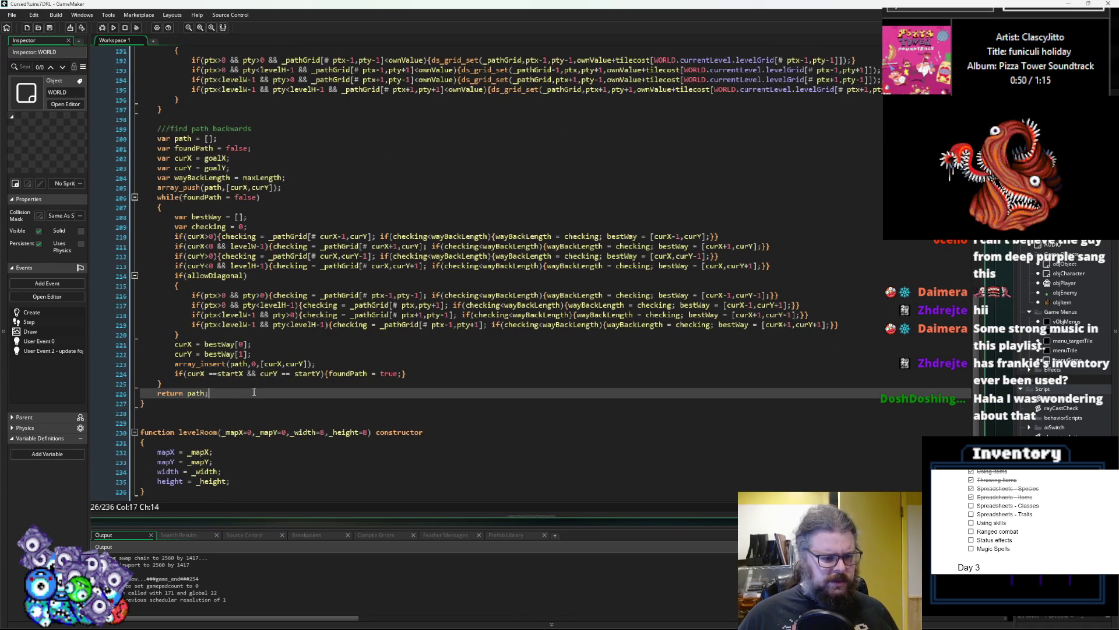
pyautogui.doubleClick(191, 395)
pyautogui.scroll(4, 328, 394)
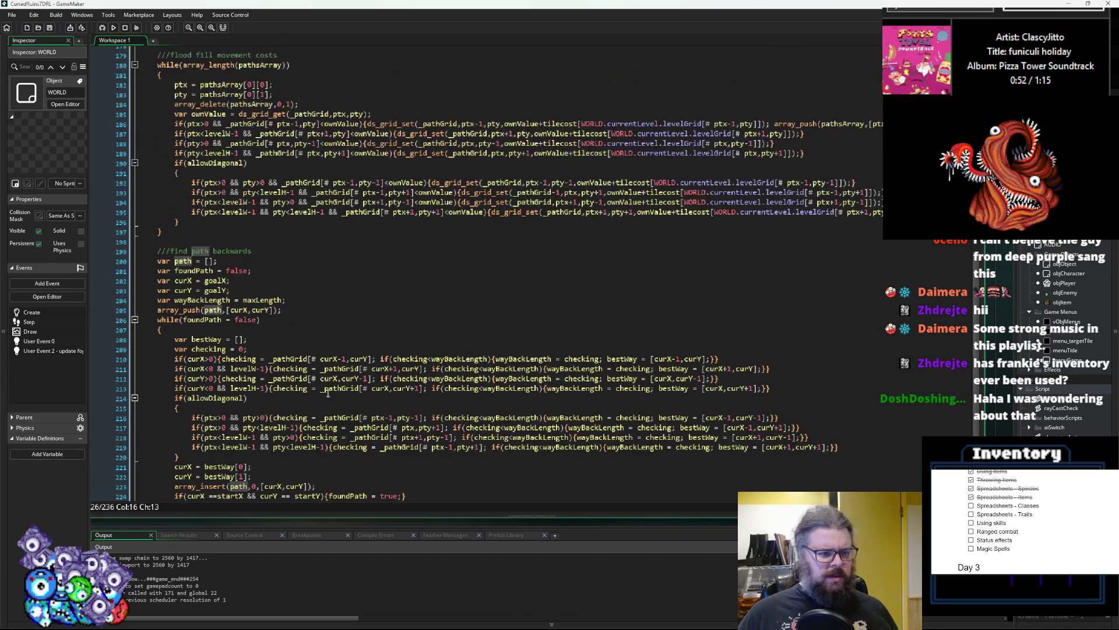
pyautogui.scroll(3, 370, 327)
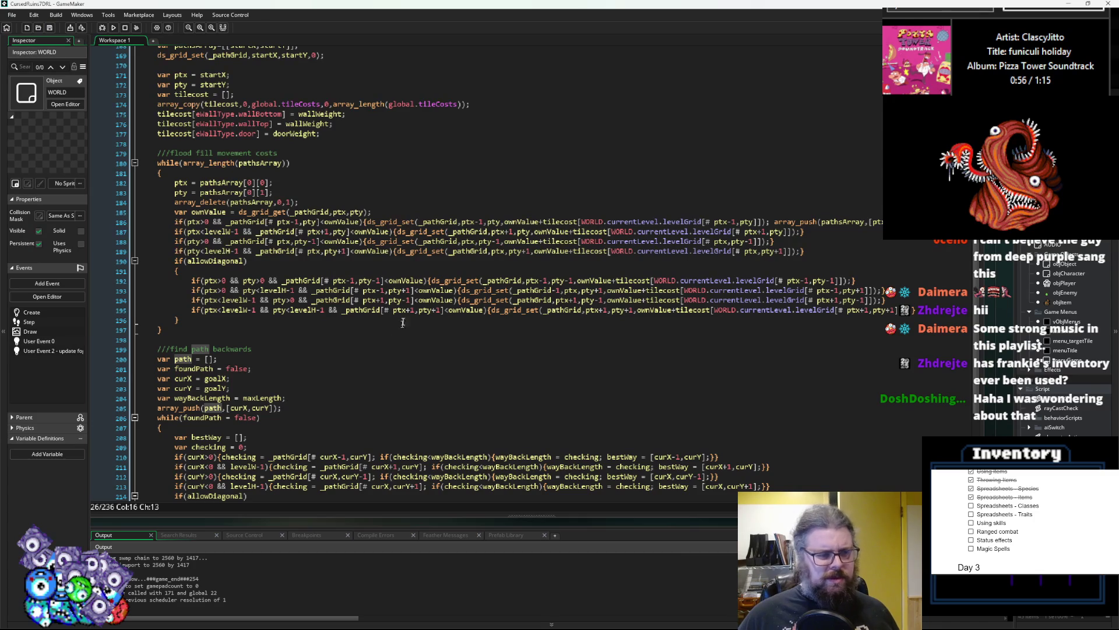
pyautogui.click(380, 299)
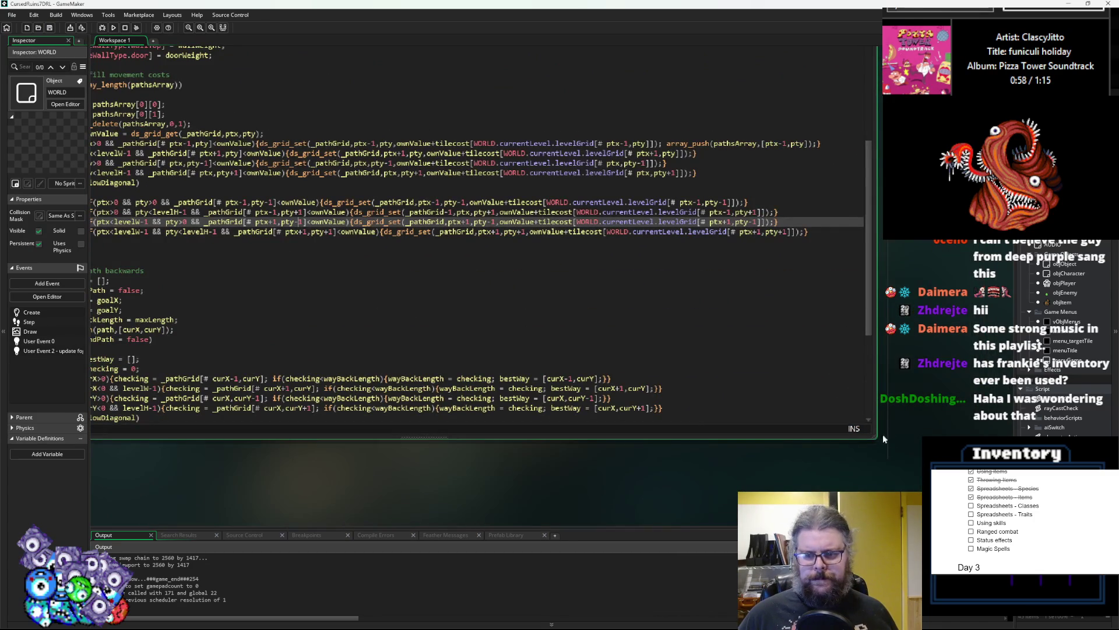
pyautogui.moveTo(876, 440); pyautogui.dragTo(719, 399)
pyautogui.press('Up')
pyautogui.press('Up')
pyautogui.press('Up')
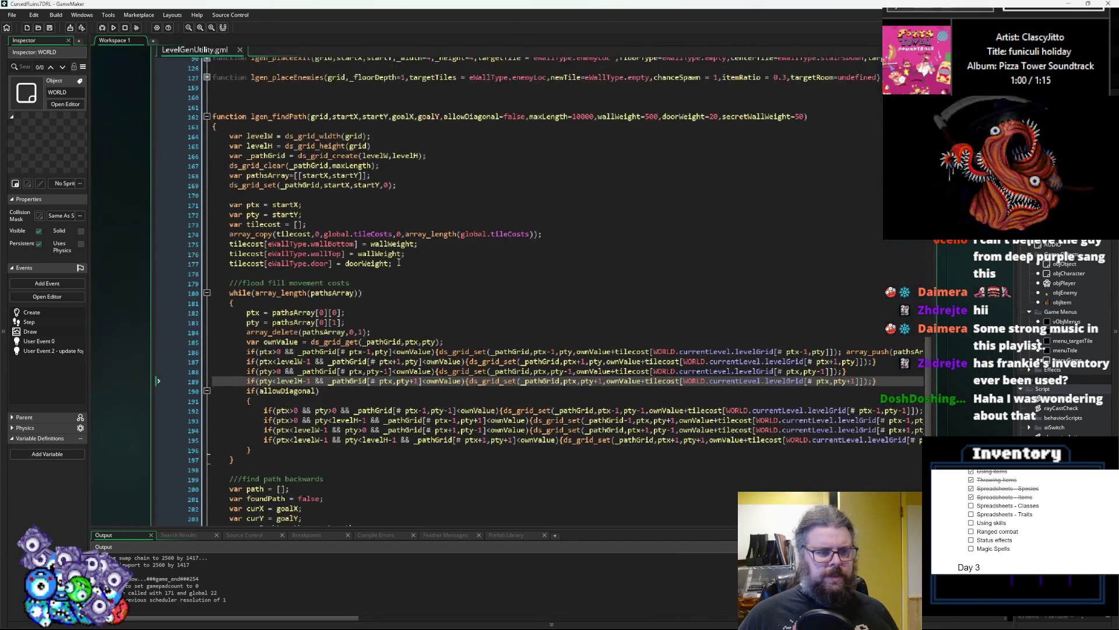
pyautogui.click(221, 304)
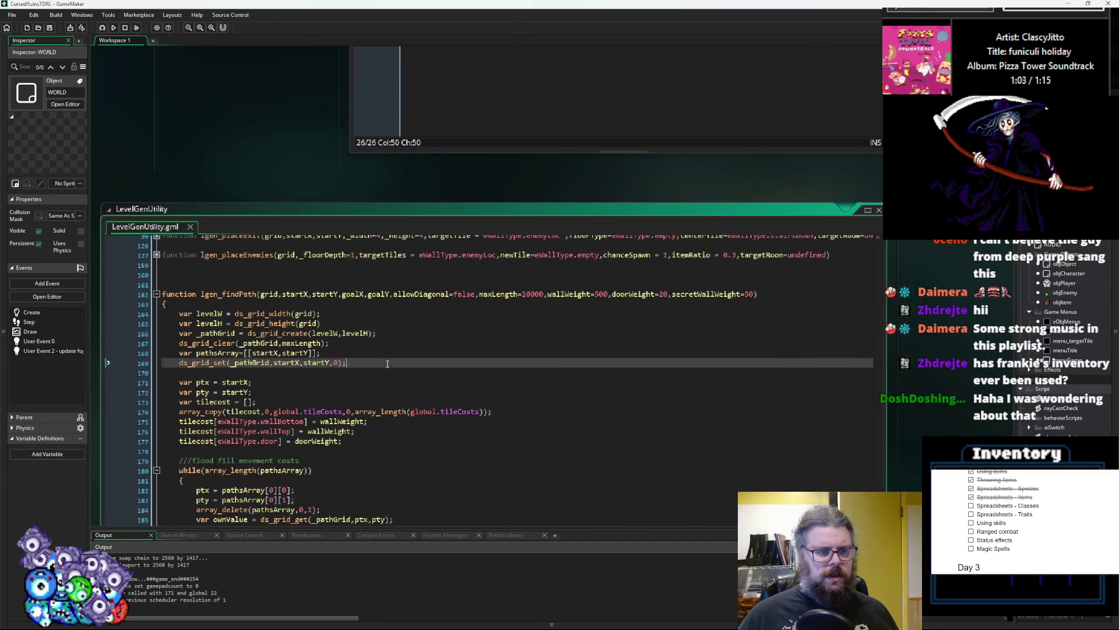
pyautogui.click(230, 402)
pyautogui.moveTo(120, 401)
pyautogui.mouseDown()
pyautogui.moveTo(239, 149)
pyautogui.moveTo(200, 233)
pyautogui.mouseUp()
# - Fold lgen_findPath, delete the empty line above it, and settle on the empty line below
pyautogui.click(237, 125)
pyautogui.scroll(13, 363, 227)
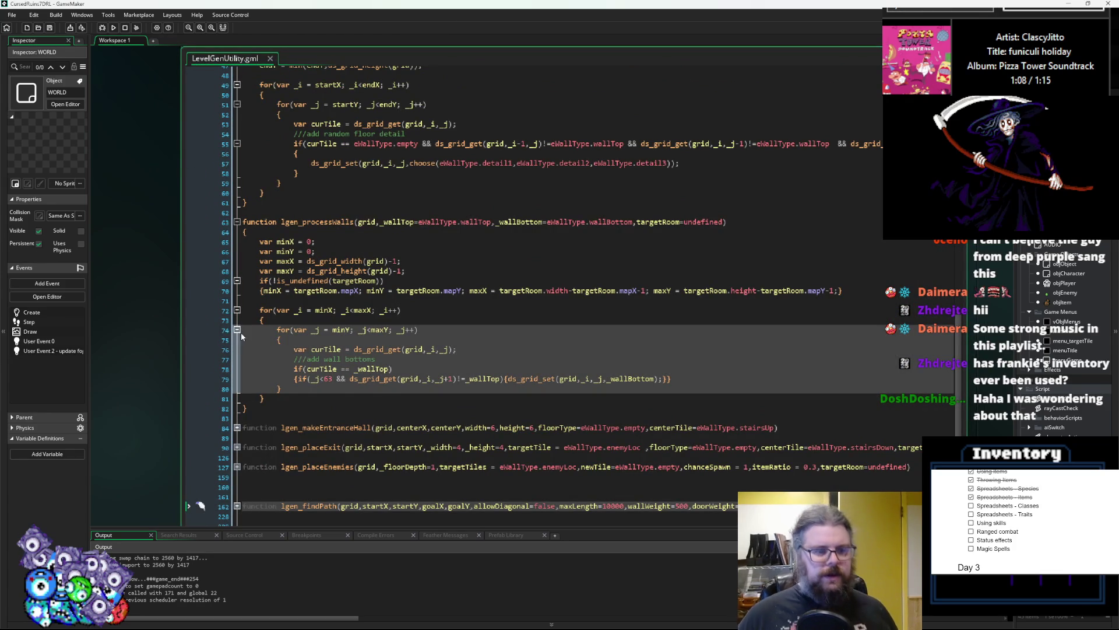
pyautogui.scroll(-1, 262, 355)
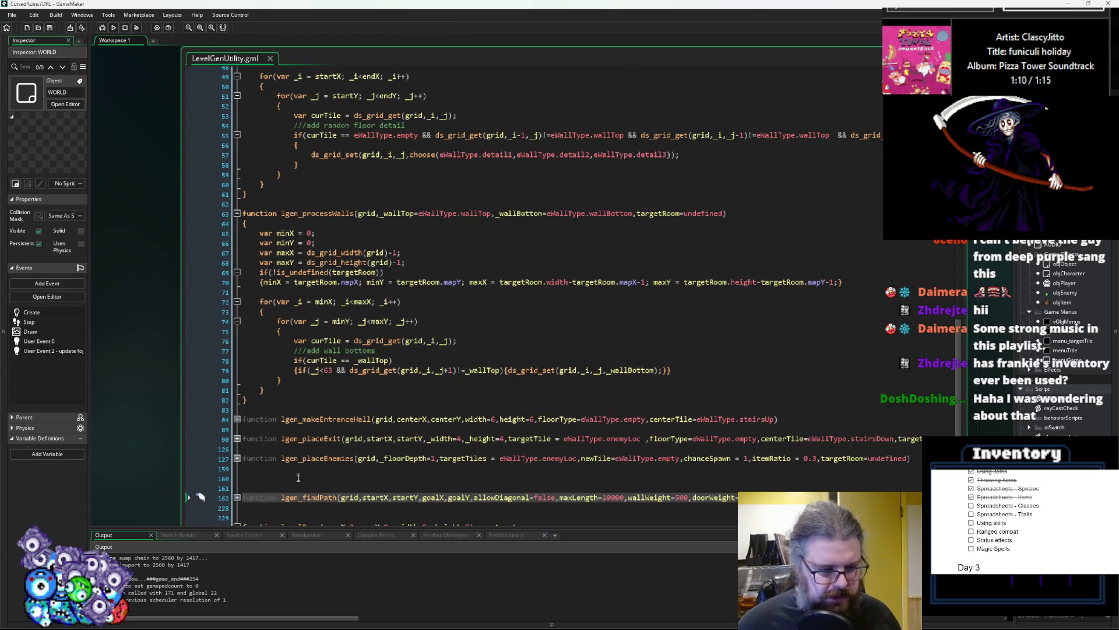
pyautogui.press('BackSpace')
pyautogui.scroll(1, 349, 478)
pyautogui.click(374, 478)
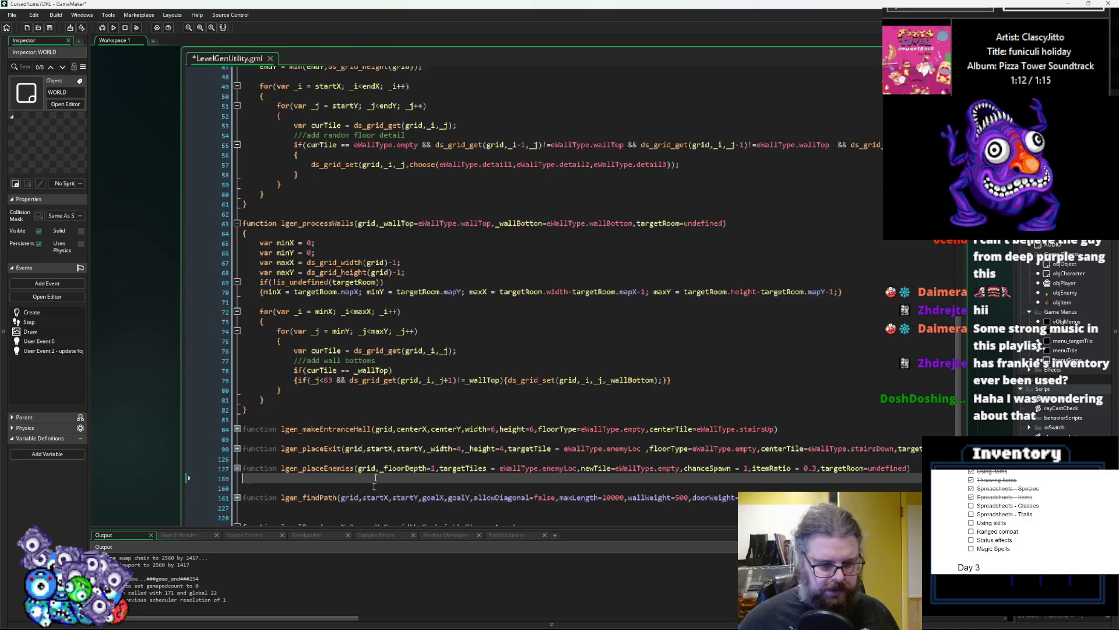
pyautogui.scroll(-3, 375, 478)
pyautogui.click(342, 401)
pyautogui.press('Down')
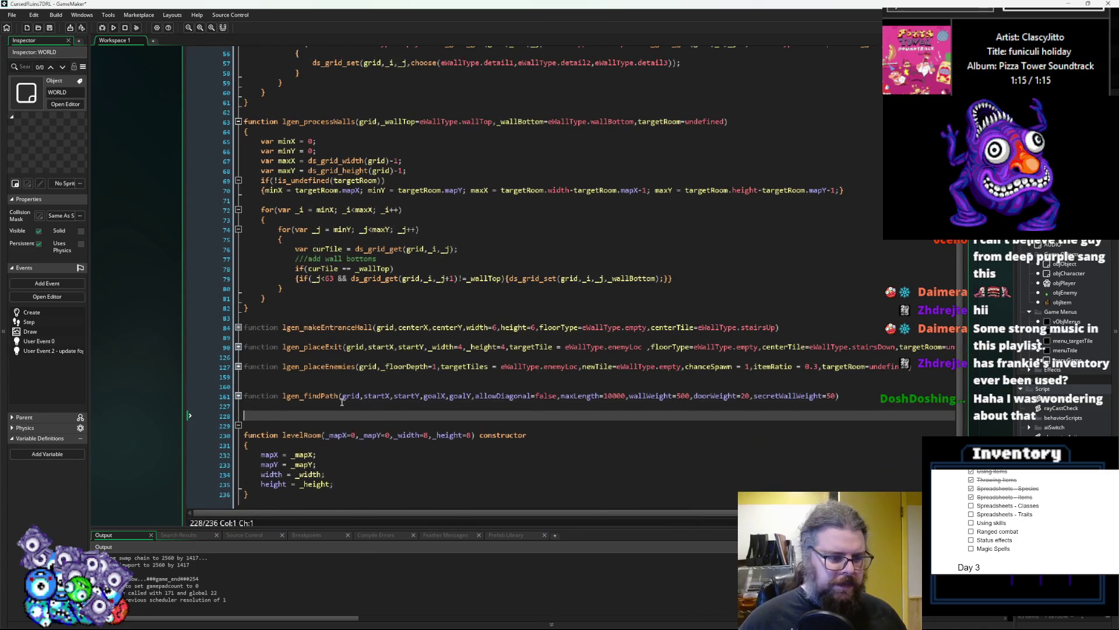
# - Write the lgen_drawPath(grid,path,drawTile) signature with an opening brace and empty body line
pyautogui.write('function ')
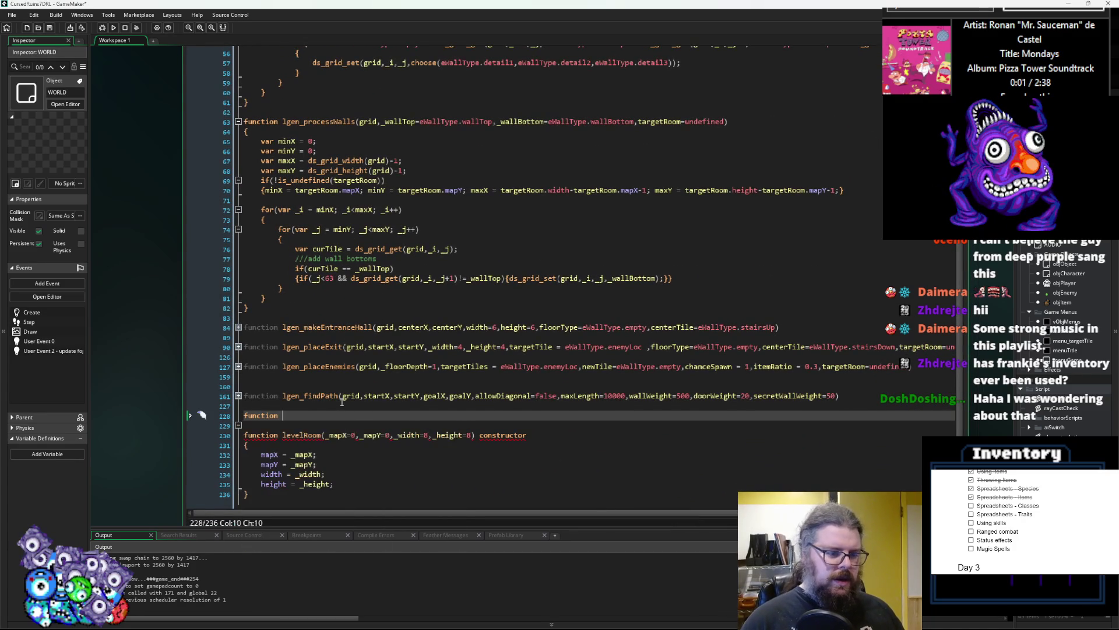
pyautogui.write('lgen_')
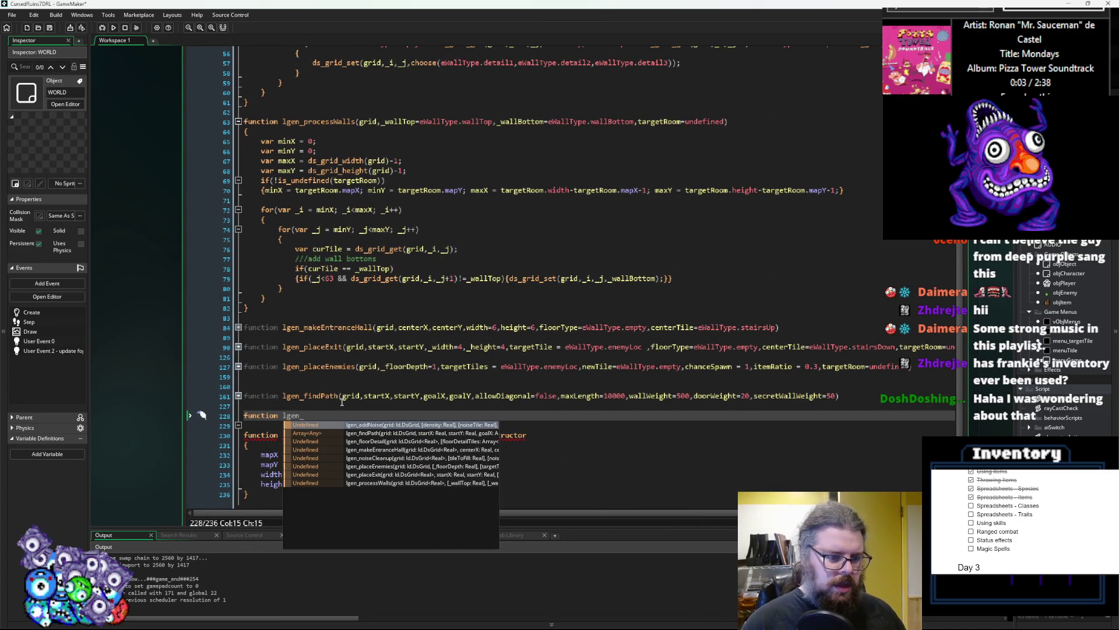
pyautogui.write('drawPath(')
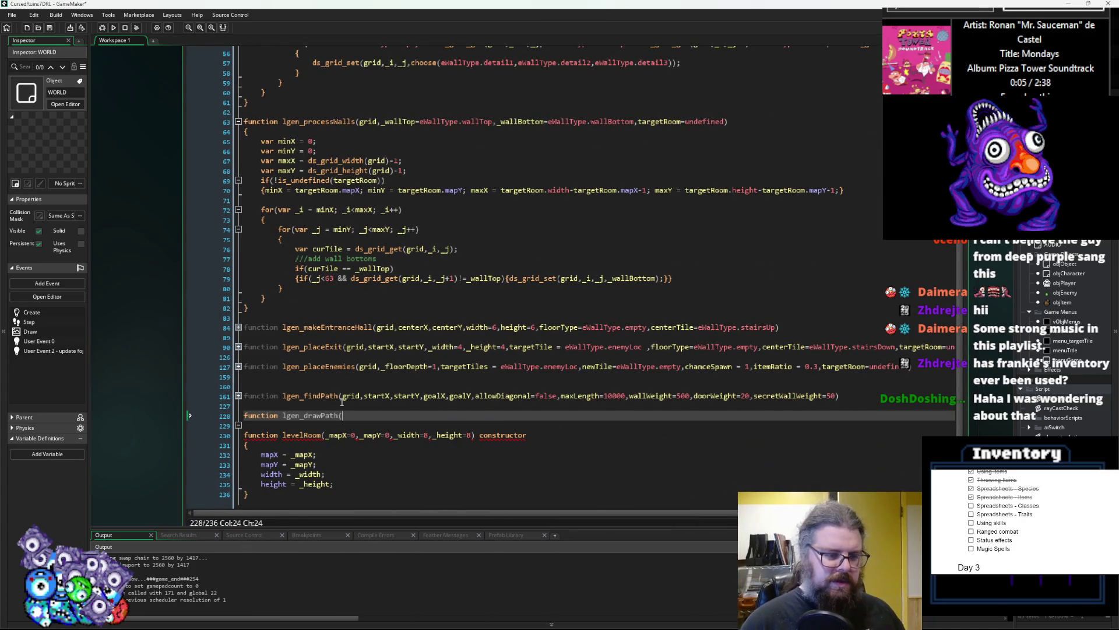
pyautogui.write('_grid')
pyautogui.press('Left')
pyautogui.press('BackSpace')
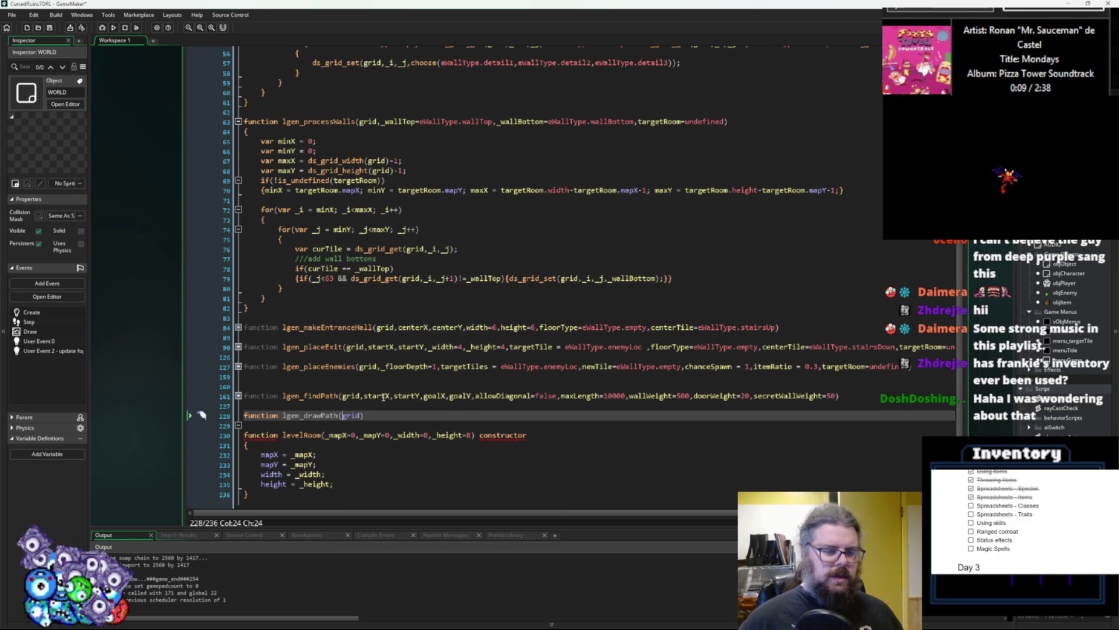
pyautogui.press('Right')
pyautogui.write(',path,')
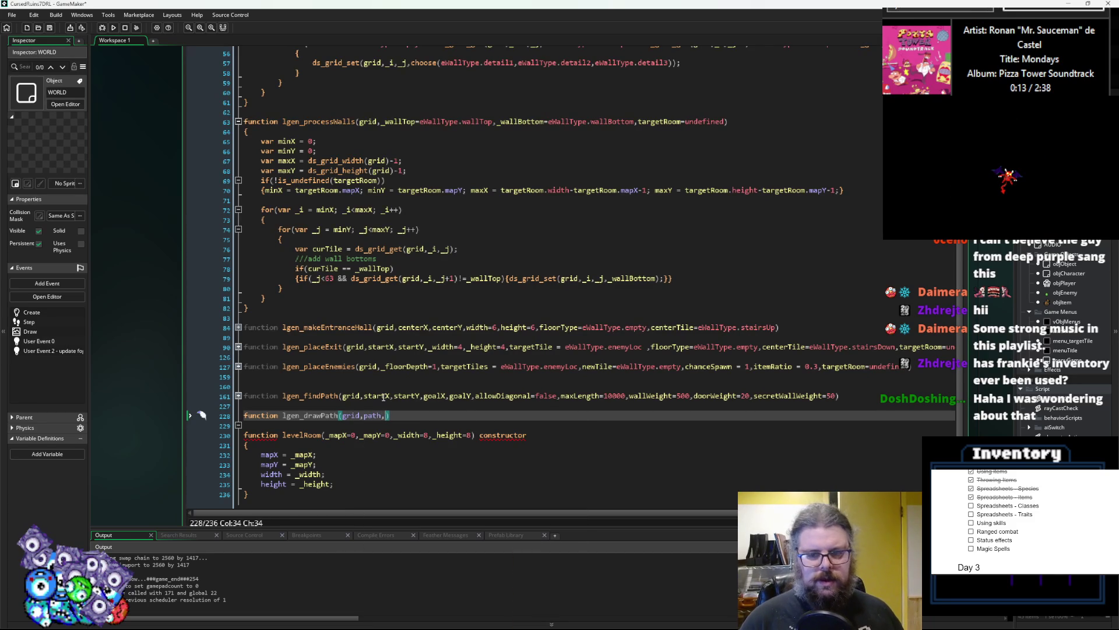
pyautogui.write('drawTile')
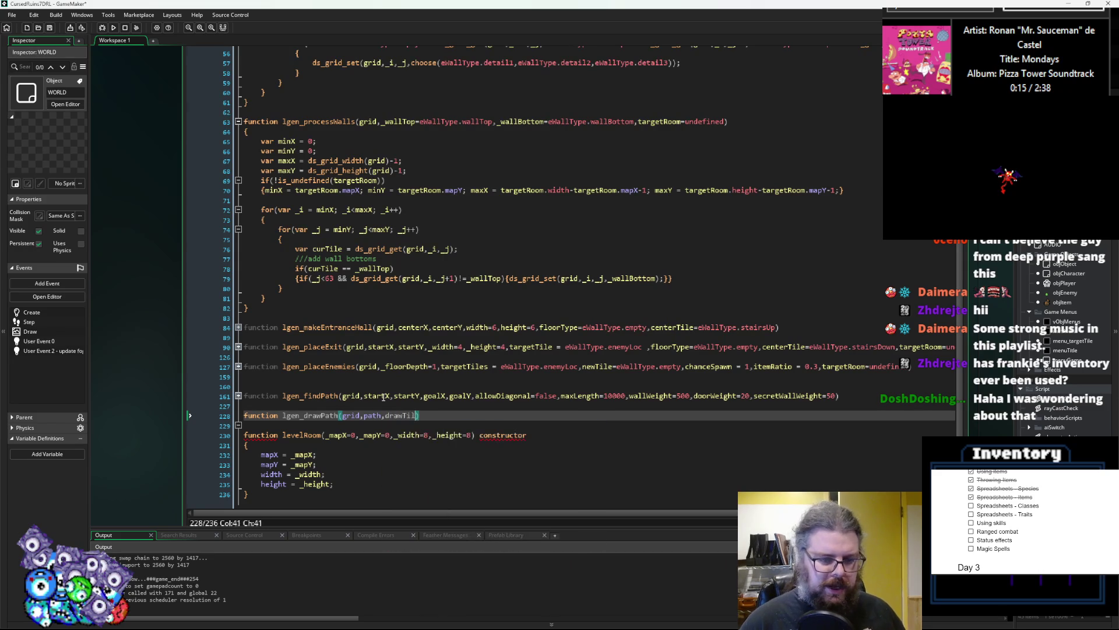
pyautogui.press('Right')
pyautogui.press('Return')
pyautogui.write('{')
pyautogui.press('Return')
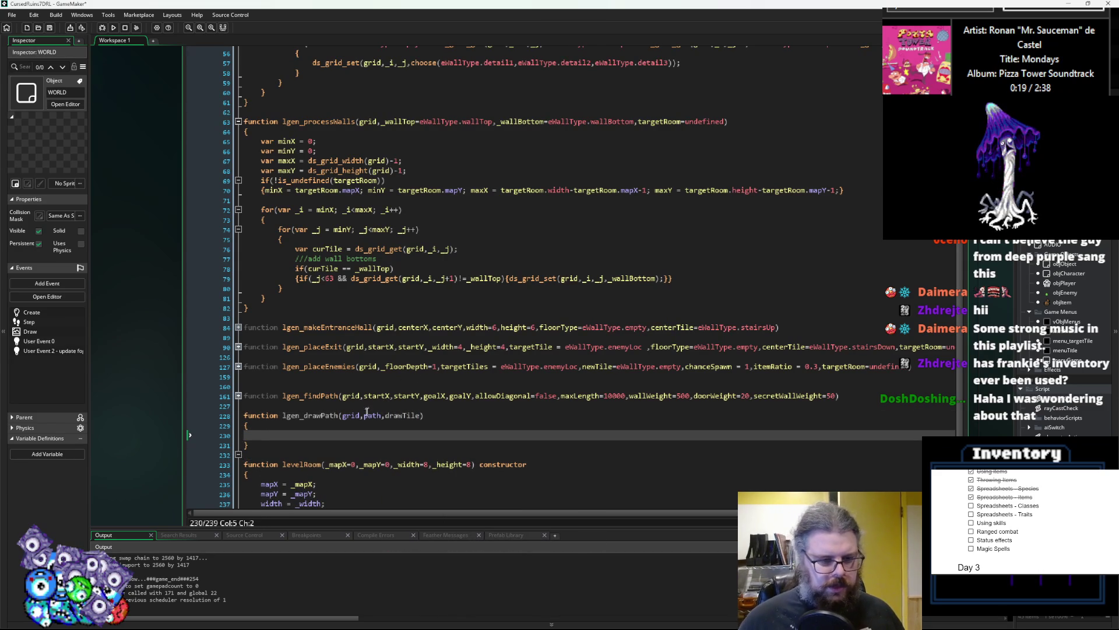
# - Expand lgen_findPath, remove the blank line above it, review its loops, then switch to Aseprite
pyautogui.click(245, 390)
pyautogui.press('Up')
pyautogui.press('BackSpace')
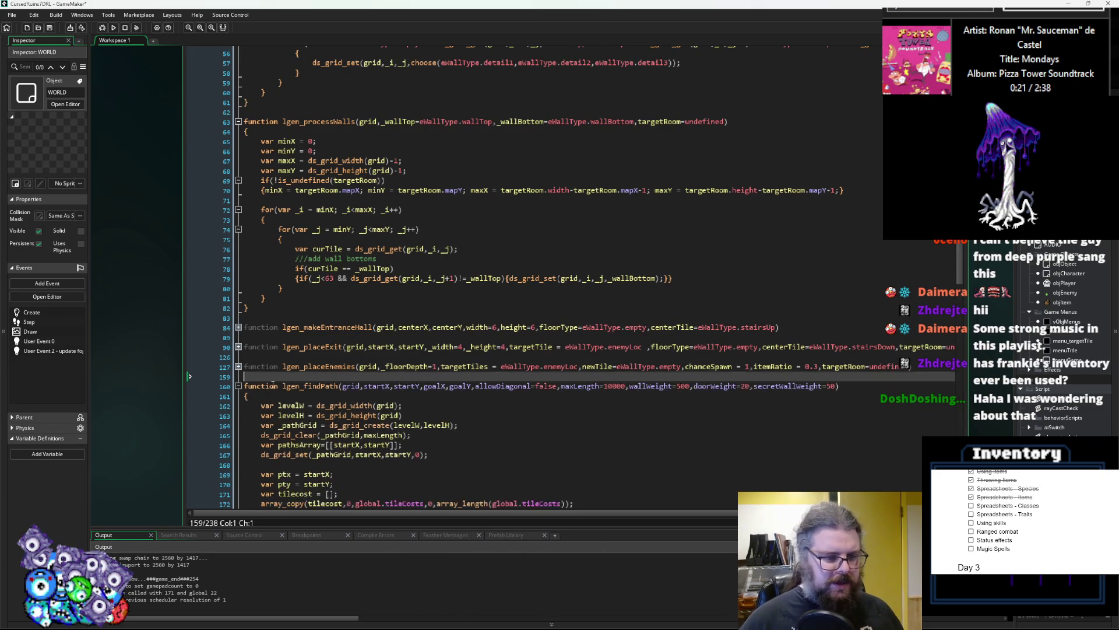
pyautogui.scroll(-9, 278, 383)
pyautogui.click(269, 359)
pyautogui.scroll(-6, 409, 294)
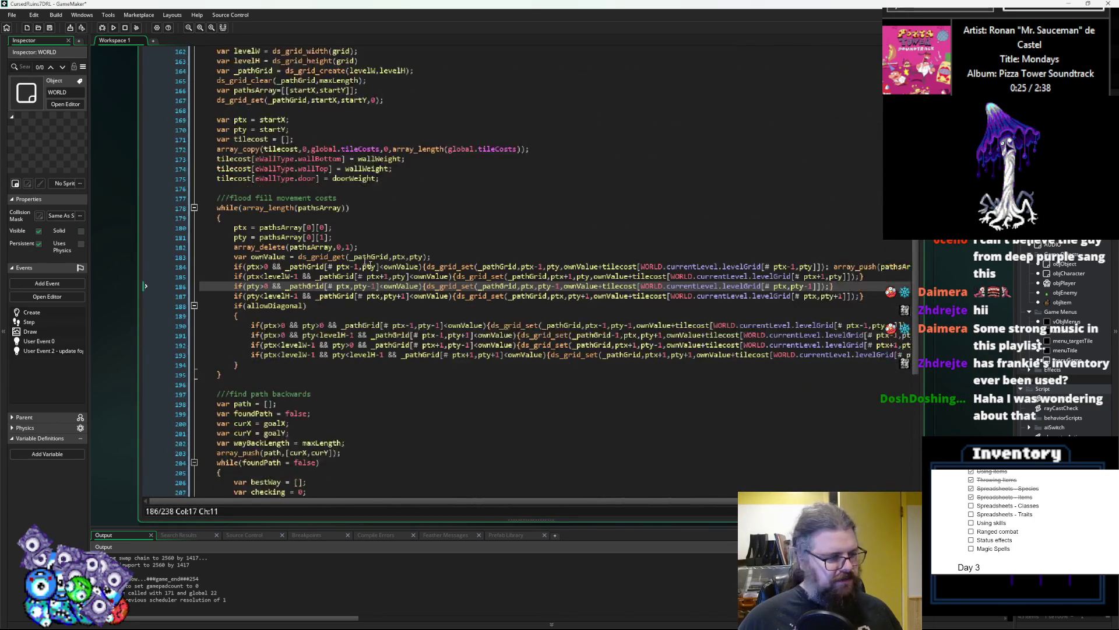
pyautogui.scroll(-5, 409, 294)
pyautogui.click(399, 396)
pyautogui.click(399, 357)
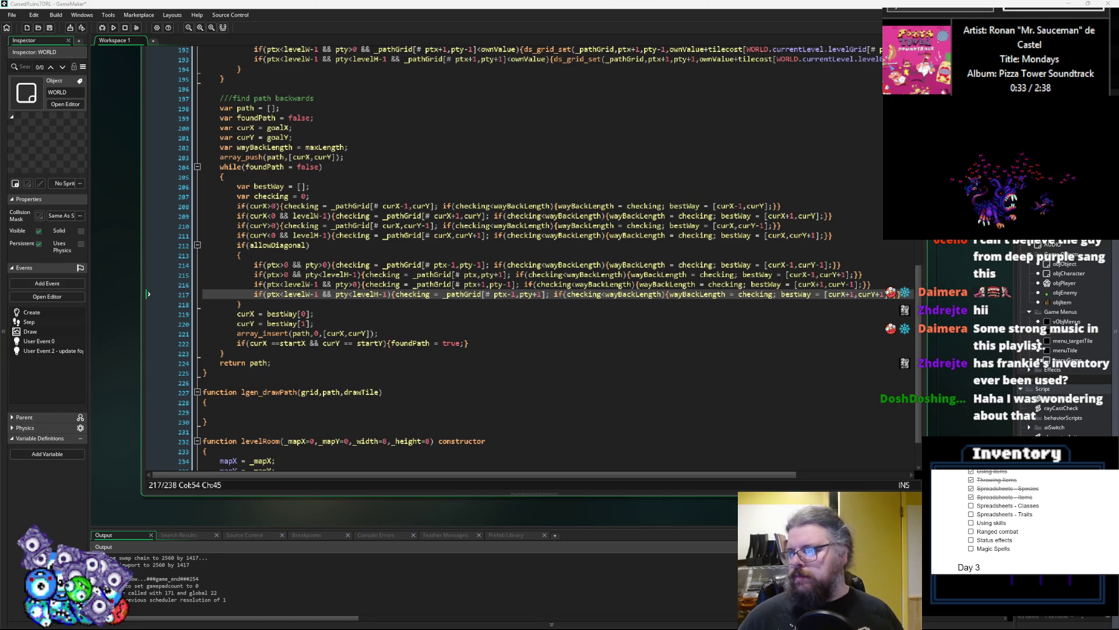
pyautogui.hotkey('alt', 'Tab')
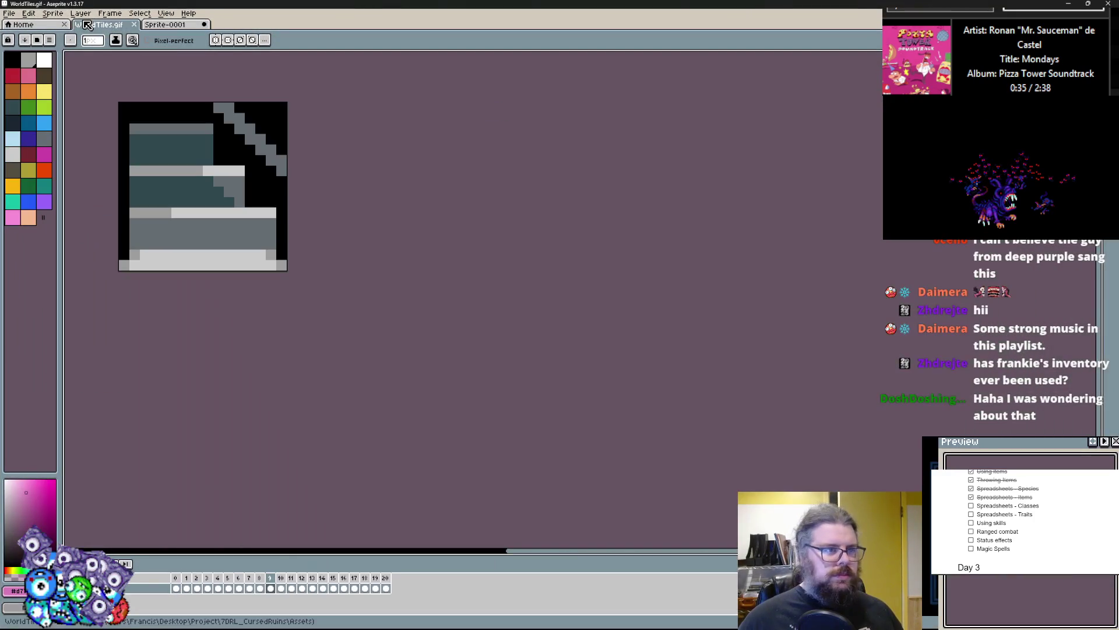
# - Review the earlier tile frames and insert a new frame after frame 3
pyautogui.press('Left')
pyautogui.press('Left')
pyautogui.press('Left')
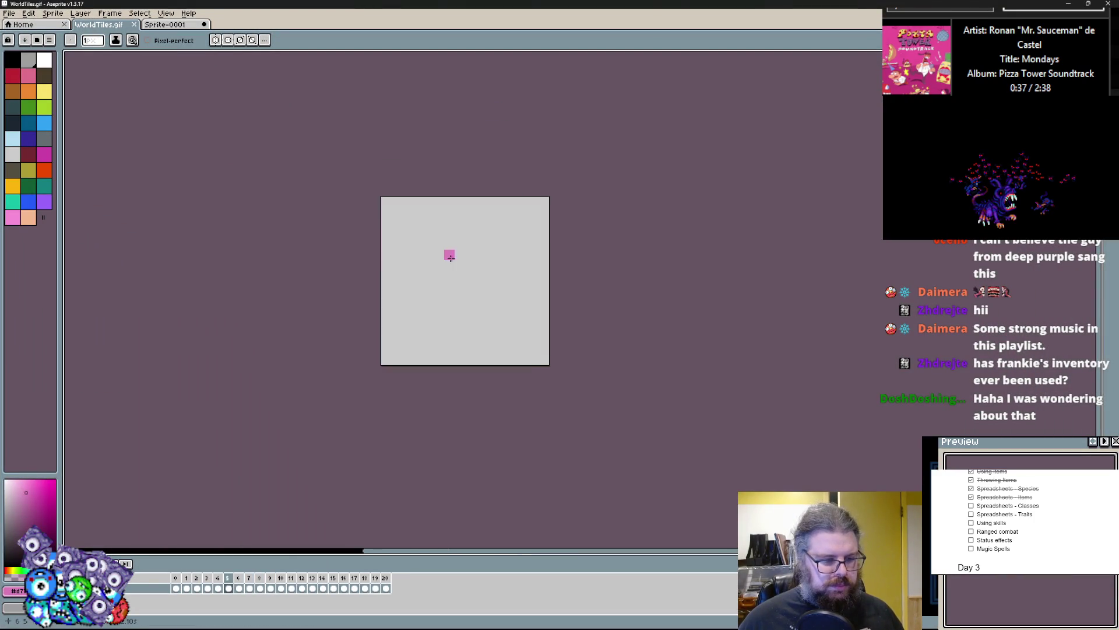
pyautogui.press('Left')
pyautogui.press('Left')
pyautogui.scroll(-1, 429, 257)
pyautogui.press('Right')
pyautogui.press('Right')
pyautogui.press('Right')
pyautogui.scroll(1, 404, 257)
pyautogui.press('Left')
pyautogui.click(109, 13)
pyautogui.click(127, 48)
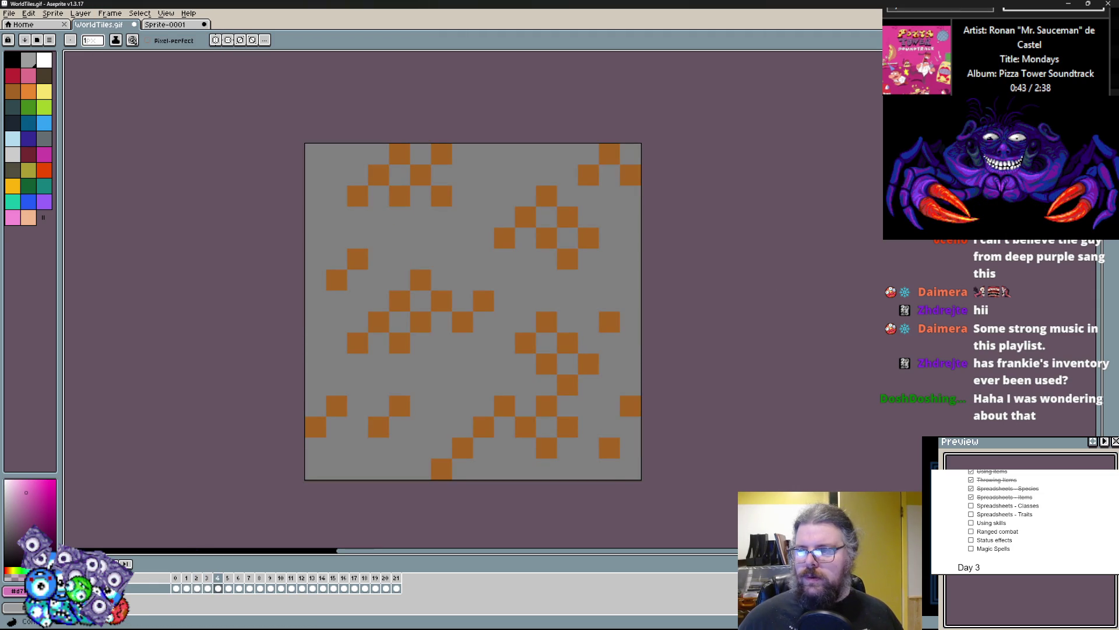
# - Erase the copied orange tiles on the new frame and fill it with dark teal
pyautogui.press('e')
pyautogui.moveTo(629, 237)
pyautogui.mouseDown()
pyautogui.moveTo(607, 195)
pyautogui.moveTo(327, 382)
pyautogui.mouseUp()
pyautogui.moveTo(610, 153); pyautogui.dragTo(399, 154)
pyautogui.click(12, 107)
pyautogui.press('b')
pyautogui.moveTo(337, 175)
pyautogui.mouseDown()
pyautogui.moveTo(612, 454)
pyautogui.moveTo(404, 200)
pyautogui.moveTo(635, 408)
pyautogui.mouseUp()
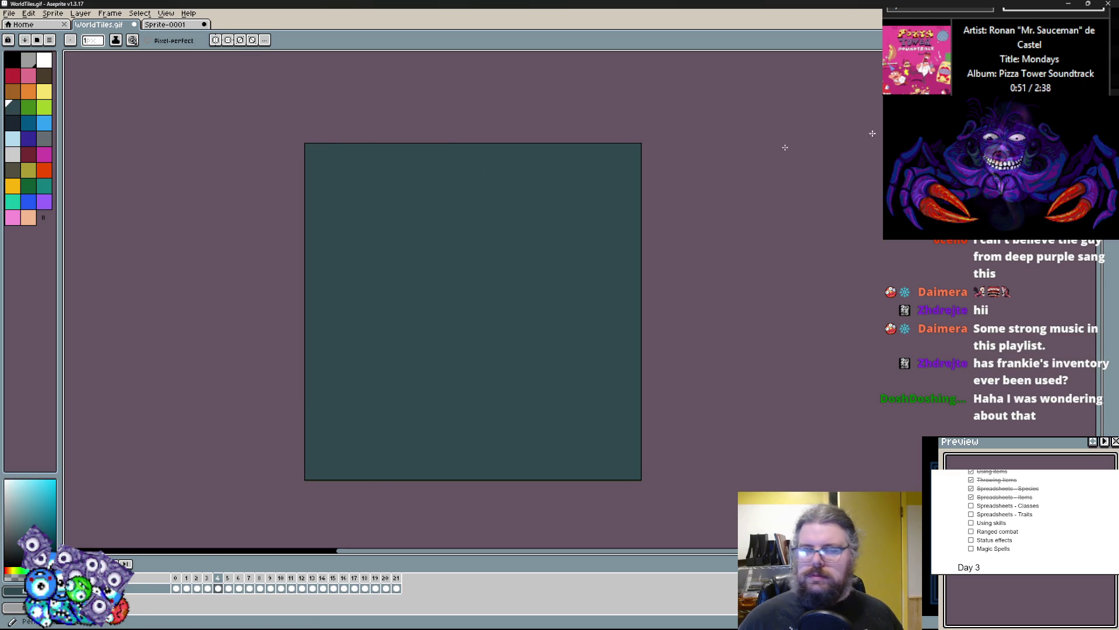
# - Draw gray paths along the top-left outline, the bottom and the right edge
pyautogui.moveTo(382, 153)
pyautogui.mouseDown()
pyautogui.moveTo(349, 154)
pyautogui.moveTo(315, 260)
pyautogui.moveTo(440, 155)
pyautogui.moveTo(419, 147)
pyautogui.mouseUp()
pyautogui.click(420, 175)
pyautogui.click(336, 176)
pyautogui.moveTo(295, 258)
pyautogui.mouseDown()
pyautogui.moveTo(334, 343)
pyautogui.moveTo(318, 364)
pyautogui.moveTo(379, 259)
pyautogui.mouseUp()
pyautogui.moveTo(630, 364)
pyautogui.mouseDown()
pyautogui.moveTo(609, 280)
pyautogui.moveTo(652, 259)
pyautogui.moveTo(630, 280)
pyautogui.moveTo(630, 233)
pyautogui.mouseUp()
pyautogui.keyDown('alt'); pyautogui.click(616, 300); pyautogui.keyUp('alt')
pyautogui.keyDown('alt'); pyautogui.click(630, 257); pyautogui.keyUp('alt')
pyautogui.moveTo(630, 174)
pyautogui.mouseDown()
pyautogui.moveTo(631, 154)
pyautogui.moveTo(587, 170)
pyautogui.moveTo(567, 254)
pyautogui.moveTo(609, 280)
pyautogui.moveTo(547, 260)
pyautogui.mouseUp()
# - Add a gray top bar, a bottom arch, a ring around the central block and a diagonal path
pyautogui.click(609, 153)
pyautogui.click(567, 154)
pyautogui.moveTo(505, 196); pyautogui.dragTo(442, 195)
pyautogui.moveTo(442, 448)
pyautogui.mouseDown()
pyautogui.moveTo(484, 427)
pyautogui.moveTo(525, 469)
pyautogui.mouseUp()
pyautogui.moveTo(442, 217)
pyautogui.mouseDown()
pyautogui.moveTo(483, 321)
pyautogui.moveTo(504, 217)
pyautogui.moveTo(526, 228)
pyautogui.moveTo(484, 268)
pyautogui.mouseUp()
pyautogui.keyDown('alt'); pyautogui.click(462, 257); pyautogui.keyUp('alt')
pyautogui.keyDown('alt'); pyautogui.click(421, 301); pyautogui.keyUp('alt')
pyautogui.moveTo(420, 301)
pyautogui.mouseDown()
pyautogui.moveTo(442, 320)
pyautogui.moveTo(358, 364)
pyautogui.moveTo(379, 364)
pyautogui.moveTo(335, 465)
pyautogui.moveTo(375, 455)
pyautogui.moveTo(400, 406)
pyautogui.moveTo(355, 383)
pyautogui.moveTo(315, 405)
pyautogui.moveTo(315, 427)
pyautogui.mouseUp()
# - Refine the lower-left and middle cells with gray and teal, adding a right-column path
pyautogui.keyDown('alt'); pyautogui.click(400, 343); pyautogui.keyUp('alt')
pyautogui.keyDown('alt'); pyautogui.click(378, 406); pyautogui.keyUp('alt')
pyautogui.keyDown('alt'); pyautogui.click(357, 426); pyautogui.keyUp('alt')
pyautogui.keyDown('alt'); pyautogui.click(442, 385); pyautogui.keyUp('alt')
pyautogui.moveTo(442, 385); pyautogui.dragTo(464, 407)
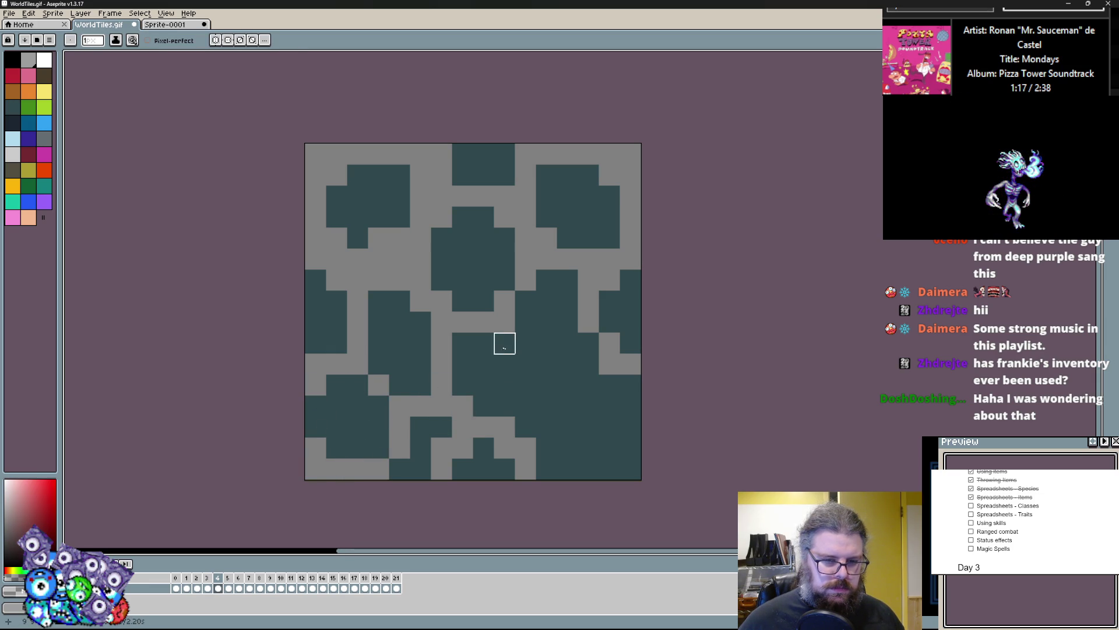
pyautogui.moveTo(526, 321); pyautogui.dragTo(525, 426)
pyautogui.moveTo(442, 427)
pyautogui.mouseDown()
pyautogui.moveTo(377, 464)
pyautogui.moveTo(397, 425)
pyautogui.mouseUp()
# - Touch up the bottom cells, turning lower-middle cells teal and lower-right cells gray
pyautogui.keyDown('alt'); pyautogui.click(457, 465); pyautogui.keyUp('alt')
pyautogui.click(447, 469)
pyautogui.click(463, 449)
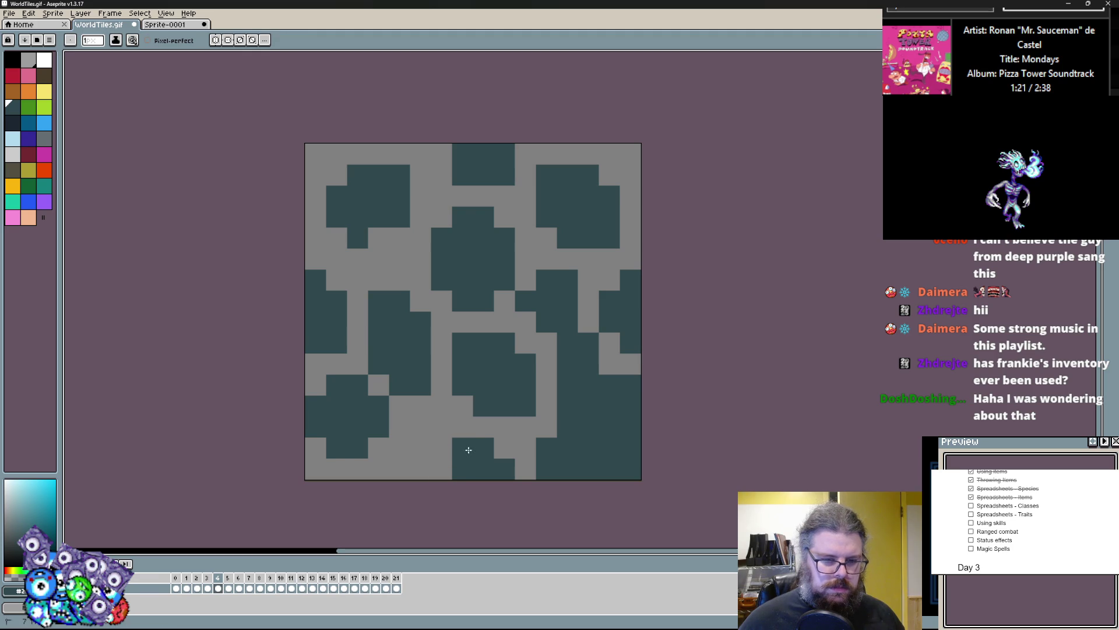
pyautogui.moveTo(400, 429); pyautogui.dragTo(390, 450)
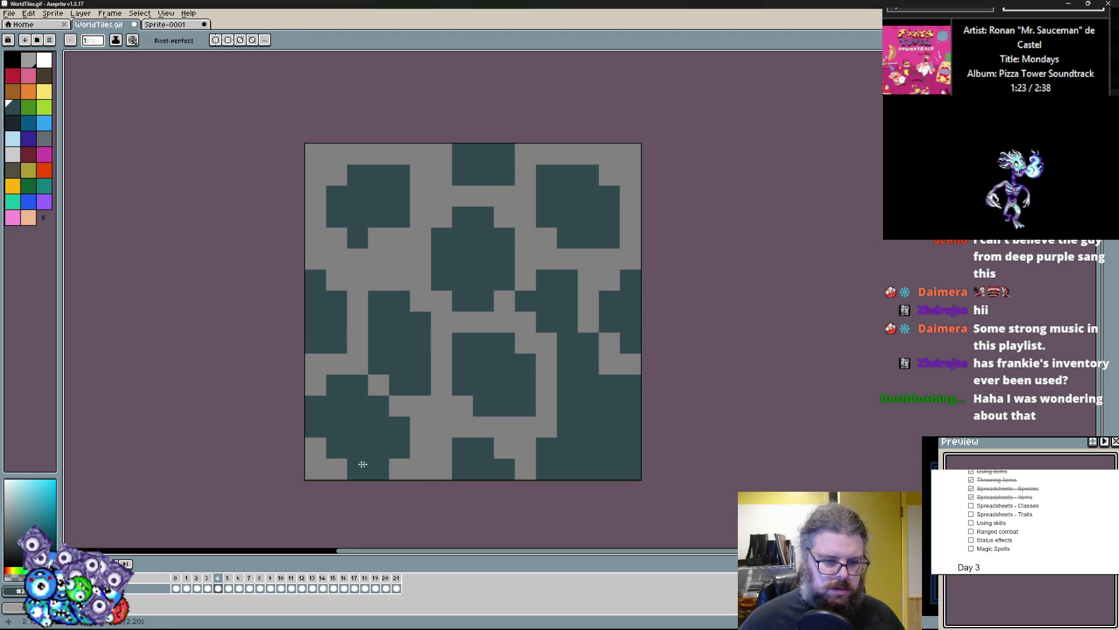
pyautogui.keyDown('alt'); pyautogui.click(505, 427); pyautogui.keyUp('alt')
pyautogui.moveTo(547, 468); pyautogui.dragTo(547, 446)
pyautogui.moveTo(589, 384)
pyautogui.mouseDown()
pyautogui.moveTo(645, 403)
pyautogui.moveTo(609, 469)
pyautogui.mouseUp()
pyautogui.click(630, 469)
pyautogui.click(567, 384)
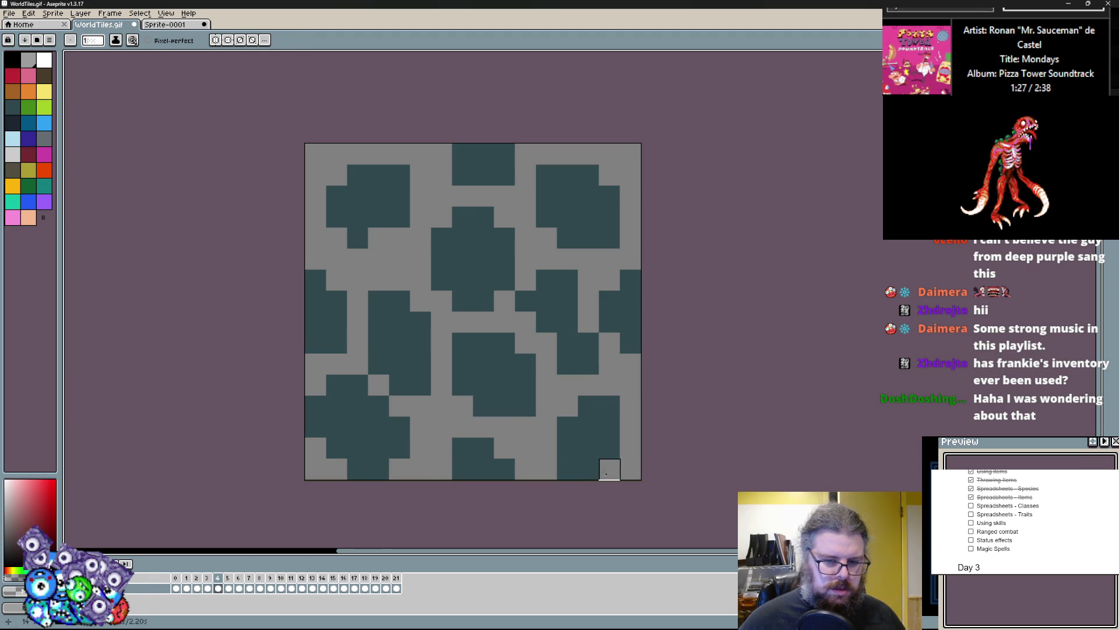
# - Adjust the right-side cells between dark teal and gray
pyautogui.keyDown('alt'); pyautogui.click(577, 461); pyautogui.keyUp('alt')
pyautogui.moveTo(545, 431); pyautogui.dragTo(562, 405)
pyautogui.keyDown('alt'); pyautogui.click(526, 406); pyautogui.keyUp('alt')
pyautogui.keyDown('alt'); pyautogui.click(567, 364); pyautogui.keyUp('alt')
pyautogui.moveTo(587, 362)
pyautogui.mouseDown()
pyautogui.moveTo(587, 342)
pyautogui.moveTo(567, 343)
pyautogui.mouseUp()
pyautogui.keyDown('alt'); pyautogui.click(545, 299); pyautogui.keyUp('alt')
pyautogui.click(546, 343)
# - Extend the upper-left block and paint matching left and right edge cells teal so the tile wraps
pyautogui.moveTo(374, 225)
pyautogui.mouseDown()
pyautogui.moveTo(356, 257)
pyautogui.moveTo(336, 237)
pyautogui.mouseUp()
pyautogui.rightClick(519, 190)
pyautogui.click(443, 155)
pyautogui.click(443, 475)
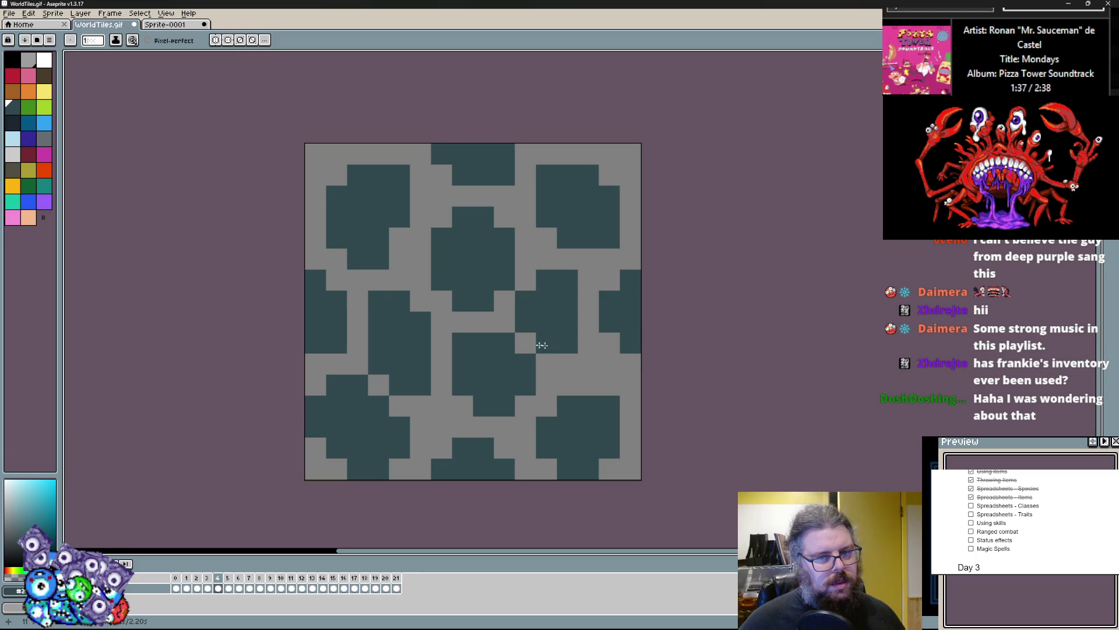
pyautogui.keyDown('alt'); pyautogui.click(358, 342); pyautogui.keyUp('alt')
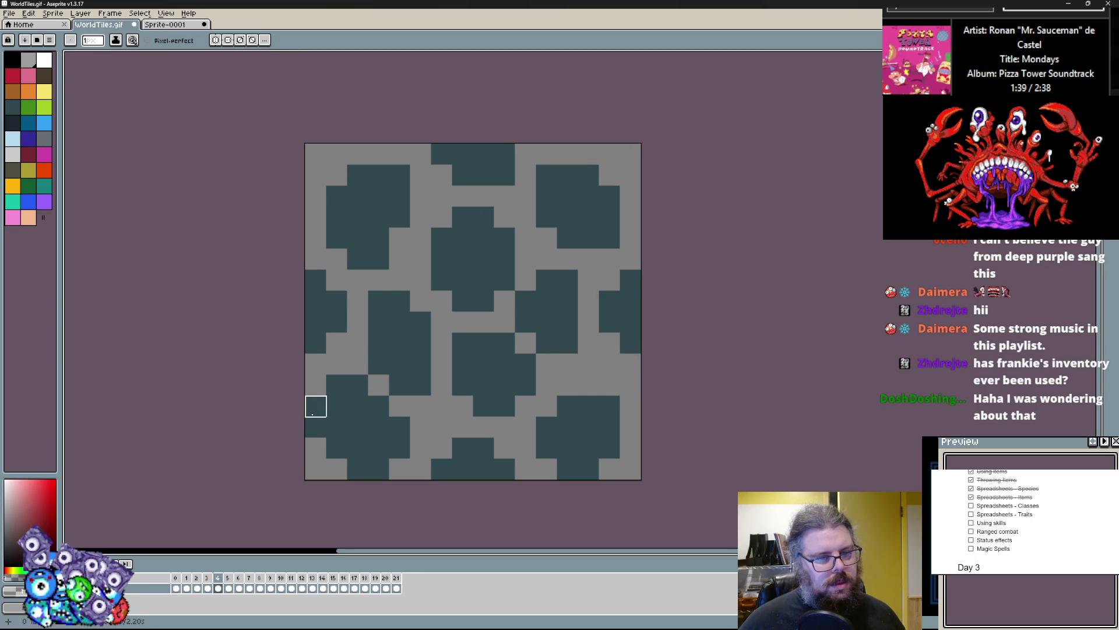
pyautogui.keyDown('alt'); pyautogui.click(325, 337); pyautogui.keyUp('alt')
pyautogui.click(337, 347)
pyautogui.click(315, 364)
pyautogui.click(629, 364)
pyautogui.keyDown('alt'); pyautogui.click(341, 365); pyautogui.keyUp('alt')
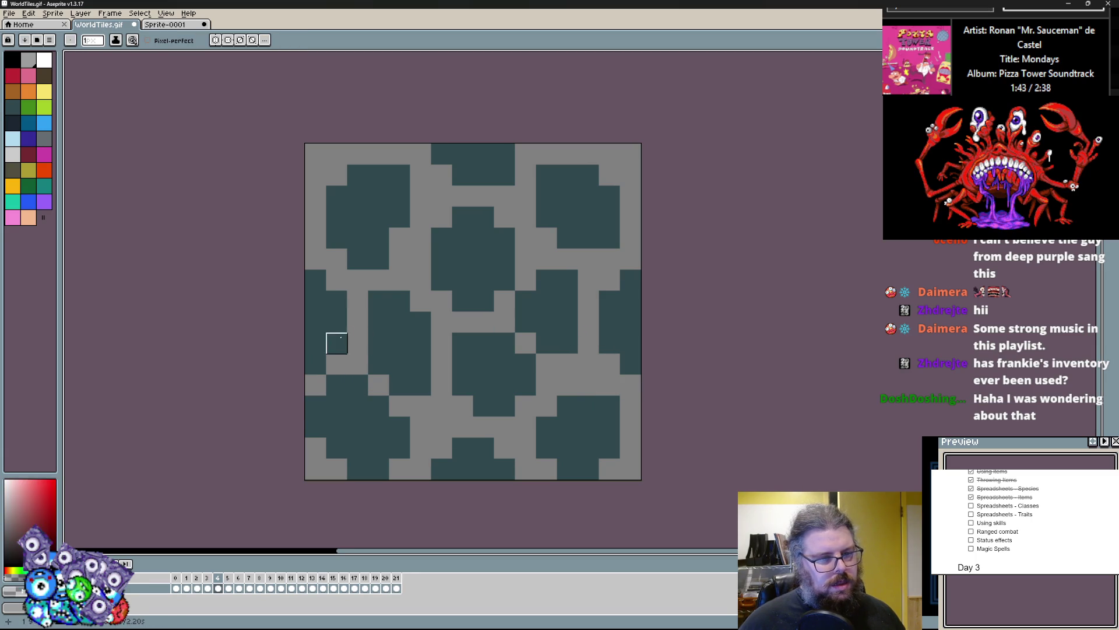
# - Shade cells in the left and upper-left teal blocks with the dark navy swatch
pyautogui.click(13, 123)
pyautogui.scroll(1, 303, 335)
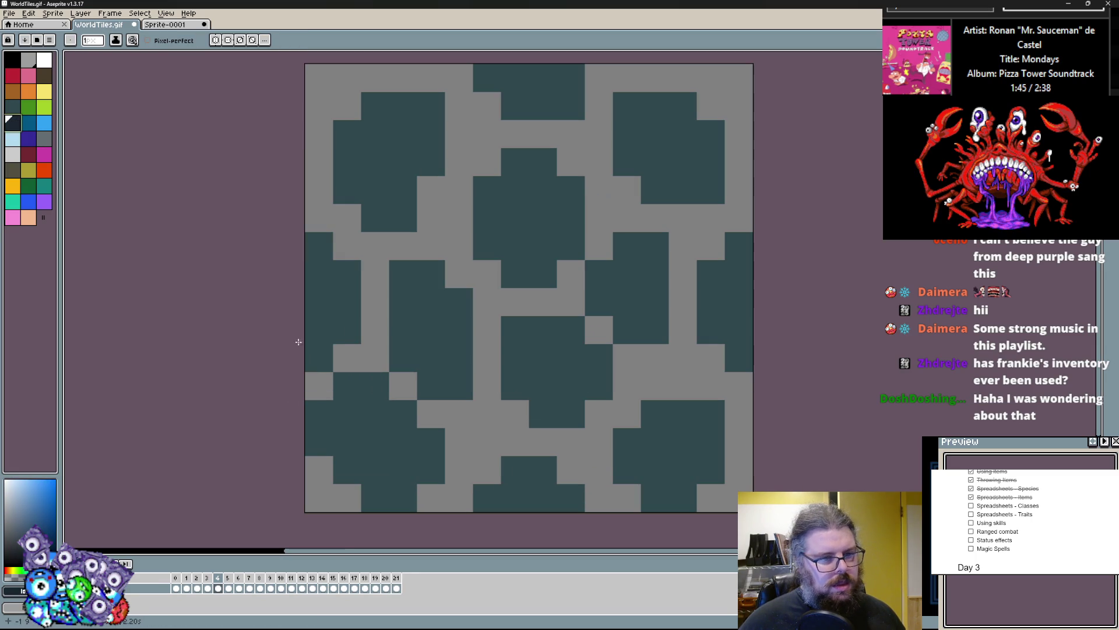
pyautogui.click(328, 322)
pyautogui.click(431, 357)
pyautogui.click(403, 330)
pyautogui.click(403, 301)
pyautogui.click(431, 274)
pyautogui.scroll(3, 395, 303)
pyautogui.moveTo(365, 353)
pyautogui.mouseDown()
pyautogui.moveTo(407, 292)
pyautogui.moveTo(393, 297)
pyautogui.moveTo(495, 245)
pyautogui.mouseUp()
pyautogui.click(505, 240)
pyautogui.scroll(-3, 447, 281)
# - Shade more lower and side block cells navy, reverting a few back to teal
pyautogui.rightClick(495, 245)
pyautogui.click(465, 411)
pyautogui.rightClick(465, 411)
pyautogui.click(464, 379)
pyautogui.click(493, 411)
pyautogui.scroll(-3, 495, 279)
pyautogui.click(338, 366)
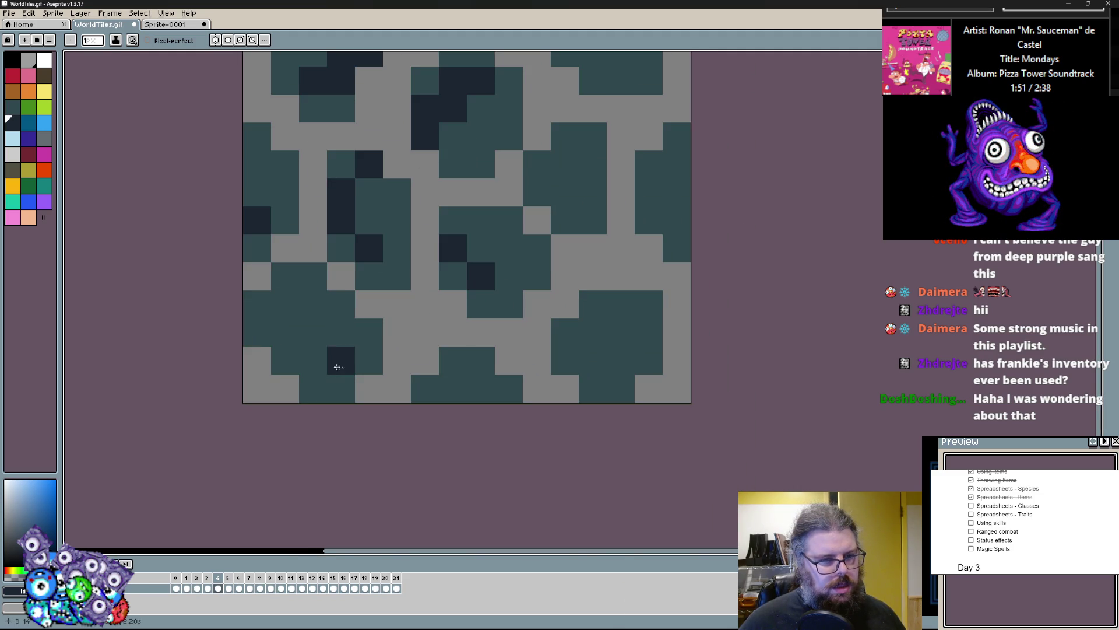
pyautogui.moveTo(338, 366); pyautogui.dragTo(313, 305)
pyautogui.moveTo(481, 361); pyautogui.dragTo(425, 389)
pyautogui.moveTo(593, 360); pyautogui.dragTo(625, 305)
# - Shade the right, middle-right and top-right blocks navy
pyautogui.scroll(3, 618, 327)
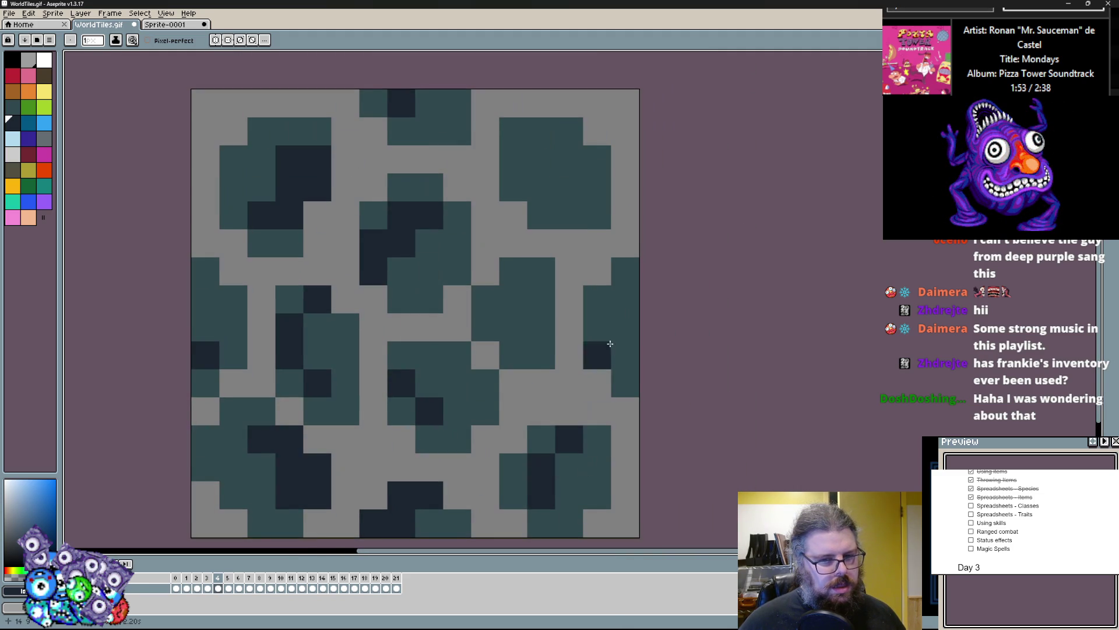
pyautogui.moveTo(609, 344); pyautogui.dragTo(607, 344)
pyautogui.moveTo(541, 327); pyautogui.dragTo(485, 299)
pyautogui.moveTo(541, 186)
pyautogui.mouseDown()
pyautogui.moveTo(577, 185)
pyautogui.moveTo(524, 172)
pyautogui.mouseUp()
pyautogui.click(492, 152)
pyautogui.rightClick(492, 151)
pyautogui.click(430, 131)
pyautogui.scroll(-3, 443, 117)
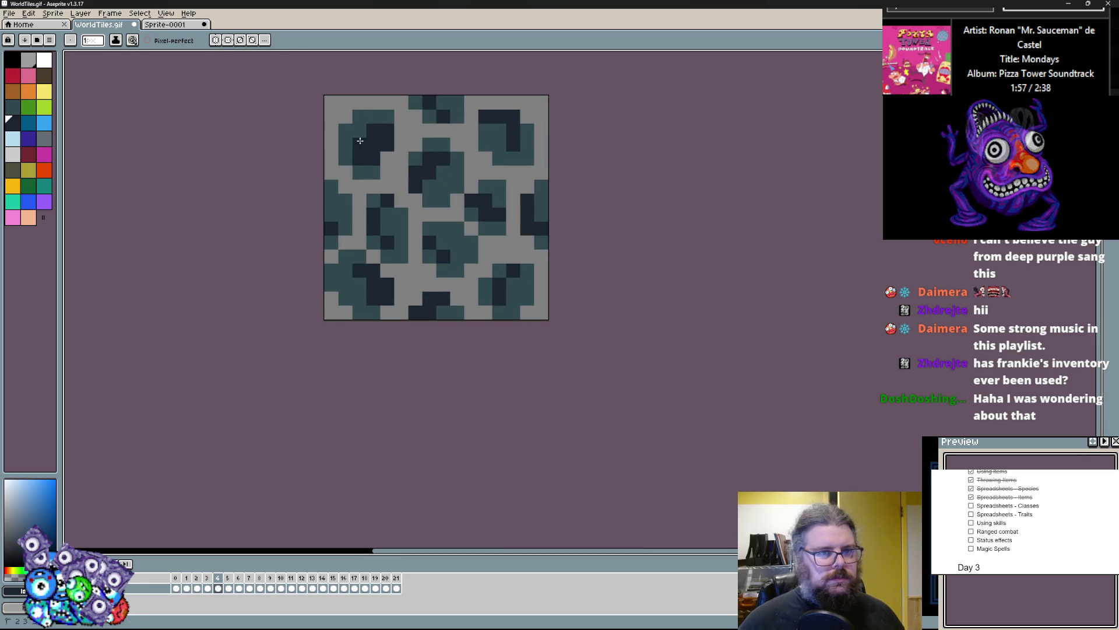
# - Save WorldTiles.gif and shrink the Aseprite window out of the way
pyautogui.click(9, 13)
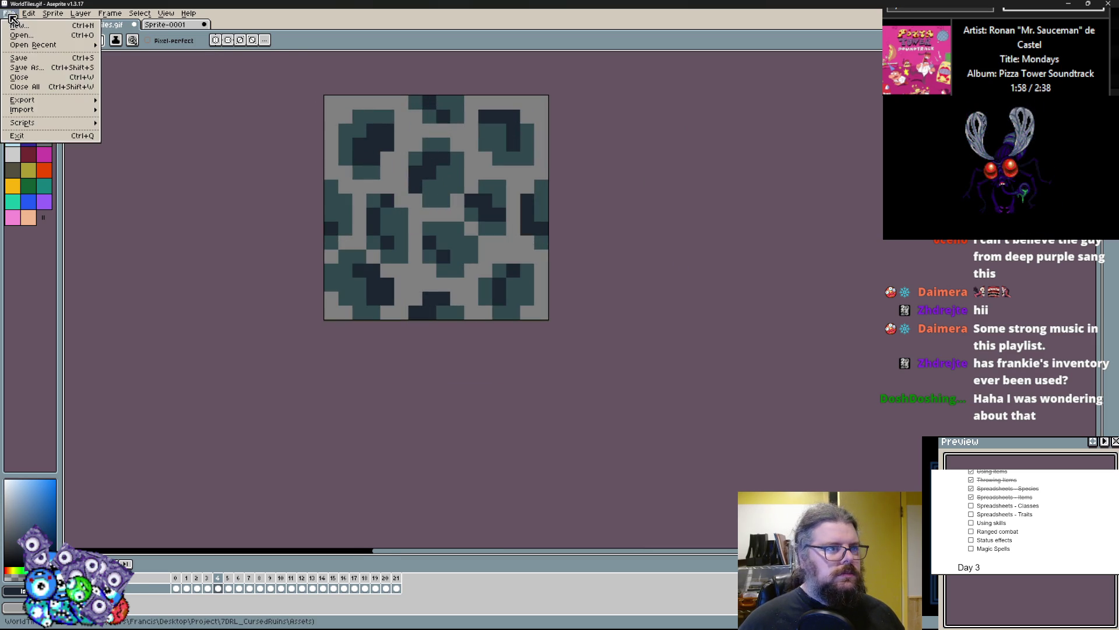
pyautogui.click(23, 61)
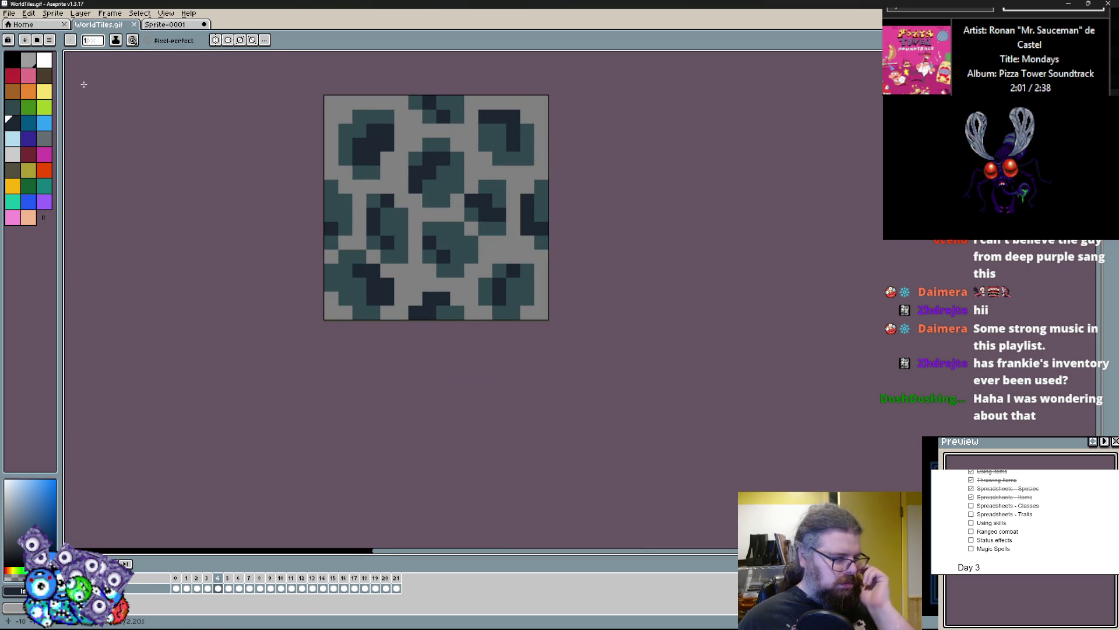
pyautogui.moveTo(294, 3)
pyautogui.mouseDown()
pyautogui.moveTo(349, 34)
pyautogui.moveTo(303, 161)
pyautogui.mouseUp()
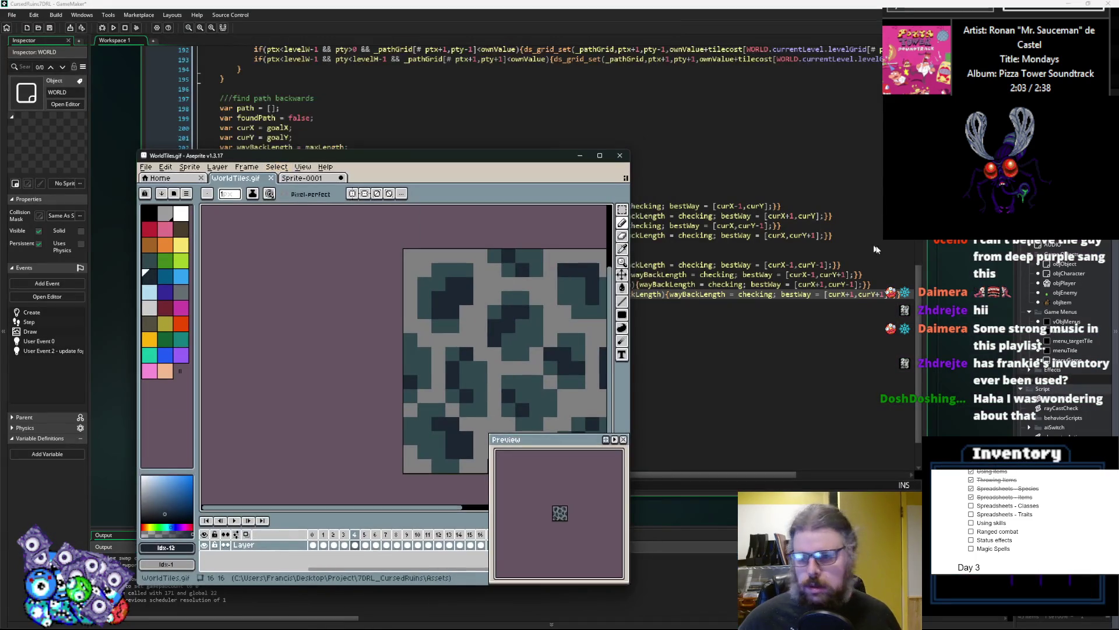
# - Re-import WorldTiles.gif from the Assets folder into the sprTiles sprite
pyautogui.click(1067, 293)
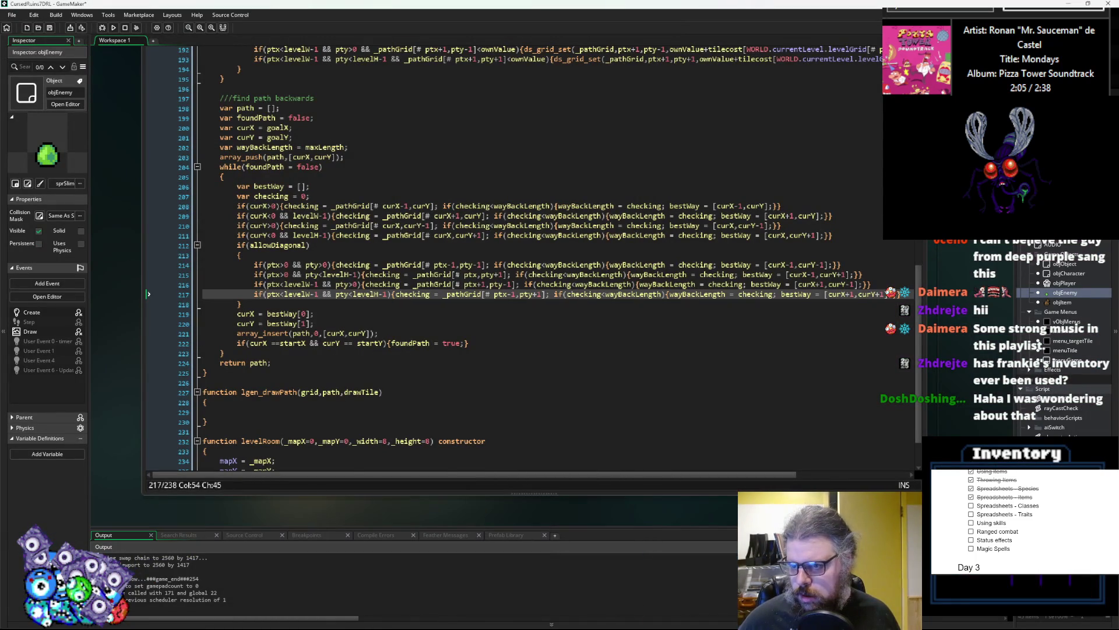
pyautogui.scroll(5, 1064, 338)
pyautogui.doubleClick(1043, 331)
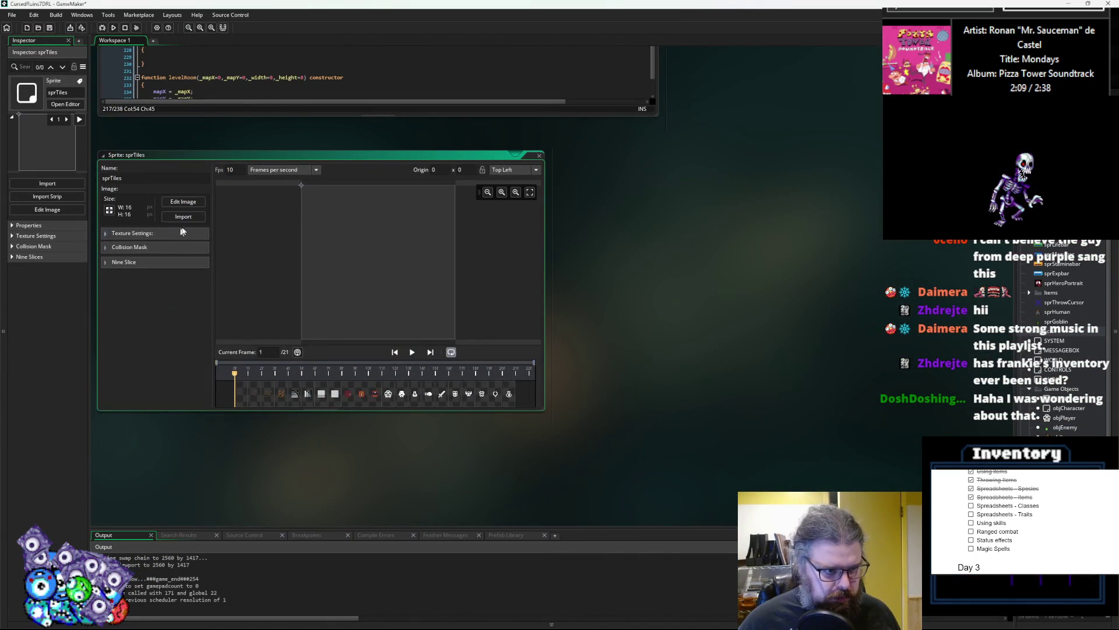
pyautogui.click(186, 216)
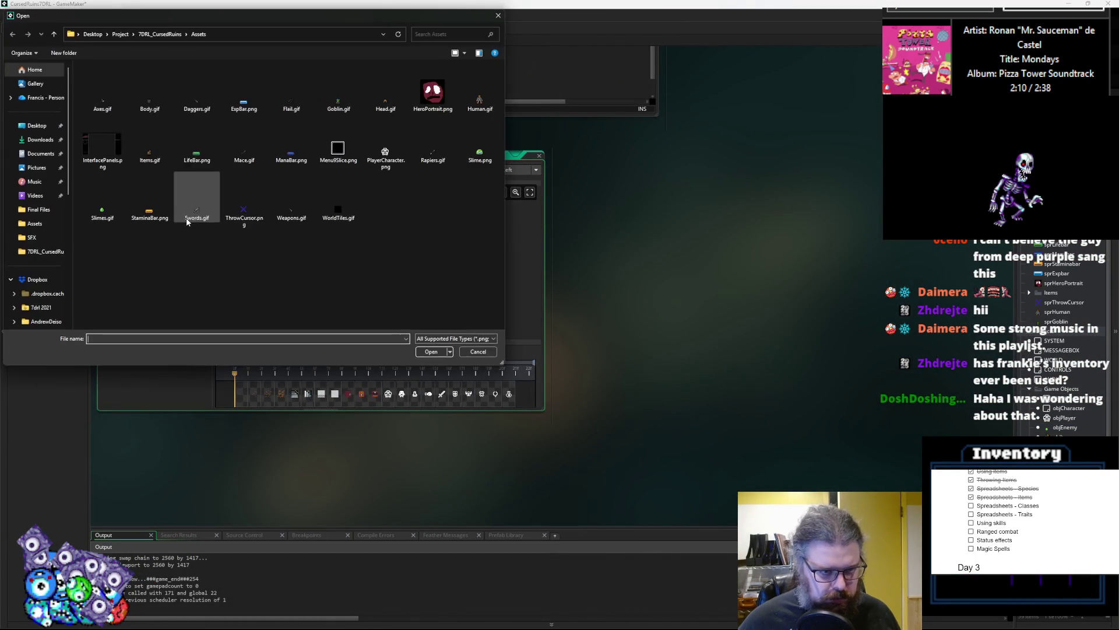
pyautogui.click(338, 201)
pyautogui.click(431, 351)
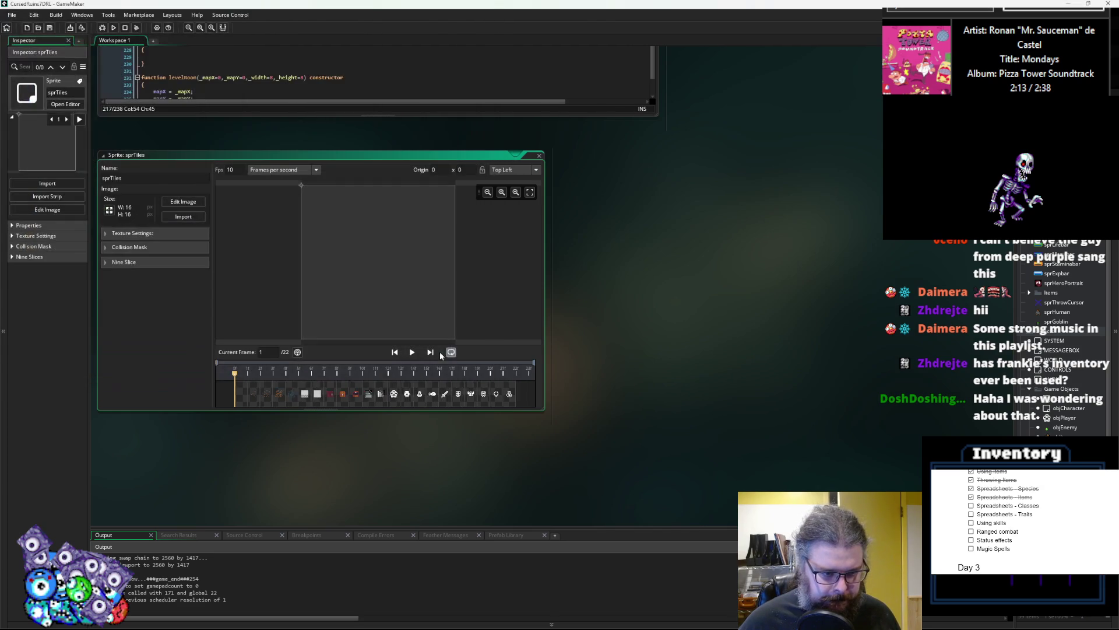
# - Move the bars frame one slot earlier in sprTiles, then close the sprite editor
pyautogui.moveTo(699, 337)
pyautogui.mouseDown()
pyautogui.moveTo(775, 376)
pyautogui.moveTo(759, 350)
pyautogui.mouseUp()
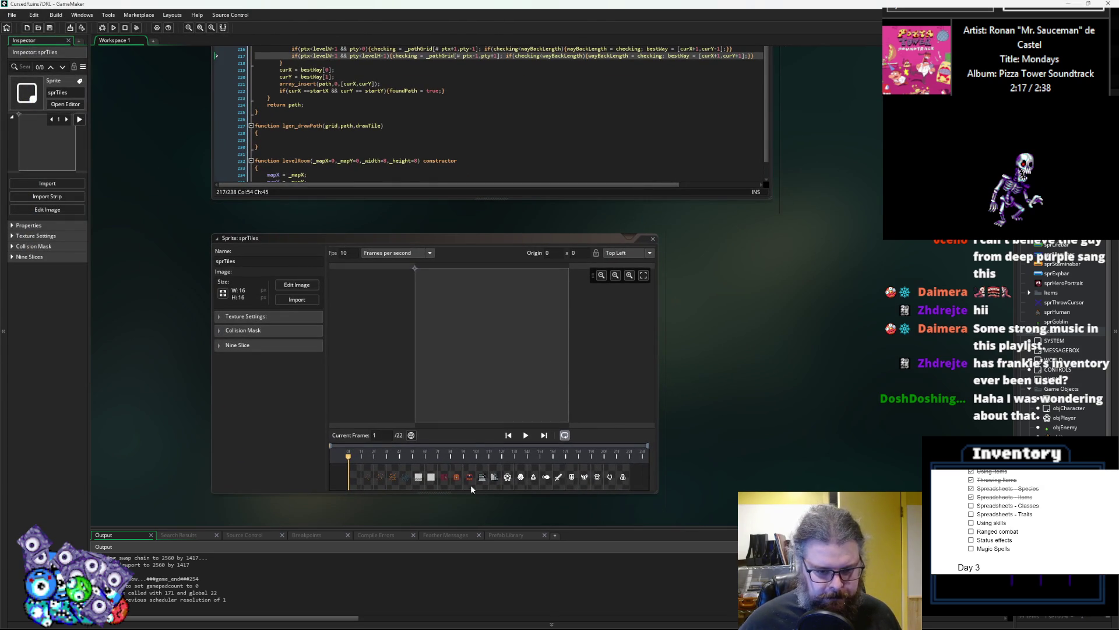
pyautogui.click(488, 480)
pyautogui.moveTo(414, 481); pyautogui.dragTo(429, 484)
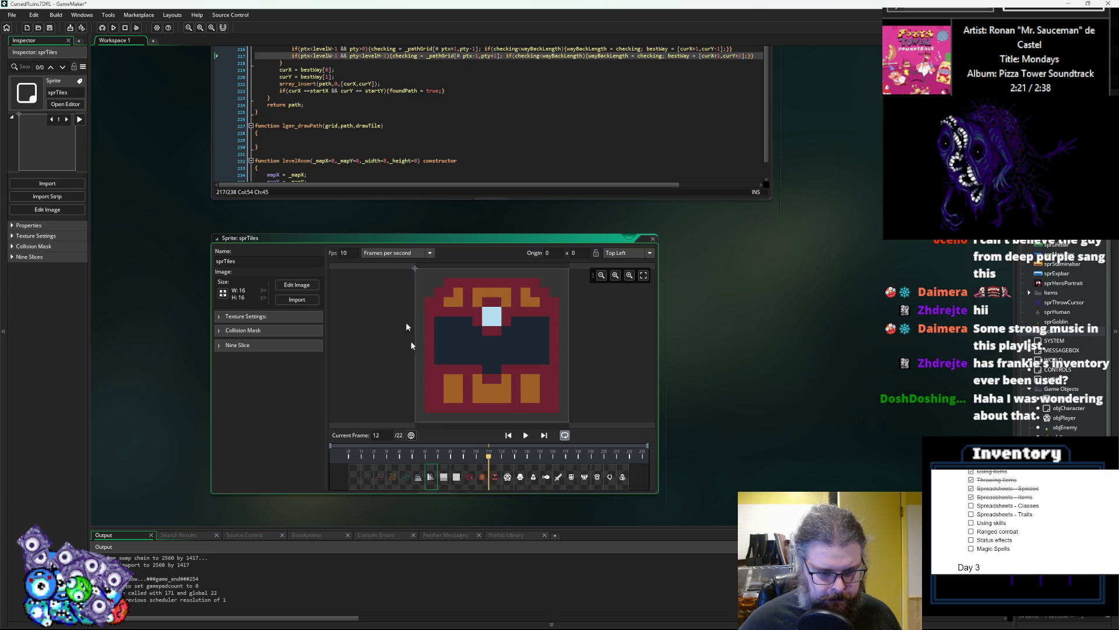
pyautogui.click(653, 238)
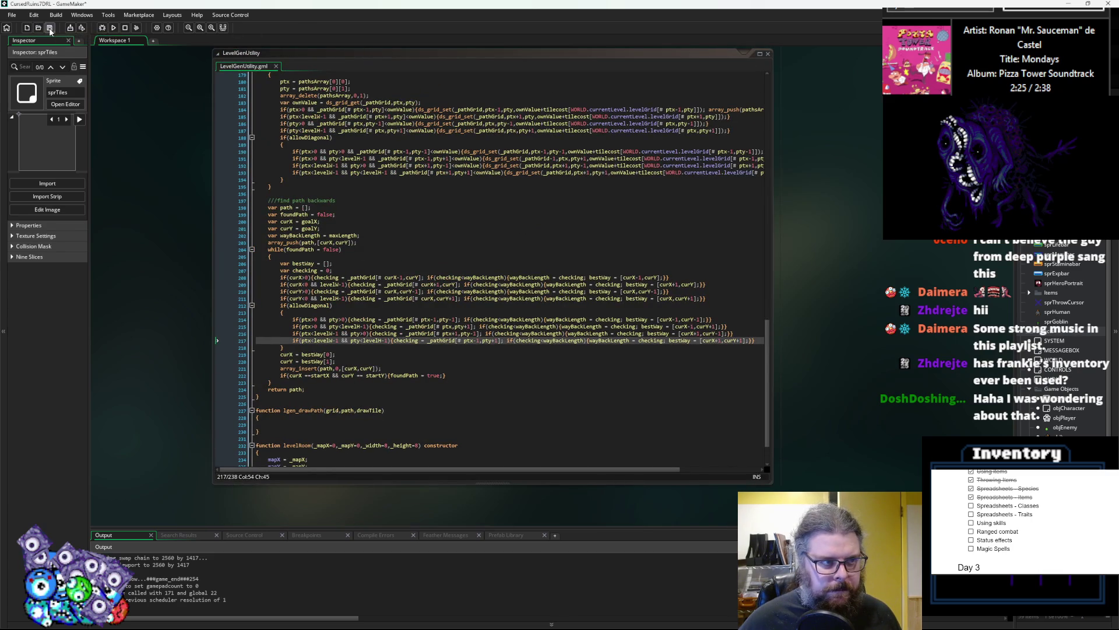
# - Add a 'road' entry after detail3 in WORLD's Create event enum and save
pyautogui.scroll(-1, 1061, 427)
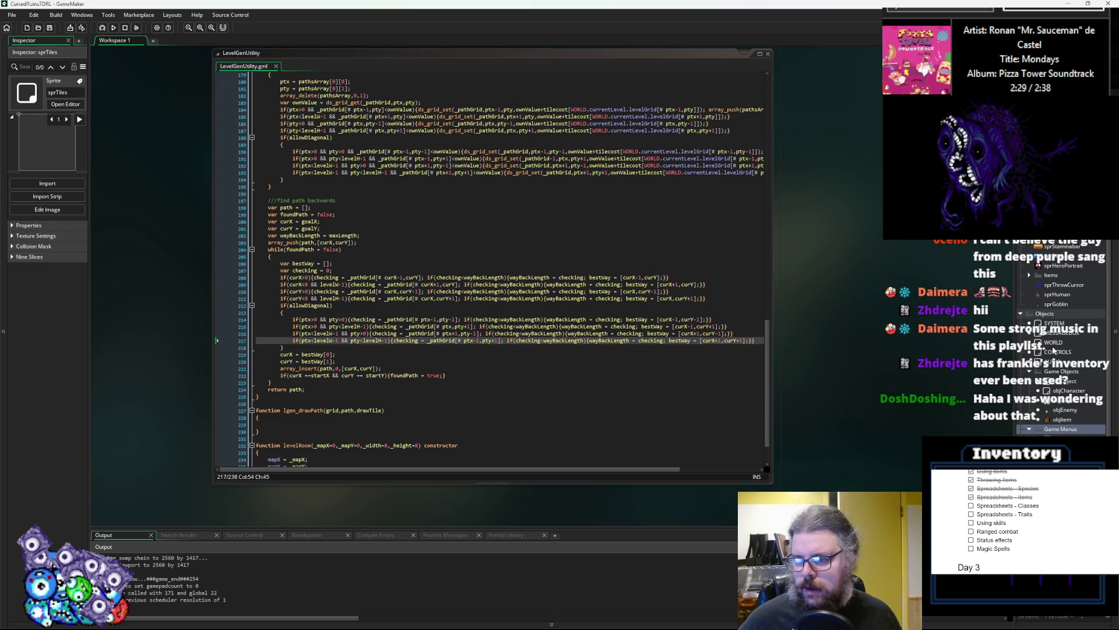
pyautogui.doubleClick(1053, 345)
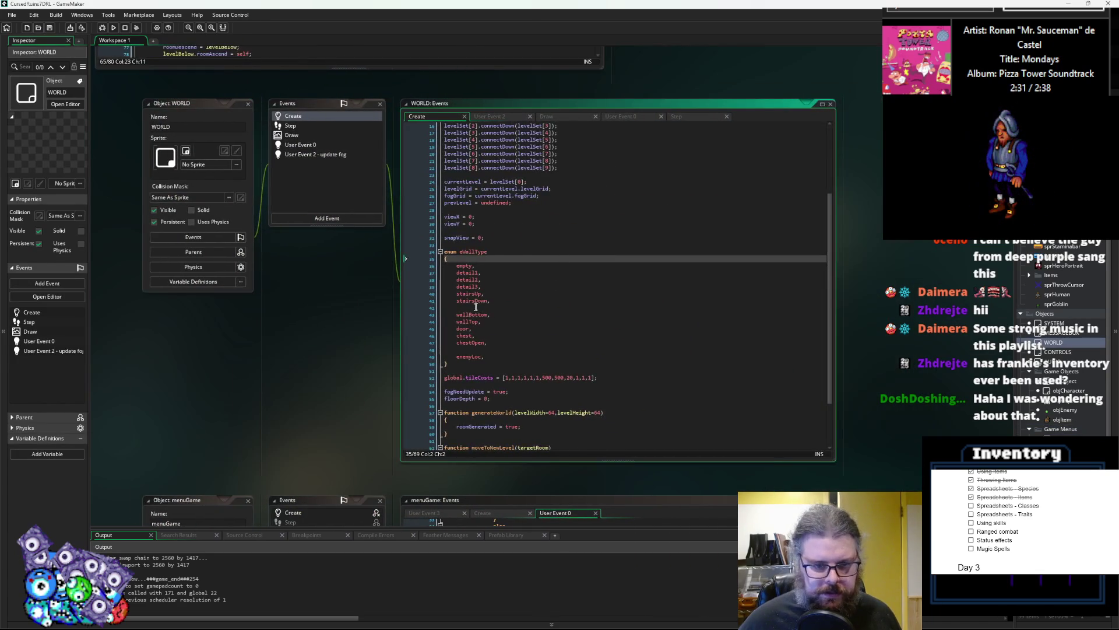
pyautogui.click(493, 287)
pyautogui.press('Return')
pyautogui.write('road,')
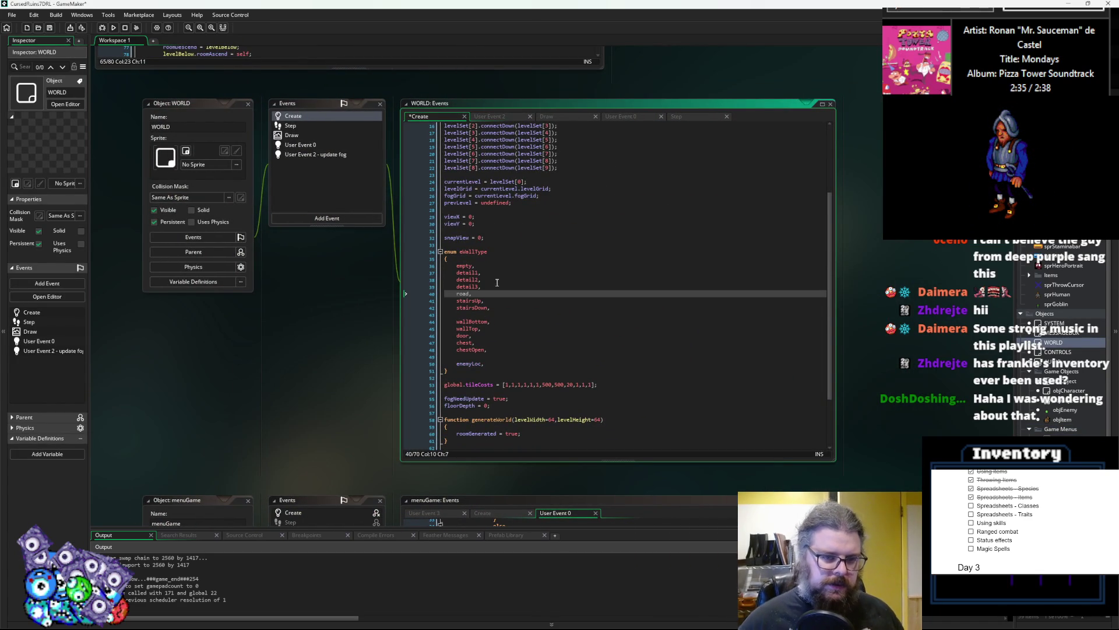
pyautogui.click(463, 293)
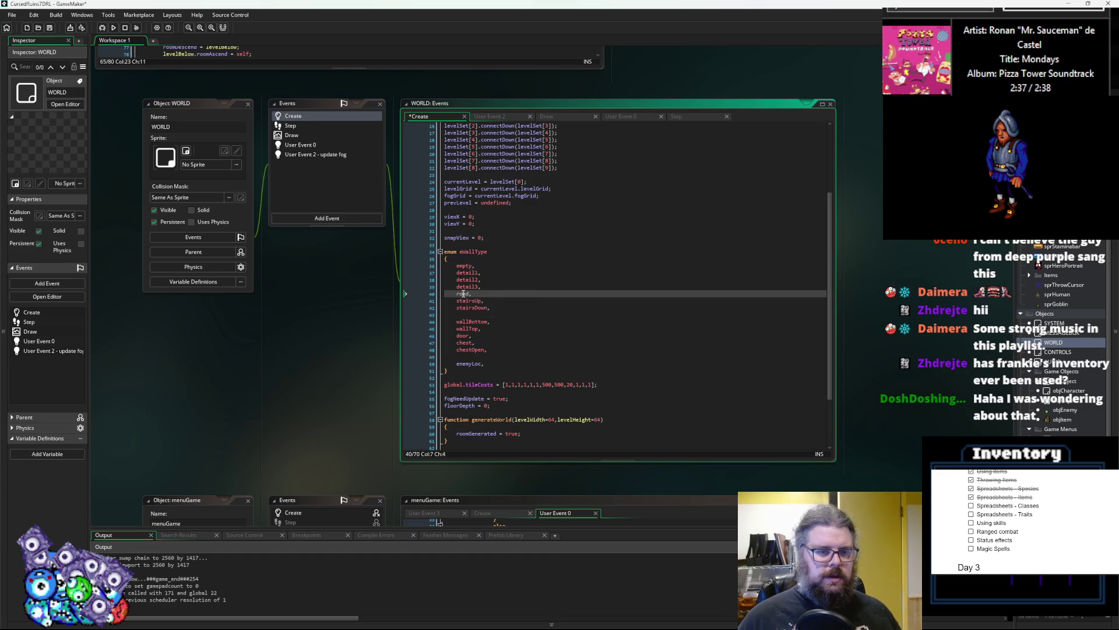
pyautogui.doubleClick(464, 293)
pyautogui.click(502, 305)
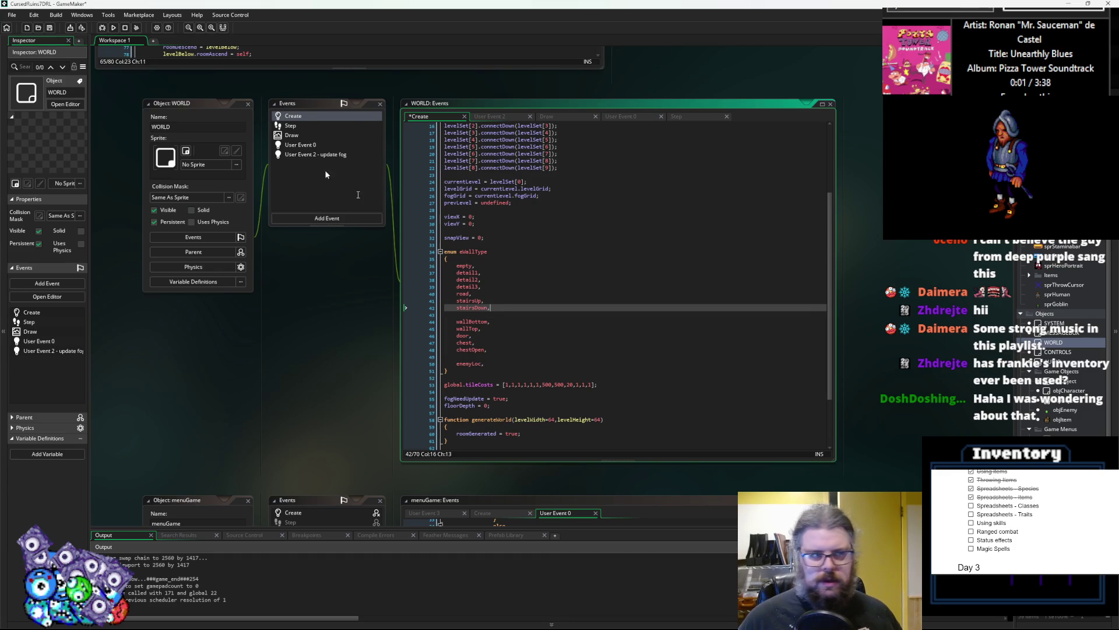
pyautogui.click(51, 29)
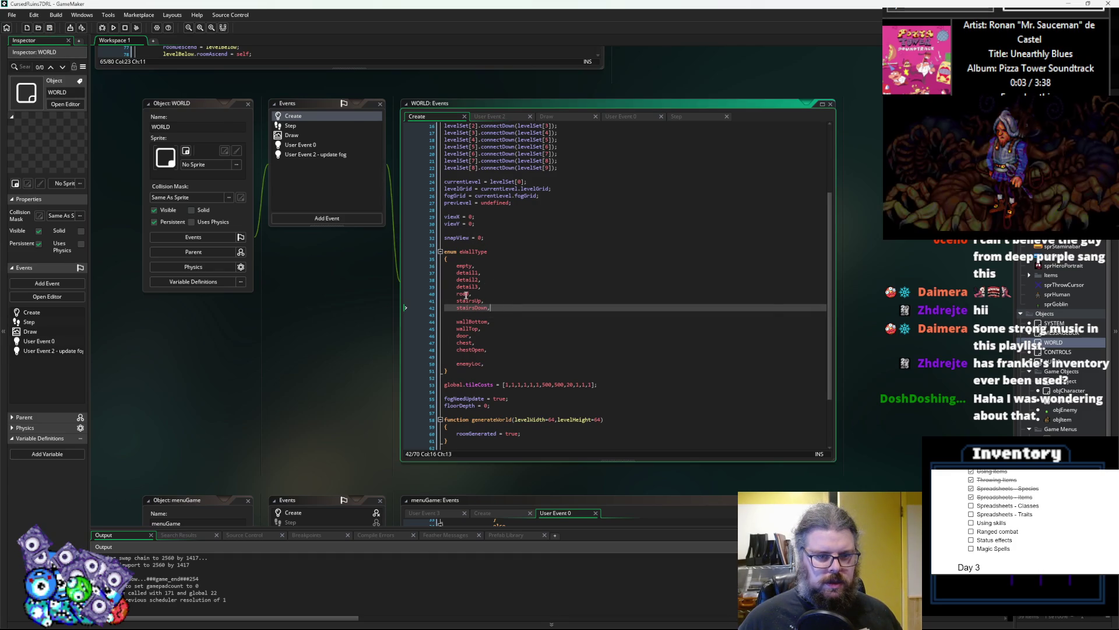
# - Cycle through the code windows with Ctrl+Tab back to the LevelGenUtility script
pyautogui.click(555, 513)
pyautogui.hotkey('ctrl', 'Tab')
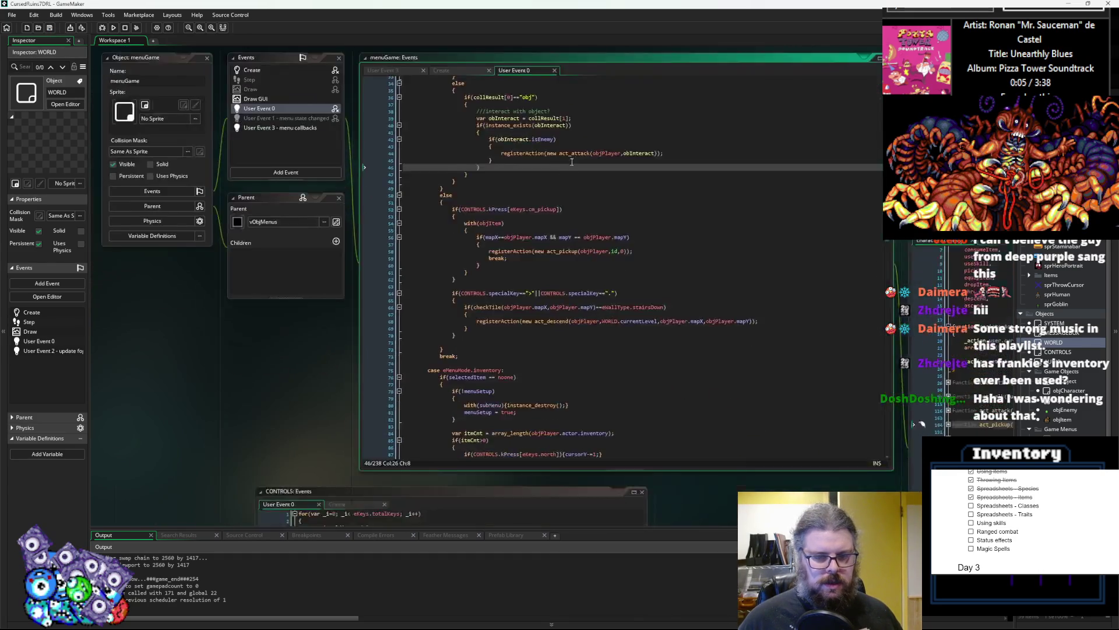
pyautogui.hotkey('ctrl', 'Tab')
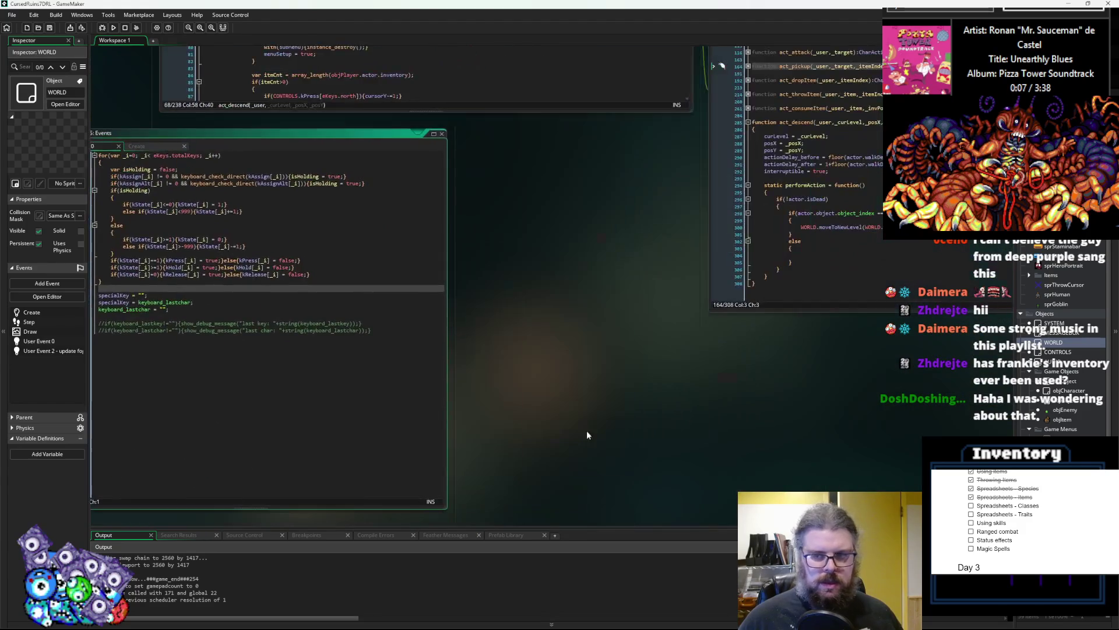
pyautogui.click(583, 348)
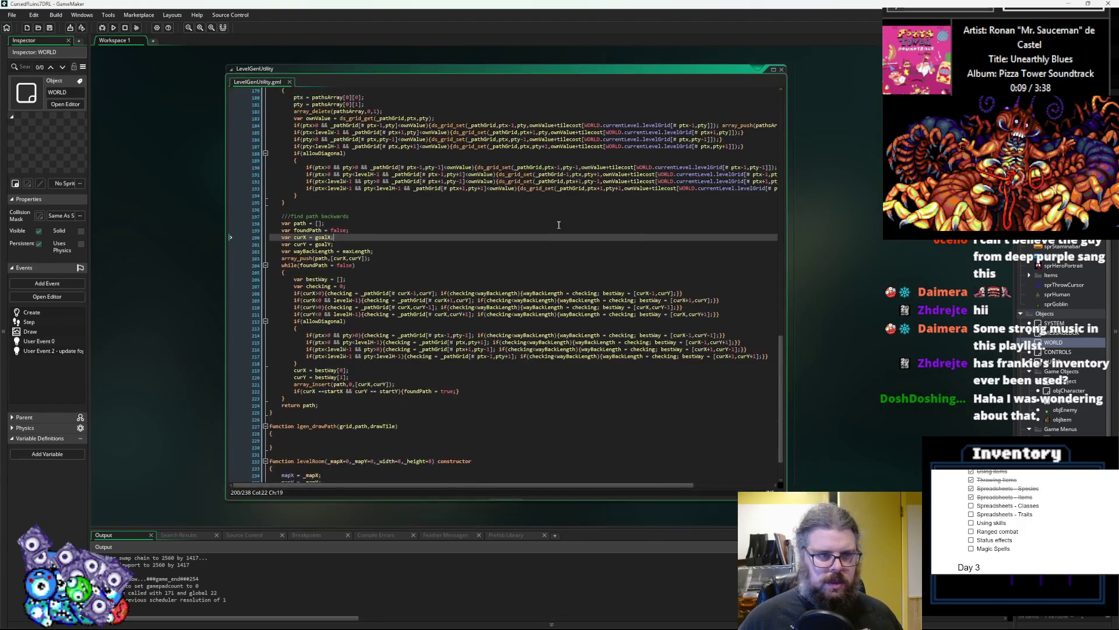
# - Edit the lgen_drawPath signature to read drawTile=wallType.road, correcting typos and spacing
pyautogui.scroll(-2, 510, 214)
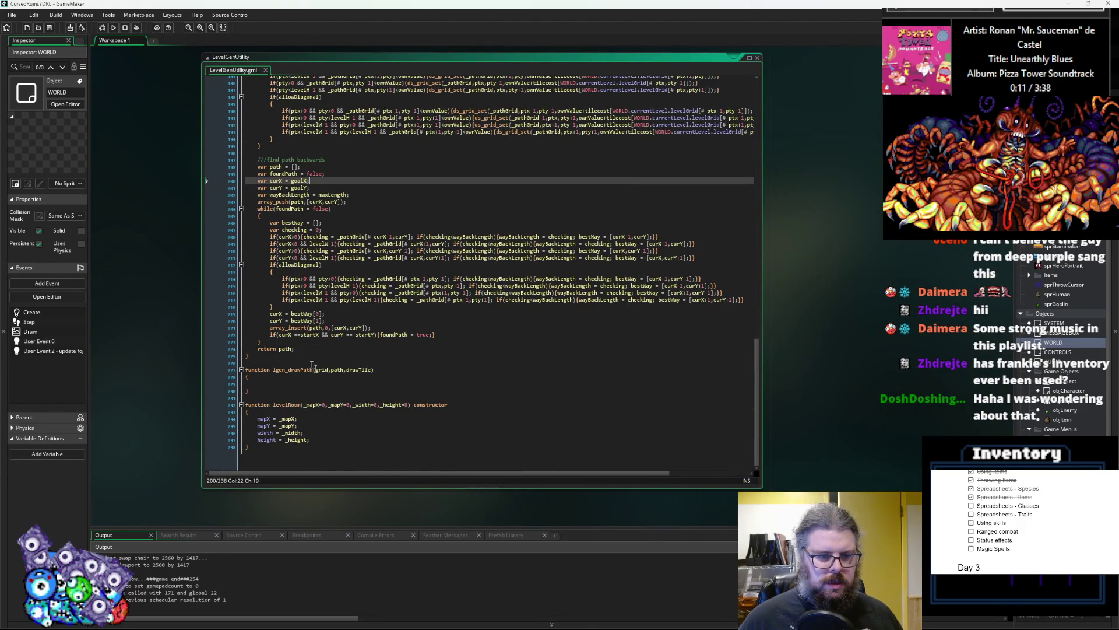
pyautogui.click(371, 370)
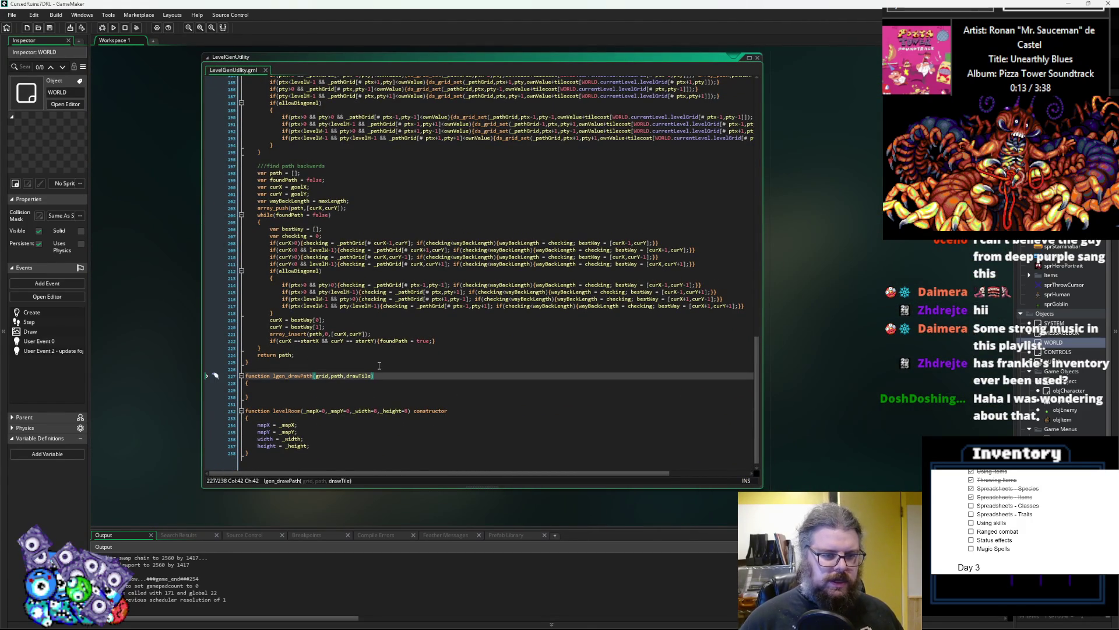
pyautogui.write('=road')
pyautogui.press('Left')
pyautogui.press('Left')
pyautogui.press('Left')
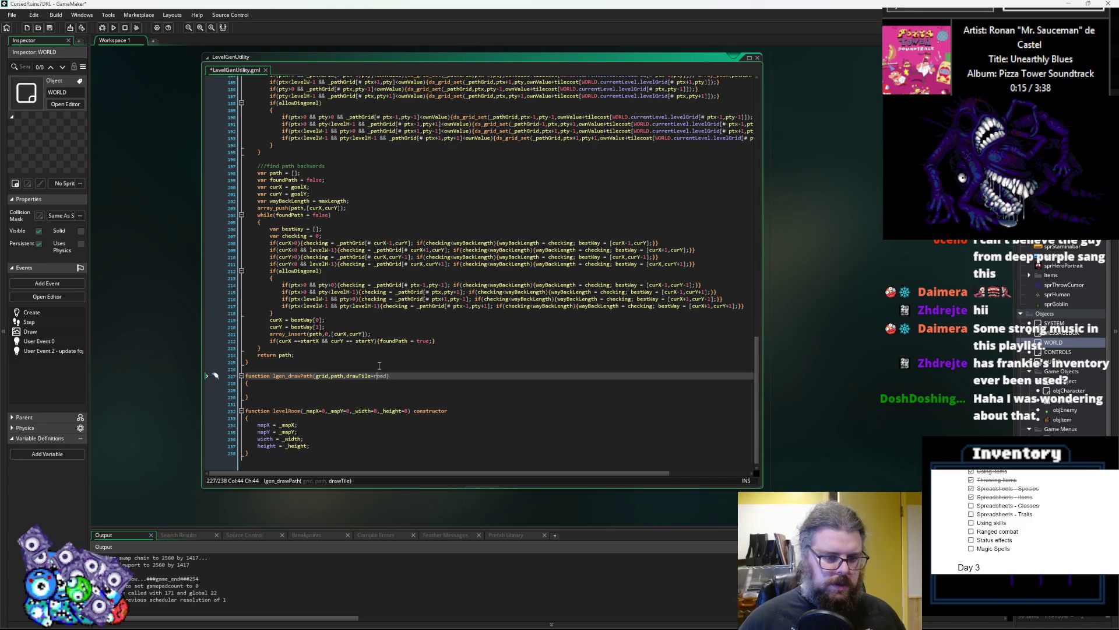
pyautogui.write('e')
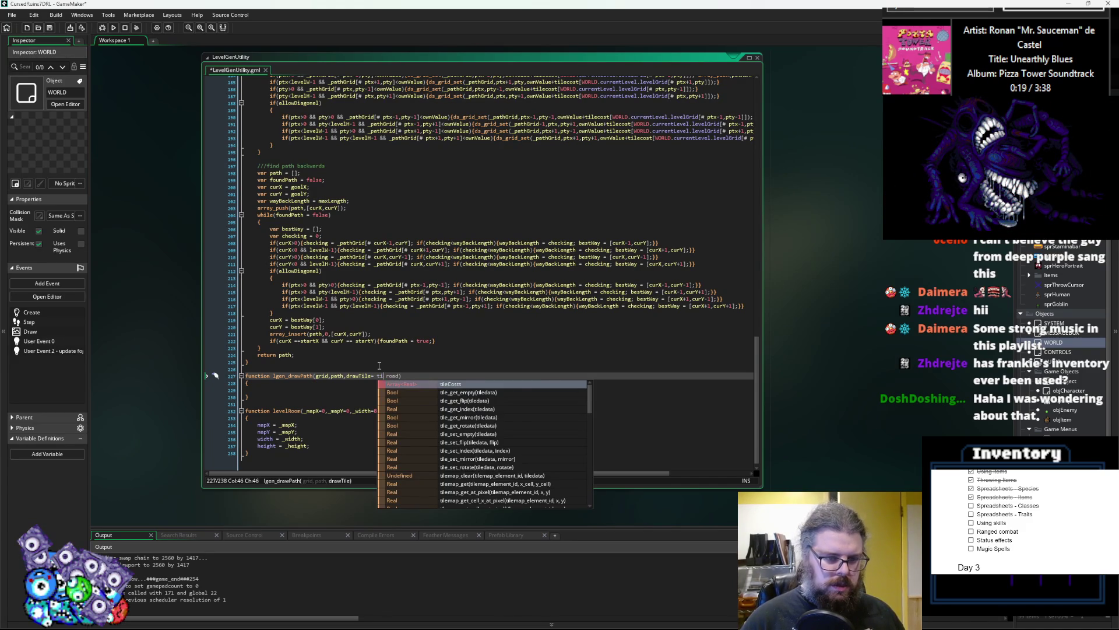
pyautogui.press('BackSpace')
pyautogui.press('BackSpace')
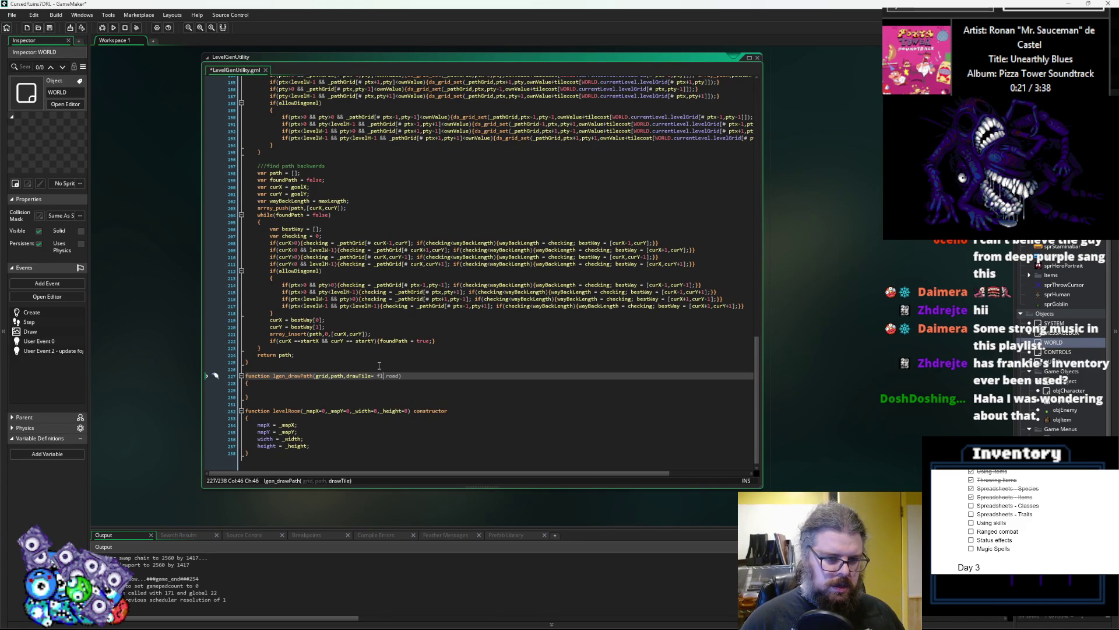
pyautogui.press('BackSpace')
pyautogui.press('BackSpace')
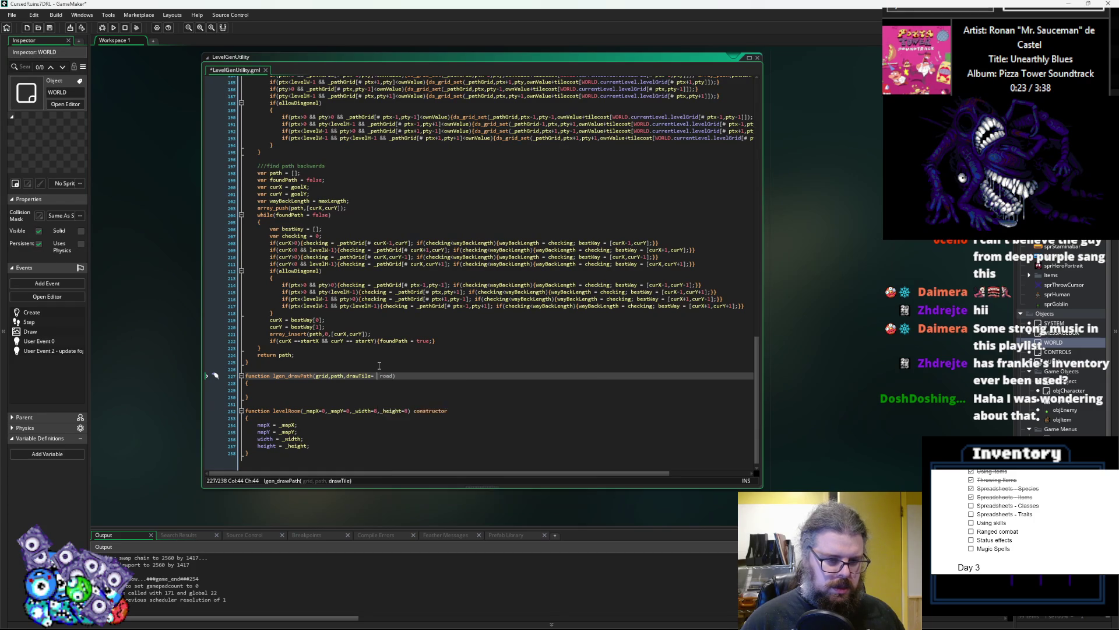
pyautogui.write('wallTi')
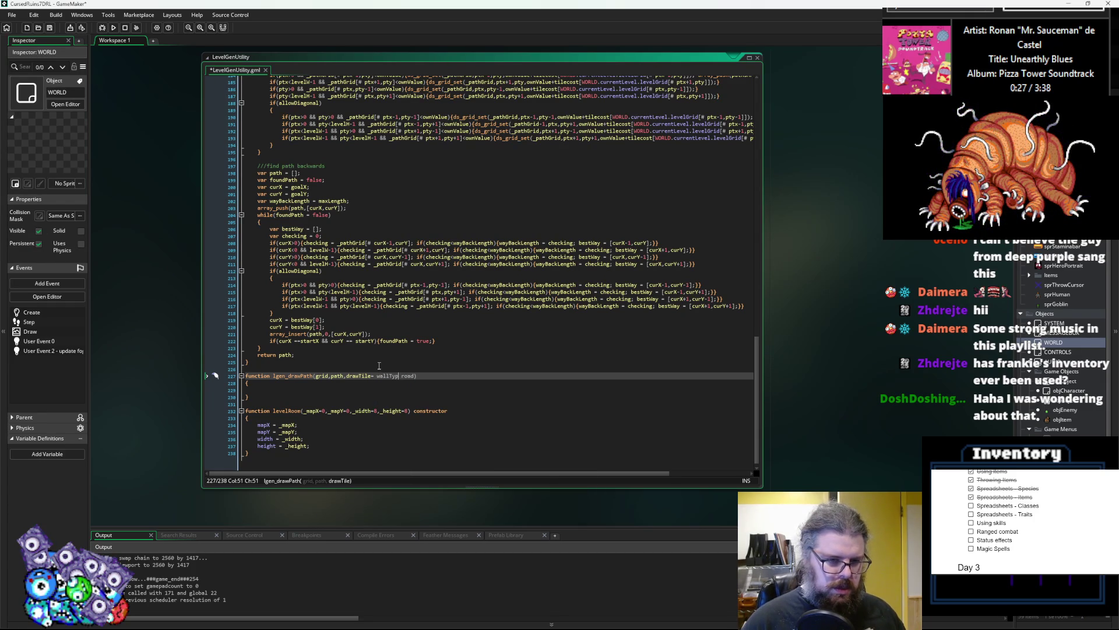
pyautogui.press('Delete')
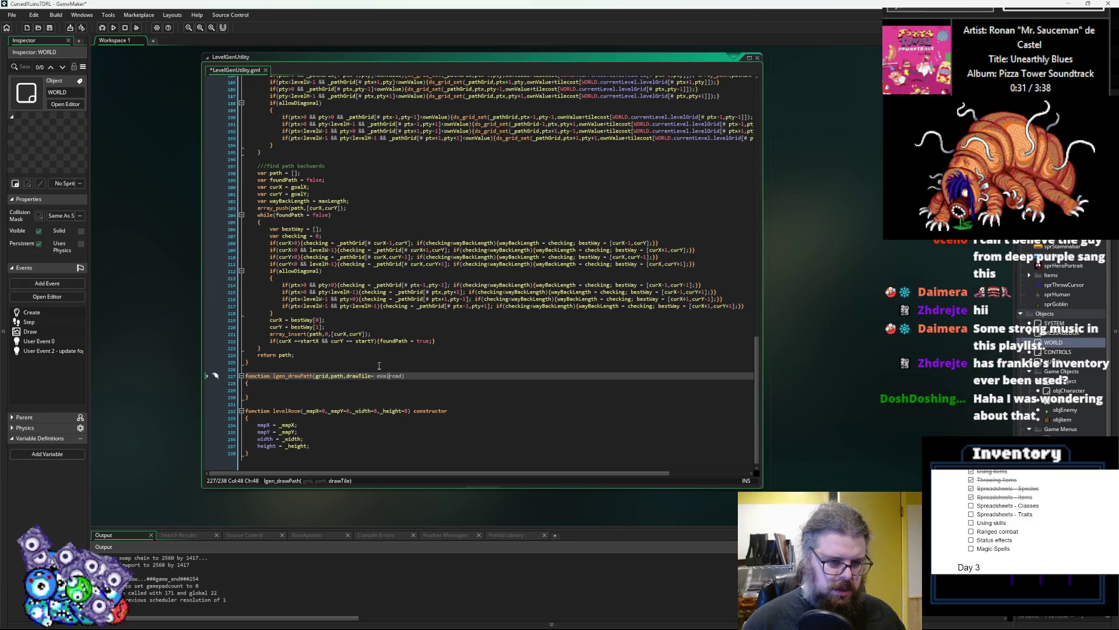
pyautogui.write('lType.')
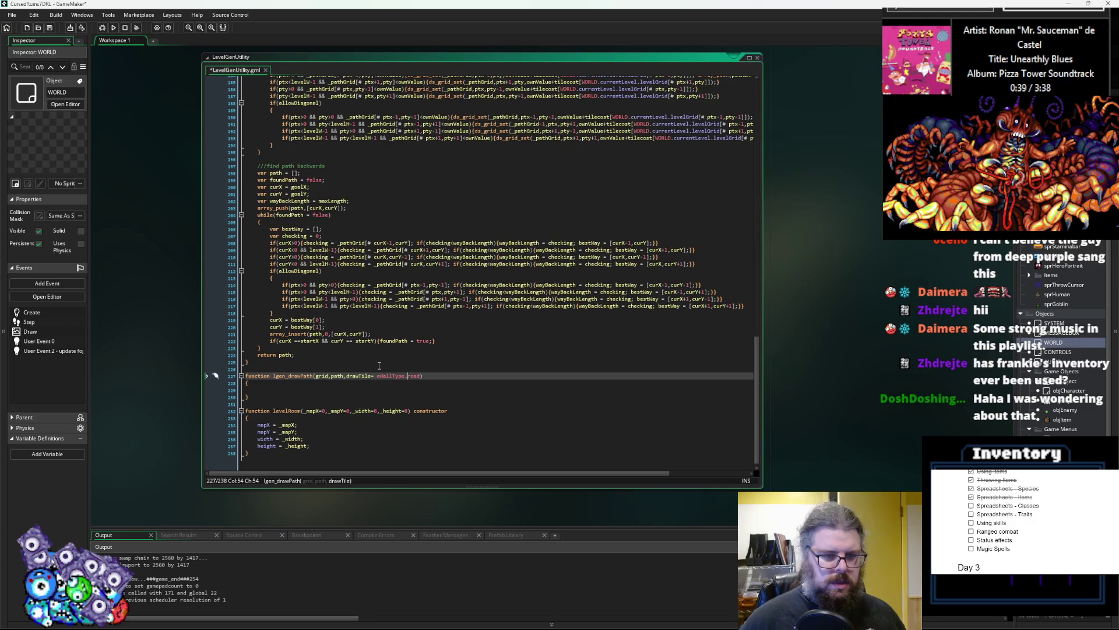
pyautogui.press('BackSpace')
pyautogui.press('Down')
pyautogui.press('Down')
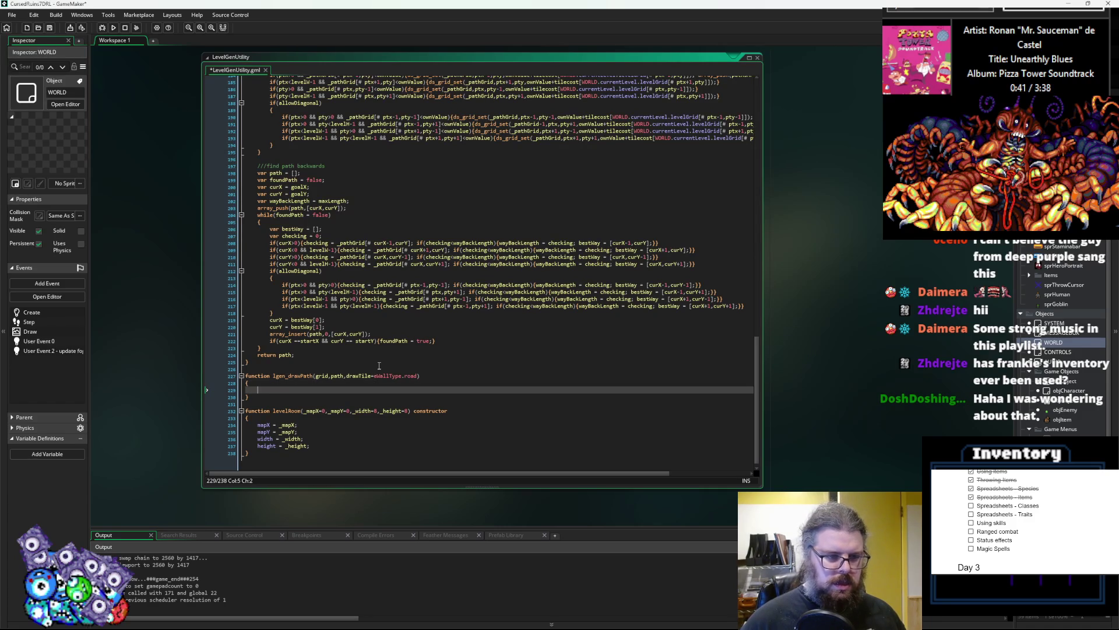
# - Write a for loop over path in lgen_drawPath, starting its body with var pth = path[_i]
pyautogui.scroll(3, 330, 279)
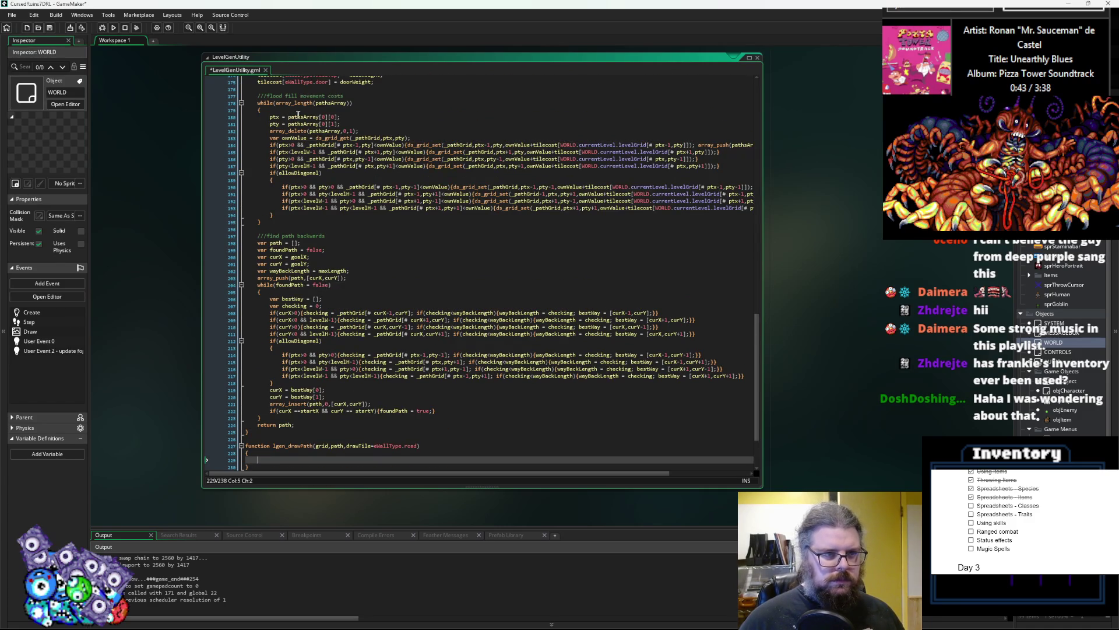
pyautogui.scroll(-2, 332, 365)
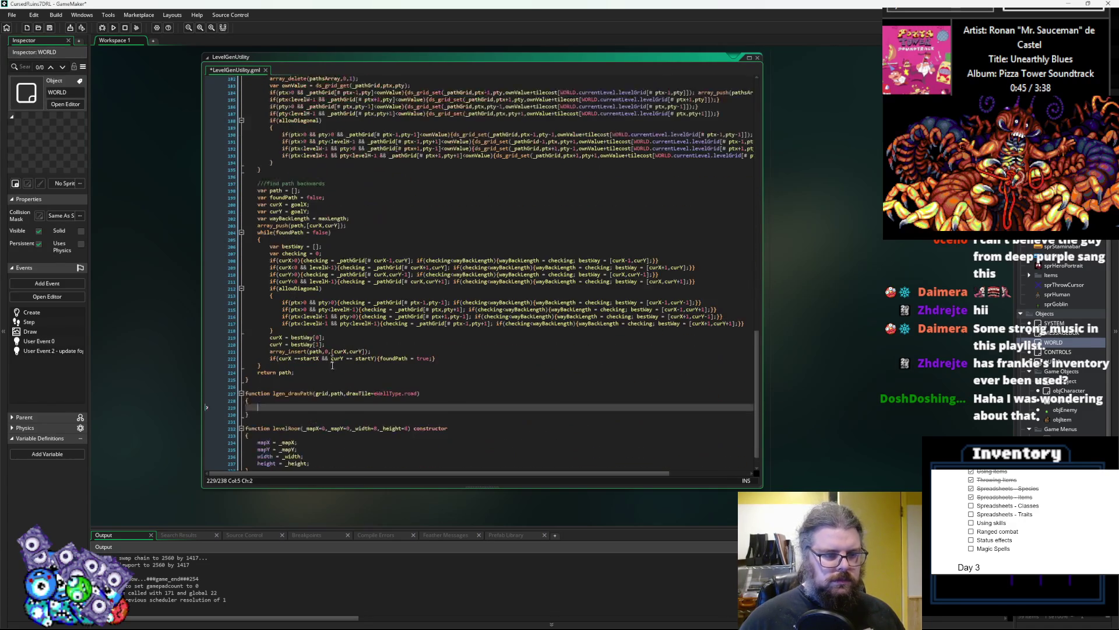
pyautogui.scroll(-1, 333, 365)
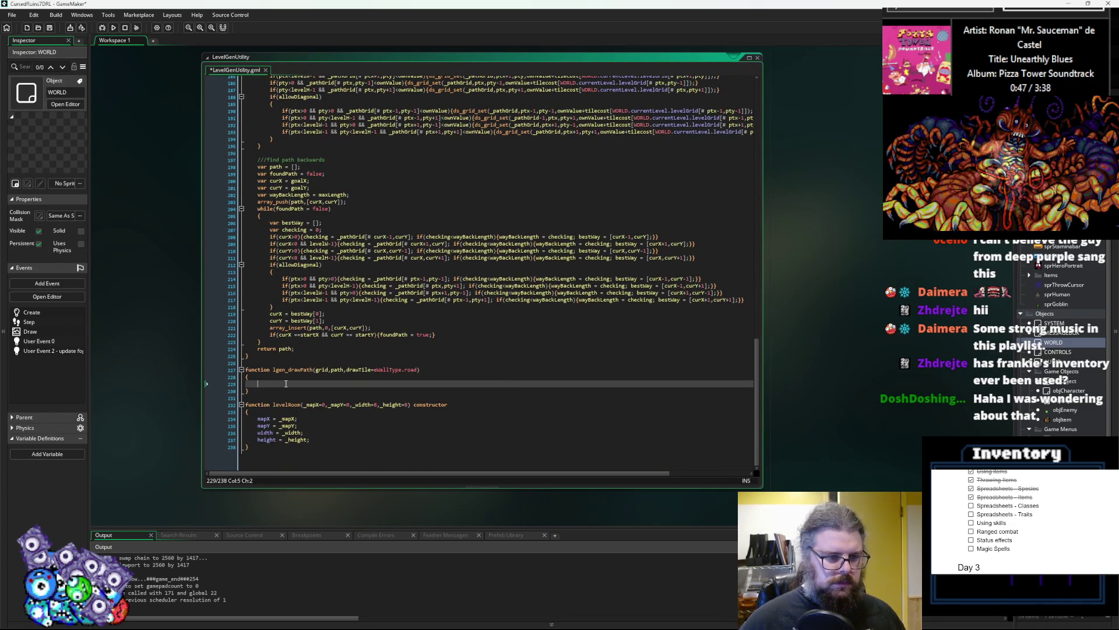
pyautogui.scroll(1, 286, 383)
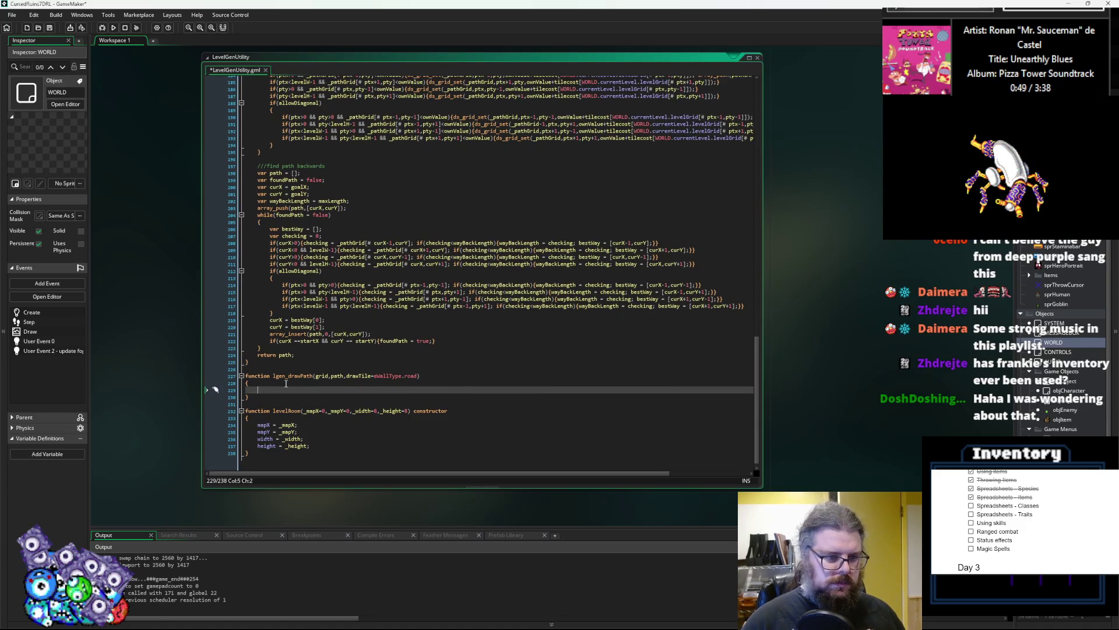
pyautogui.write('for (var _')
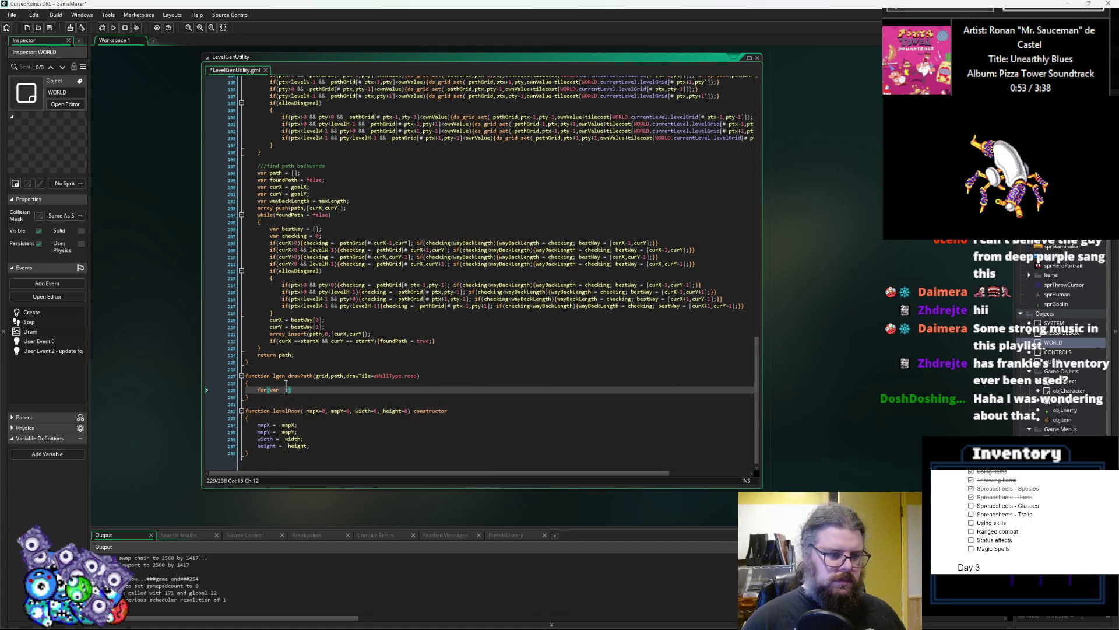
pyautogui.write('i=0; _i<a')
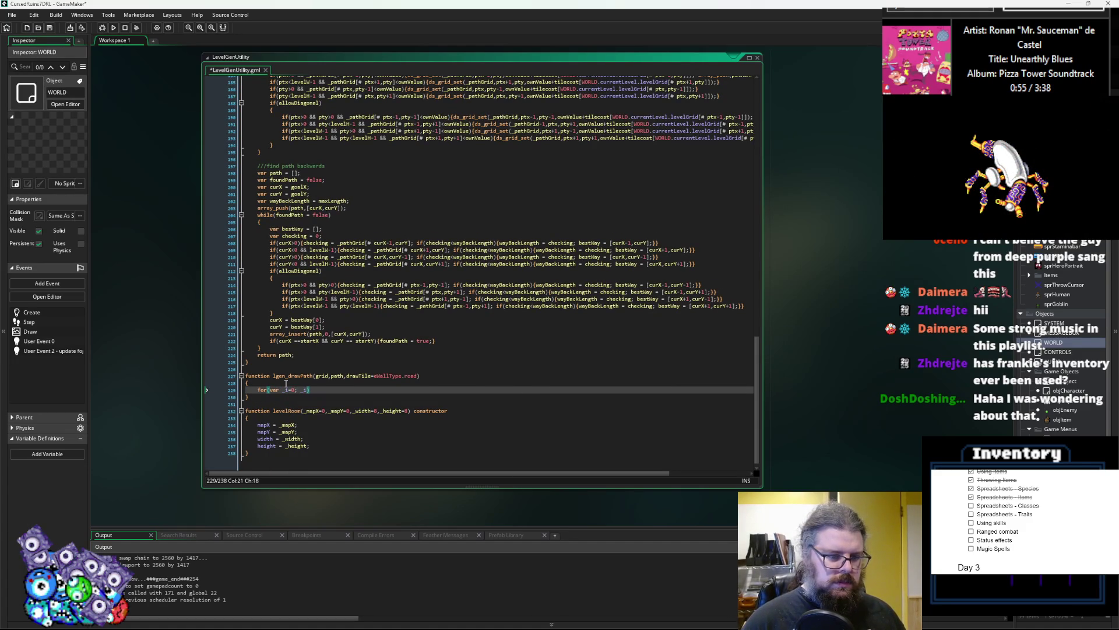
pyautogui.write('rr')
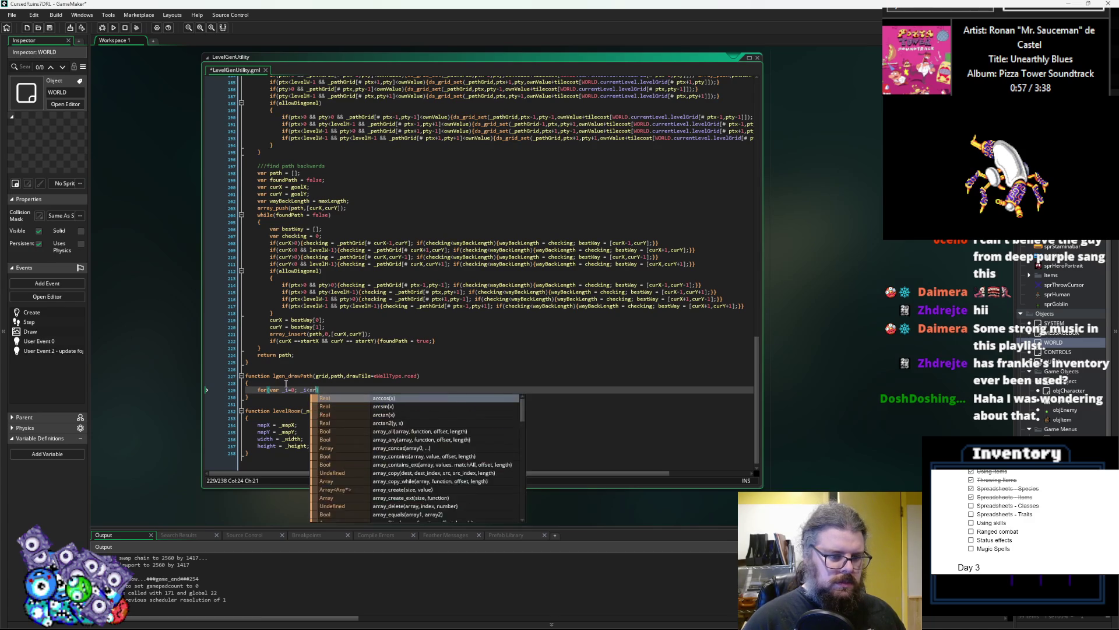
pyautogui.write('ay_length(')
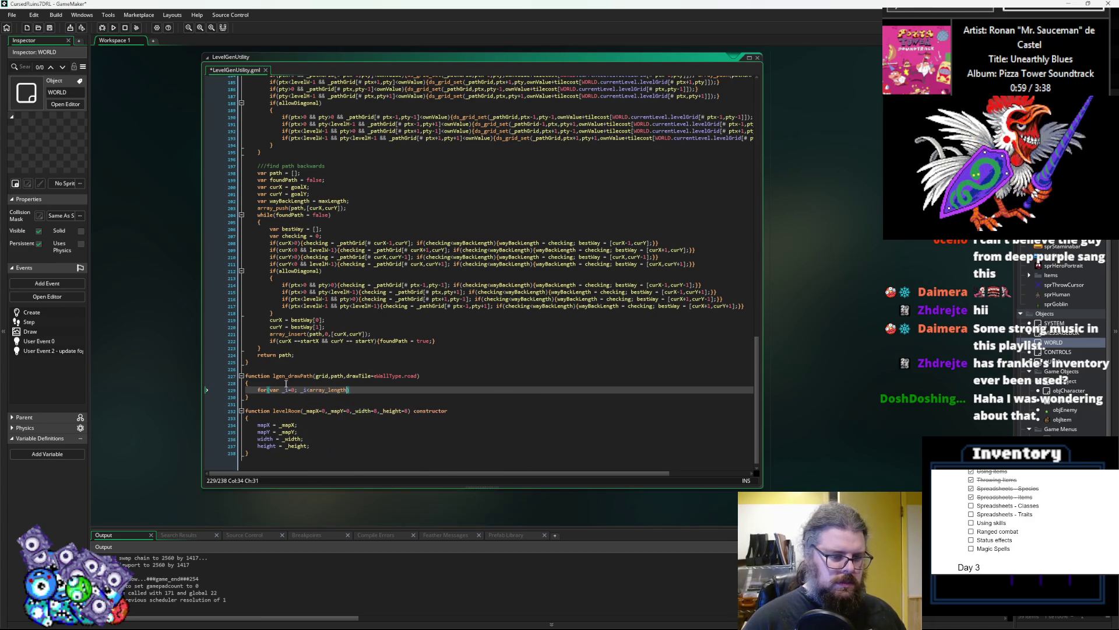
pyautogui.write('path')
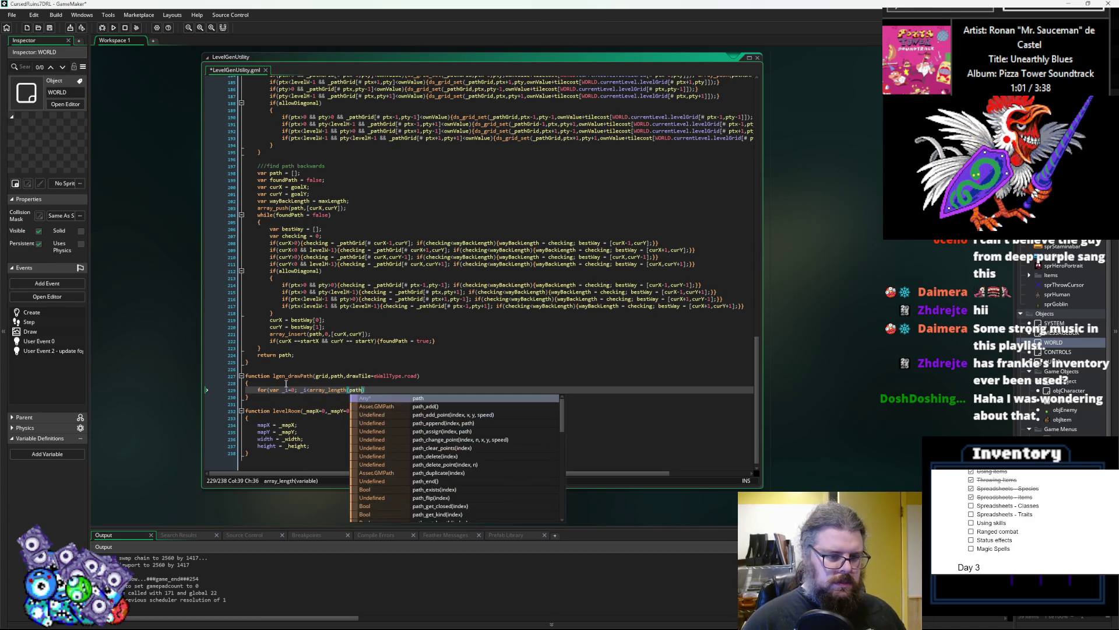
pyautogui.write('); ')
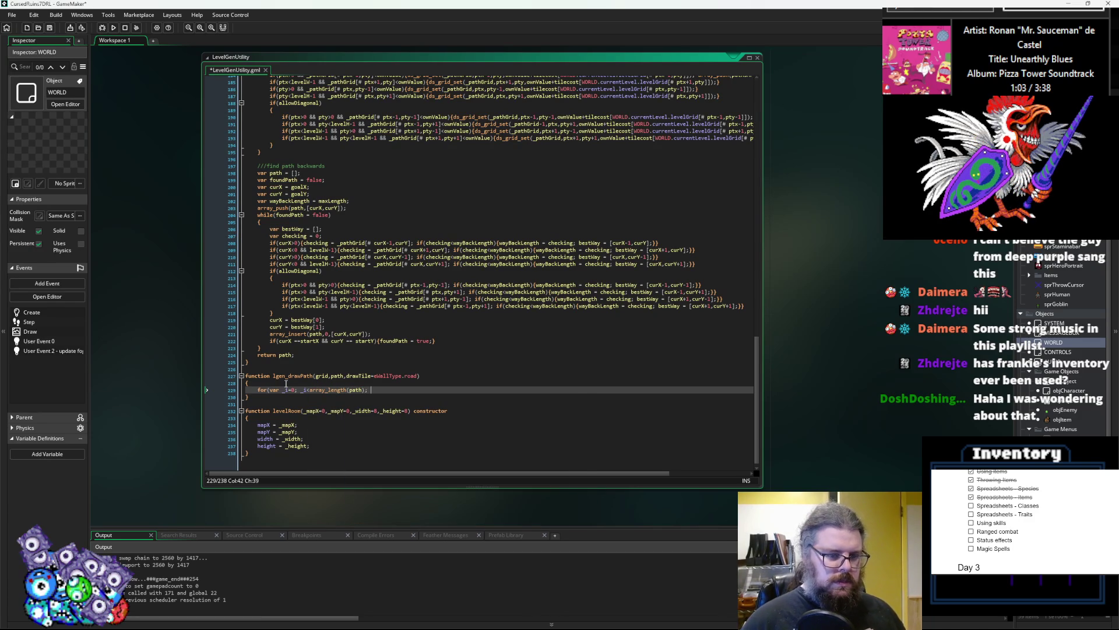
pyautogui.write('_')
pyautogui.write('i++')
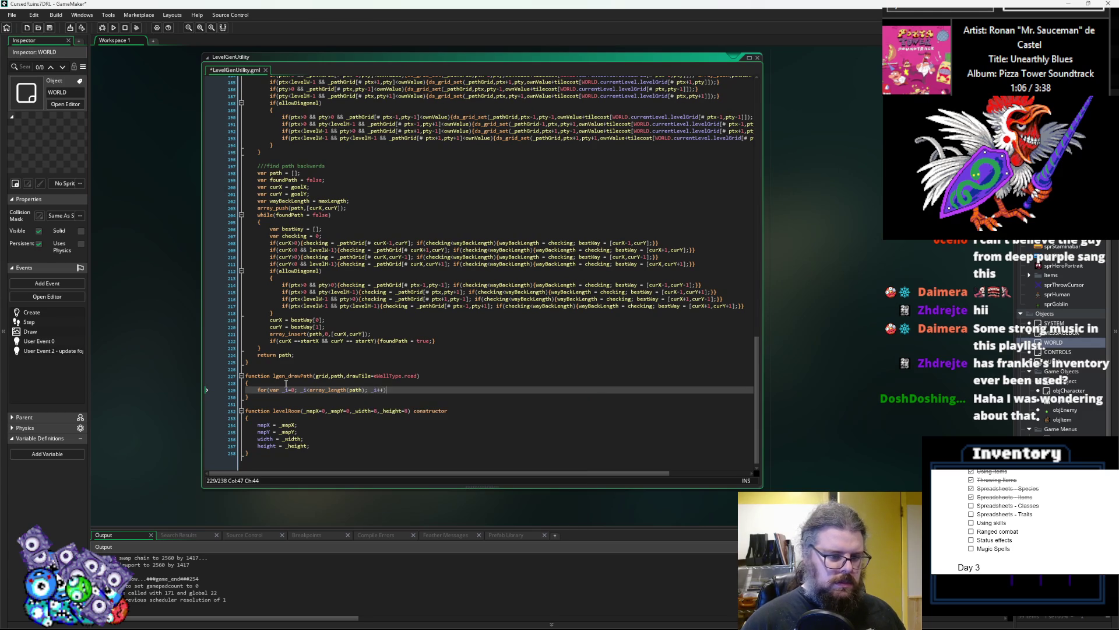
pyautogui.press('Return')
pyautogui.write('{')
pyautogui.press('Return')
pyautogui.write('var pth =')
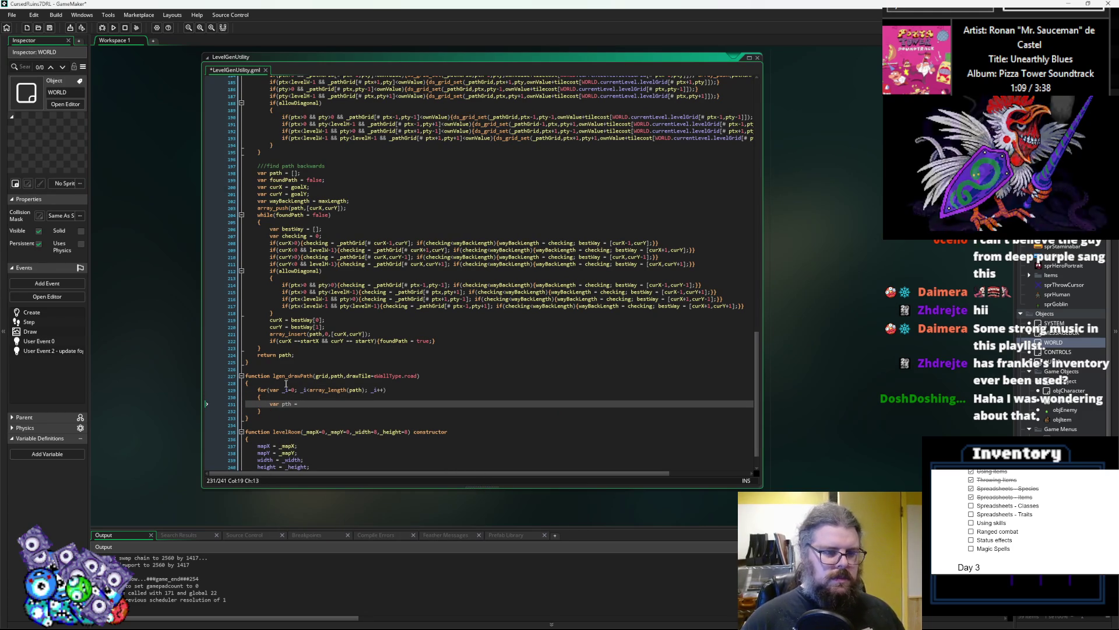
pyautogui.write(' path[]')
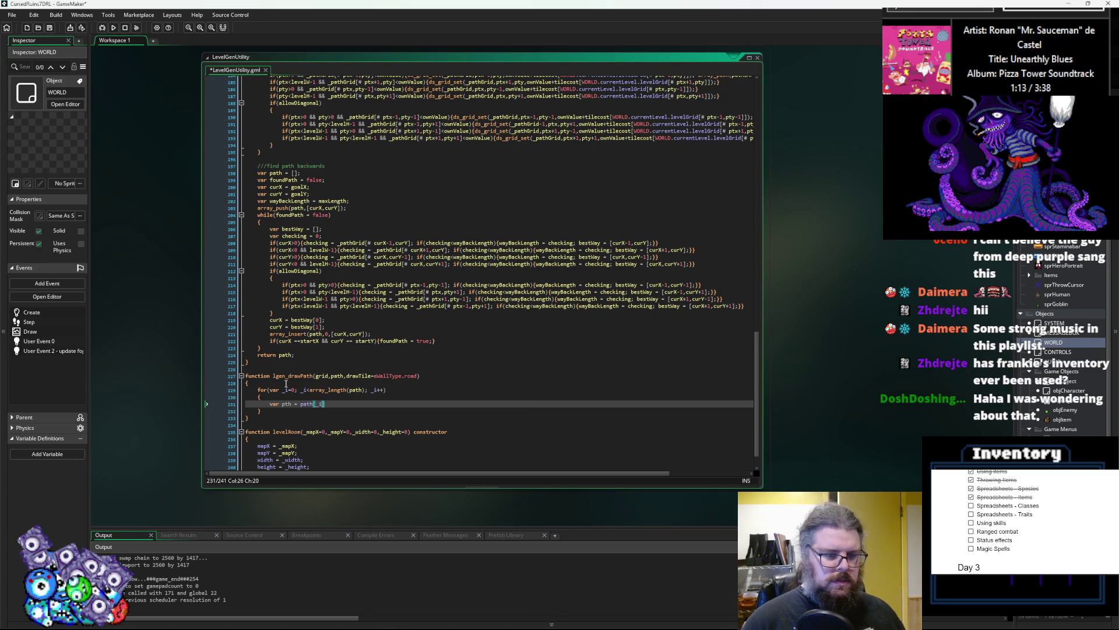
pyautogui.write(';')
pyautogui.press('Return')
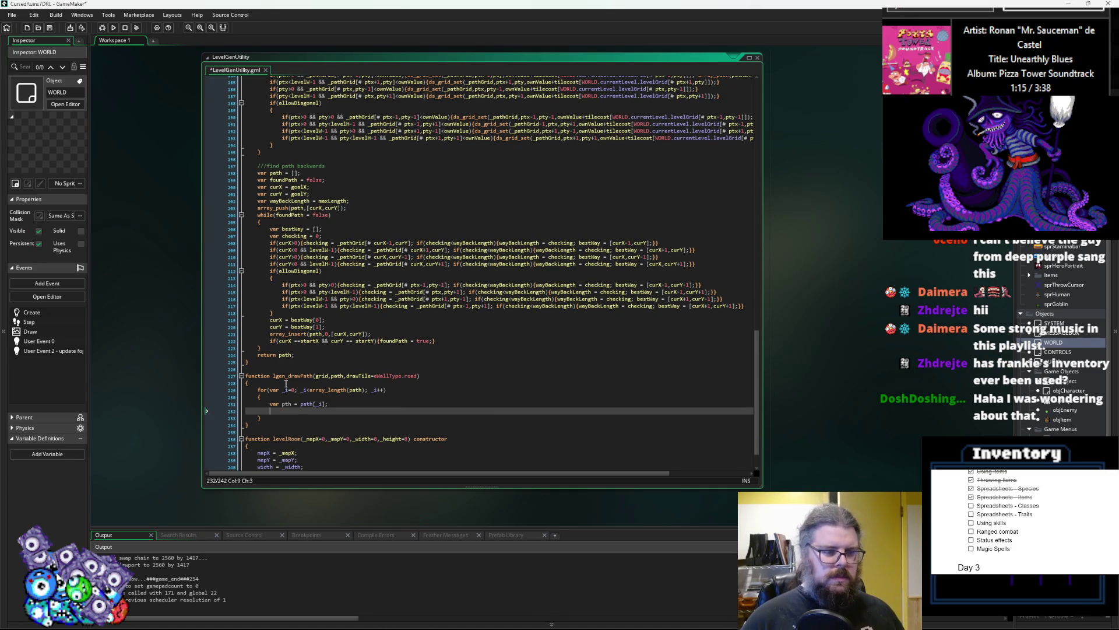
# - Add ds_grid_set(grid, pth[0], pth[1], drawTile) inside the loop body
pyautogui.scroll(-2, 416, 396)
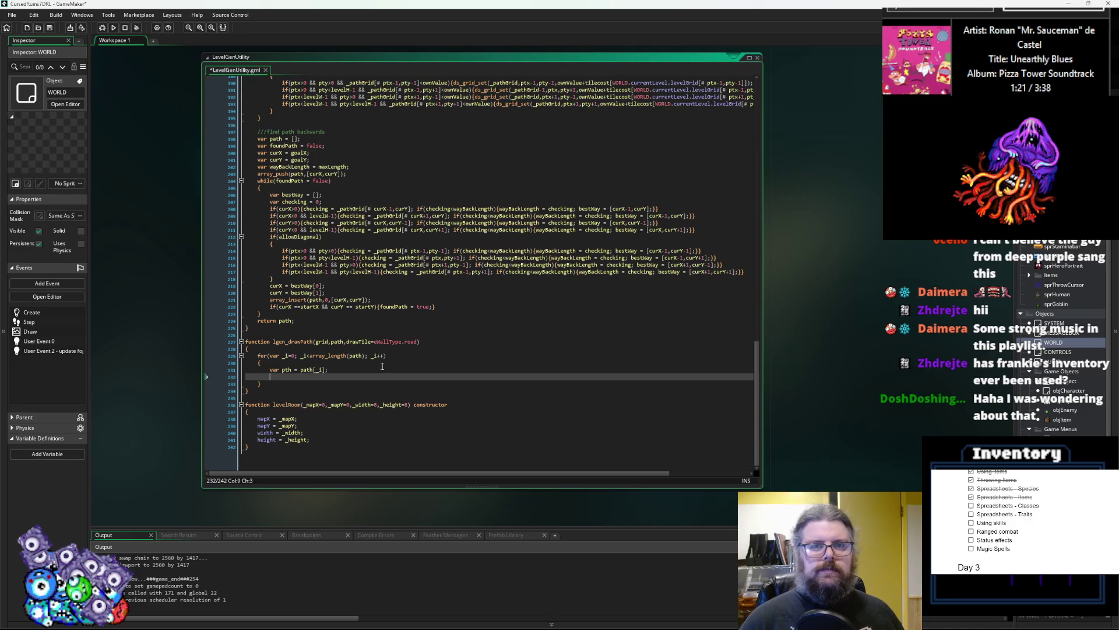
pyautogui.write('grid.')
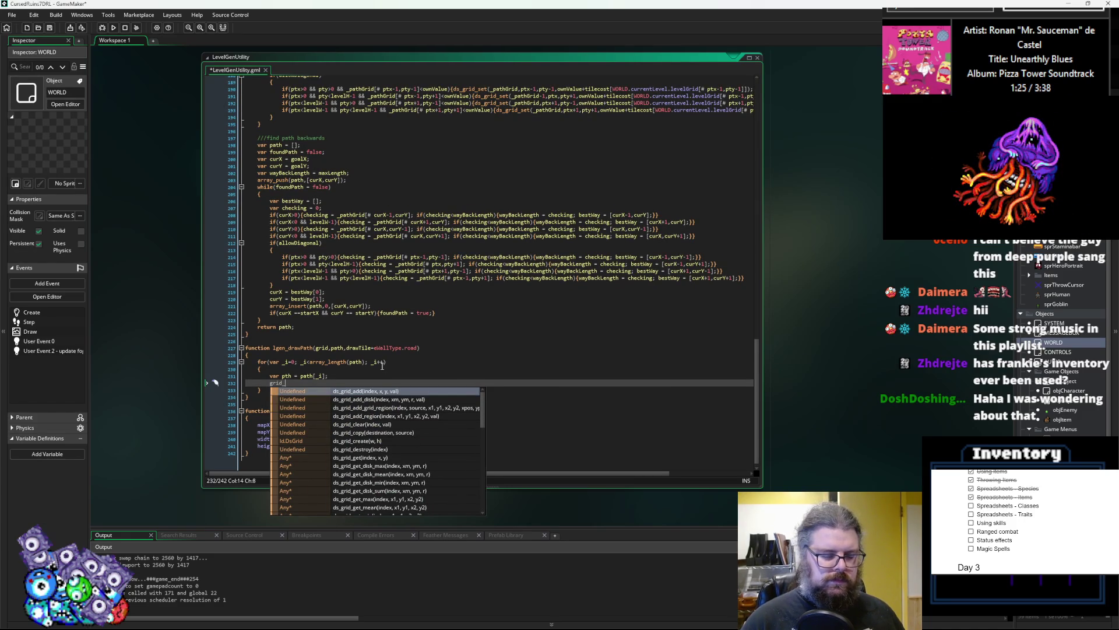
pyautogui.press('BackSpace')
pyautogui.press('BackSpace')
pyautogui.press('BackSpace')
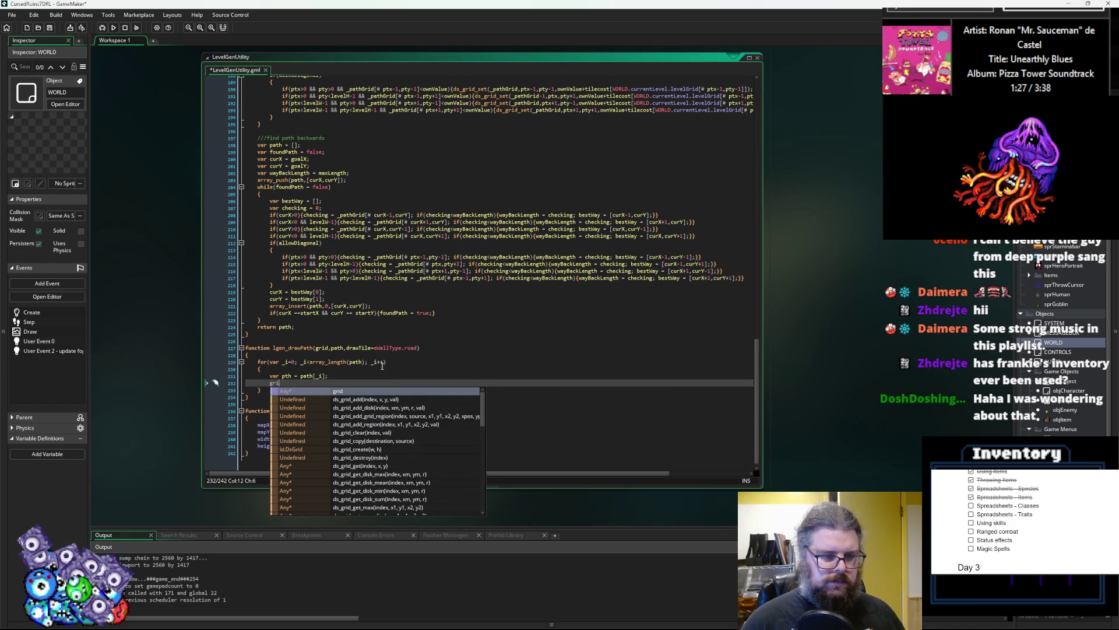
pyautogui.write('ds_gr')
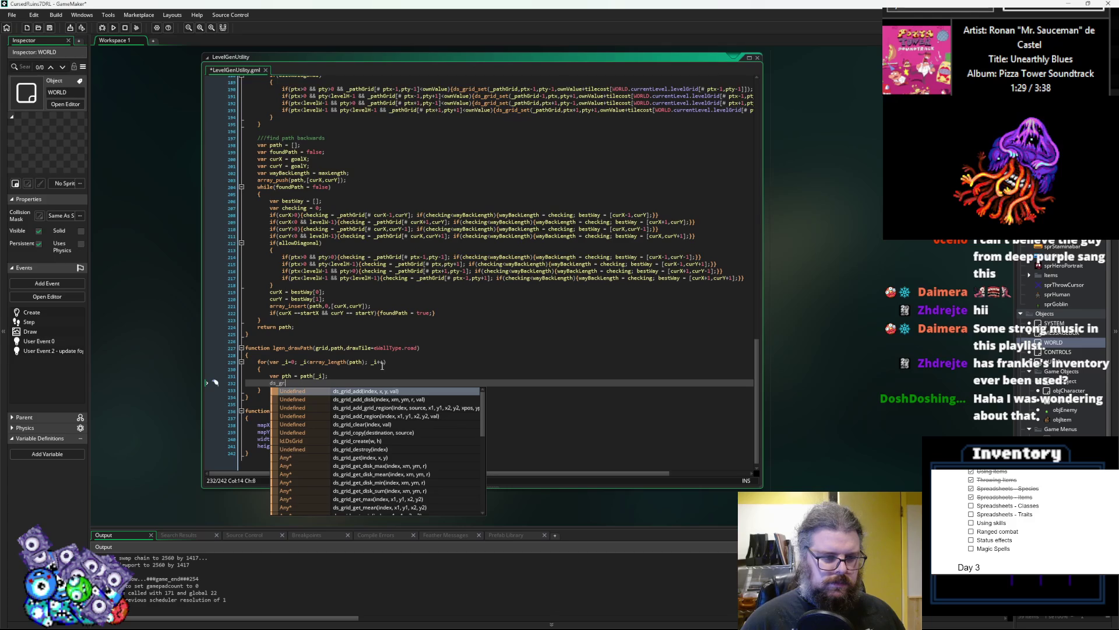
pyautogui.write('id_set')
pyautogui.press('Return')
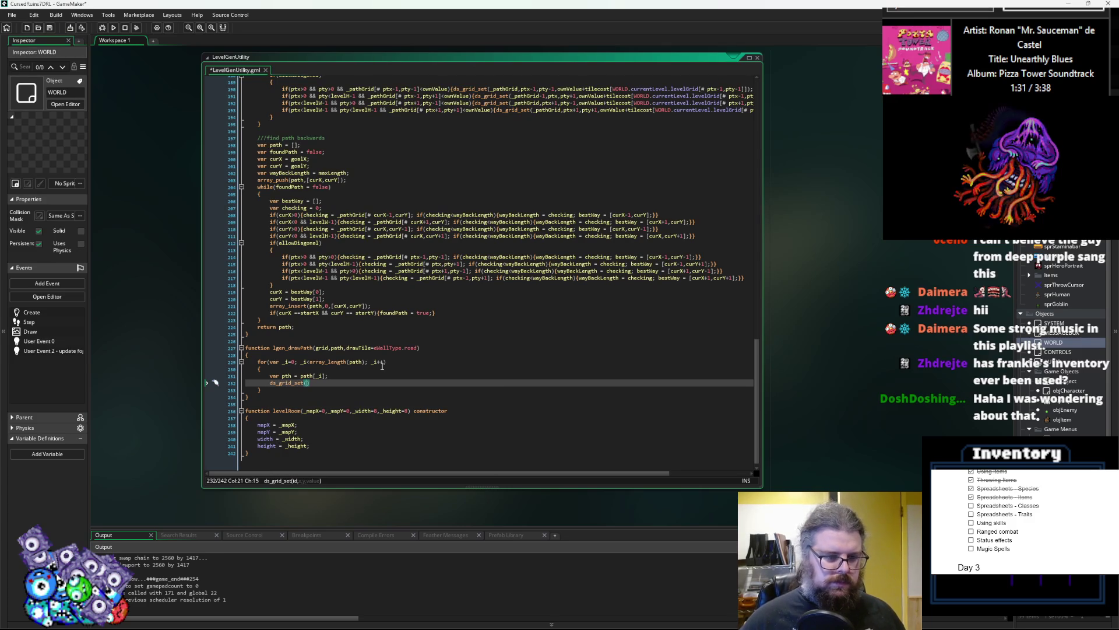
pyautogui.write('d,p')
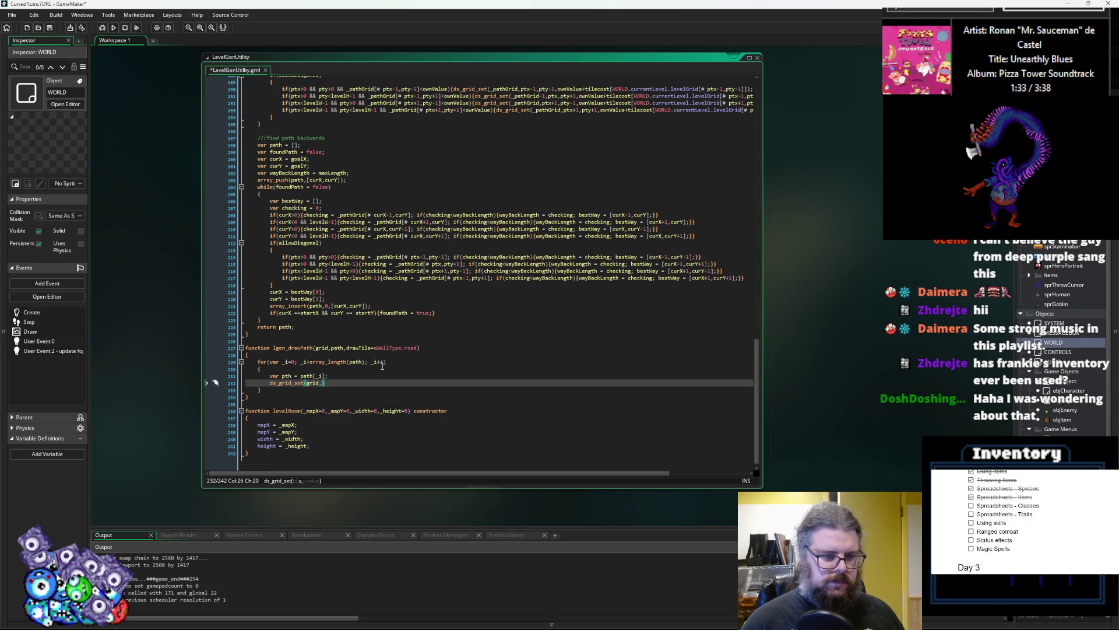
pyautogui.write('th')
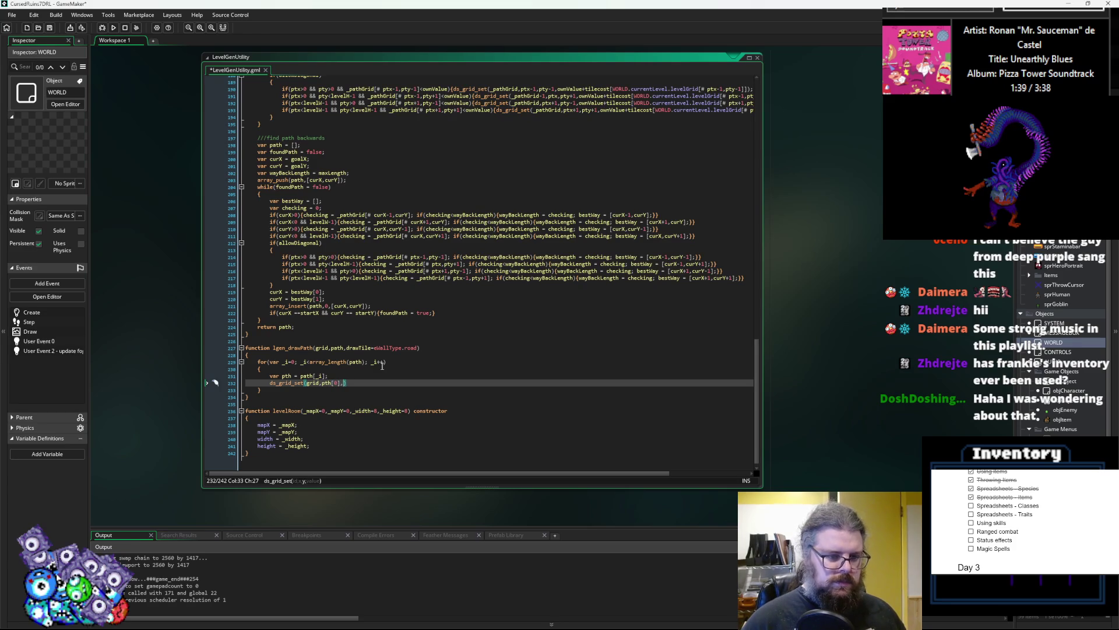
pyautogui.write('[1')
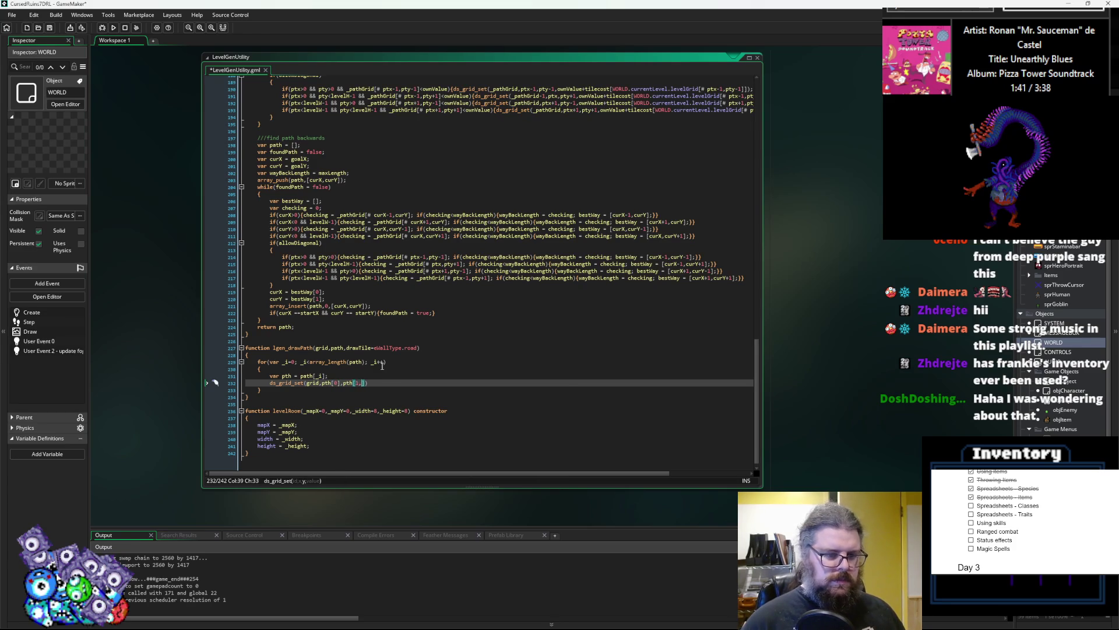
pyautogui.write('],')
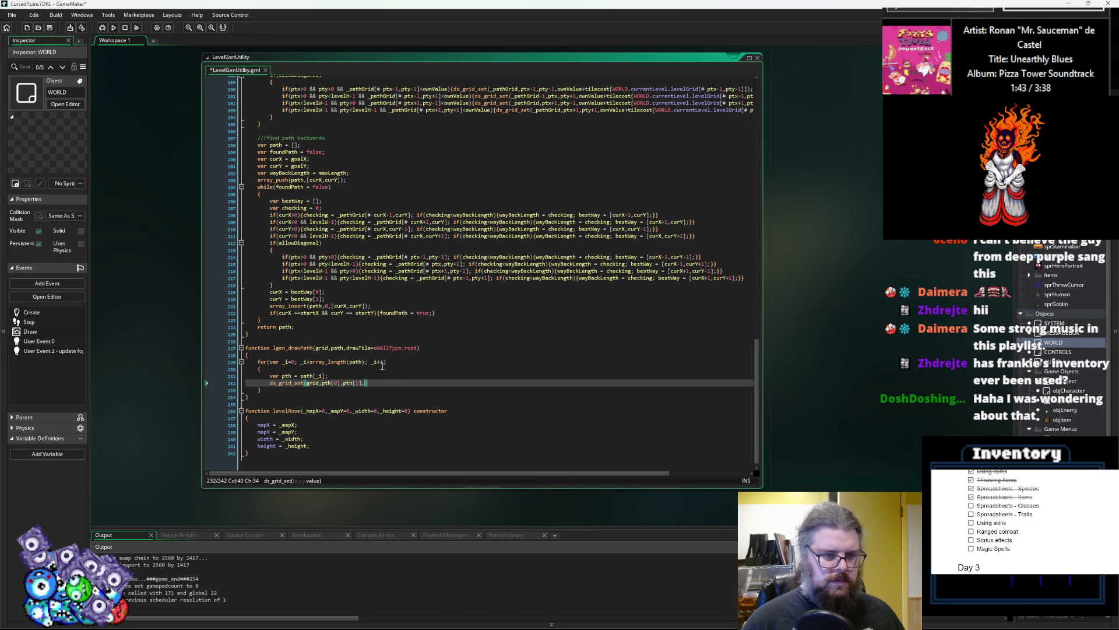
pyautogui.write('draw')
pyautogui.press('Return')
pyautogui.write(');')
# - Save LevelGenUtility.gml and widen its code window
pyautogui.click(373, 375)
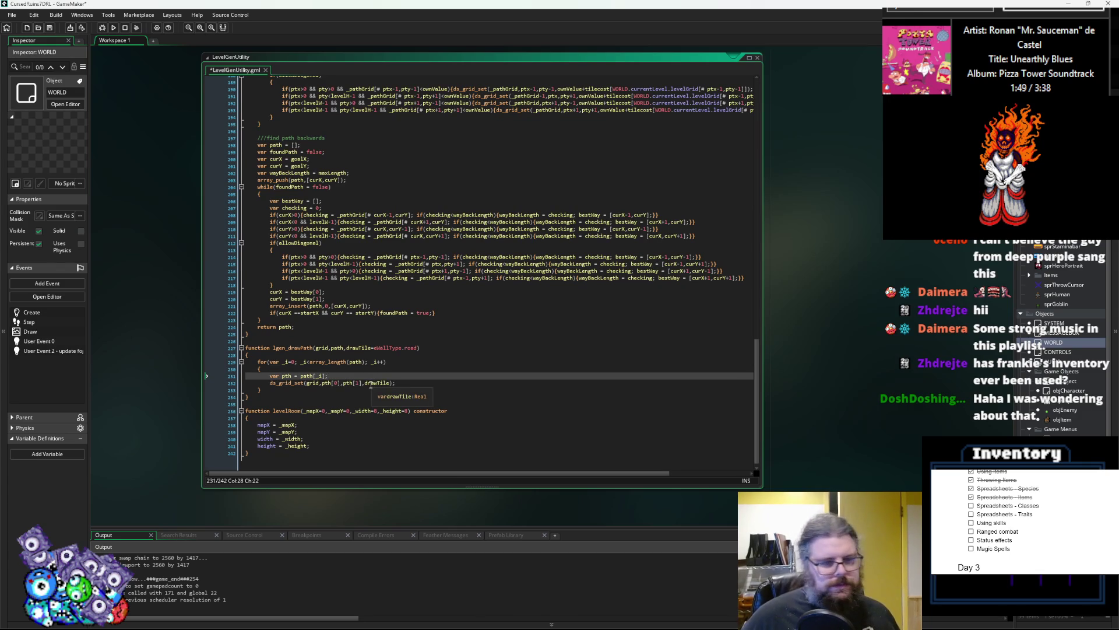
pyautogui.moveTo(293, 380)
pyautogui.press('Down')
pyautogui.press('End')
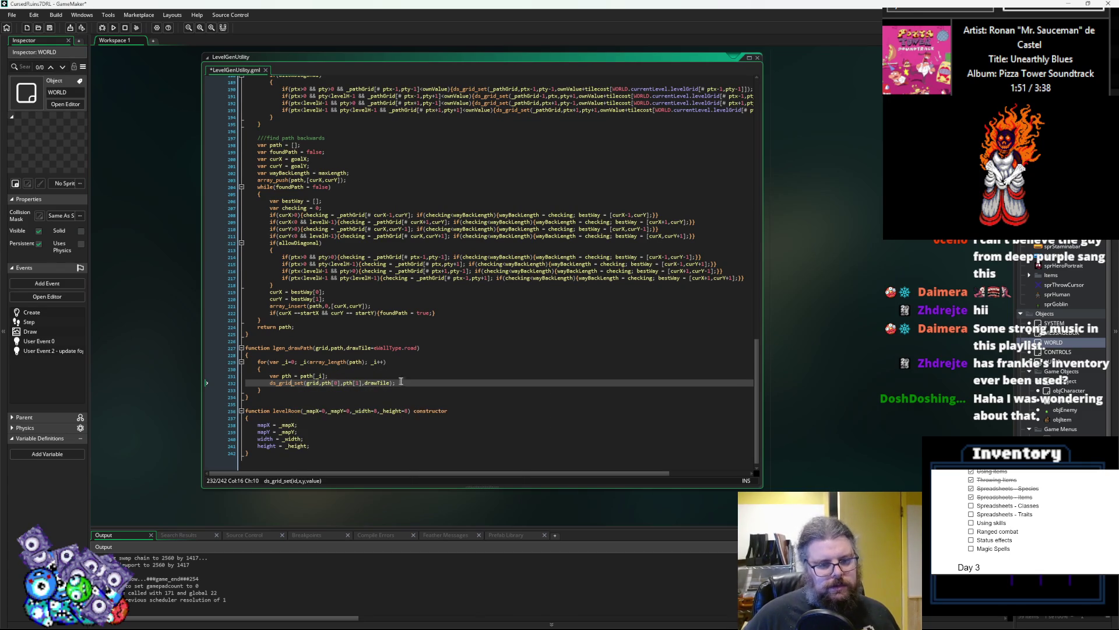
pyautogui.click(52, 30)
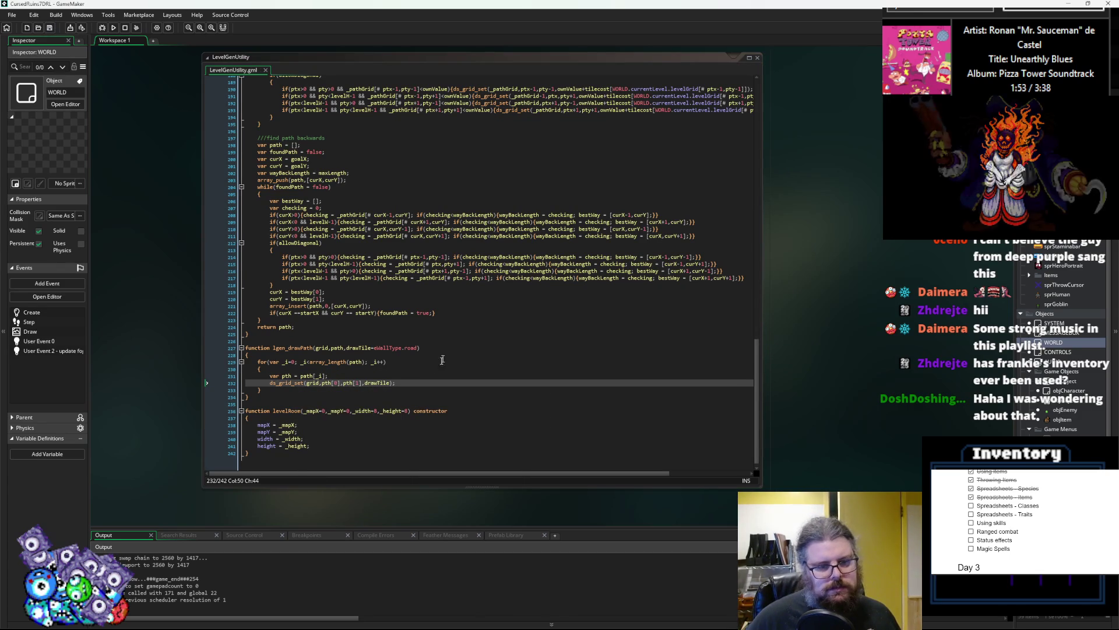
pyautogui.click(408, 380)
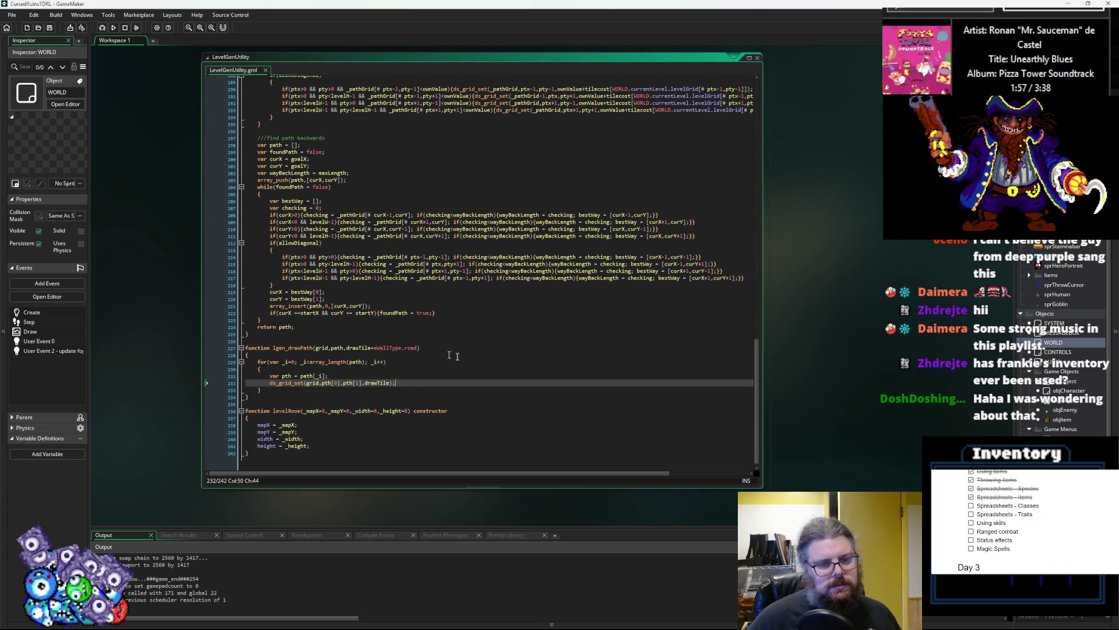
pyautogui.moveTo(761, 487); pyautogui.dragTo(843, 487)
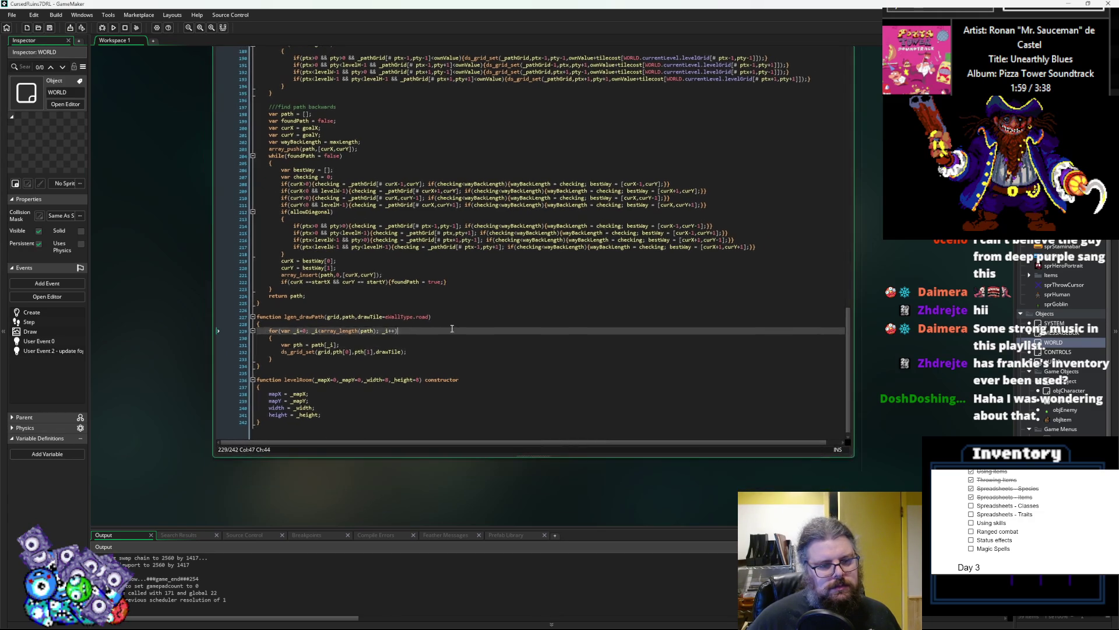
# - Select the lgen_findPath function name in the LevelGenUtility code
pyautogui.press('Down')
pyautogui.click(428, 350)
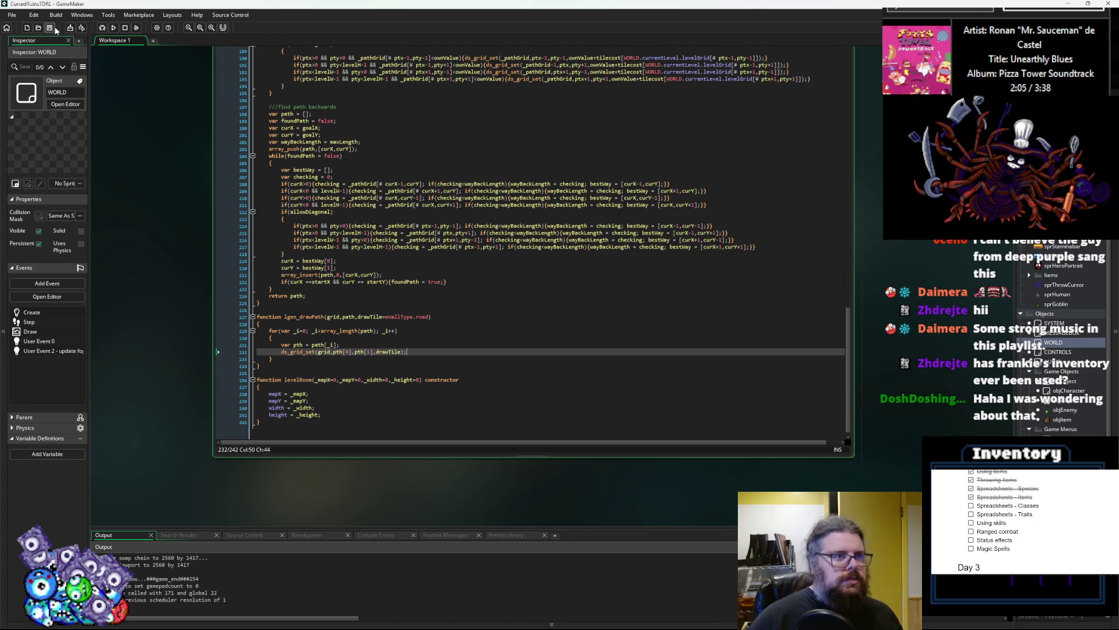
pyautogui.click(414, 349)
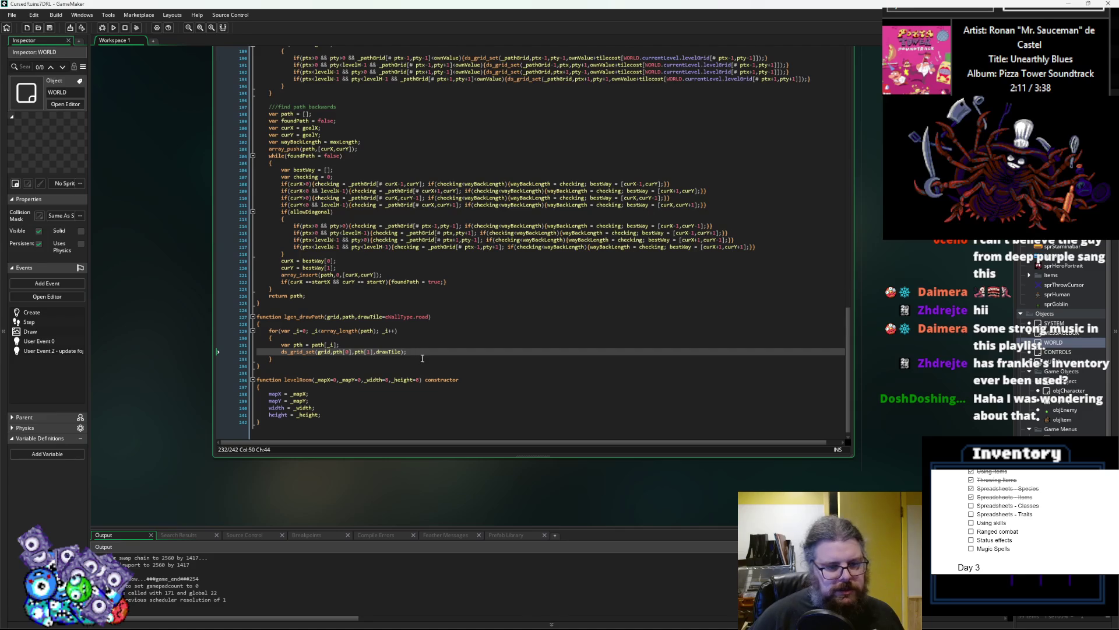
pyautogui.scroll(10, 350, 315)
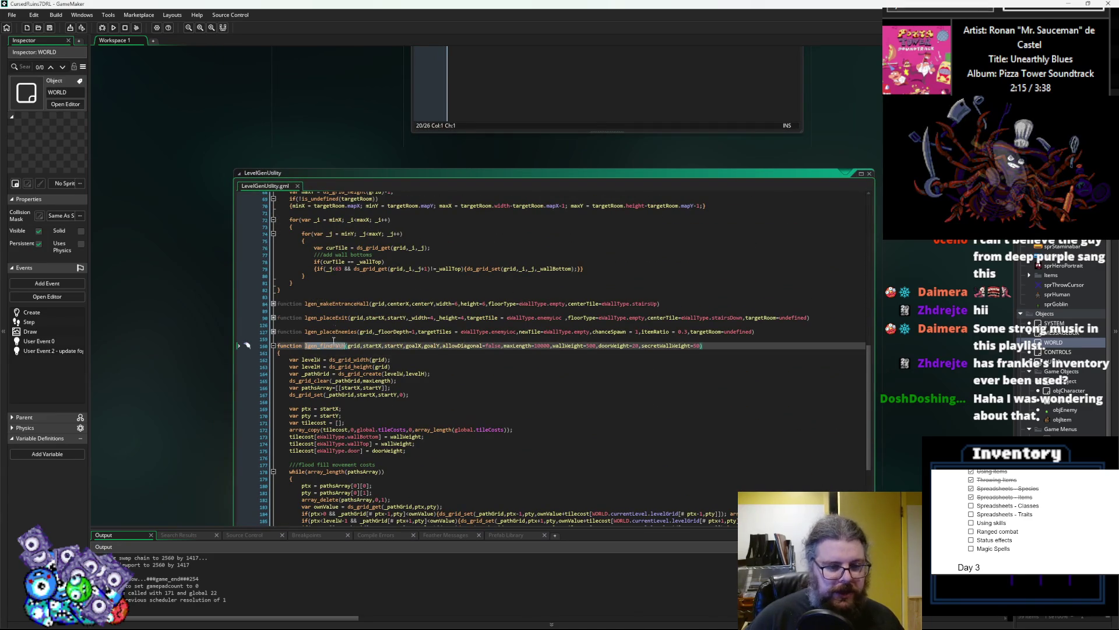
pyautogui.doubleClick(329, 293)
# - Move the LevelGenUtility window to the top-left, beside the levelData script
pyautogui.scroll(-3, 262, 252)
pyautogui.scroll(4, 319, 171)
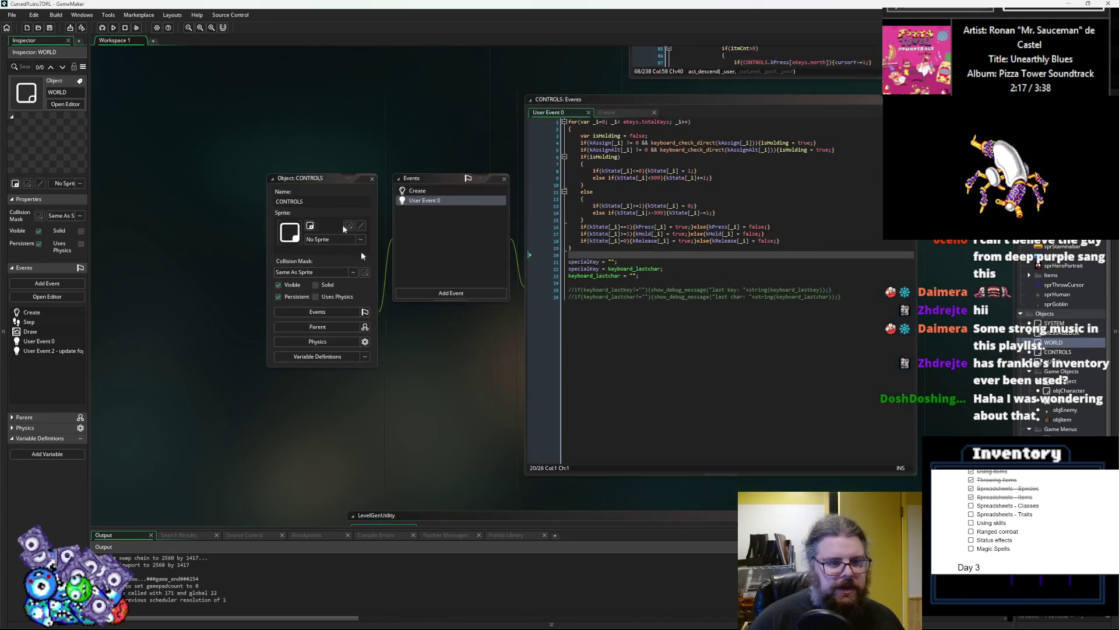
pyautogui.scroll(-5, 524, 303)
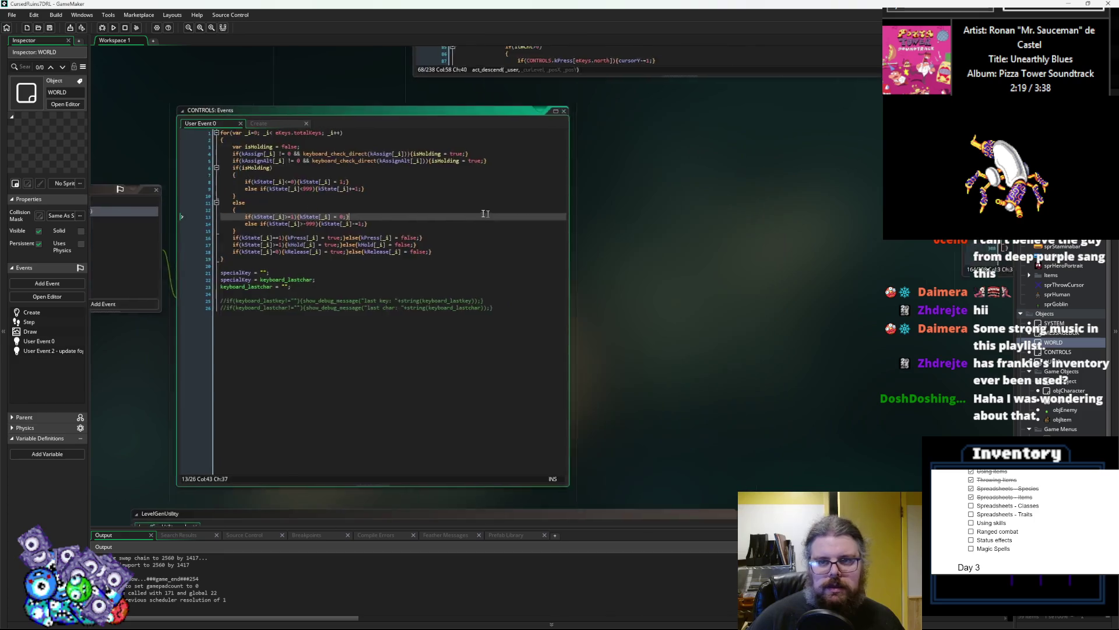
pyautogui.scroll(2, 514, 400)
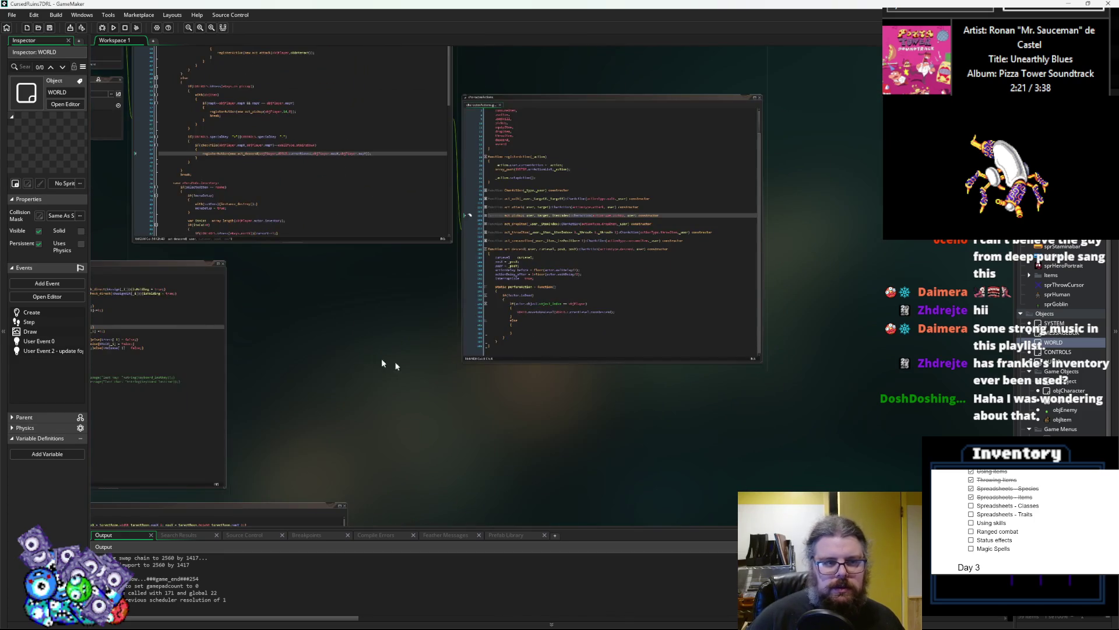
pyautogui.scroll(1, 385, 379)
pyautogui.scroll(4, 363, 442)
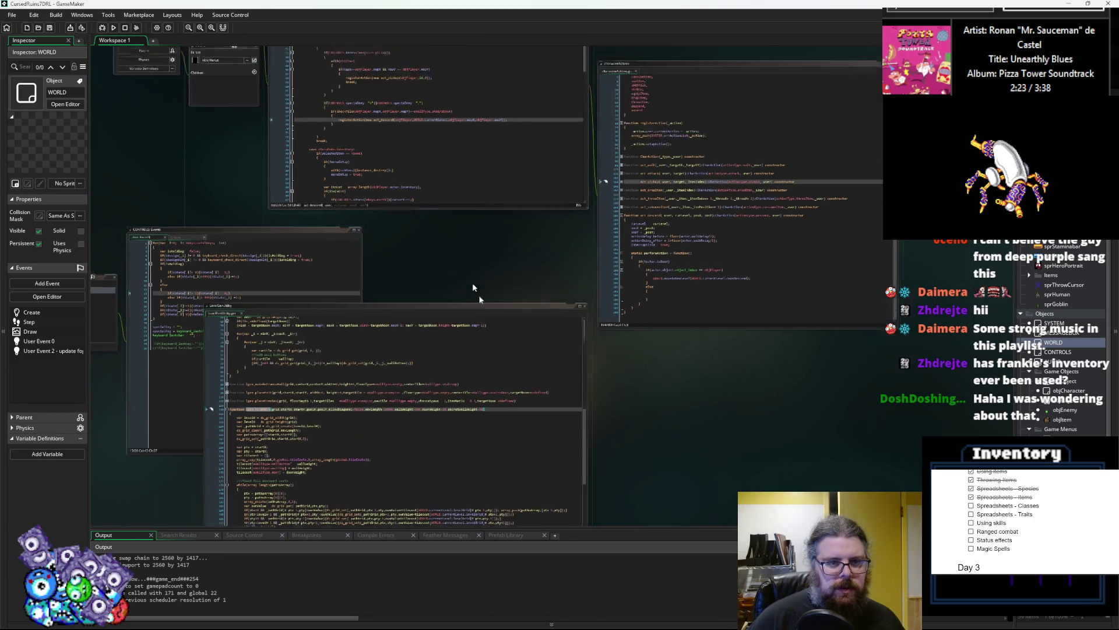
pyautogui.scroll(1, 447, 406)
pyautogui.scroll(1, 637, 455)
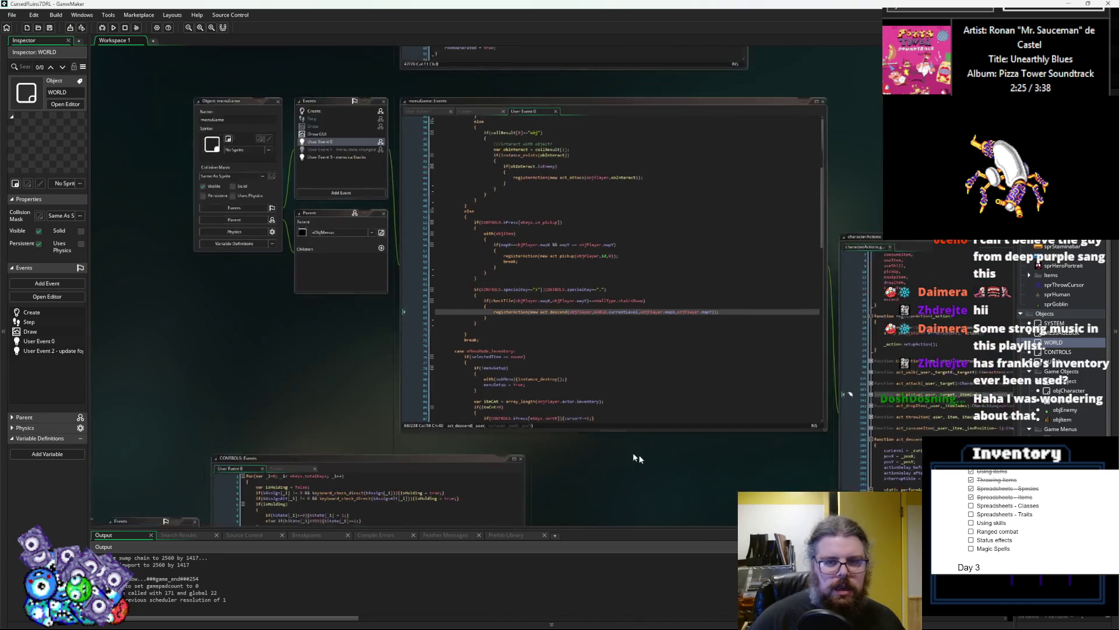
pyautogui.scroll(2, 631, 464)
pyautogui.scroll(-1, 631, 240)
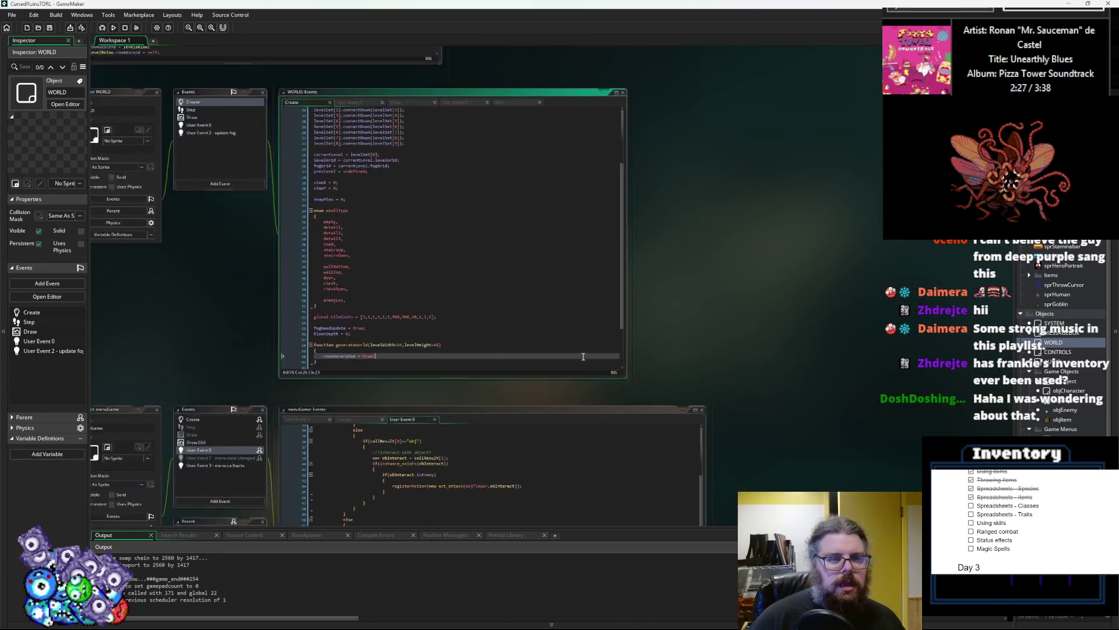
pyautogui.scroll(1, 408, 204)
pyautogui.scroll(-1, 707, 277)
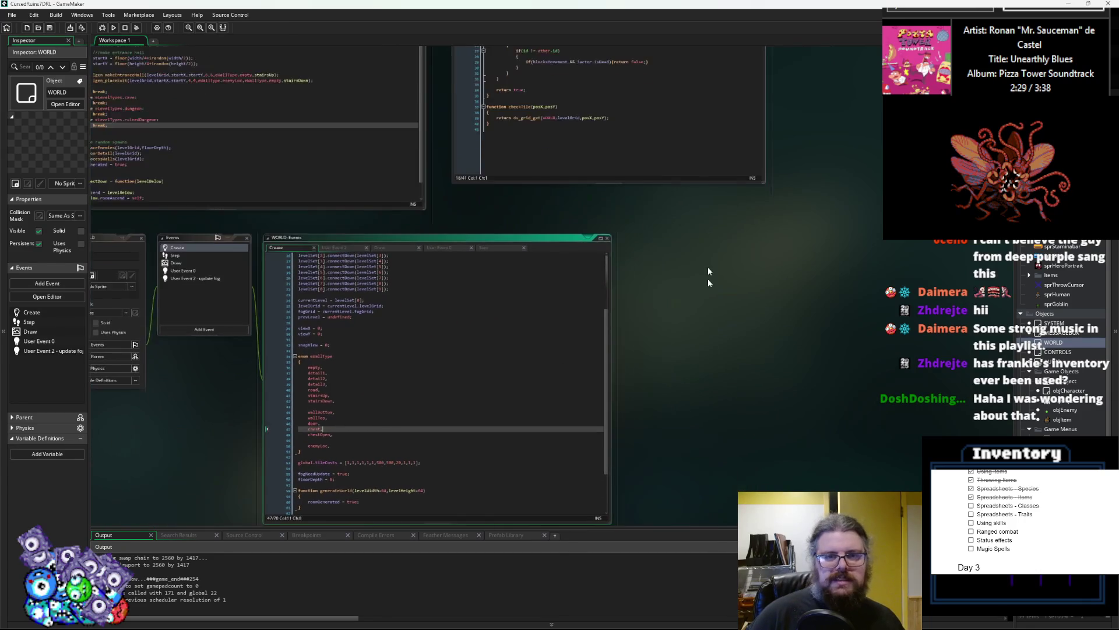
pyautogui.scroll(-1, 727, 198)
pyautogui.scroll(1, 709, 285)
pyautogui.scroll(-4, 711, 295)
pyautogui.moveTo(723, 315); pyautogui.dragTo(670, 238)
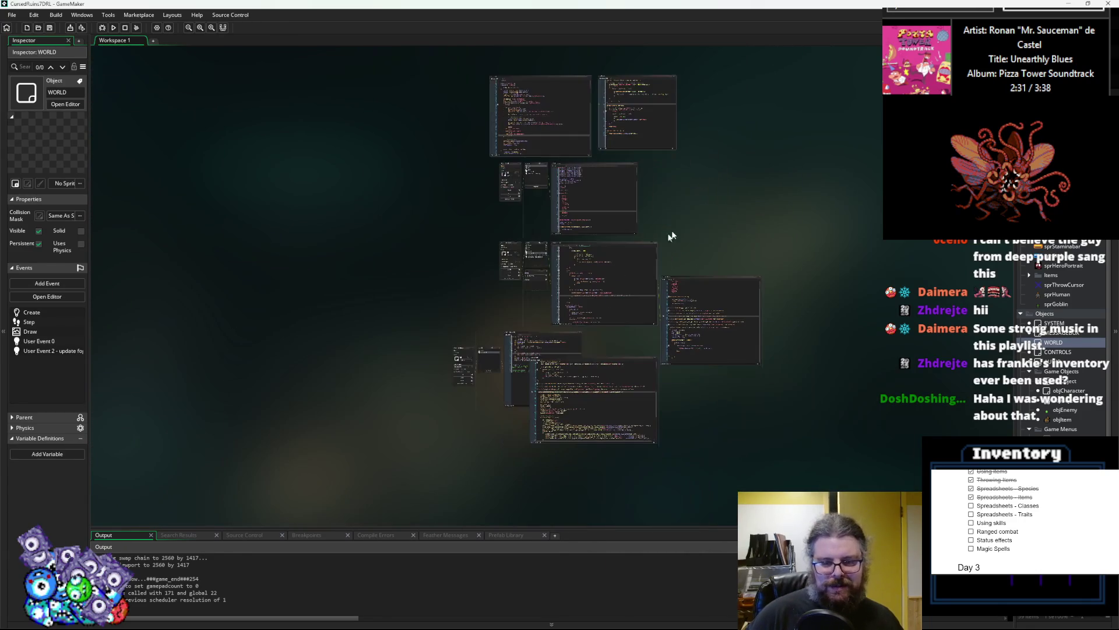
pyautogui.moveTo(600, 359)
pyautogui.mouseDown()
pyautogui.moveTo(612, 362)
pyautogui.moveTo(436, 81)
pyautogui.mouseUp()
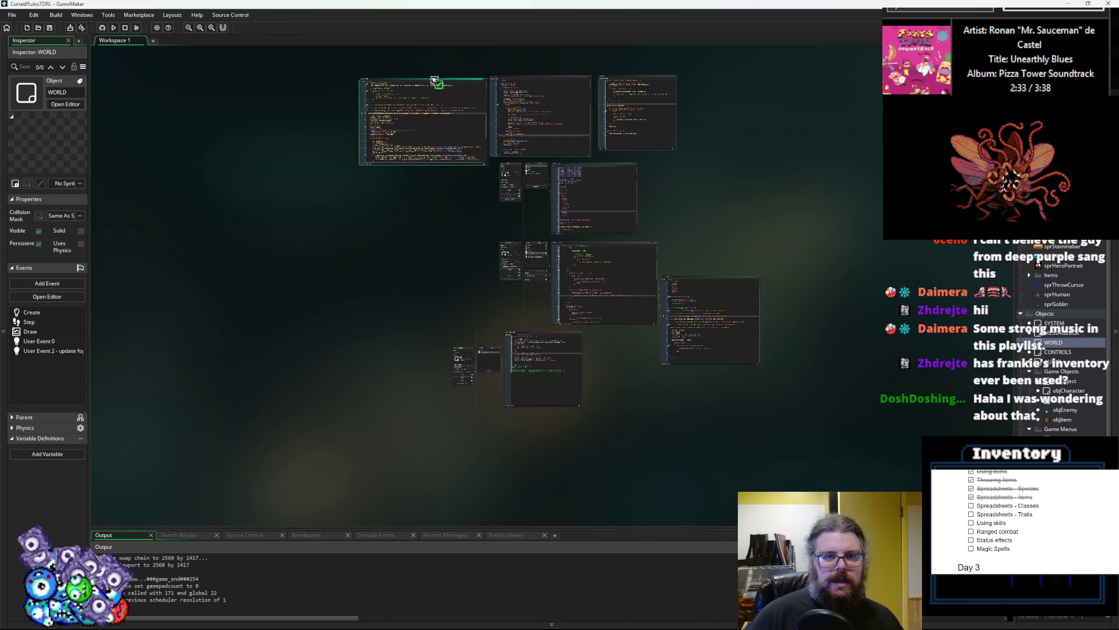
pyautogui.scroll(5, 436, 82)
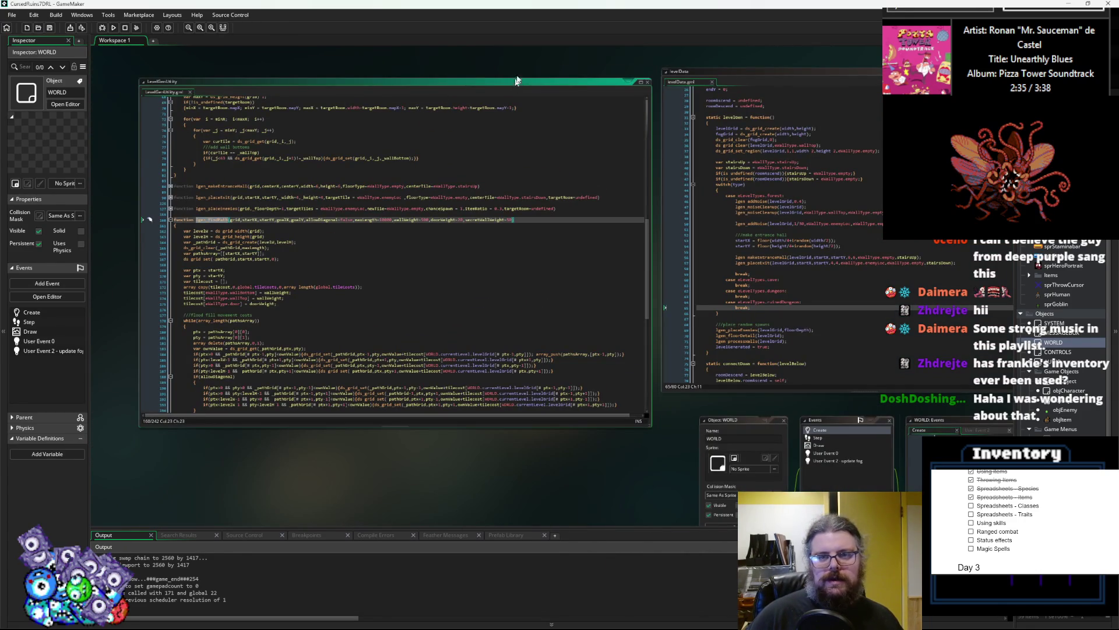
pyautogui.scroll(2, 612, 252)
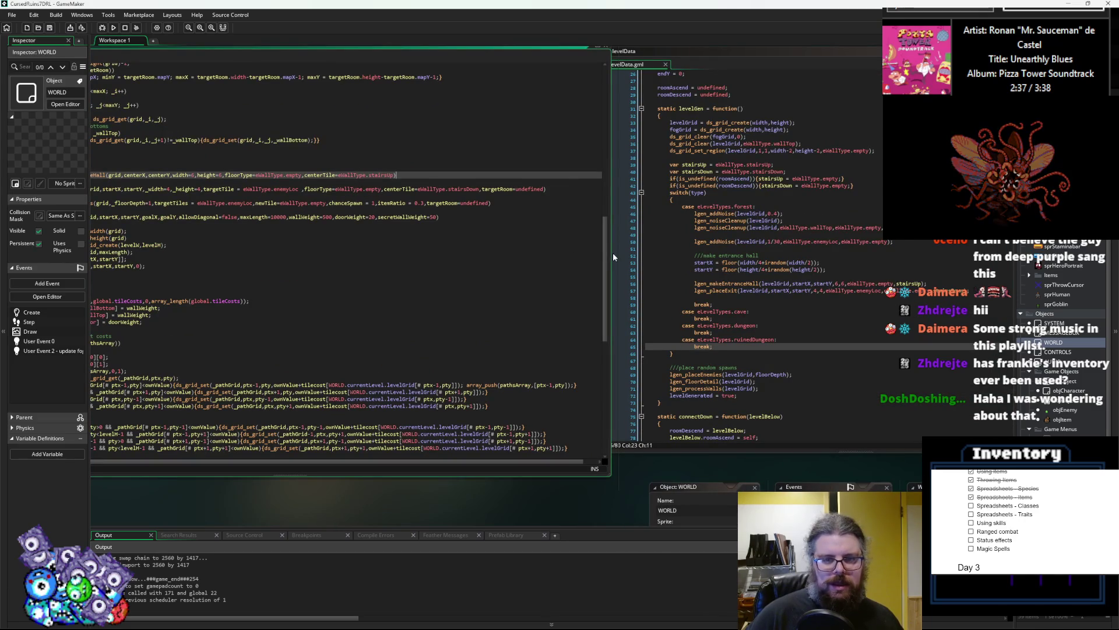
# - Arrange the code windows and try a lgen_findPath call above lgen_addNoise, then remove it
pyautogui.moveTo(613, 257); pyautogui.dragTo(518, 257)
pyautogui.moveTo(400, 60)
pyautogui.mouseDown()
pyautogui.moveTo(408, 82)
pyautogui.moveTo(397, 41)
pyautogui.moveTo(490, 17)
pyautogui.mouseUp()
pyautogui.click(760, 245)
pyautogui.press('Up')
pyautogui.press('Up')
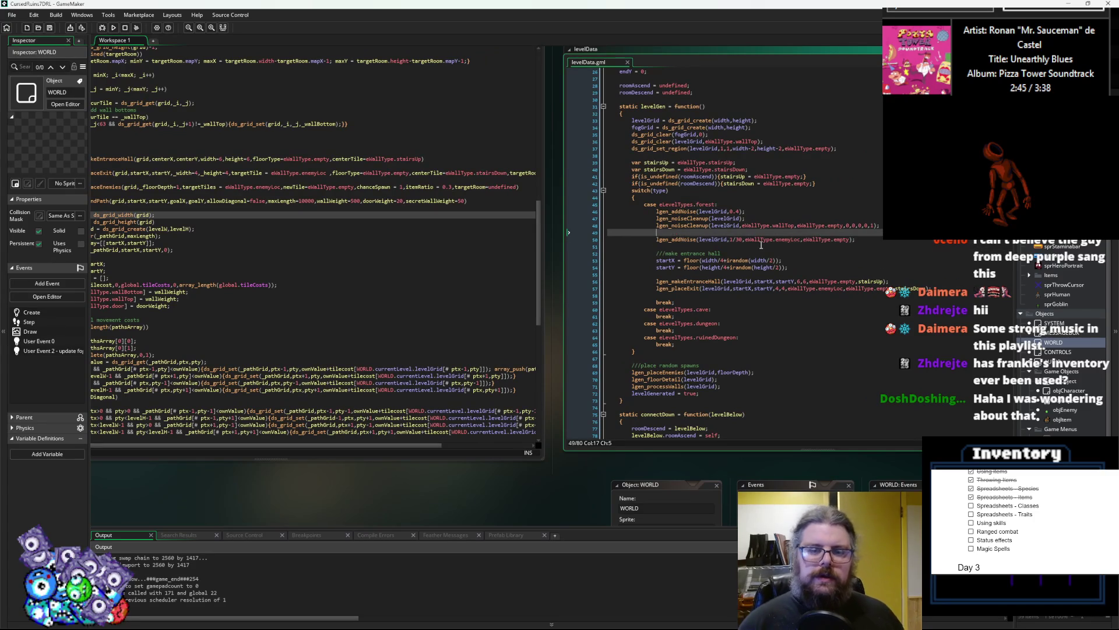
pyautogui.press('Return')
pyautogui.press('Up')
pyautogui.press('Return')
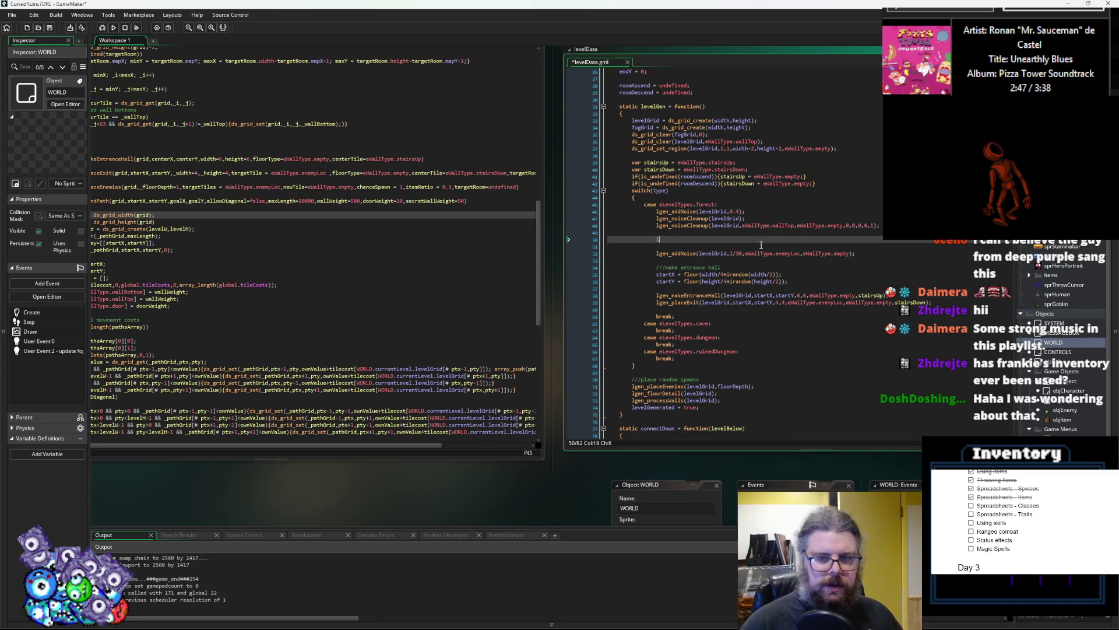
pyautogui.write('lgen_')
pyautogui.click(646, 337)
pyautogui.click(737, 240)
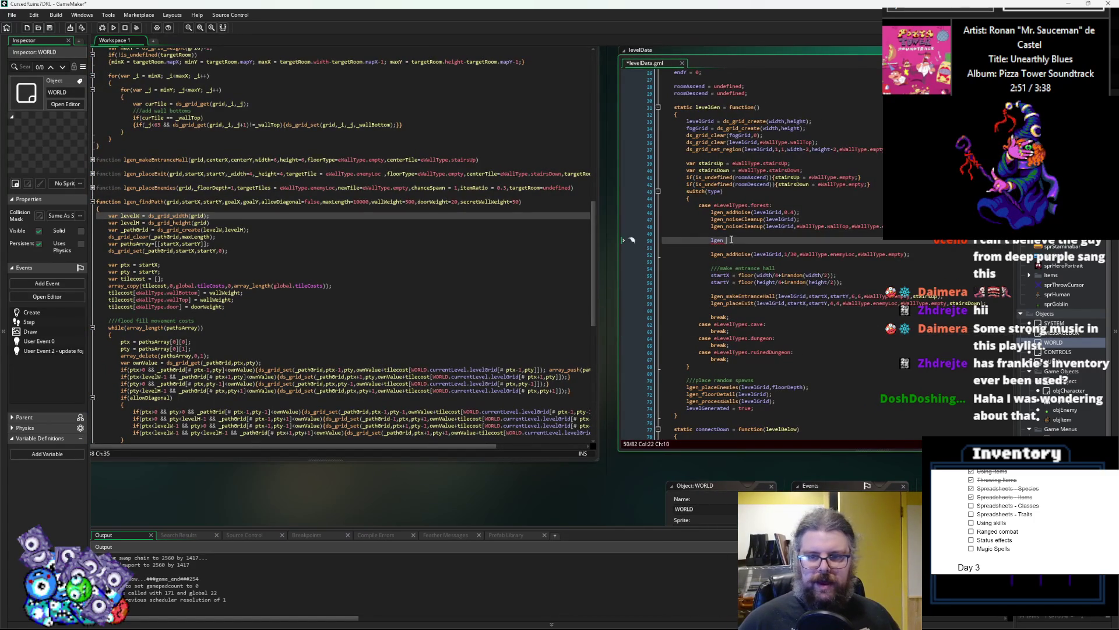
pyautogui.write('findPat')
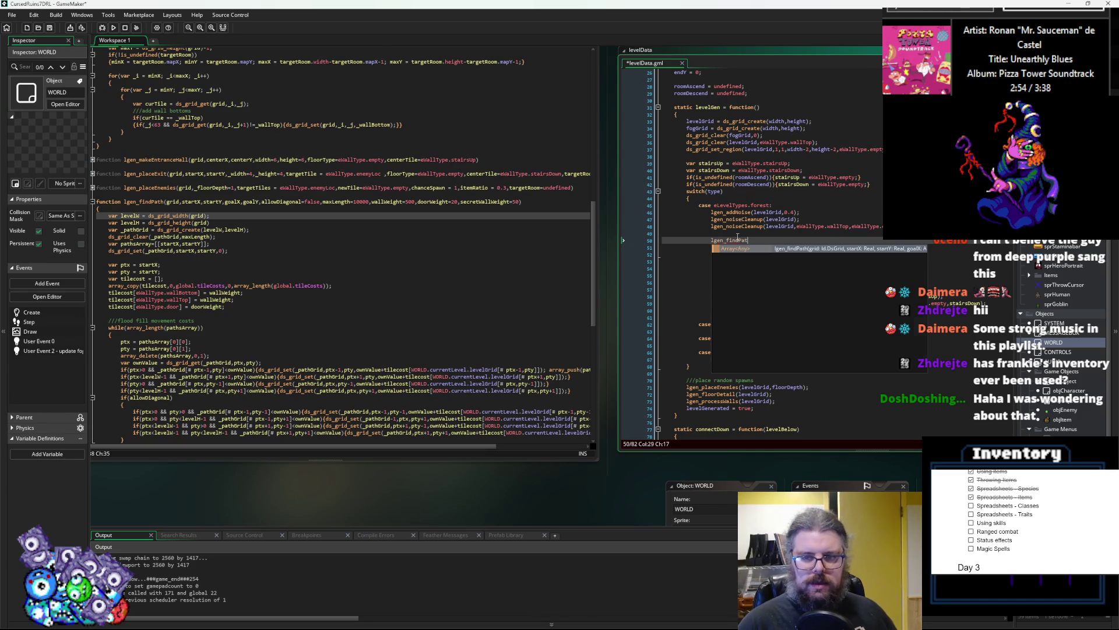
pyautogui.press('Return')
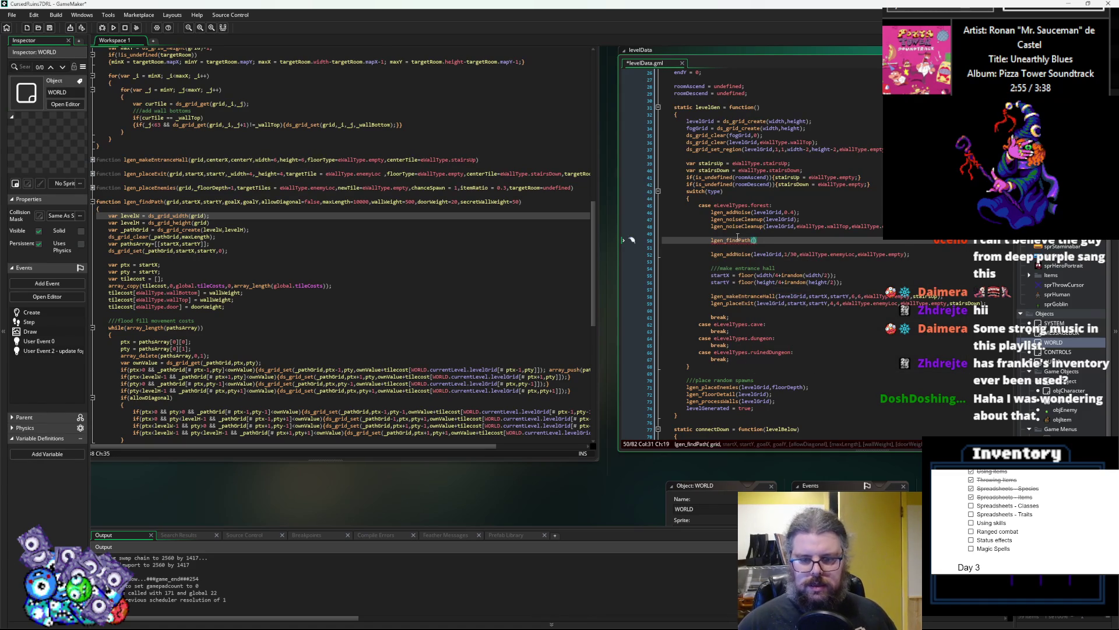
pyautogui.press('BackSpace')
pyautogui.press('BackSpace')
pyautogui.press('BackSpace')
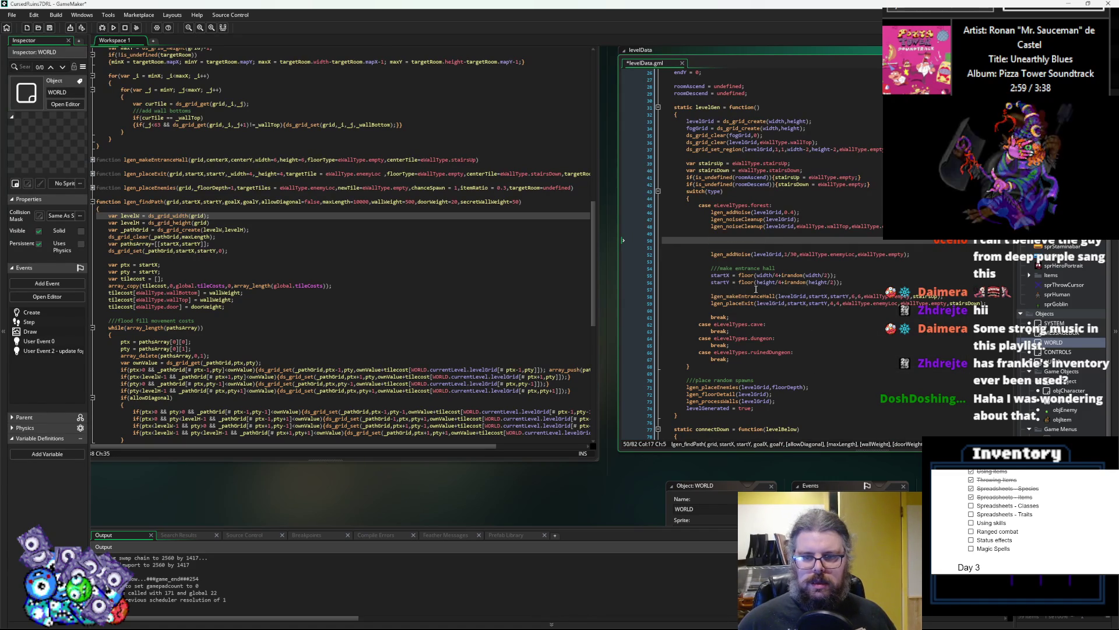
# - Add a lgen_findPath() call below the exit placement and delete the leftover blank lines
pyautogui.click(784, 289)
pyautogui.press('Return')
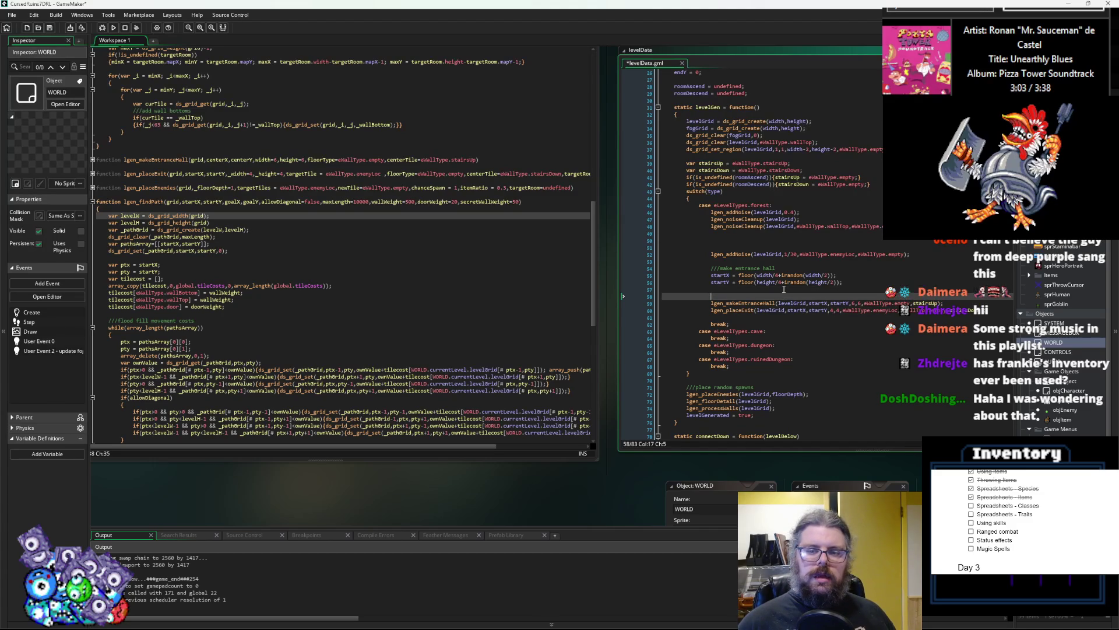
pyautogui.press('Down')
pyautogui.press('Down')
pyautogui.press('Down')
pyautogui.press('Return')
pyautogui.press('Return')
pyautogui.press('Up')
pyautogui.write('lgen_findPath()')
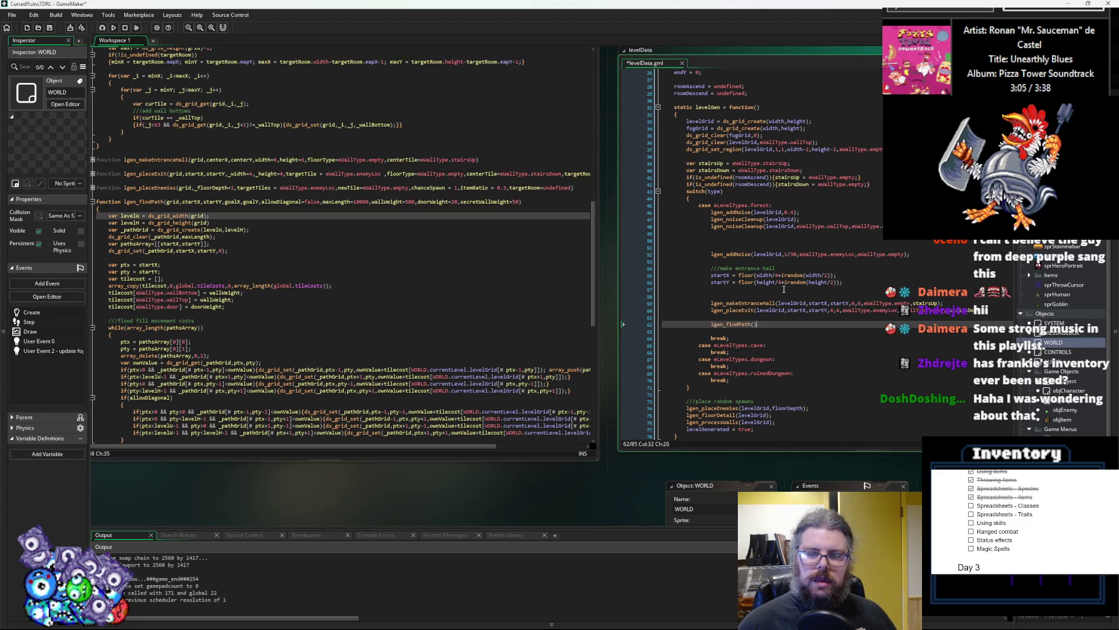
pyautogui.click(709, 247)
pyautogui.press('BackSpace')
pyautogui.press('BackSpace')
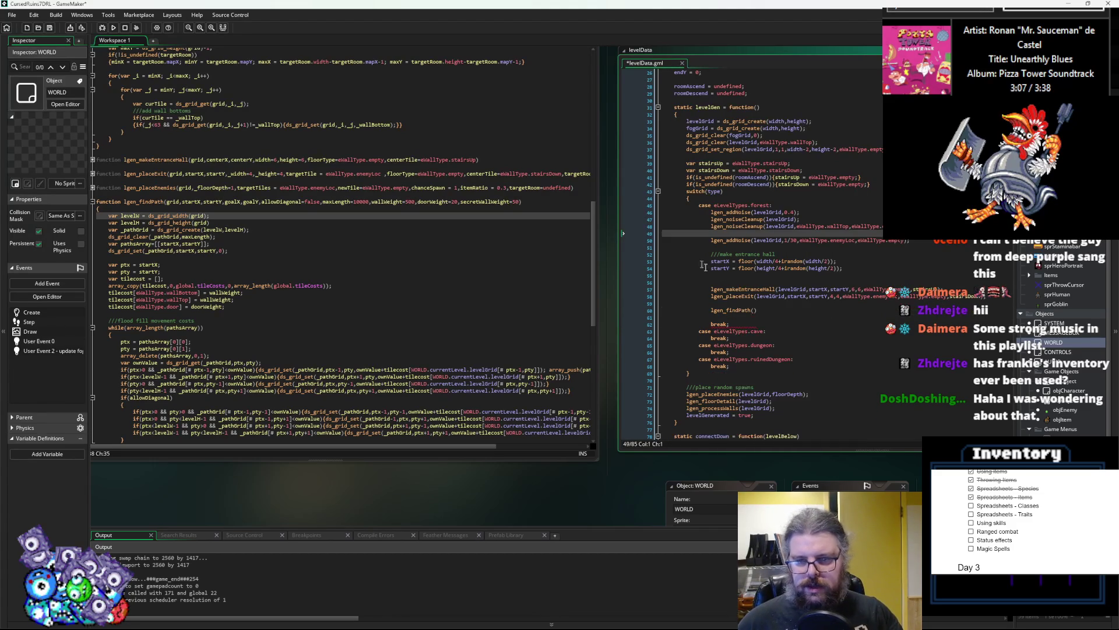
pyautogui.press('BackSpace')
# - Complete lgen_findPath(levelGrid,startX,startY,endX,endY) and open lgen_placeExit's definition
pyautogui.click(693, 297)
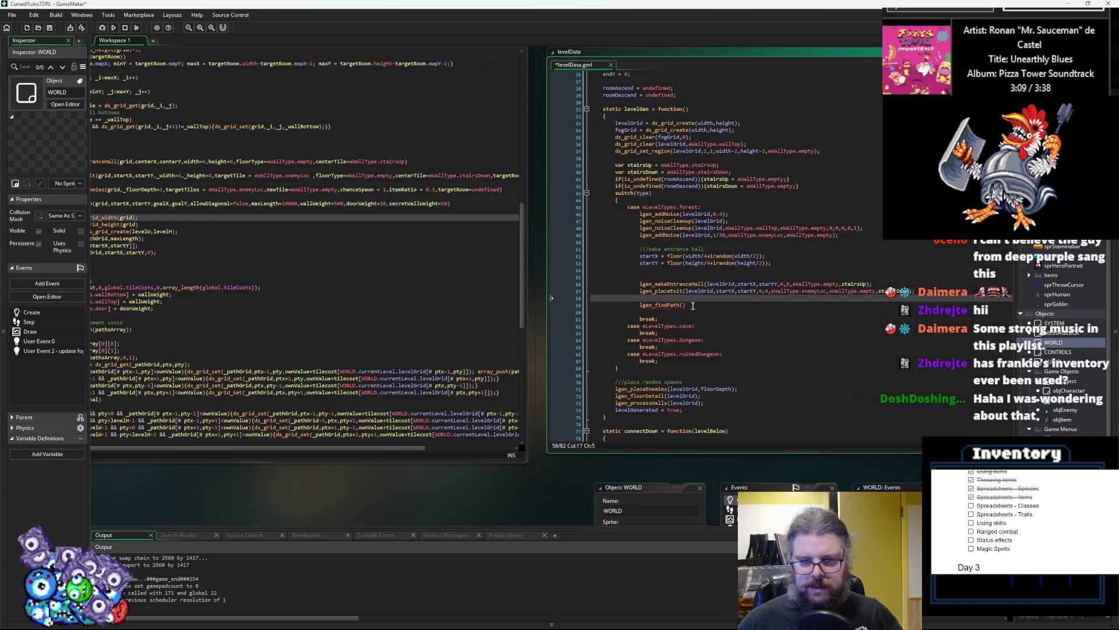
pyautogui.click(684, 305)
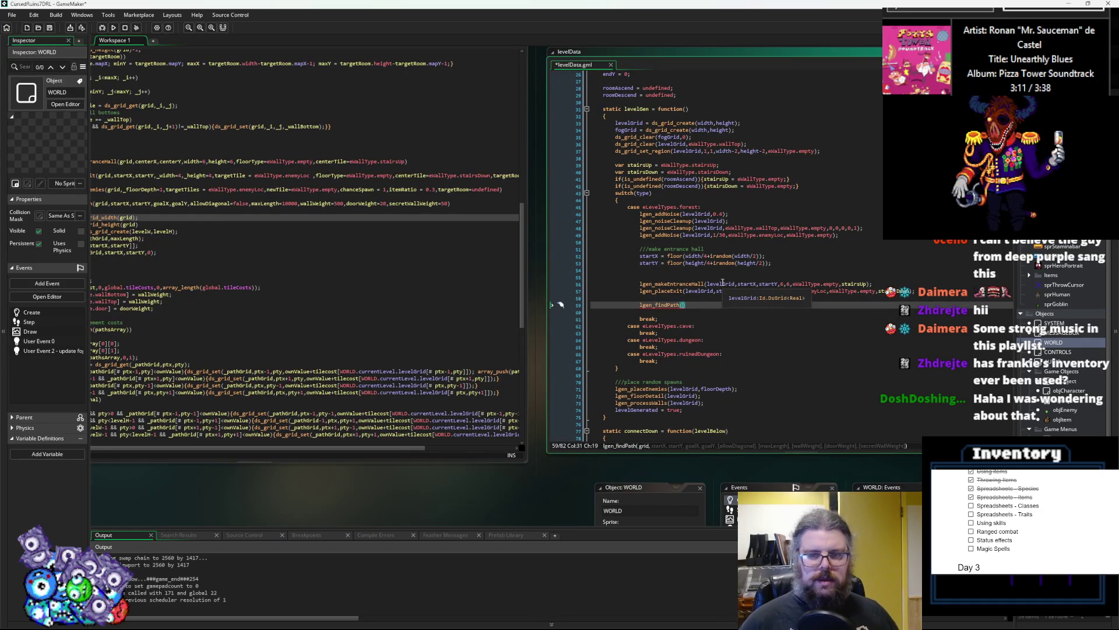
pyautogui.write('levelGrid,')
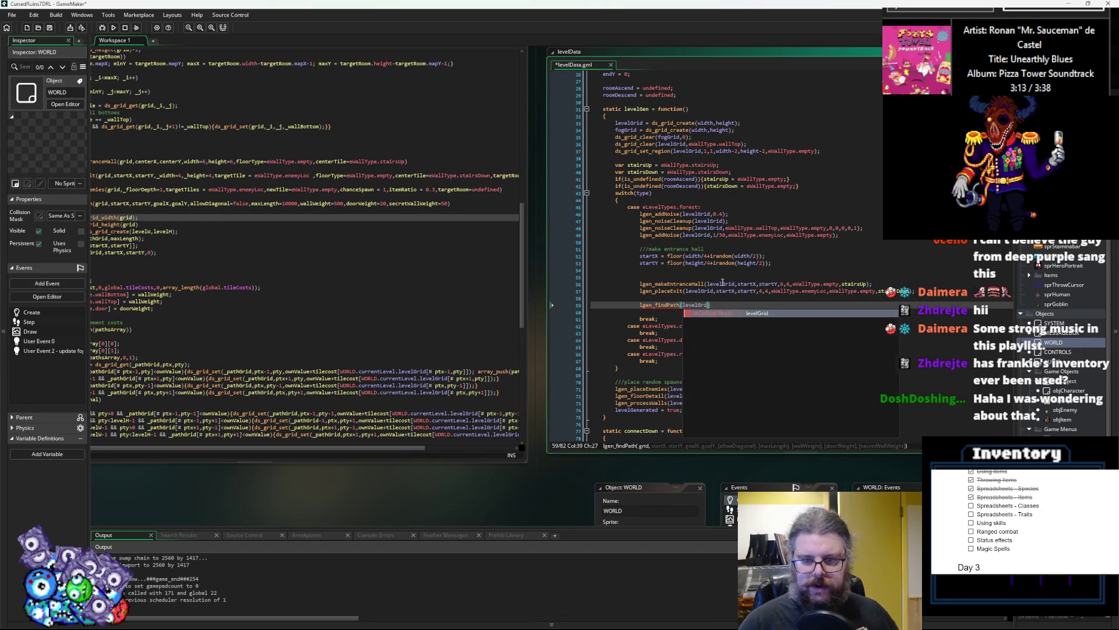
pyautogui.write('startX,')
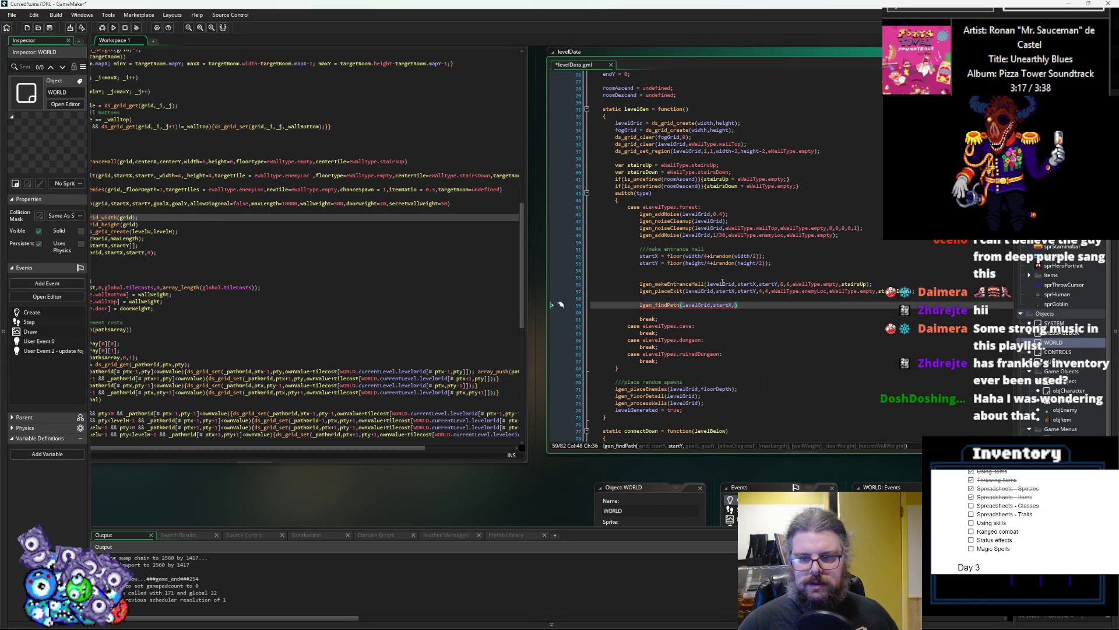
pyautogui.write('startY,')
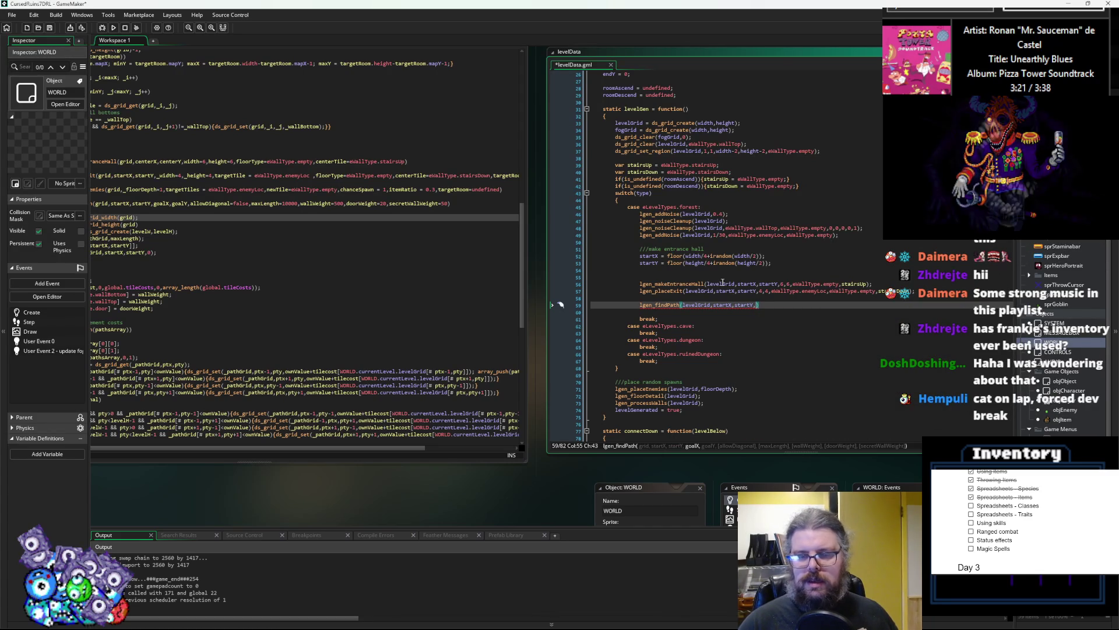
pyautogui.click(810, 291)
pyautogui.scroll(3, 782, 273)
pyautogui.doubleClick(609, 119)
pyautogui.click(757, 357)
pyautogui.write('endX,')
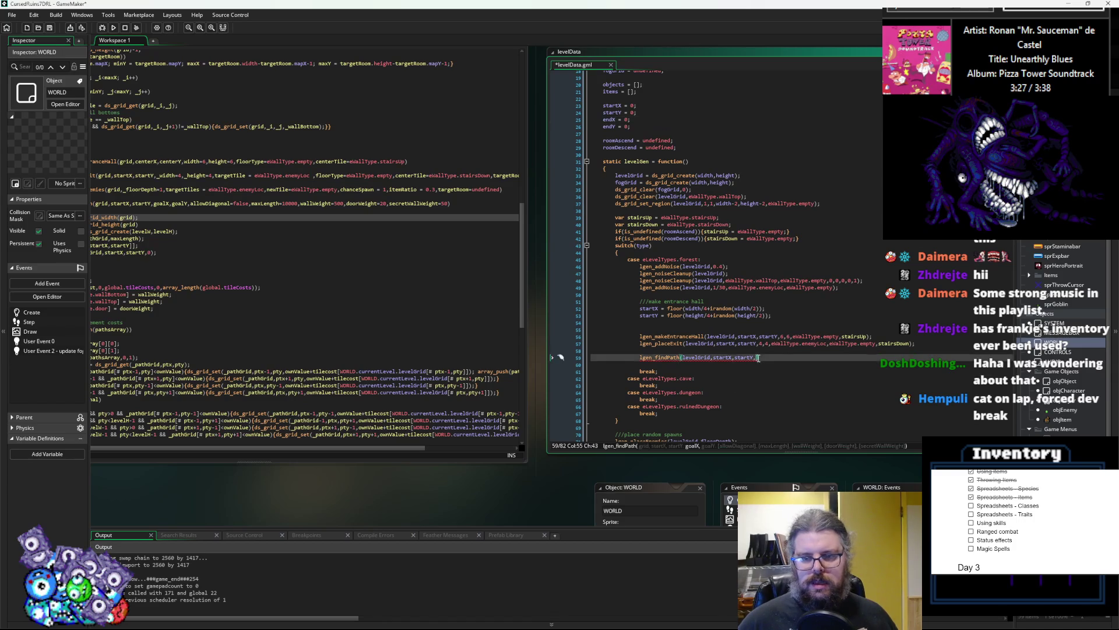
pyautogui.write('endY')
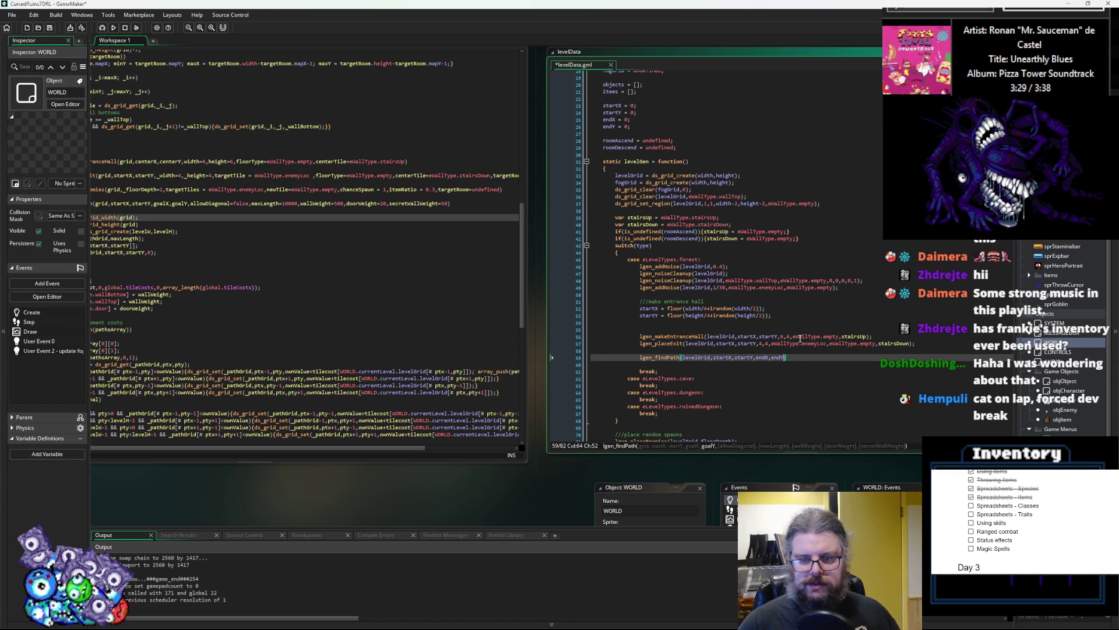
pyautogui.middleClick(665, 344)
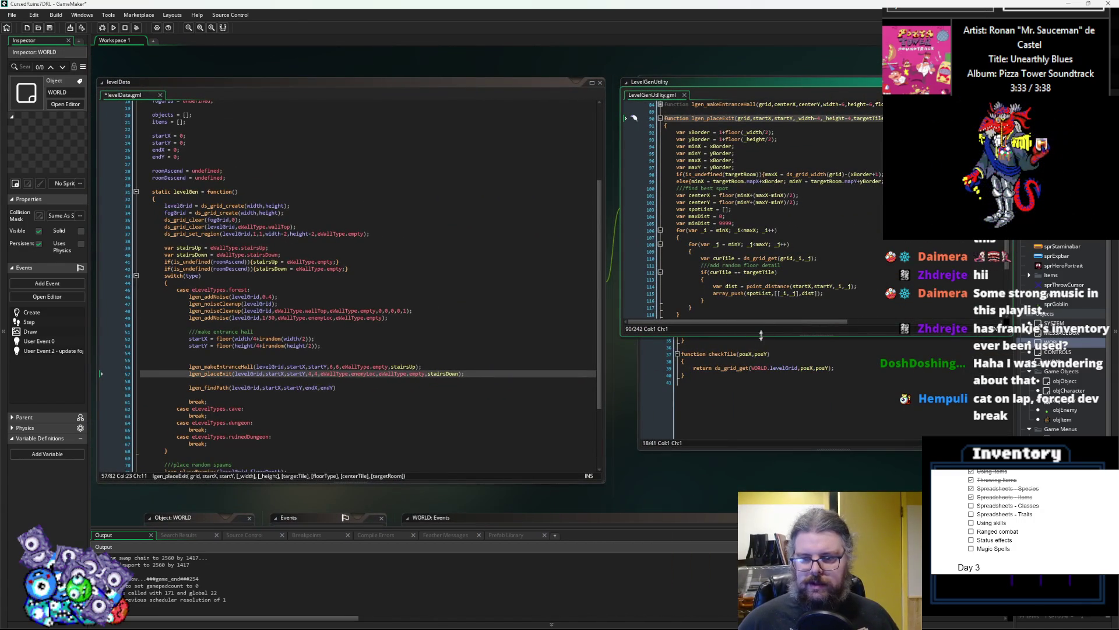
# - Add a return statement on a new line at the end of lgen_placeExit
pyautogui.moveTo(761, 344); pyautogui.dragTo(762, 474)
pyautogui.scroll(1, 762, 403)
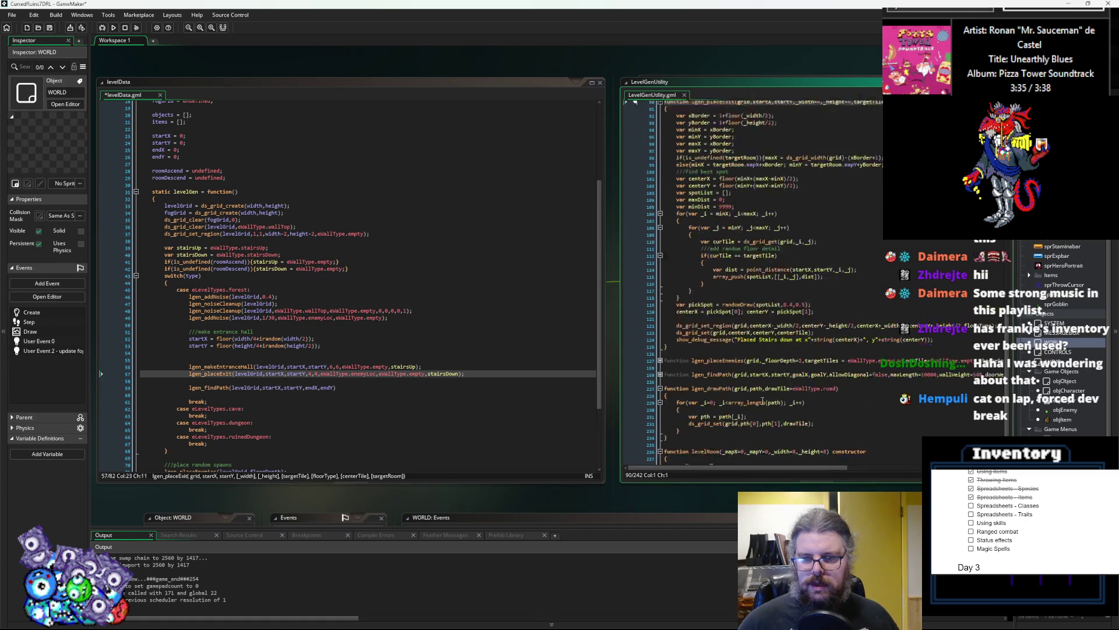
pyautogui.moveTo(697, 382); pyautogui.dragTo(776, 367)
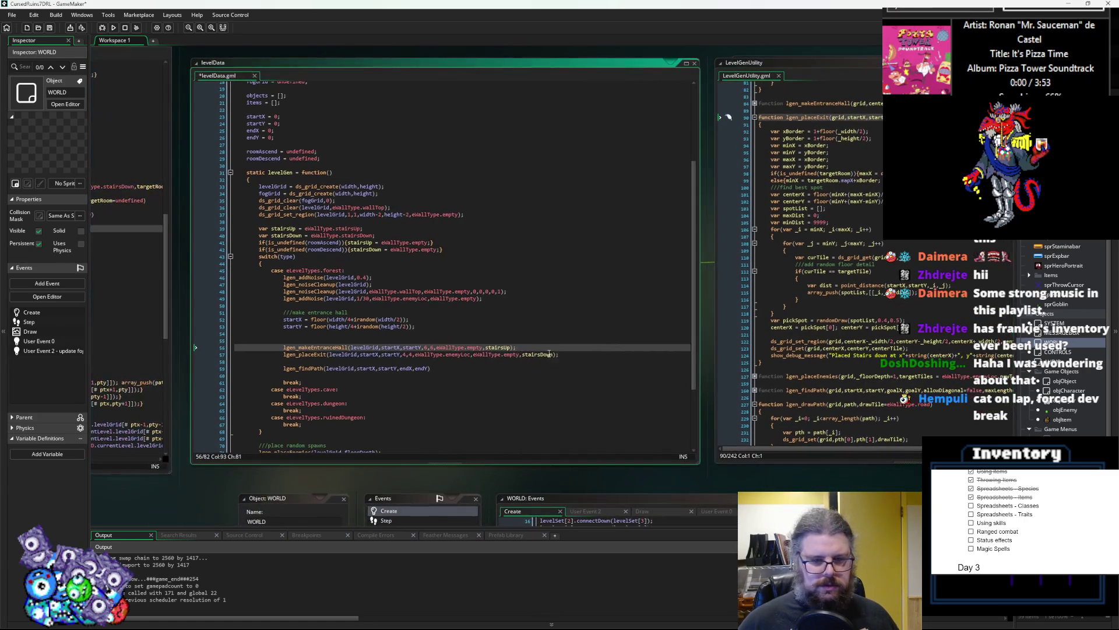
pyautogui.click(761, 363)
pyautogui.press('Return')
pyautogui.press('Up')
pyautogui.moveTo(831, 362); pyautogui.dragTo(652, 373)
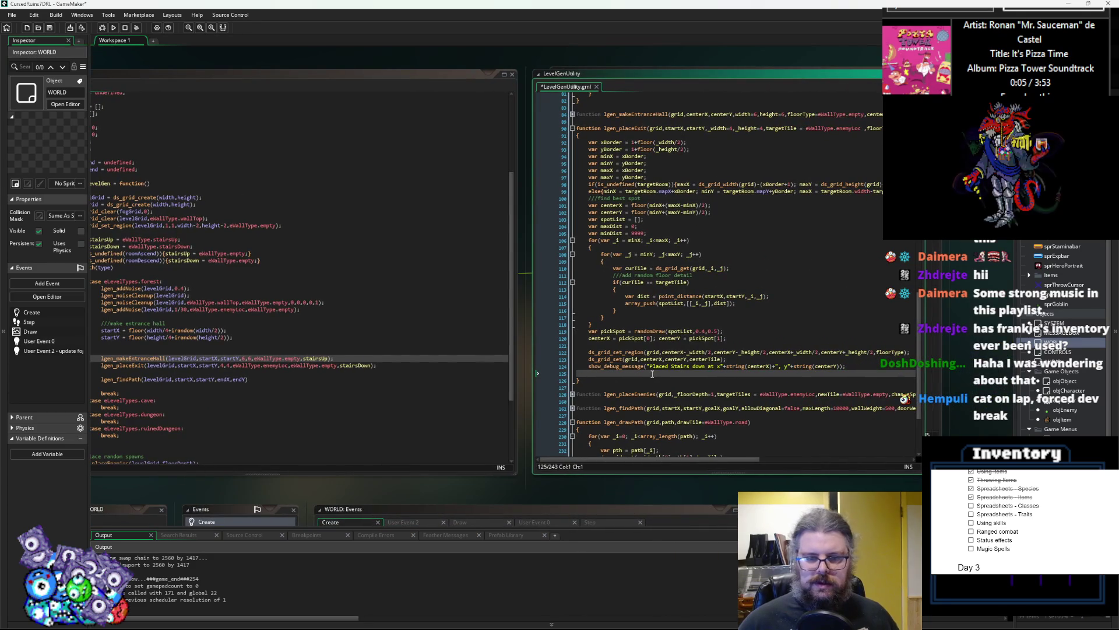
pyautogui.write('return')
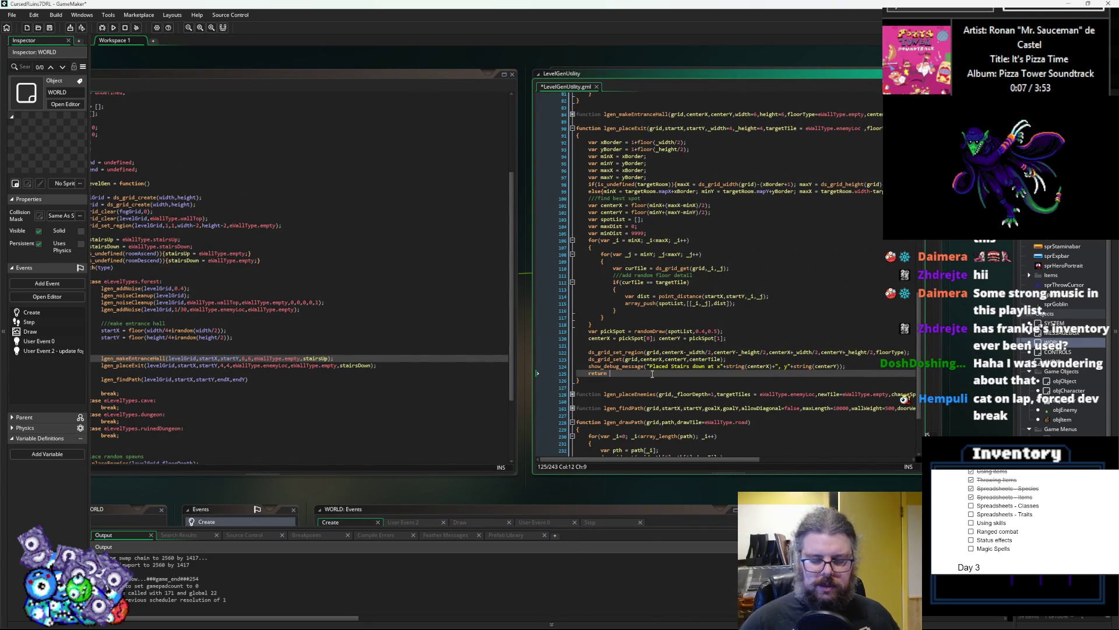
# - Complete the return value as the array [centerX,centerY]
pyautogui.click(652, 387)
pyautogui.moveTo(652, 387); pyautogui.dragTo(539, 387)
pyautogui.moveTo(815, 298); pyautogui.dragTo(899, 298)
pyautogui.click(510, 373)
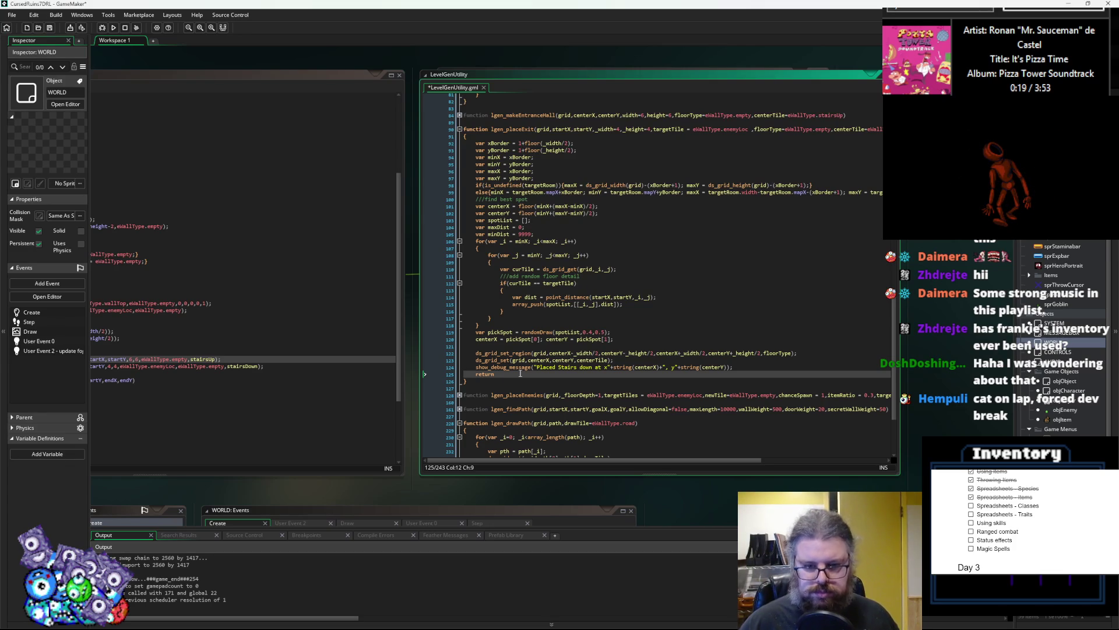
pyautogui.write('centerX')
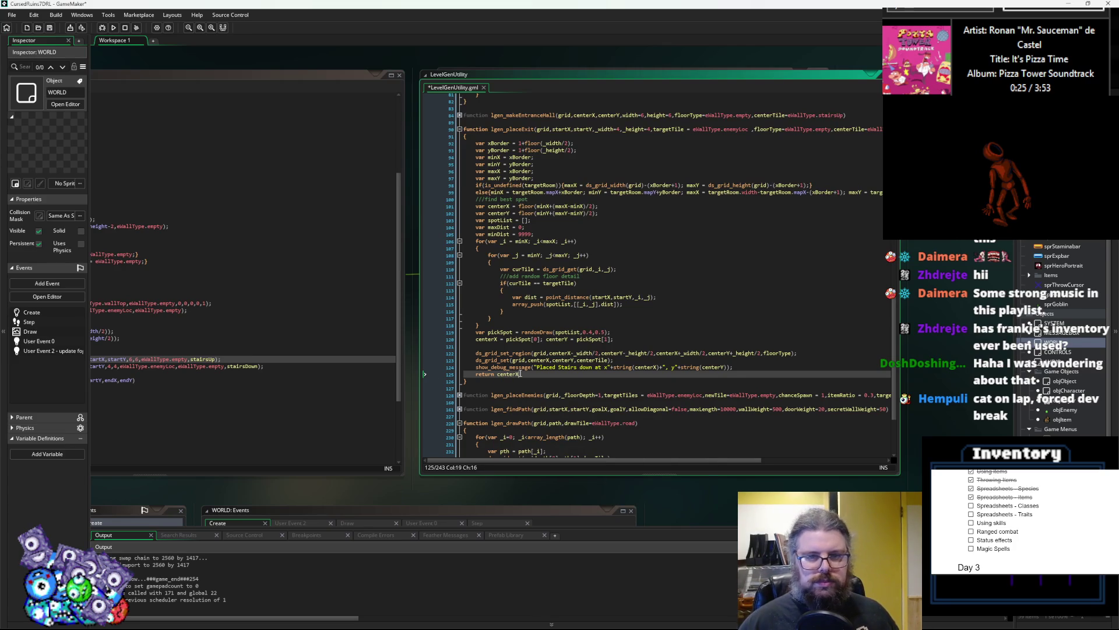
pyautogui.moveTo(245, 359); pyautogui.dragTo(424, 316)
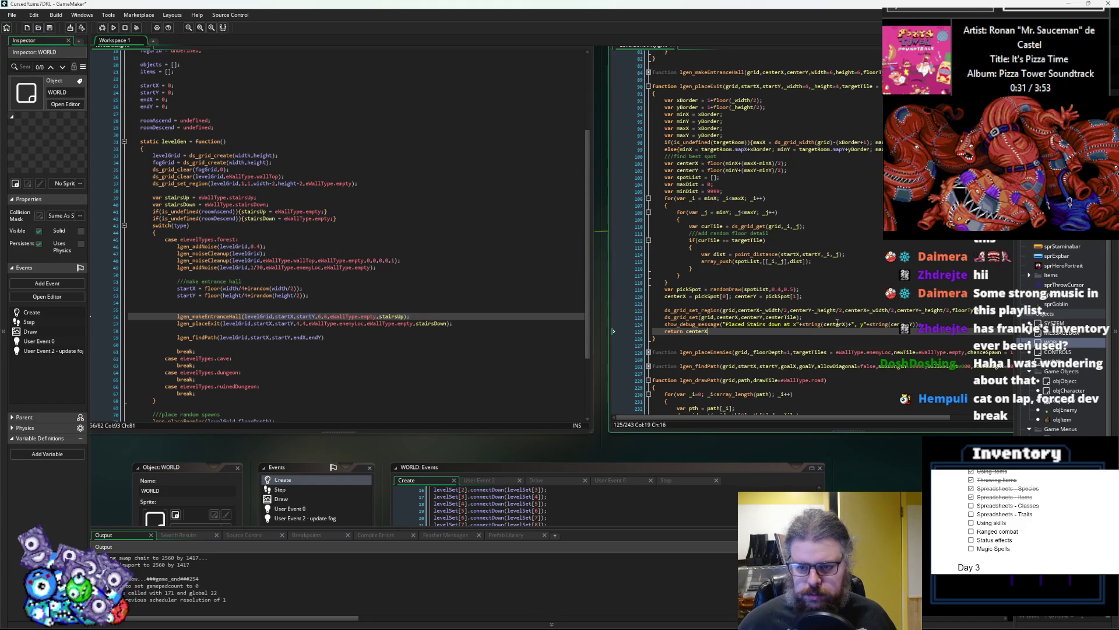
pyautogui.doubleClick(837, 323)
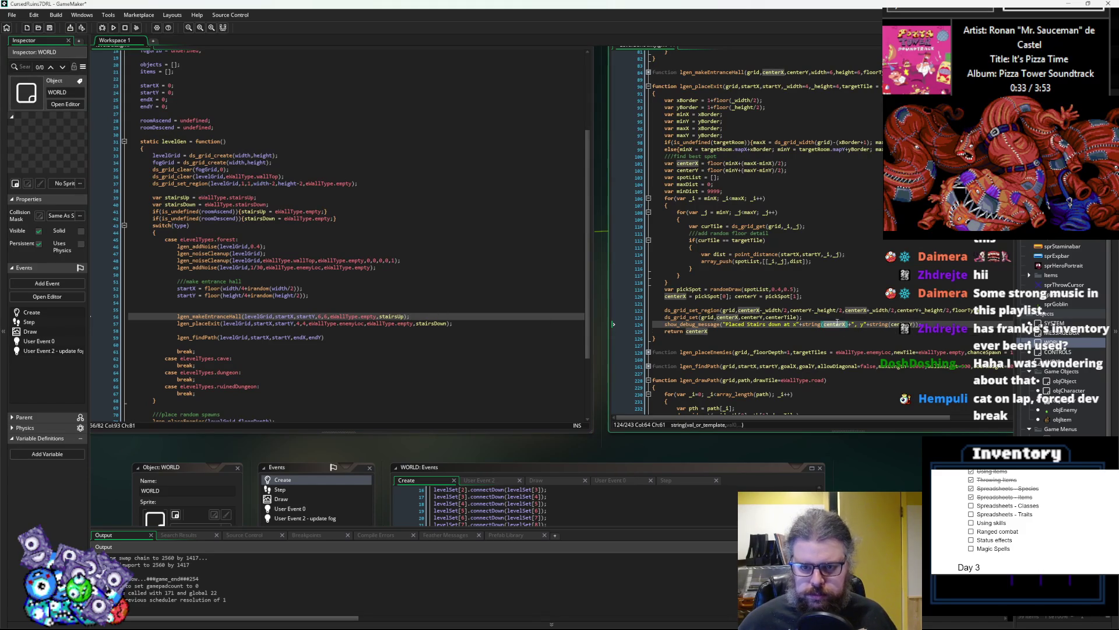
pyautogui.click(827, 330)
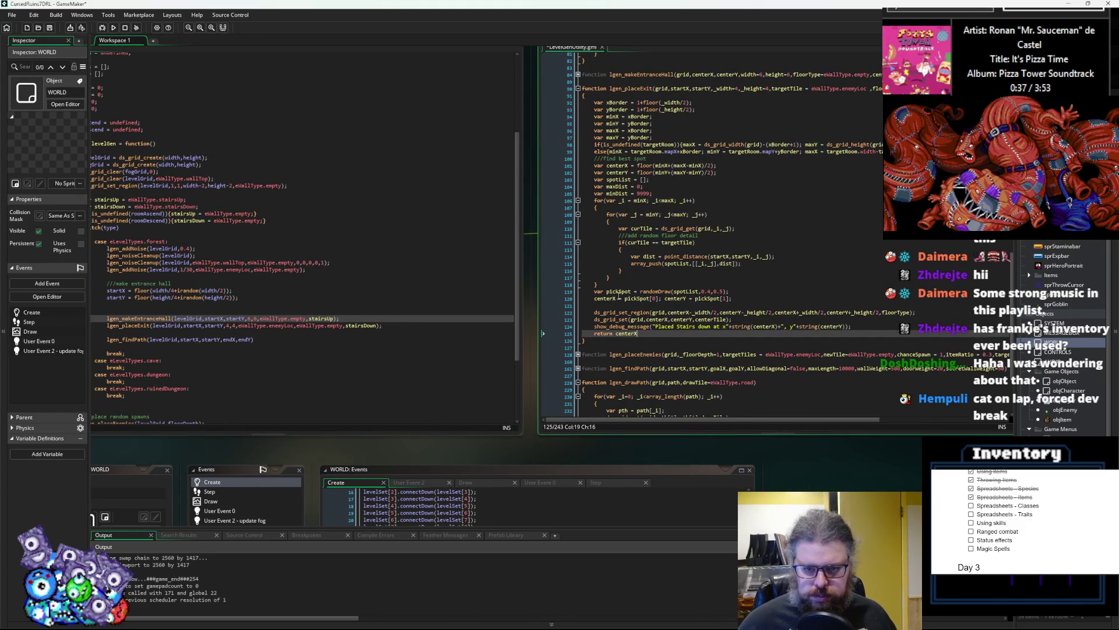
pyautogui.click(613, 333)
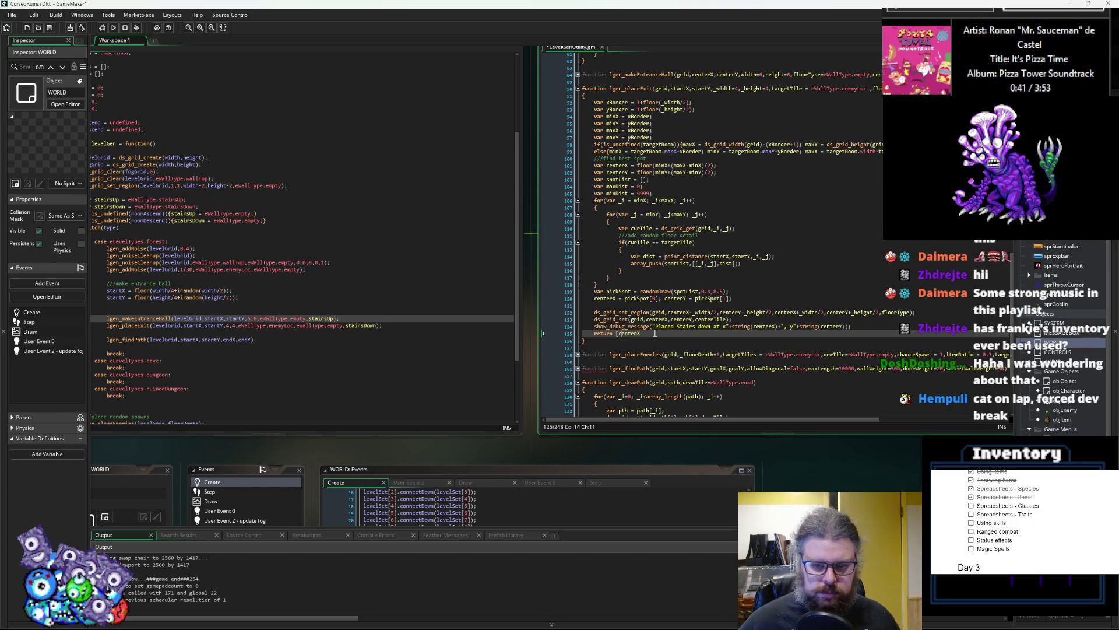
pyautogui.write(',centerY];')
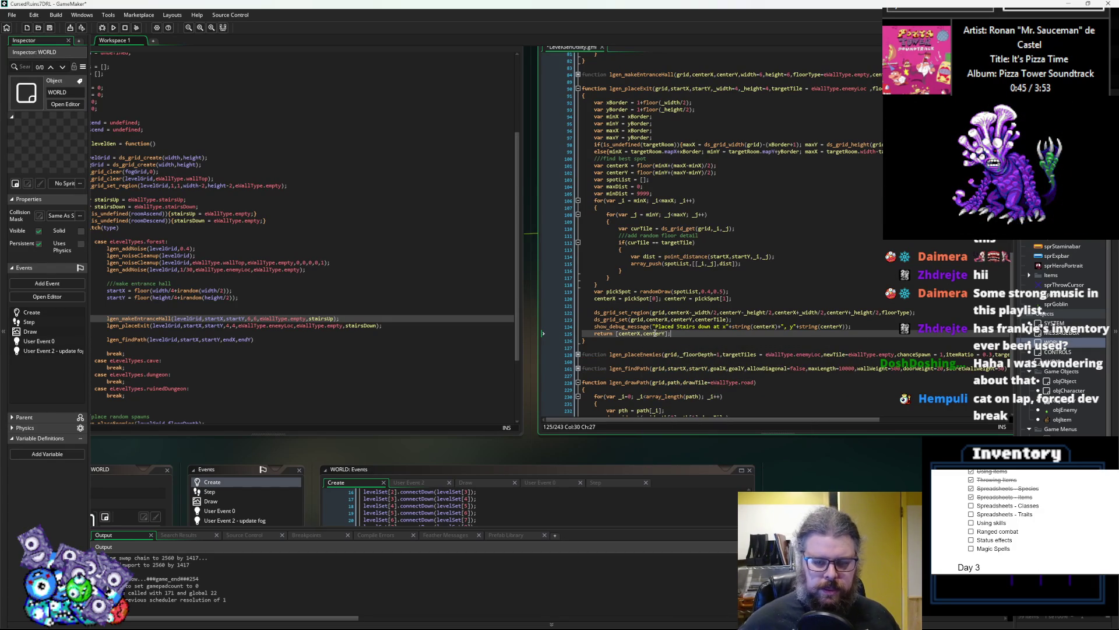
pyautogui.click(107, 325)
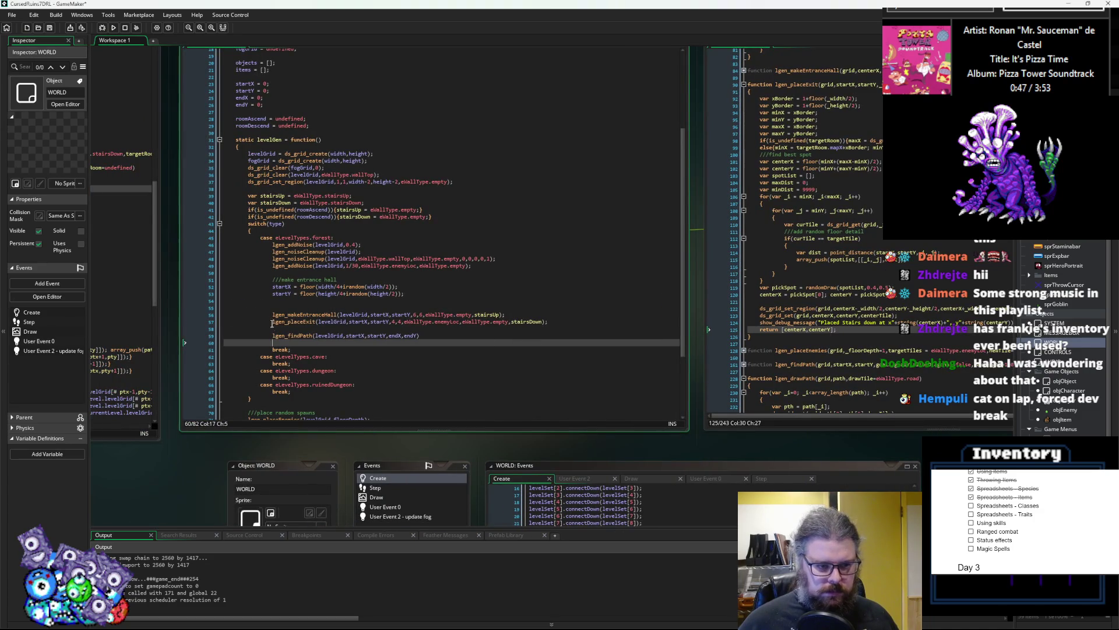
# - Store lgen_placeExit's result in exitpos and set endX = exitpos[0]; endY = exitpos[1]
pyautogui.write('var ')
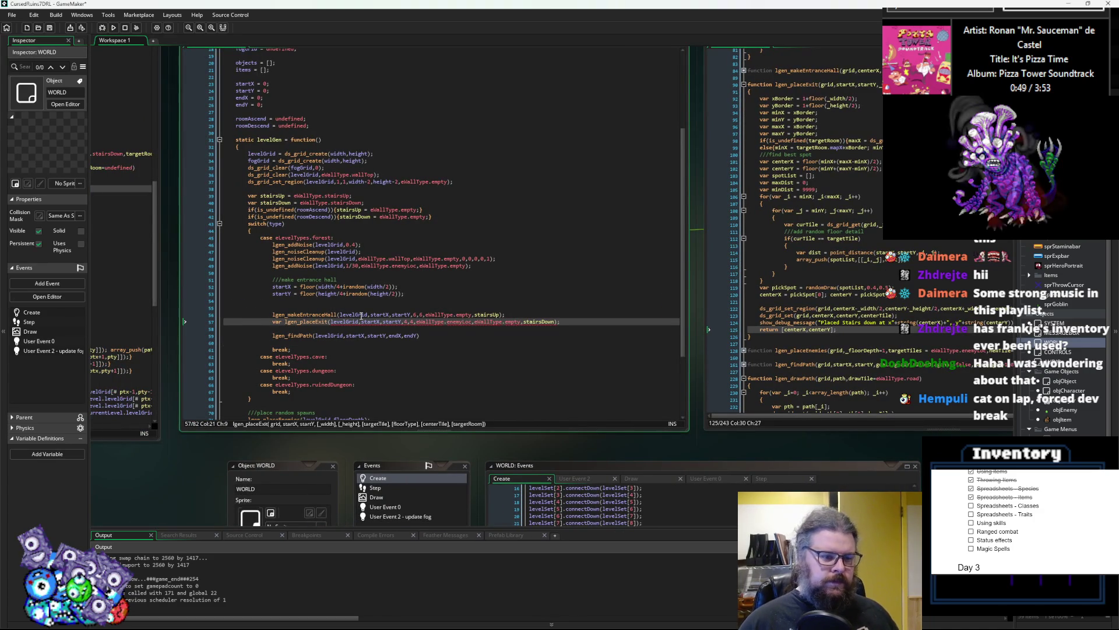
pyautogui.write('exitpos =')
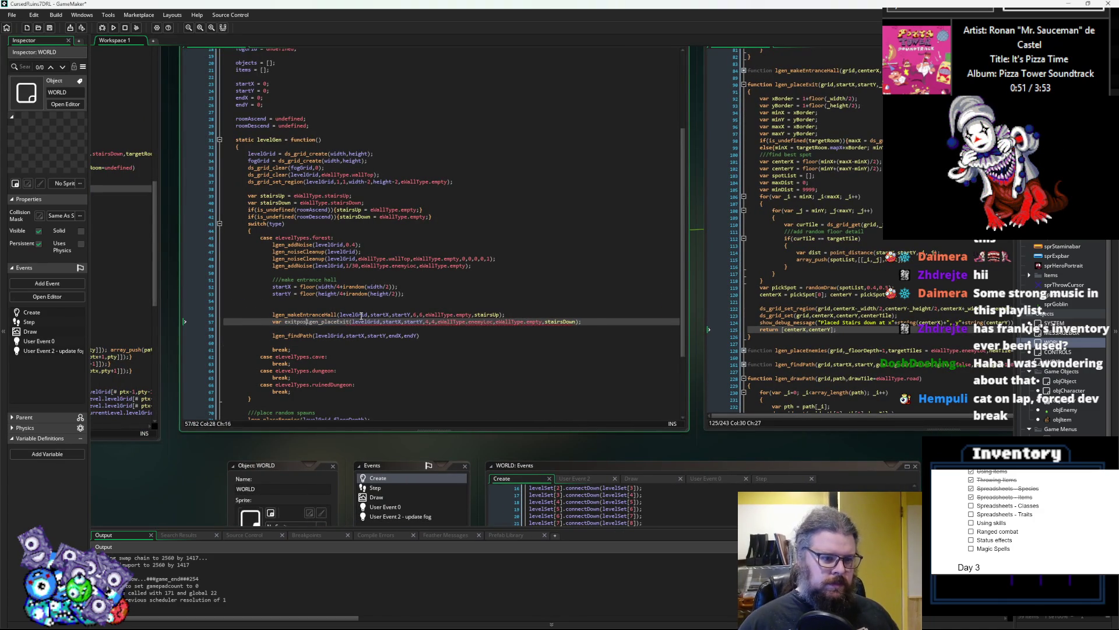
pyautogui.press('End')
pyautogui.press('Return')
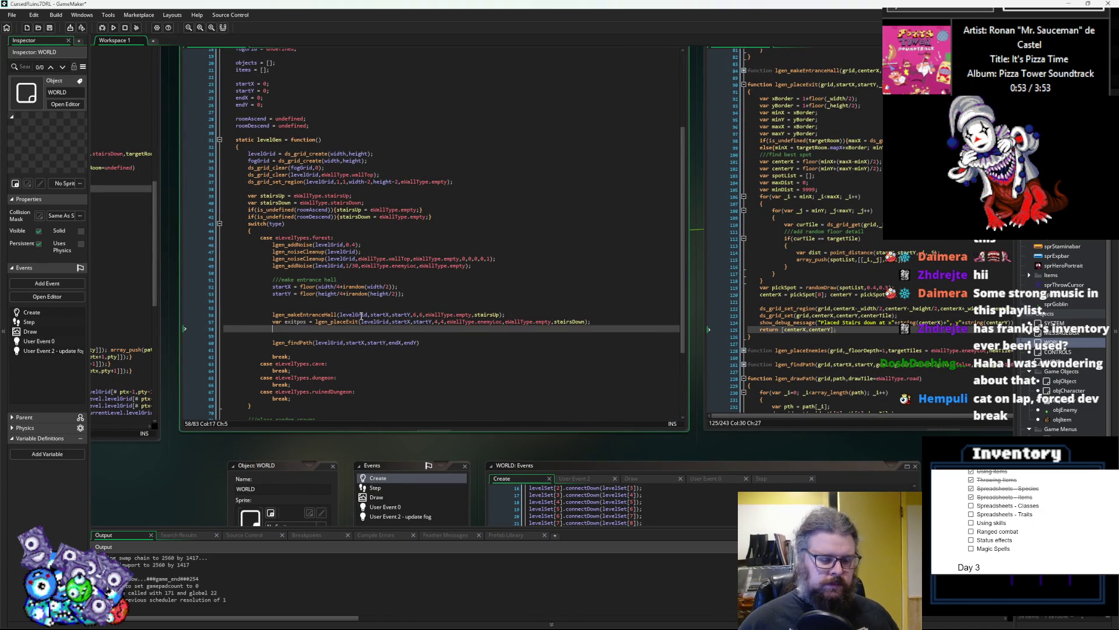
pyautogui.press('BackSpace')
pyautogui.press('BackSpace')
pyautogui.write('endX = e')
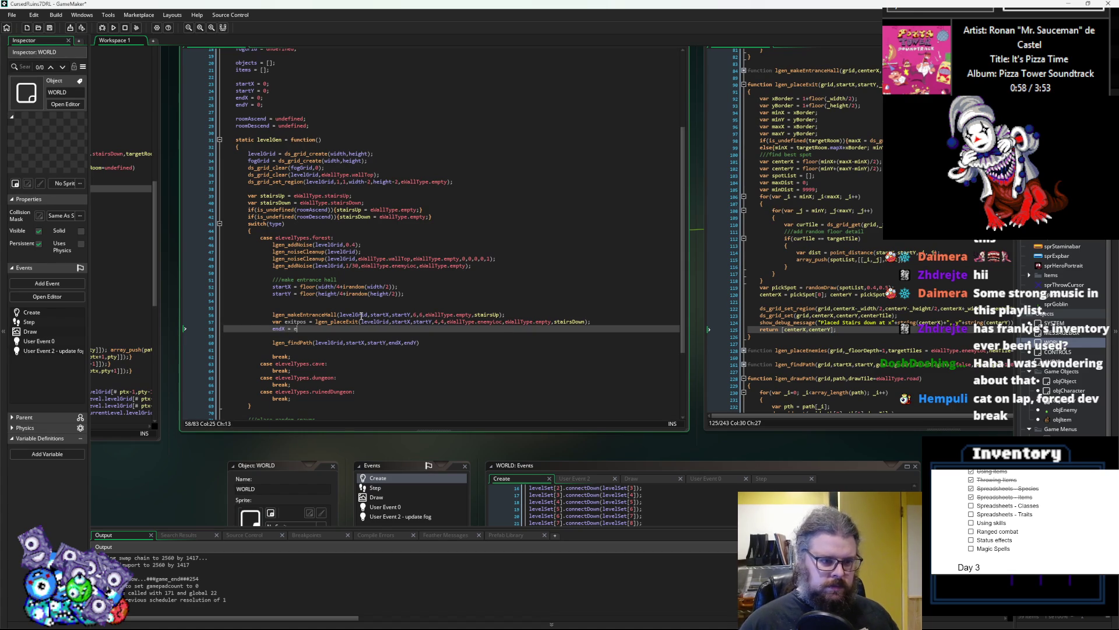
pyautogui.write('xitpos')
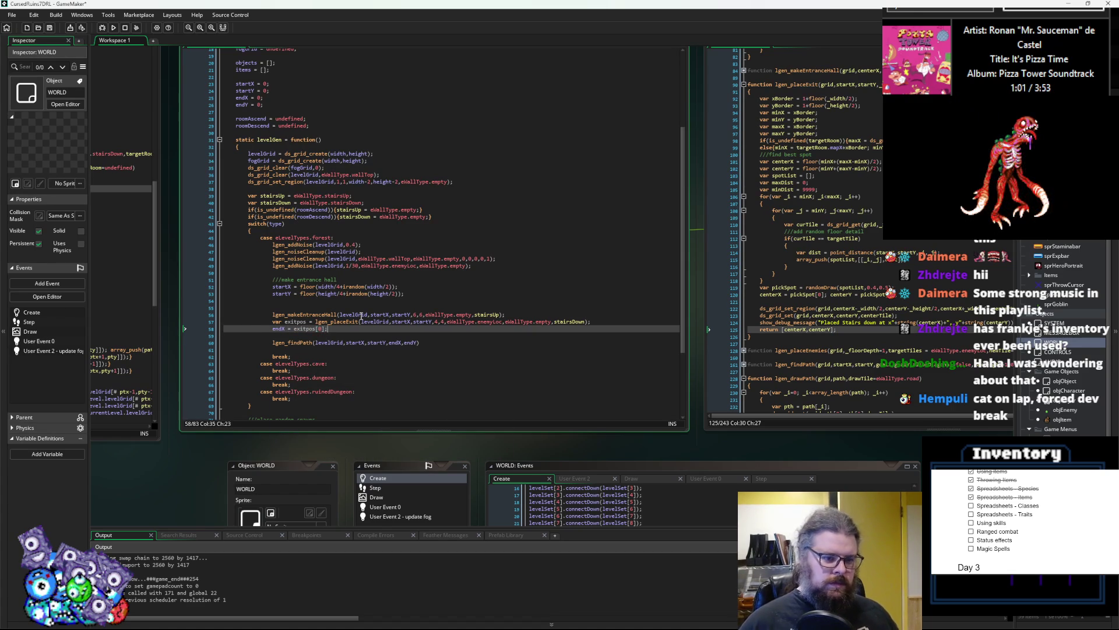
pyautogui.write('[0];')
pyautogui.press('Return')
pyautogui.write('endY = ')
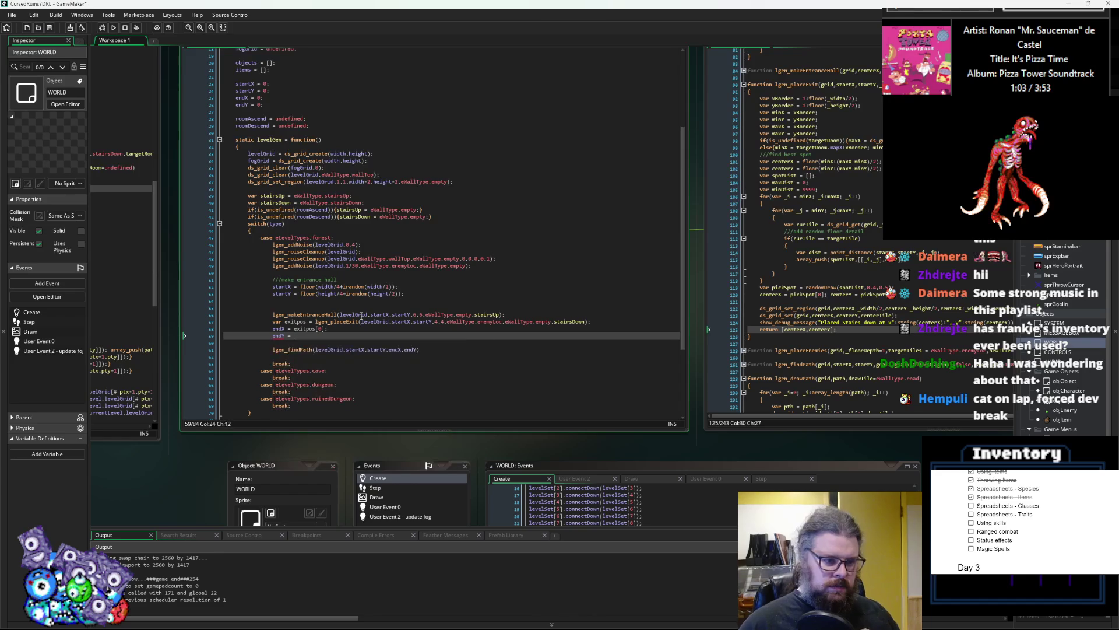
pyautogui.write('exitpos')
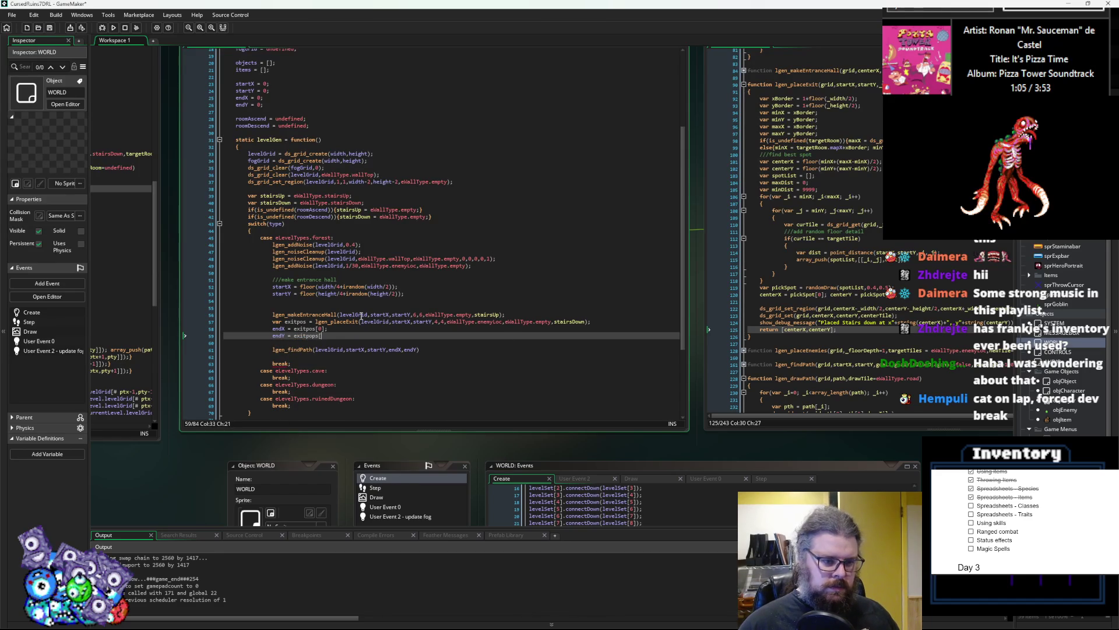
pyautogui.write('[')
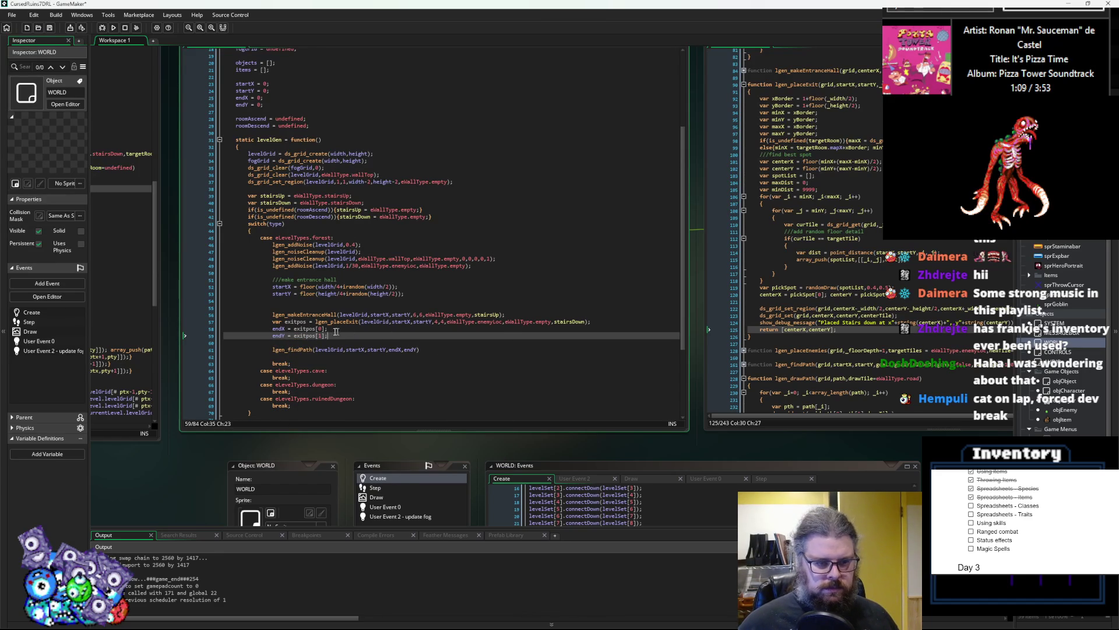
pyautogui.press('Home')
pyautogui.hotkey('shift', 'Home')
pyautogui.press('BackSpace')
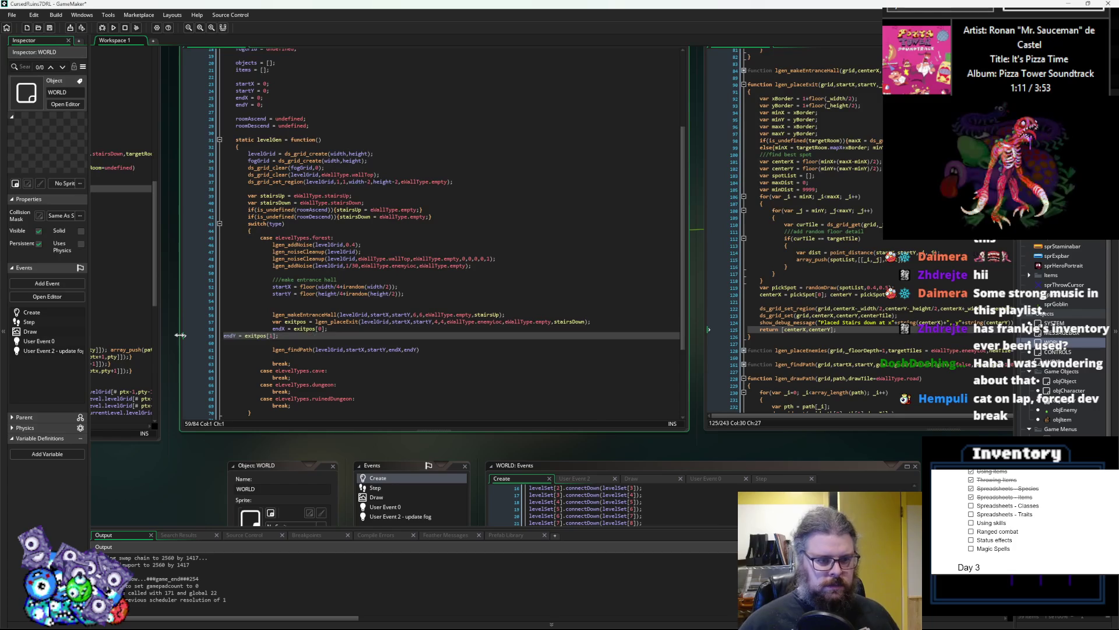
pyautogui.press('BackSpace')
pyautogui.press('Down')
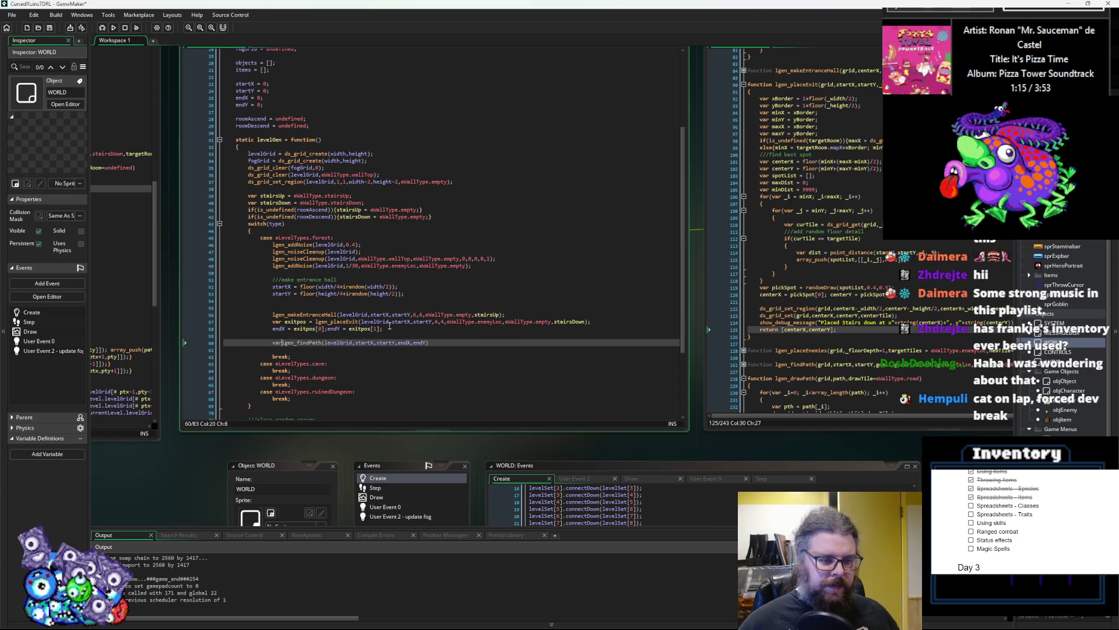
# - Save lgen_findPath's result in var pth and add lgen_drawPath(levelGrid,pth,eWallType.road)
pyautogui.write('var pth =')
pyautogui.press('End')
pyautogui.press('Return')
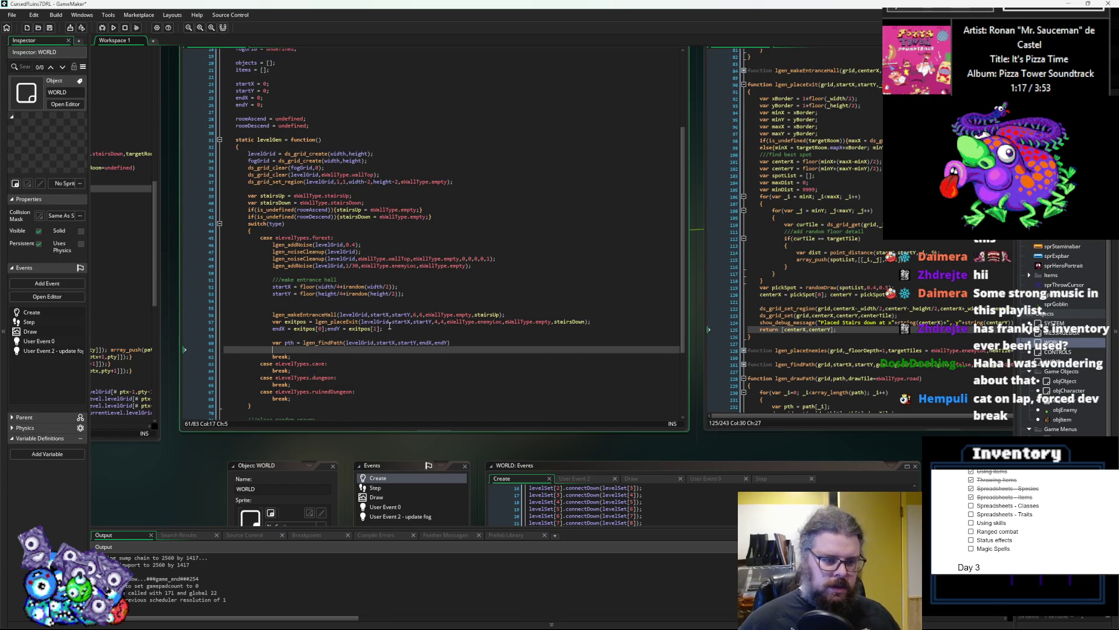
pyautogui.doubleClick(797, 377)
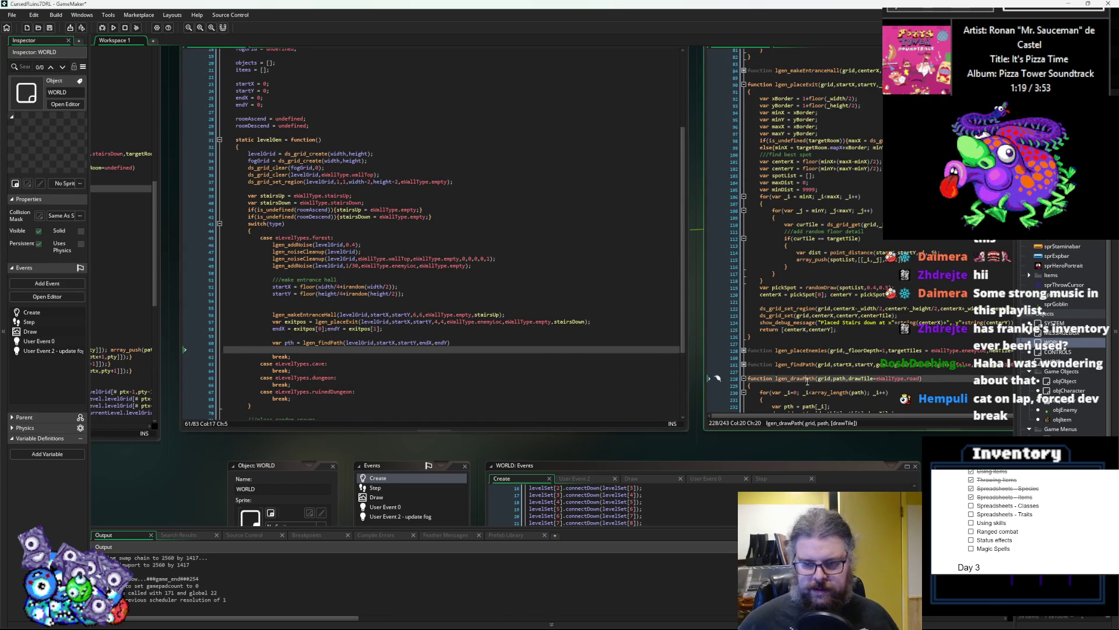
pyautogui.click(293, 349)
pyautogui.write('(le')
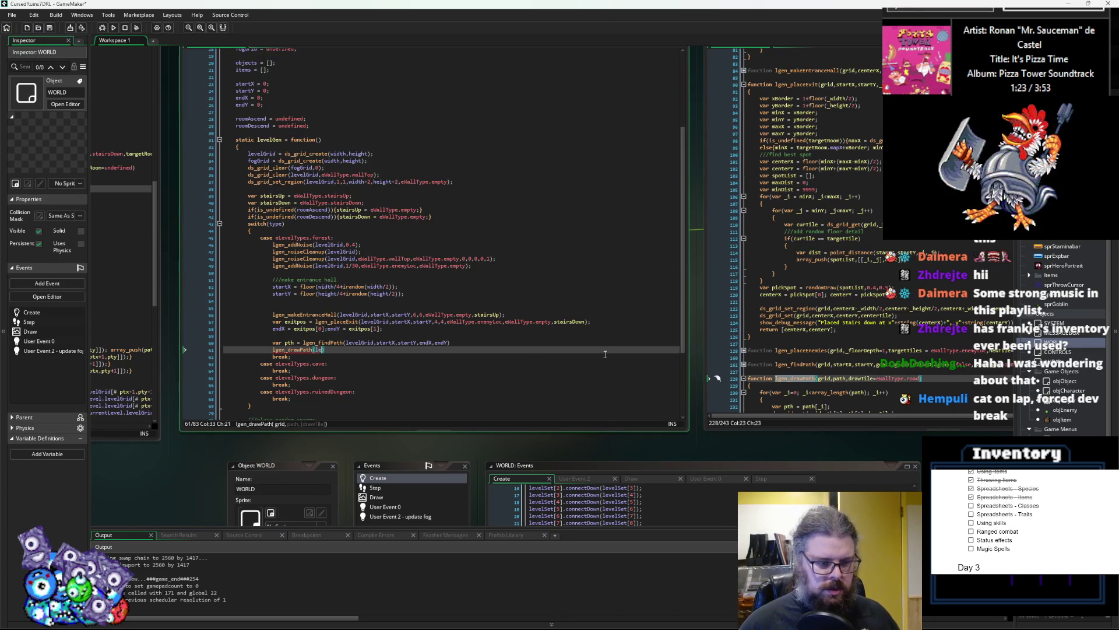
pyautogui.write('velGrid,pth,')
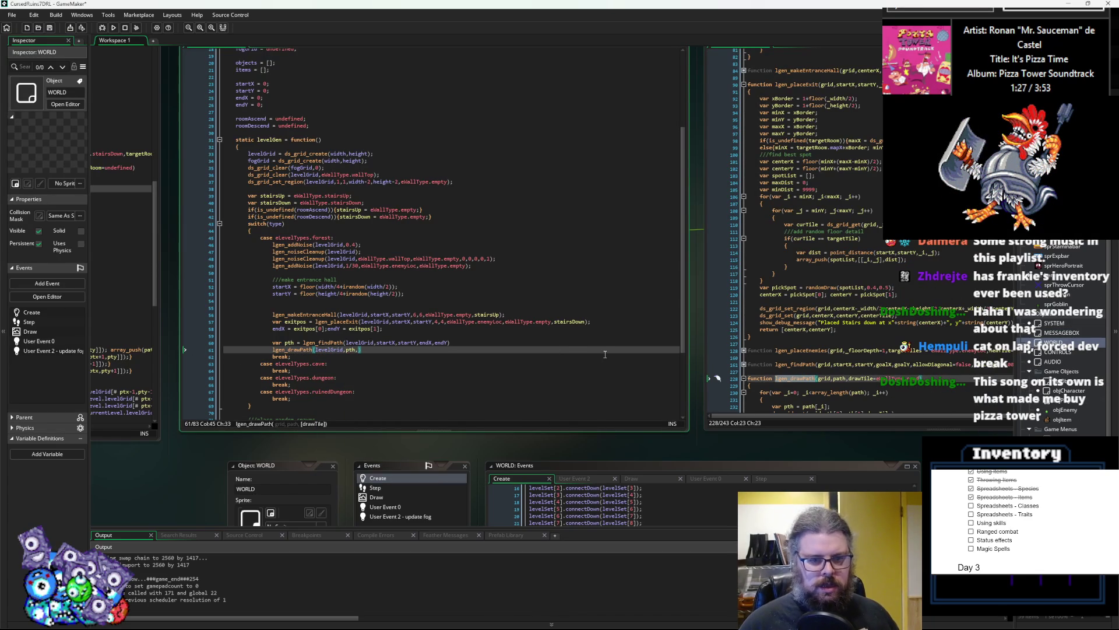
pyautogui.write('eWallTy')
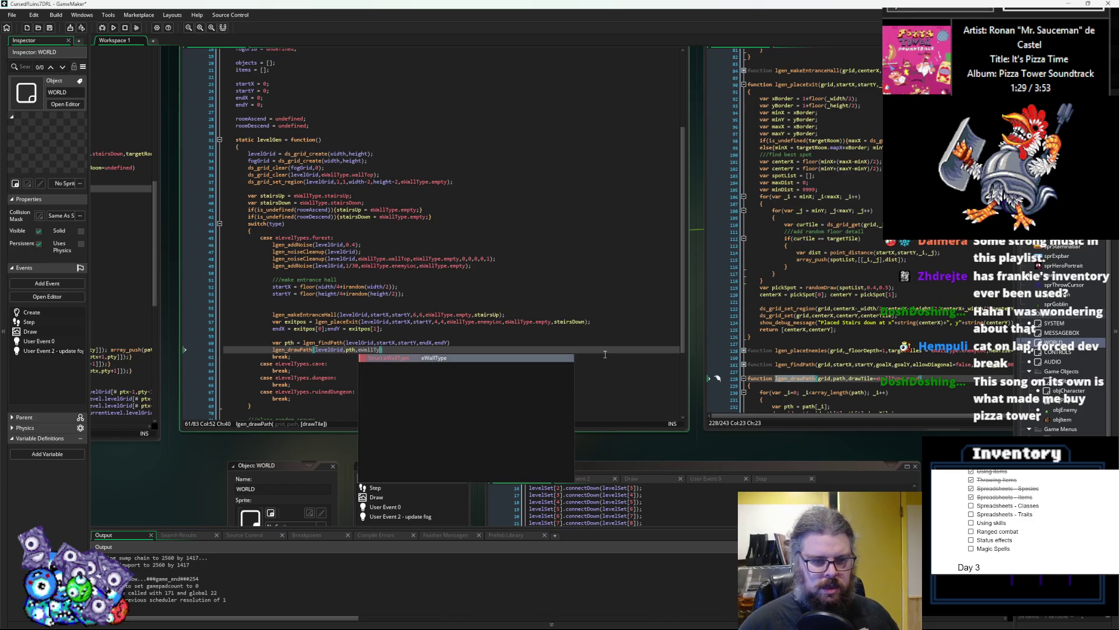
pyautogui.write('pe.')
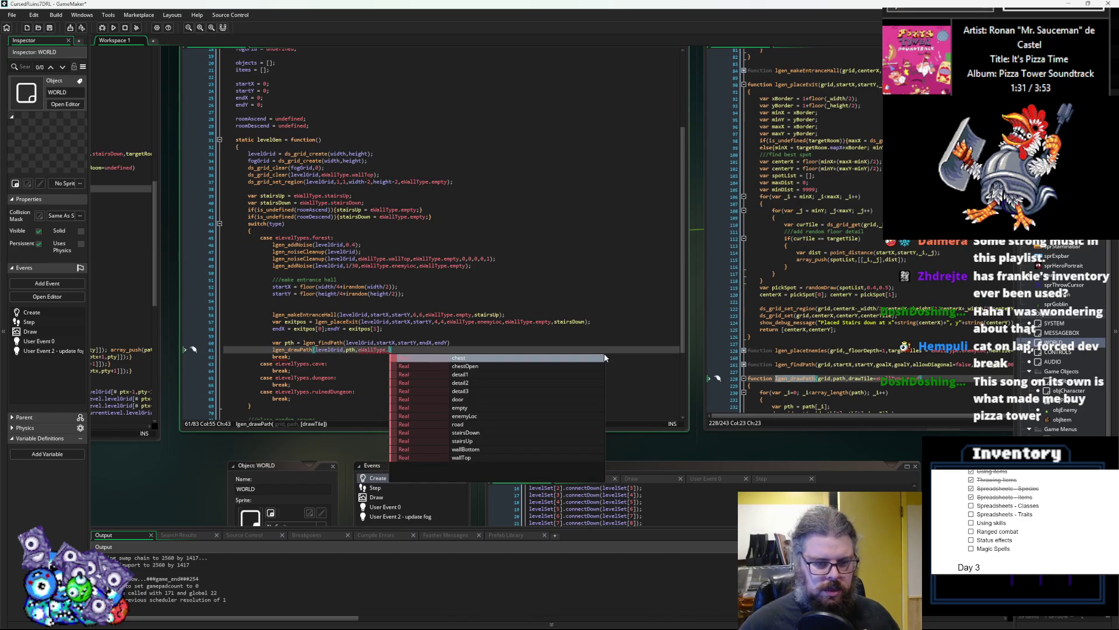
pyautogui.press('Up')
pyautogui.press('Up')
pyautogui.press('Return')
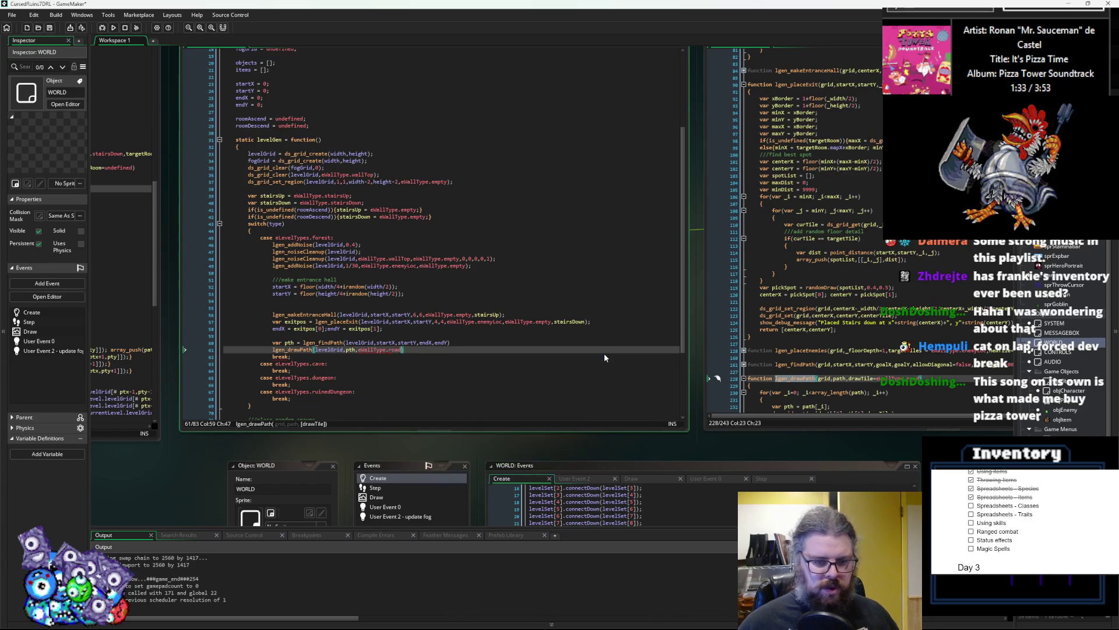
pyautogui.write(');')
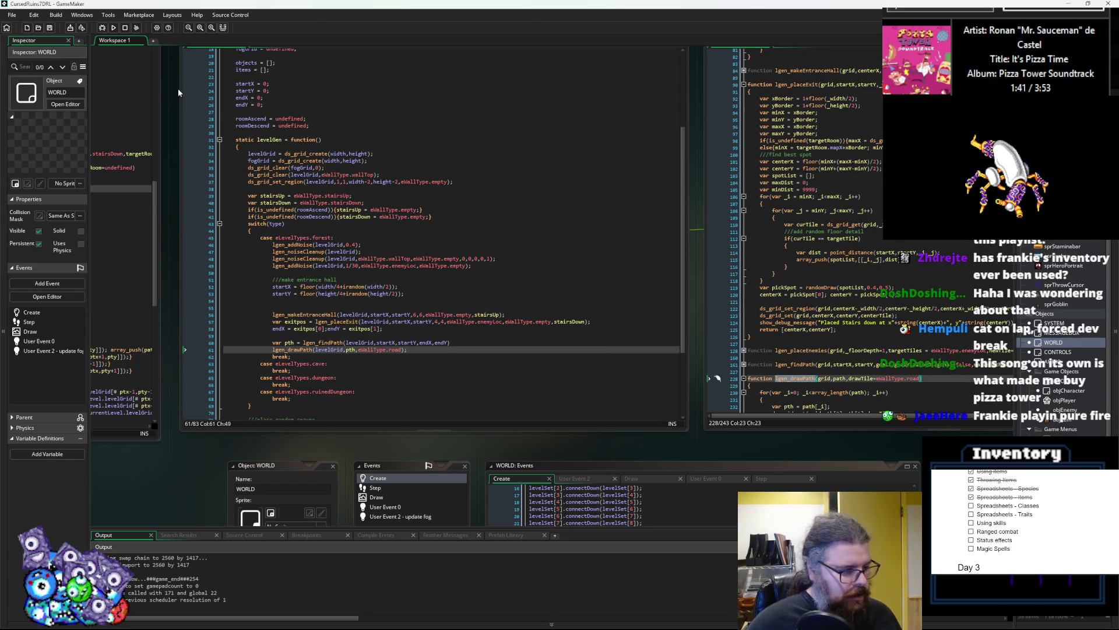
pyautogui.click(460, 265)
# - Save the levelData changes and launch the game with the debugger (F6)
pyautogui.click(446, 384)
pyautogui.click(467, 352)
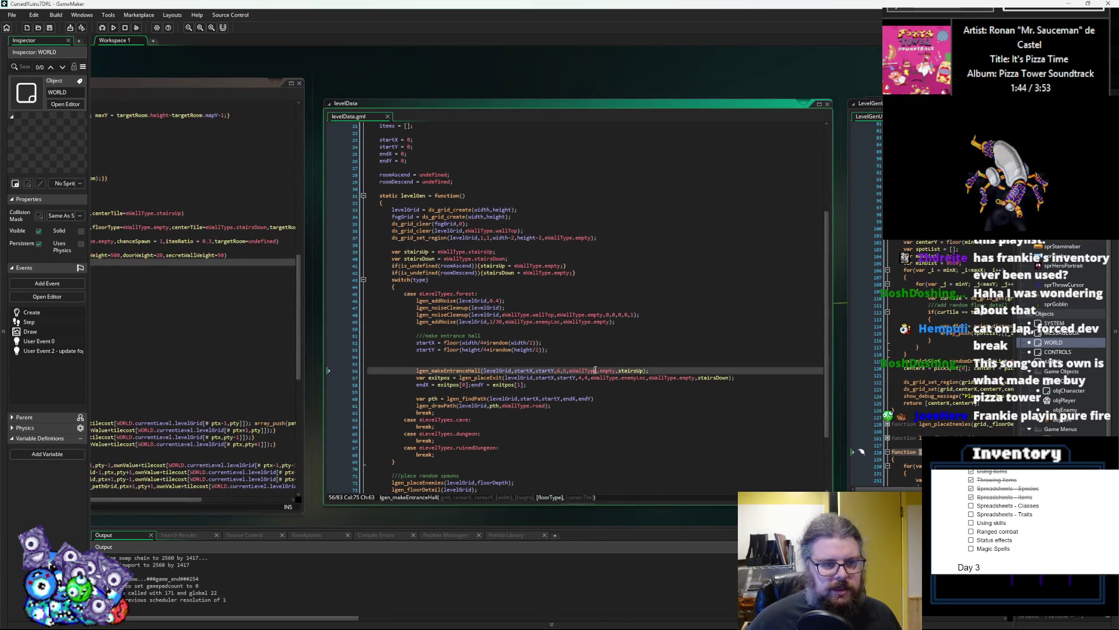
pyautogui.click(49, 29)
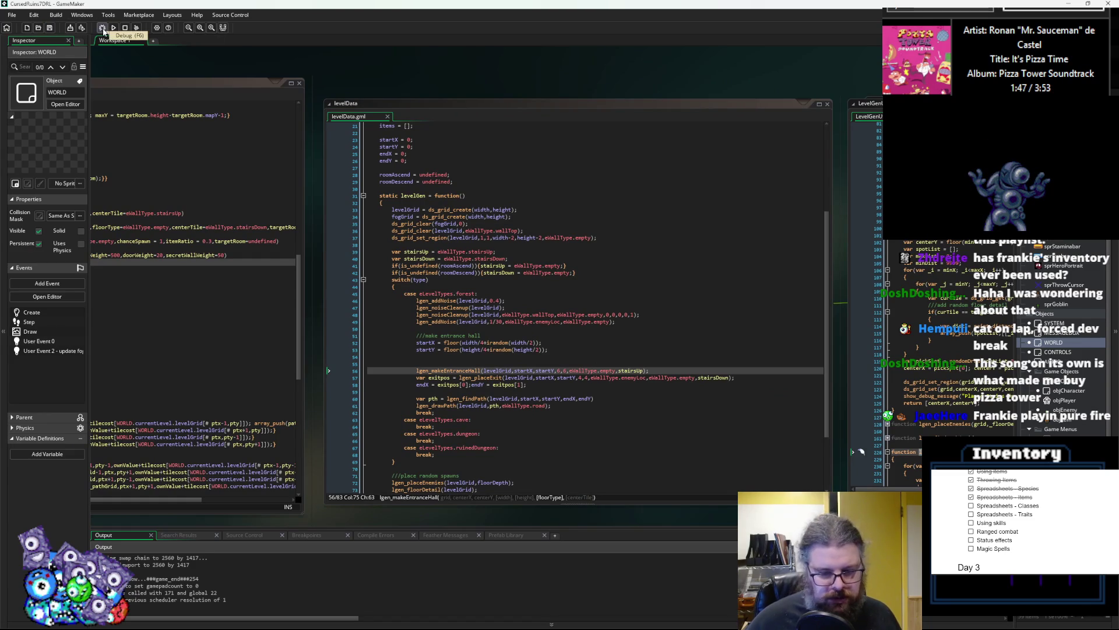
pyautogui.click(102, 28)
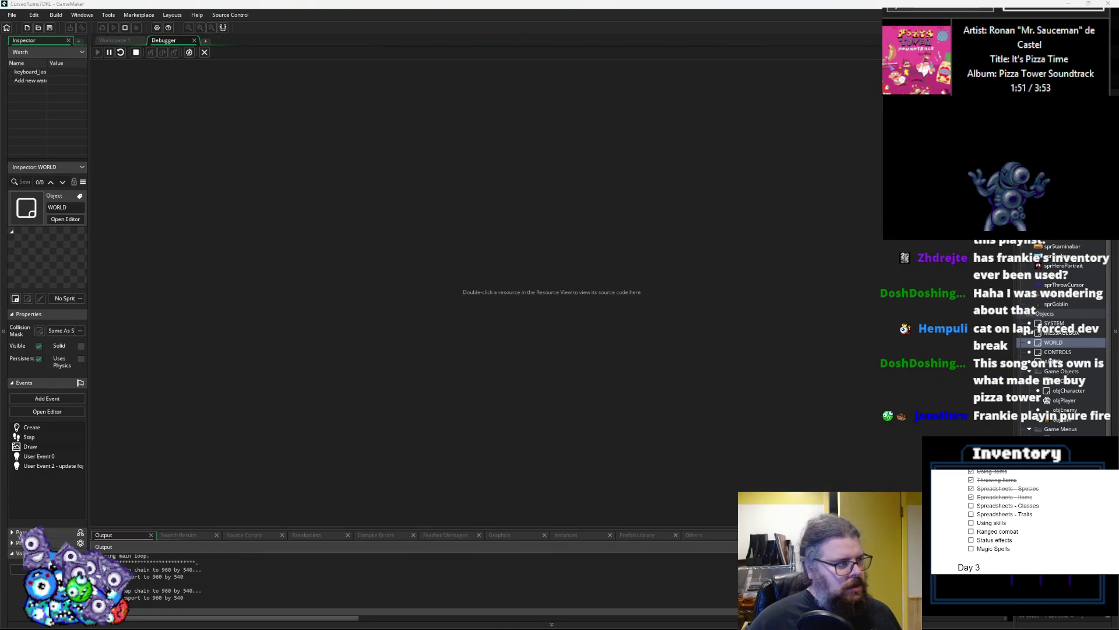
pyautogui.moveTo(532, 260); pyautogui.dragTo(512, 196)
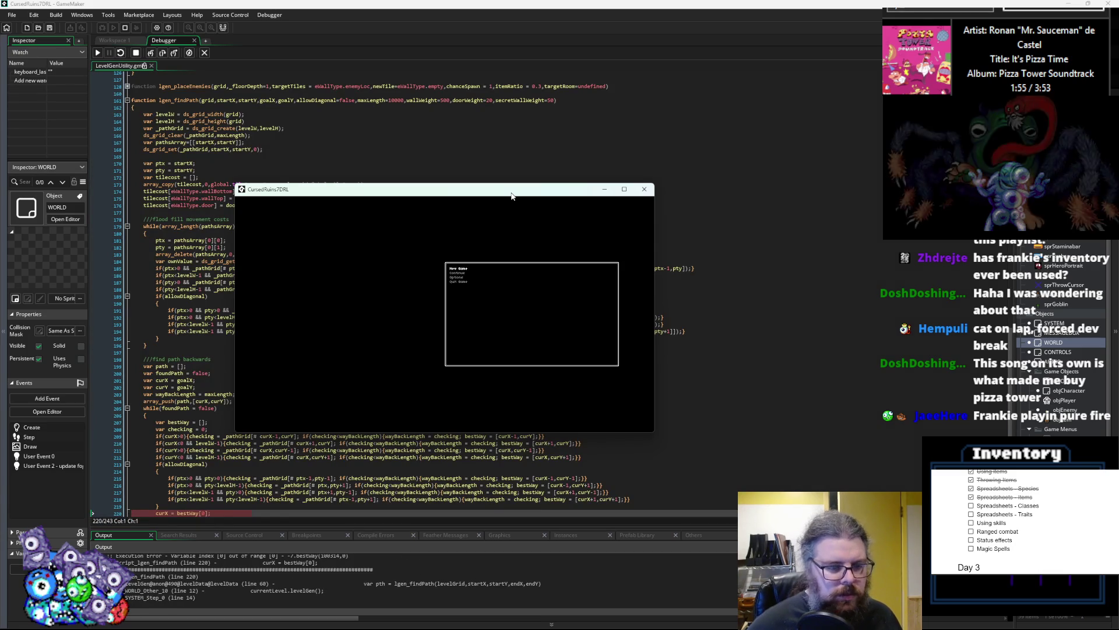
# - Go to the crash at line 220 of lgen_findPath and highlight every bestWay use
pyautogui.scroll(-5, 221, 330)
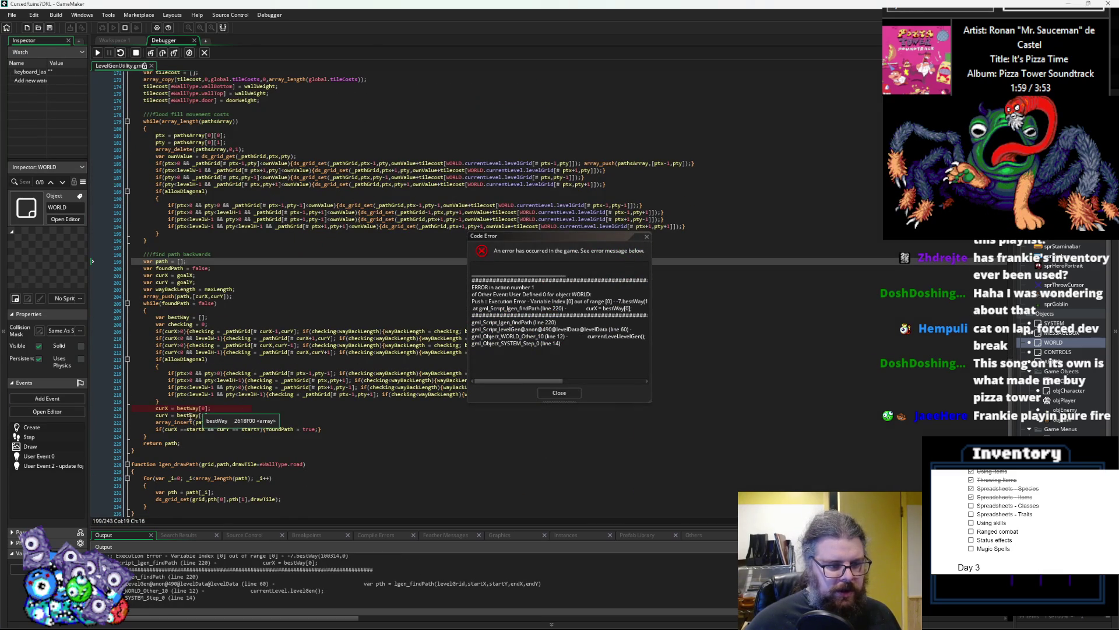
pyautogui.click(190, 415)
pyautogui.click(192, 408)
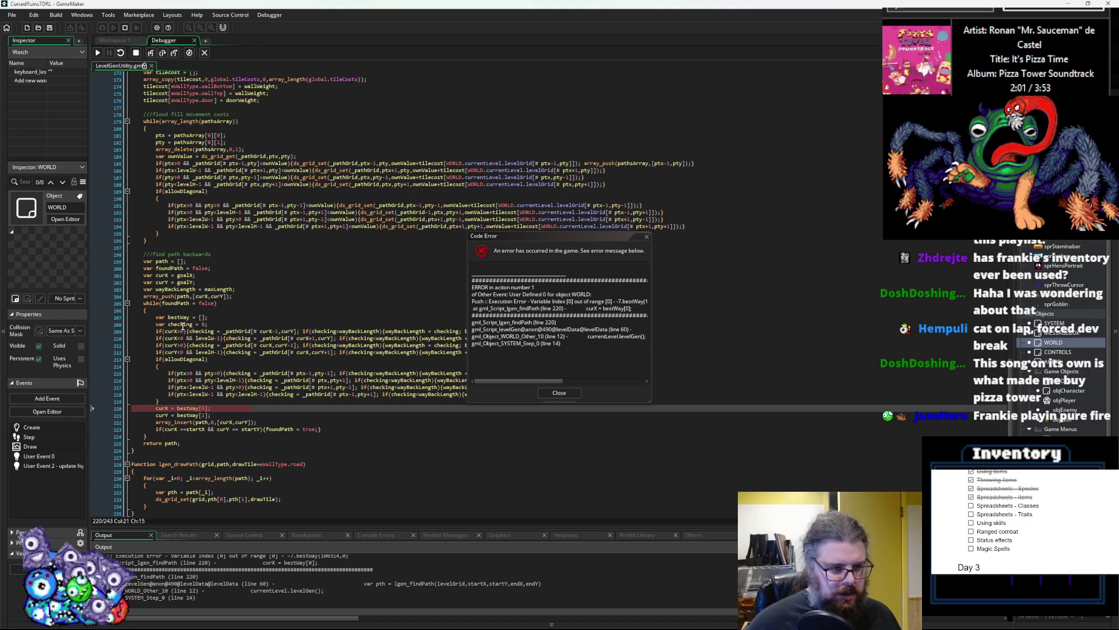
pyautogui.doubleClick(179, 317)
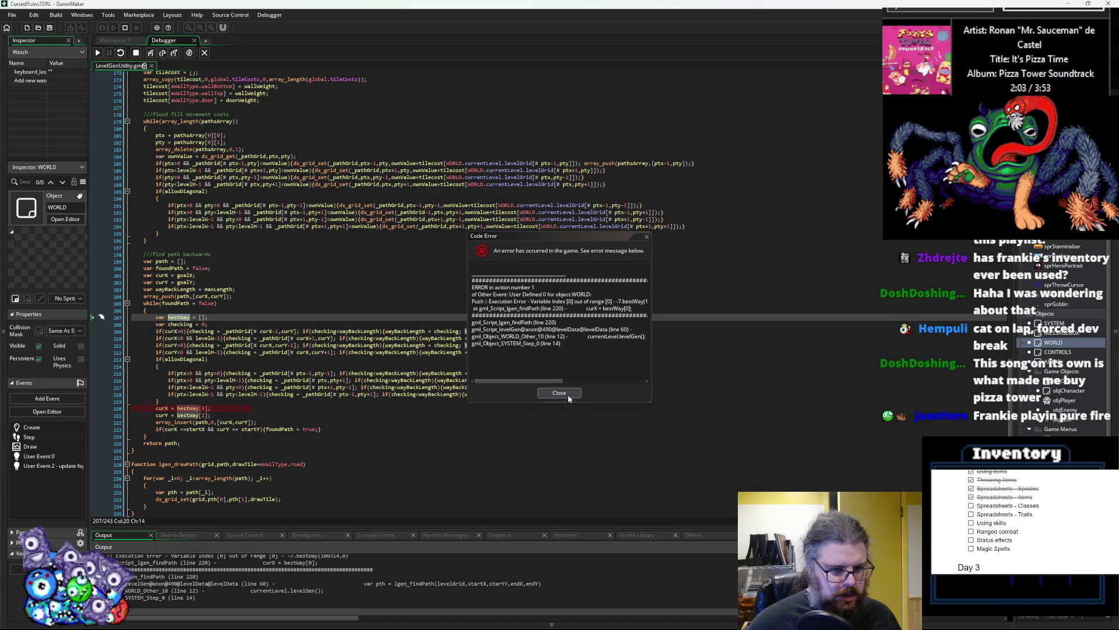
pyautogui.scroll(-3, 274, 402)
pyautogui.click(277, 391)
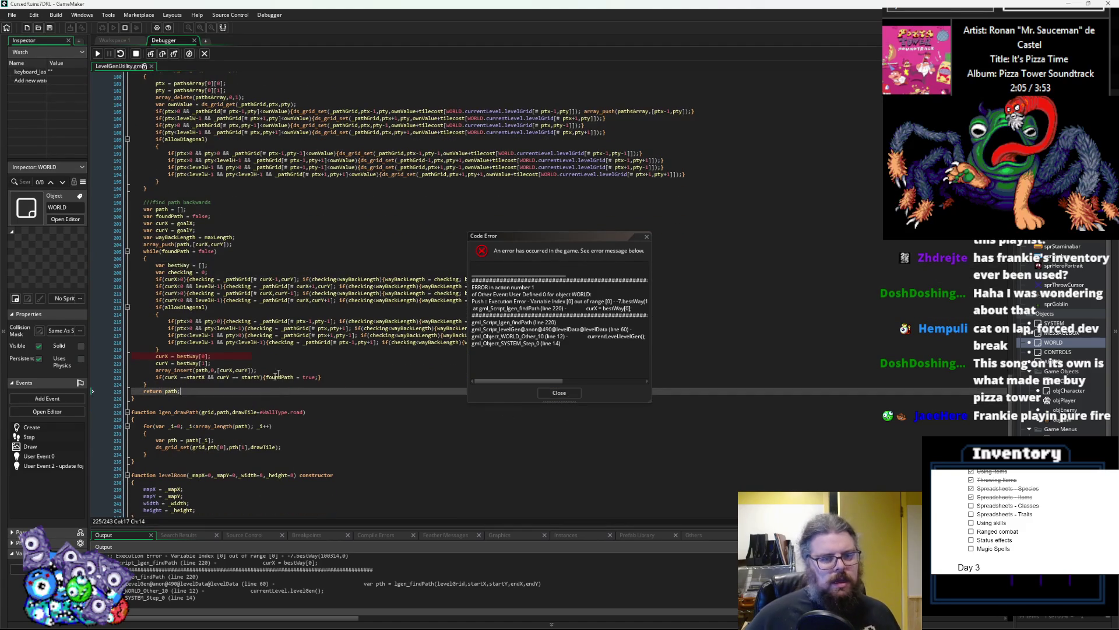
pyautogui.moveTo(524, 236); pyautogui.dragTo(676, 206)
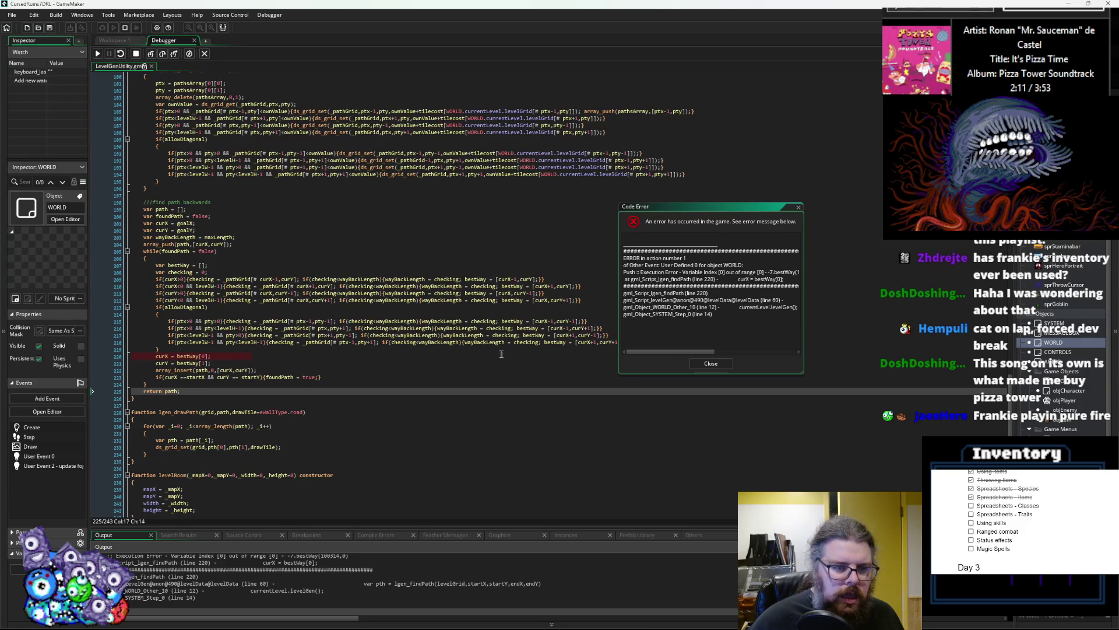
# - Inspect the current values of wayBackLength, checking and curY around line 220
pyautogui.click(353, 279)
pyautogui.doubleClick(353, 279)
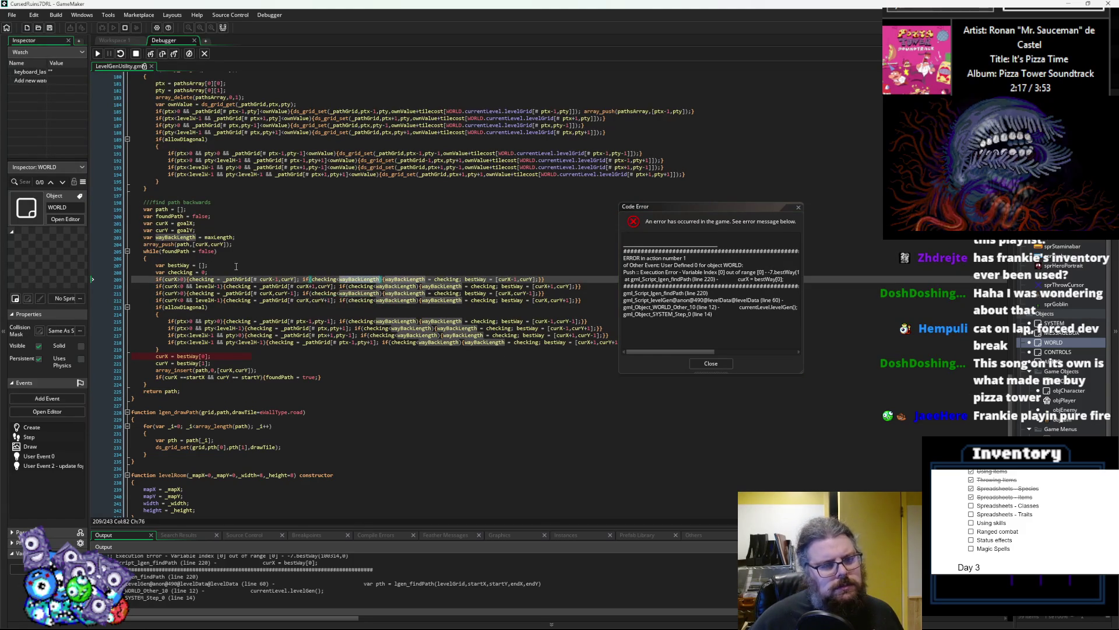
pyautogui.click(318, 280)
pyautogui.doubleClick(319, 280)
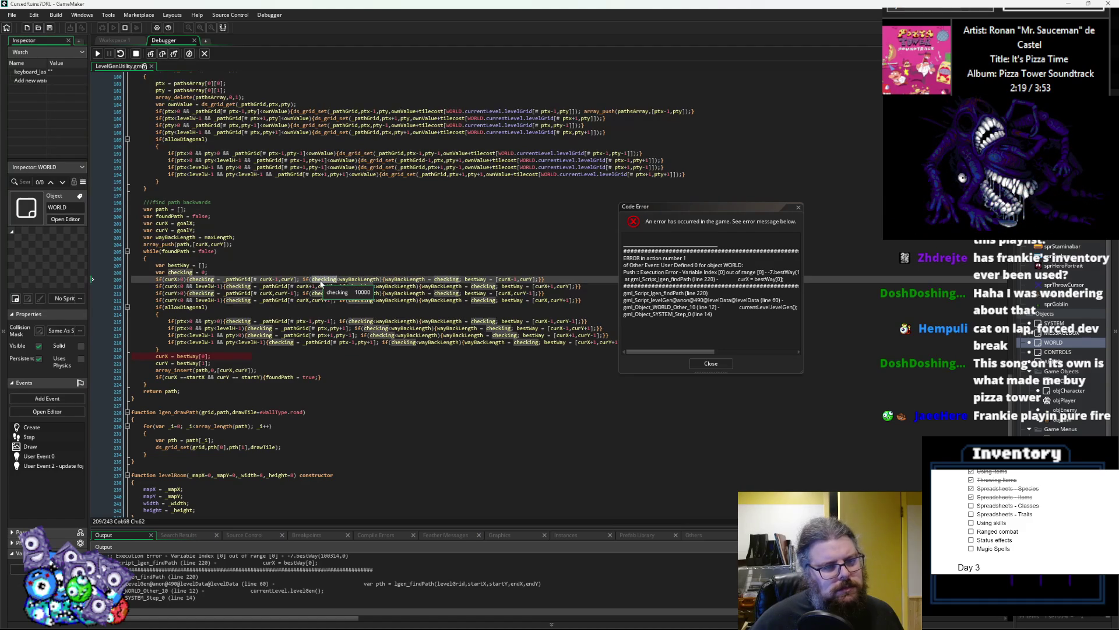
pyautogui.moveTo(228, 278)
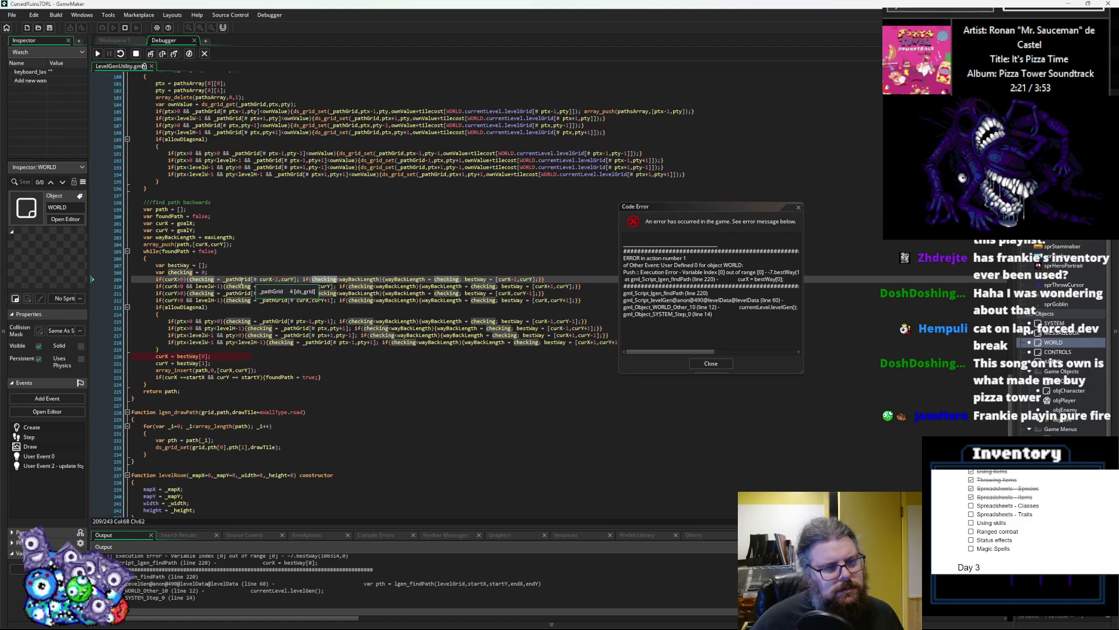
pyautogui.click(239, 369)
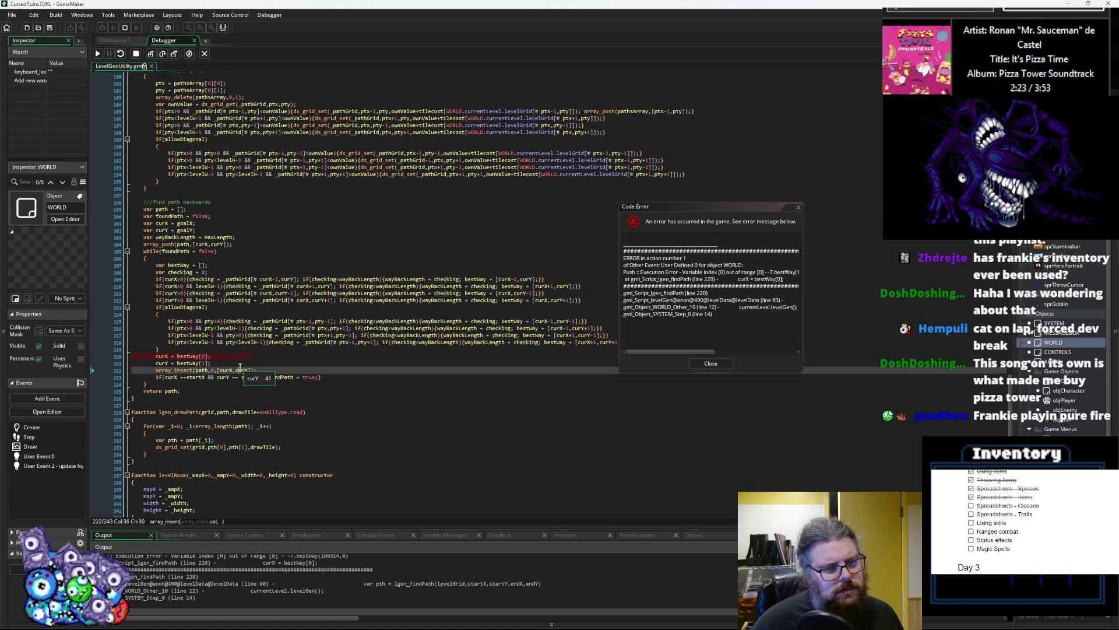
pyautogui.moveTo(286, 282)
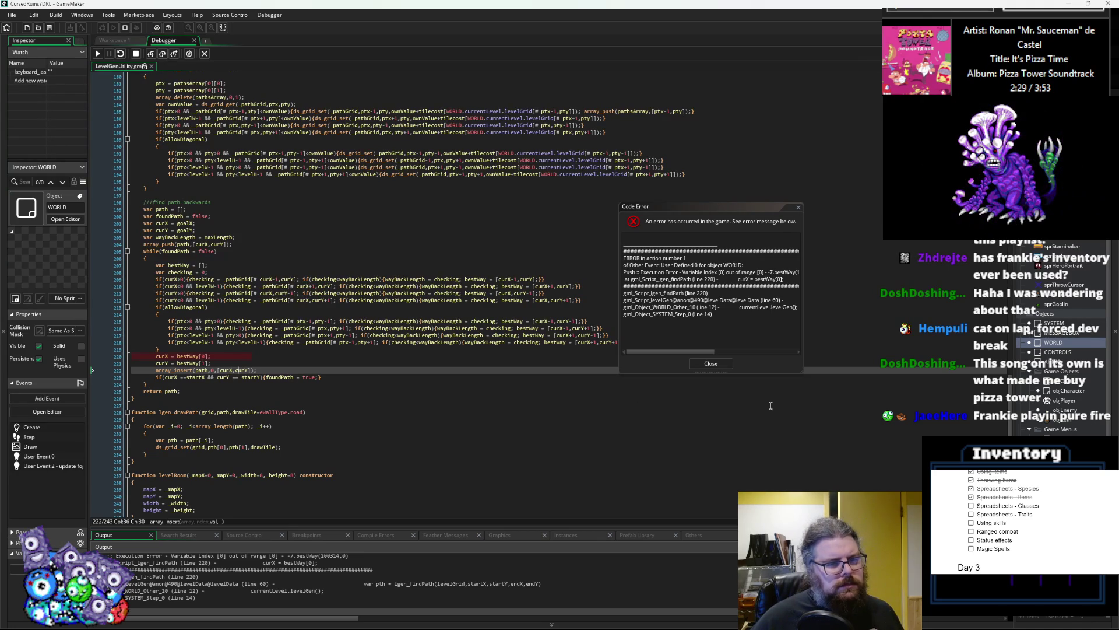
pyautogui.moveTo(479, 283)
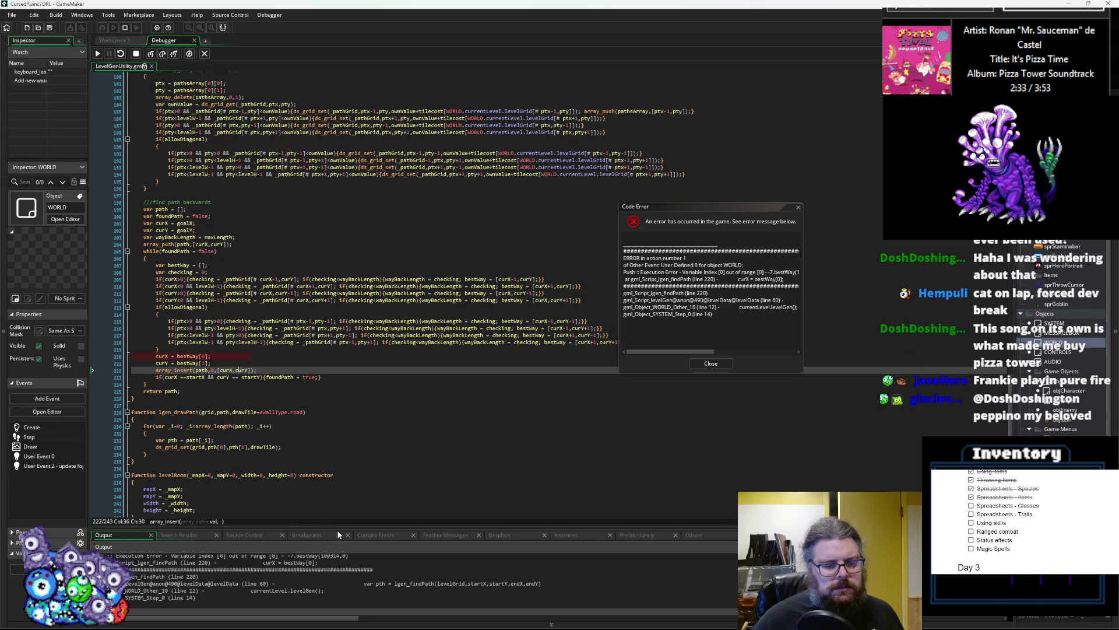
# - Enlarge the output log, move the error report aside, and widen the Locals and Globals panes
pyautogui.moveTo(338, 528); pyautogui.dragTo(352, 276)
pyautogui.scroll(3, 385, 464)
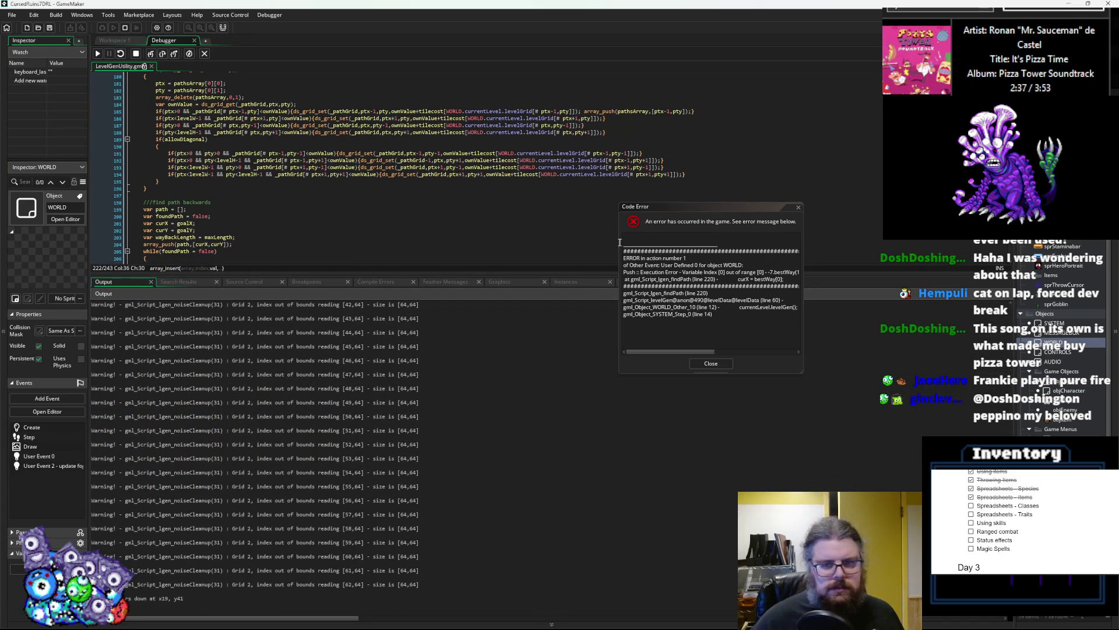
pyautogui.moveTo(681, 214)
pyautogui.mouseDown()
pyautogui.moveTo(924, 304)
pyautogui.moveTo(850, 340)
pyautogui.mouseUp()
pyautogui.click(566, 281)
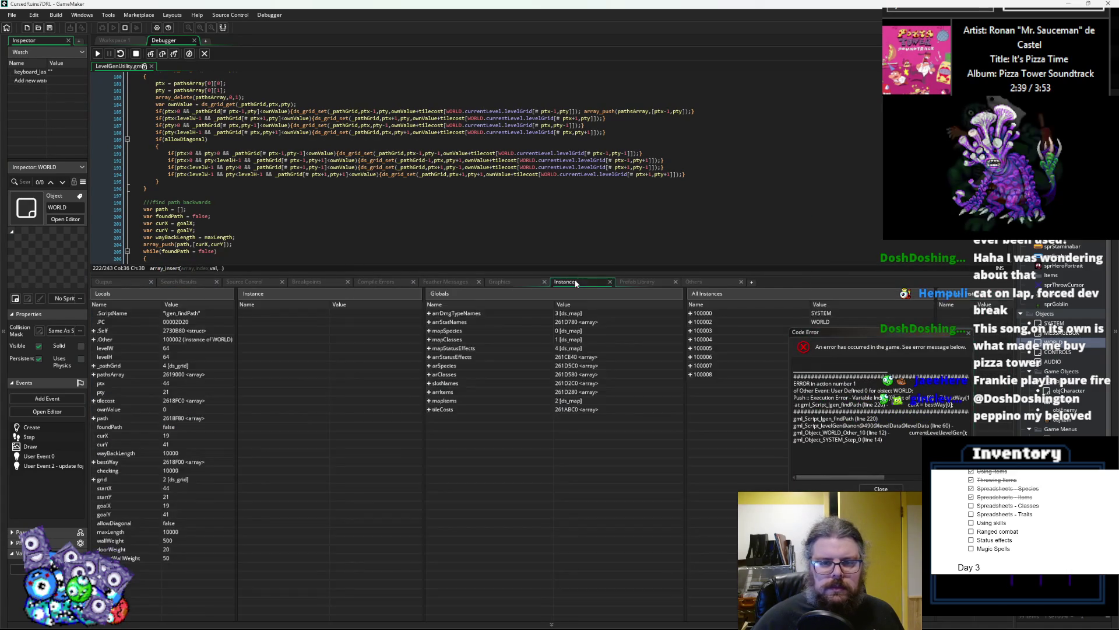
pyautogui.moveTo(423, 296); pyautogui.dragTo(382, 295)
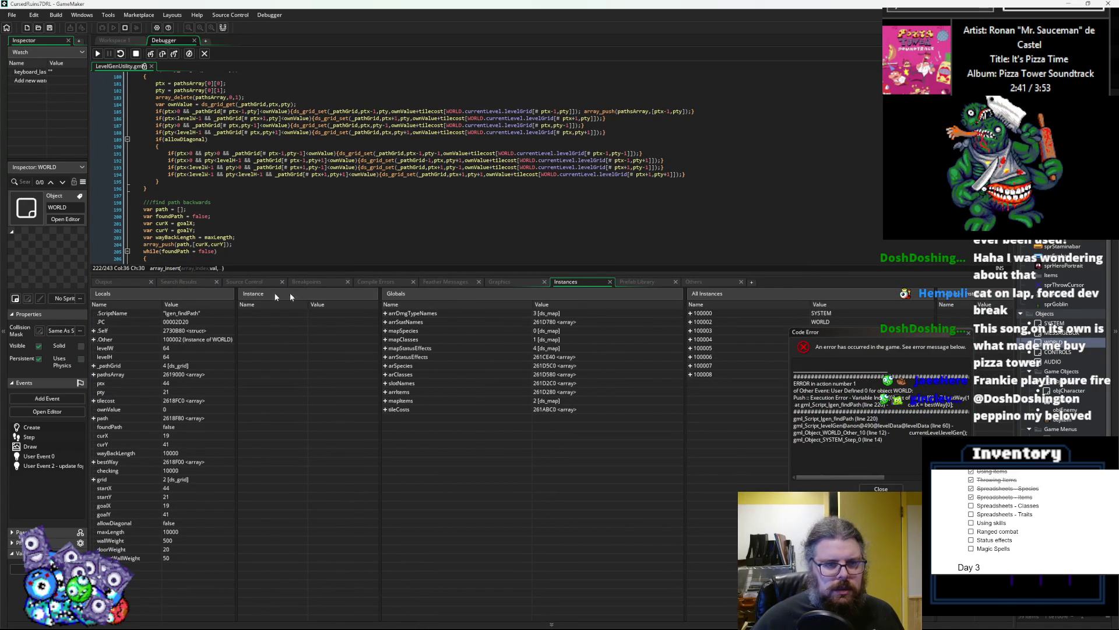
pyautogui.moveTo(237, 292); pyautogui.dragTo(532, 295)
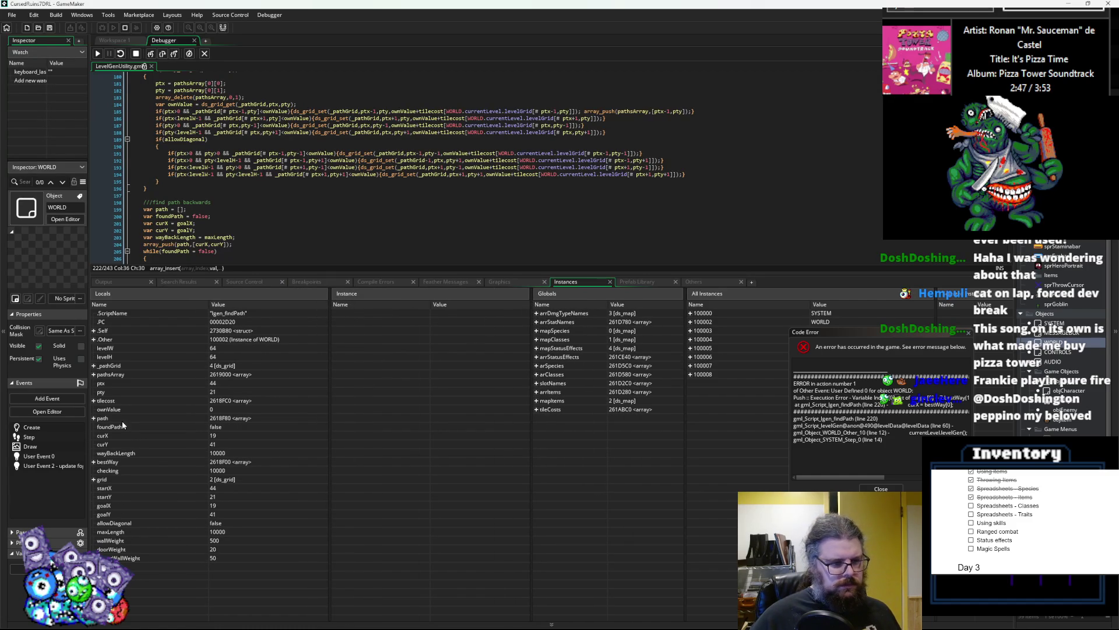
# - Expand _pathGrid in Locals and check columns 1 and 36, still filled with 10000
pyautogui.click(122, 366)
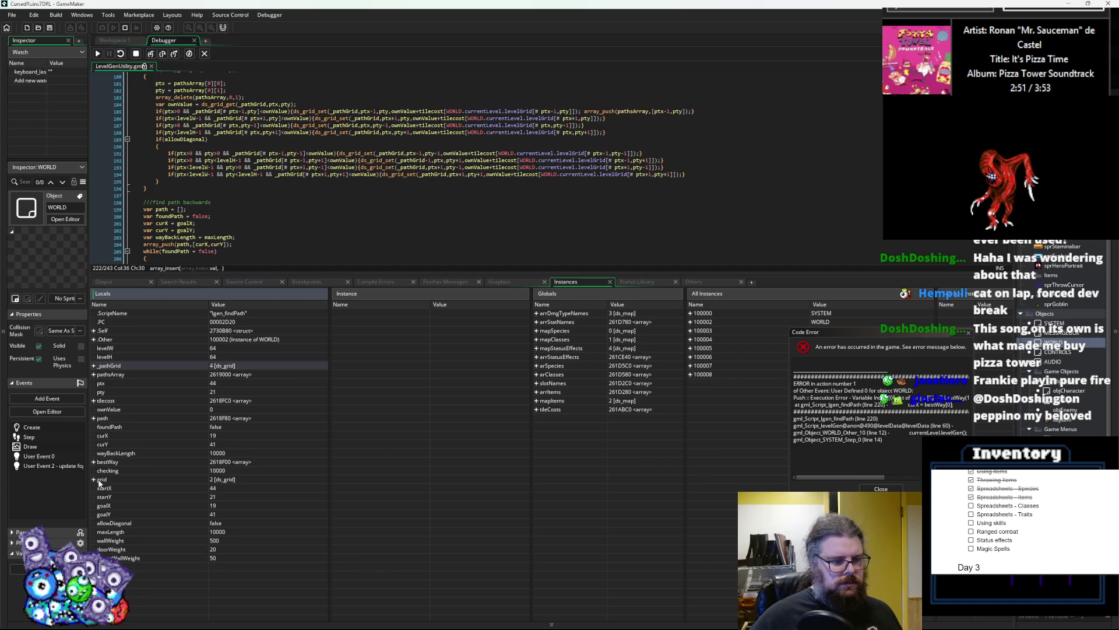
pyautogui.click(93, 365)
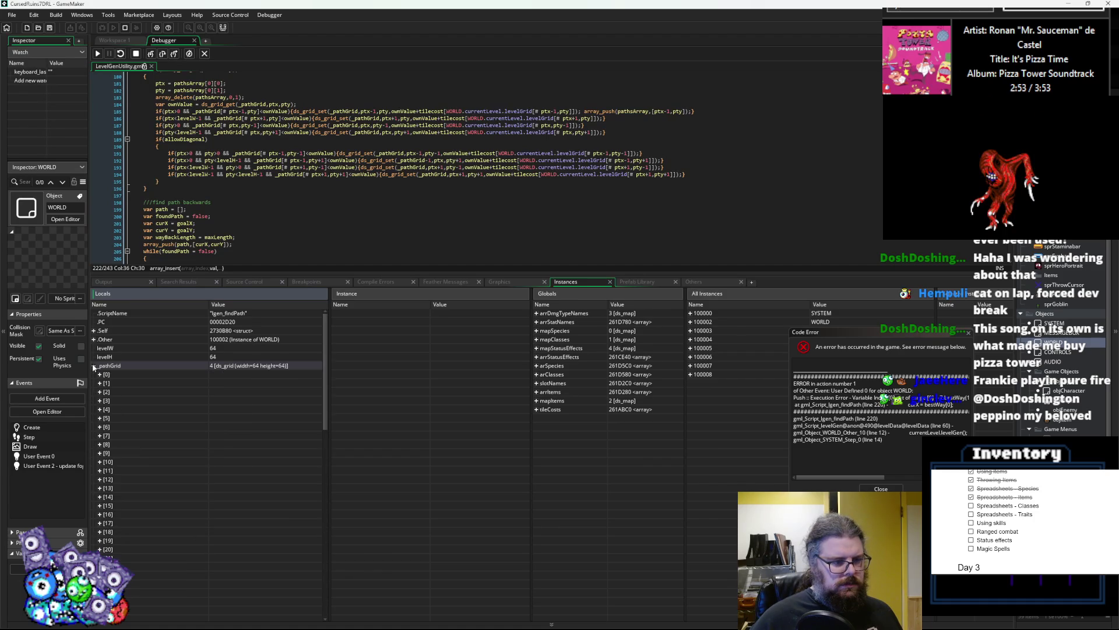
pyautogui.click(100, 383)
pyautogui.click(100, 383)
pyautogui.scroll(-5, 97, 439)
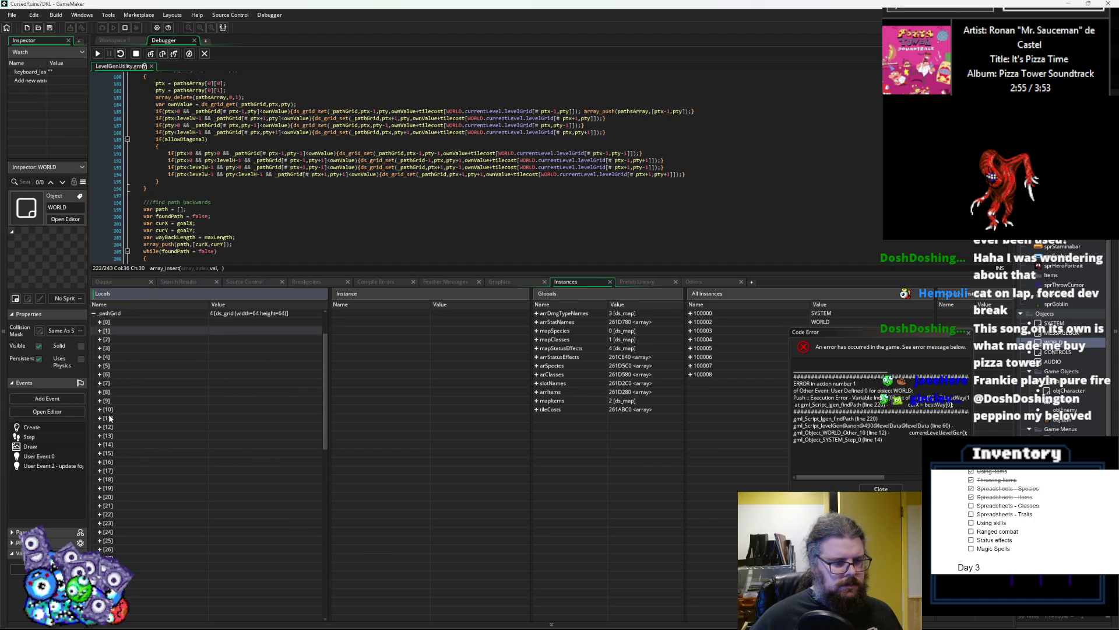
pyautogui.scroll(-3, 96, 443)
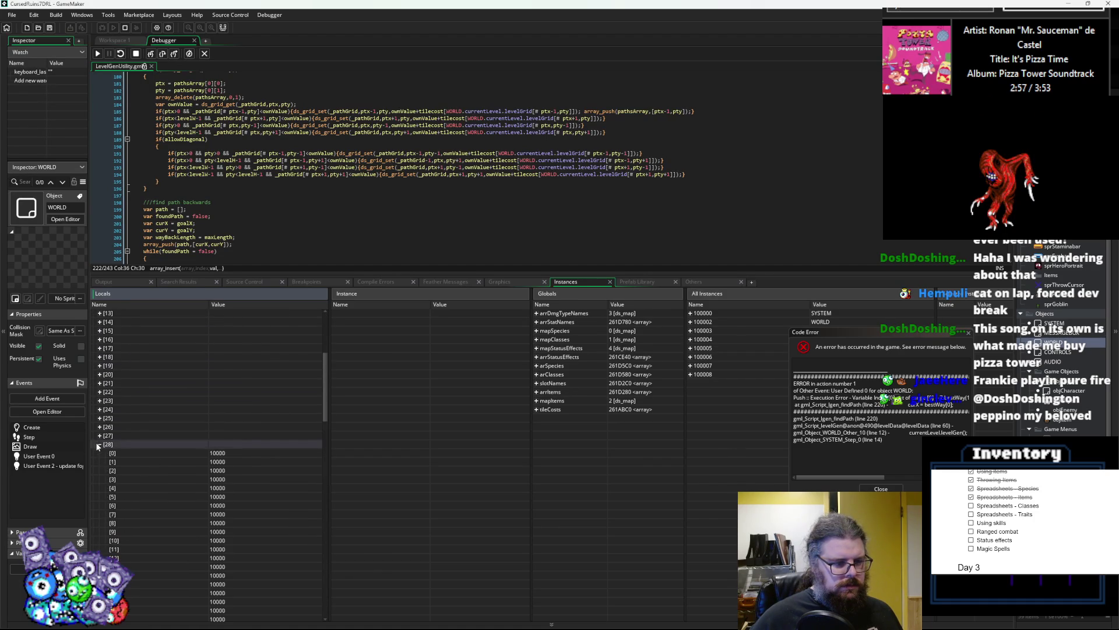
pyautogui.click(100, 462)
pyautogui.scroll(-2, 102, 464)
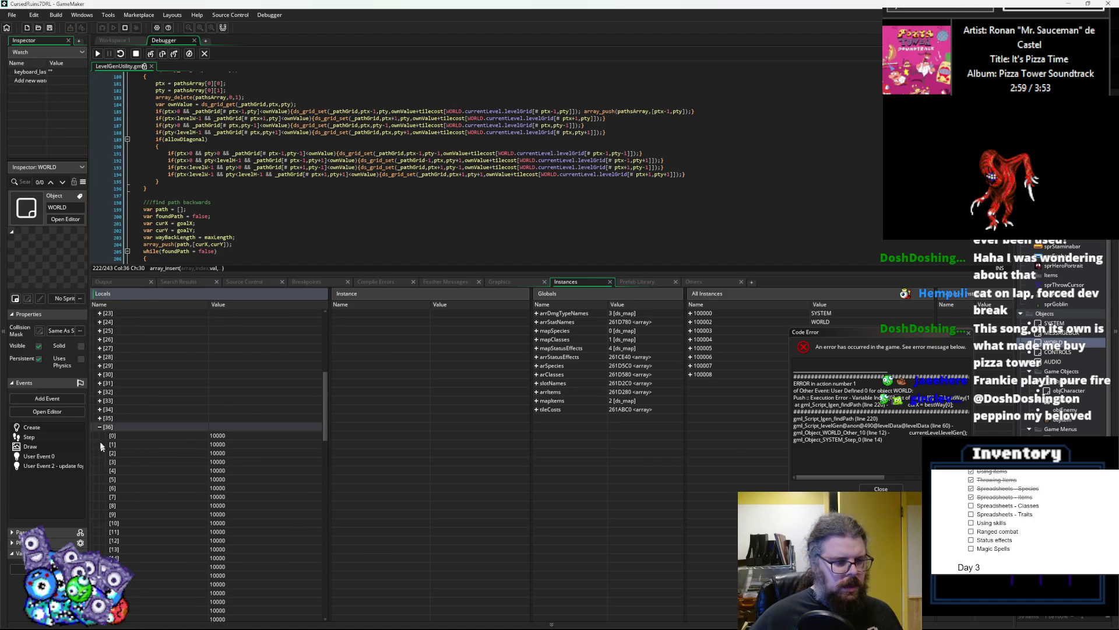
pyautogui.click(99, 426)
# - Check _pathGrid column 55, then dismiss the Code Error and enlarge the code editor
pyautogui.scroll(-2, 99, 435)
pyautogui.scroll(-4, 100, 434)
pyautogui.click(99, 436)
pyautogui.scroll(-5, 113, 447)
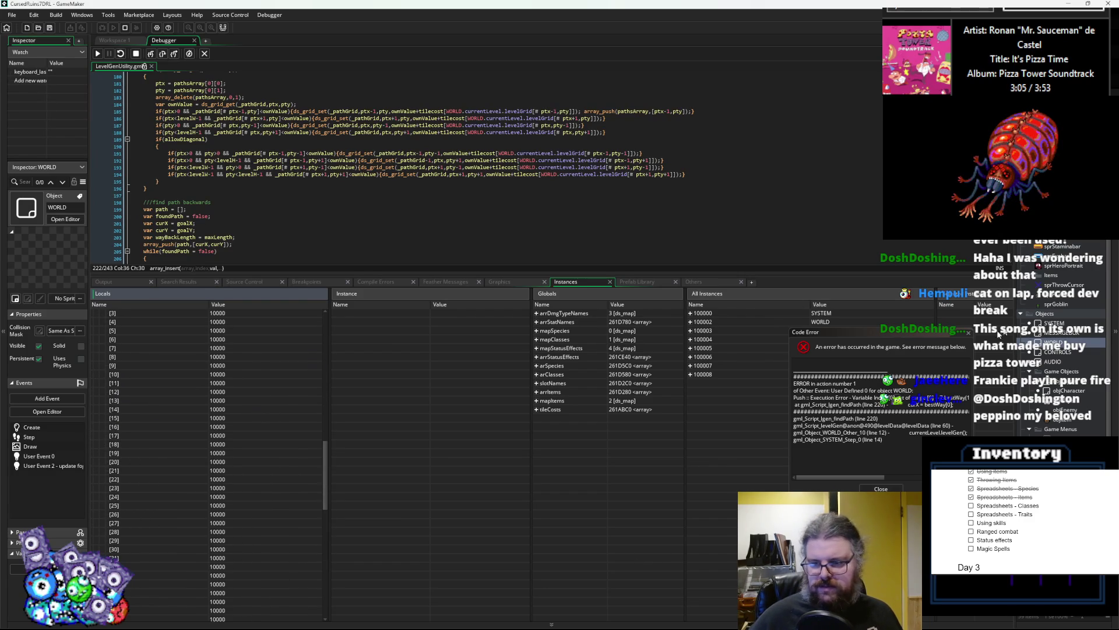
pyautogui.click(969, 333)
pyautogui.moveTo(692, 273); pyautogui.dragTo(693, 532)
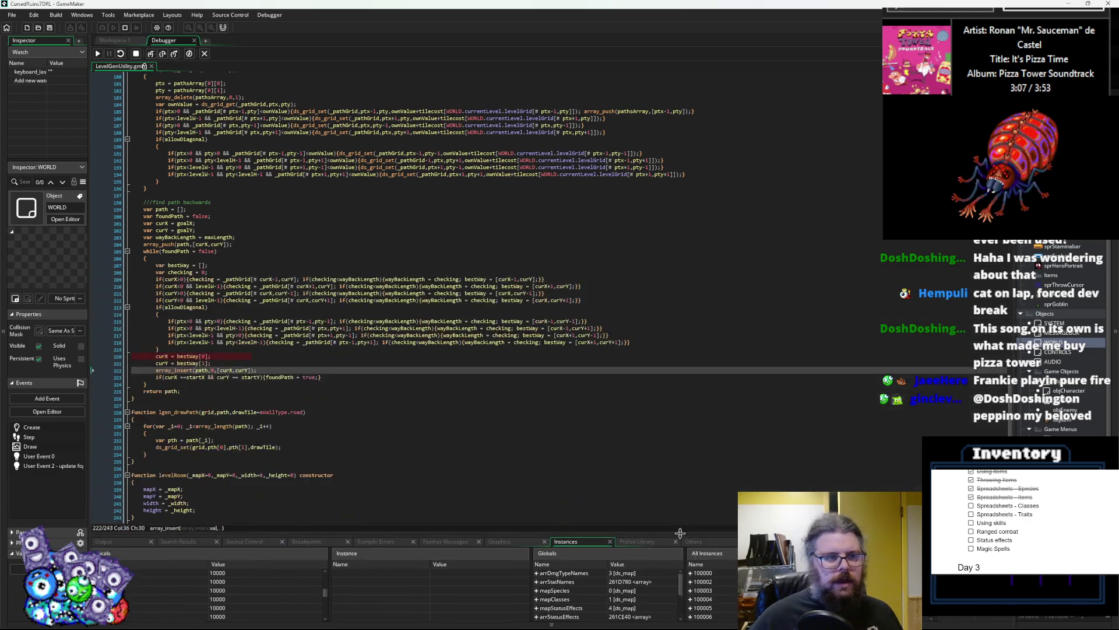
# - Stop debugging, review ownValue in the flood-fill loop, and add a breakpoint at line 184
pyautogui.scroll(5, 382, 312)
pyautogui.click(137, 56)
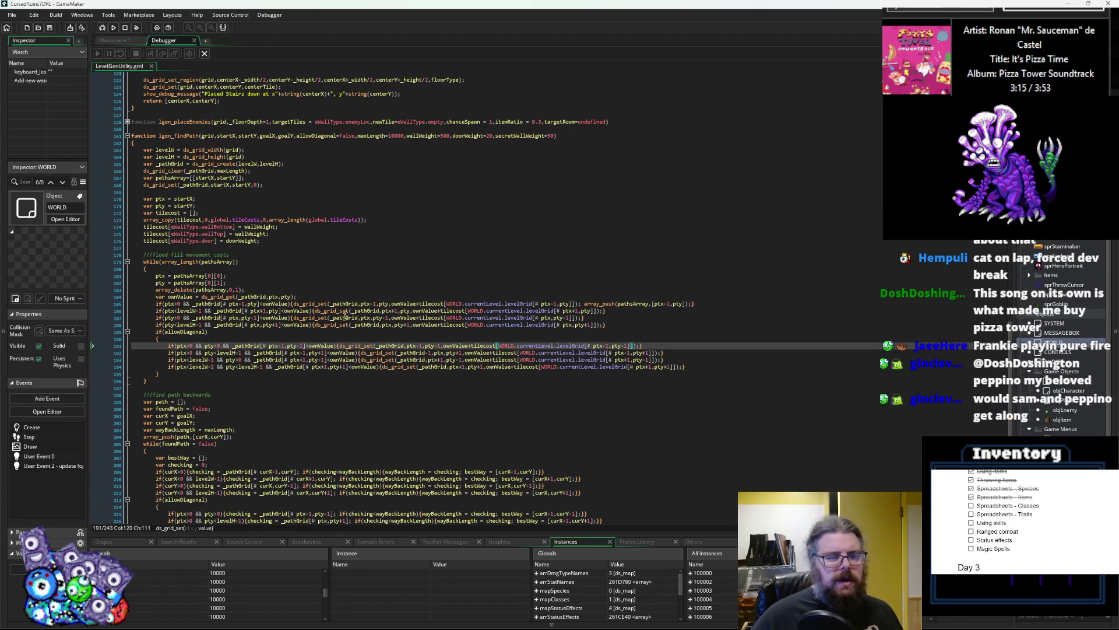
pyautogui.moveTo(280, 313)
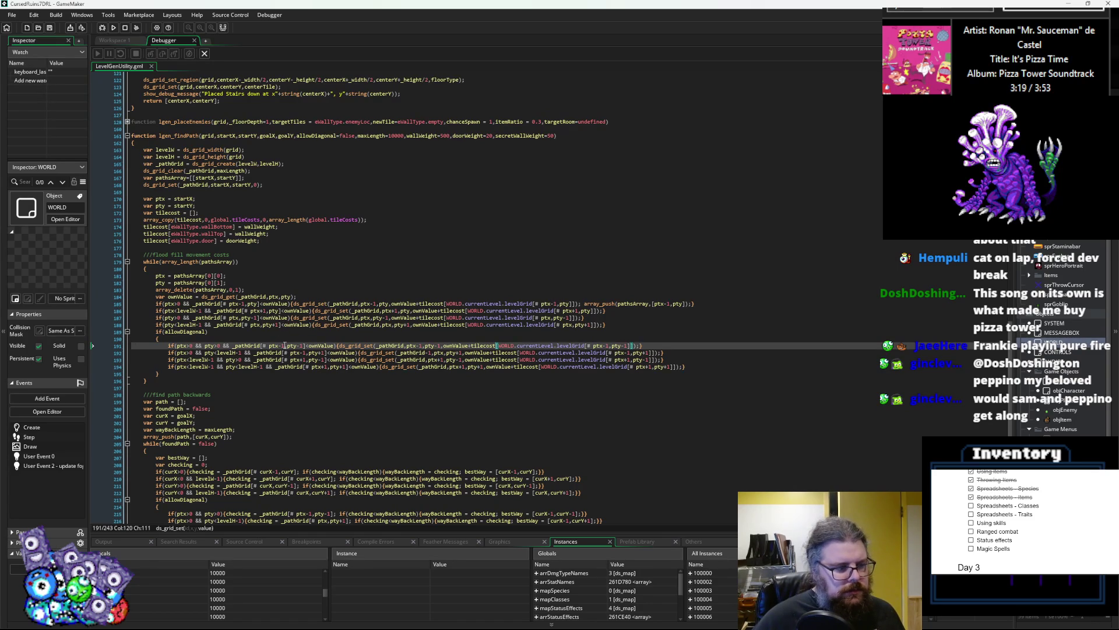
pyautogui.moveTo(313, 368)
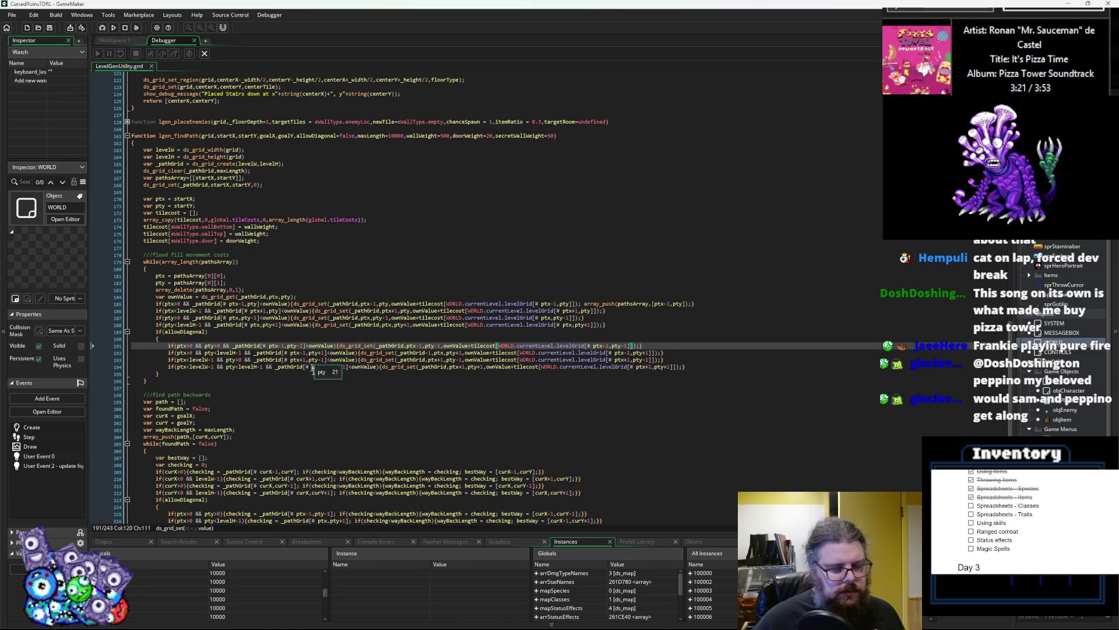
pyautogui.click(400, 303)
pyautogui.doubleClick(406, 304)
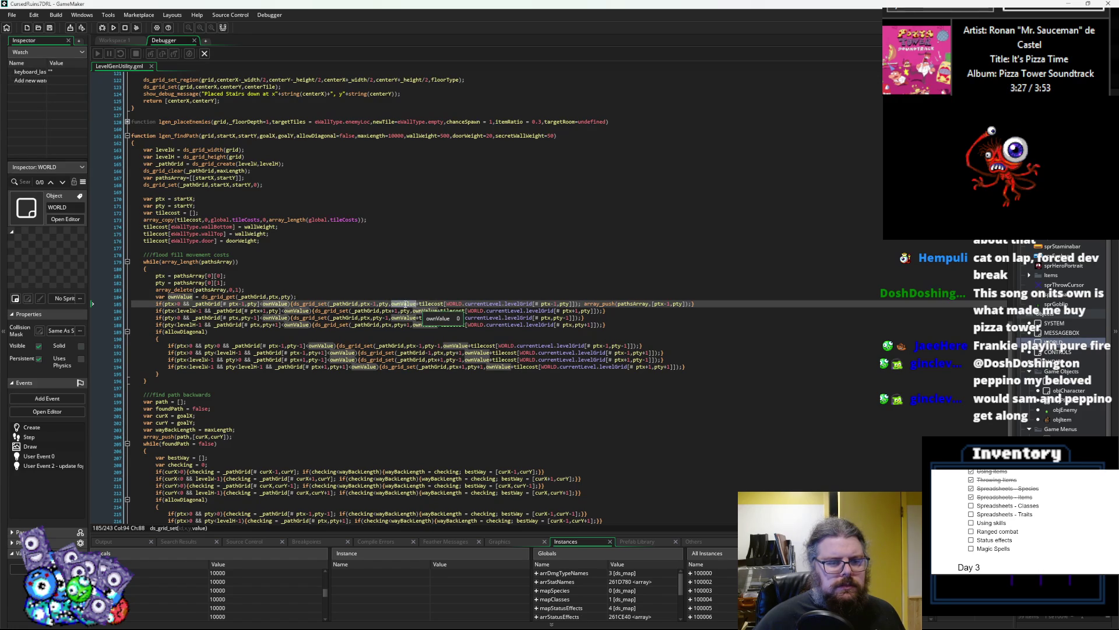
pyautogui.click(190, 346)
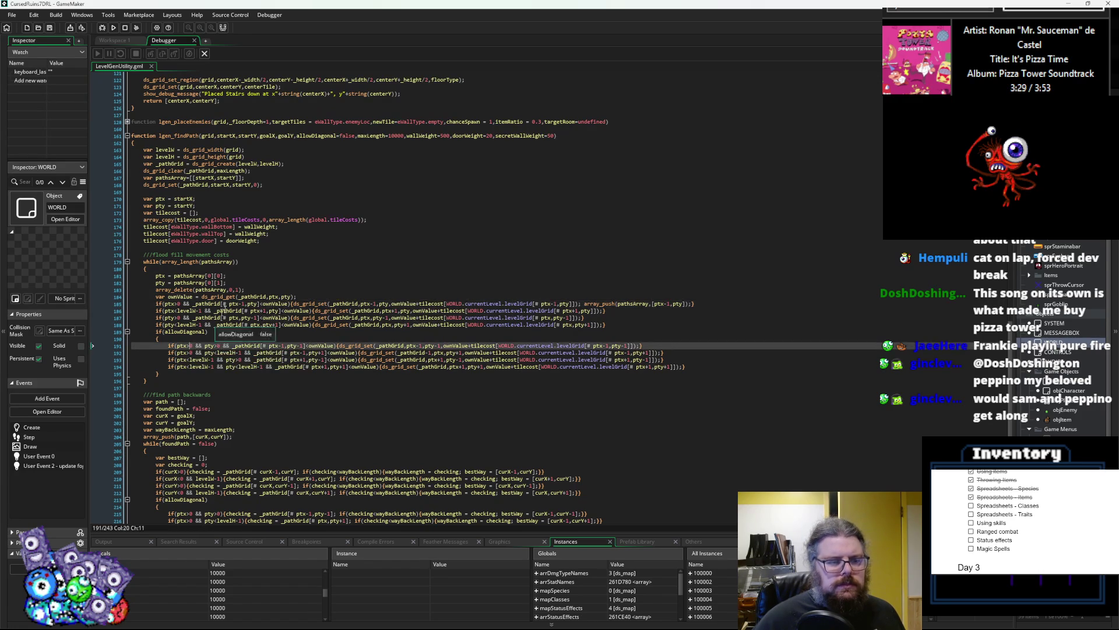
pyautogui.click(116, 297)
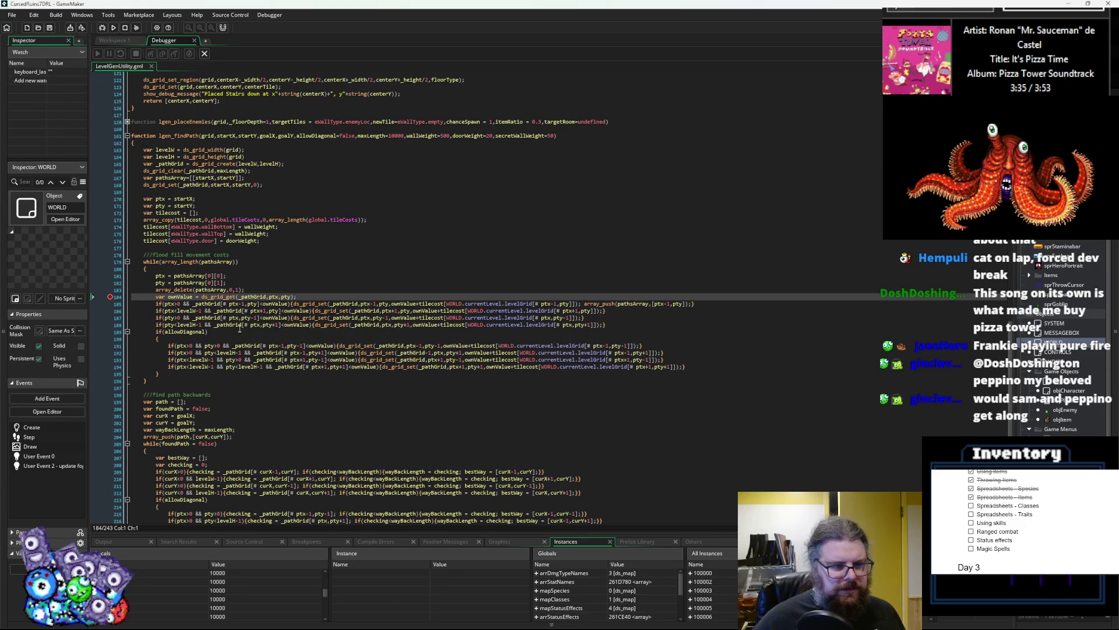
# - Highlight _pathGrid and ptx uses near line 184, then relaunch under the debugger
pyautogui.click(259, 296)
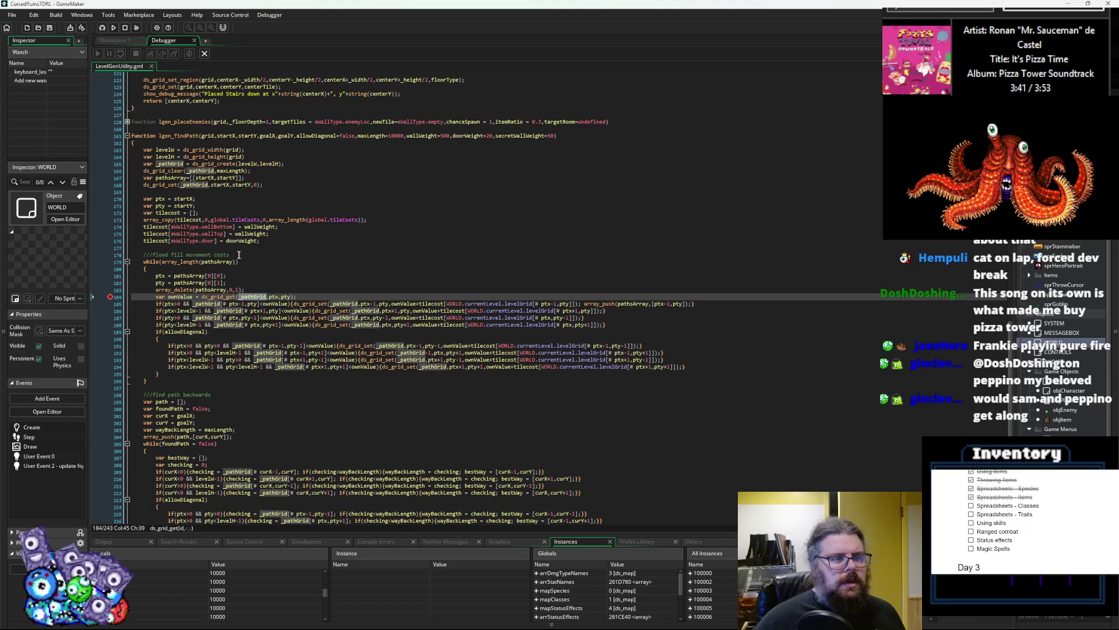
pyautogui.click(290, 283)
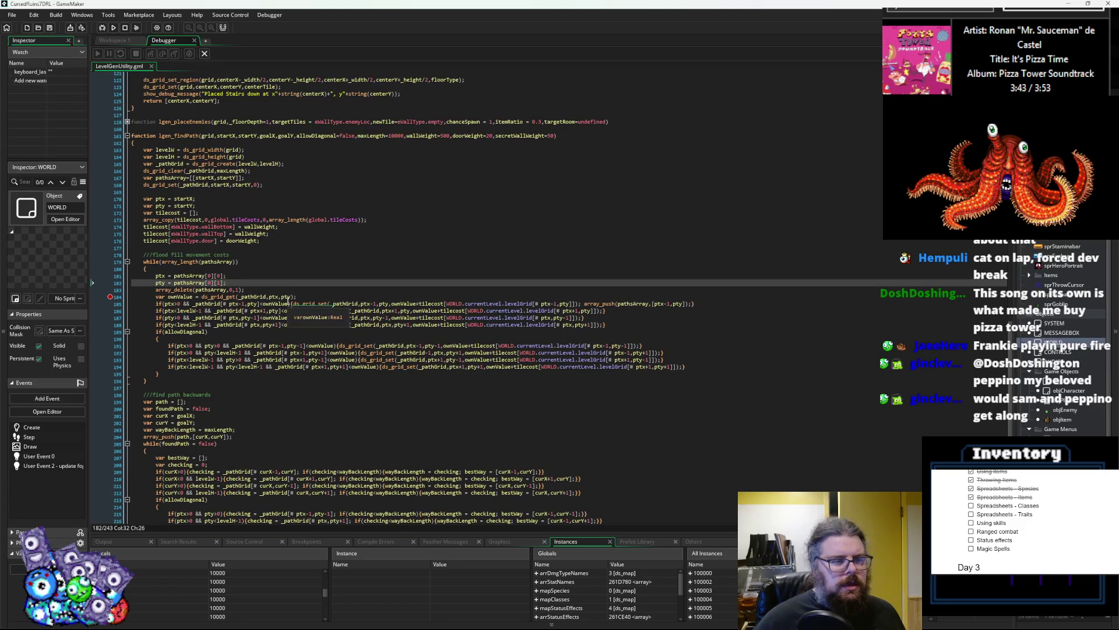
pyautogui.click(269, 297)
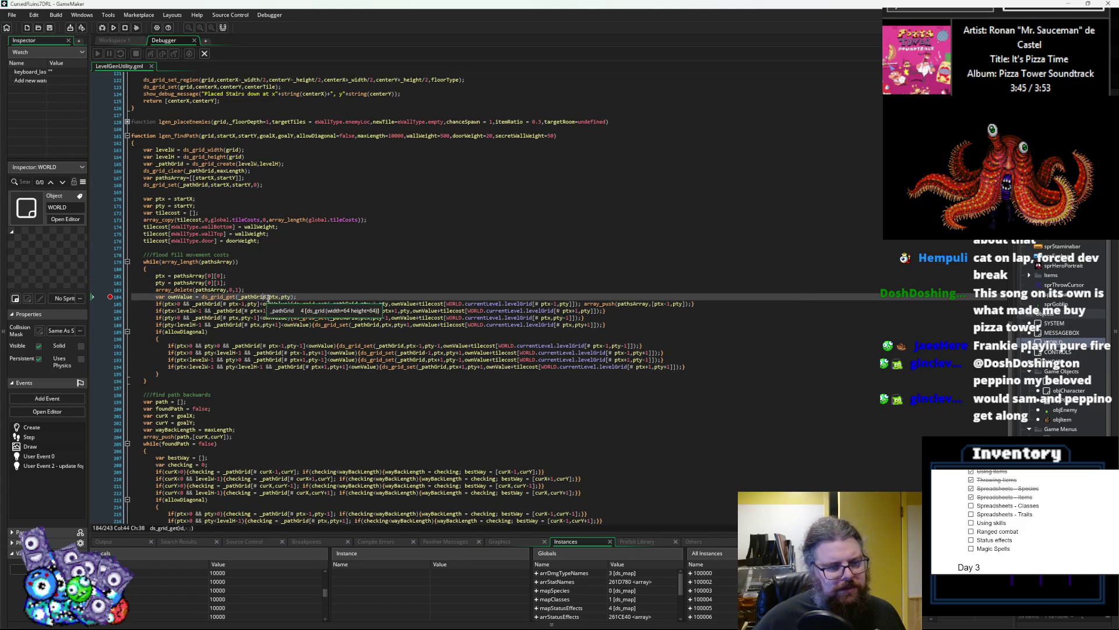
pyautogui.doubleClick(272, 297)
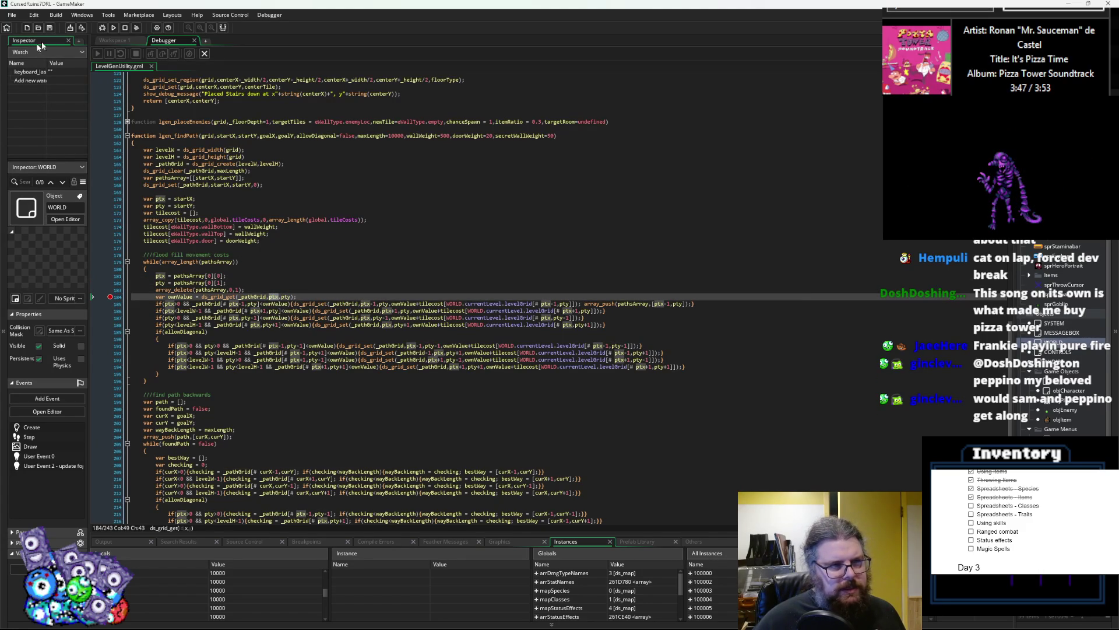
pyautogui.click(102, 29)
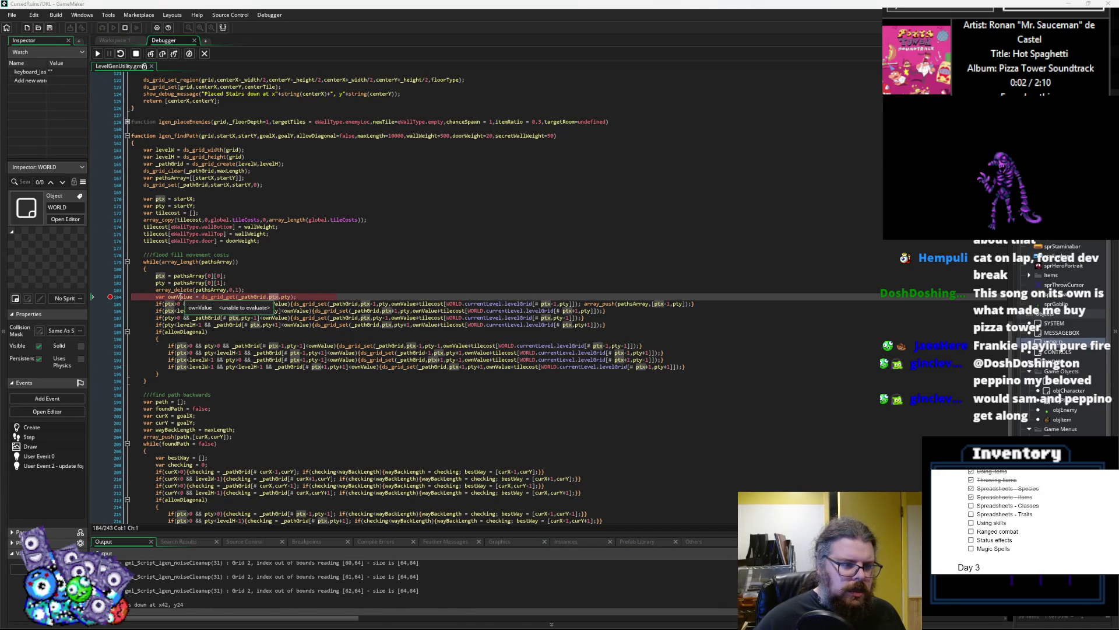
pyautogui.moveTo(269, 295)
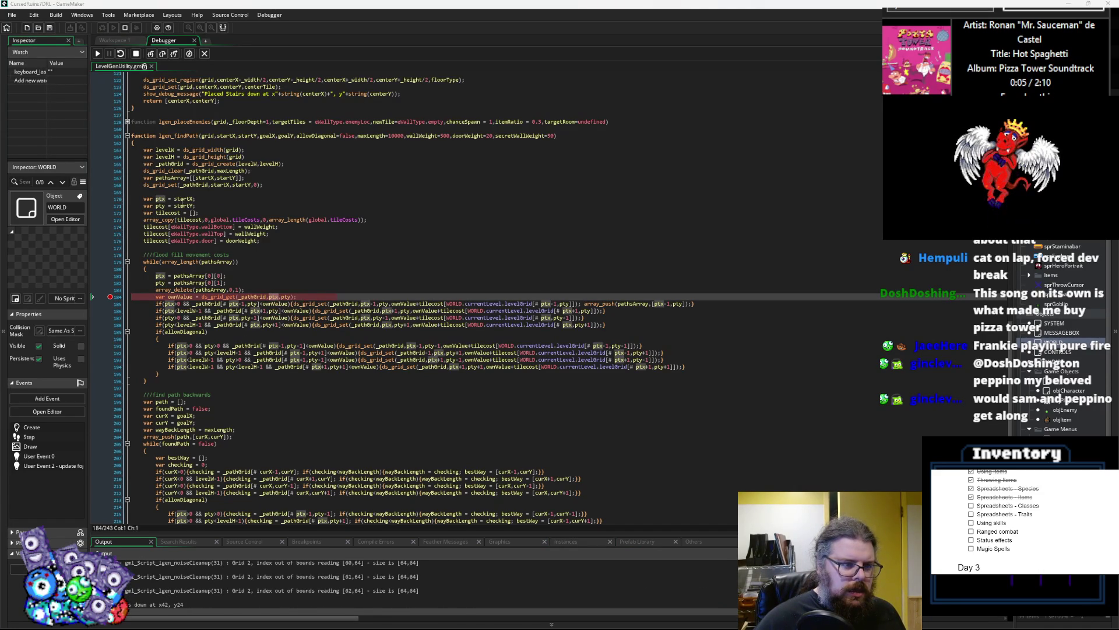
# - Step over line 184 and make the output log taller
pyautogui.click(164, 54)
pyautogui.click(189, 297)
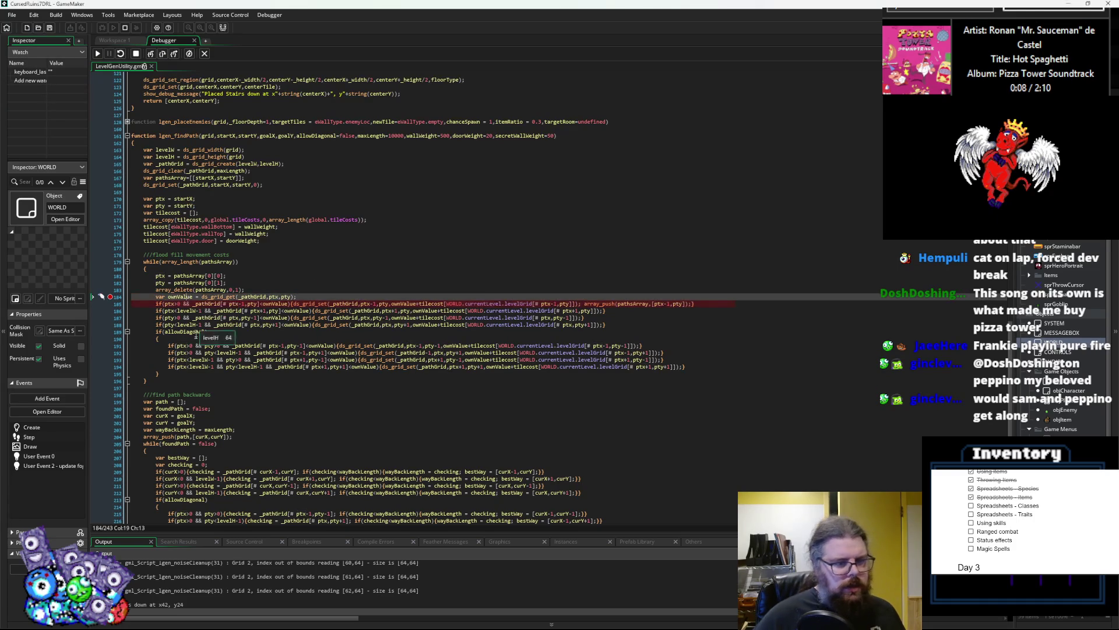
pyautogui.moveTo(605, 304)
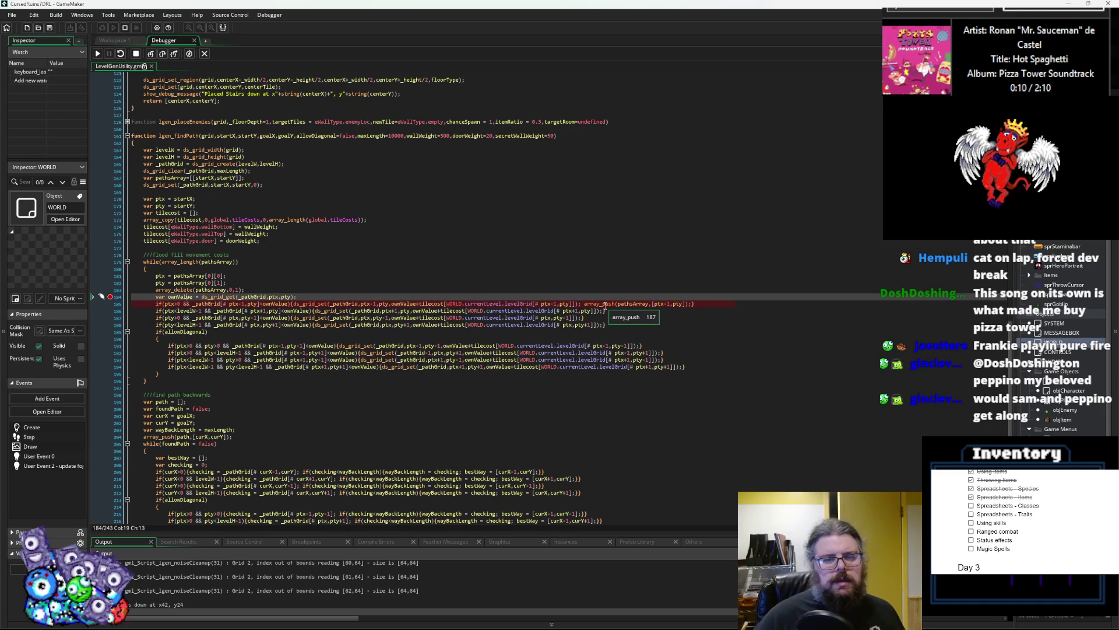
pyautogui.moveTo(516, 532)
pyautogui.mouseDown()
pyautogui.moveTo(523, 471)
pyautogui.moveTo(477, 413)
pyautogui.mouseUp()
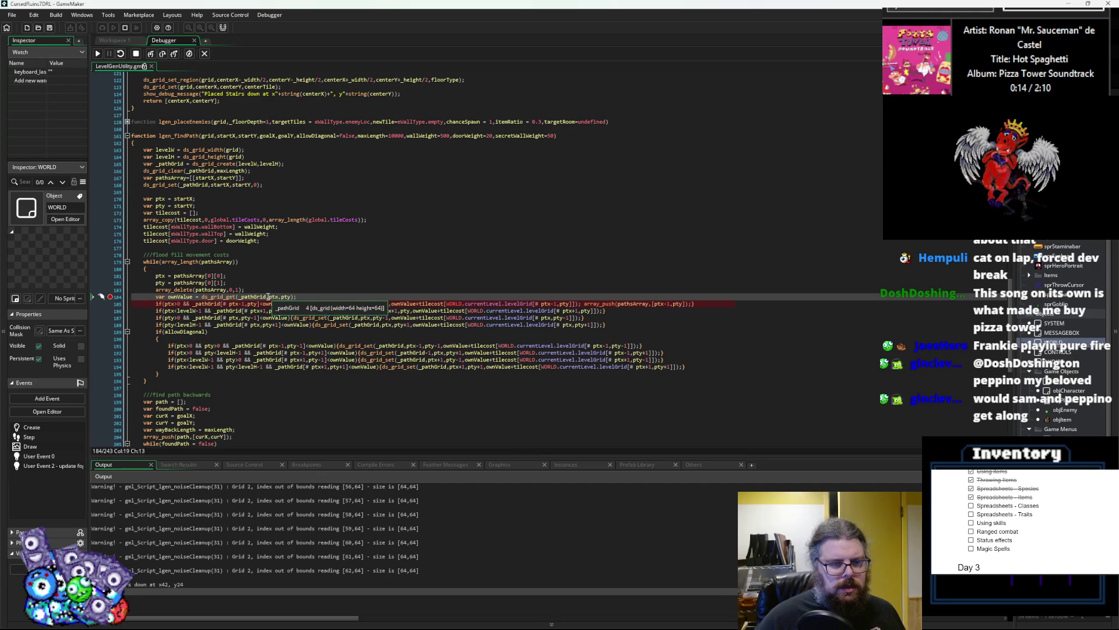
pyautogui.moveTo(274, 298)
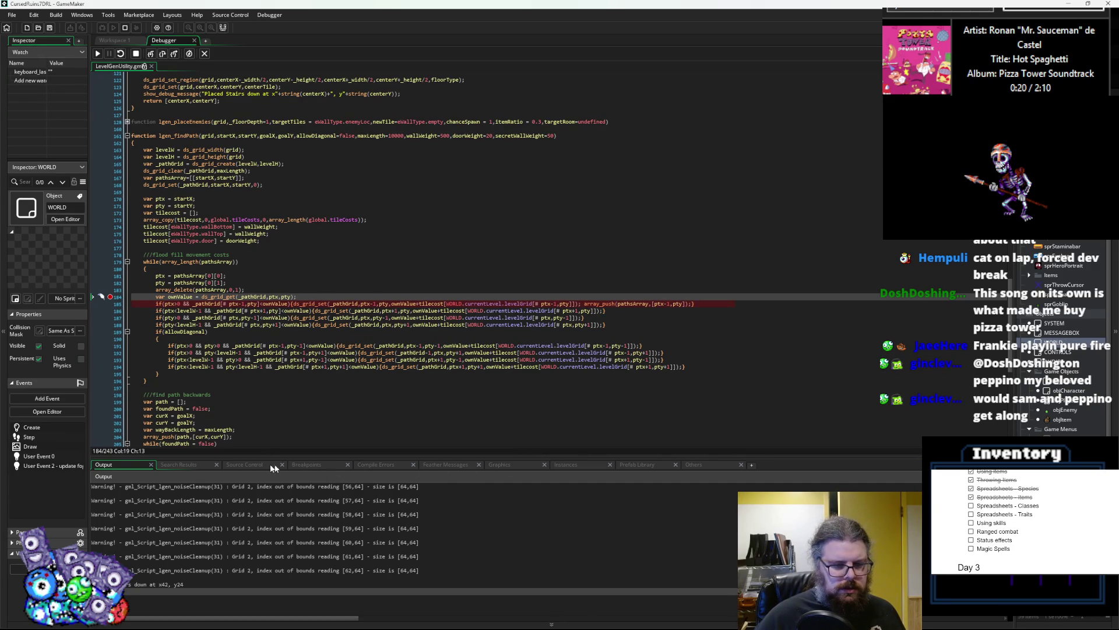
# - Expand _pathGrid column 20 in Locals and find row 46 holding 0, the rest 10000
pyautogui.click(569, 465)
pyautogui.moveTo(564, 457); pyautogui.dragTo(565, 379)
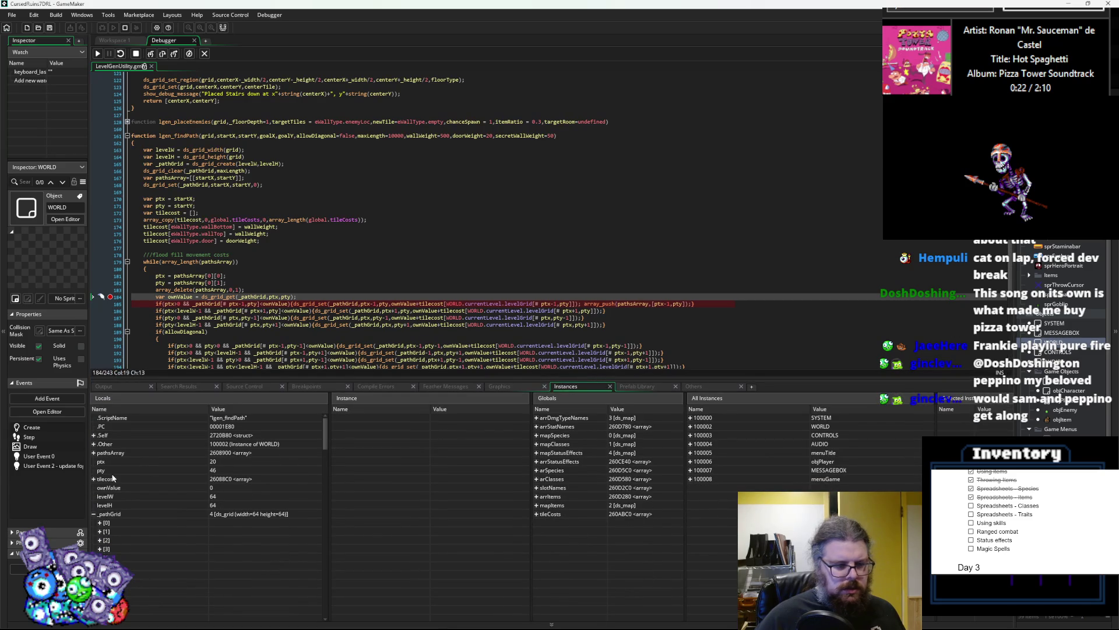
pyautogui.scroll(-6, 114, 505)
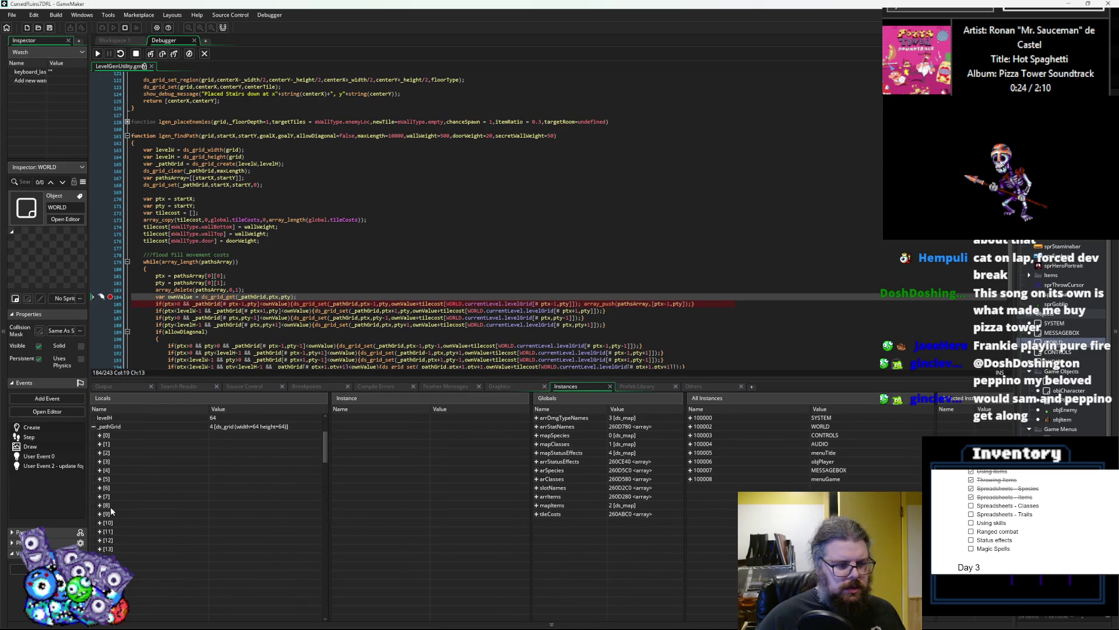
pyautogui.scroll(-3, 111, 511)
pyautogui.click(104, 472)
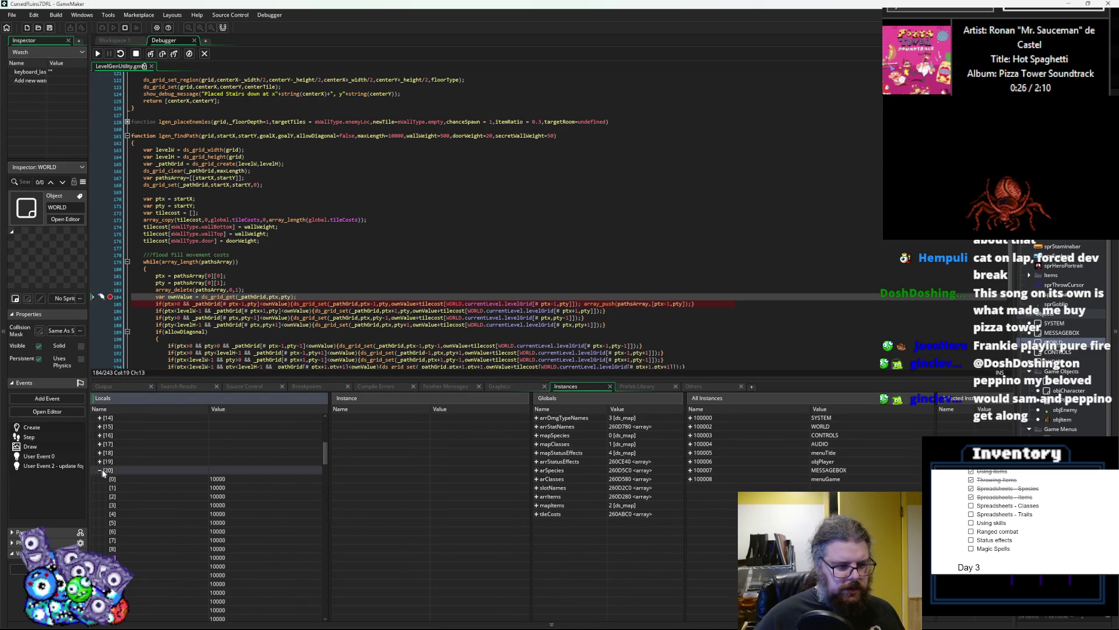
pyautogui.scroll(-2, 119, 496)
pyautogui.scroll(-11, 119, 495)
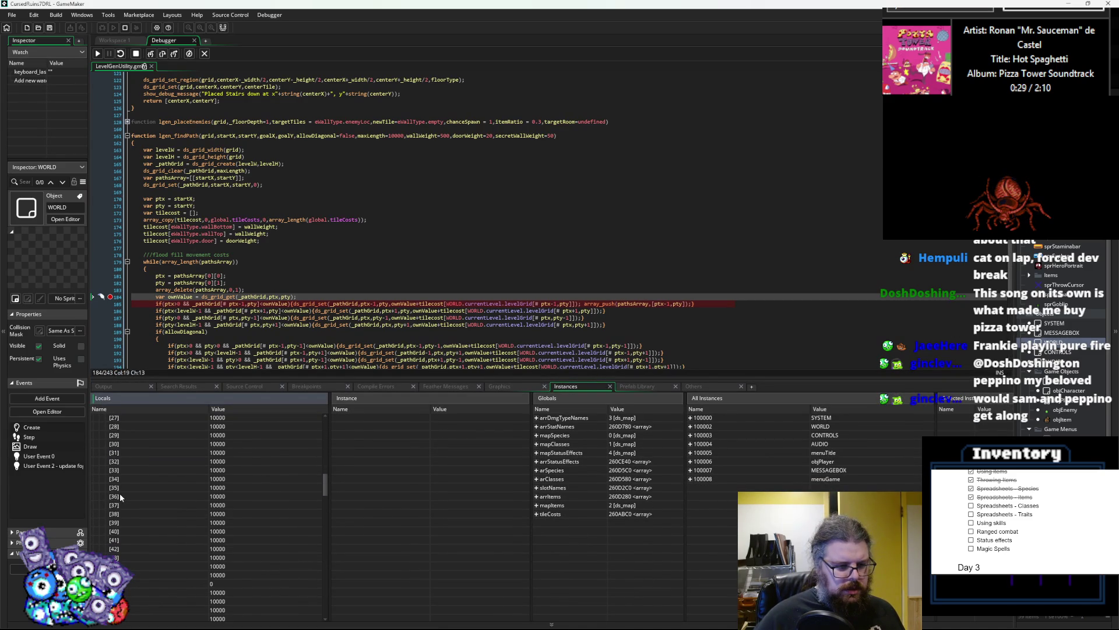
pyautogui.click(152, 533)
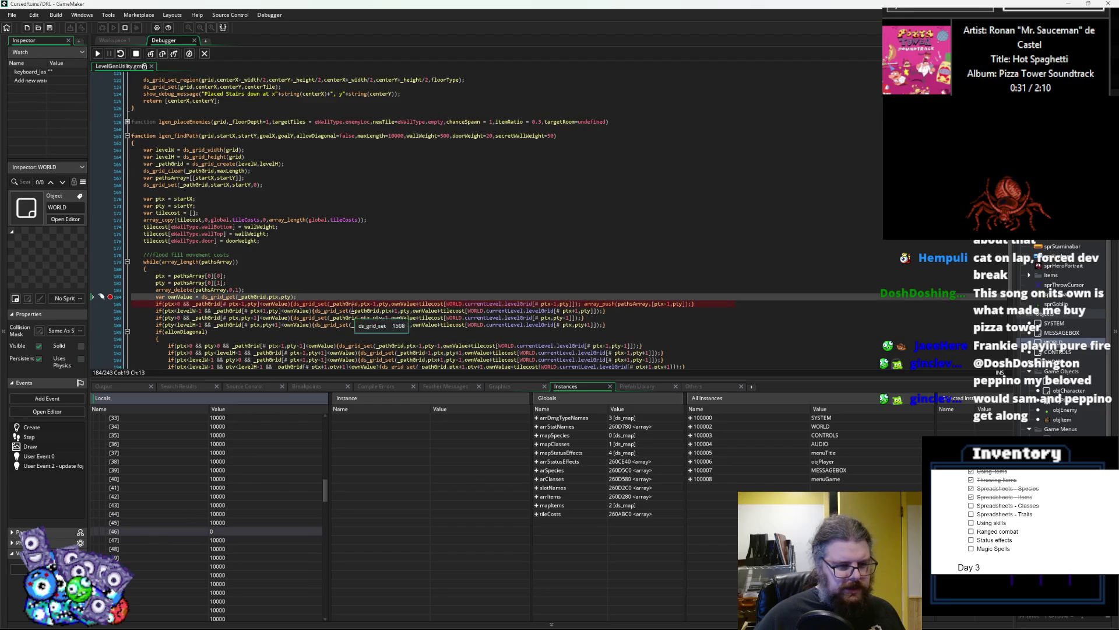
pyautogui.scroll(-3, 350, 315)
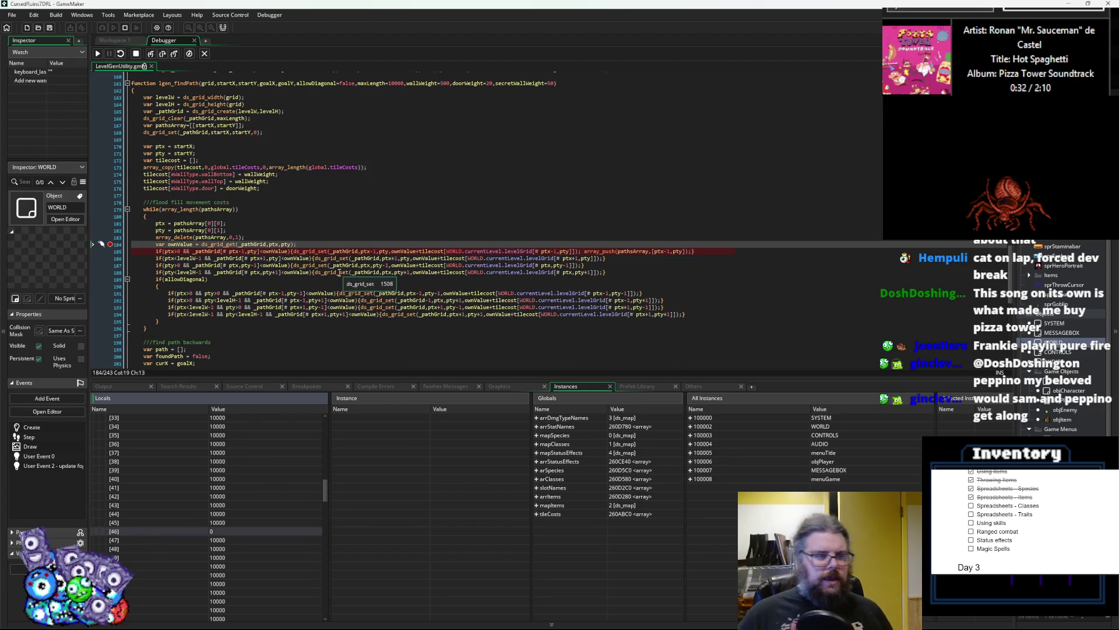
pyautogui.moveTo(389, 266)
pyautogui.moveTo(608, 250)
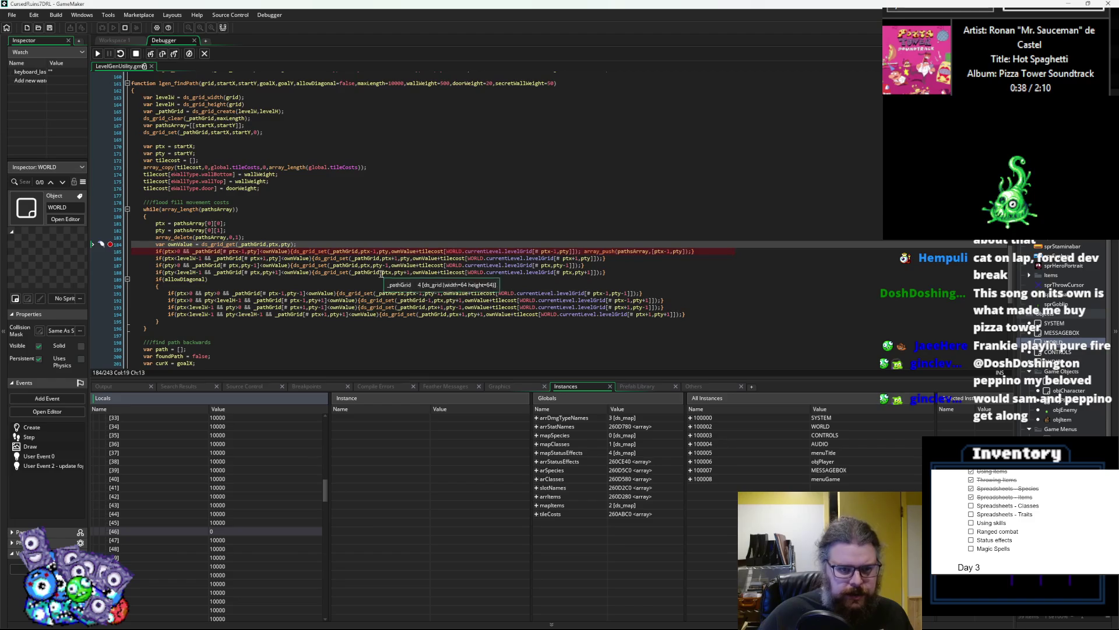
pyautogui.moveTo(338, 254)
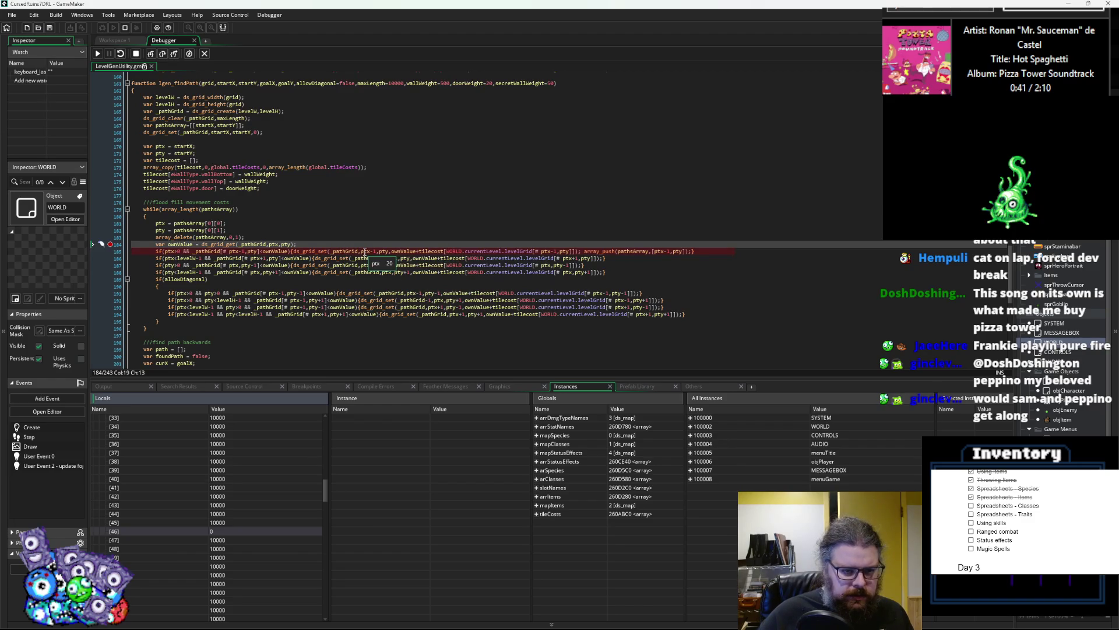
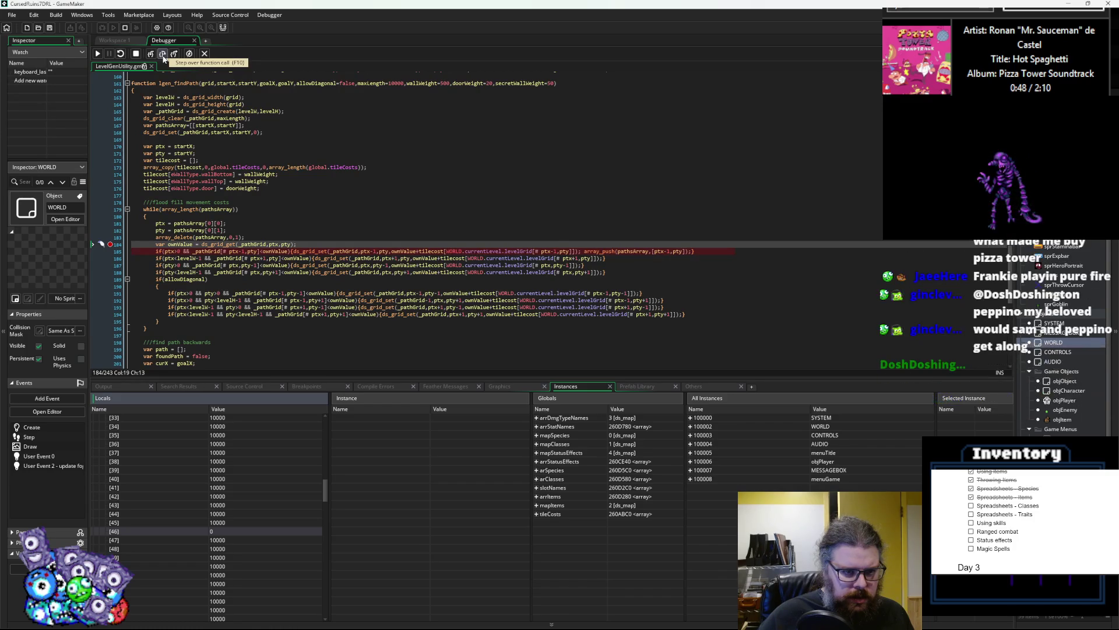
# - Step over once, stop the debugger, and remove the line 184 breakpoint
pyautogui.moveTo(288, 251)
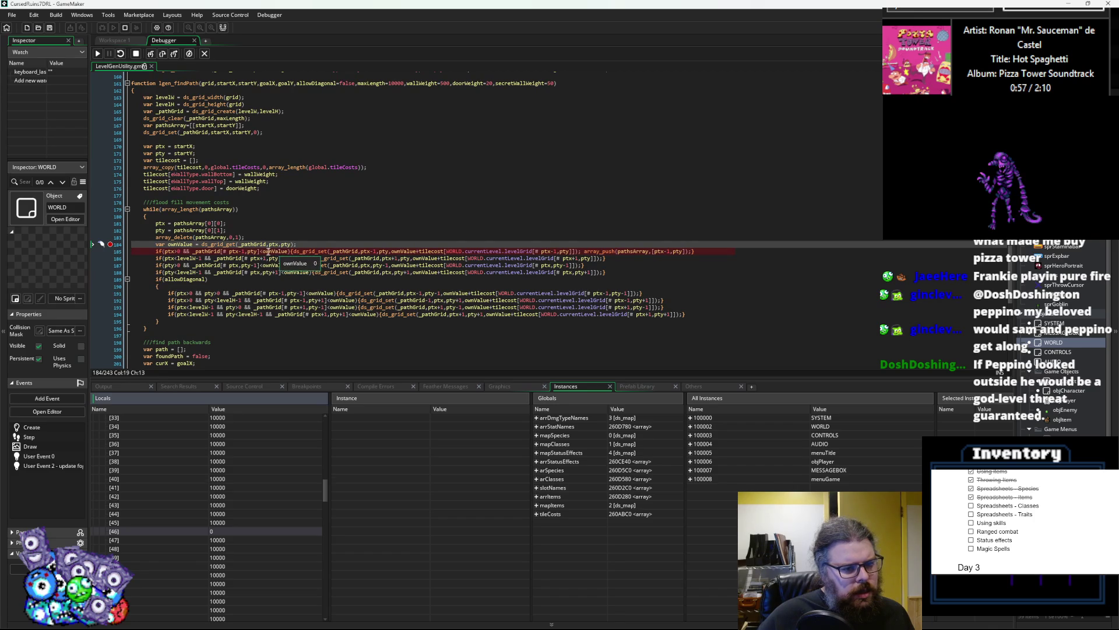
pyautogui.click(263, 251)
pyautogui.press('F10')
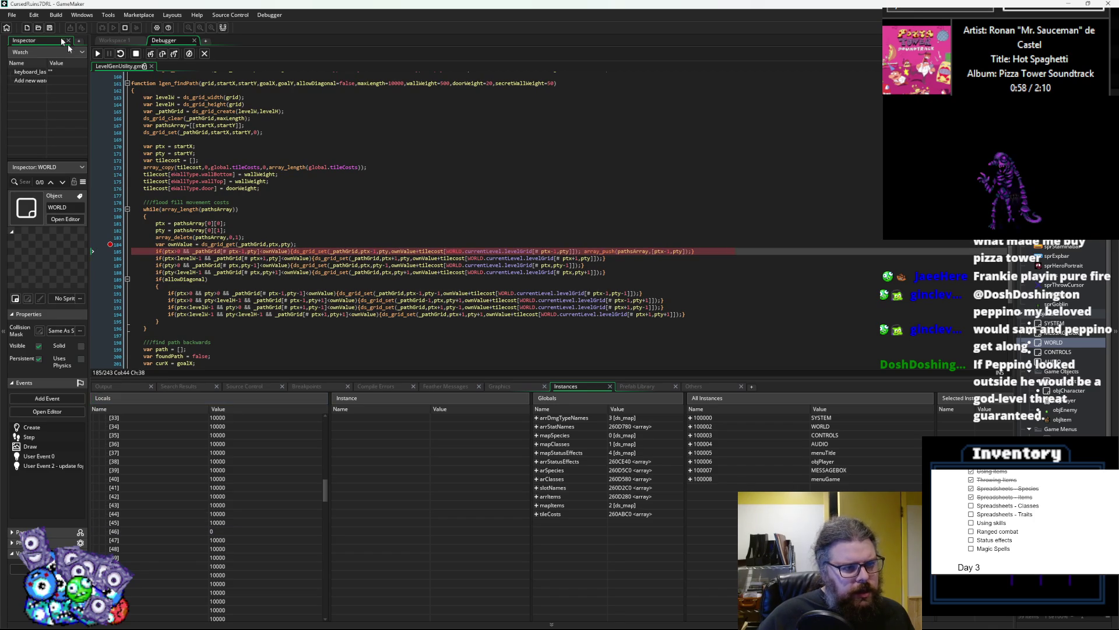
pyautogui.click(136, 53)
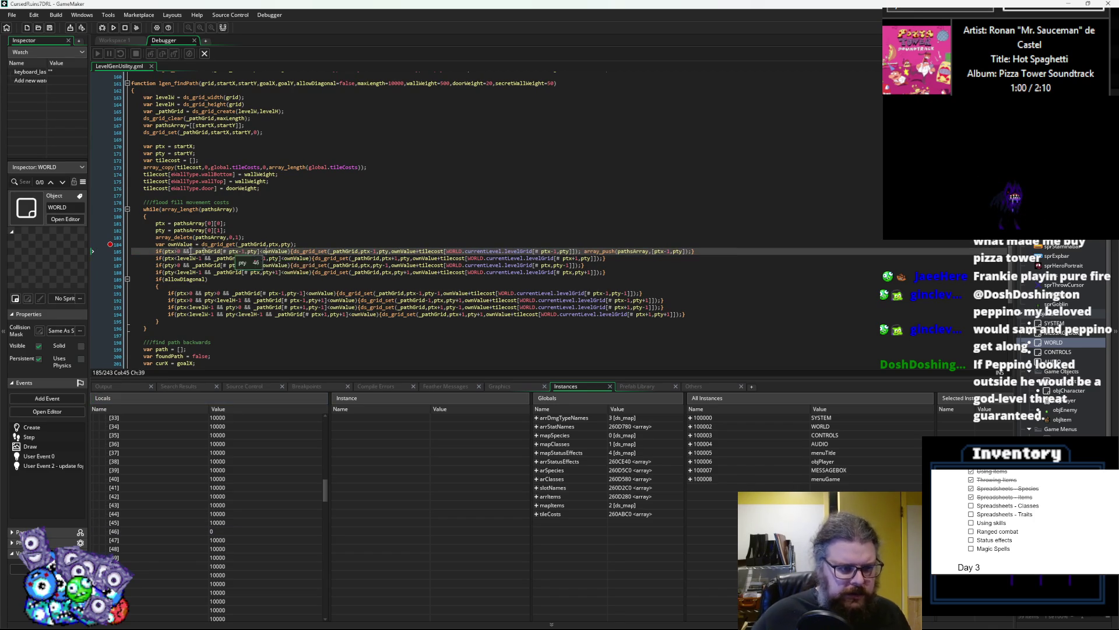
pyautogui.click(110, 244)
# - Change '<ownValue' to '>ownValue' on lines 185 through 188
pyautogui.click(278, 251)
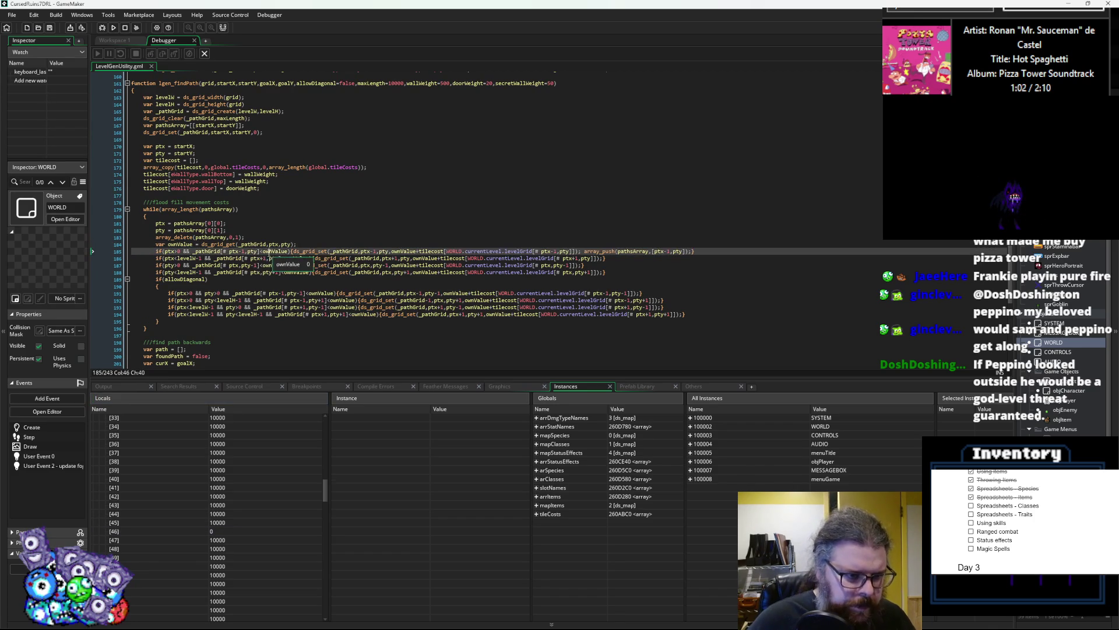
pyautogui.press('Delete')
pyautogui.write('>')
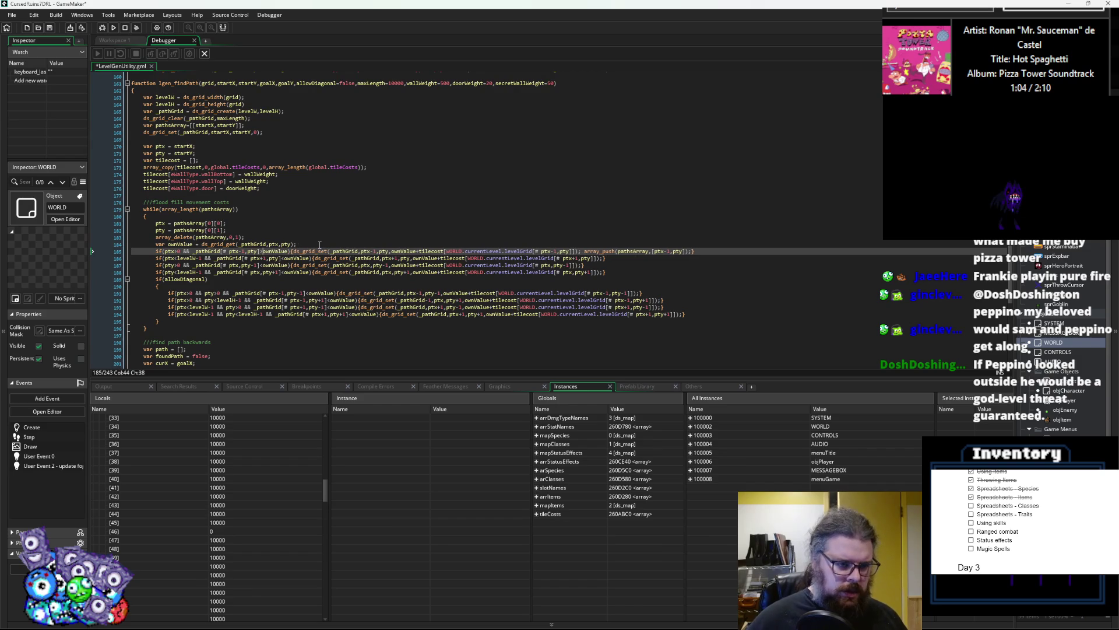
pyautogui.press('Down')
pyautogui.press('Delete')
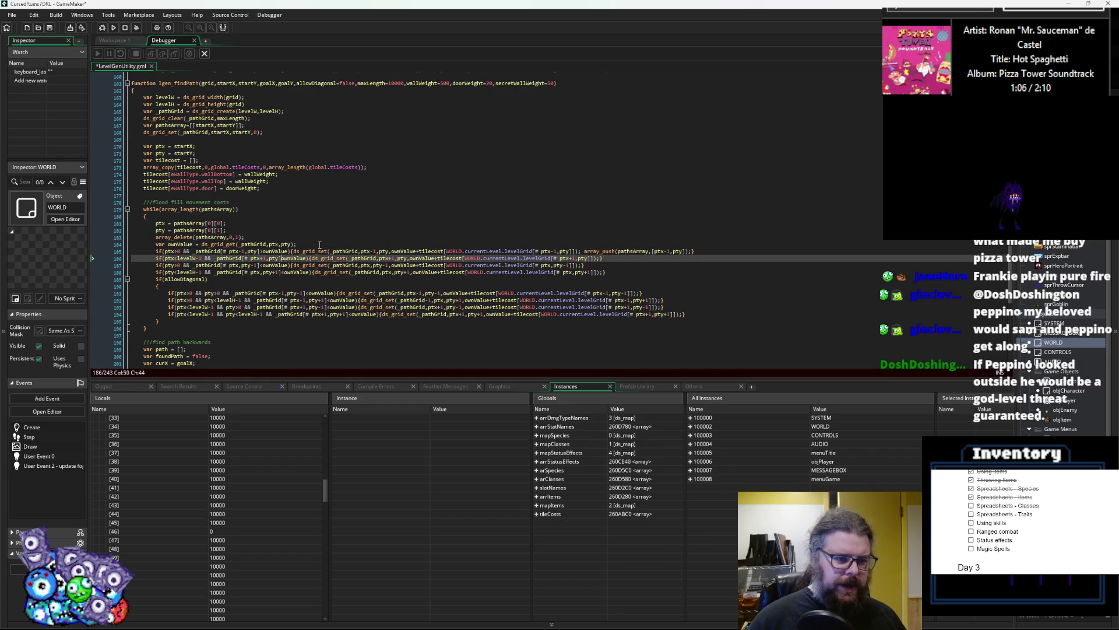
pyautogui.write('>')
pyautogui.press('Down')
pyautogui.press('Delete')
pyautogui.write('>')
pyautogui.press('Down')
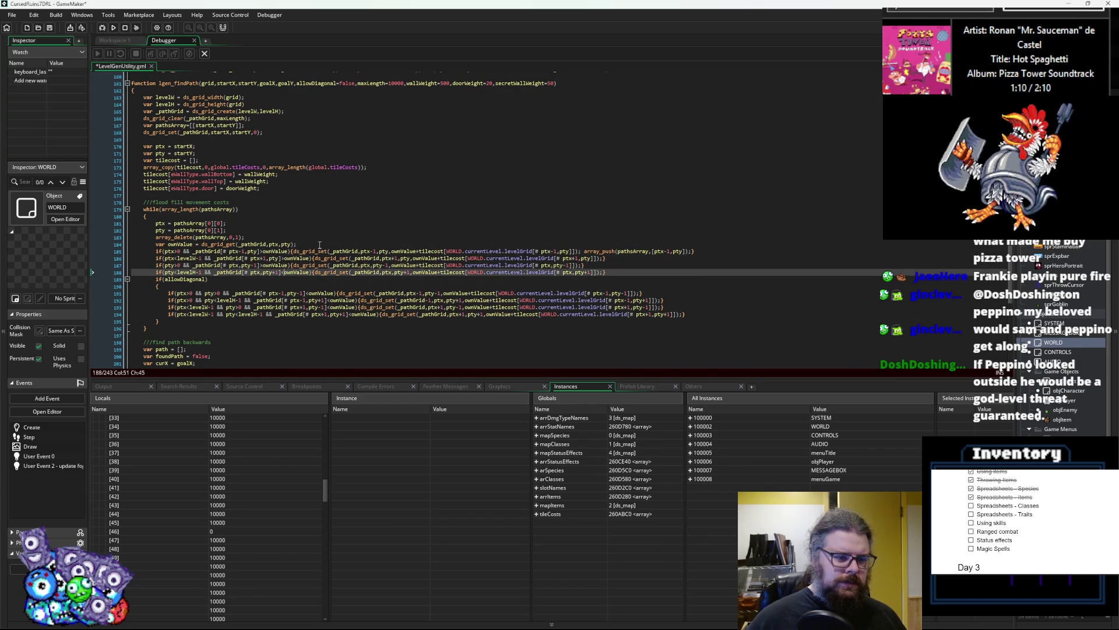
pyautogui.press('Delete')
pyautogui.write('>')
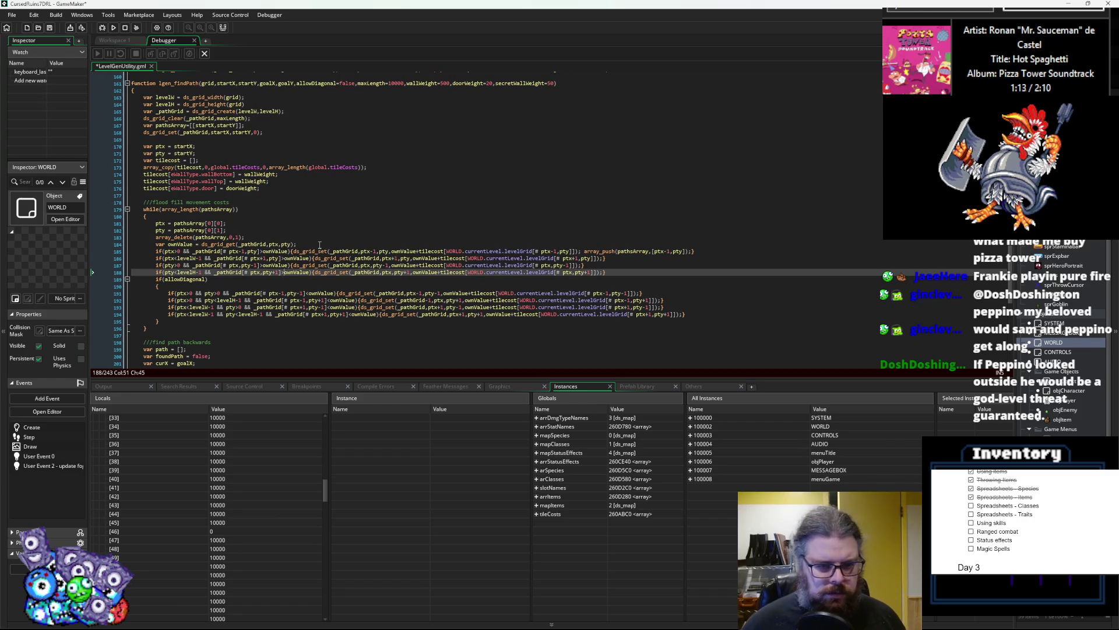
# - Change '<ownValue' to '>ownValue' on lines 191 and 194, then save LevelGenUtility
pyautogui.press('Down')
pyautogui.press('Down')
pyautogui.press('Down')
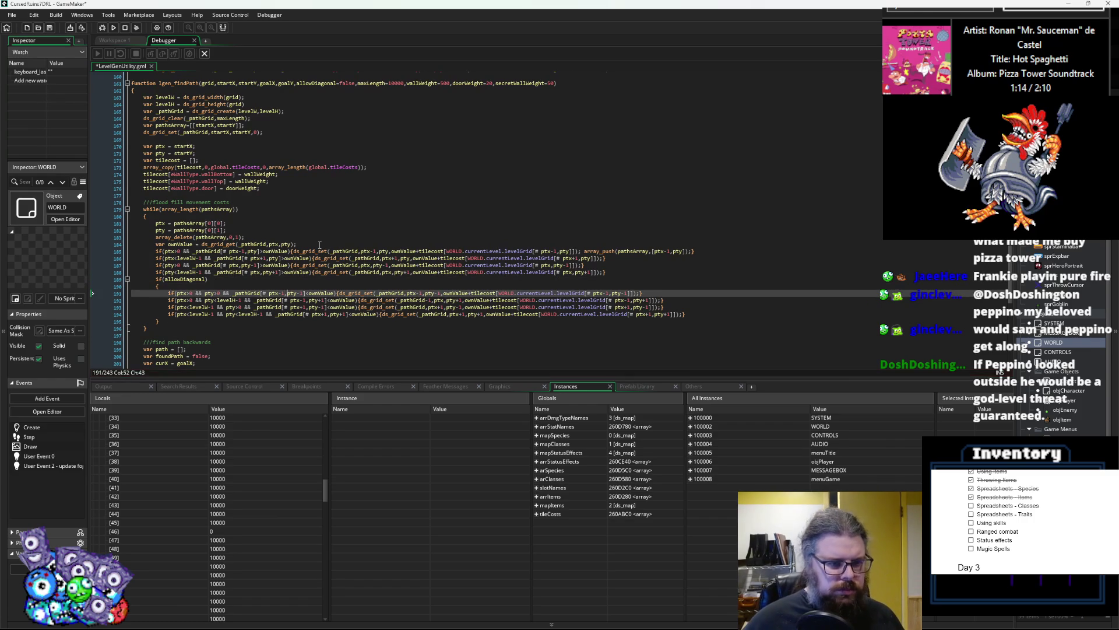
pyautogui.press('Delete')
pyautogui.write('>')
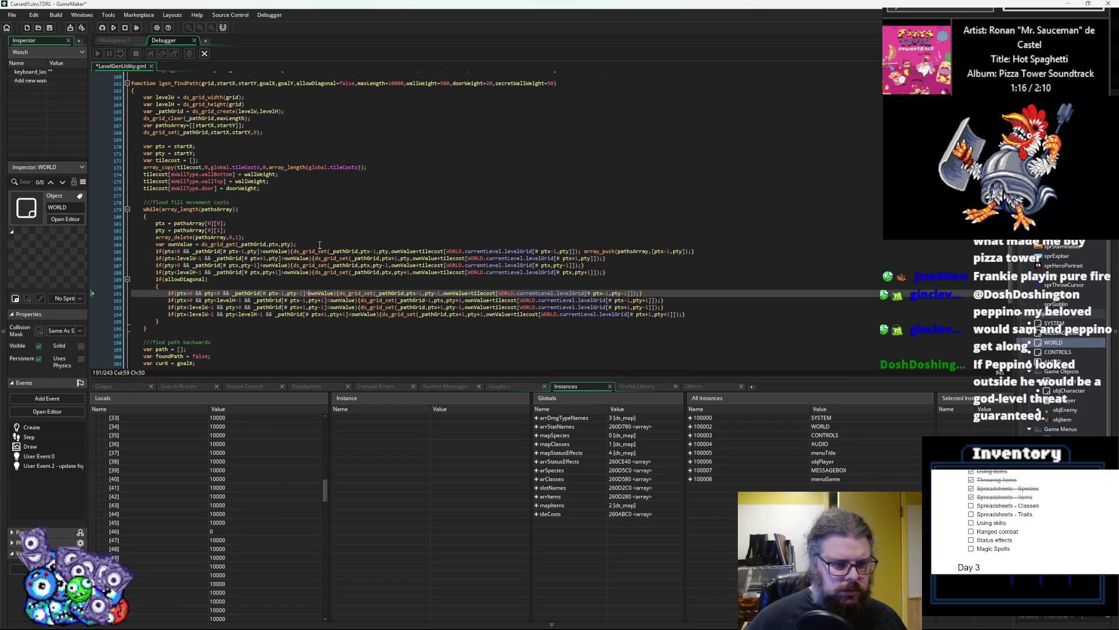
pyautogui.press('Down')
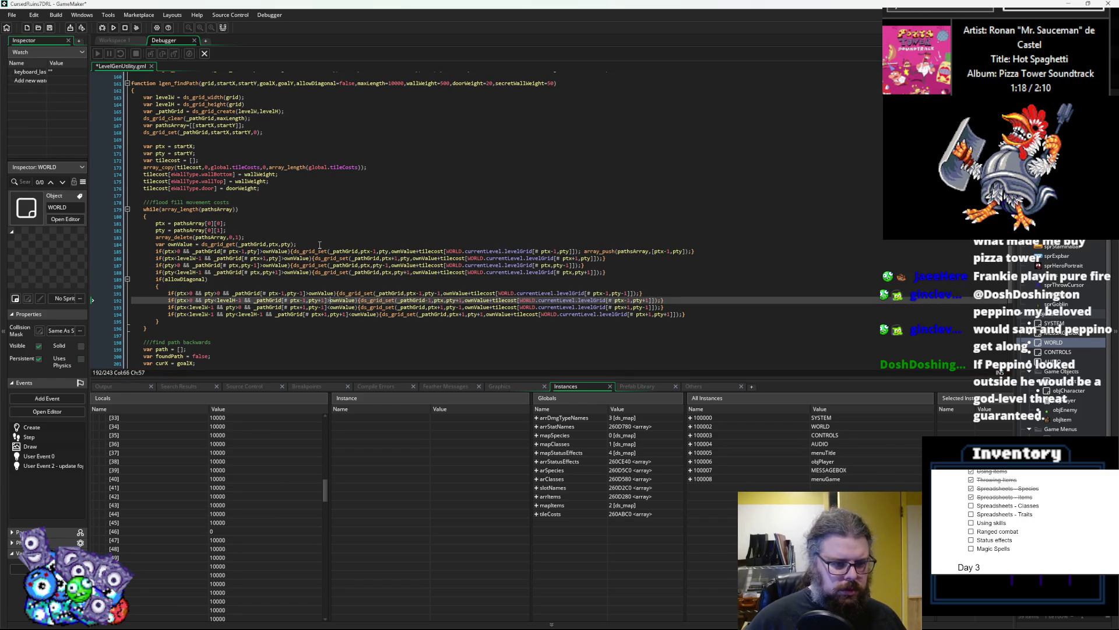
pyautogui.press('Down')
pyautogui.press('Down')
pyautogui.press('Right')
pyautogui.press('Right')
pyautogui.press('Delete')
pyautogui.write('>')
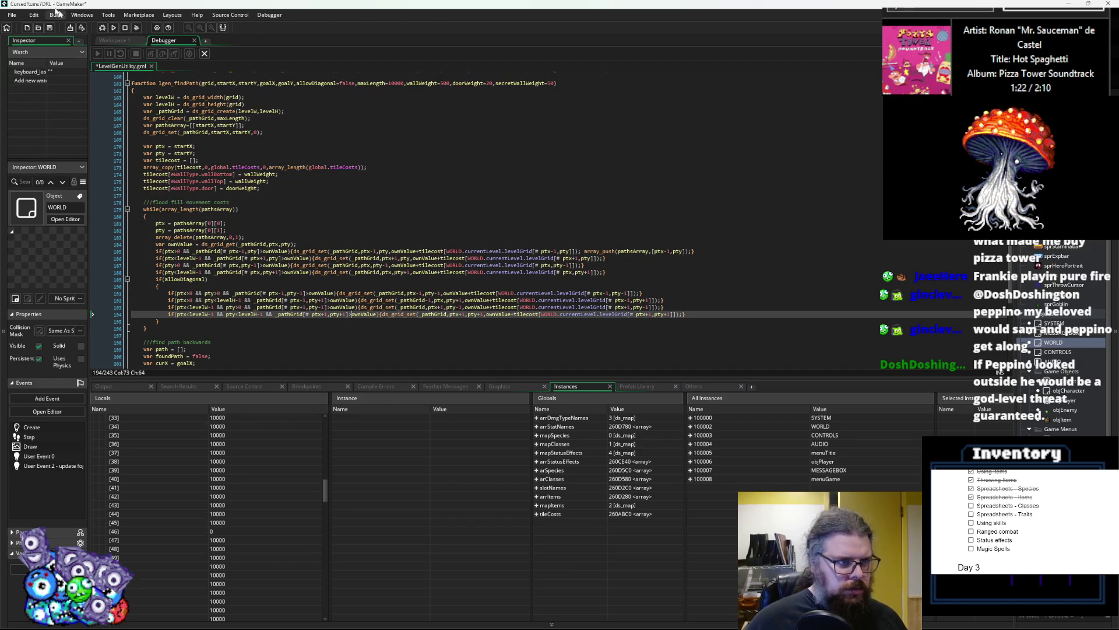
pyautogui.click(49, 27)
# - End the debug session, rerun under Debug, and move the game window aside at the code error
pyautogui.click(204, 54)
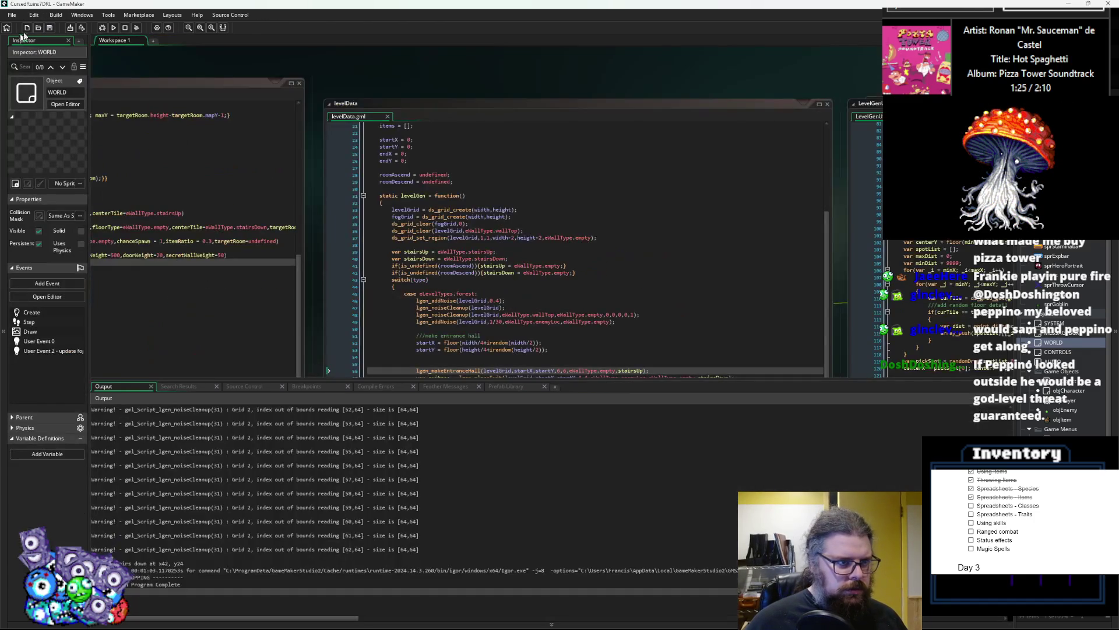
pyautogui.click(103, 27)
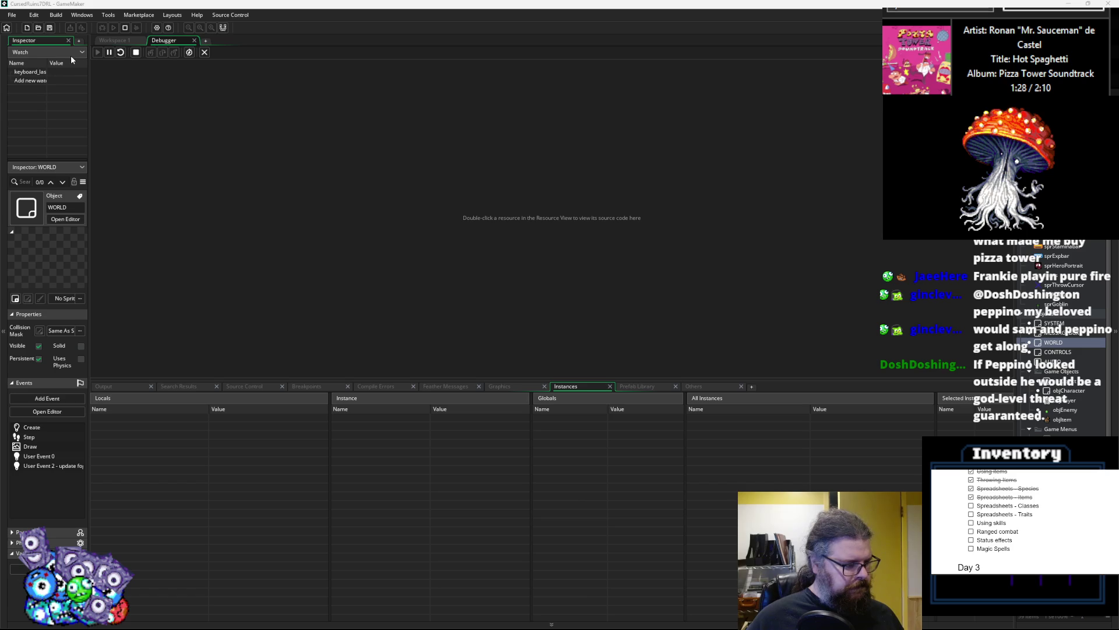
pyautogui.moveTo(311, 192)
pyautogui.mouseDown()
pyautogui.moveTo(375, 86)
pyautogui.moveTo(207, 310)
pyautogui.mouseUp()
pyautogui.click(209, 291)
# - Move the Code Error dialog up-right and drag the divider up to enlarge the Locals panel
pyautogui.scroll(-2, 179, 312)
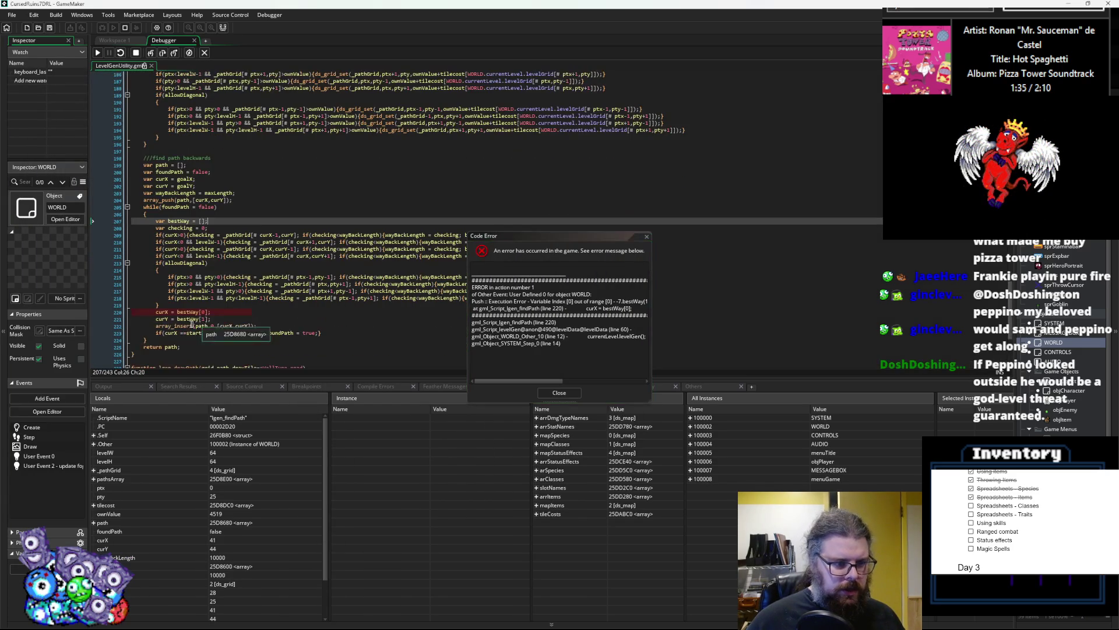
pyautogui.moveTo(183, 207)
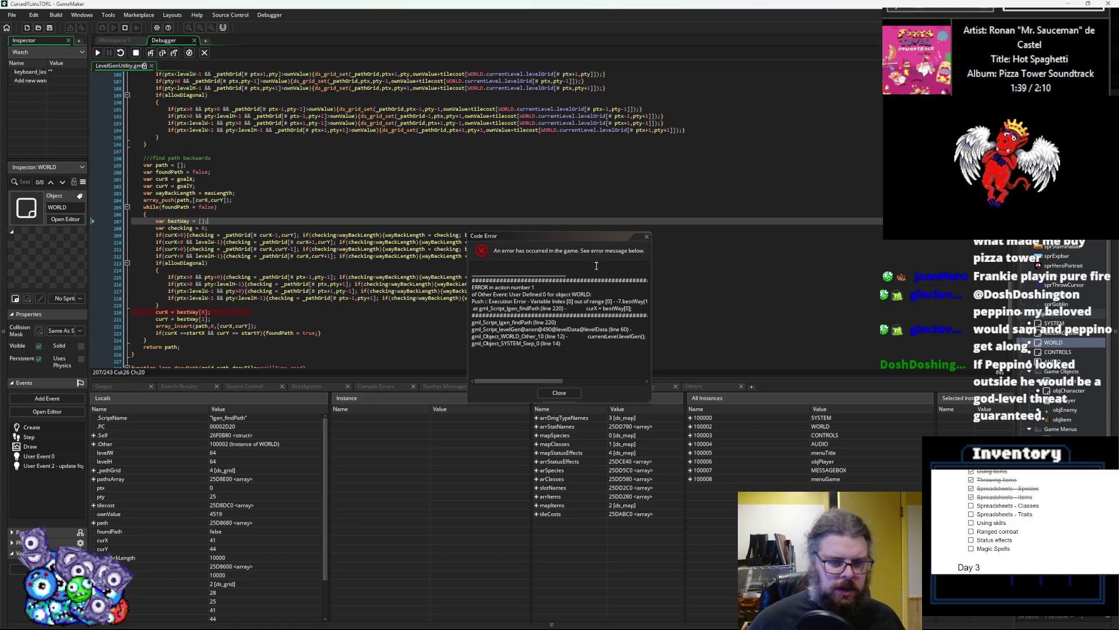
pyautogui.moveTo(571, 237); pyautogui.dragTo(712, 118)
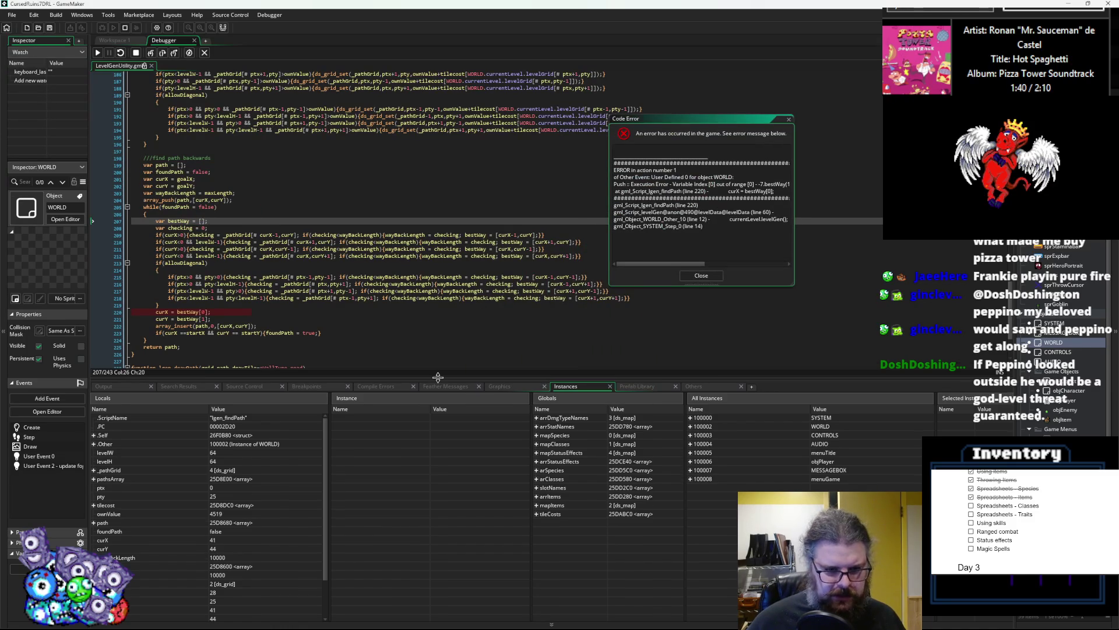
pyautogui.moveTo(438, 378); pyautogui.dragTo(408, 224)
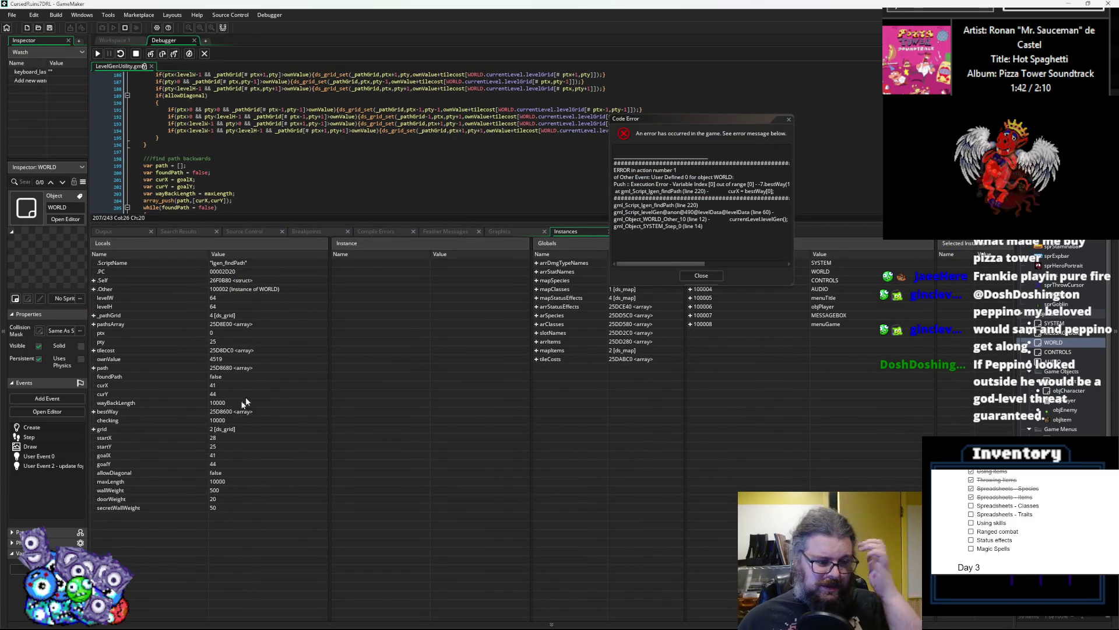
# - Expand _pathGrid in Locals and open entries [19], [24], [26] and [31]
pyautogui.click(94, 325)
pyautogui.scroll(-3, 99, 379)
pyautogui.click(99, 420)
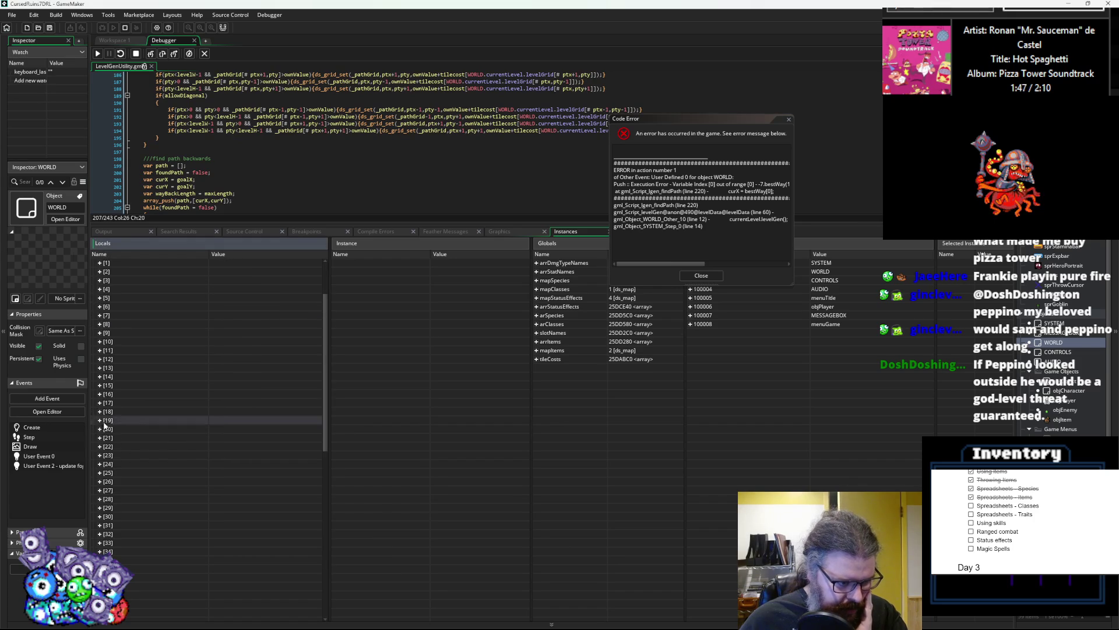
pyautogui.scroll(-7, 99, 423)
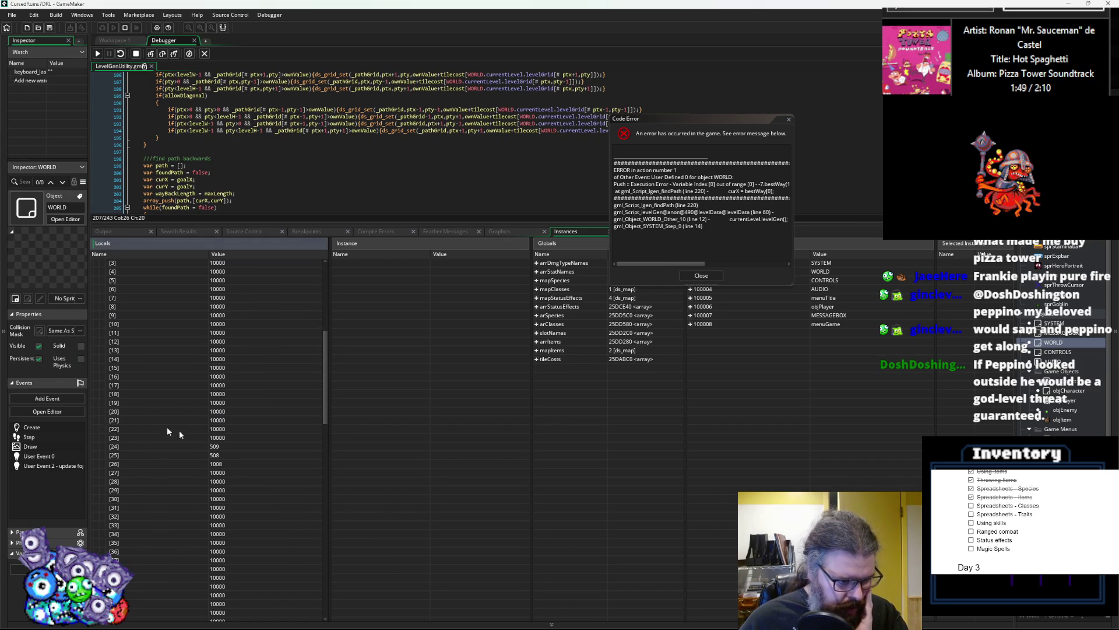
pyautogui.scroll(-10, 153, 457)
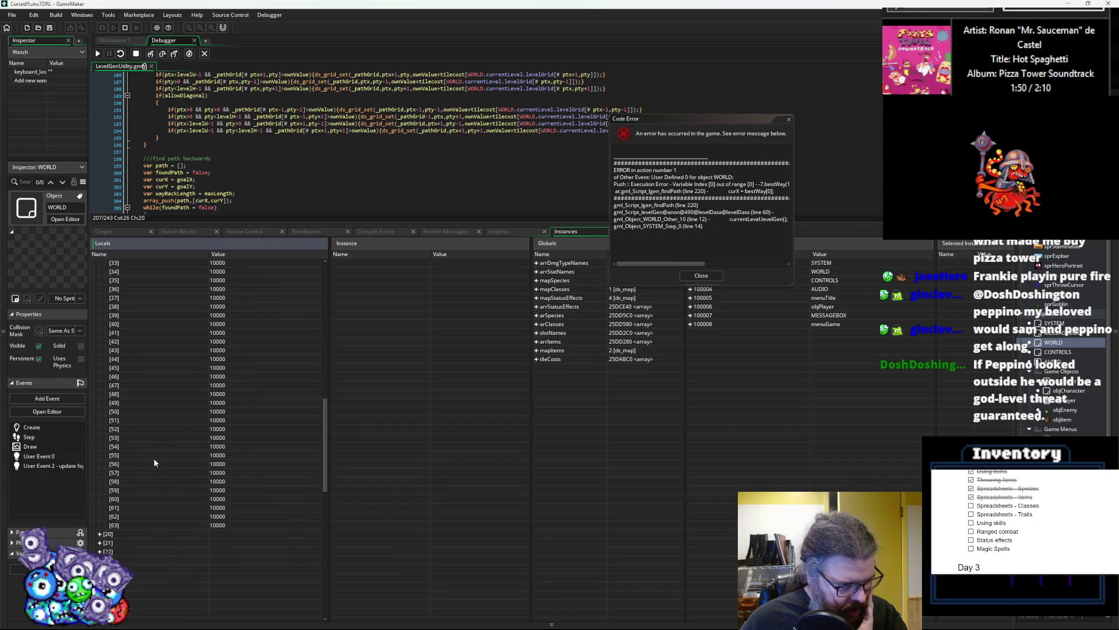
pyautogui.scroll(7, 160, 455)
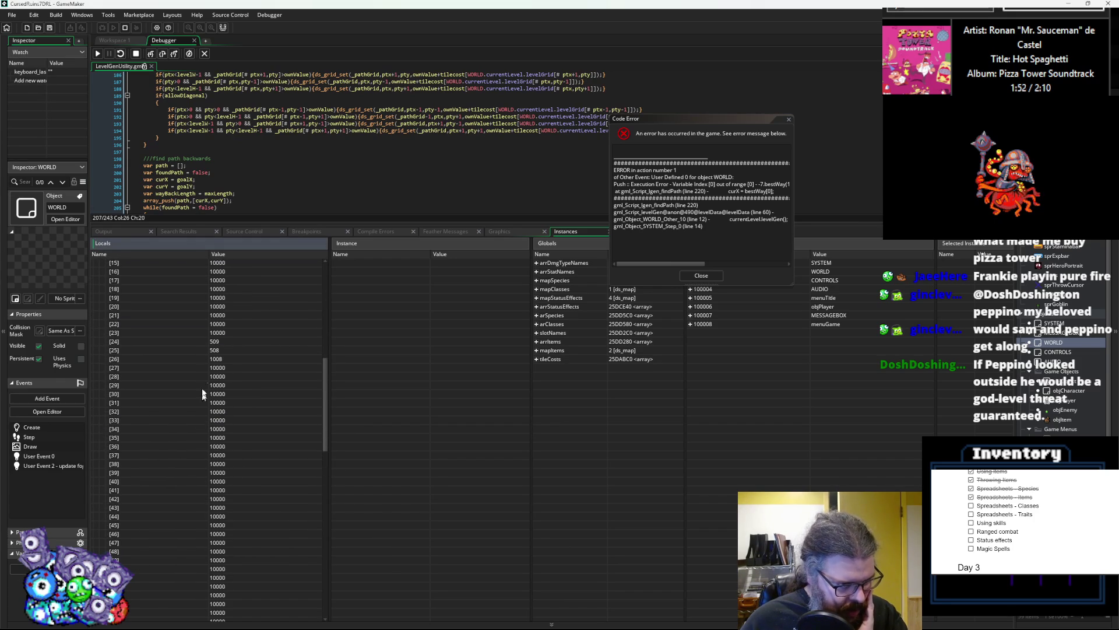
pyautogui.scroll(-9, 204, 376)
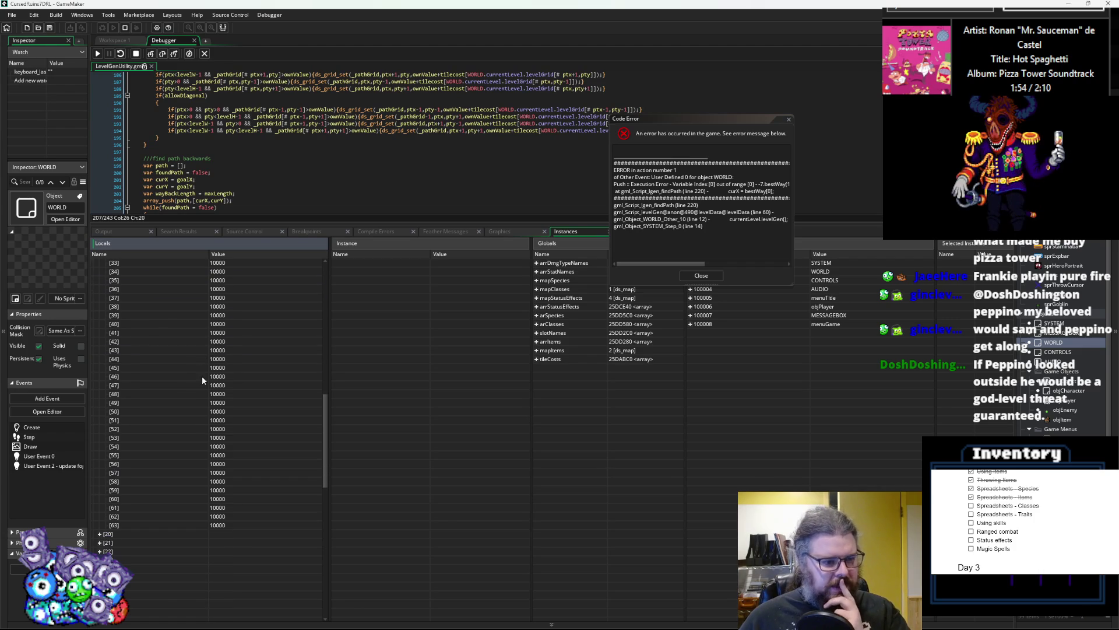
pyautogui.click(100, 499)
pyautogui.scroll(-8, 136, 476)
pyautogui.scroll(-2, 136, 477)
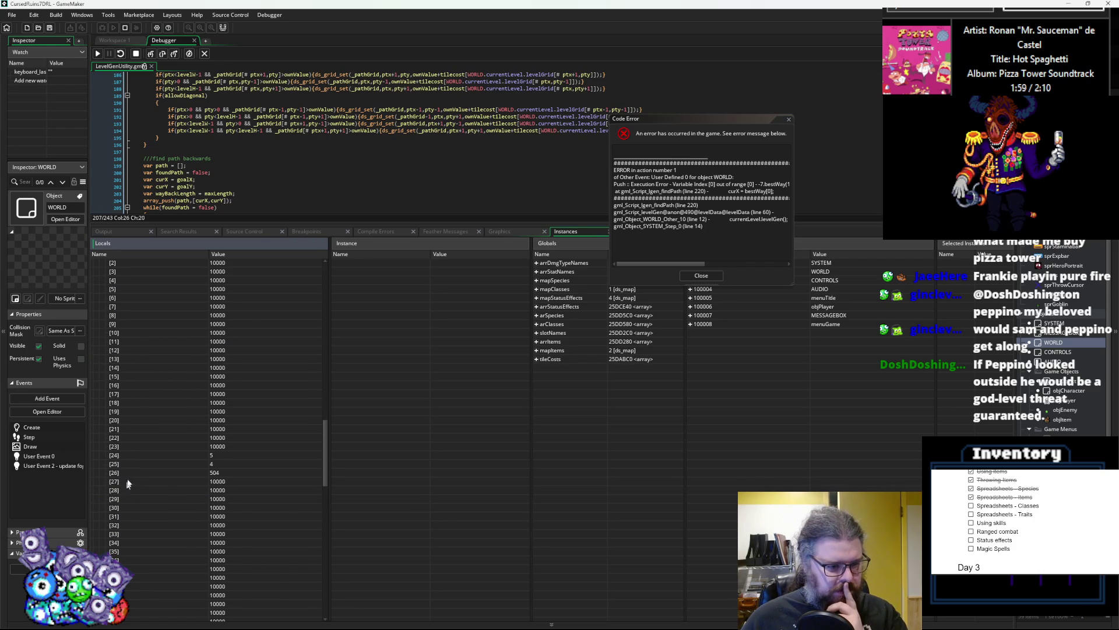
pyautogui.scroll(-12, 150, 467)
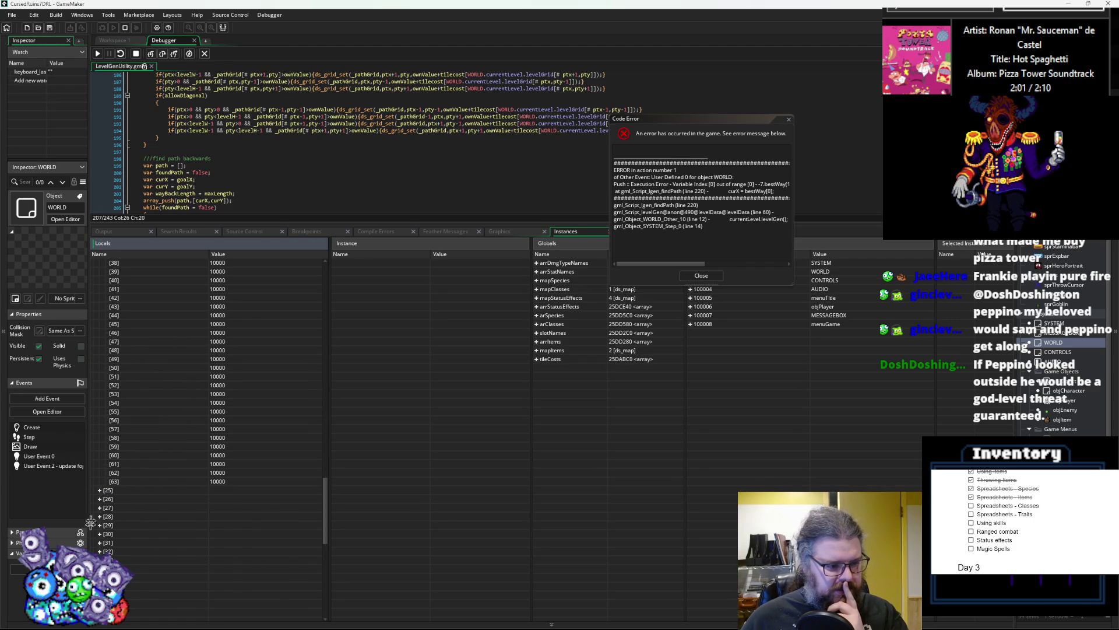
pyautogui.click(100, 499)
pyautogui.scroll(-8, 162, 483)
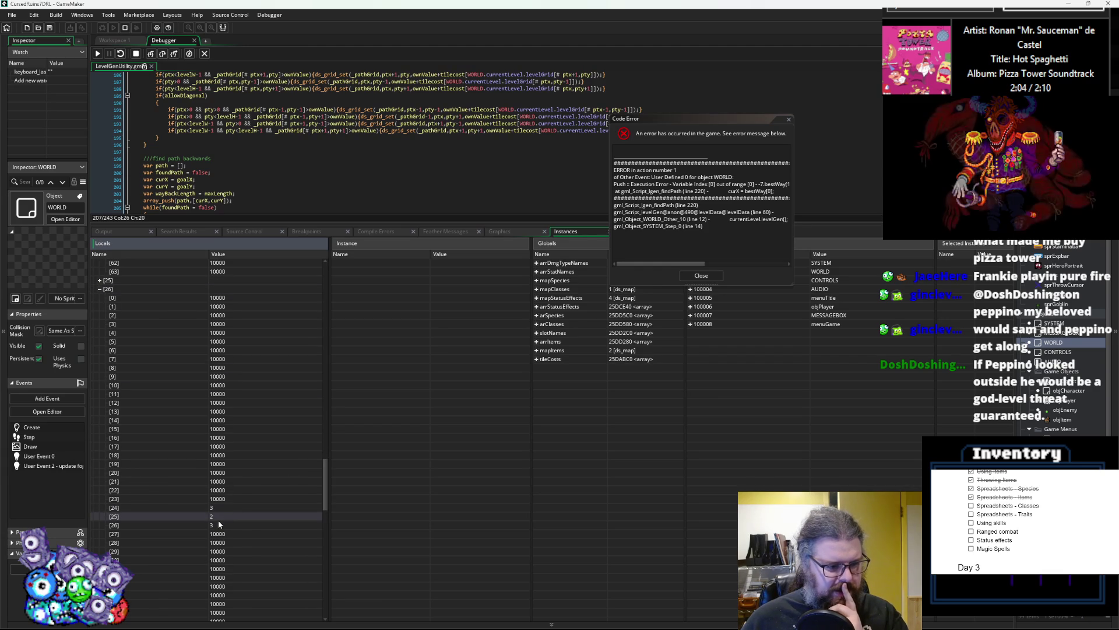
pyautogui.scroll(-15, 210, 518)
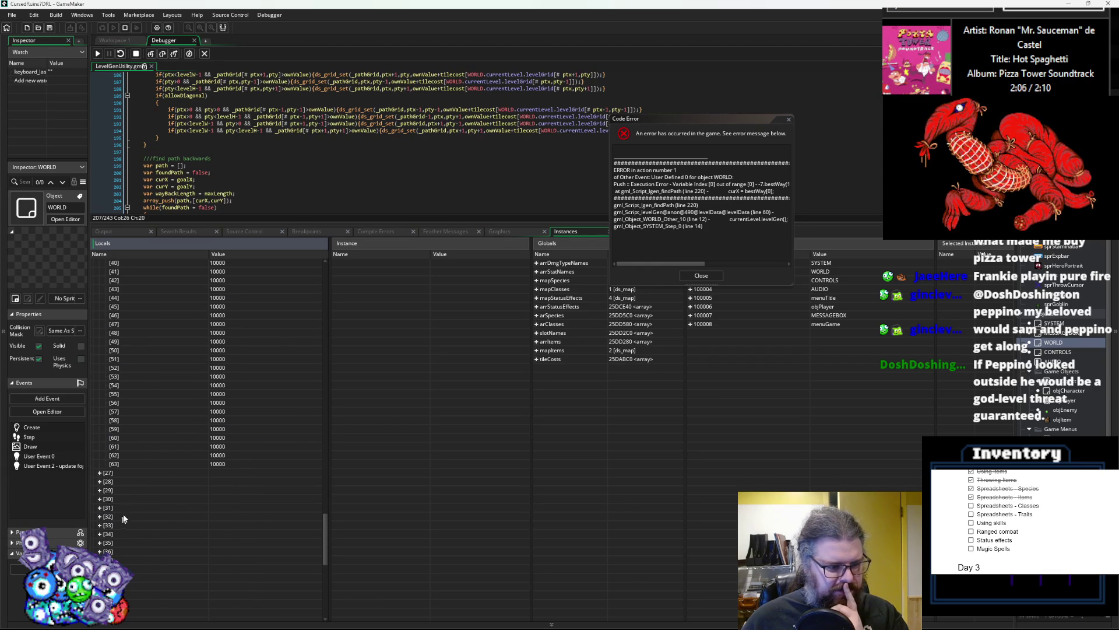
pyautogui.scroll(10, 100, 488)
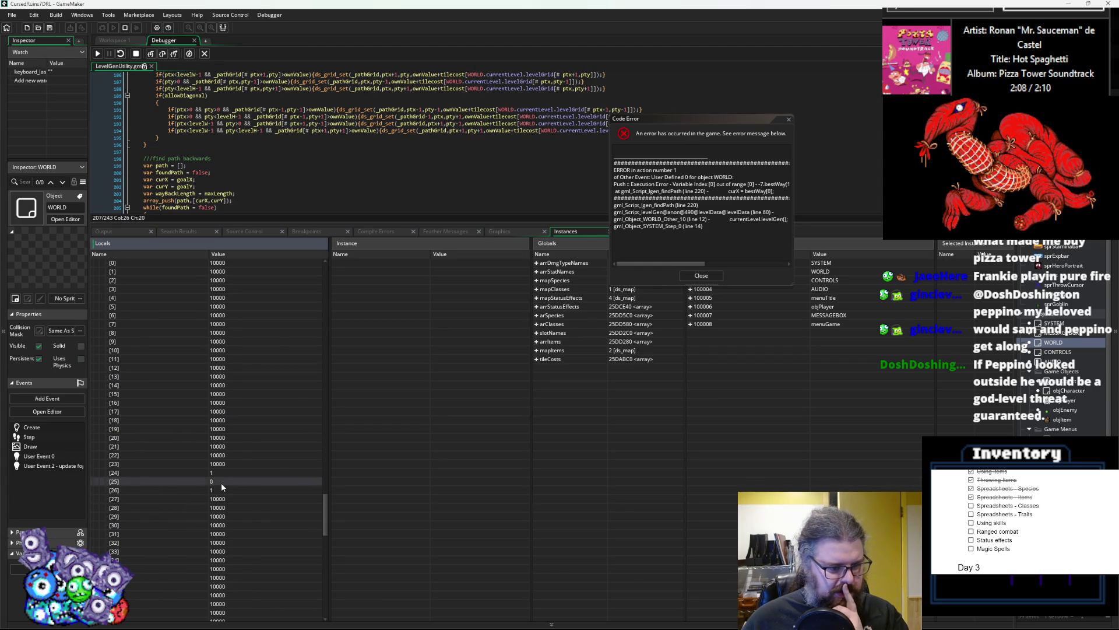
pyautogui.scroll(-9, 191, 484)
pyautogui.doubleClick(169, 508)
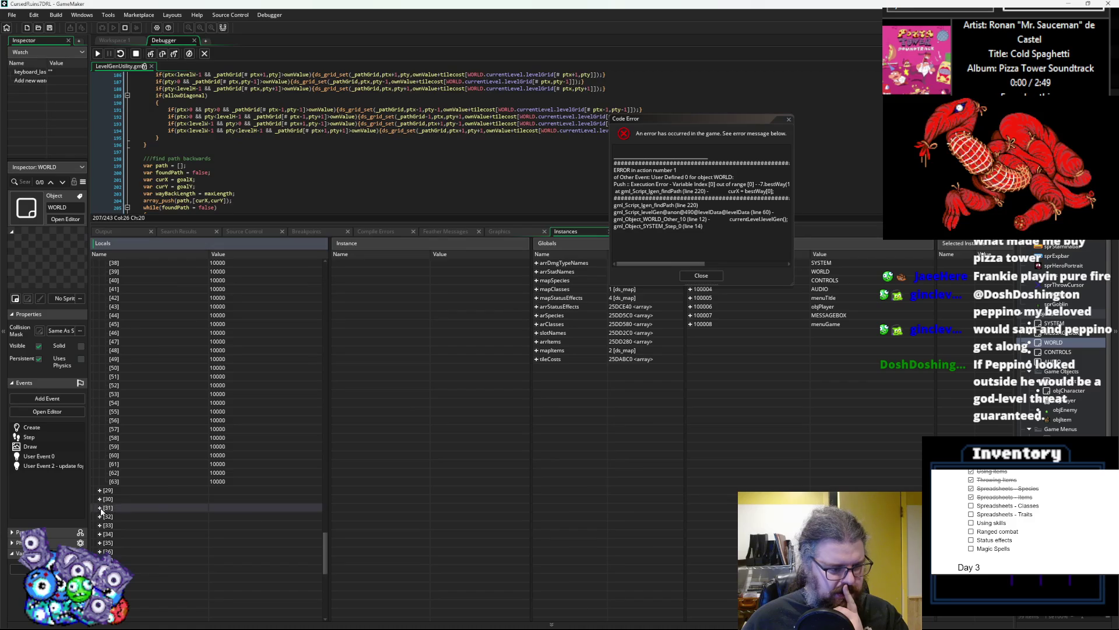
pyautogui.scroll(-4, 170, 512)
pyautogui.scroll(-18, 181, 504)
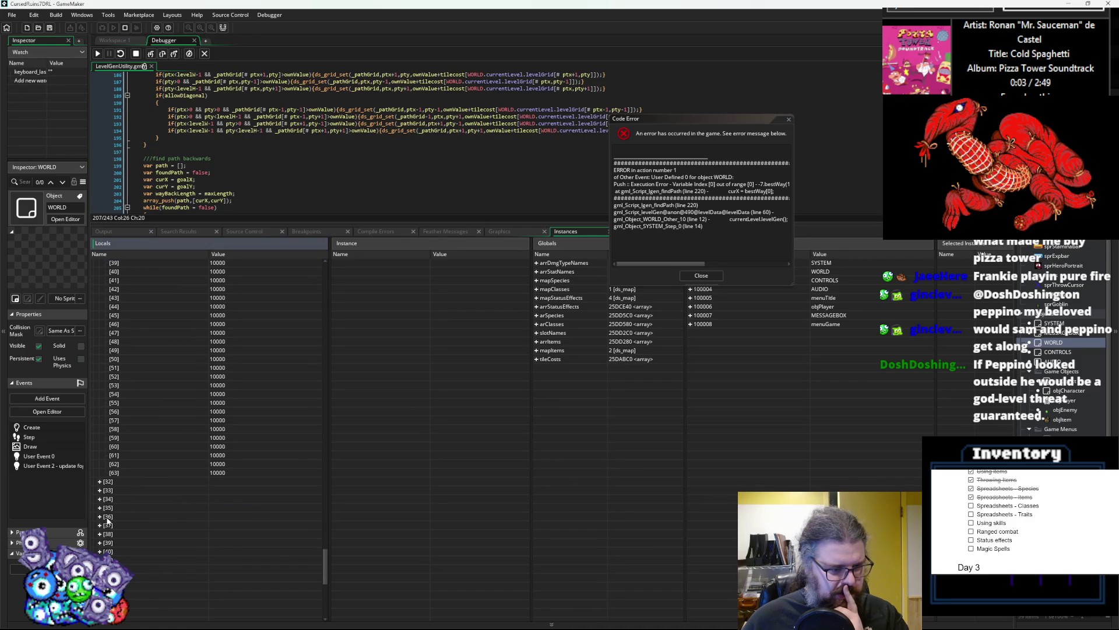
pyautogui.scroll(20, 174, 483)
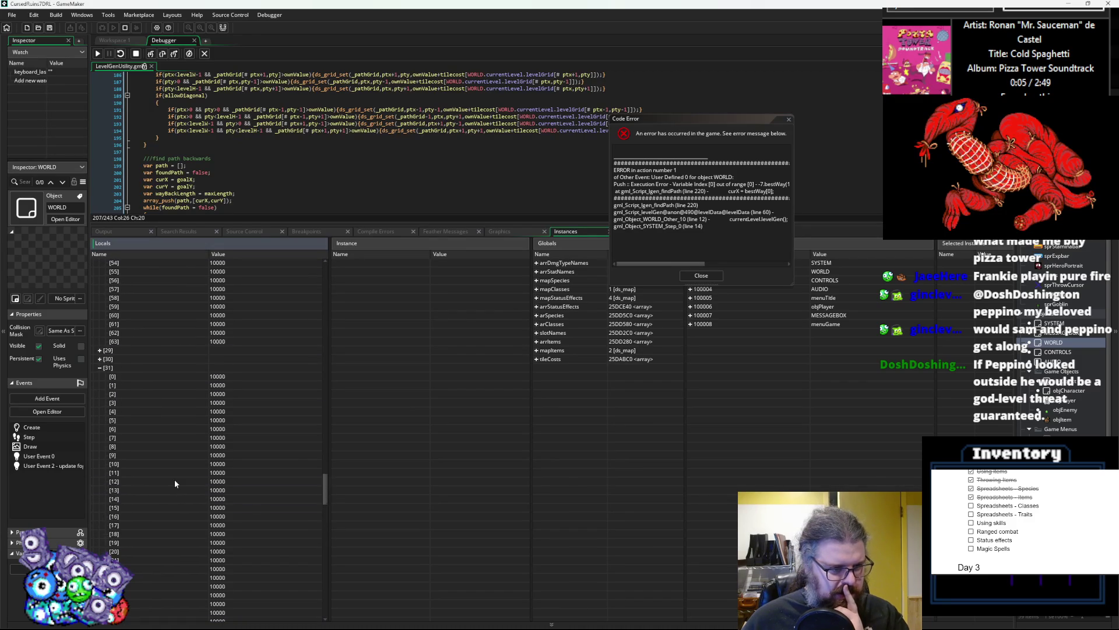
# - Expand _pathGrid columns [30], [27], [26], [25], [23], [22], [21], [20], [18] and [17]
pyautogui.doubleClick(105, 516)
pyautogui.scroll(-3, 106, 462)
pyautogui.scroll(16, 177, 461)
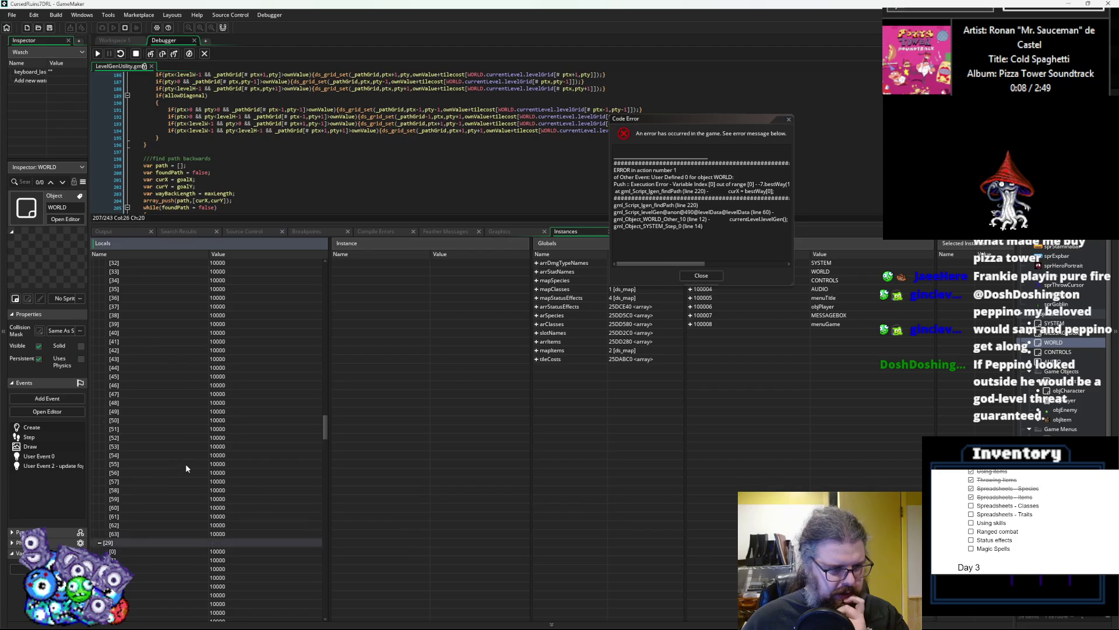
pyautogui.scroll(5, 186, 463)
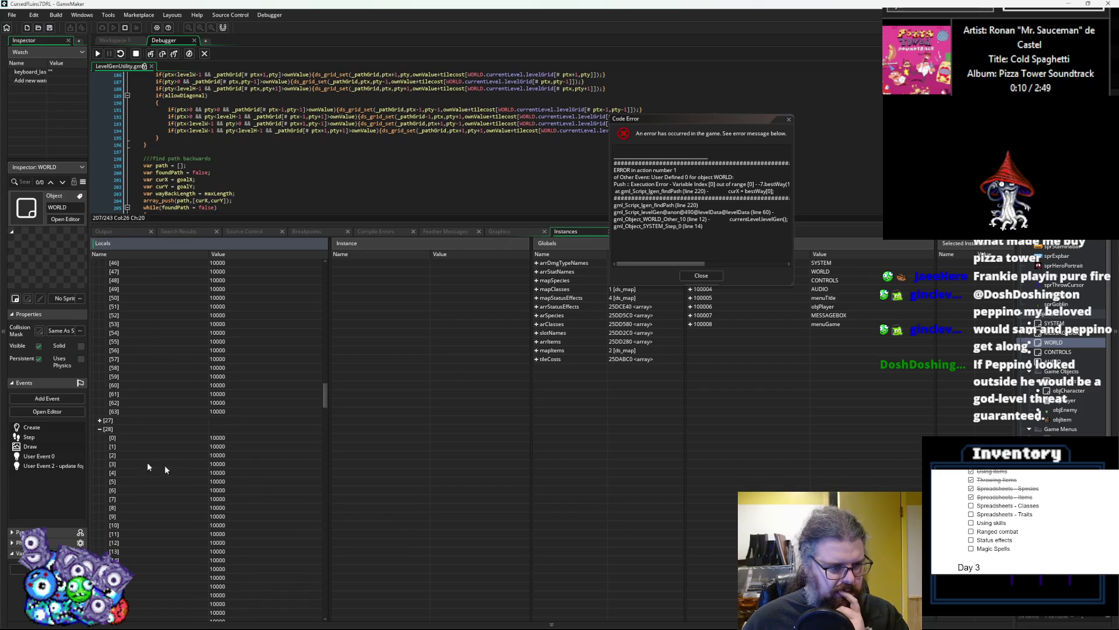
pyautogui.click(100, 420)
pyautogui.scroll(-7, 156, 446)
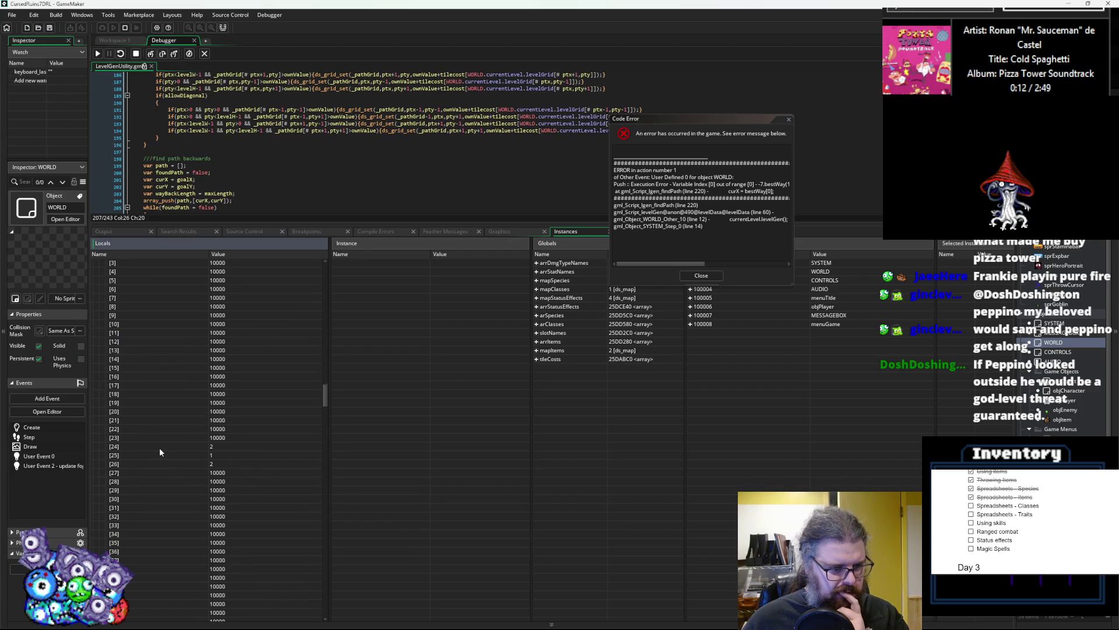
pyautogui.scroll(2, 181, 454)
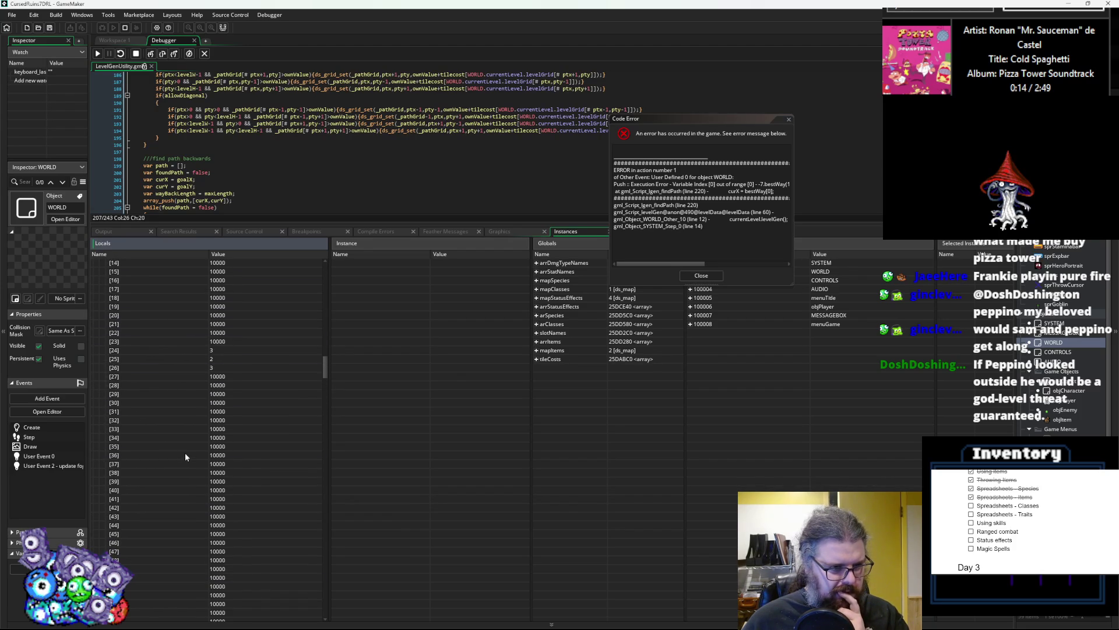
pyautogui.scroll(-14, 186, 457)
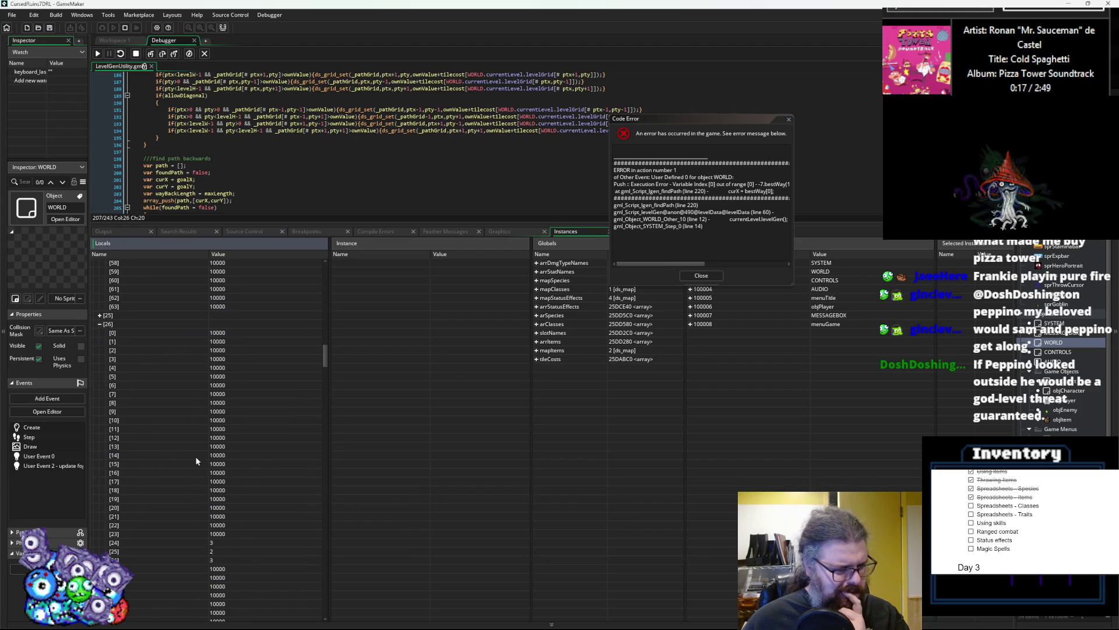
pyautogui.click(99, 446)
pyautogui.click(99, 437)
pyautogui.scroll(-10, 210, 463)
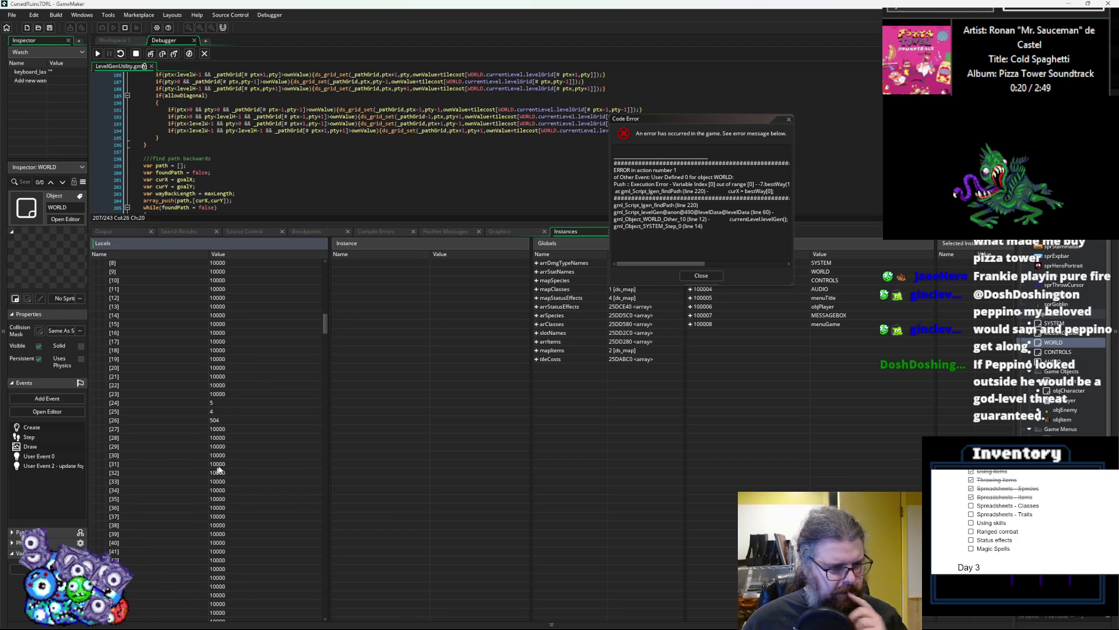
pyautogui.scroll(20, 225, 438)
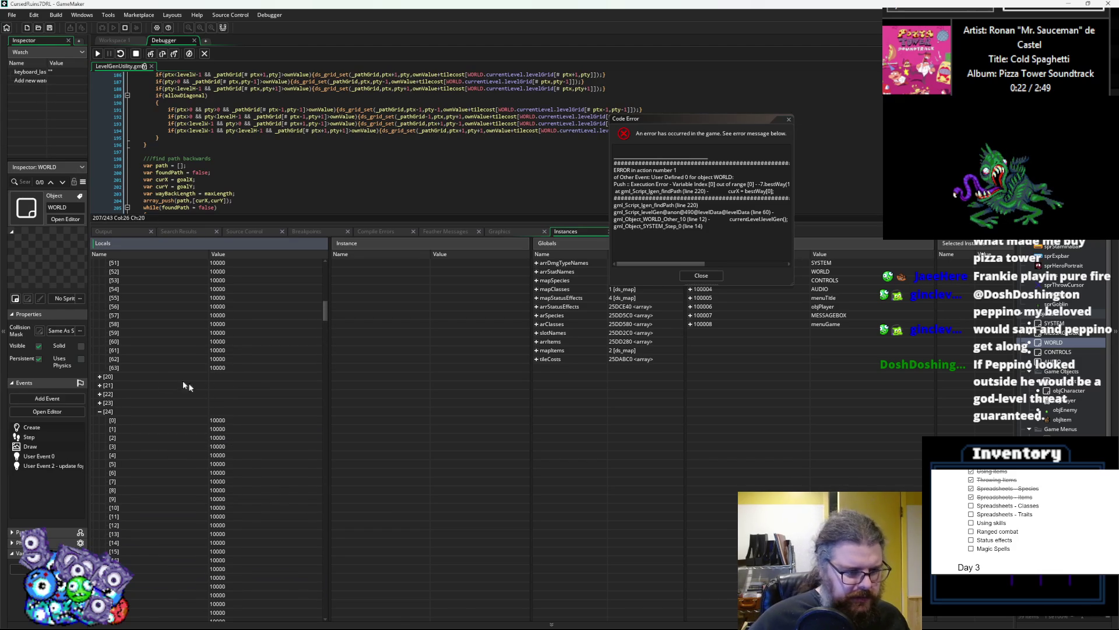
pyautogui.click(100, 402)
pyautogui.click(100, 394)
pyautogui.scroll(-4, 156, 447)
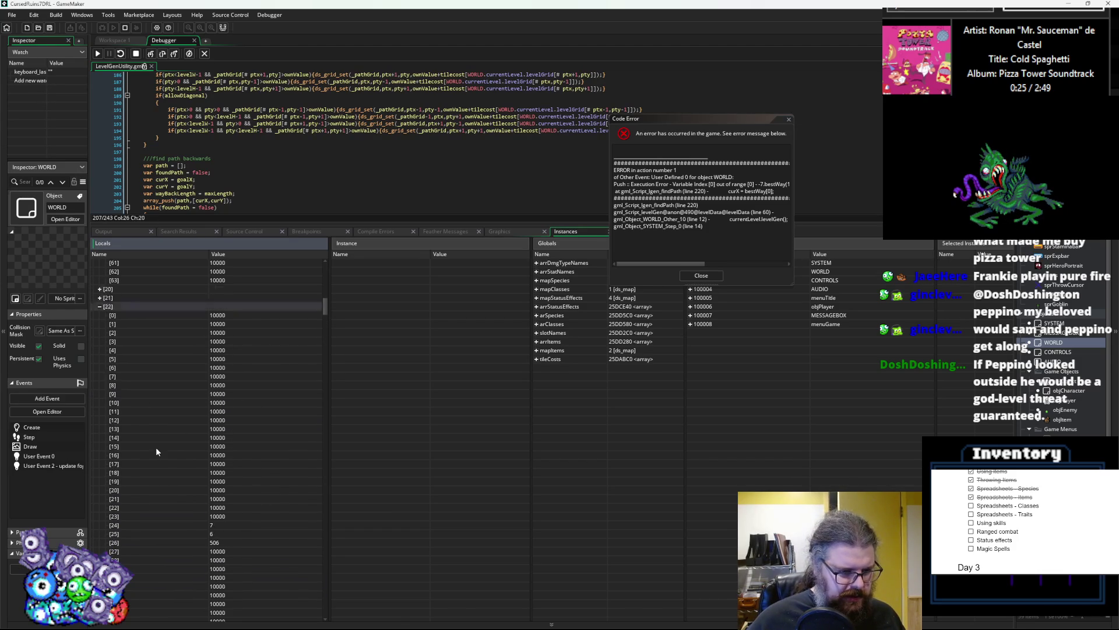
pyautogui.click(103, 298)
pyautogui.scroll(2, 190, 455)
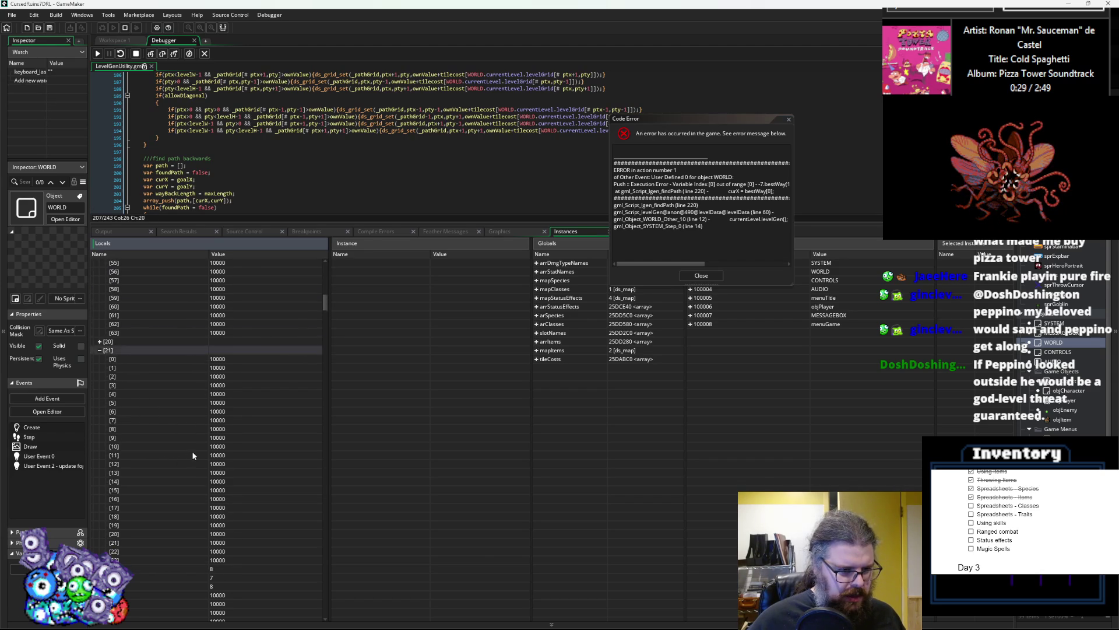
pyautogui.click(99, 342)
pyautogui.scroll(-10, 173, 432)
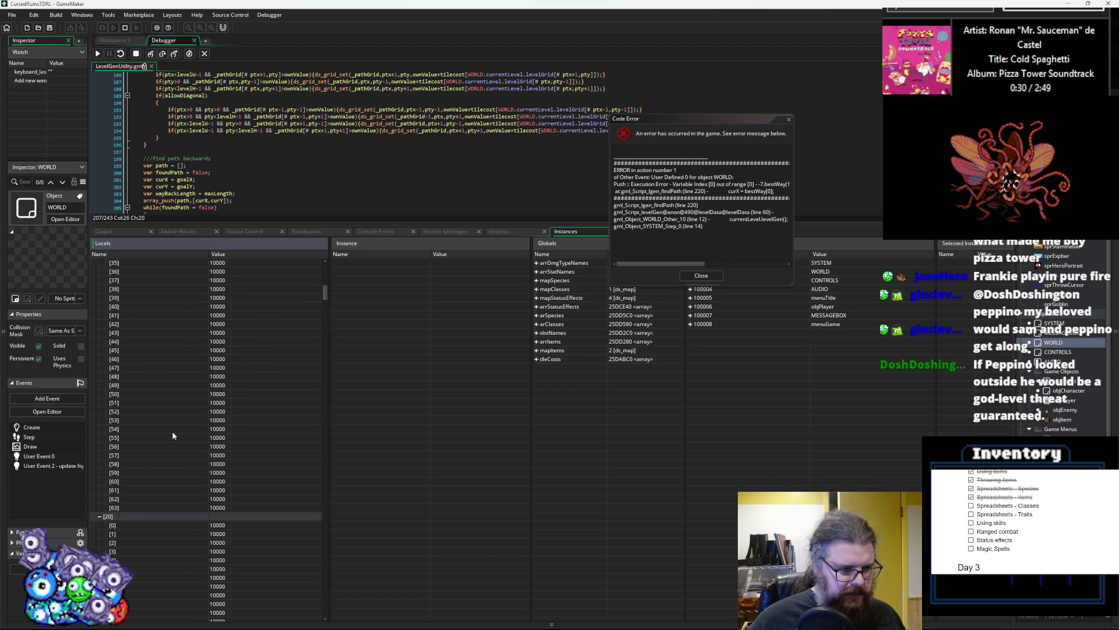
pyautogui.scroll(5, 172, 435)
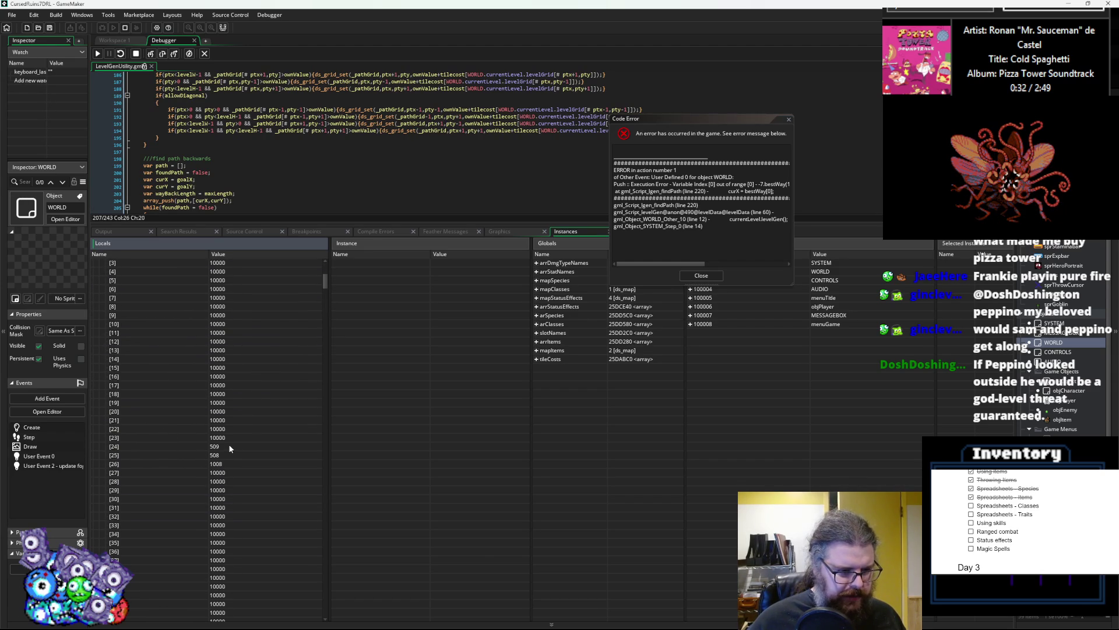
pyautogui.scroll(5, 192, 408)
pyautogui.click(99, 342)
pyautogui.scroll(1, 174, 415)
pyautogui.click(99, 350)
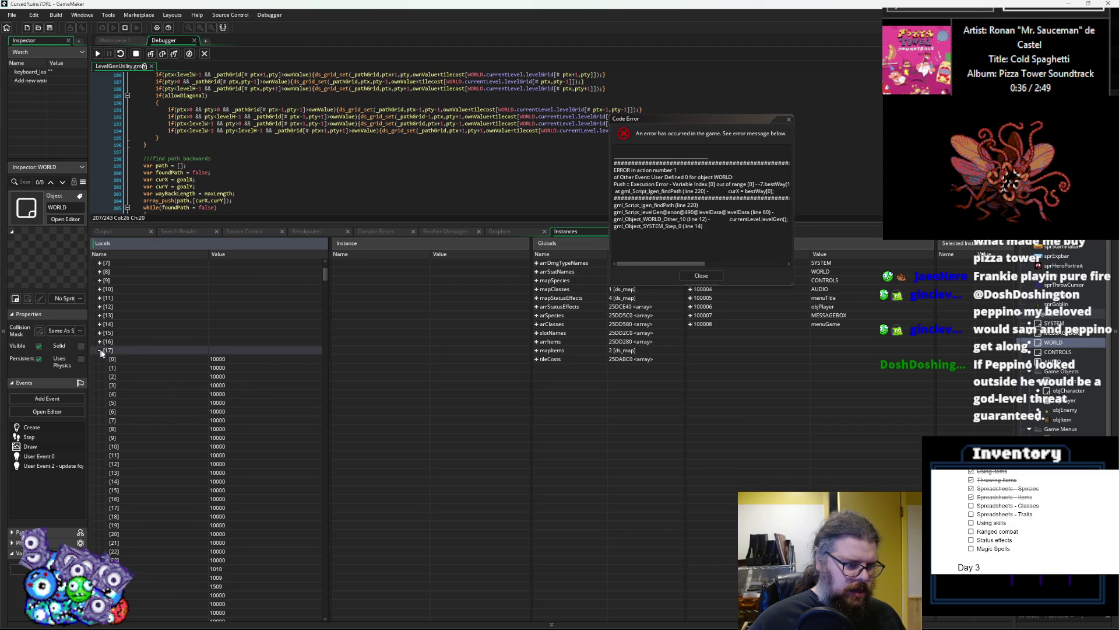
pyautogui.scroll(-3, 175, 434)
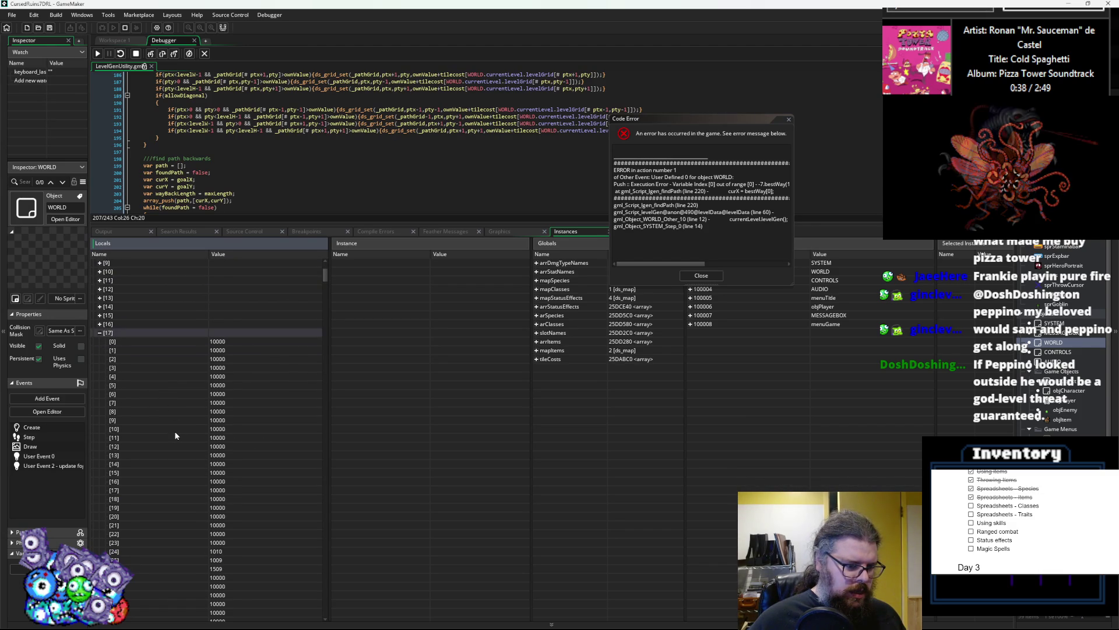
# - Expand _pathGrid columns [16] down through [6] to check their costs
pyautogui.press('Left')
pyautogui.press('Up')
pyautogui.press('Right')
pyautogui.scroll(1, 138, 376)
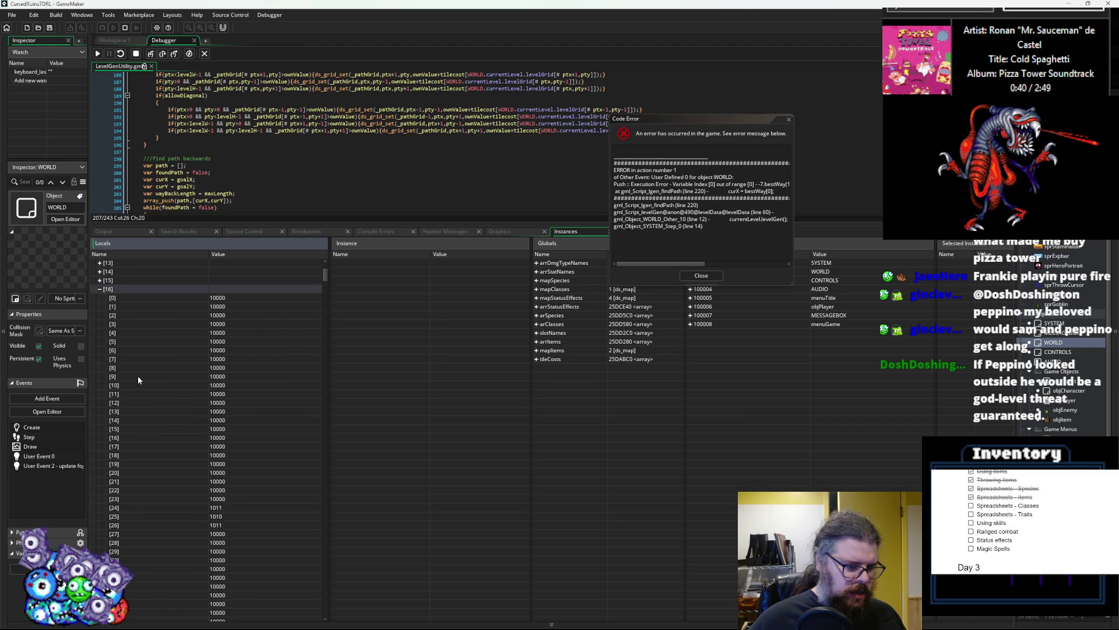
pyautogui.click(100, 281)
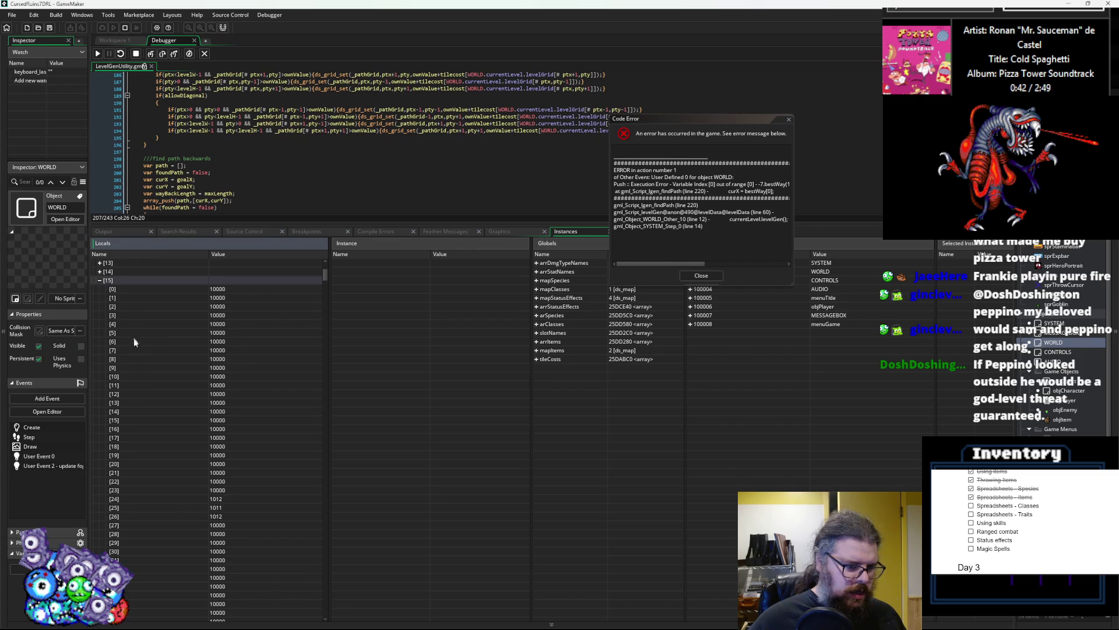
pyautogui.click(100, 271)
pyautogui.scroll(2, 119, 300)
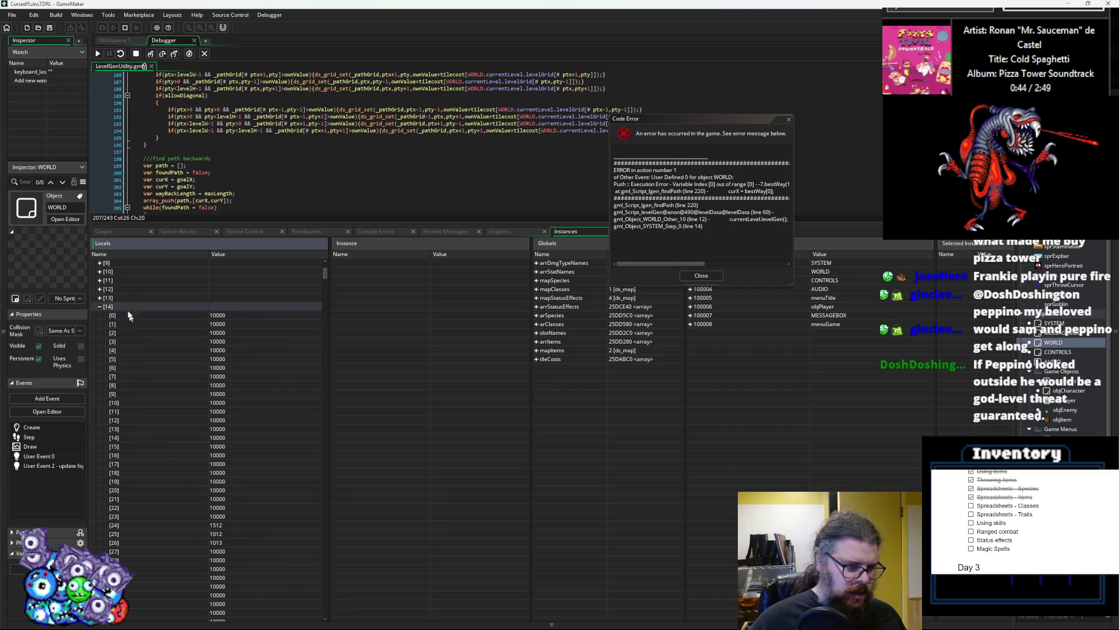
pyautogui.click(101, 298)
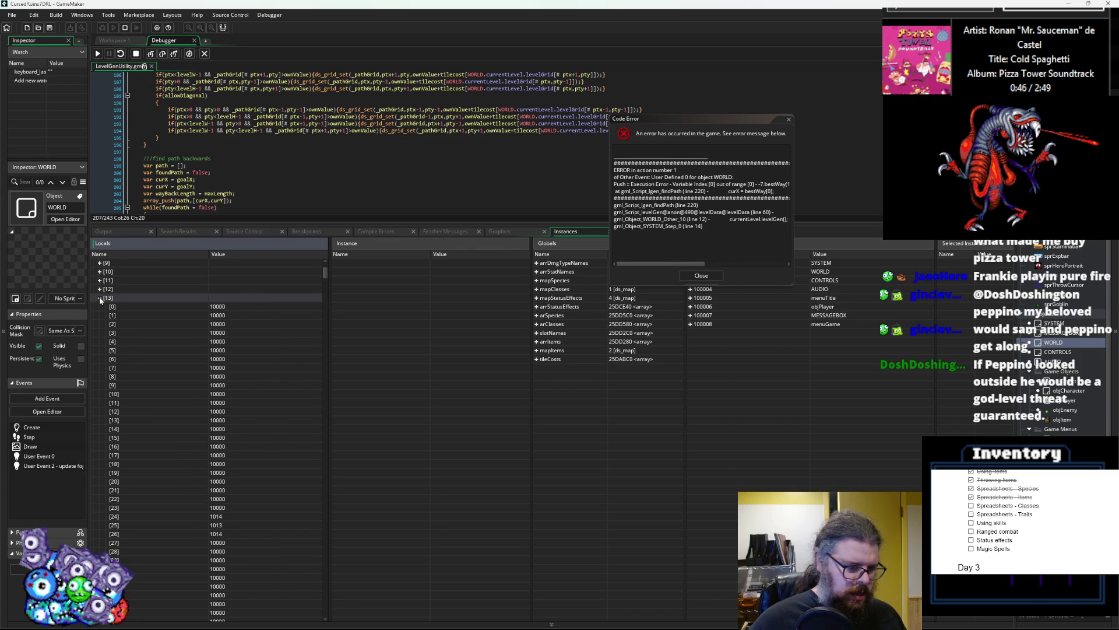
pyautogui.click(101, 289)
pyautogui.click(100, 281)
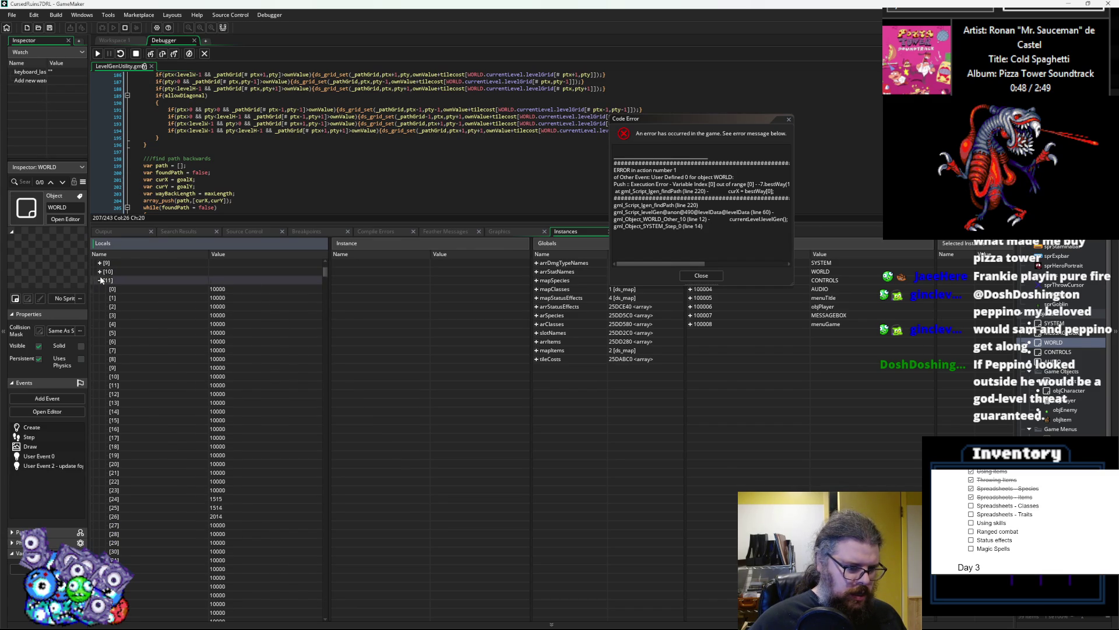
pyautogui.click(99, 271)
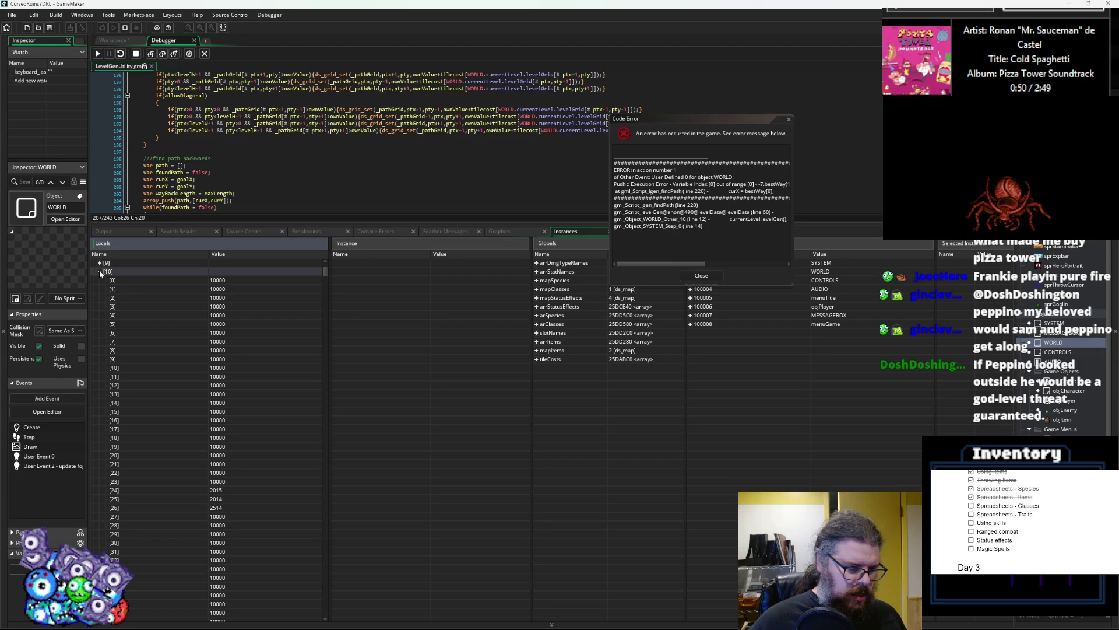
pyautogui.click(100, 263)
pyautogui.scroll(1, 104, 280)
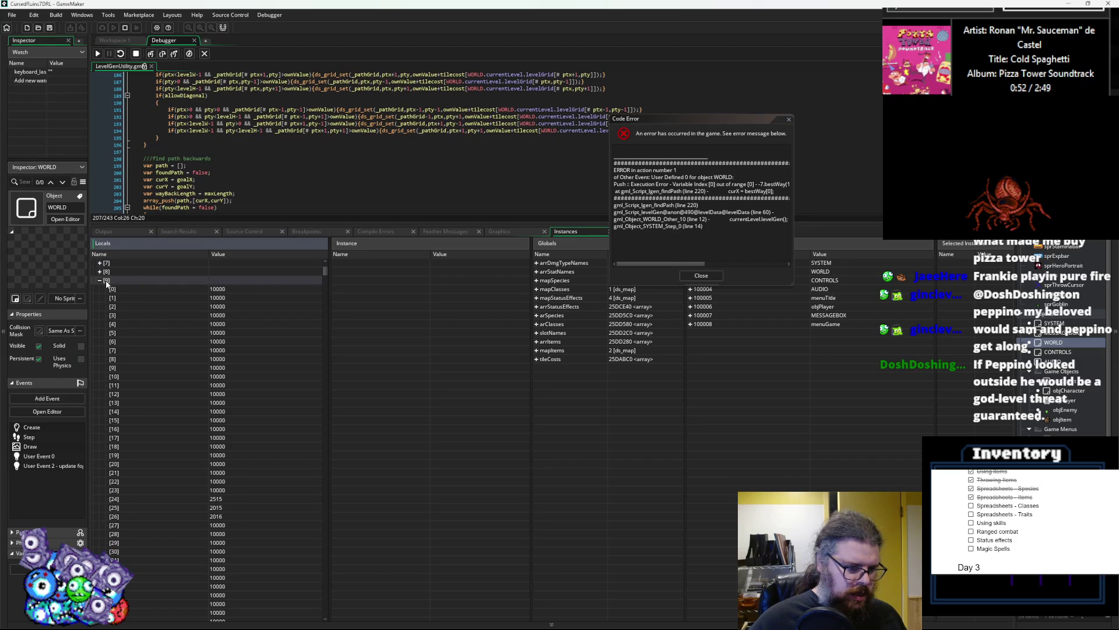
pyautogui.click(100, 273)
pyautogui.scroll(2, 101, 318)
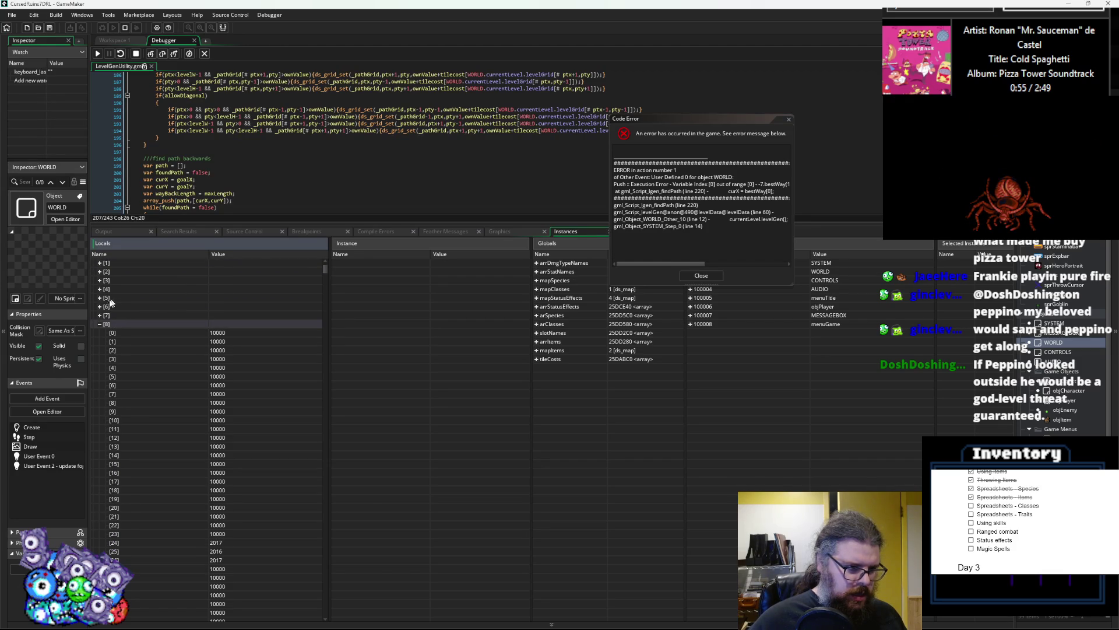
pyautogui.click(100, 316)
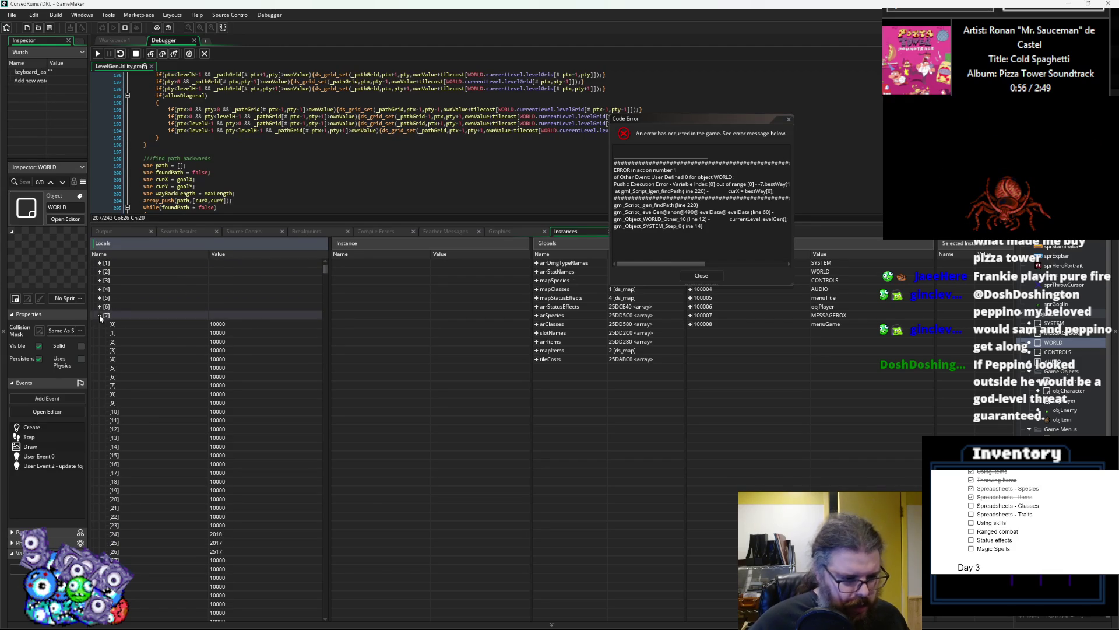
pyautogui.click(100, 306)
# - Expand _pathGrid columns [5] to [0], then close the Code Error message
pyautogui.press('Up')
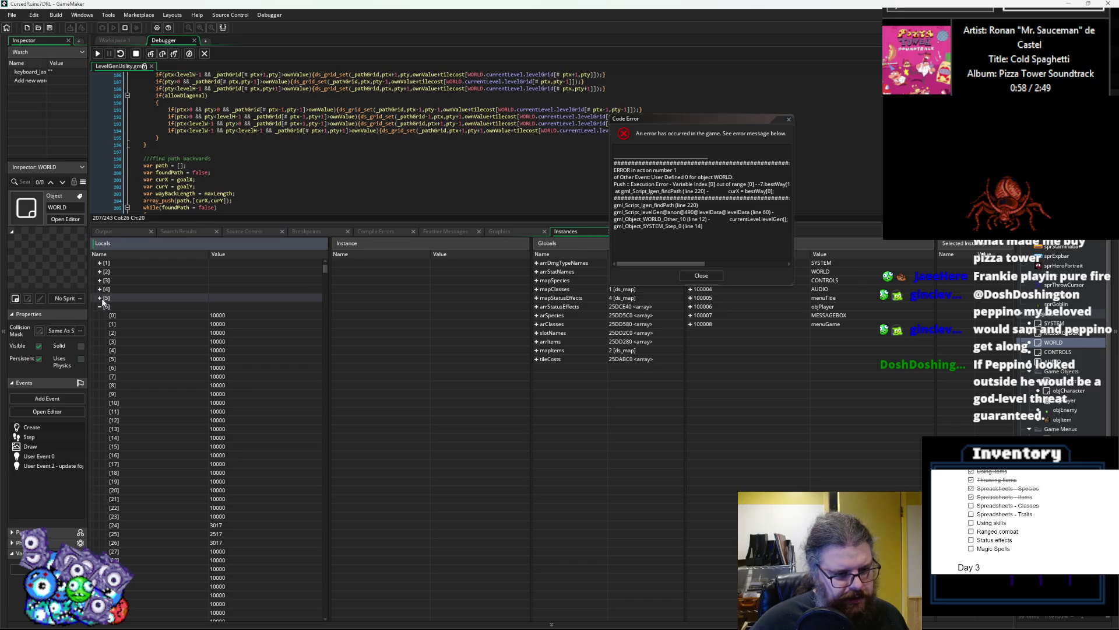
pyautogui.click(100, 299)
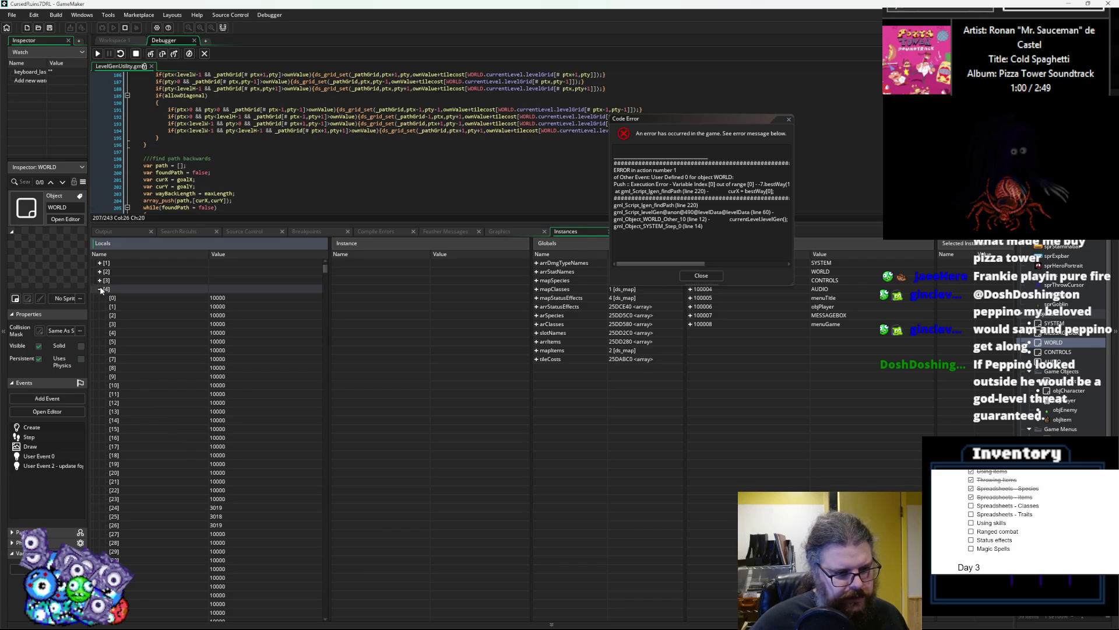
pyautogui.click(100, 280)
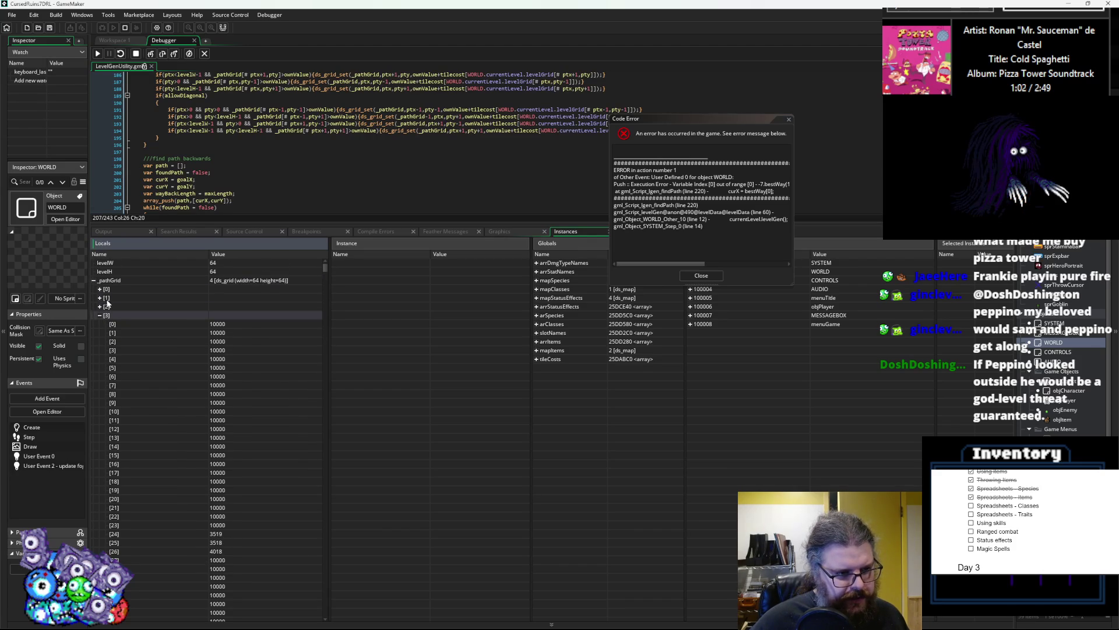
pyautogui.click(100, 307)
pyautogui.click(100, 298)
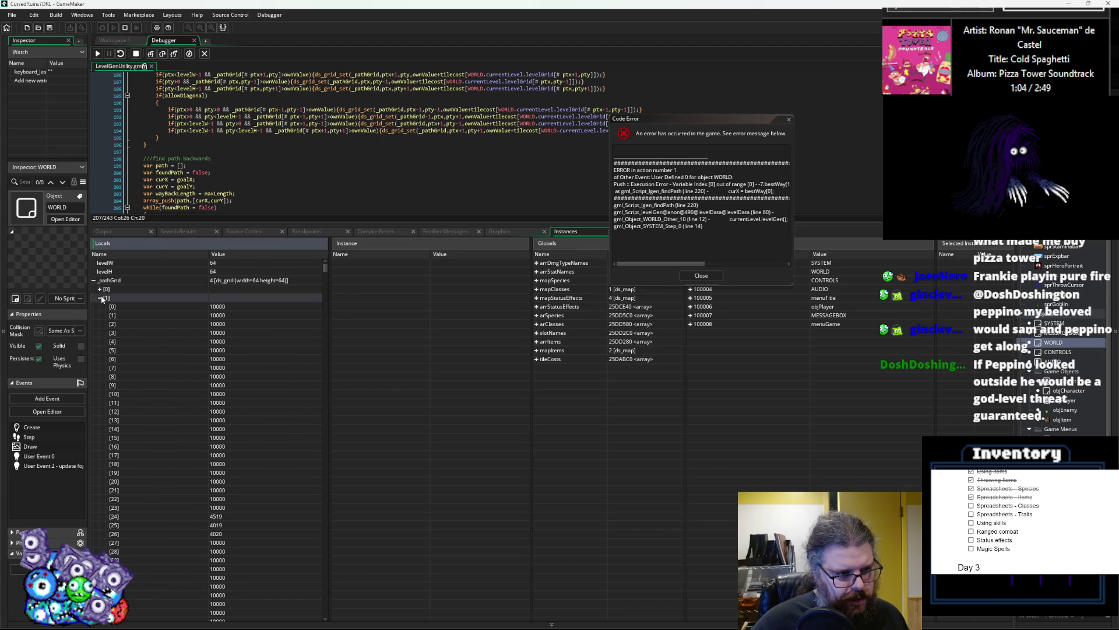
pyautogui.click(100, 289)
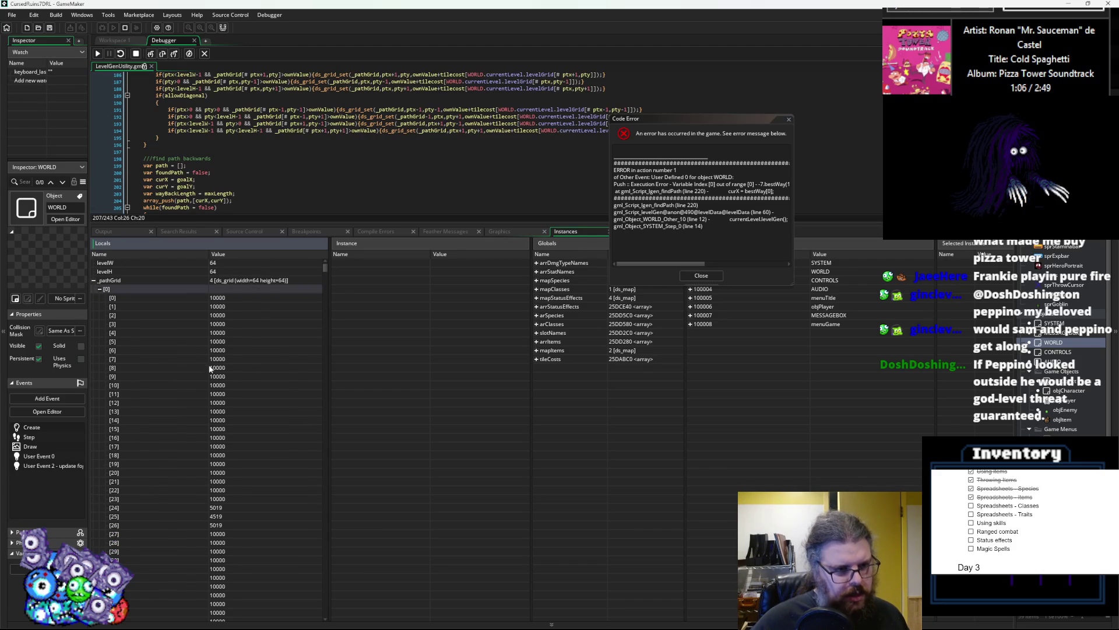
pyautogui.scroll(-2, 210, 369)
pyautogui.scroll(3, 211, 373)
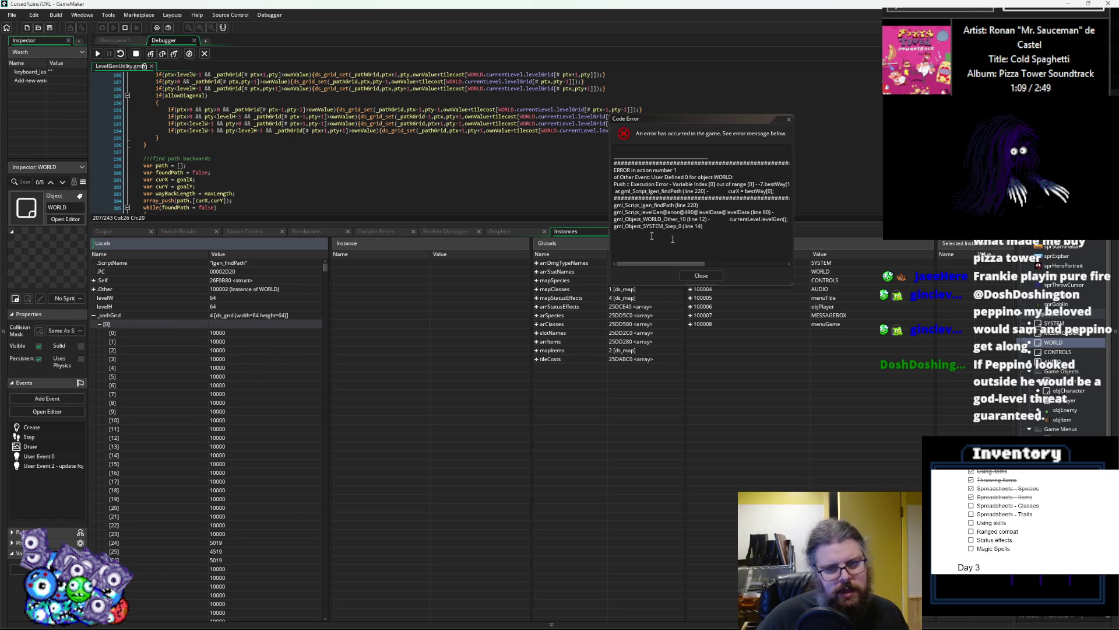
pyautogui.click(701, 276)
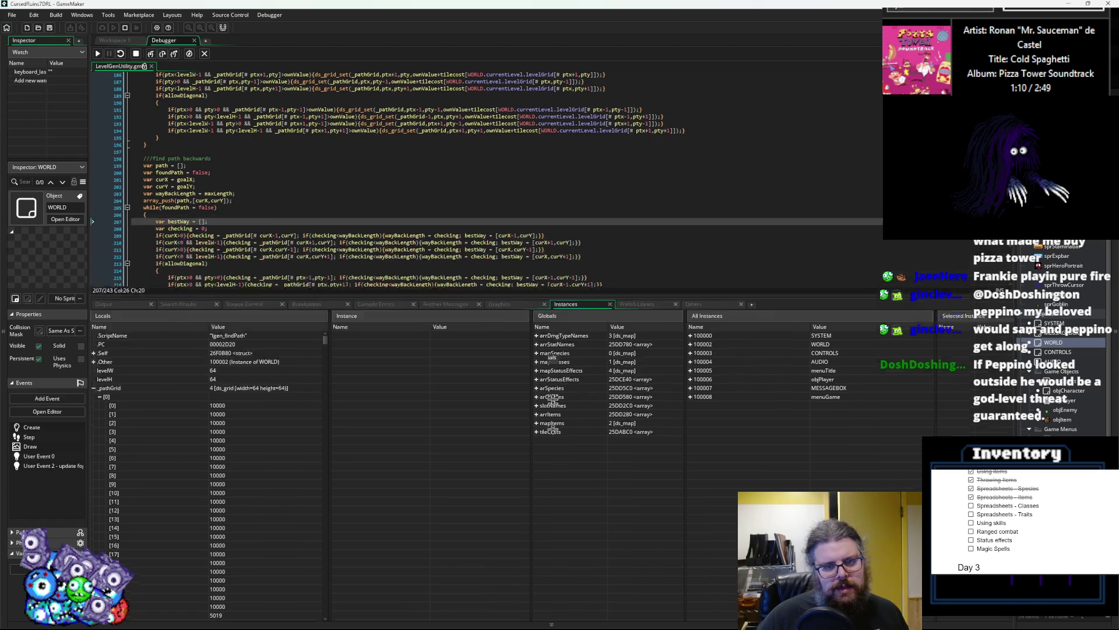
# - Step execution forward three times to line 189, then stop the debugging session
pyautogui.press('F10')
pyautogui.press('F10')
pyautogui.press('F10')
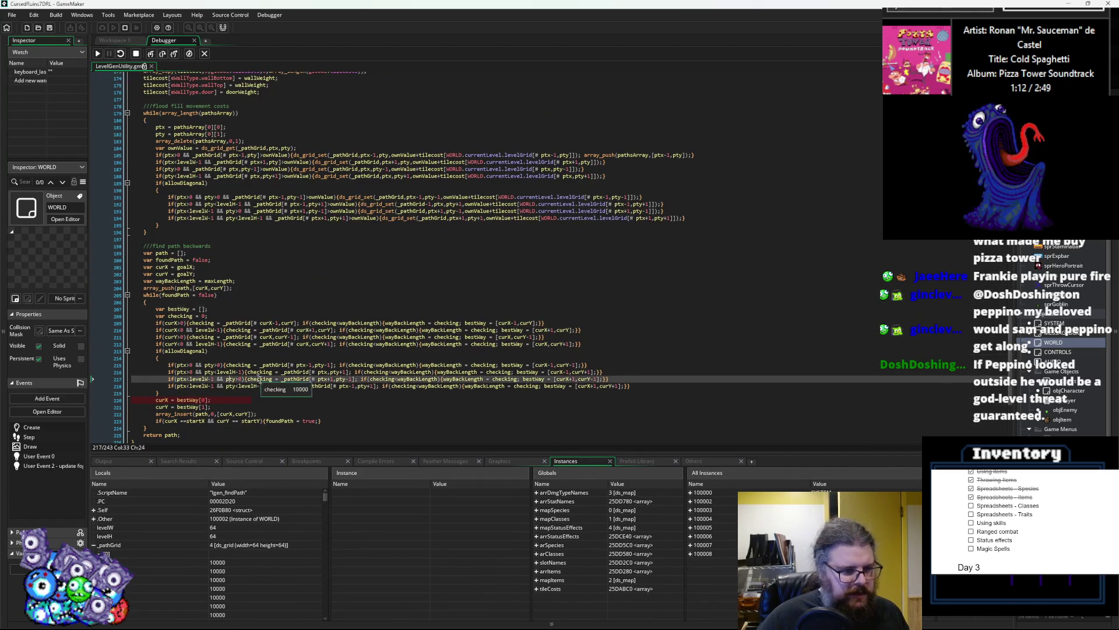
pyautogui.press('F10')
pyautogui.press('F10')
pyautogui.press('F10')
pyautogui.scroll(15, 226, 395)
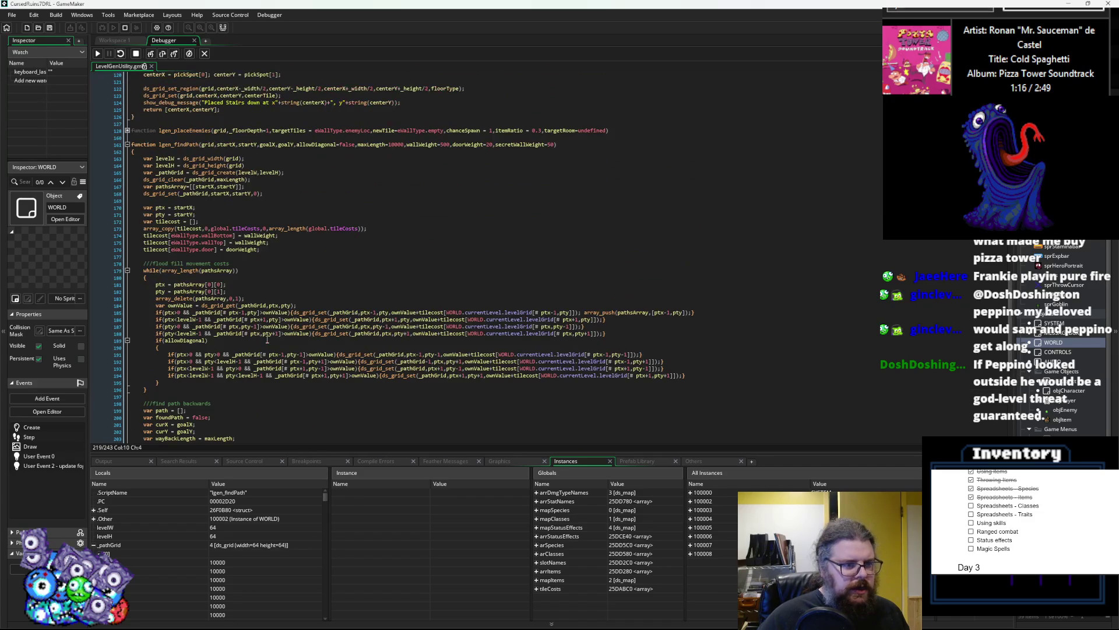
pyautogui.press('F10')
pyautogui.moveTo(247, 333)
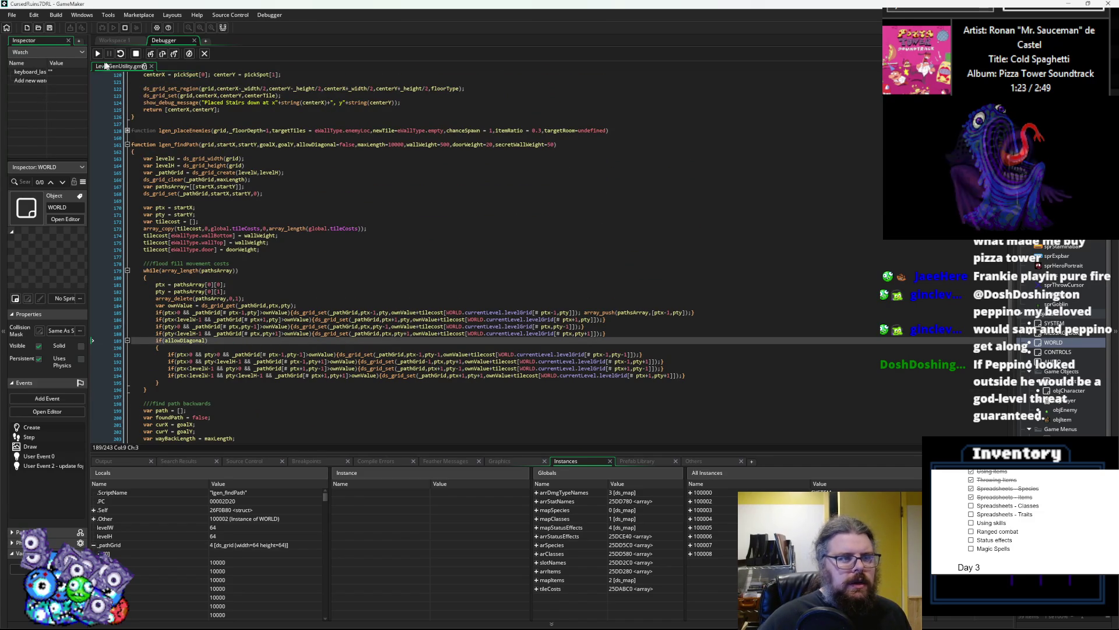
pyautogui.click(136, 53)
# - Return to the workspace, check levelData line 58, and select line 185's array_push call
pyautogui.click(128, 41)
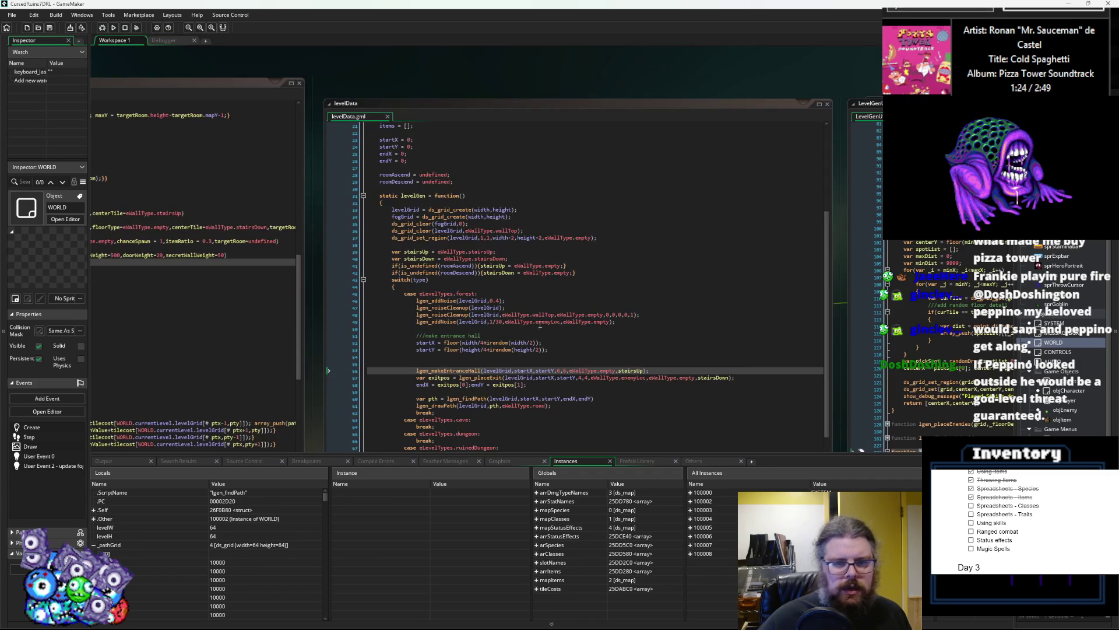
pyautogui.click(538, 331)
pyautogui.click(578, 383)
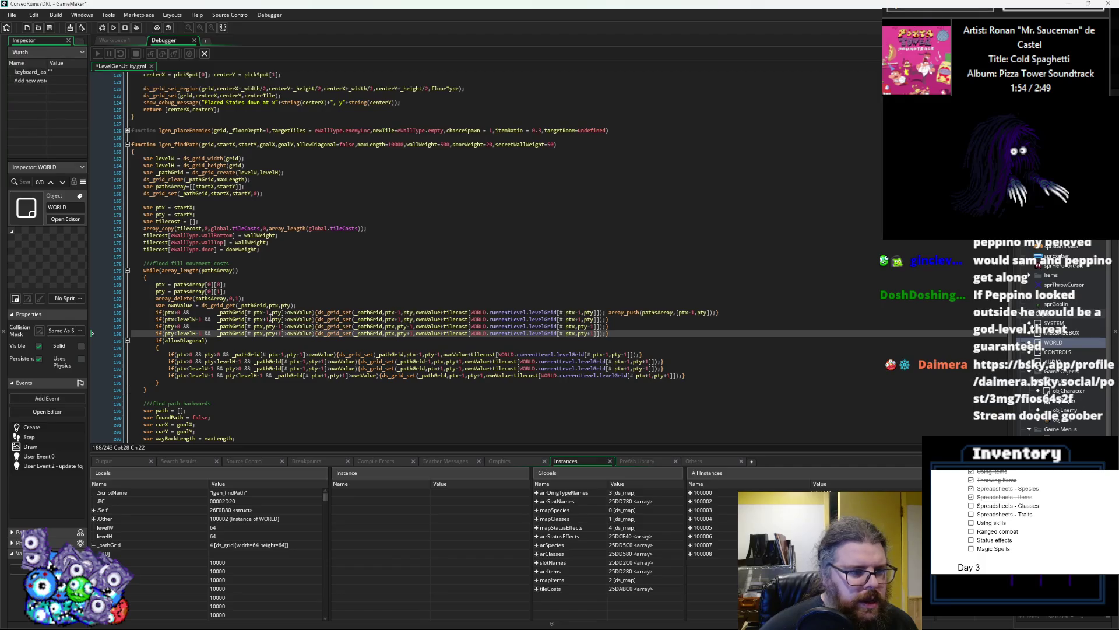
pyautogui.moveTo(275, 328)
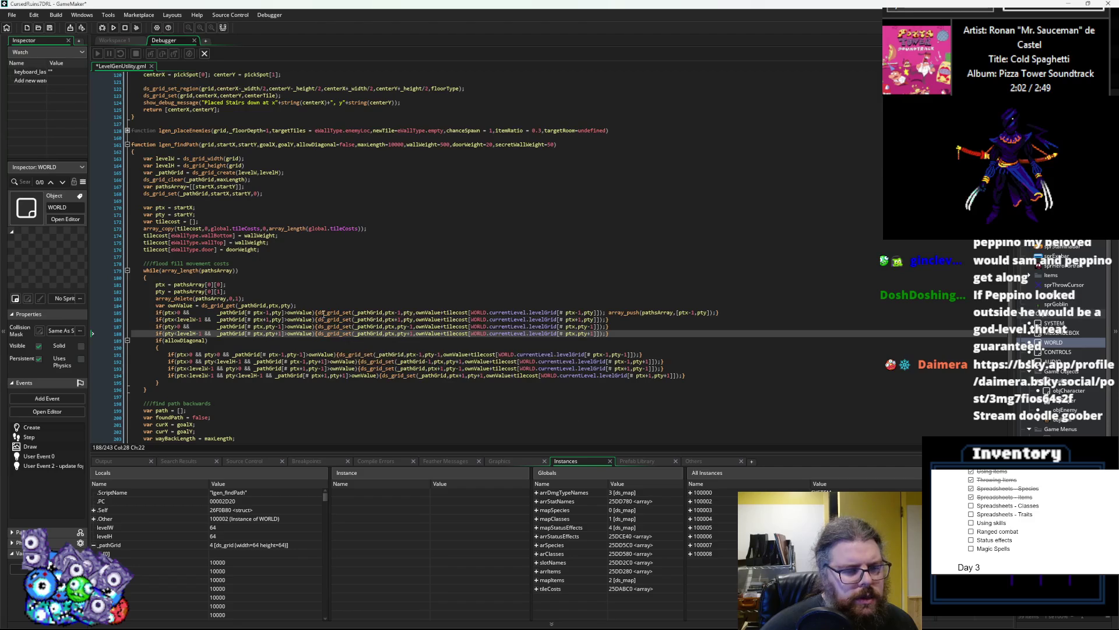
pyautogui.click(314, 314)
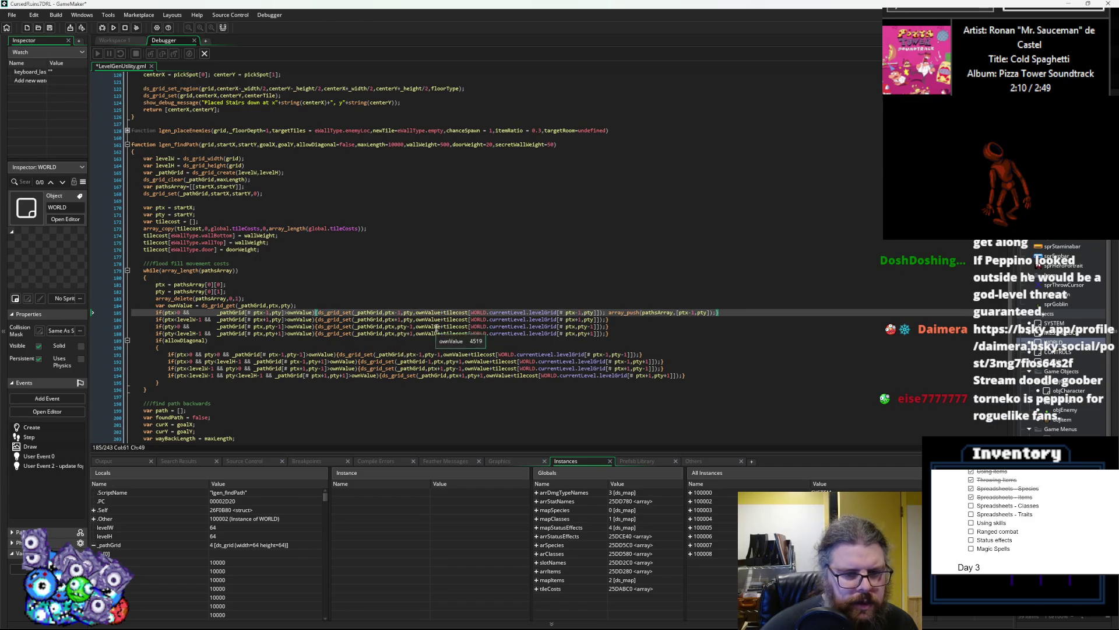
pyautogui.click(430, 327)
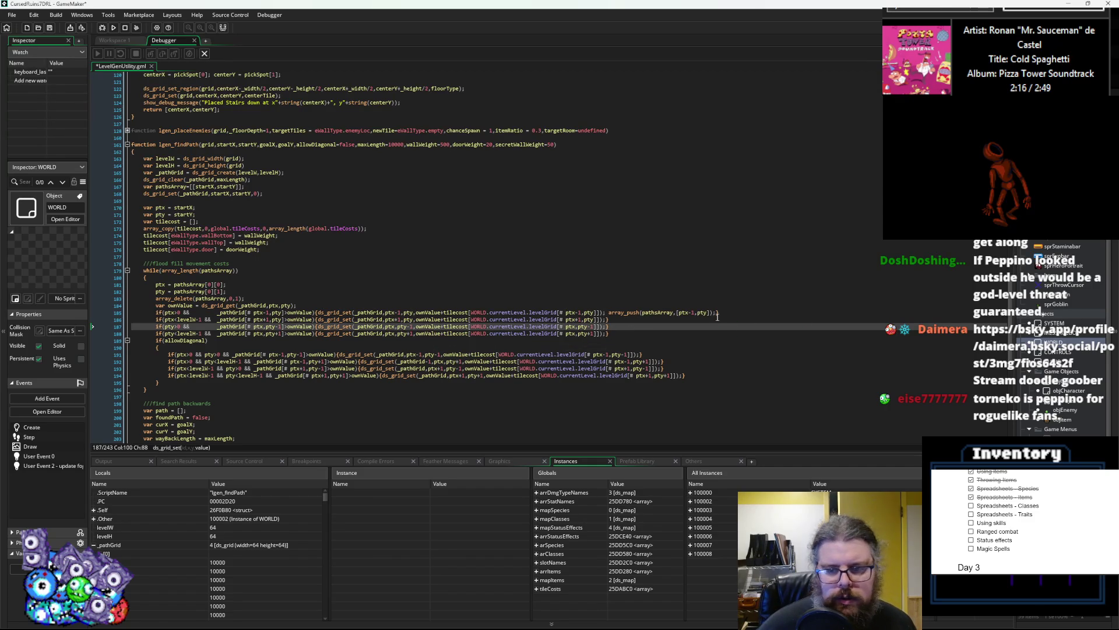
pyautogui.moveTo(717, 314); pyautogui.dragTo(608, 320)
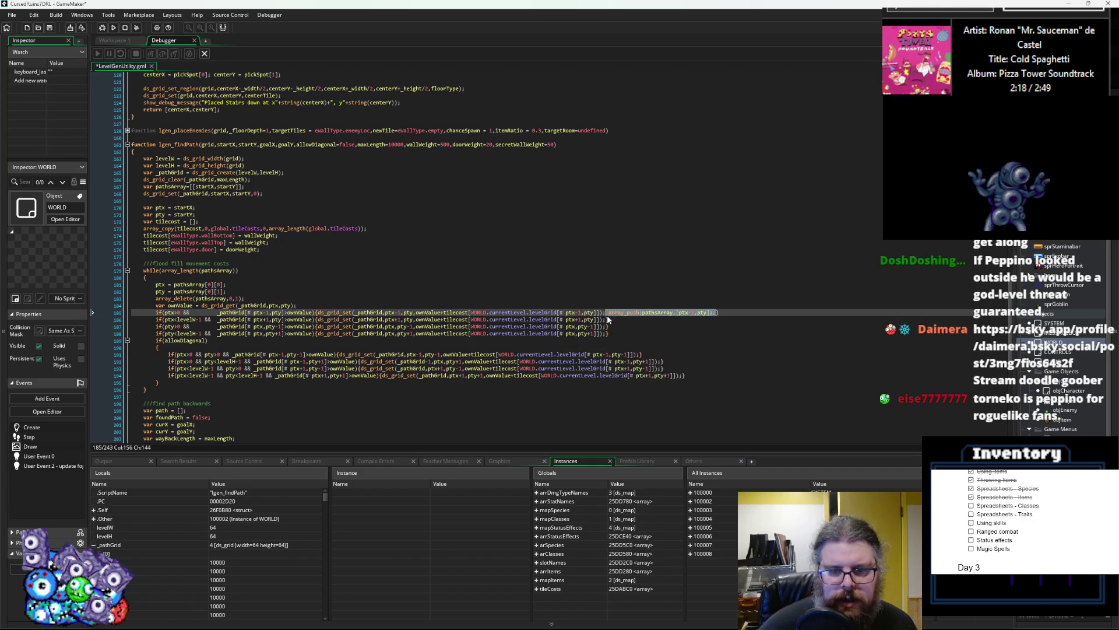
# - Copy the array_push call and paste it at the ends of lines 186, 187 and 188
pyautogui.hotkey('ctrl', 'c')
pyautogui.click(608, 320)
pyautogui.hotkey('ctrl', 'v')
pyautogui.click(608, 326)
pyautogui.hotkey('ctrl', 'v')
pyautogui.click(607, 334)
pyautogui.hotkey('ctrl', 'v')
# - Correct the ptx/pty offsets in the pasted array_push calls on lines 186–188
pyautogui.click(694, 319)
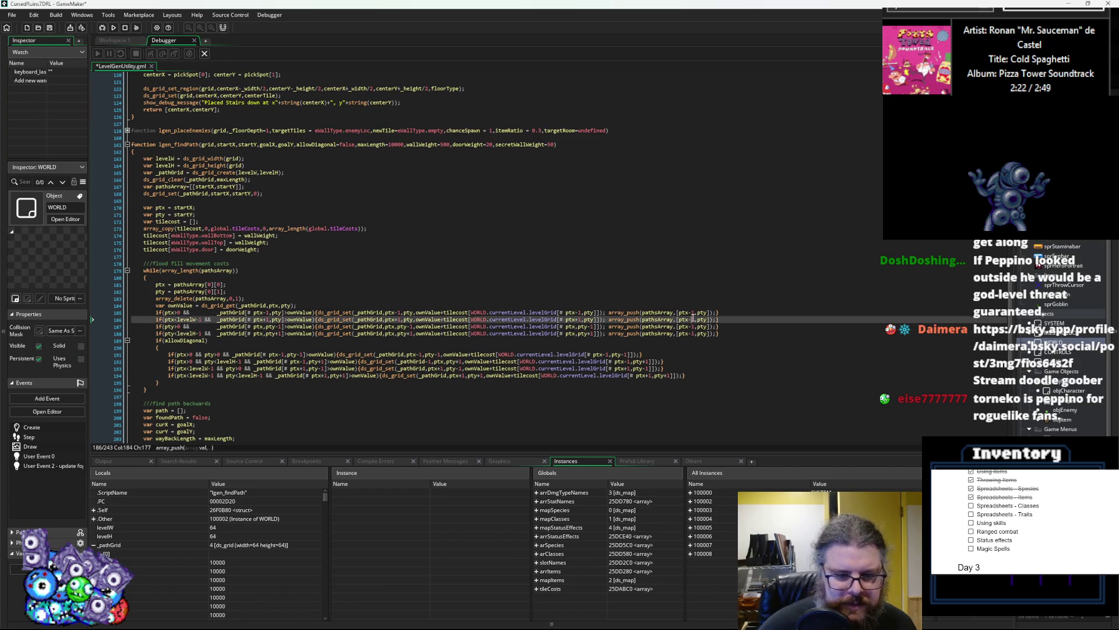
pyautogui.write('+')
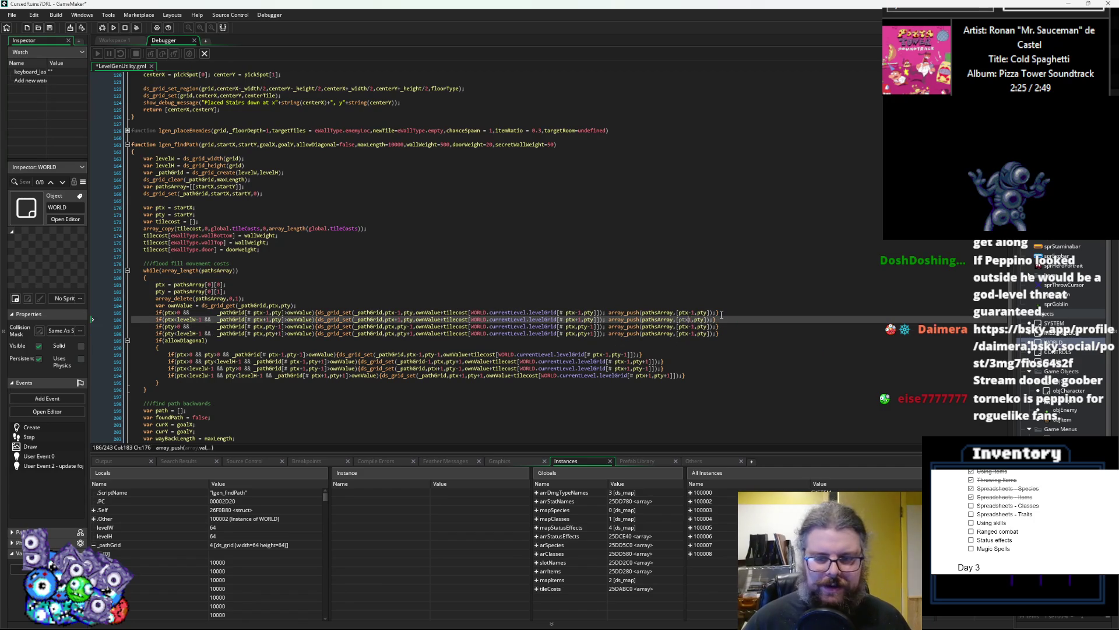
pyautogui.press('Down')
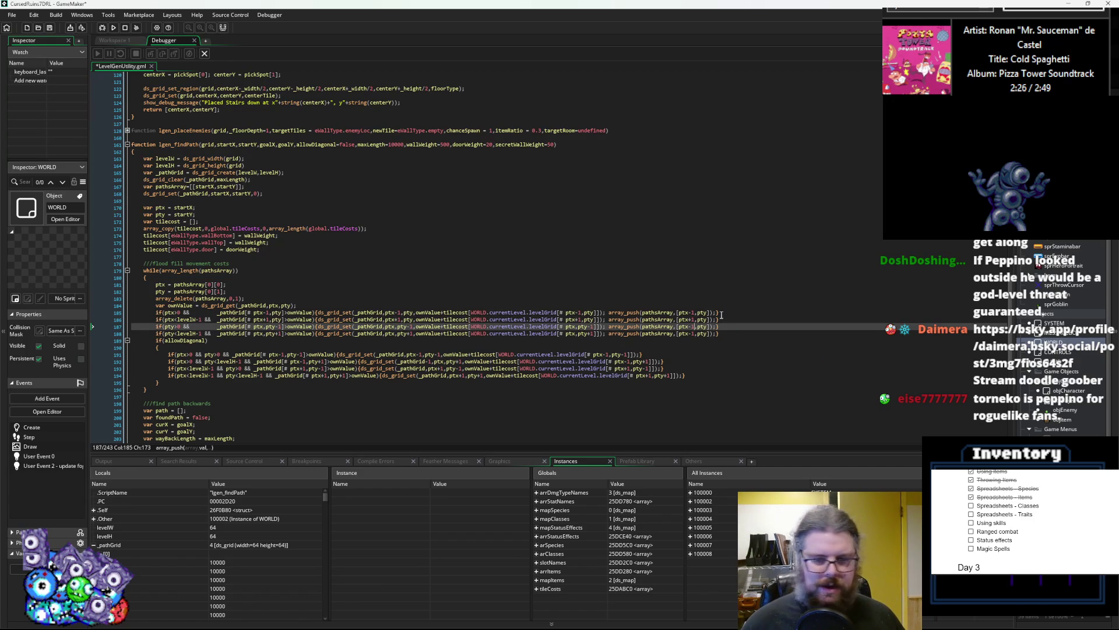
pyautogui.press('Left')
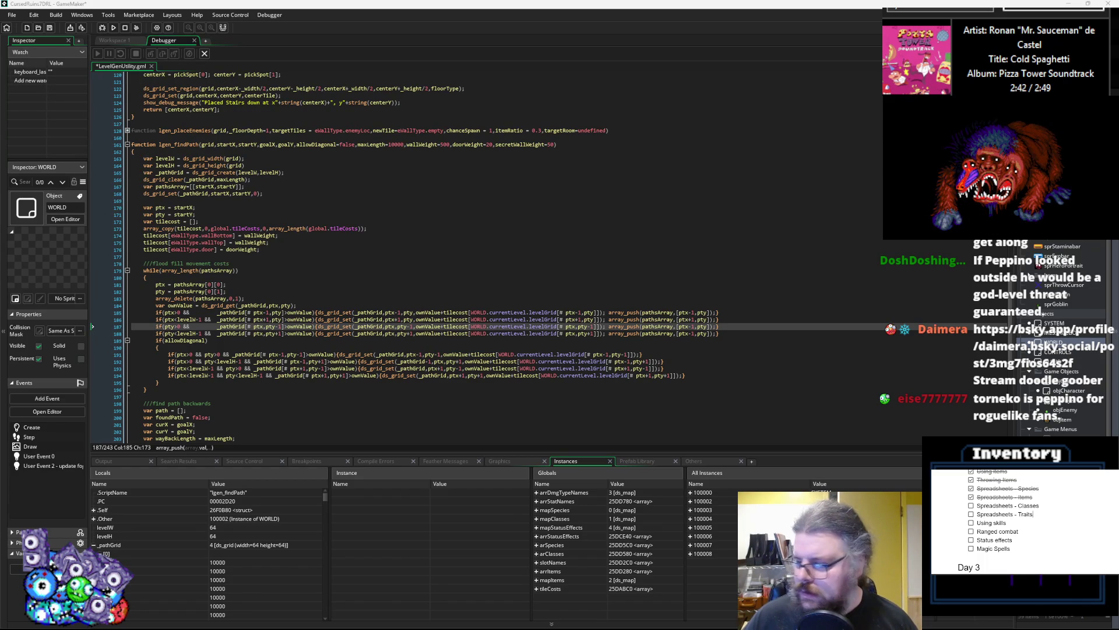
pyautogui.click(692, 327)
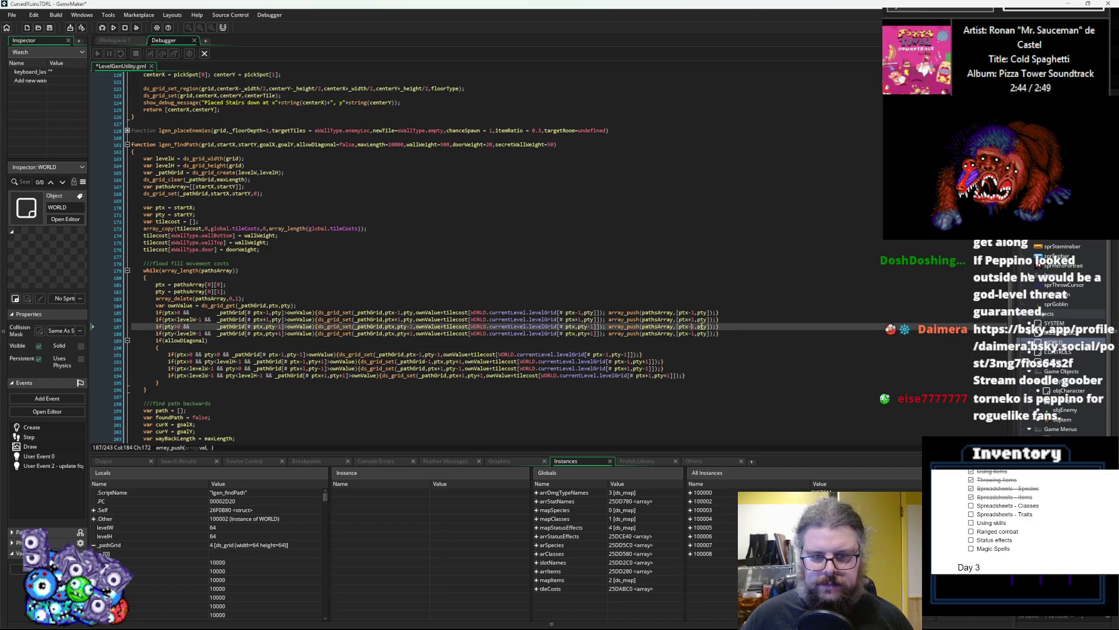
pyautogui.press('Left')
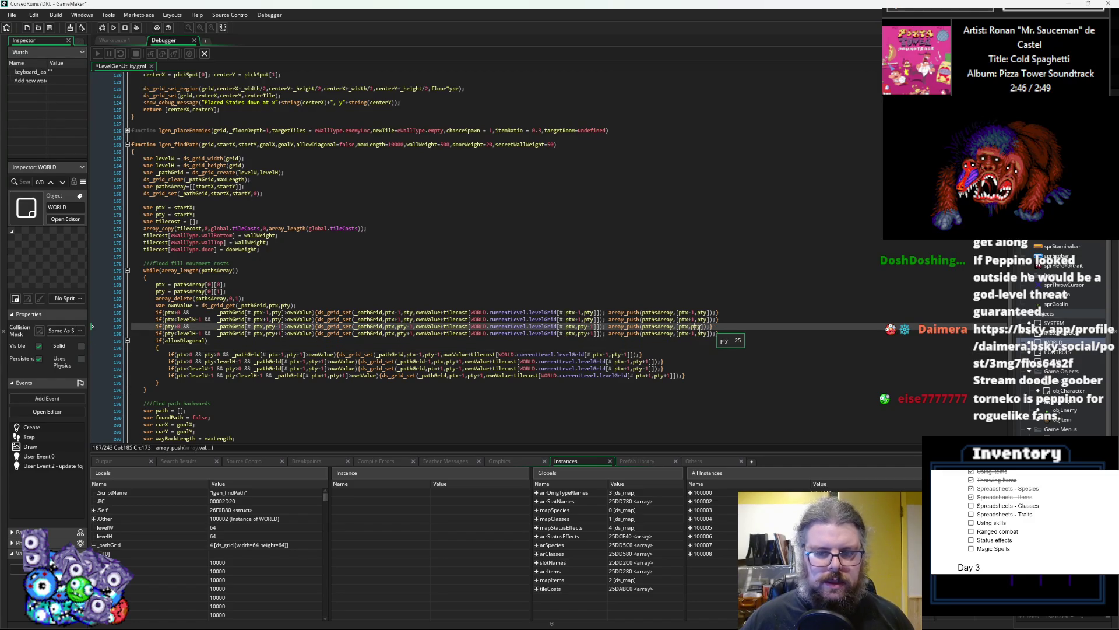
pyautogui.press('Down')
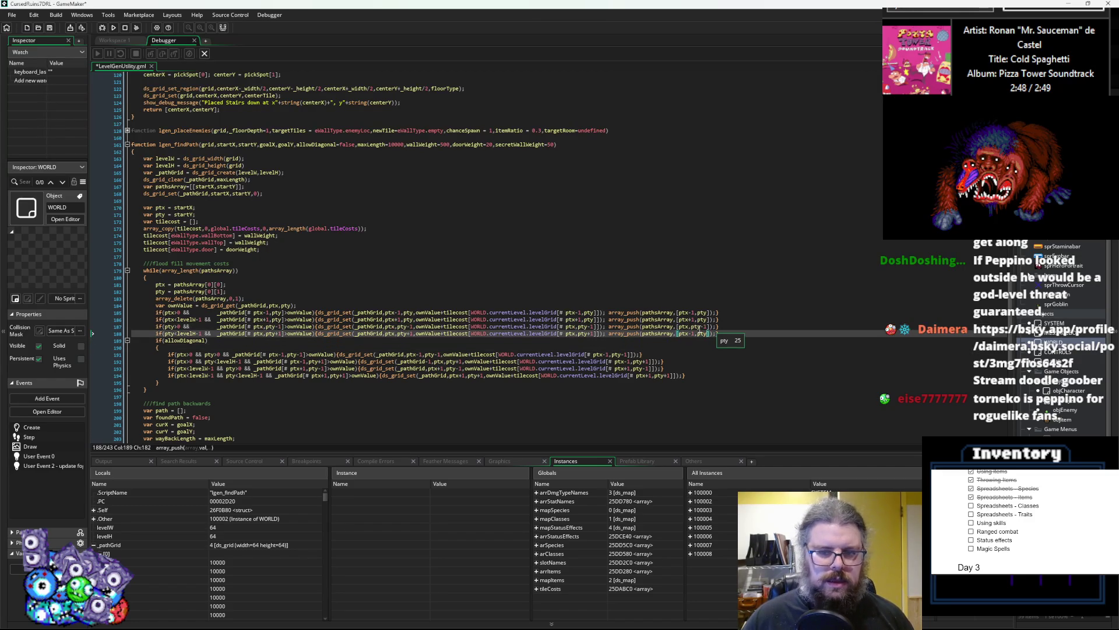
pyautogui.press('Left')
pyautogui.press('Left')
pyautogui.press('Left')
pyautogui.press('BackSpace')
pyautogui.press('BackSpace')
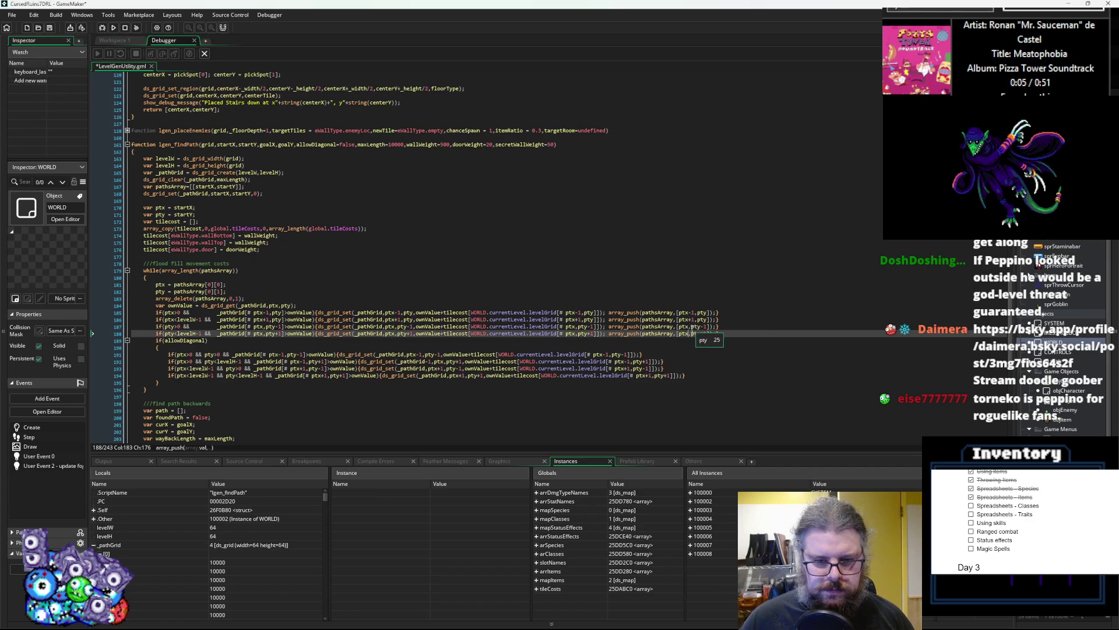
pyautogui.write('+1]);}')
# - Copy line 185's array_push call onto the ends of diagonal-check lines 191–194
pyautogui.moveTo(716, 312); pyautogui.dragTo(606, 313)
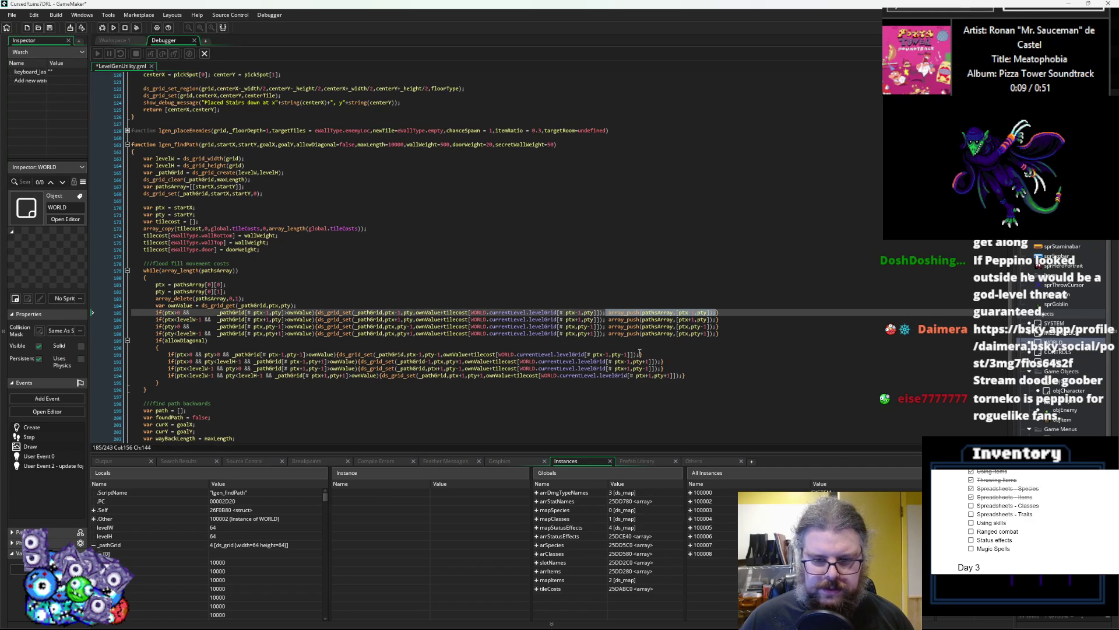
pyautogui.hotkey('ctrl', 'c')
pyautogui.click(639, 354)
pyautogui.hotkey('ctrl', 'v')
pyautogui.click(664, 361)
pyautogui.hotkey('ctrl', 'v')
pyautogui.click(667, 369)
pyautogui.hotkey('ctrl', 'v')
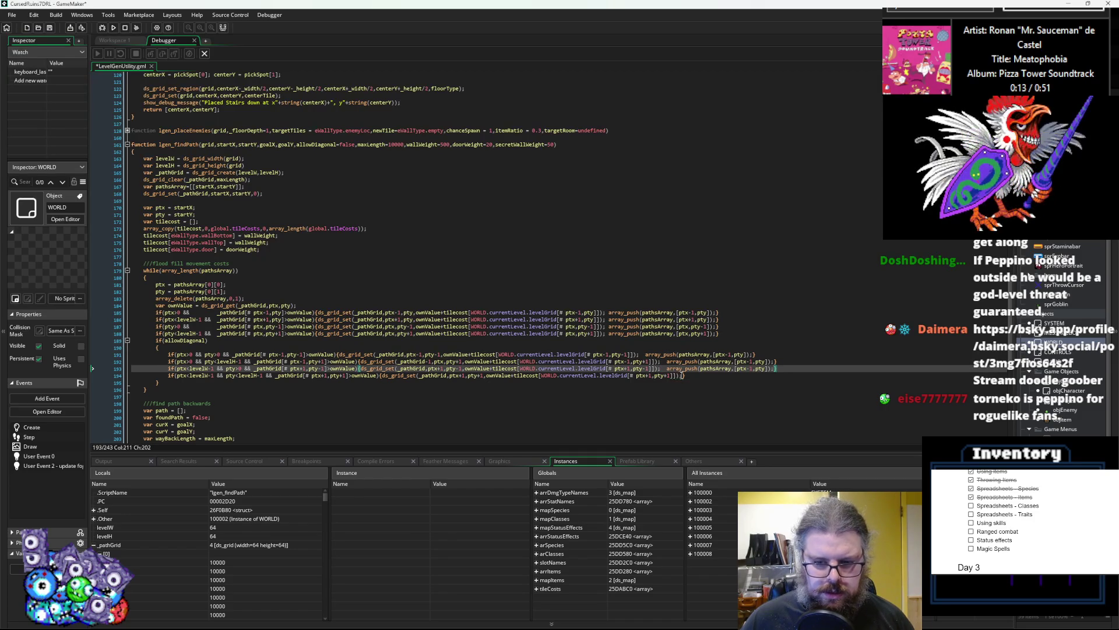
pyautogui.click(683, 375)
pyautogui.hotkey('ctrl', 'v')
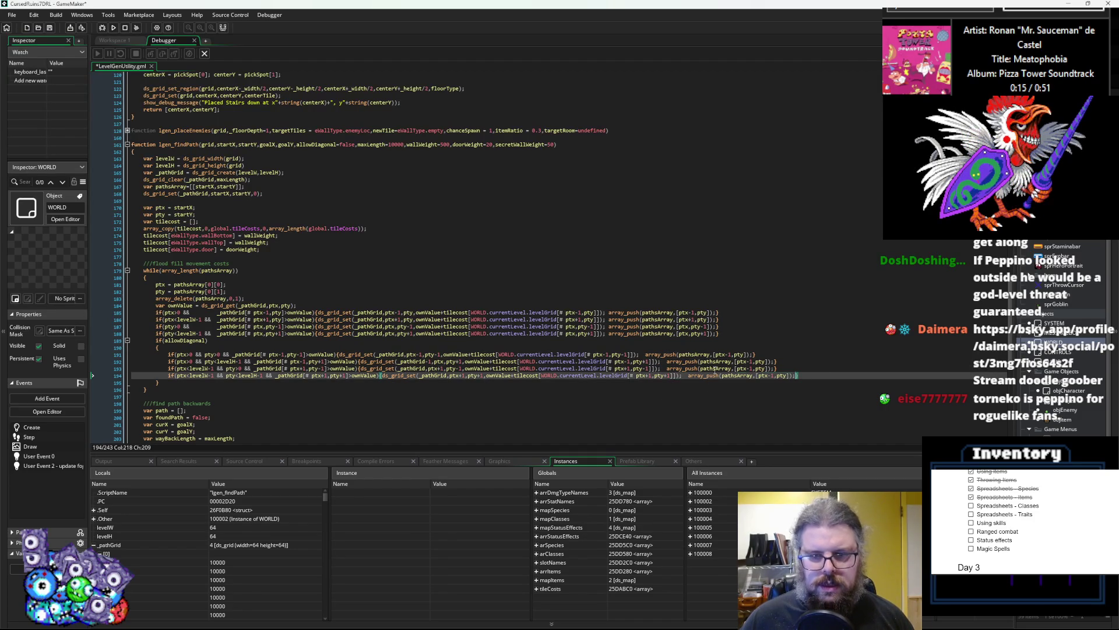
# - Adjust each pasted call's ptx/pty offsets to its diagonal, then save LevelGenUtility.gml
pyautogui.click(748, 354)
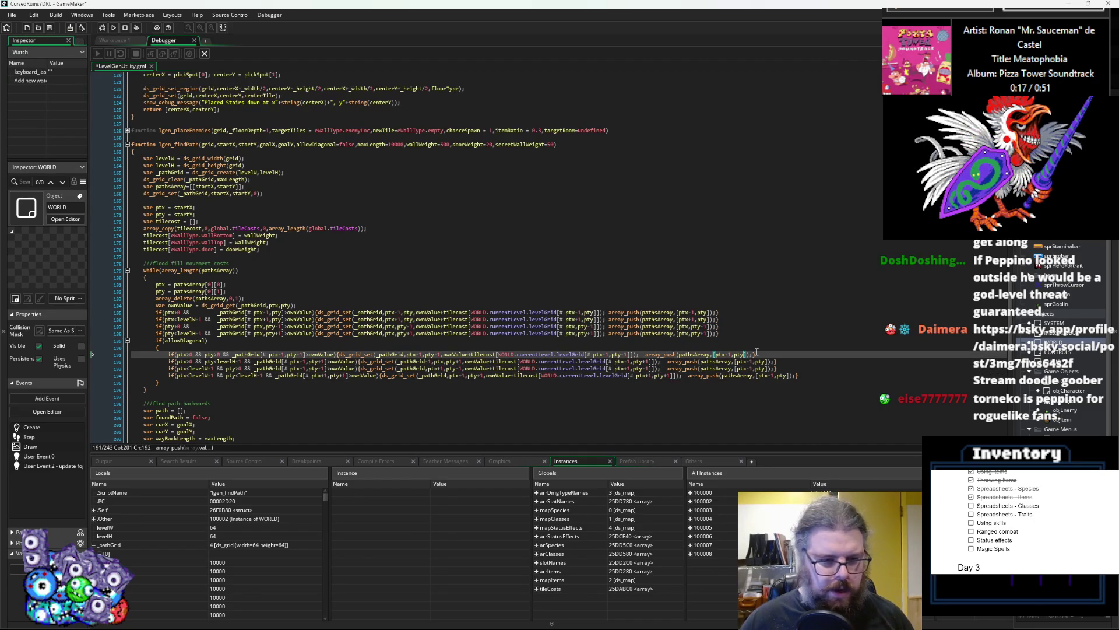
pyautogui.write('-1')
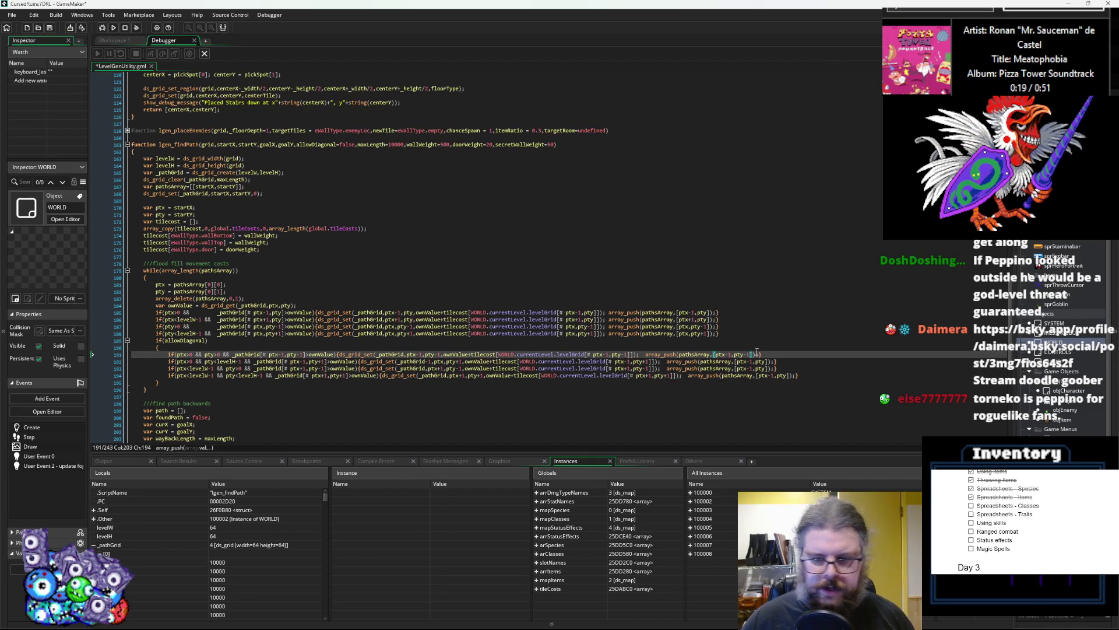
pyautogui.press('Down')
pyautogui.press('Right')
pyautogui.press('Right')
pyautogui.press('Right')
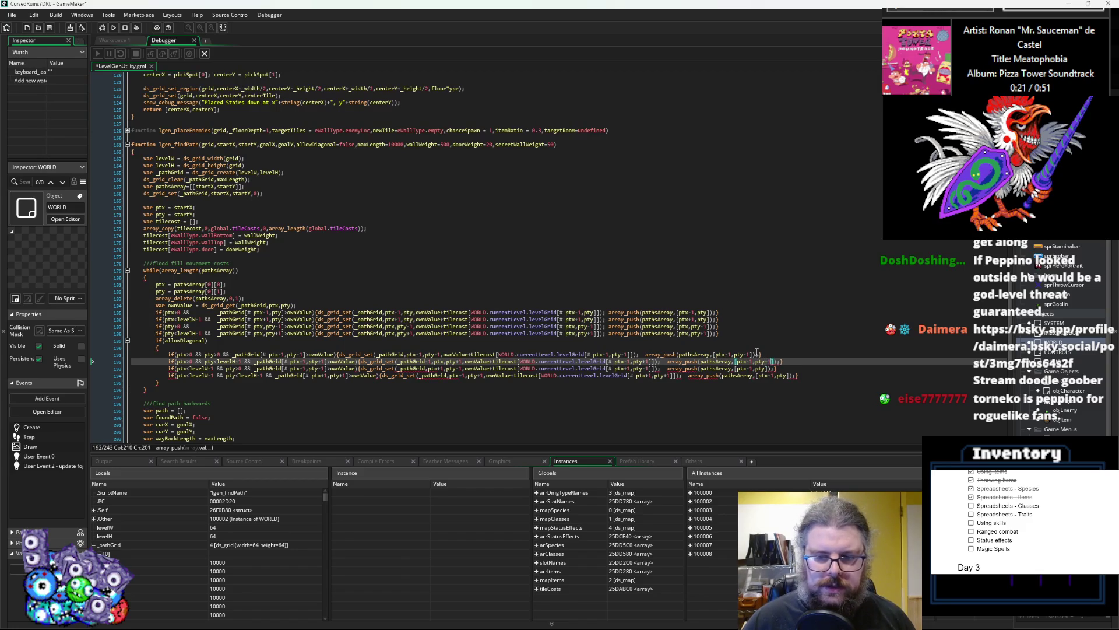
pyautogui.press('Down')
pyautogui.write('-1')
pyautogui.press('Down')
pyautogui.write('+1')
pyautogui.write('1')
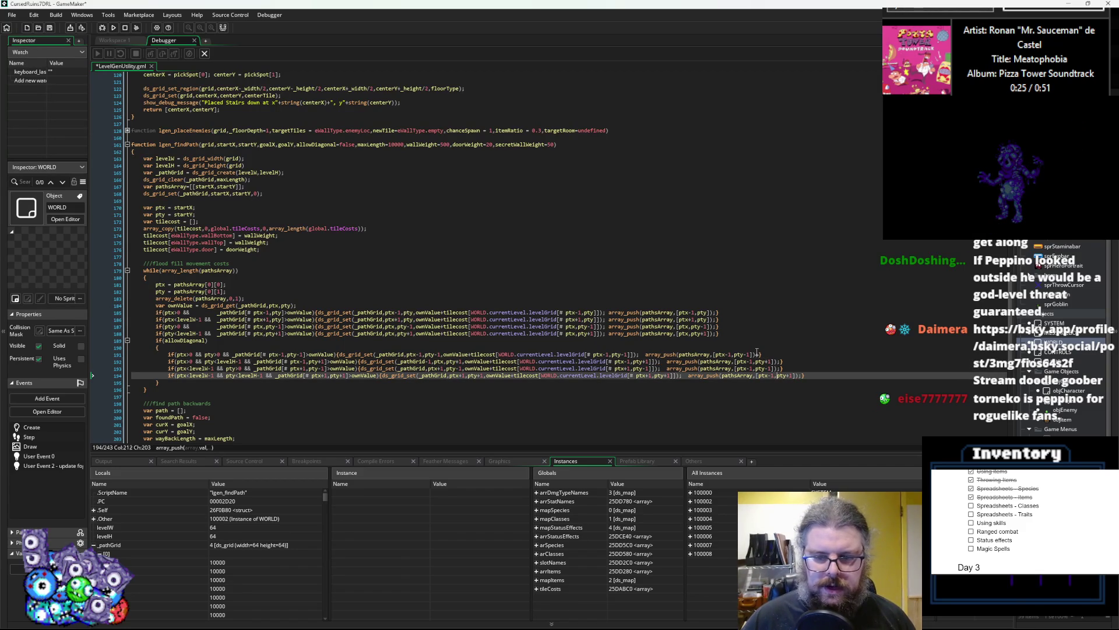
pyautogui.press('Left')
pyautogui.press('Left')
pyautogui.press('Left')
pyautogui.press('BackSpace')
pyautogui.write('+')
pyautogui.press('Right')
pyautogui.press('Right')
pyautogui.press('Right')
pyautogui.press('Up')
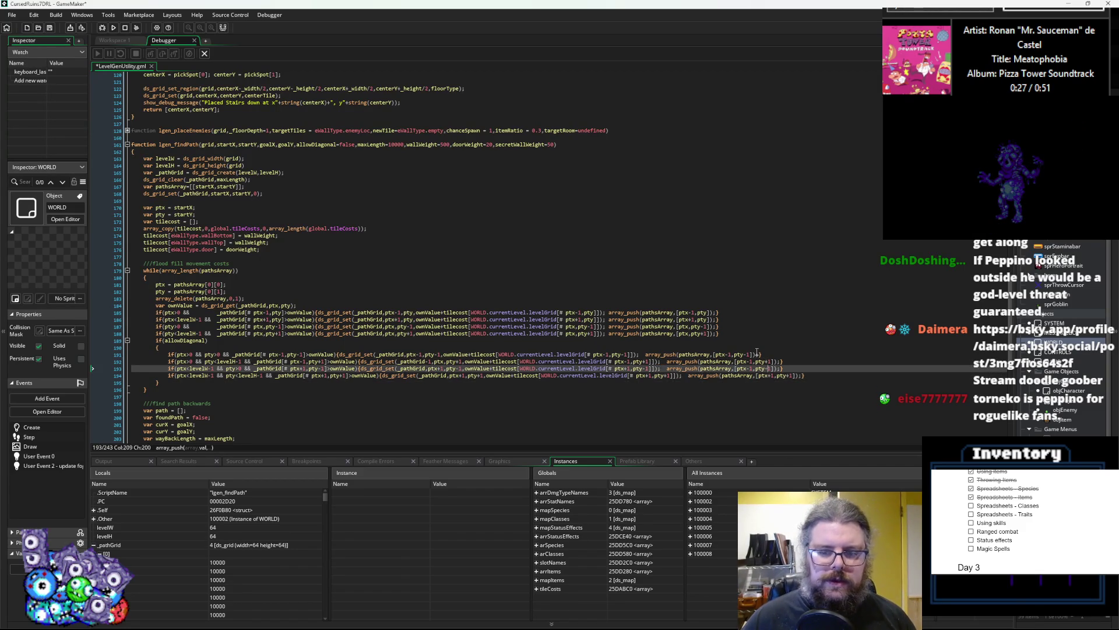
pyautogui.press('BackSpace')
pyautogui.write('+')
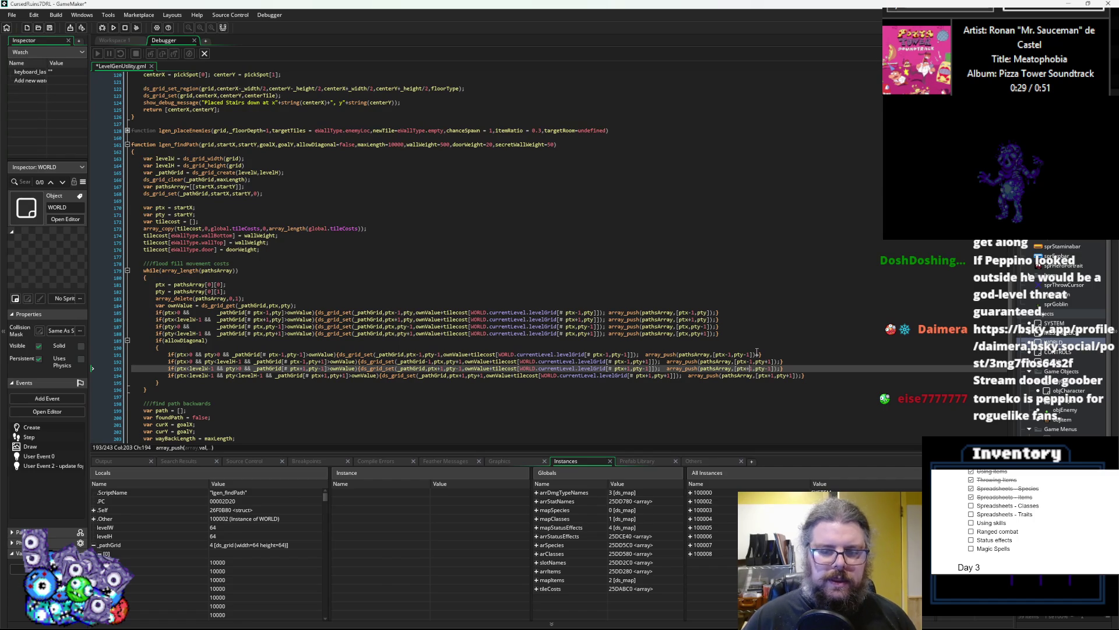
pyautogui.click(737, 337)
pyautogui.click(49, 28)
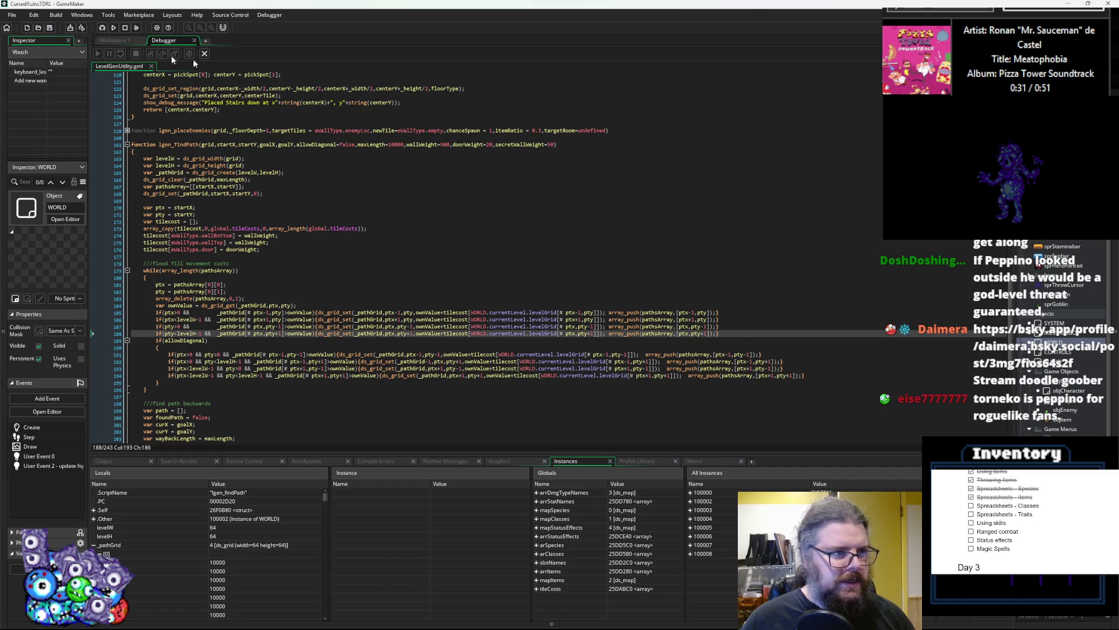
pyautogui.click(203, 54)
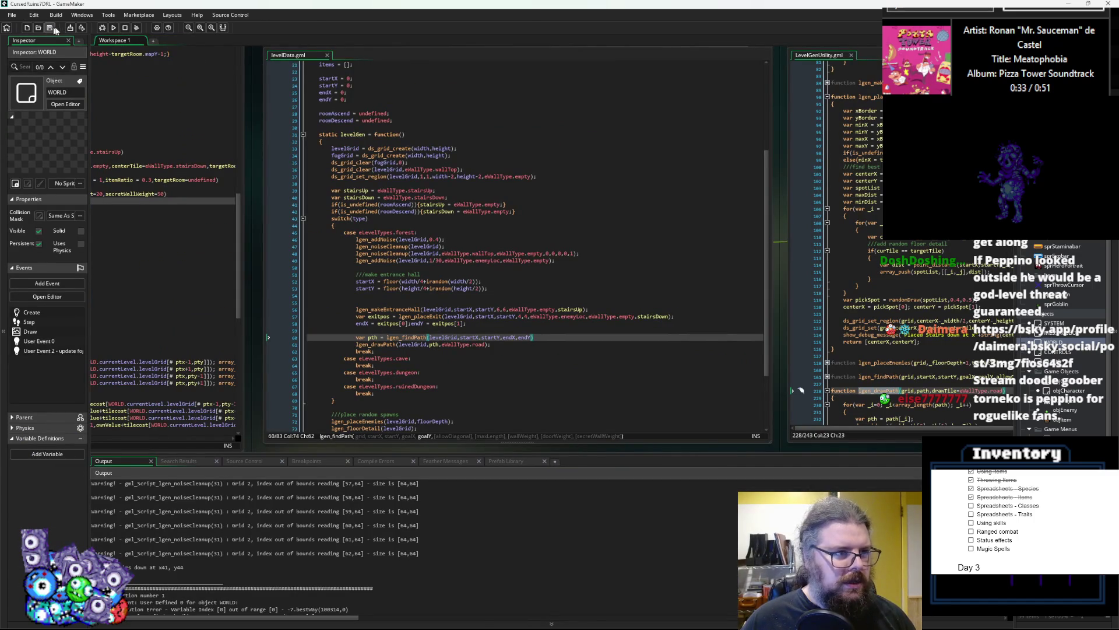
pyautogui.click(103, 28)
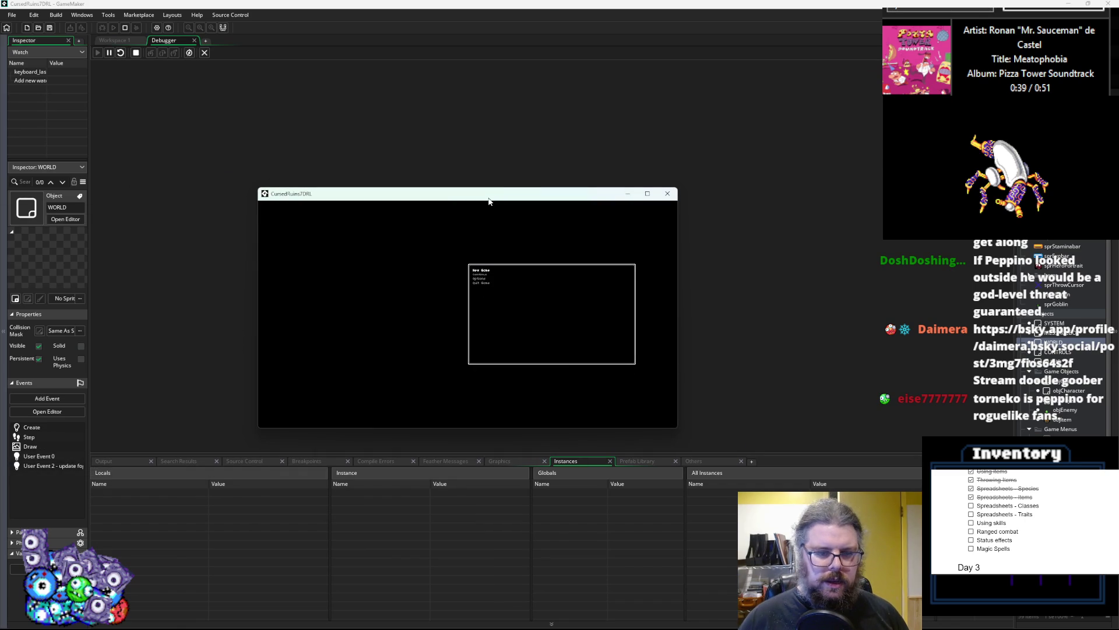
pyautogui.press('Return')
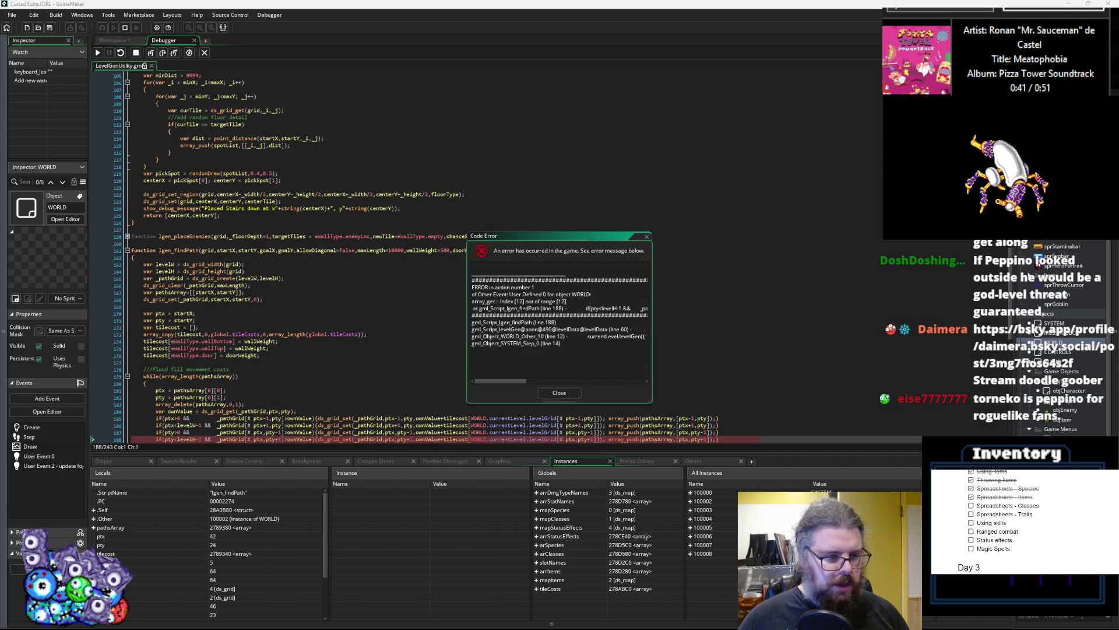
pyautogui.click(233, 376)
pyautogui.scroll(-6, 233, 349)
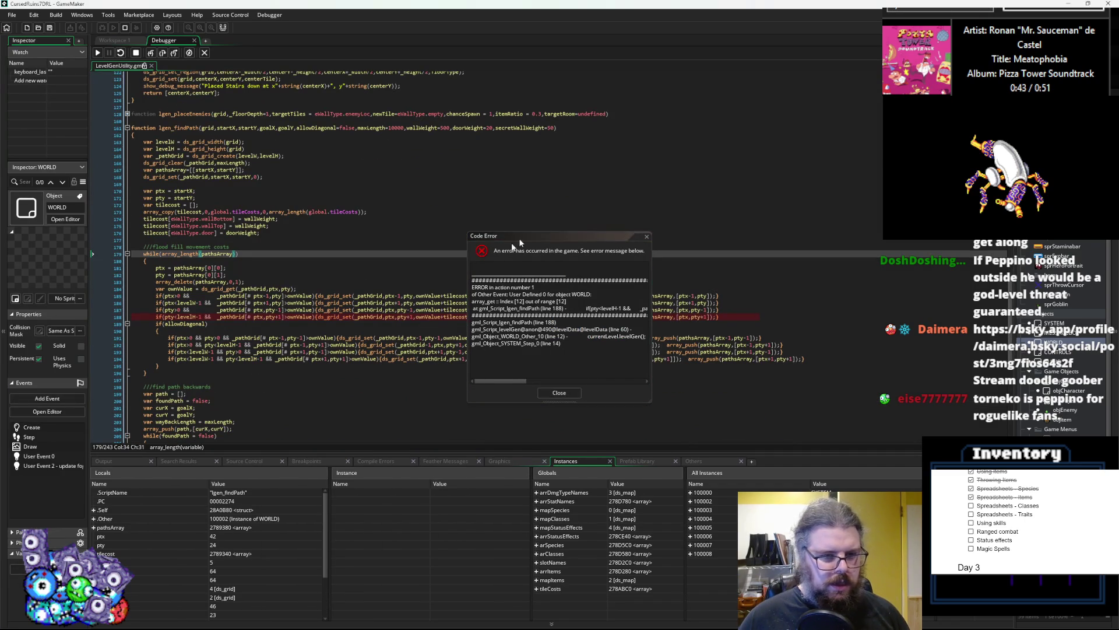
pyautogui.moveTo(559, 241)
pyautogui.mouseDown()
pyautogui.moveTo(647, 227)
pyautogui.moveTo(630, 89)
pyautogui.mouseUp()
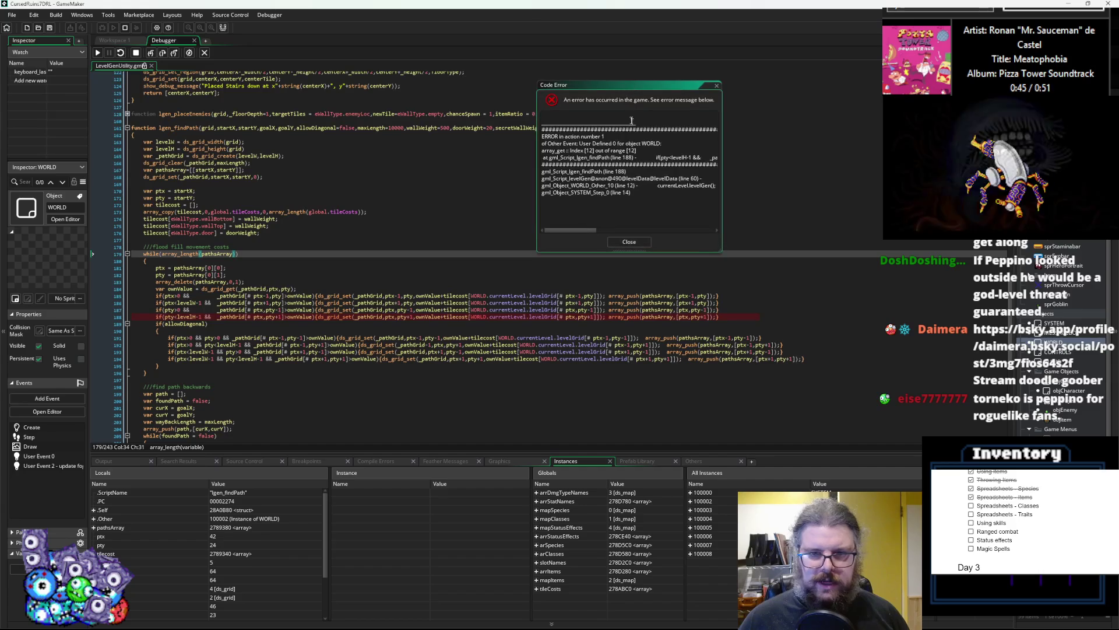
pyautogui.moveTo(721, 250); pyautogui.dragTo(885, 252)
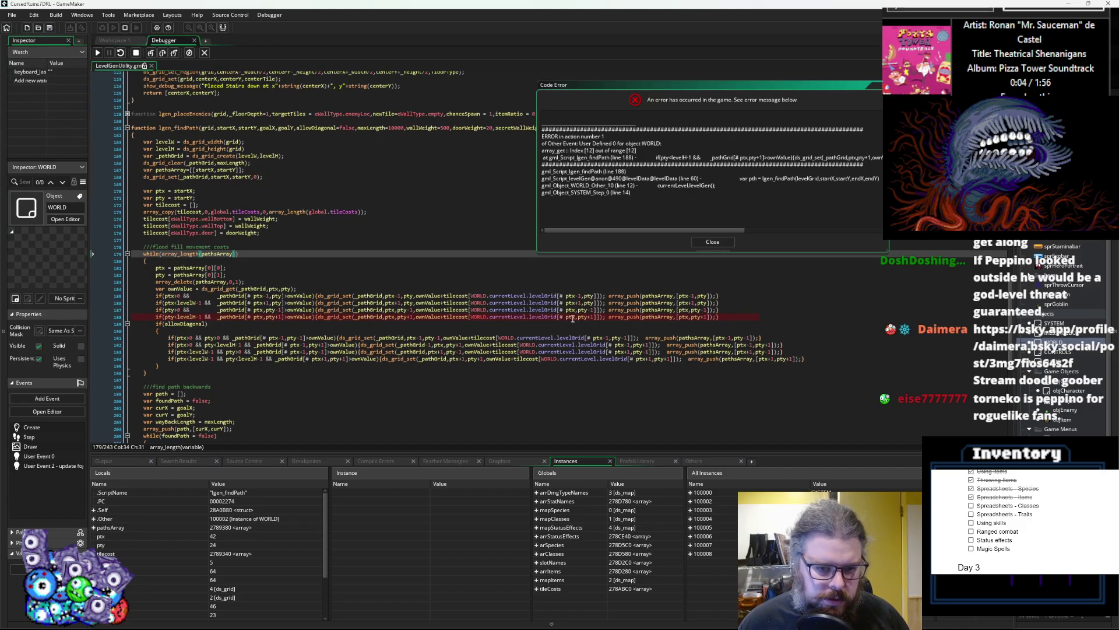
pyautogui.moveTo(378, 317)
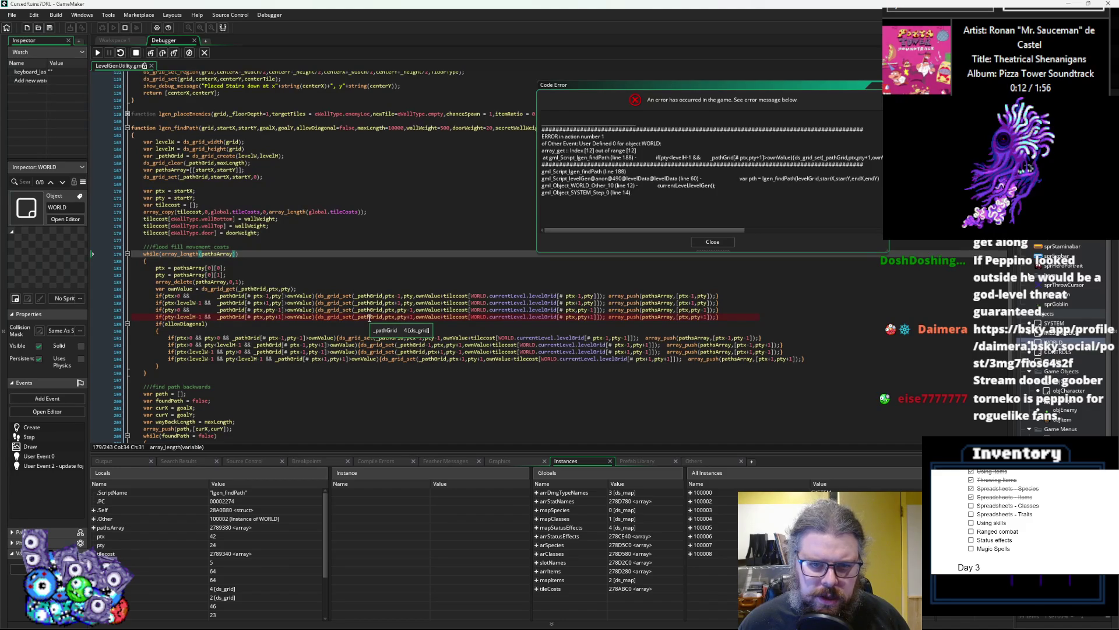
pyautogui.moveTo(345, 355)
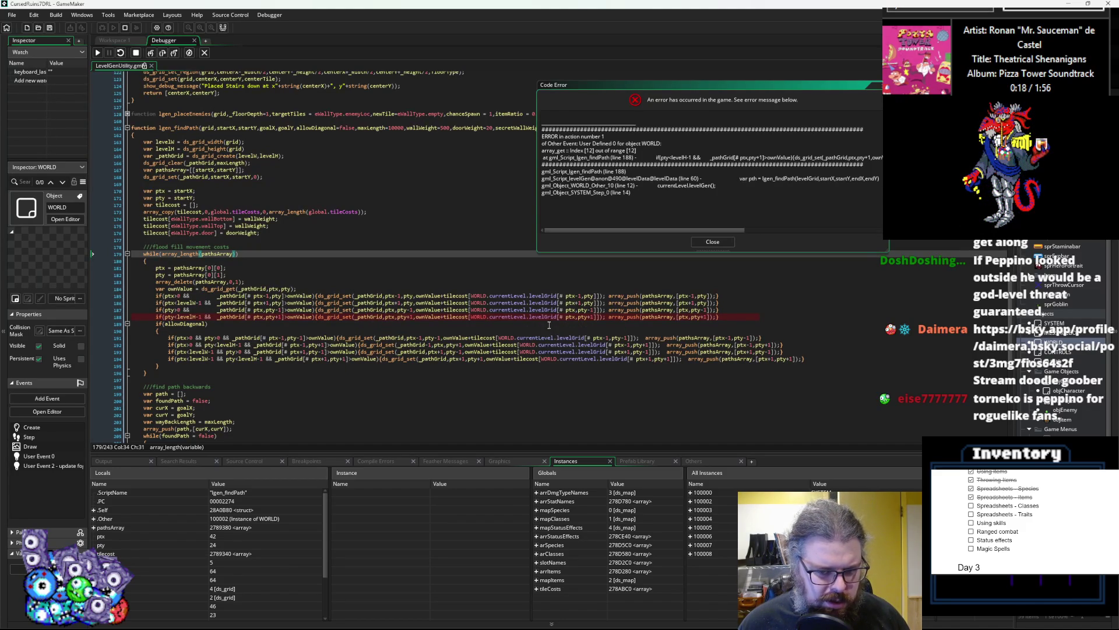
pyautogui.click(674, 318)
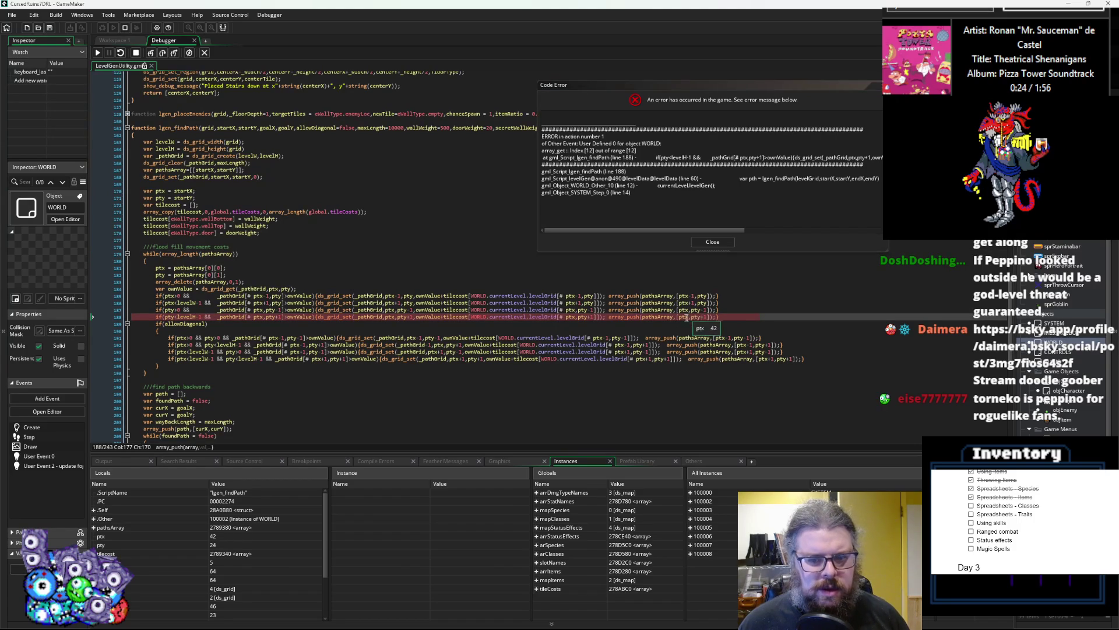
pyautogui.click(684, 319)
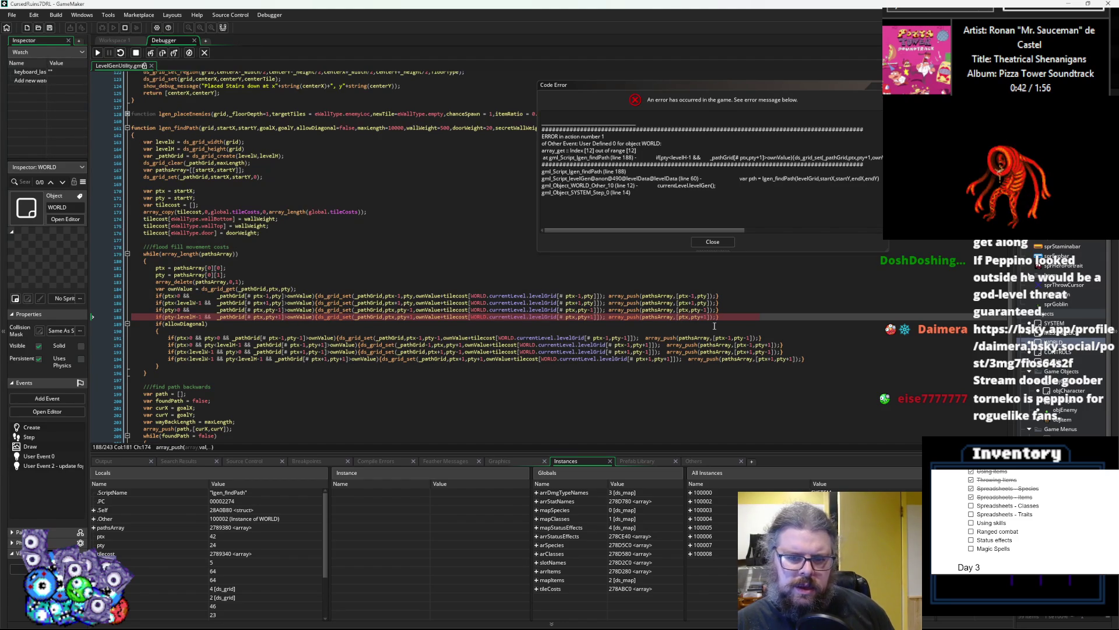
pyautogui.moveTo(686, 317)
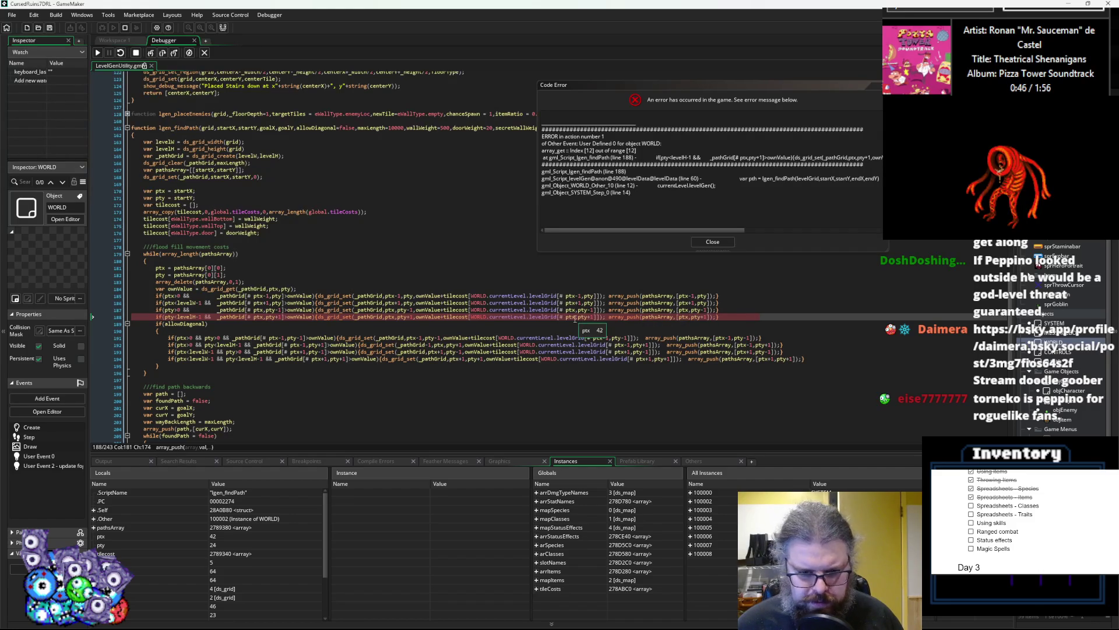
pyautogui.moveTo(453, 318)
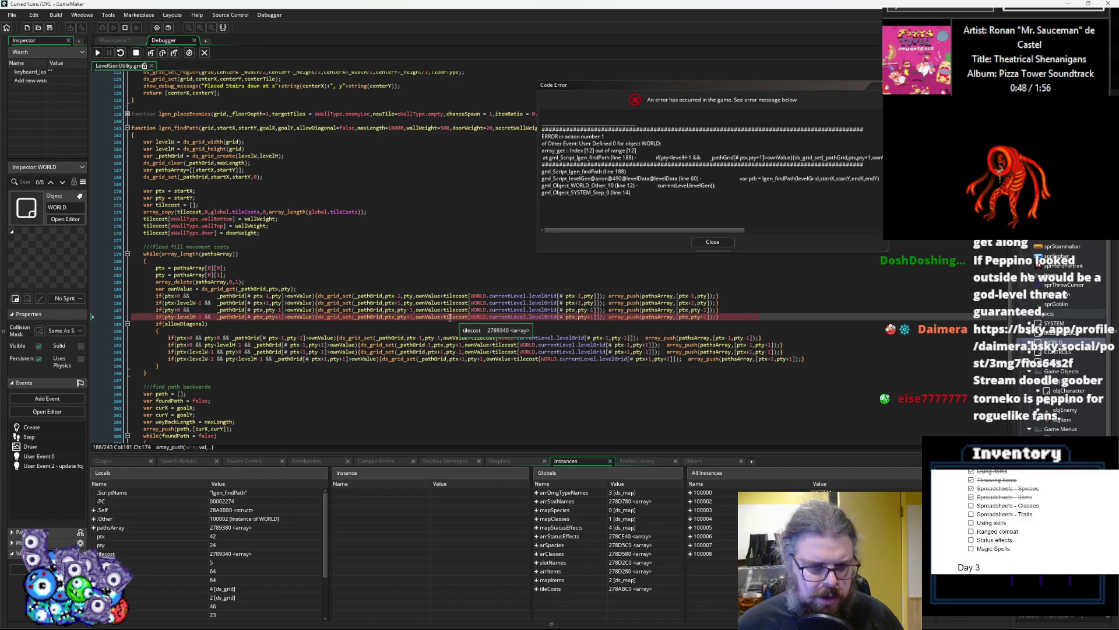
pyautogui.moveTo(537, 316)
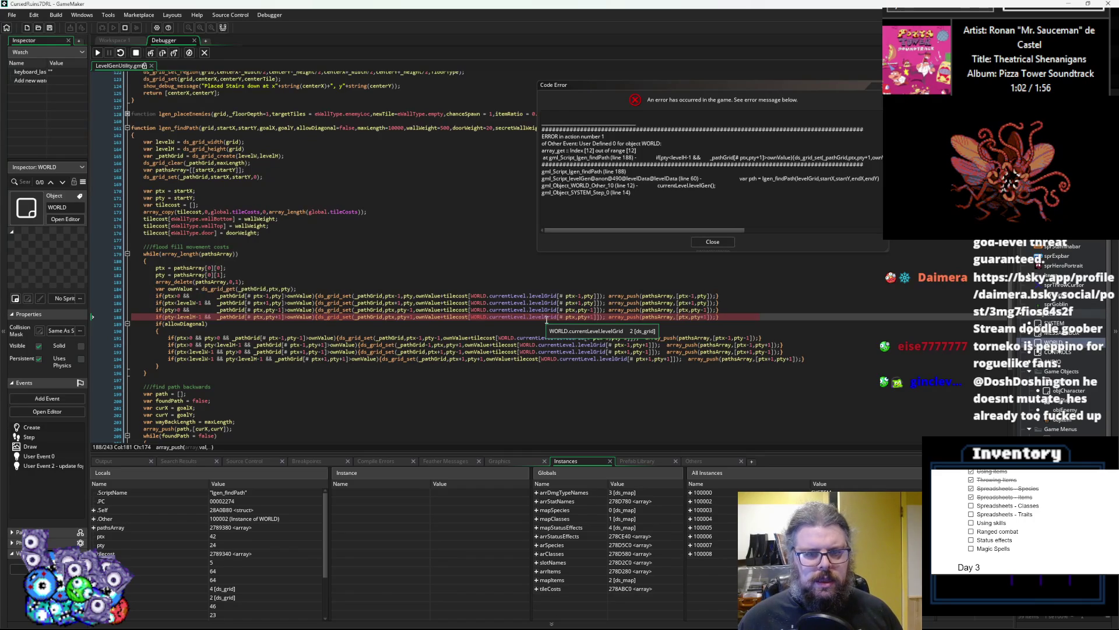
pyautogui.moveTo(577, 314)
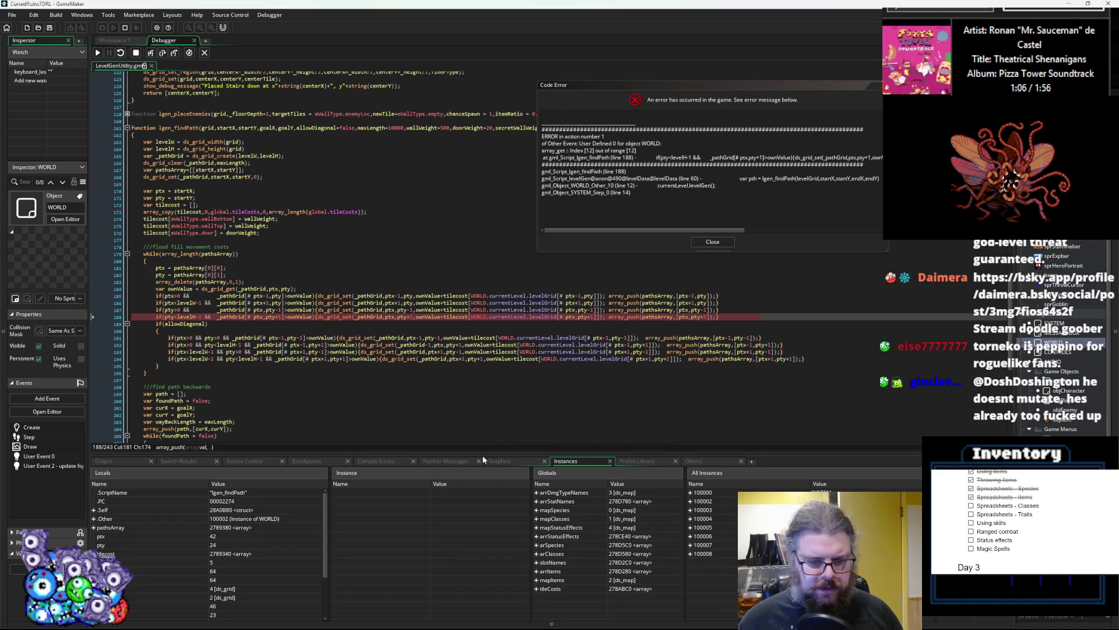
pyautogui.moveTo(483, 454); pyautogui.dragTo(484, 384)
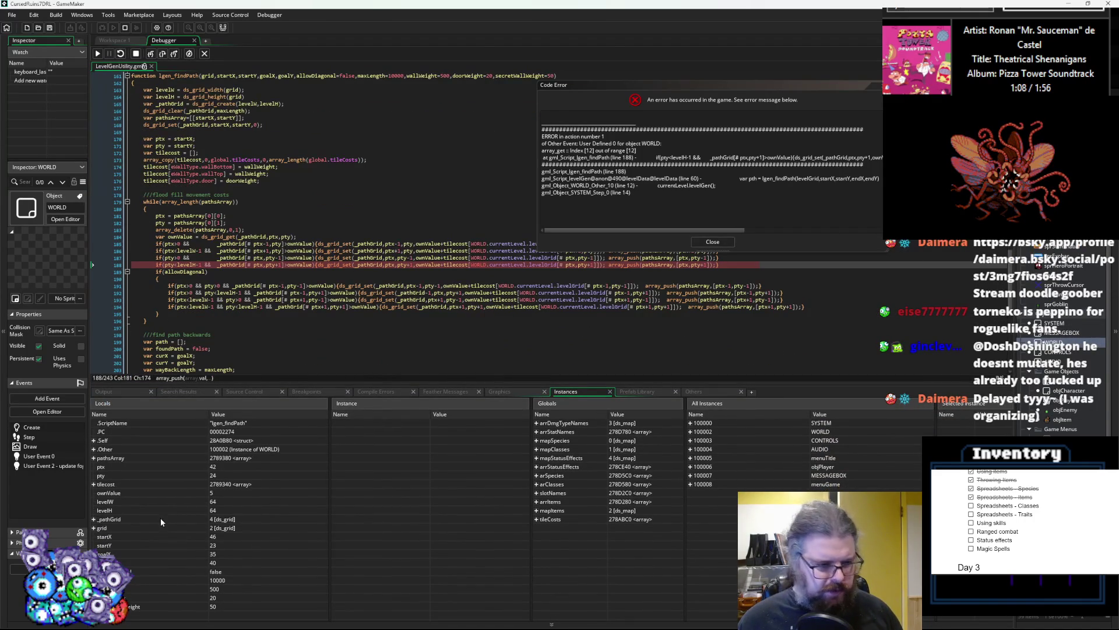
# - Expand WORLD > currentLevel > levelGrid in the All Instances panel
pyautogui.scroll(2, 524, 280)
pyautogui.moveTo(573, 301)
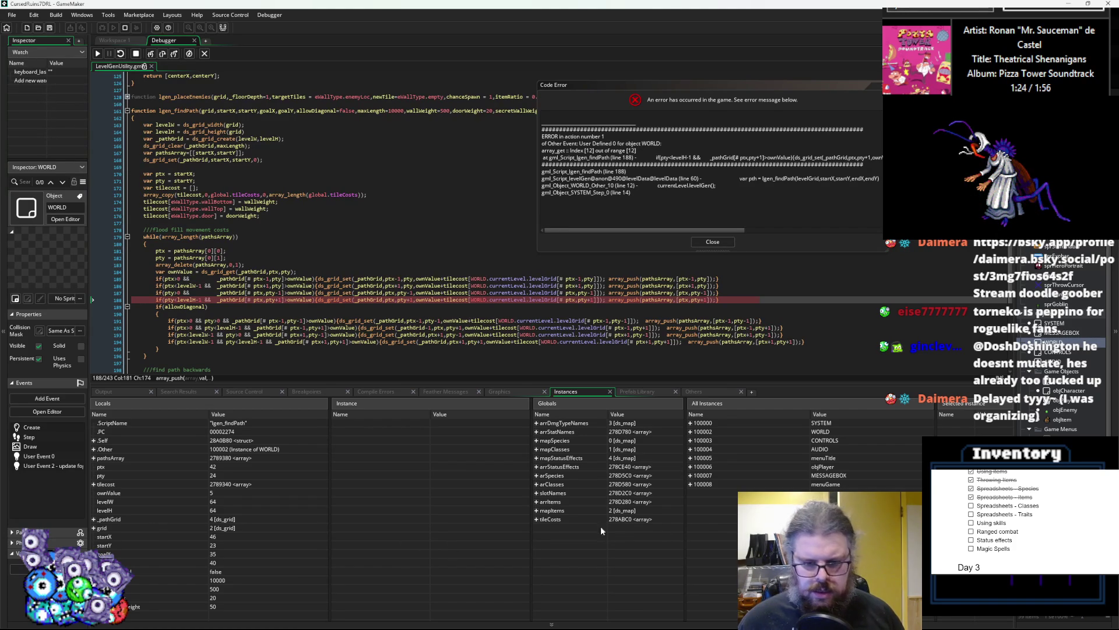
pyautogui.click(690, 431)
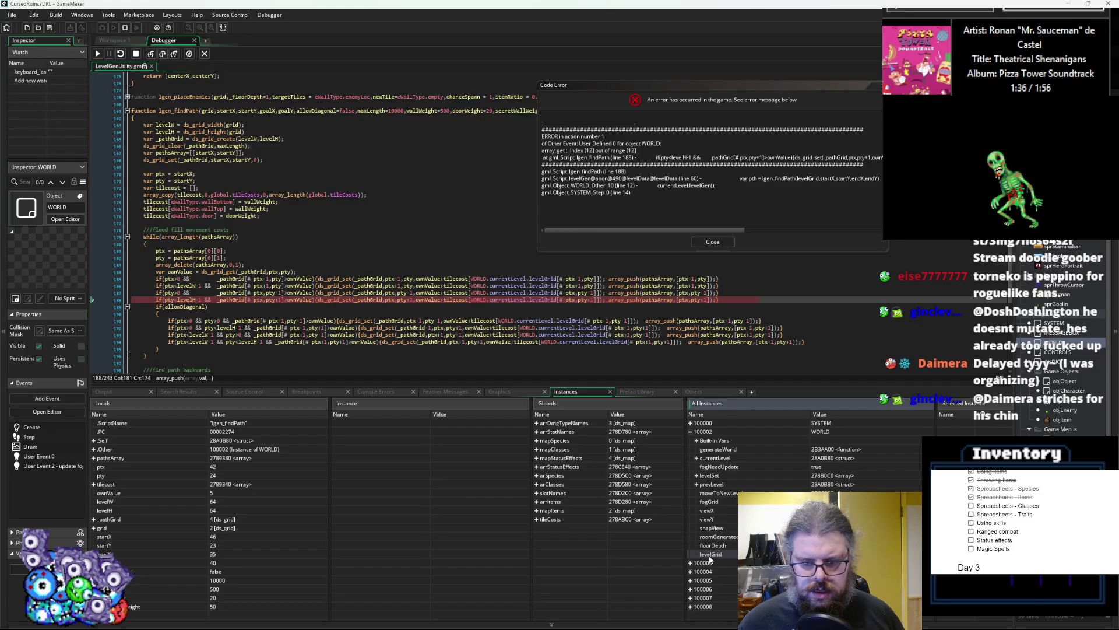
pyautogui.click(697, 457)
pyautogui.scroll(-1, 720, 493)
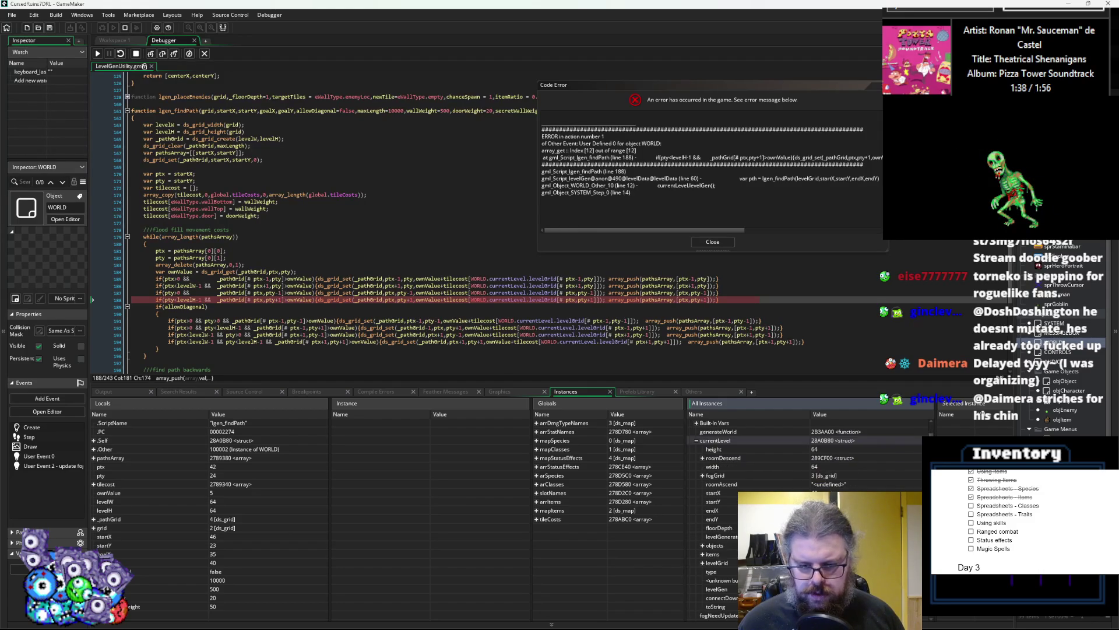
pyautogui.click(703, 563)
# - Expand levelGrid column [42] to review its values, then close the Code Error dialog
pyautogui.scroll(-3, 705, 560)
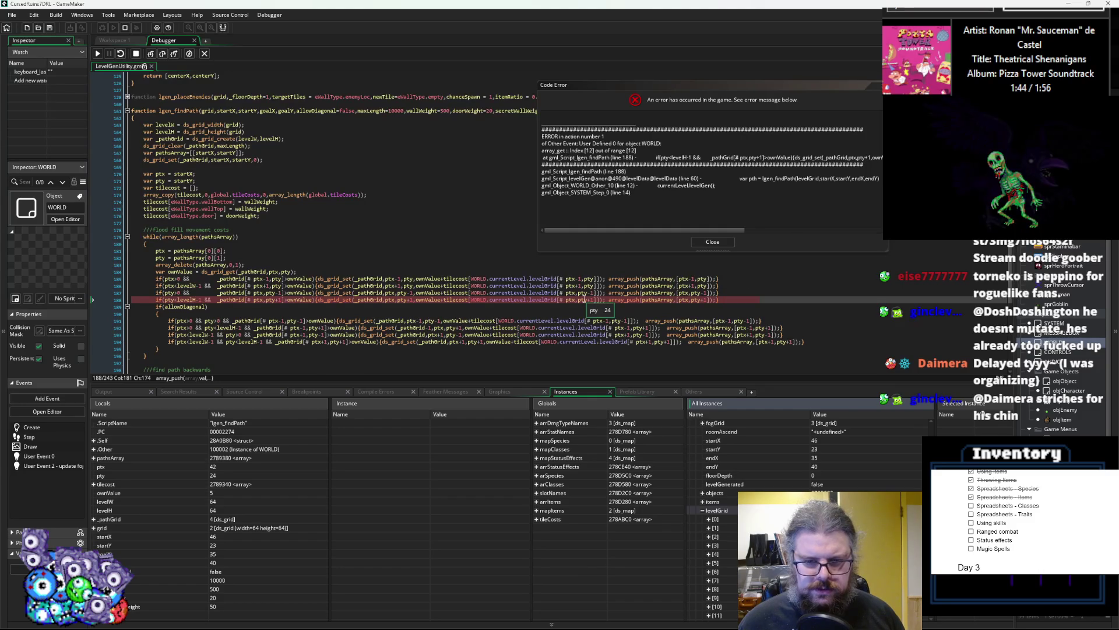
pyautogui.scroll(-7, 717, 455)
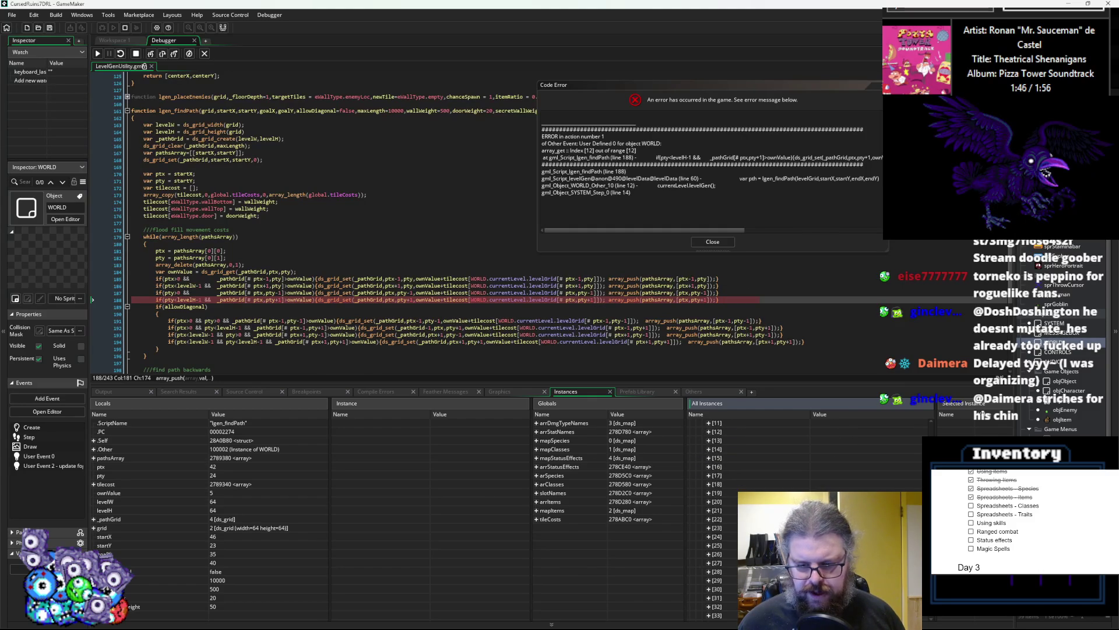
pyautogui.scroll(-5, 705, 554)
pyautogui.click(709, 484)
pyautogui.scroll(-7, 723, 513)
pyautogui.scroll(1, 752, 519)
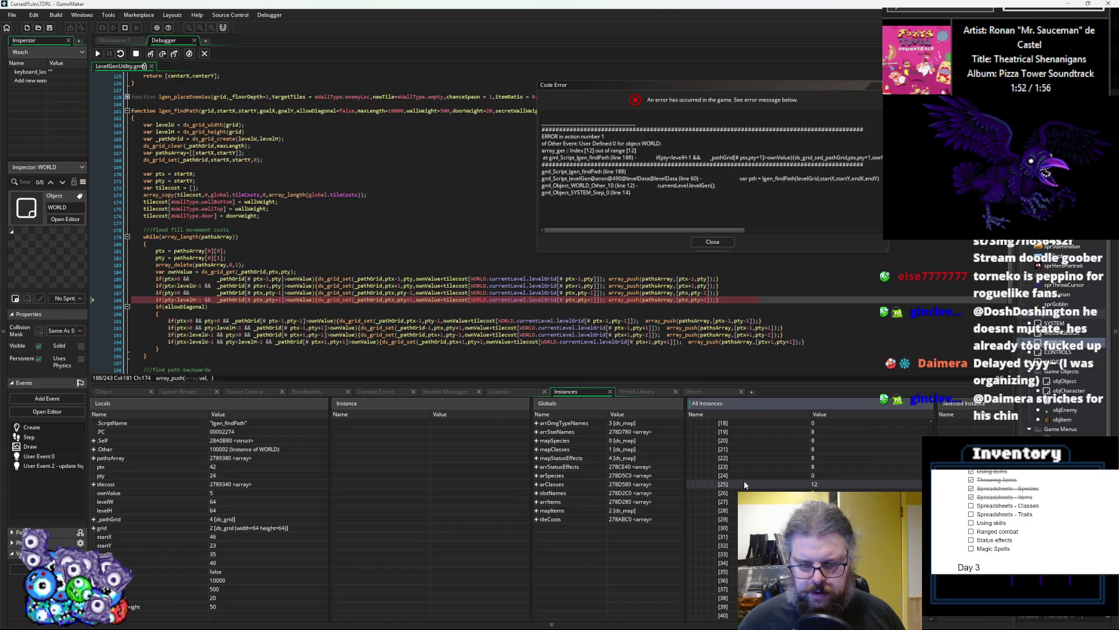
pyautogui.scroll(1, 744, 480)
pyautogui.scroll(3, 723, 519)
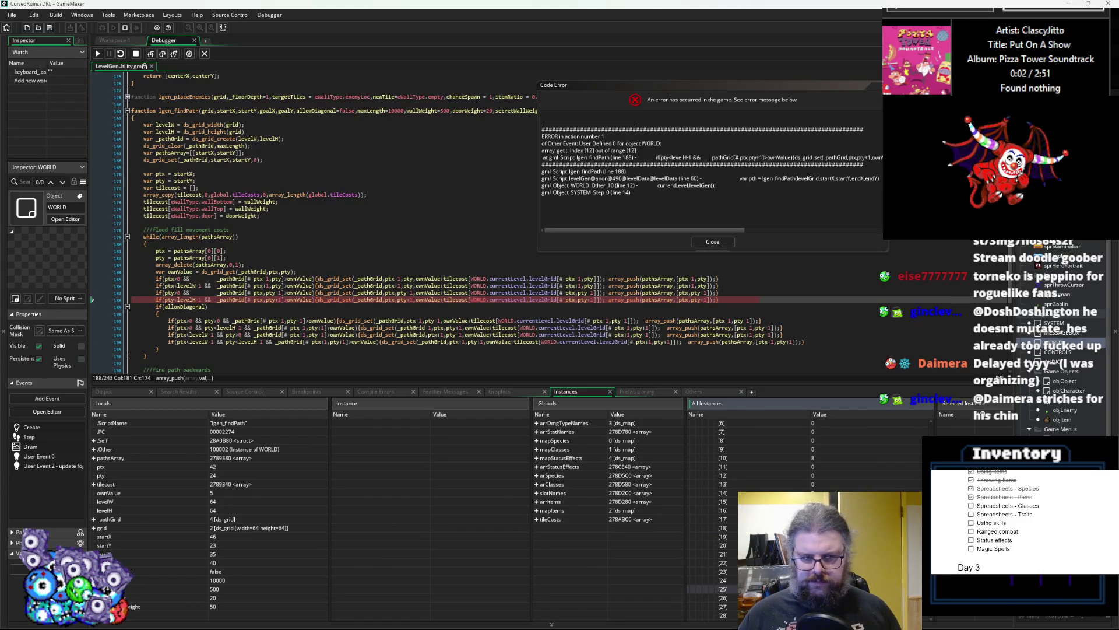
pyautogui.scroll(-1, 752, 519)
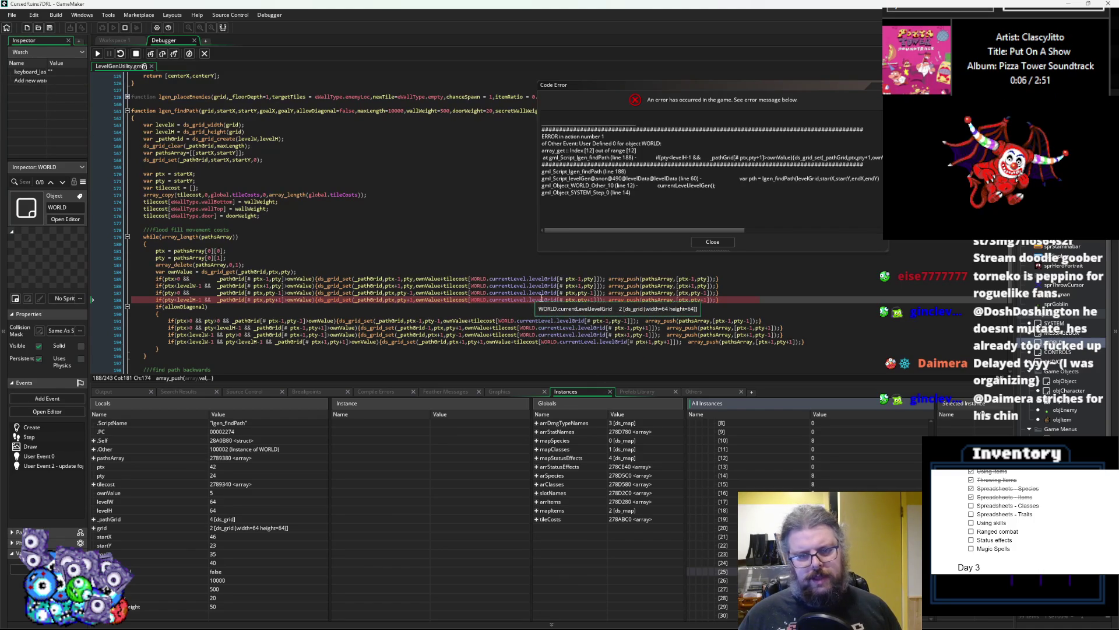
pyautogui.moveTo(499, 300)
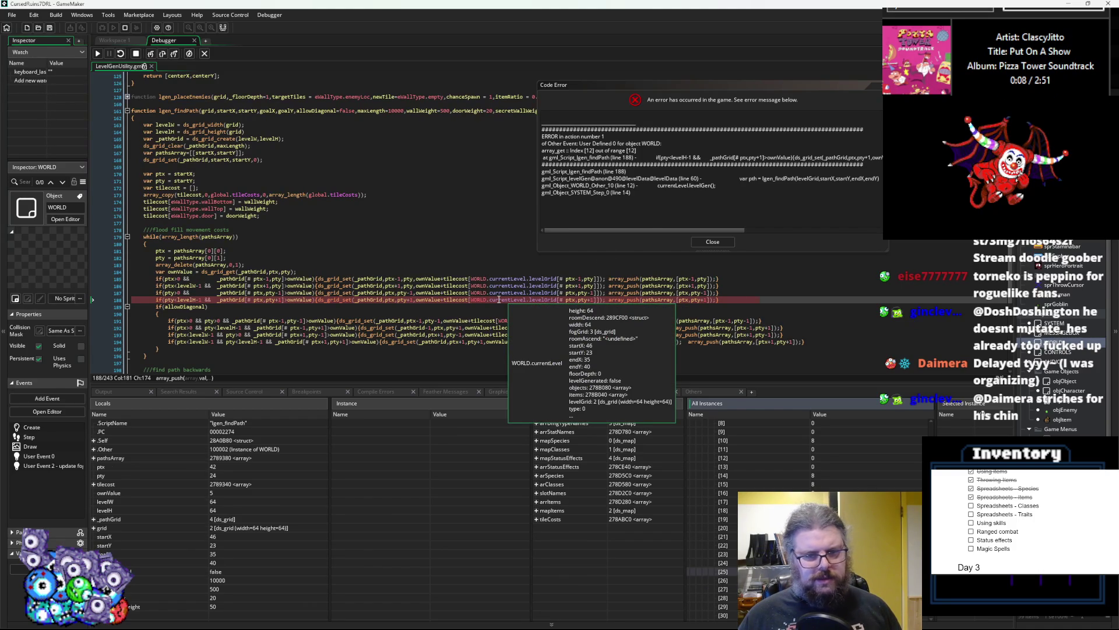
pyautogui.click(712, 241)
# - Stop the debug session and bring the WORLD Create event code into view
pyautogui.click(135, 54)
pyautogui.click(204, 54)
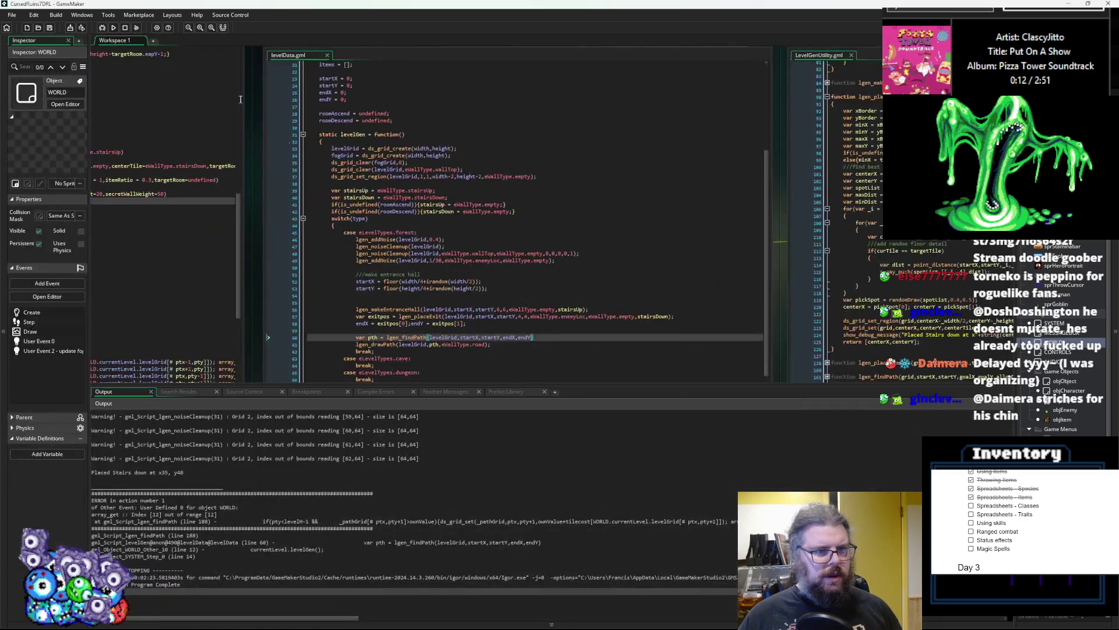
pyautogui.moveTo(594, 390); pyautogui.dragTo(593, 551)
pyautogui.moveTo(693, 355); pyautogui.dragTo(623, 194)
pyautogui.click(622, 194)
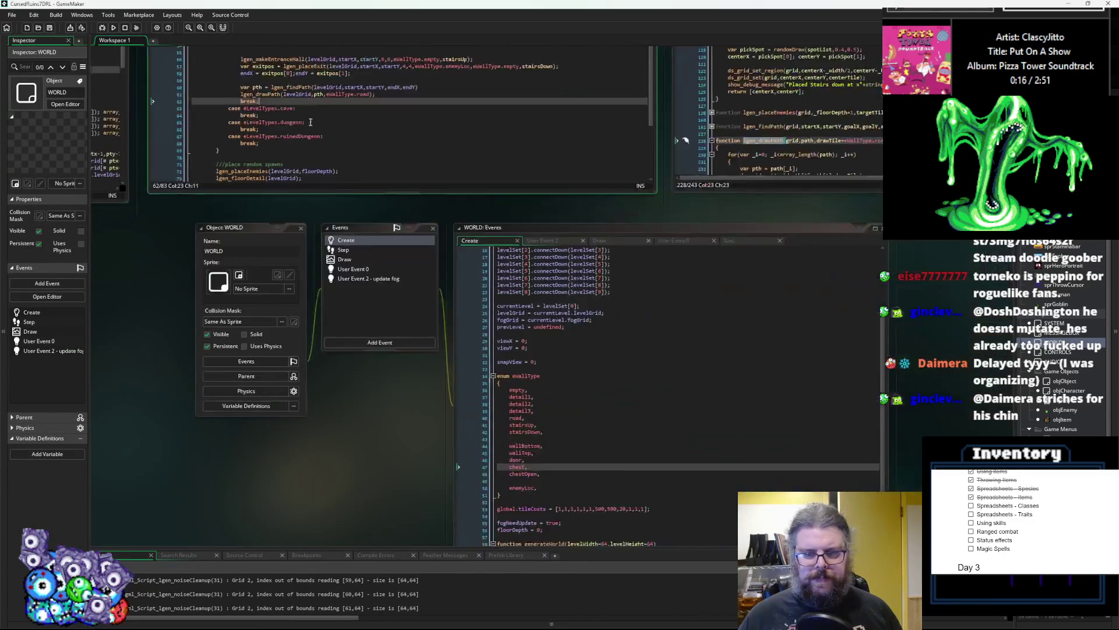
pyautogui.click(524, 325)
# - Append a ',1' entry to the end of the global.tileCosts array
pyautogui.click(469, 433)
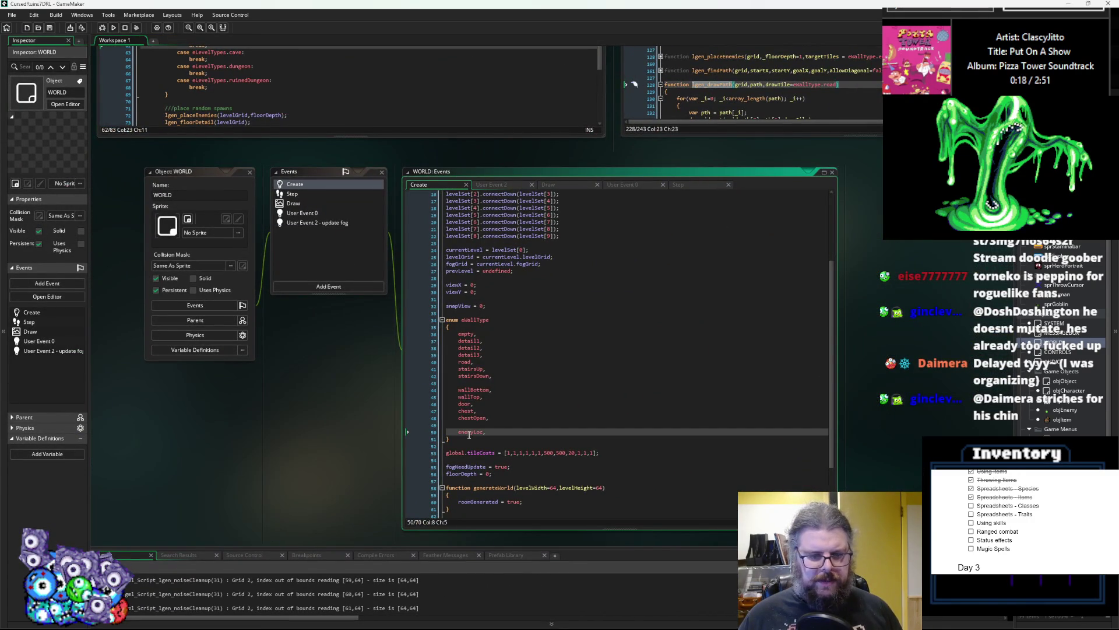
pyautogui.tripleClick(574, 452)
pyautogui.press('Left')
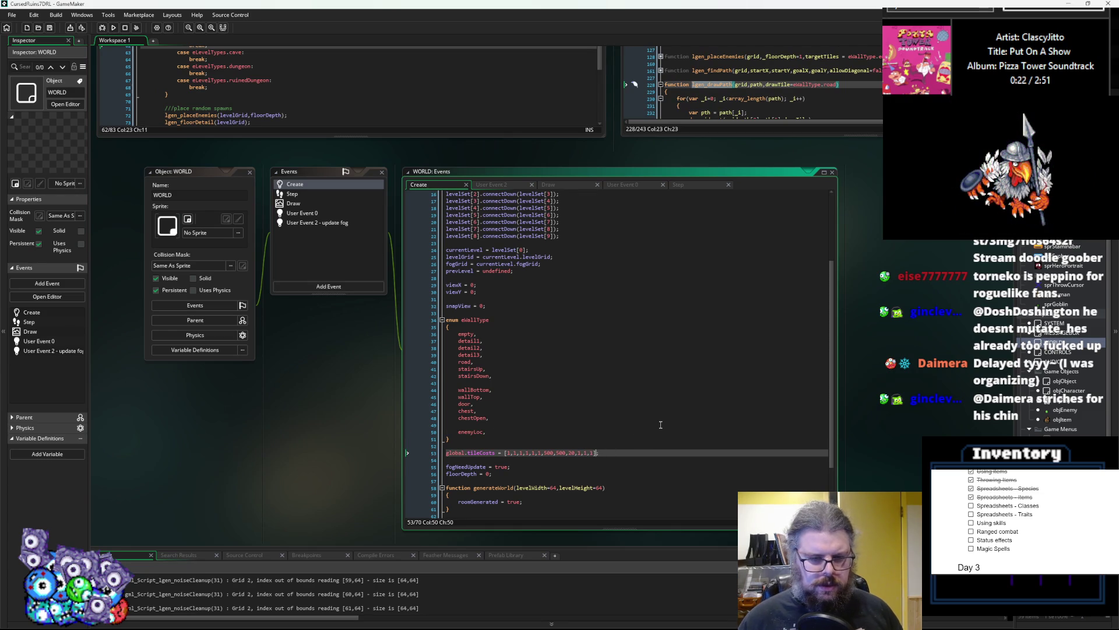
pyautogui.write(',1')
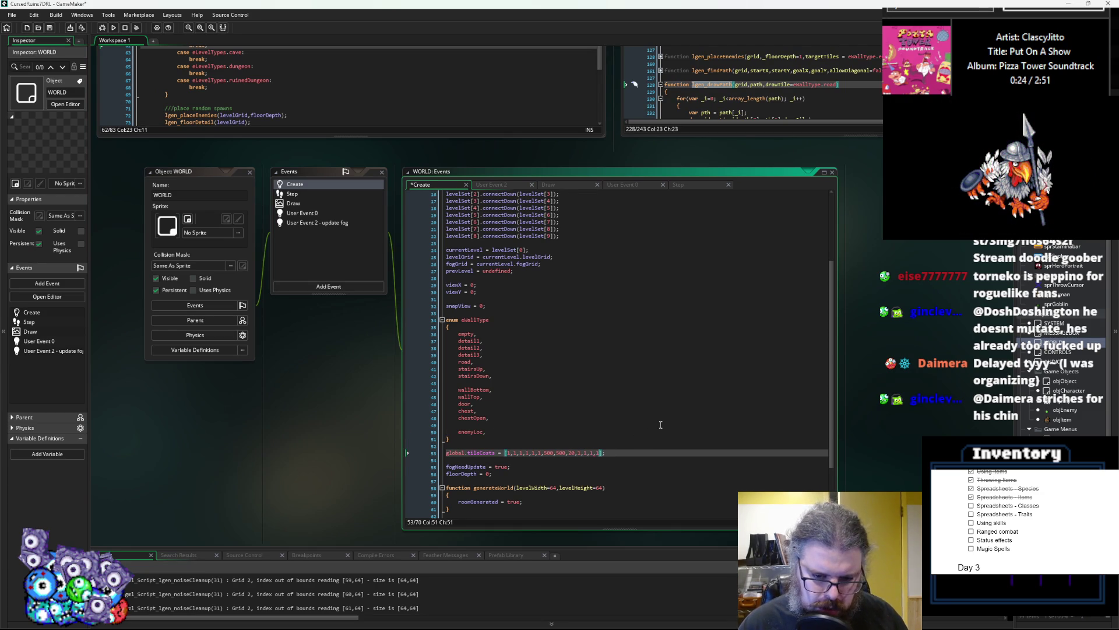
# - Match the door, chest and chestOpen wall type positions against tileCosts values
pyautogui.click(661, 424)
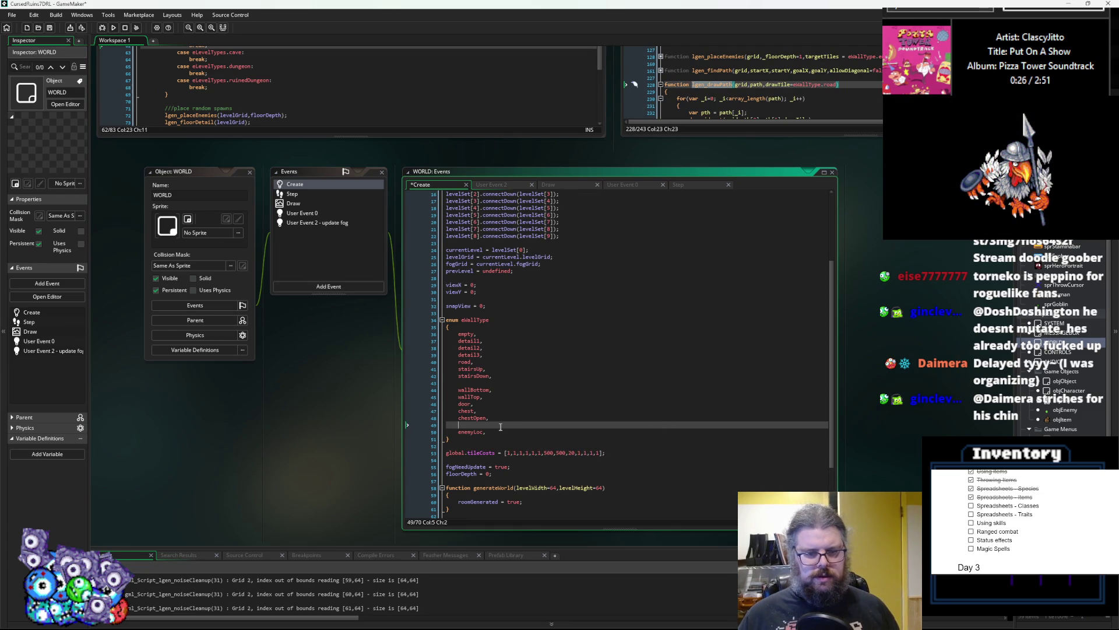
pyautogui.click(553, 411)
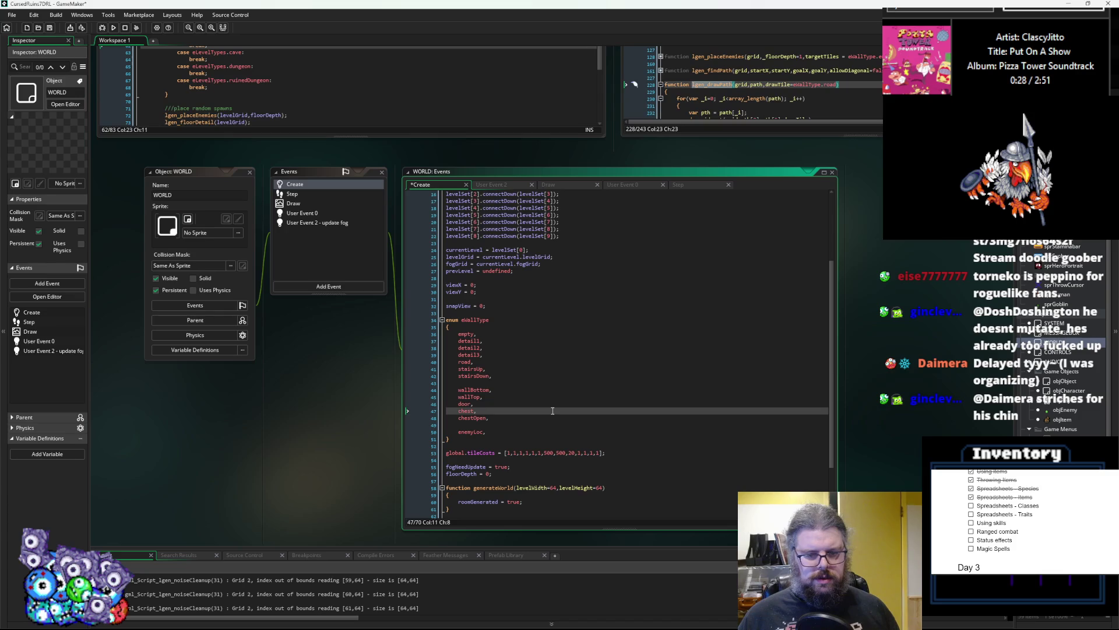
pyautogui.click(528, 405)
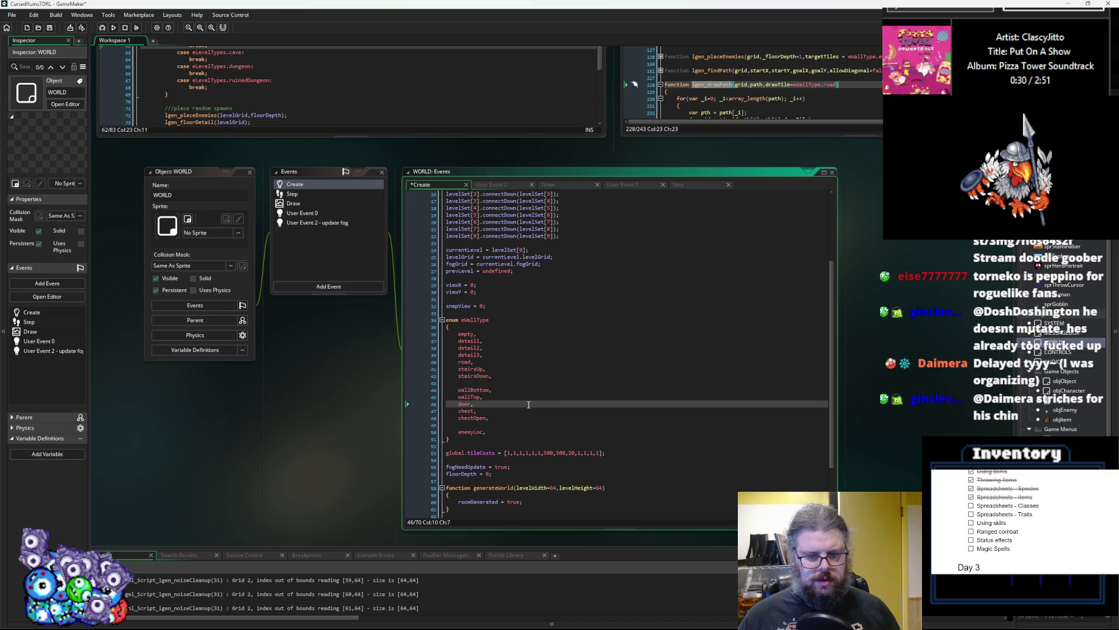
pyautogui.click(528, 411)
pyautogui.click(528, 418)
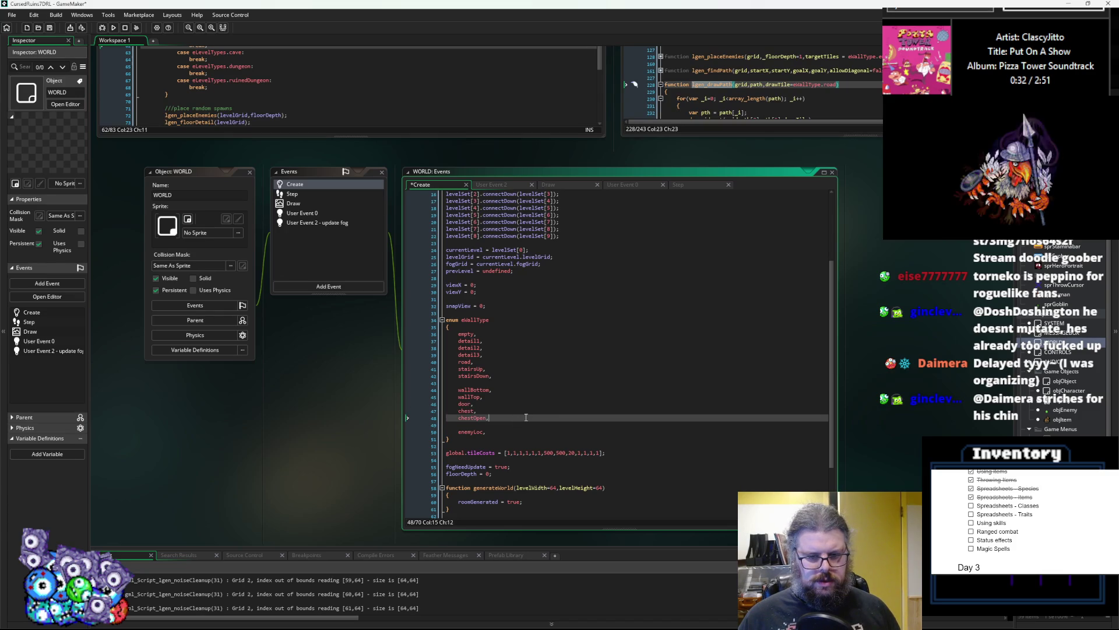
pyautogui.click(572, 452)
# - Insert a cost of 1 for the road type just before 500 in tileCosts
pyautogui.click(510, 340)
pyautogui.click(509, 359)
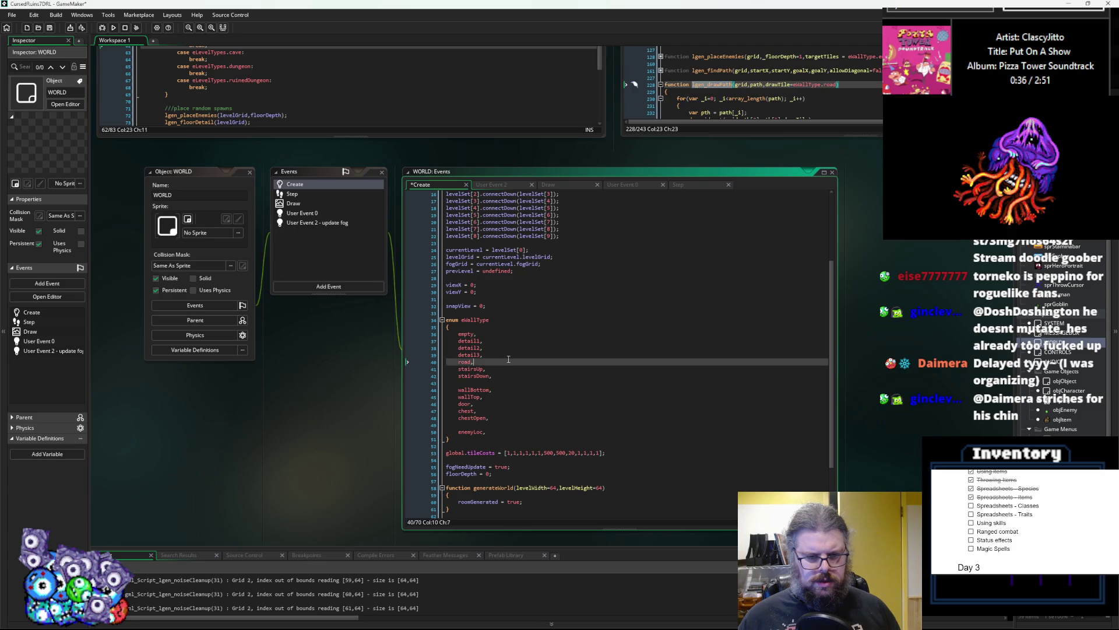
pyautogui.click(541, 453)
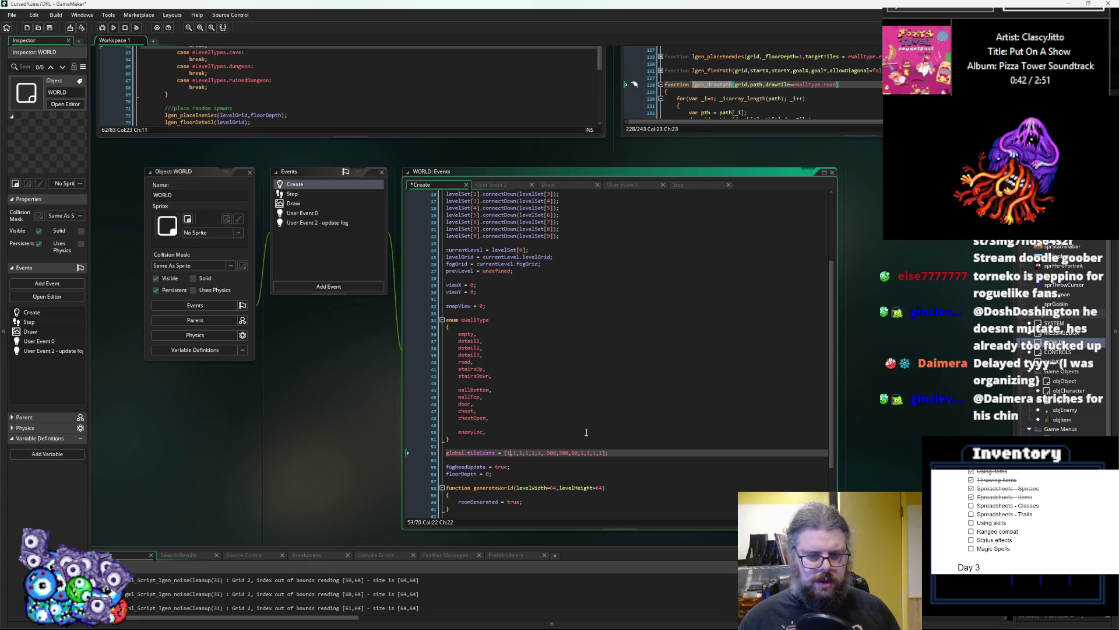
pyautogui.click(501, 362)
pyautogui.click(540, 453)
pyautogui.write(',1')
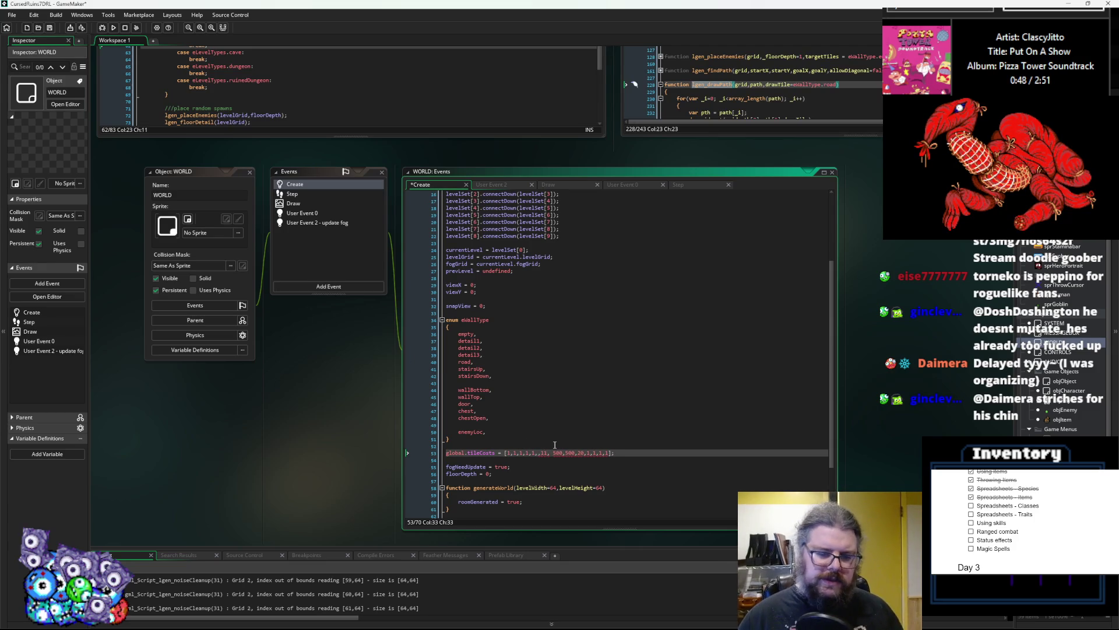
pyautogui.write(',')
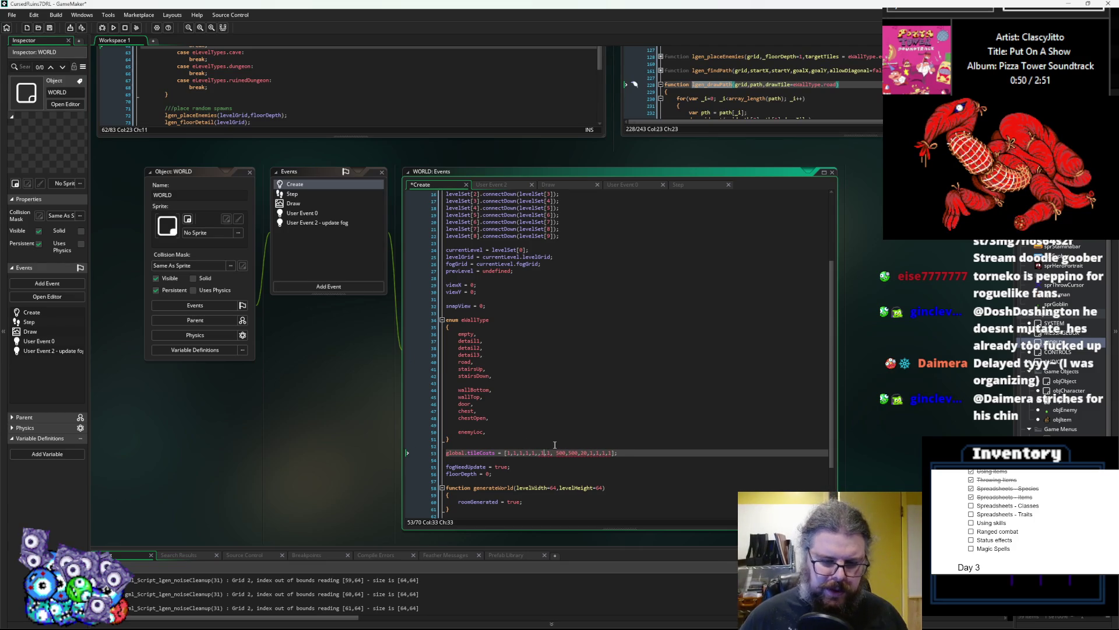
pyautogui.press('BackSpace')
pyautogui.doubleClick(558, 453)
# - Compare the detail and stairsUp entries with tileCosts and delete the surplus trailing cost
pyautogui.click(495, 340)
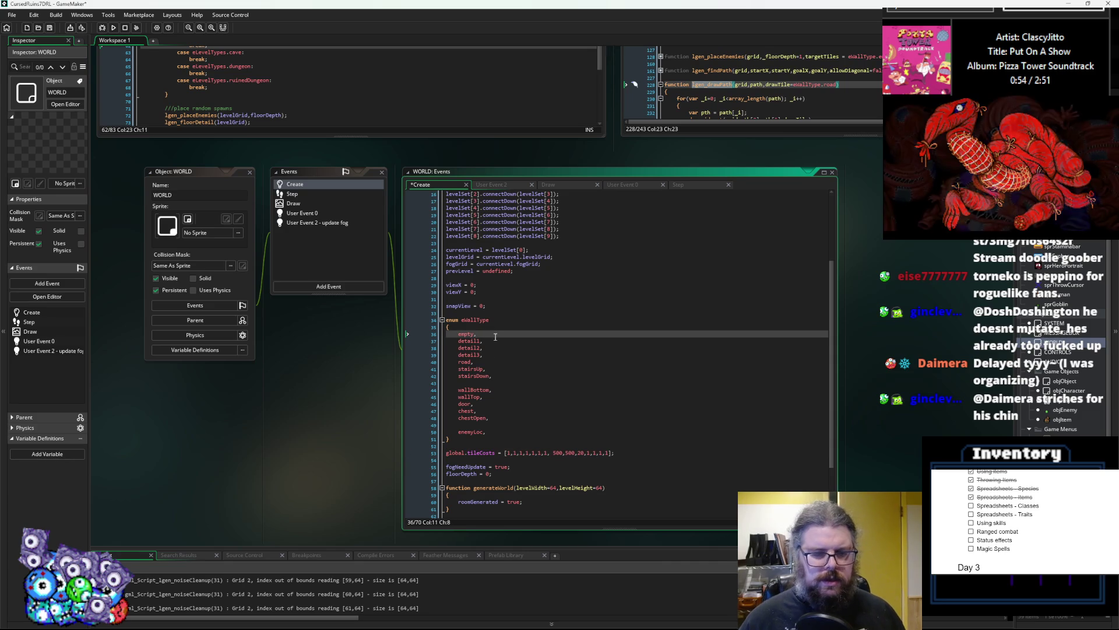
pyautogui.press('Down')
pyautogui.press('Down')
pyautogui.press('Down')
pyautogui.press('Down')
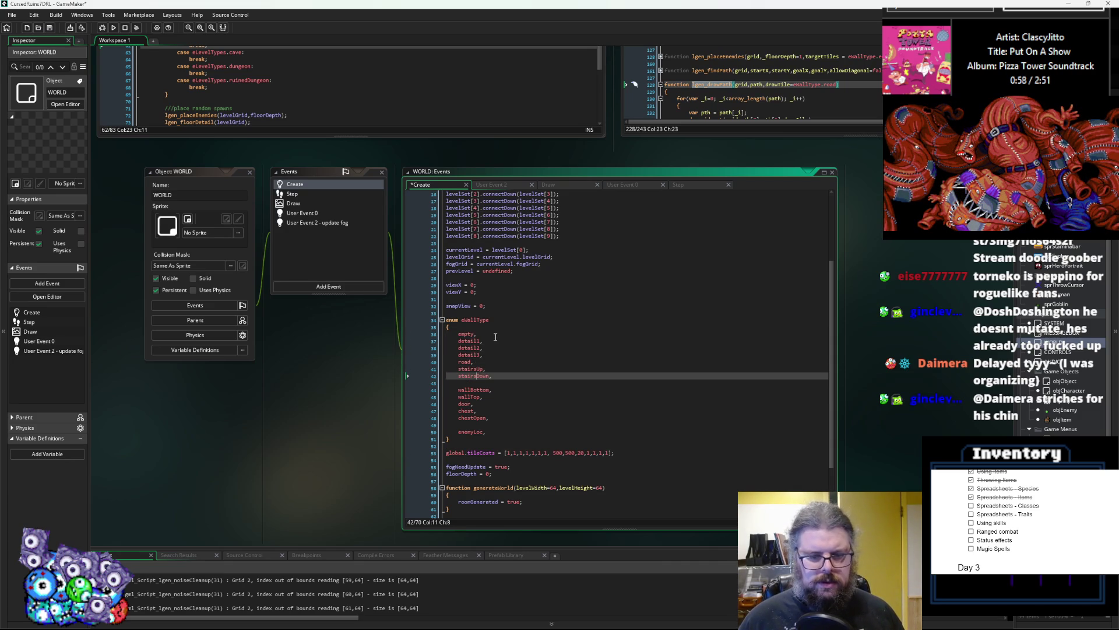
pyautogui.press('Down')
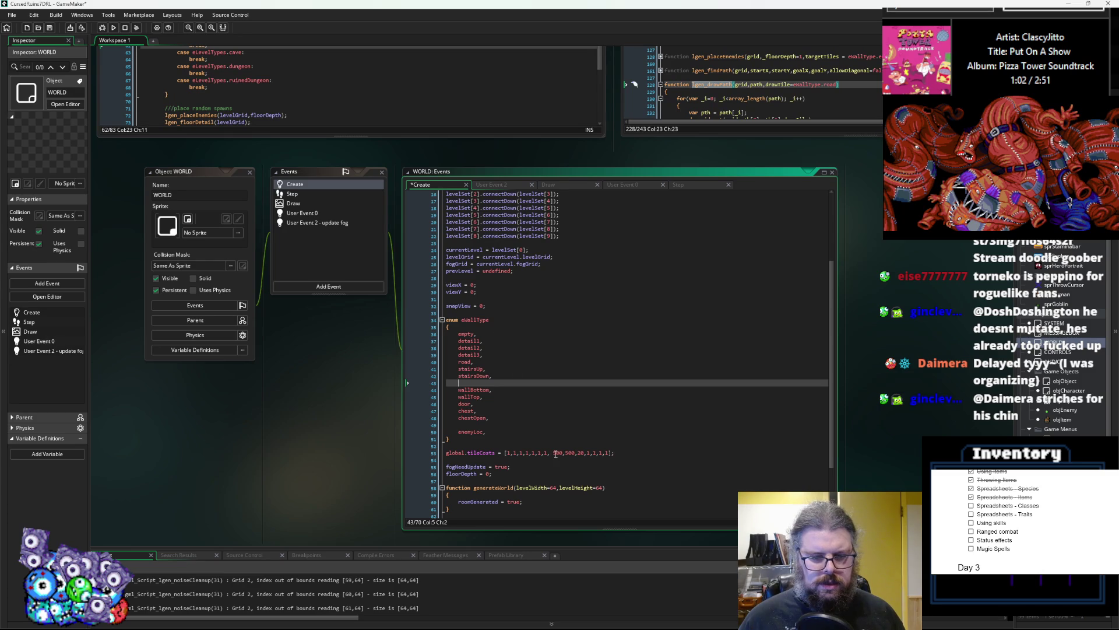
pyautogui.click(500, 354)
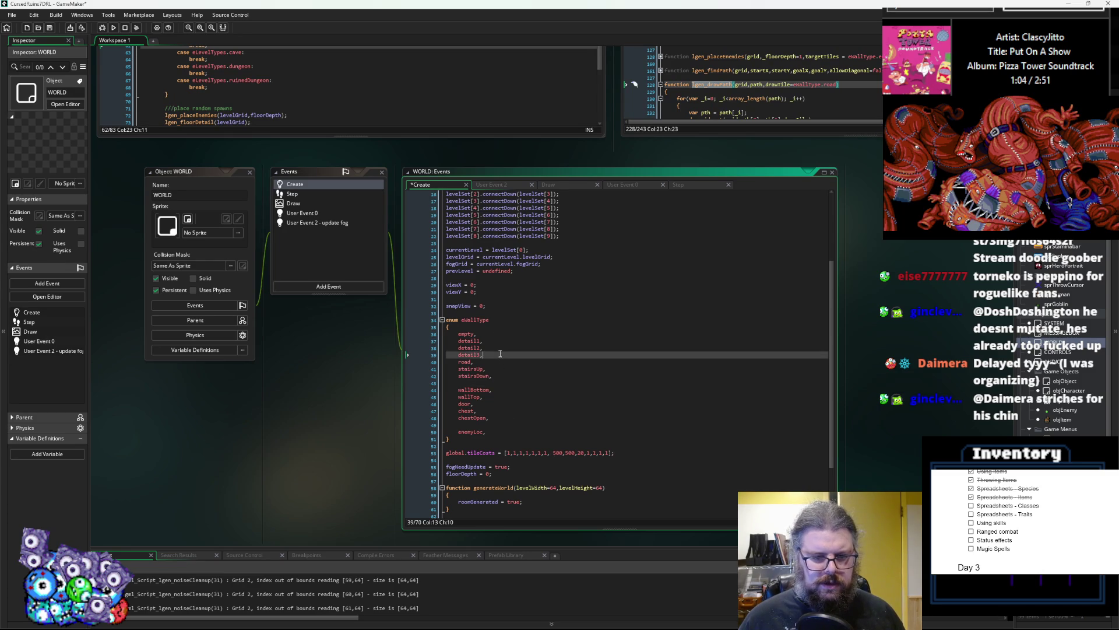
pyautogui.click(521, 453)
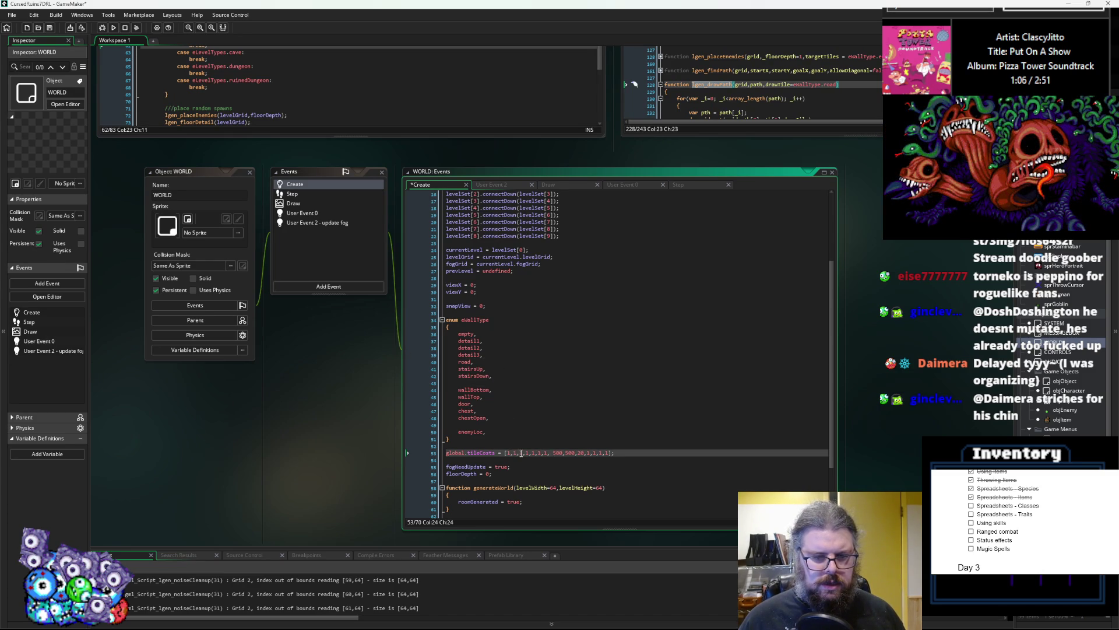
pyautogui.click(491, 347)
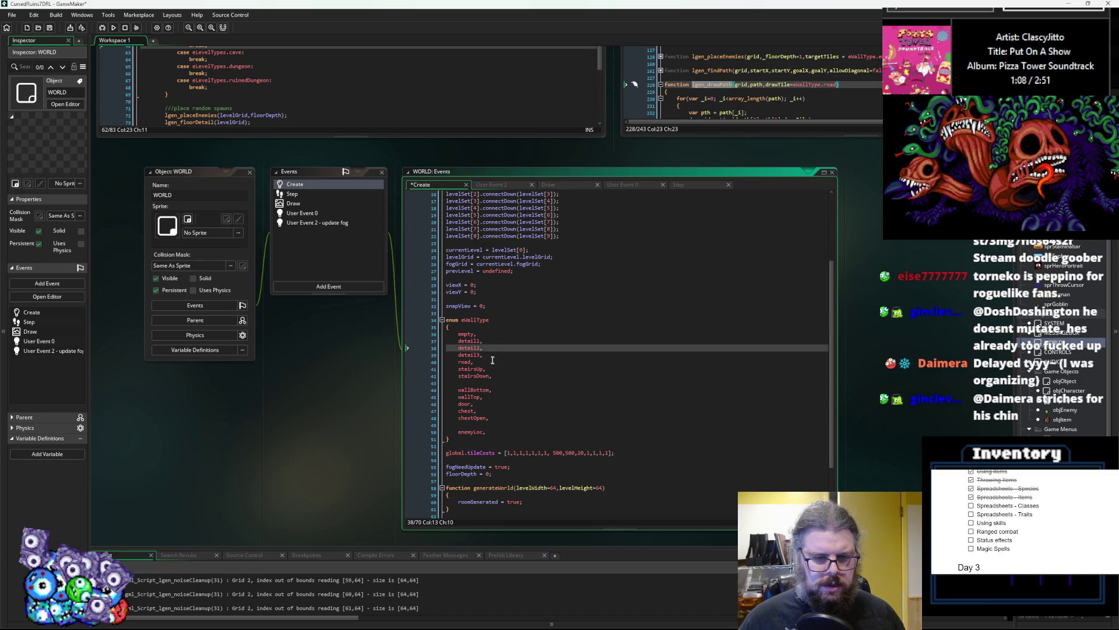
pyautogui.click(498, 369)
pyautogui.click(529, 453)
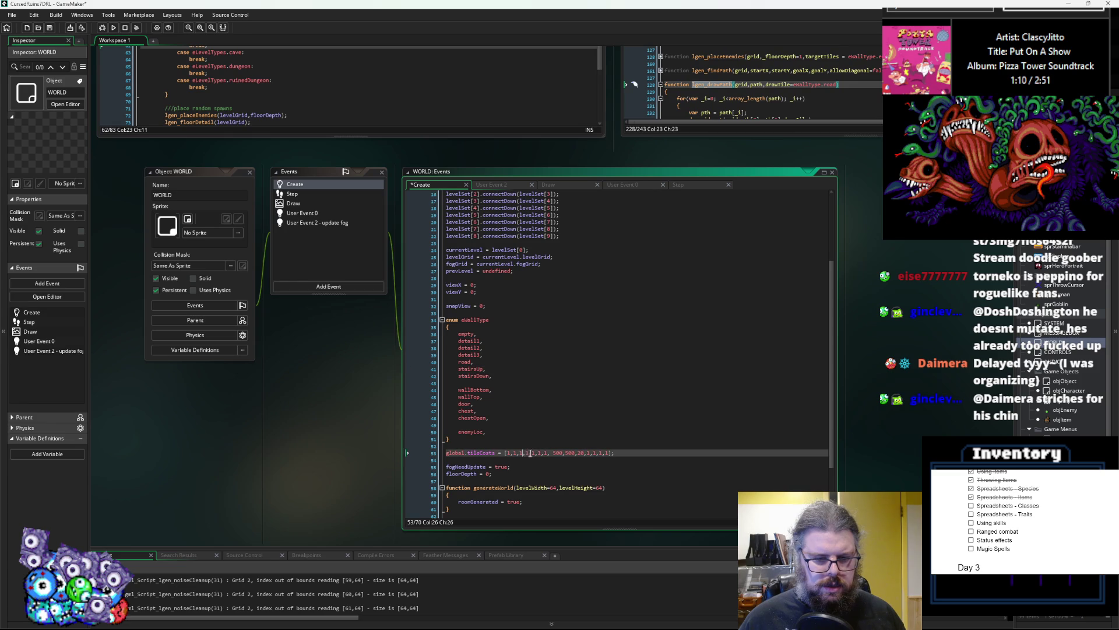
pyautogui.click(560, 369)
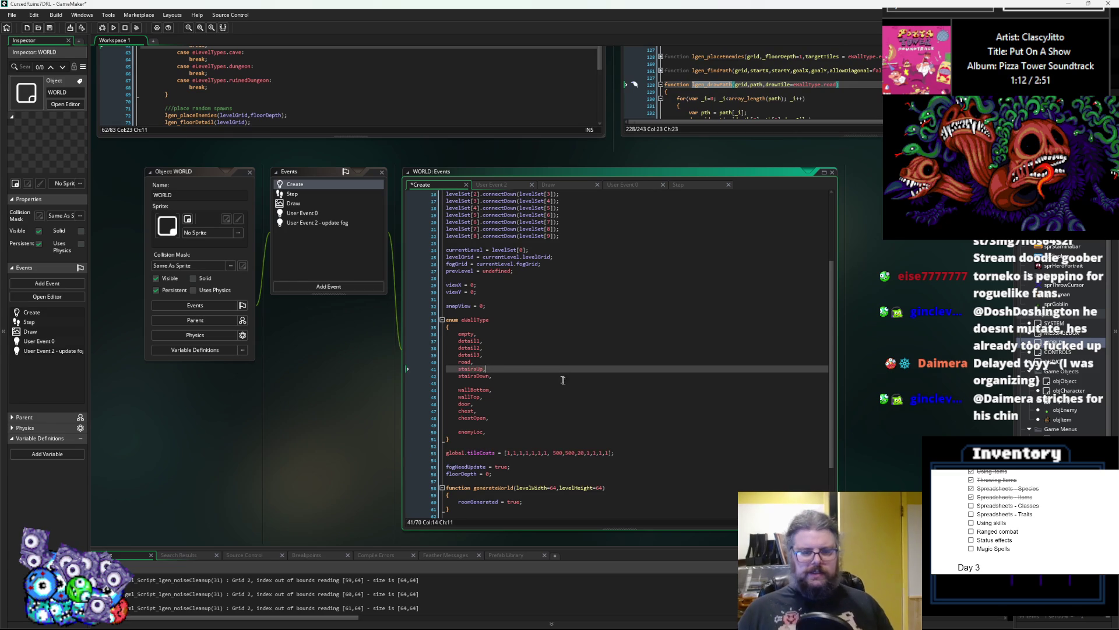
pyautogui.click(632, 452)
pyautogui.press('Left')
pyautogui.press('Left')
pyautogui.press('BackSpace')
pyautogui.press('BackSpace')
# - Save the WORLD Create event and start a debug run
pyautogui.click(483, 389)
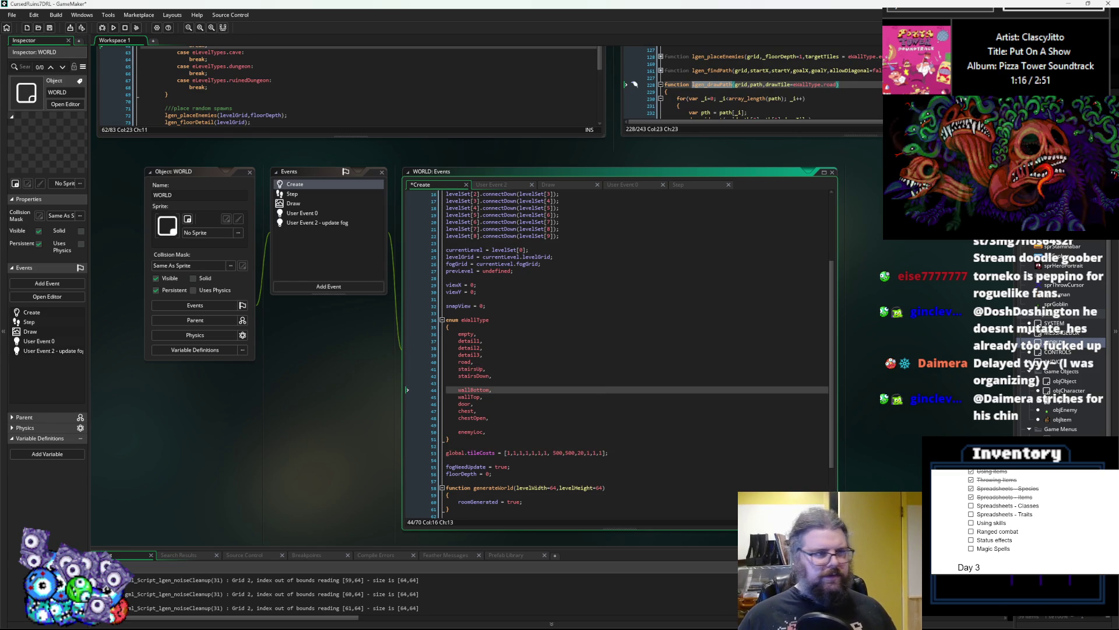
pyautogui.hotkey('ctrl', 's')
pyautogui.click(105, 29)
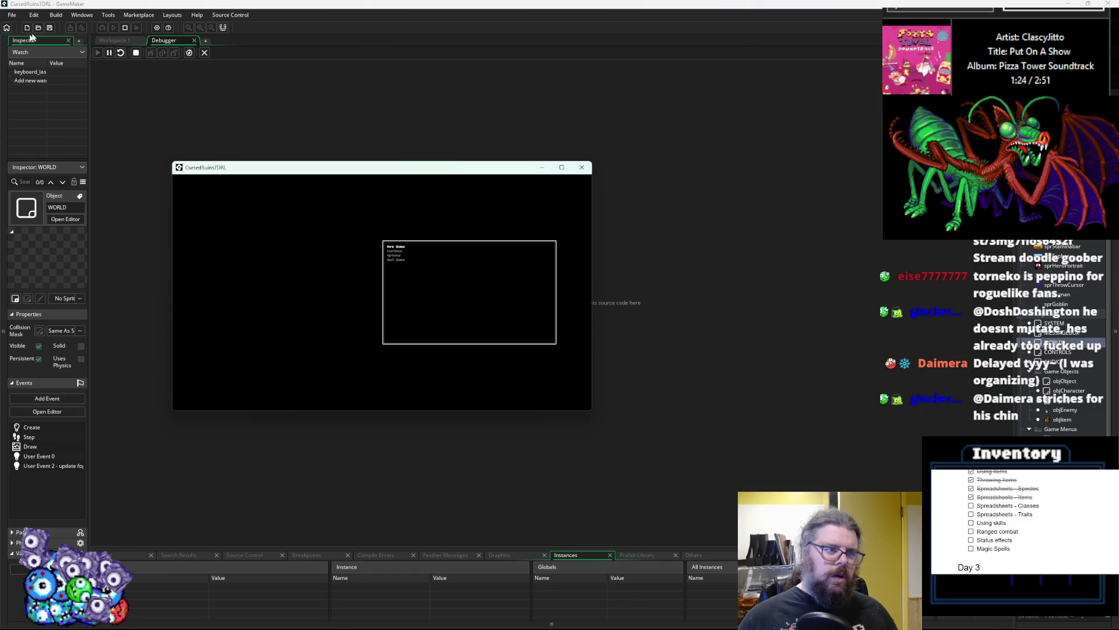
# - Break the running game and enlarge the debugger's variable panels
pyautogui.click(109, 52)
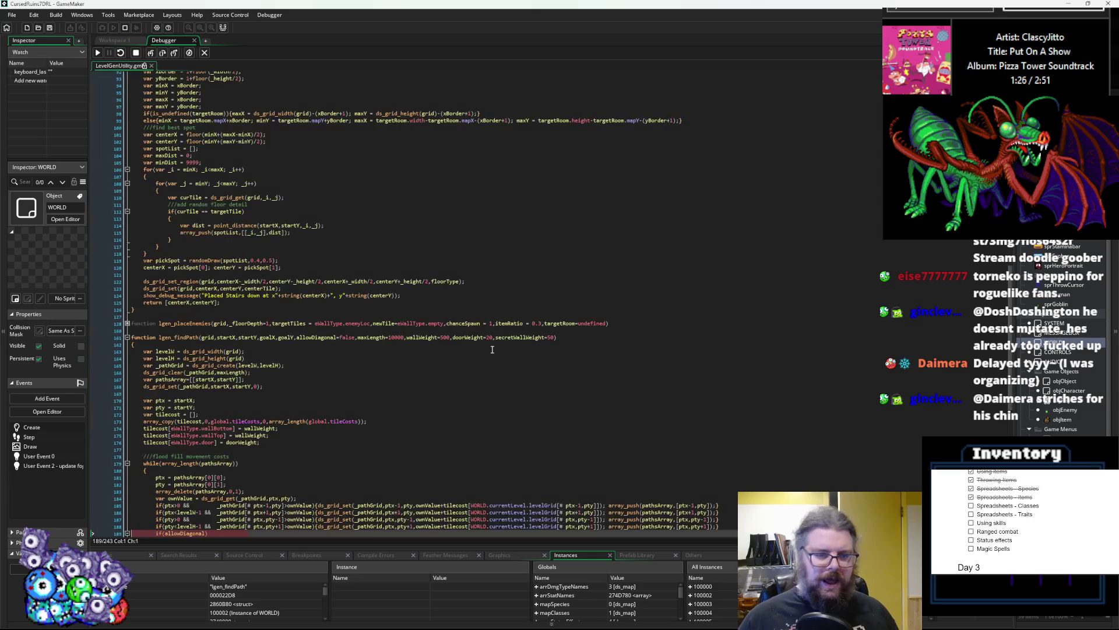
pyautogui.scroll(-7, 488, 348)
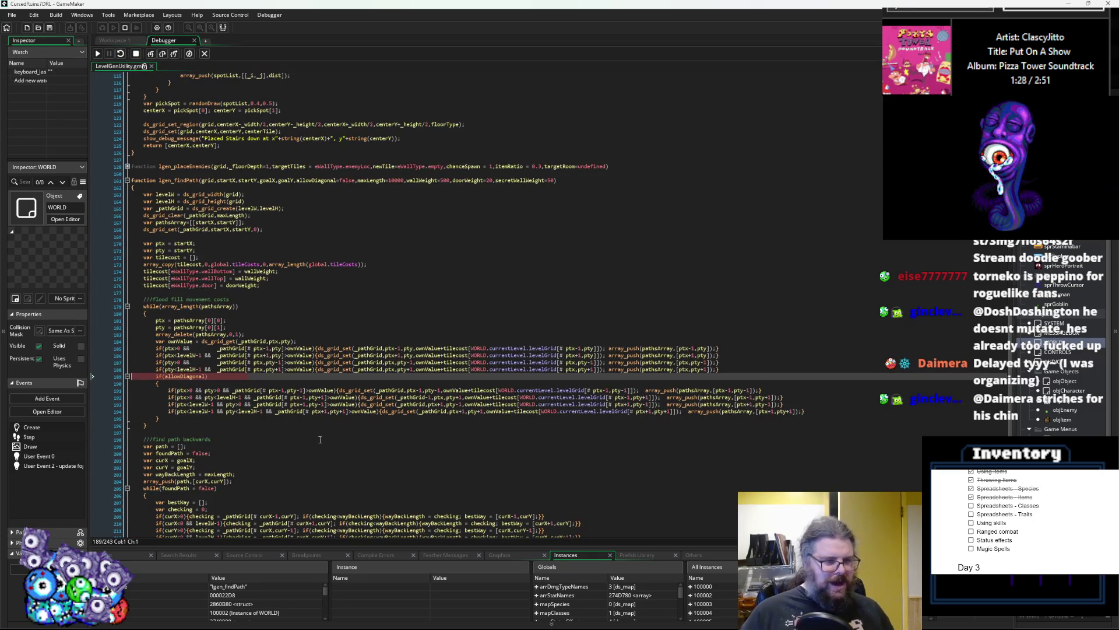
pyautogui.moveTo(181, 376)
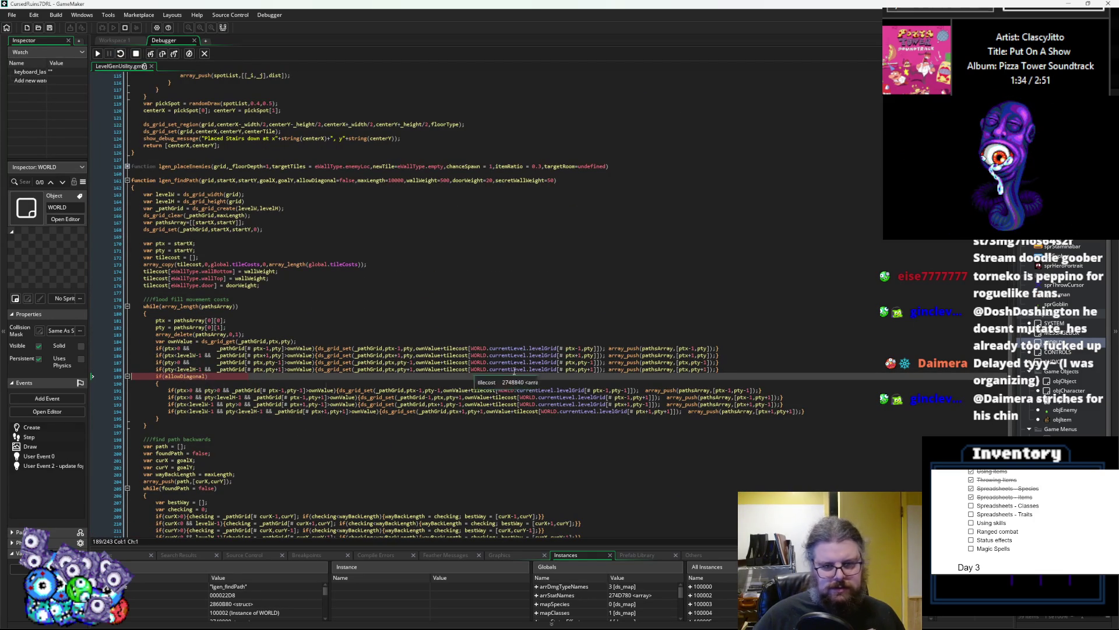
pyautogui.scroll(-2, 676, 369)
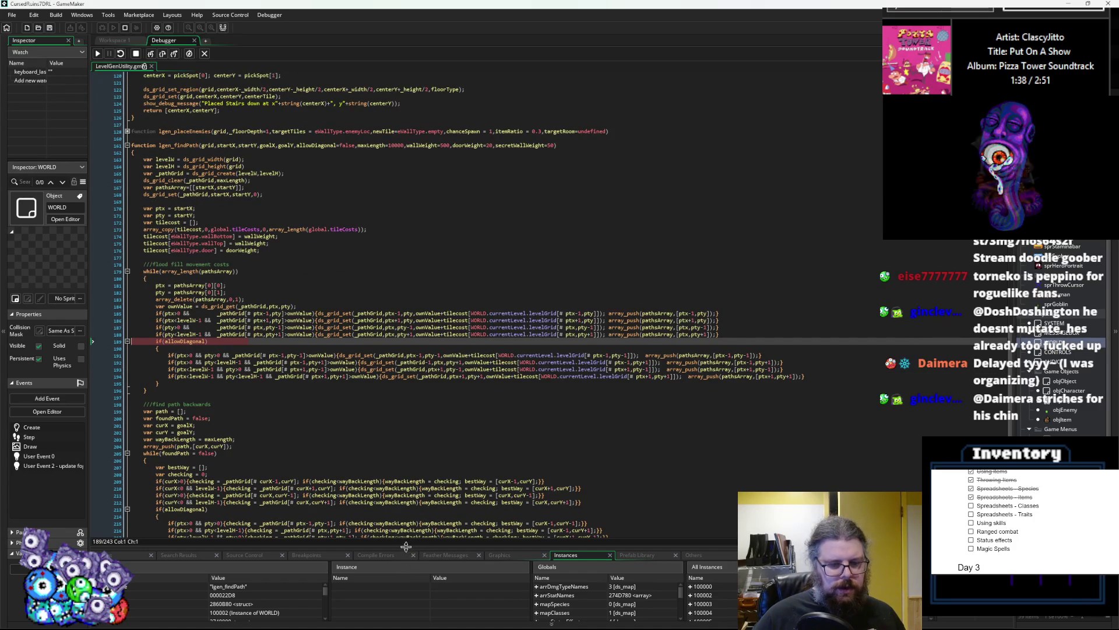
pyautogui.moveTo(410, 544); pyautogui.dragTo(410, 351)
pyautogui.scroll(-15, 378, 286)
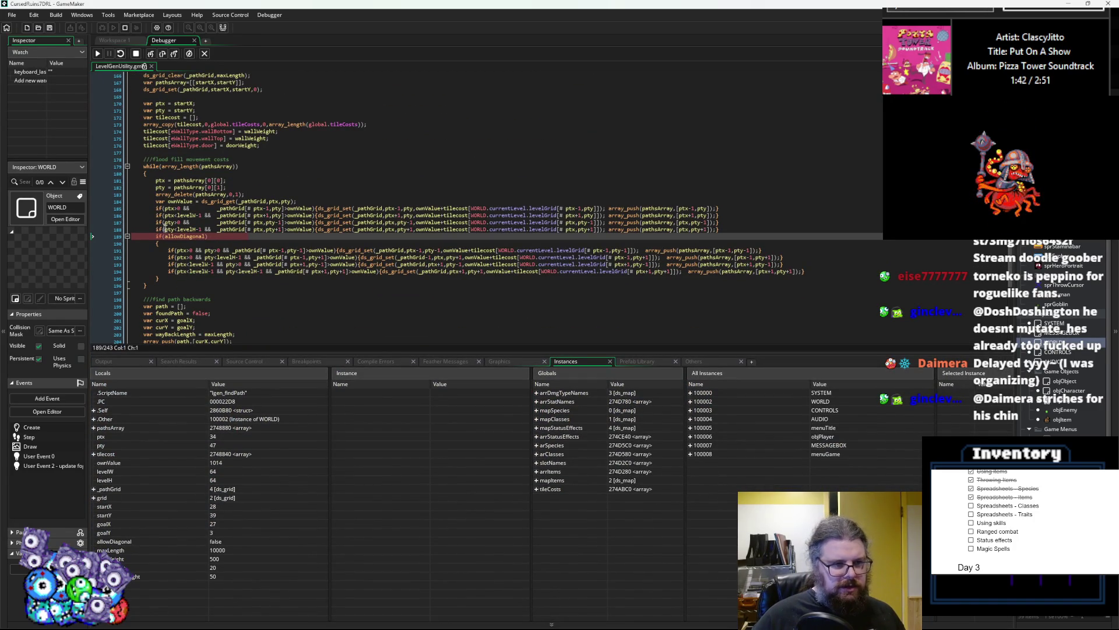
# - Step over the flood-fill loop to the array_delete line, checking ownValue, and expand pathsArray
pyautogui.moveTo(222, 169)
pyautogui.press('F10')
pyautogui.click(222, 167)
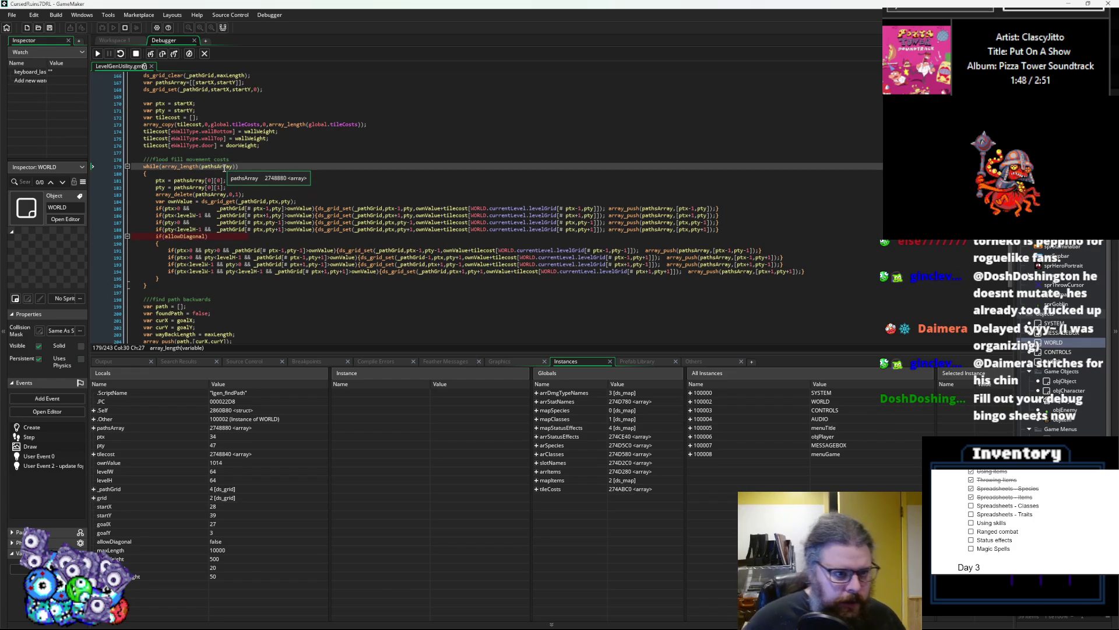
pyautogui.click(225, 168)
pyautogui.moveTo(170, 204)
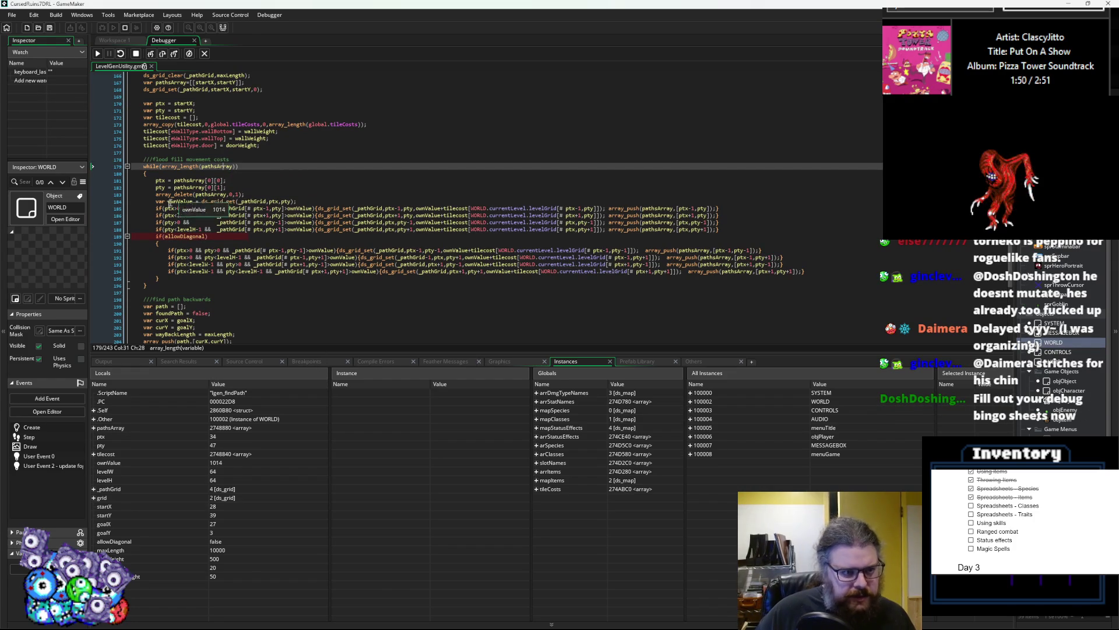
pyautogui.click(163, 54)
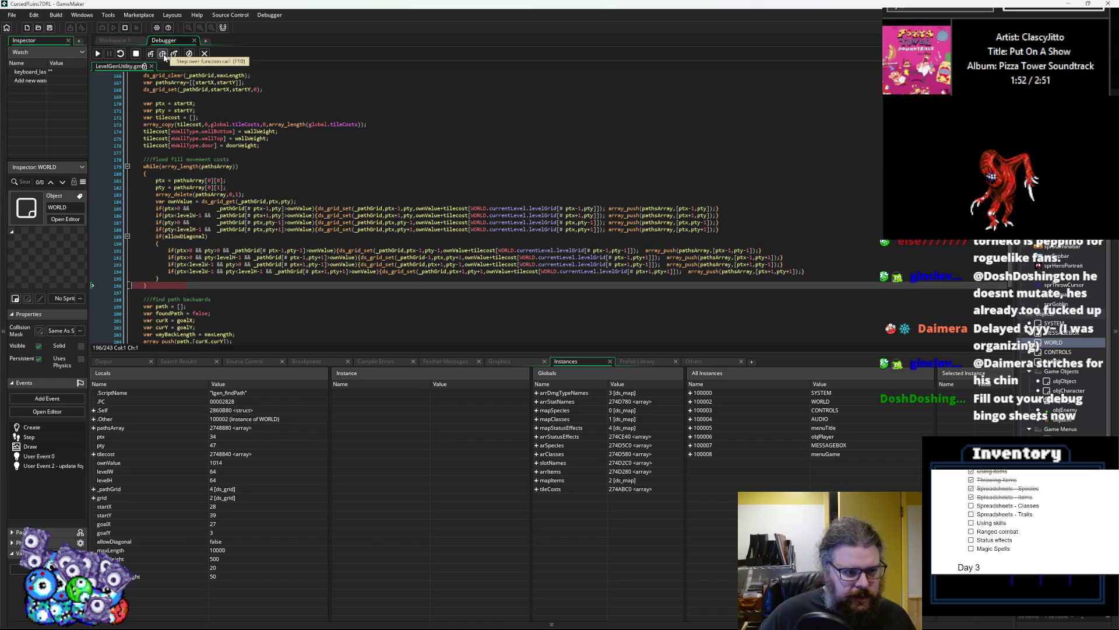
pyautogui.click(163, 54)
pyautogui.click(163, 54)
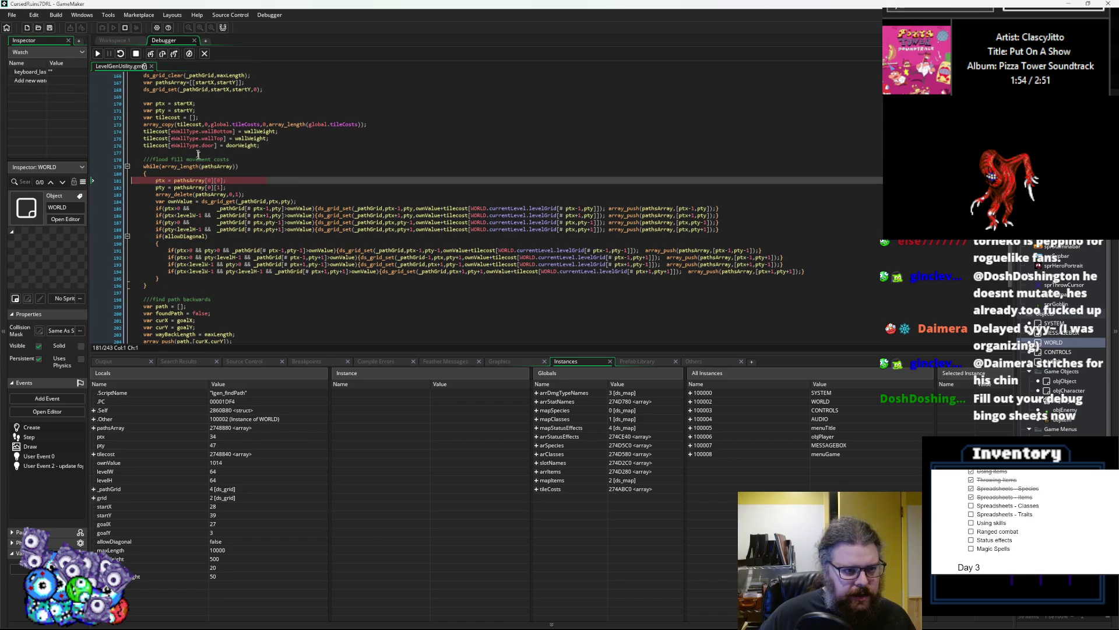
pyautogui.moveTo(217, 168)
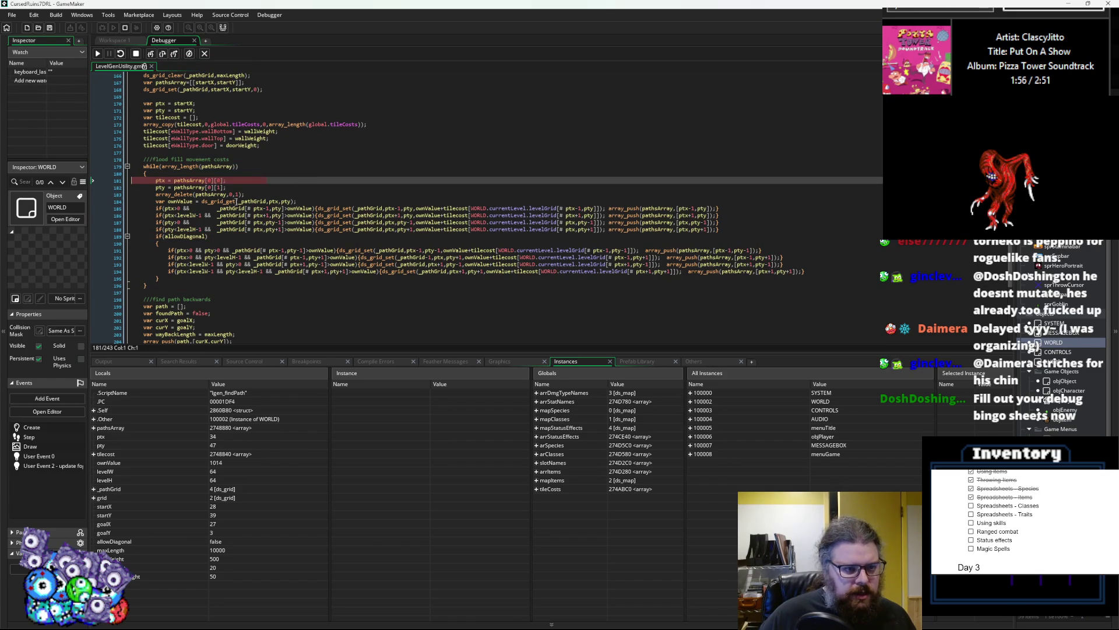
pyautogui.click(217, 194)
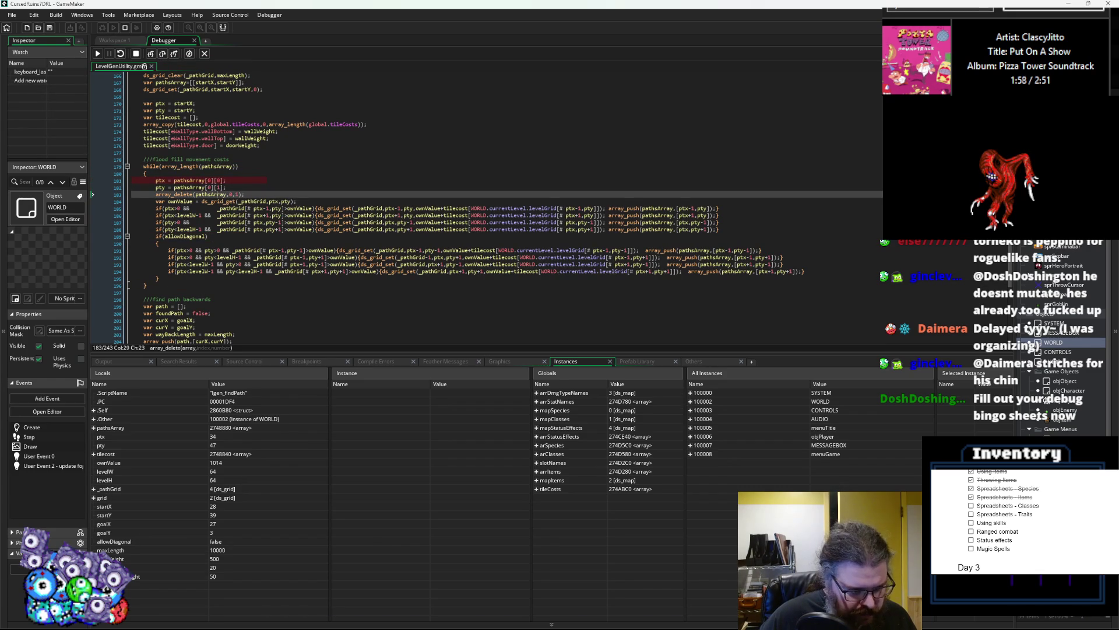
pyautogui.click(94, 428)
# - Expand pathsArray entries 11182–11213 to inspect their [0] and [1] coordinates
pyautogui.scroll(-8, 117, 453)
pyautogui.moveTo(325, 400)
pyautogui.mouseDown()
pyautogui.moveTo(310, 611)
pyautogui.moveTo(319, 455)
pyautogui.mouseUp()
pyautogui.click(96, 469)
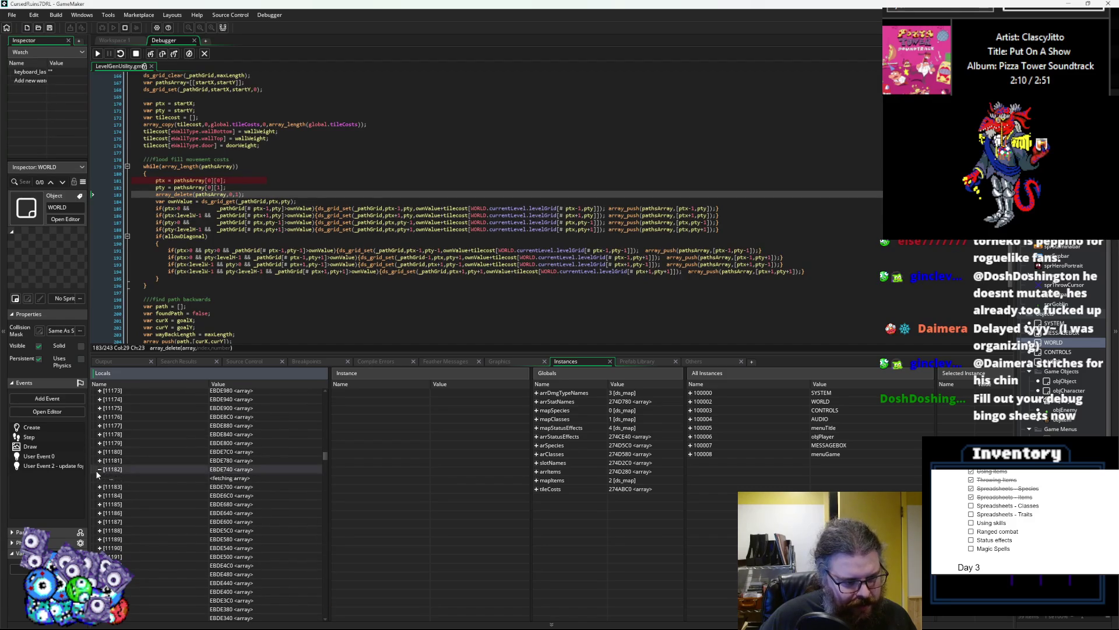
pyautogui.scroll(-3, 117, 486)
pyautogui.click(100, 486)
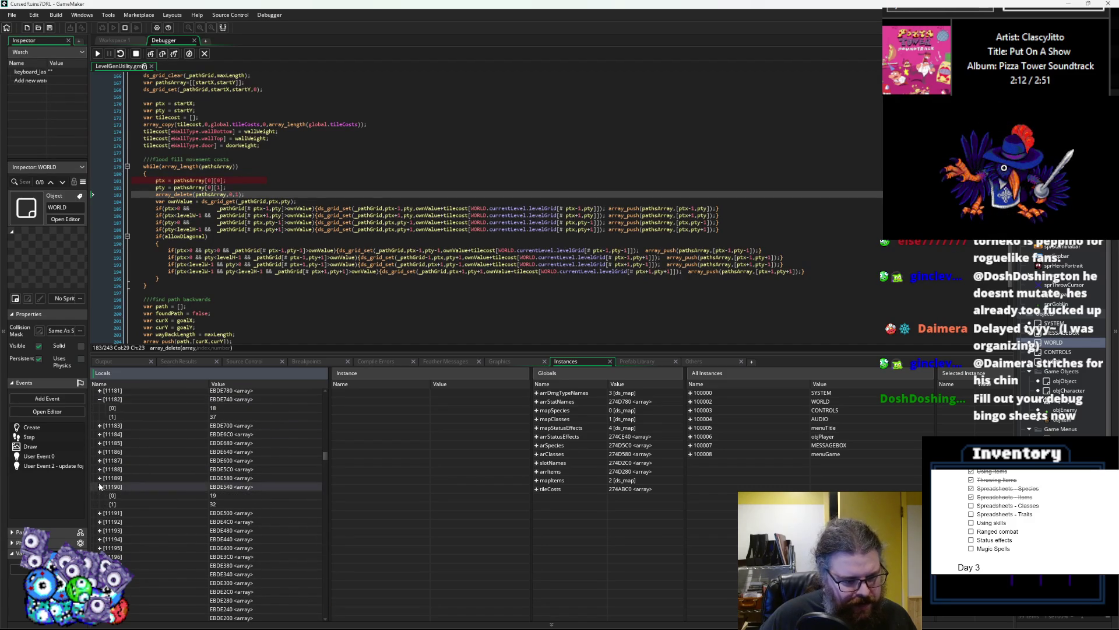
pyautogui.click(99, 469)
pyautogui.click(99, 443)
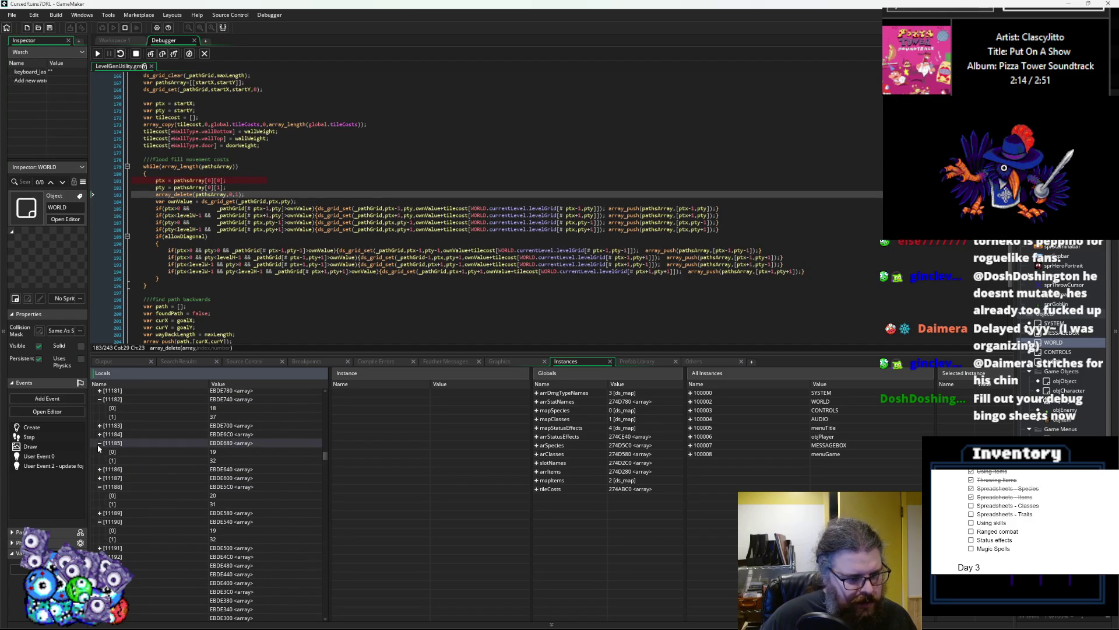
pyautogui.scroll(-3, 97, 444)
pyautogui.click(99, 513)
pyautogui.click(99, 539)
pyautogui.click(100, 583)
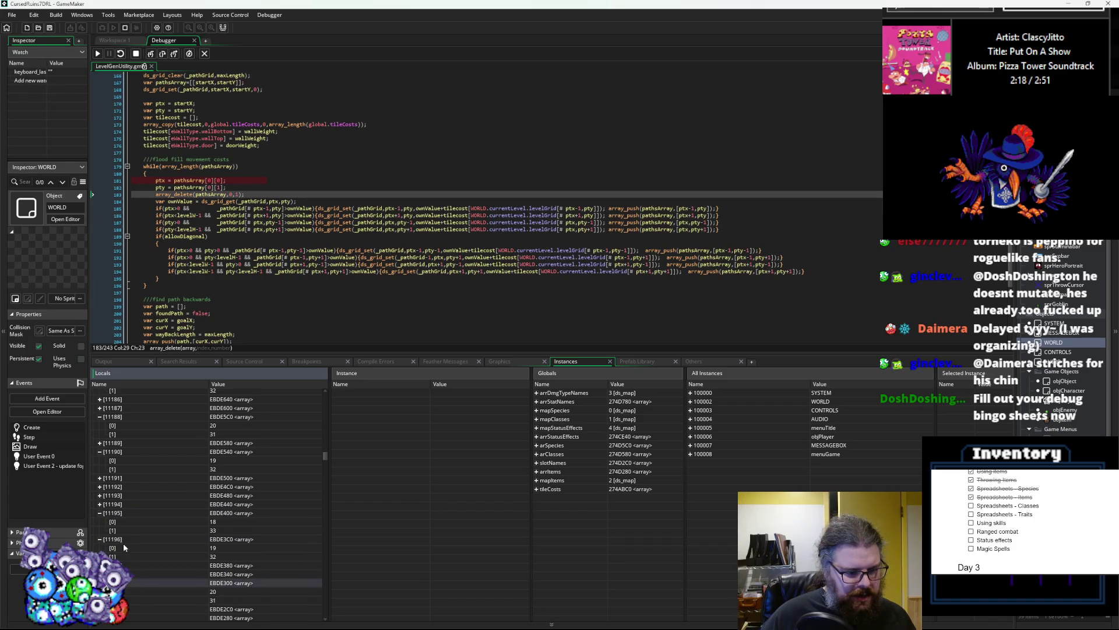
pyautogui.scroll(-3, 107, 557)
pyautogui.click(99, 538)
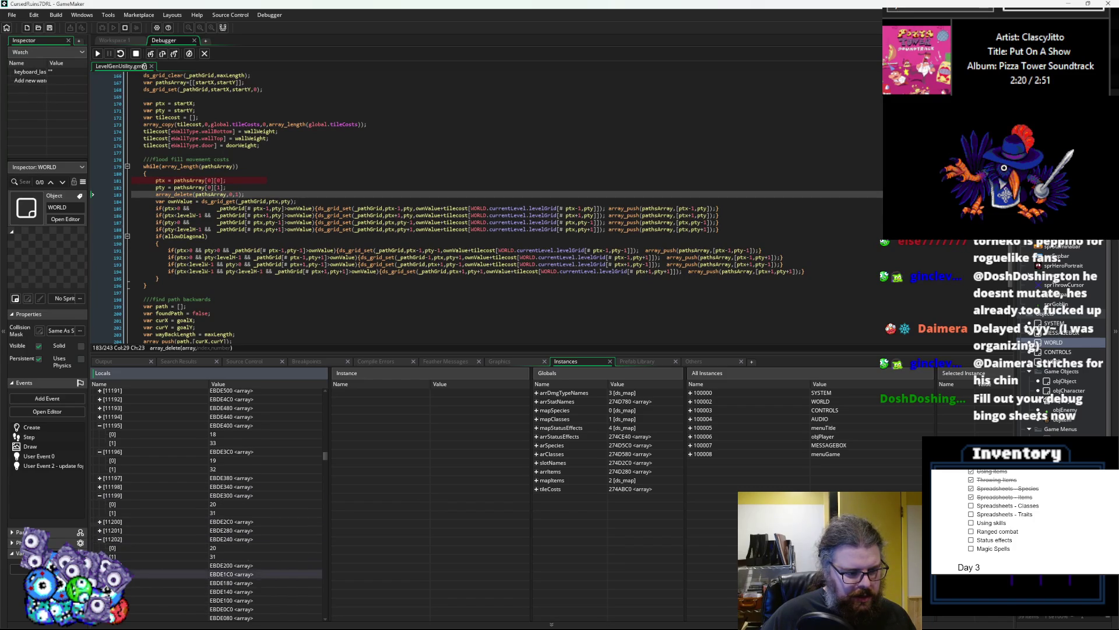
pyautogui.scroll(-2, 99, 542)
pyautogui.click(99, 547)
pyautogui.click(99, 582)
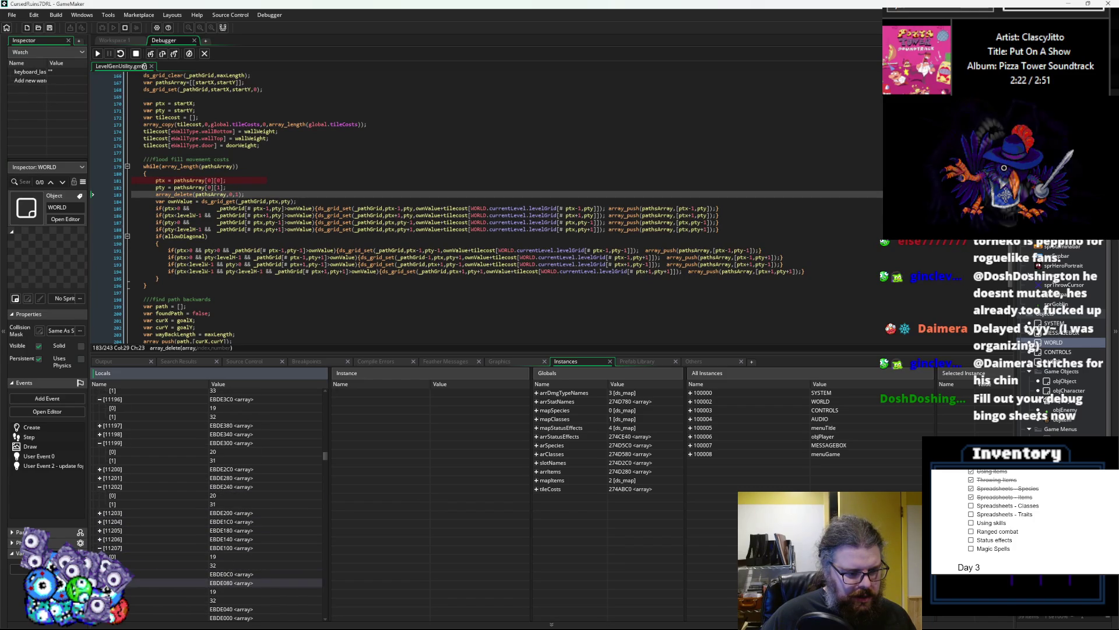
pyautogui.scroll(-2, 99, 577)
pyautogui.click(99, 582)
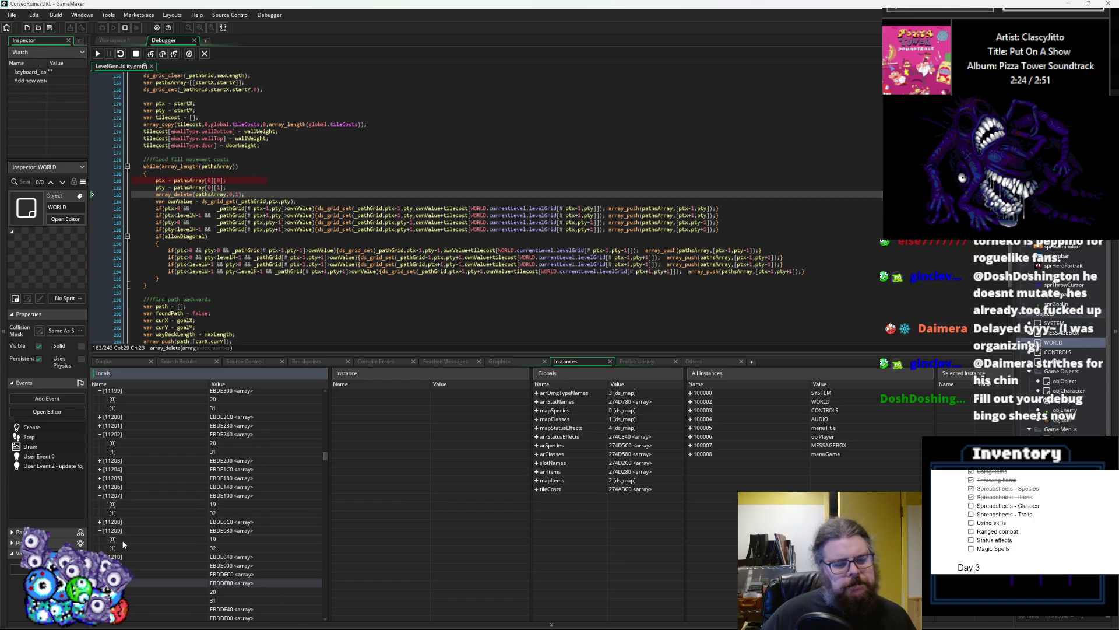
pyautogui.scroll(-2, 121, 544)
# - Inspect entries 22539–22560 of pathsArray, then stop the debug run
pyautogui.moveTo(320, 458)
pyautogui.mouseDown()
pyautogui.moveTo(324, 488)
pyautogui.moveTo(166, 520)
pyautogui.mouseUp()
pyautogui.click(98, 530)
pyautogui.scroll(-3, 98, 531)
pyautogui.click(99, 531)
pyautogui.scroll(-3, 99, 530)
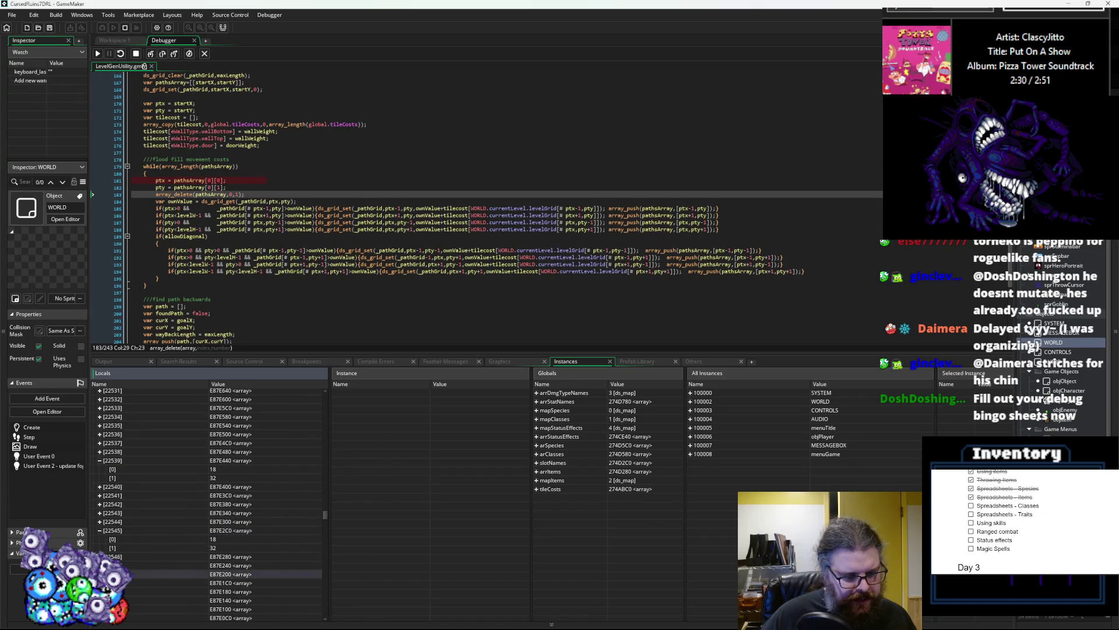
pyautogui.click(99, 556)
pyautogui.scroll(-3, 99, 557)
pyautogui.click(99, 556)
pyautogui.scroll(-3, 166, 521)
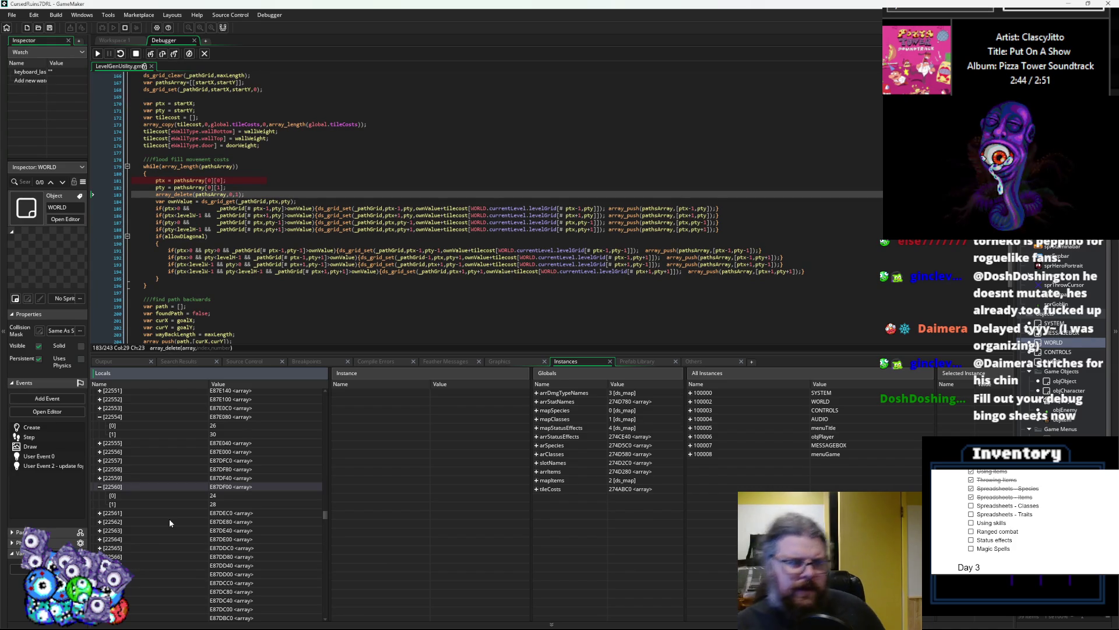
pyautogui.click(136, 54)
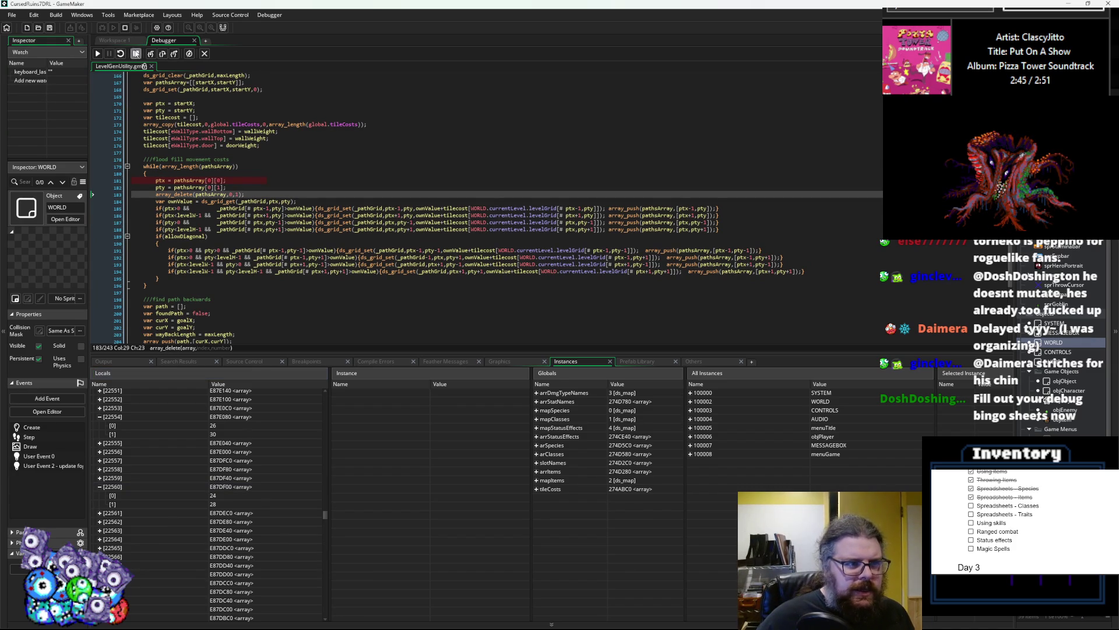
# - Stop the debug session and shrink the Output panel to give the code more room
pyautogui.click(204, 54)
pyautogui.scroll(5, 393, 151)
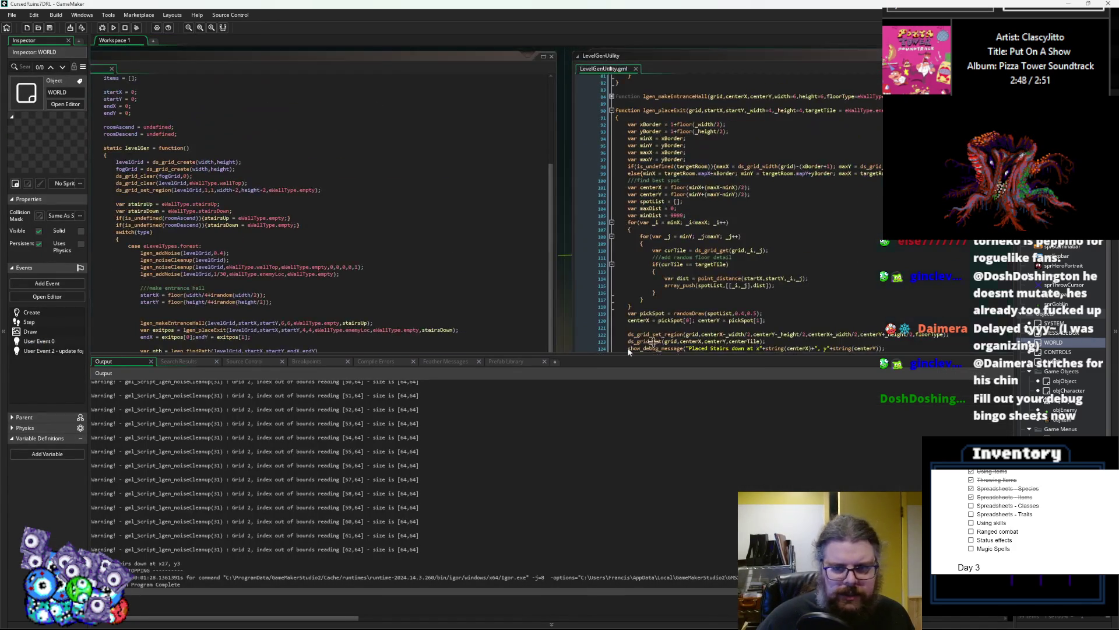
pyautogui.moveTo(734, 354); pyautogui.dragTo(733, 495)
pyautogui.hscroll(-10, 523, 400)
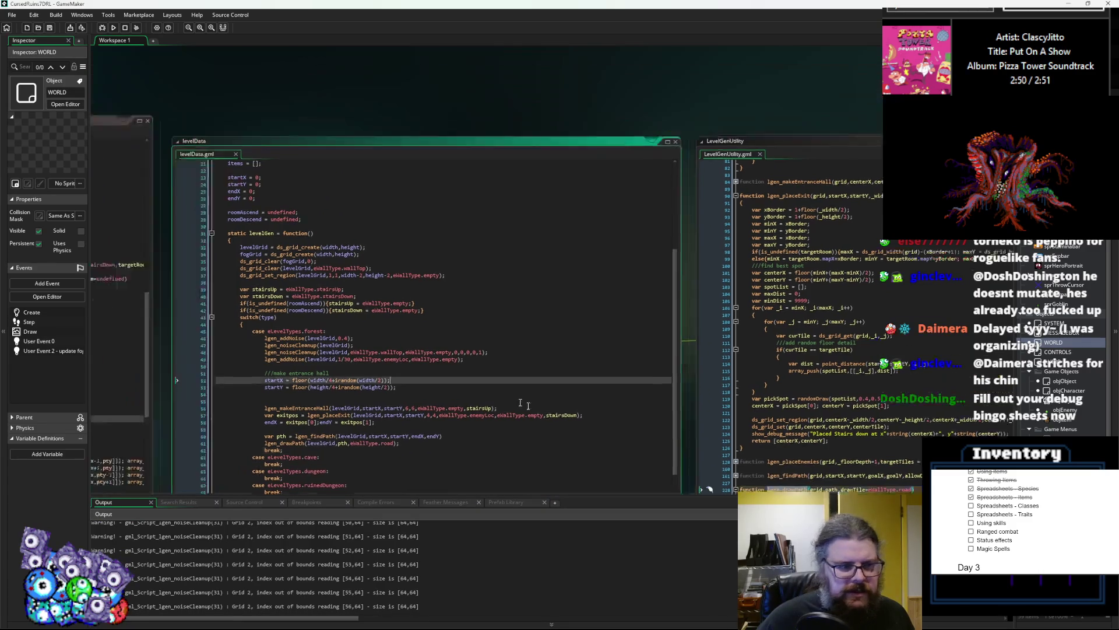
pyautogui.scroll(-3, 356, 333)
# - Widen the LevelGenUtility editor to the left to show lgen_findPath's flood-fill loop
pyautogui.click(488, 292)
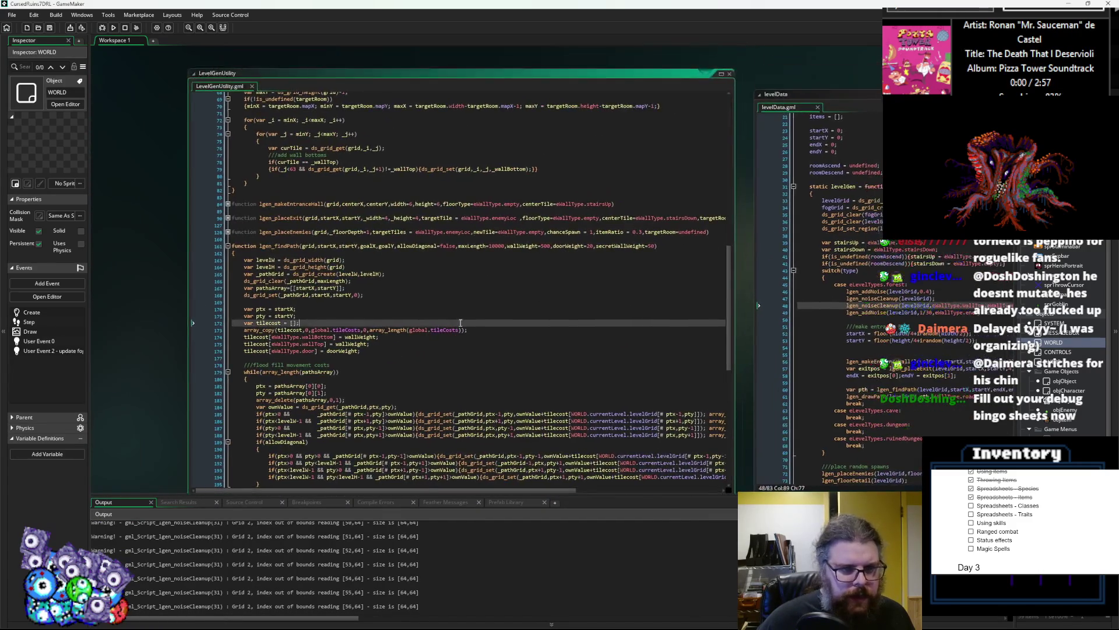
pyautogui.scroll(-2, 489, 293)
pyautogui.scroll(1, 402, 254)
pyautogui.hscroll(-2, 402, 255)
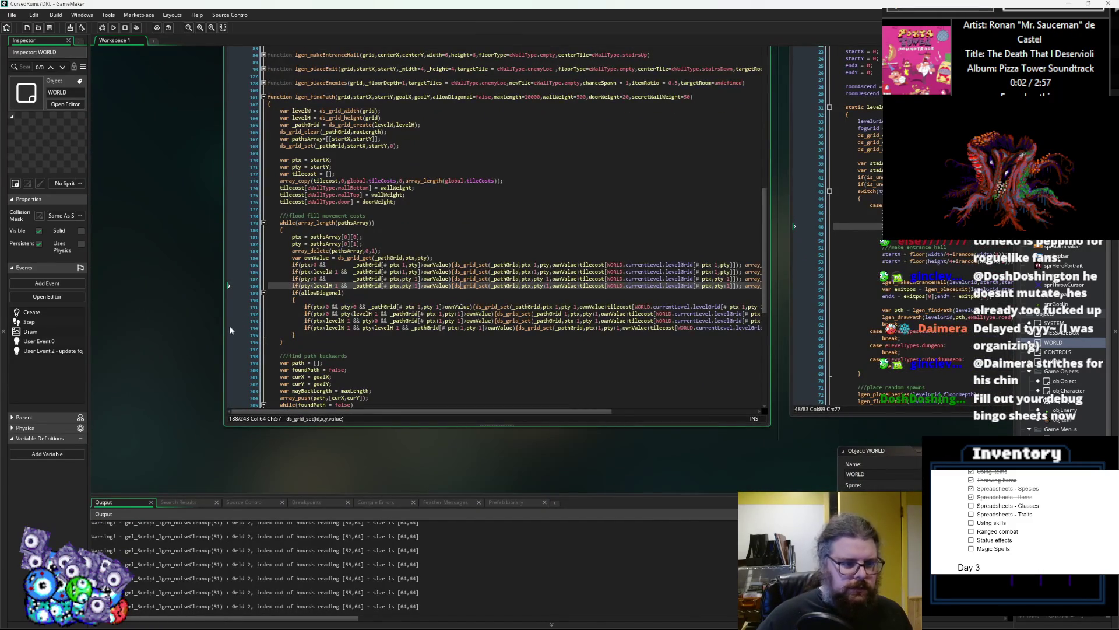
pyautogui.hscroll(-3, 218, 338)
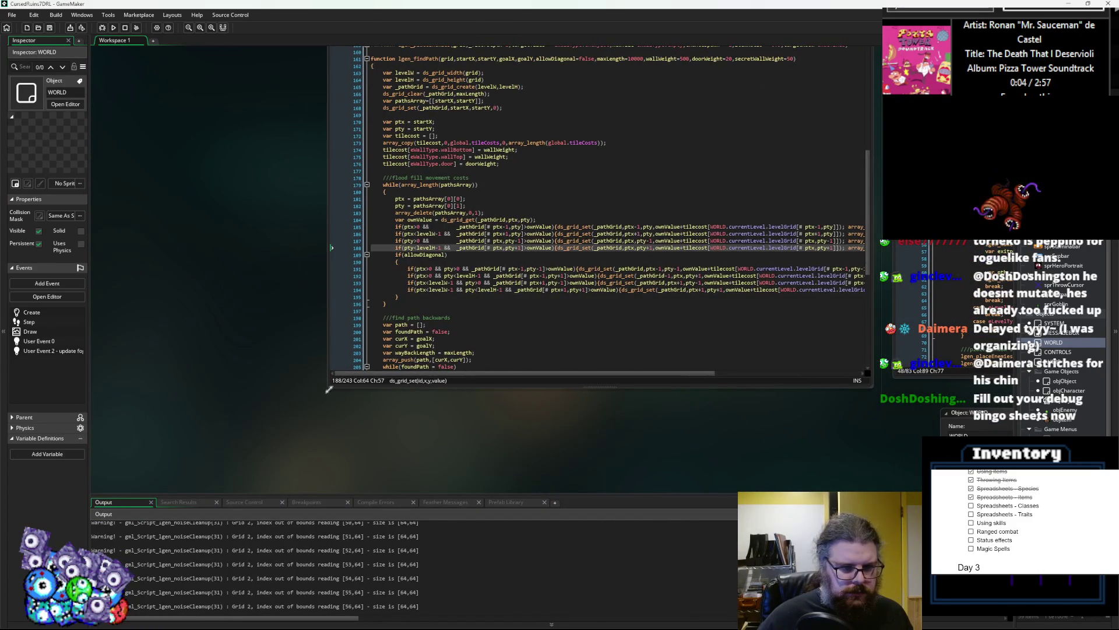
pyautogui.moveTo(325, 388); pyautogui.dragTo(169, 387)
pyautogui.click(410, 320)
pyautogui.hscroll(-1, 204, 262)
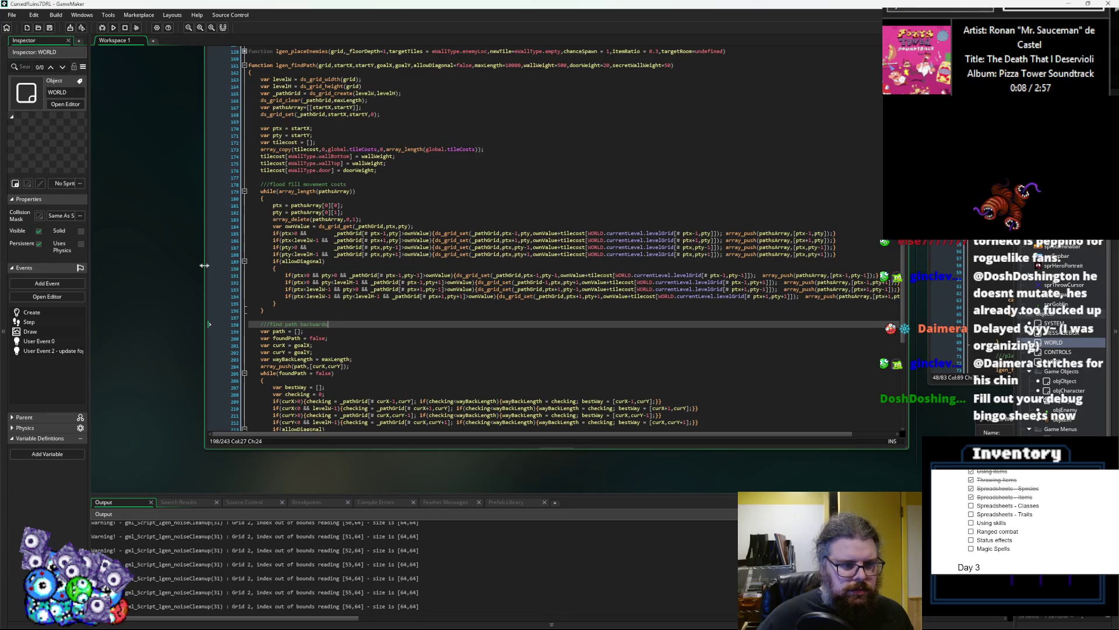
# - Widen the editor further and place the caret before ds_grid_set on line 185
pyautogui.moveTo(204, 267); pyautogui.dragTo(138, 267)
pyautogui.scroll(1, 197, 301)
pyautogui.hscroll(1, 197, 301)
pyautogui.click(197, 301)
pyautogui.scroll(-1, 197, 301)
pyautogui.hscroll(-1, 197, 302)
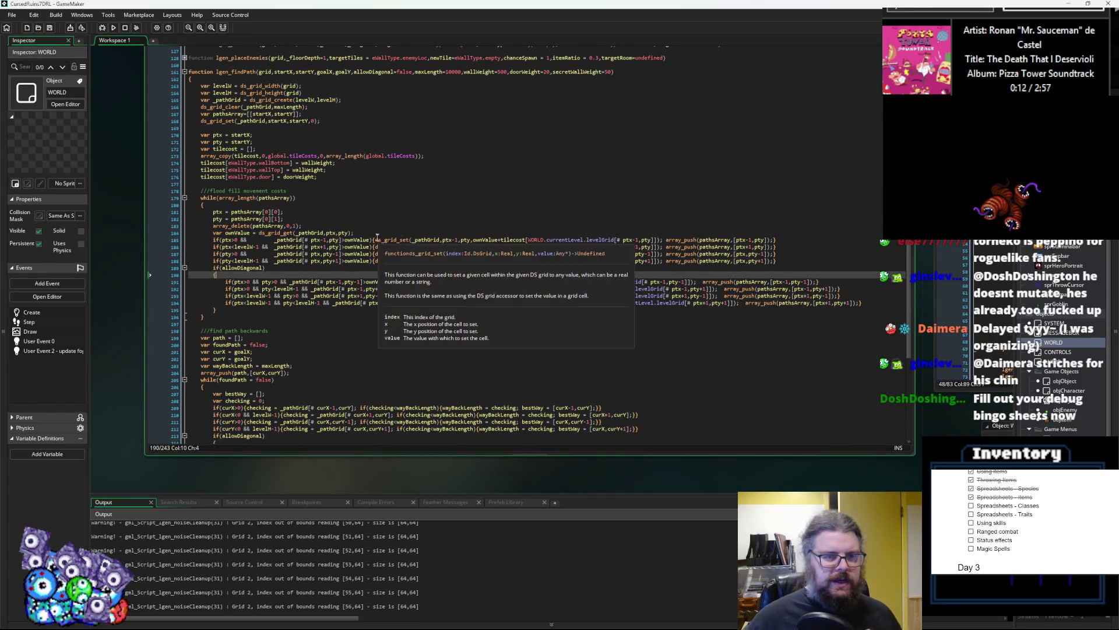
pyautogui.click(373, 240)
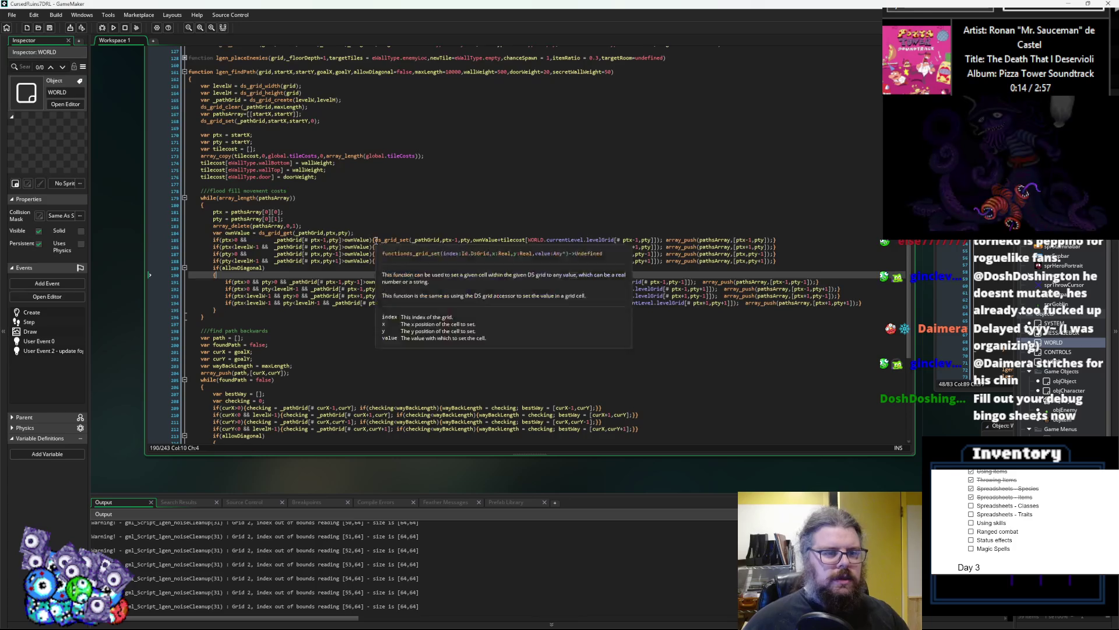
# - Move each neighbour check's ds_grid_set call onto its own line below the opening brace
pyautogui.press('Return')
pyautogui.press('Return')
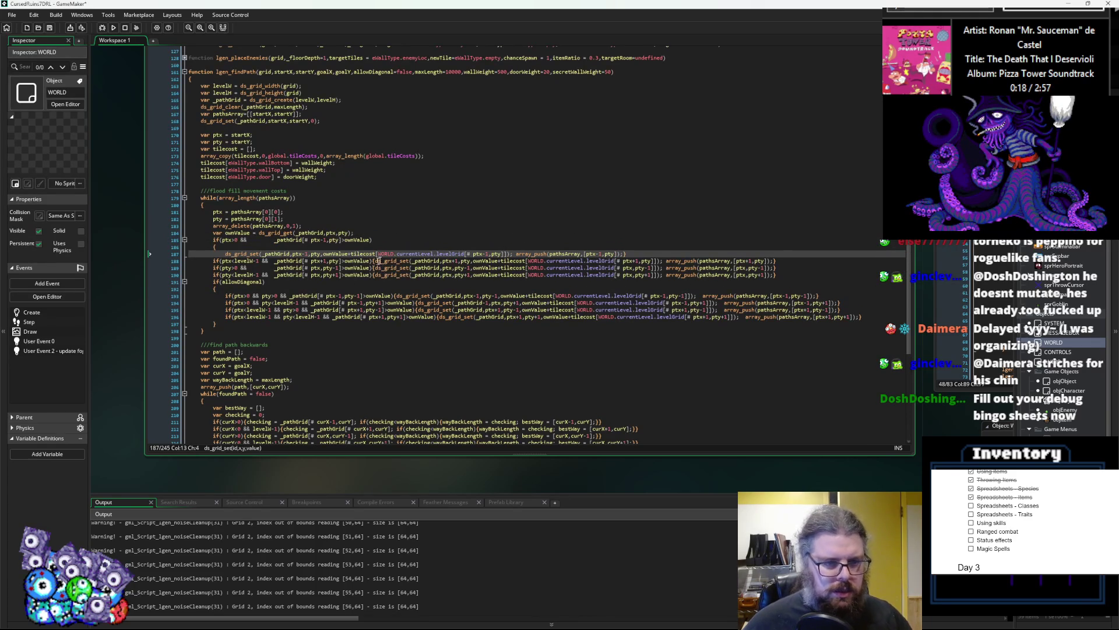
pyautogui.click(631, 253)
pyautogui.press('Return')
pyautogui.click(373, 268)
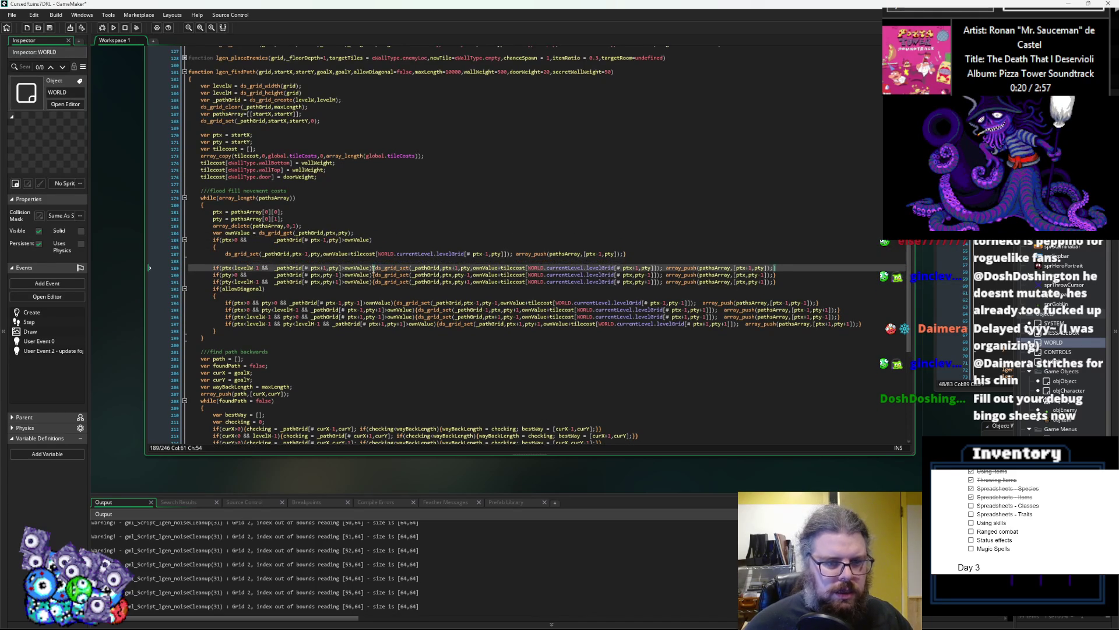
pyautogui.press('Return')
pyautogui.press('Return')
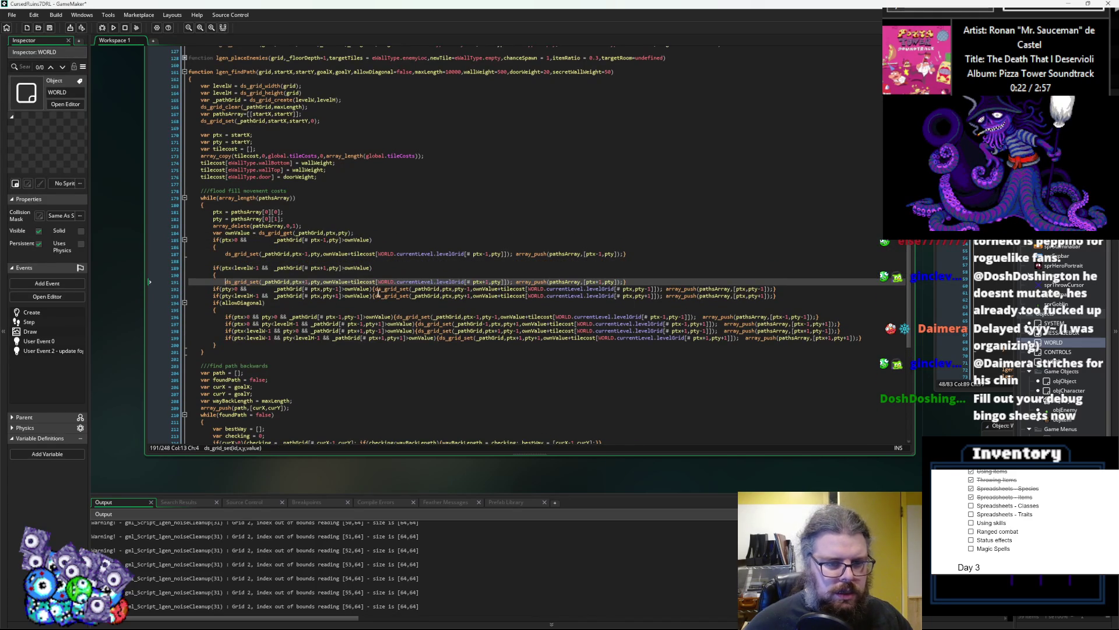
pyautogui.click(373, 289)
pyautogui.press('Return')
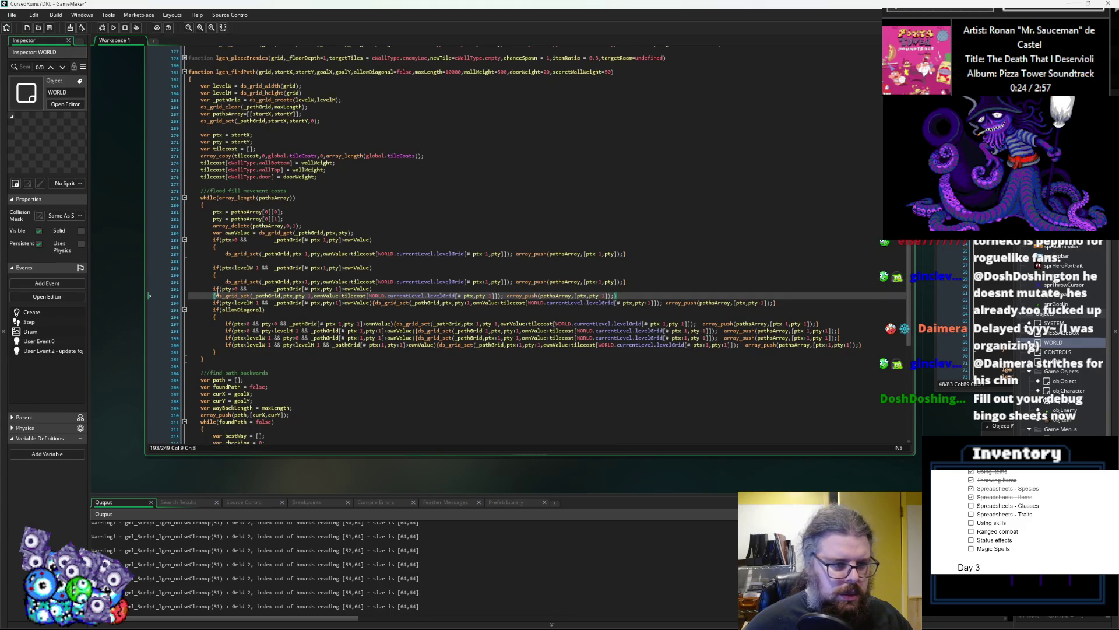
pyautogui.press('Return')
pyautogui.click(373, 310)
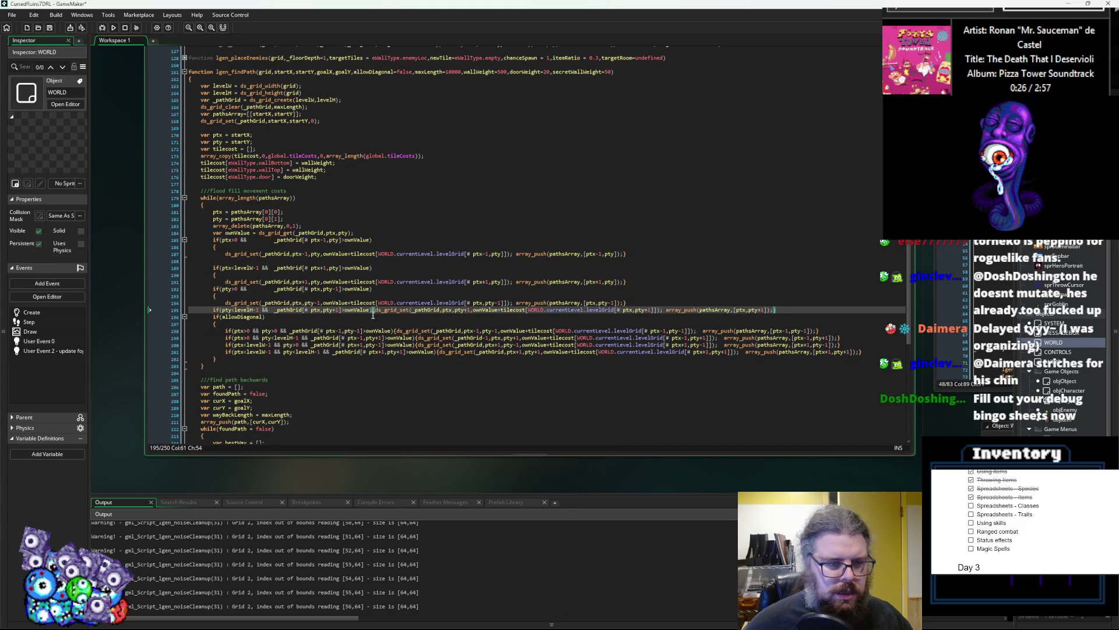
pyautogui.press('Return')
pyautogui.press('Return')
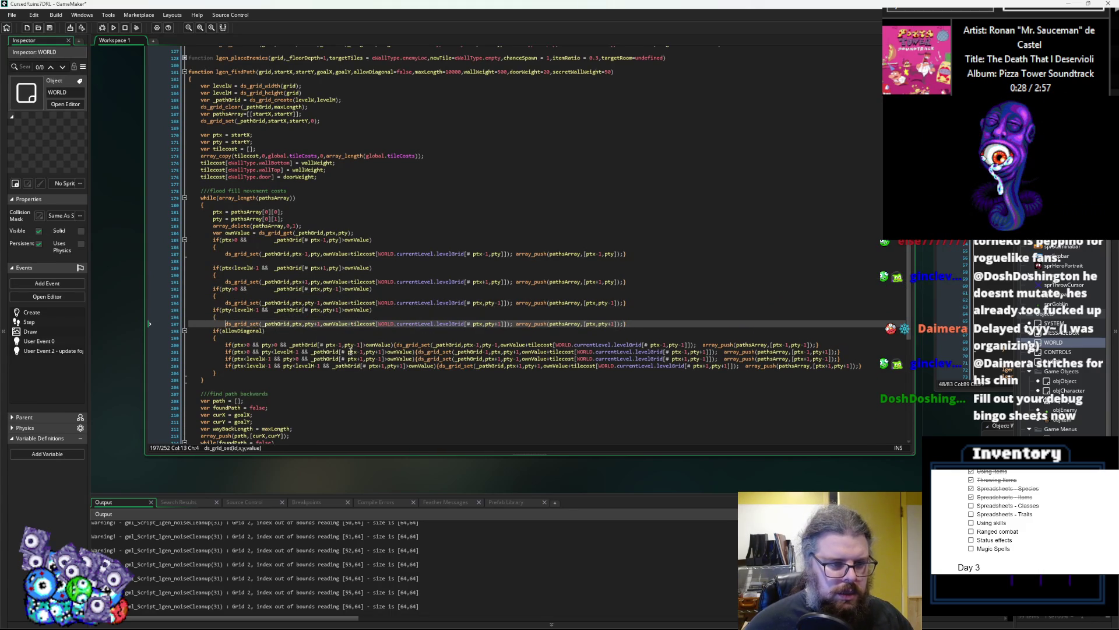
pyautogui.click(625, 323)
pyautogui.press('Return')
# - Put the closing braces on lines 197, 194, 191 and 187 onto their own lines
pyautogui.press('Return')
pyautogui.write('}')
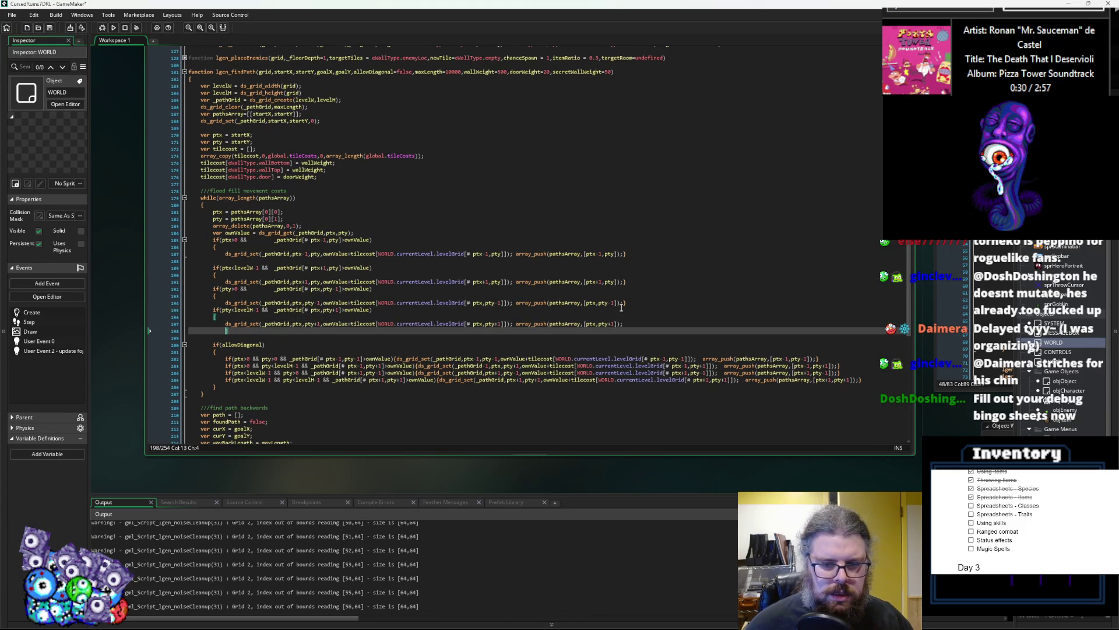
pyautogui.click(623, 303)
pyautogui.press('Return')
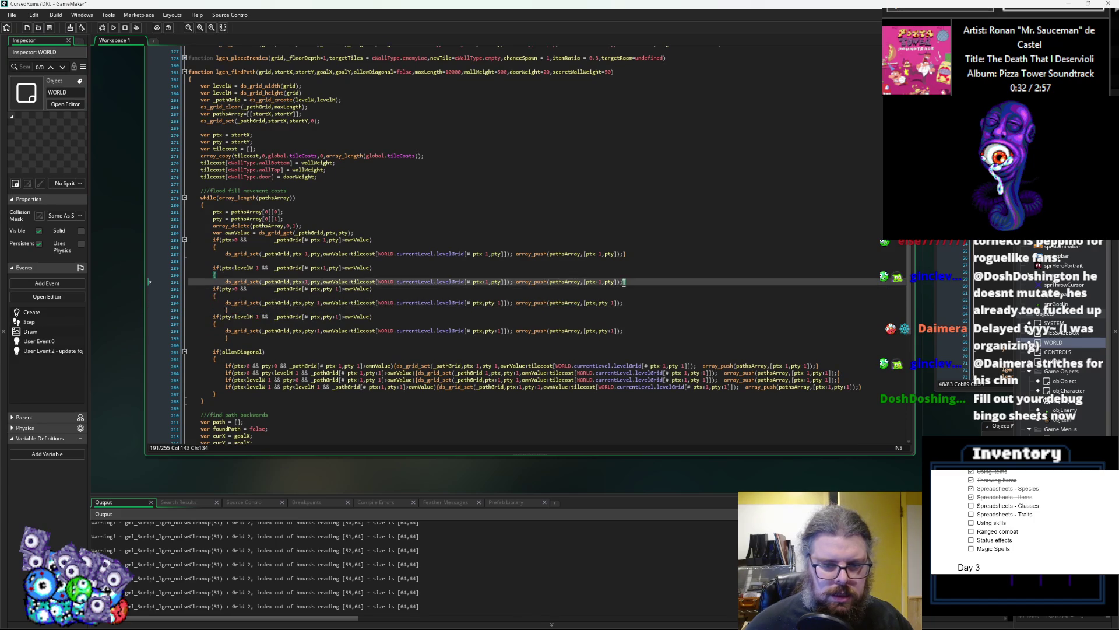
pyautogui.click(624, 282)
pyautogui.press('Return')
pyautogui.click(624, 254)
pyautogui.press('Return')
pyautogui.click(511, 254)
pyautogui.press('Return')
# - Split the ptx+1, pty-1 and pty+1 array_push calls onto their own lines
pyautogui.click(515, 296)
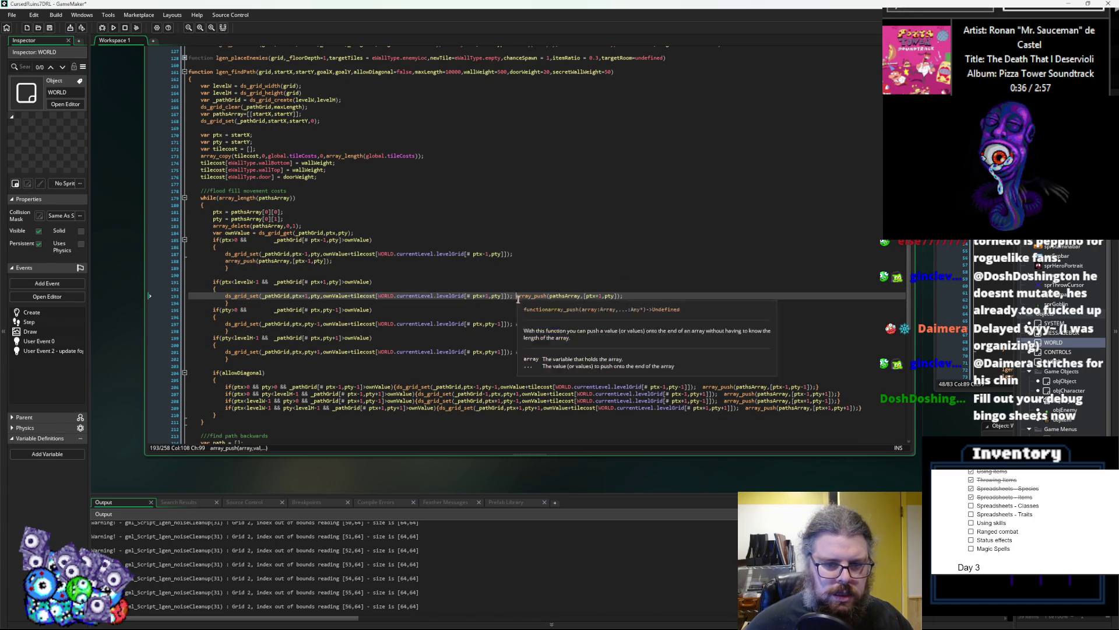
pyautogui.press('Return')
pyautogui.click(516, 331)
pyautogui.press('Return')
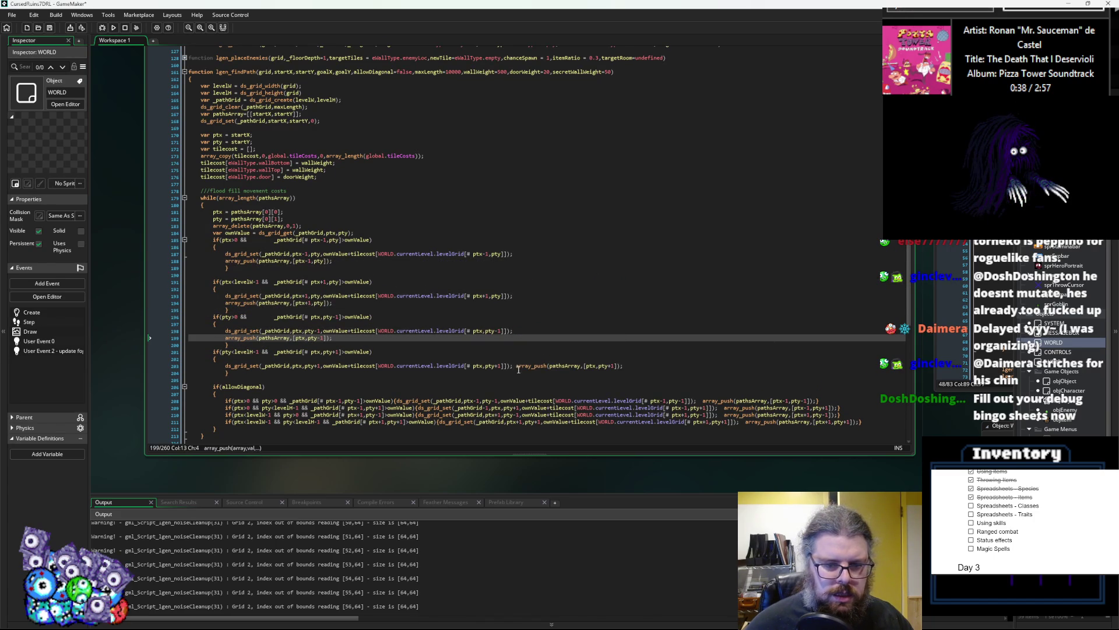
pyautogui.click(514, 366)
pyautogui.press('Return')
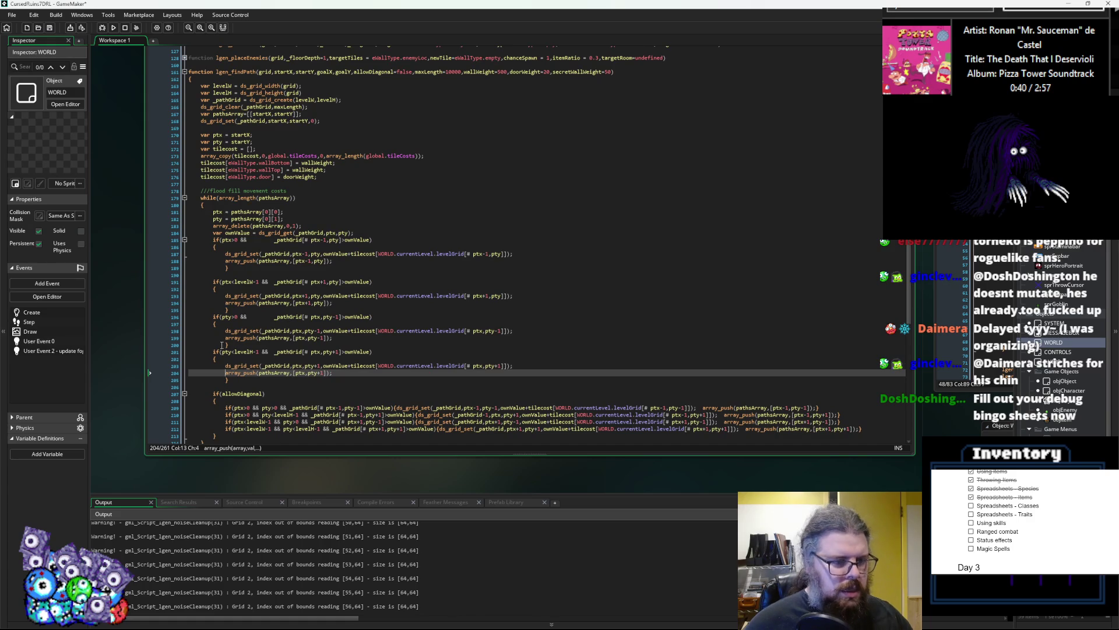
# - Delete the stray empty line 190 left between the reformatted checks
pyautogui.click(223, 345)
pyautogui.click(227, 380)
pyautogui.click(225, 309)
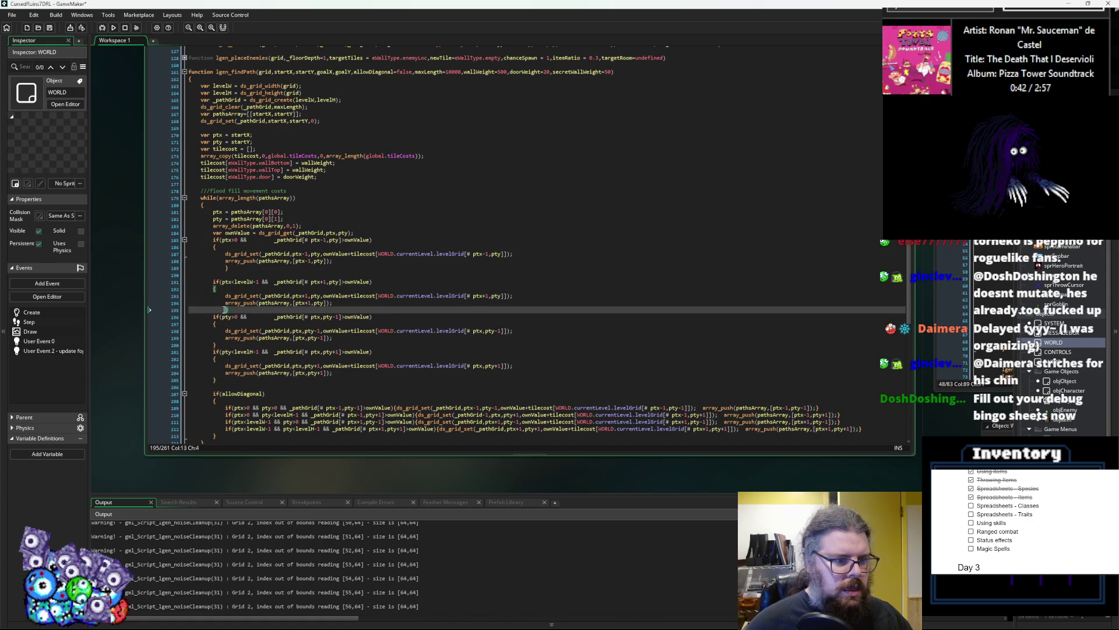
pyautogui.click(226, 267)
pyautogui.click(241, 277)
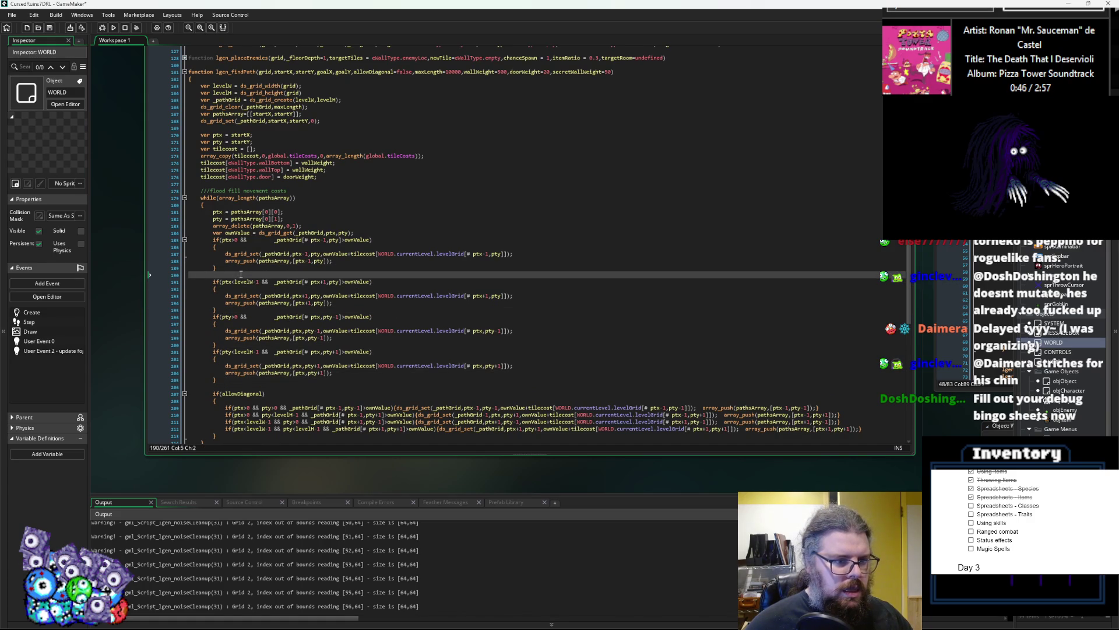
pyautogui.press('BackSpace')
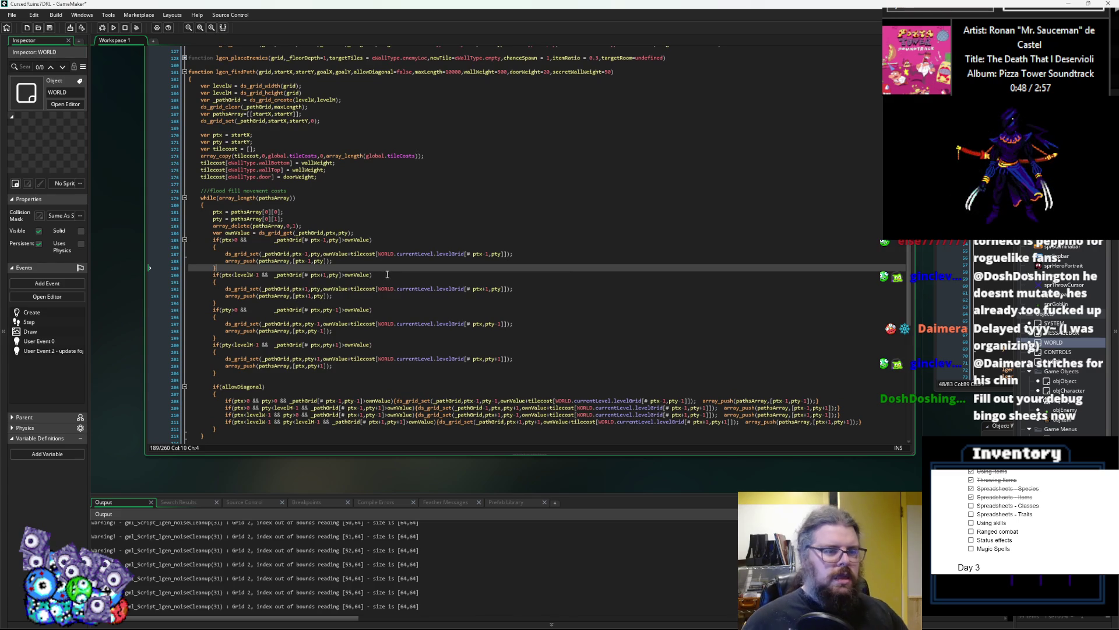
pyautogui.click(453, 237)
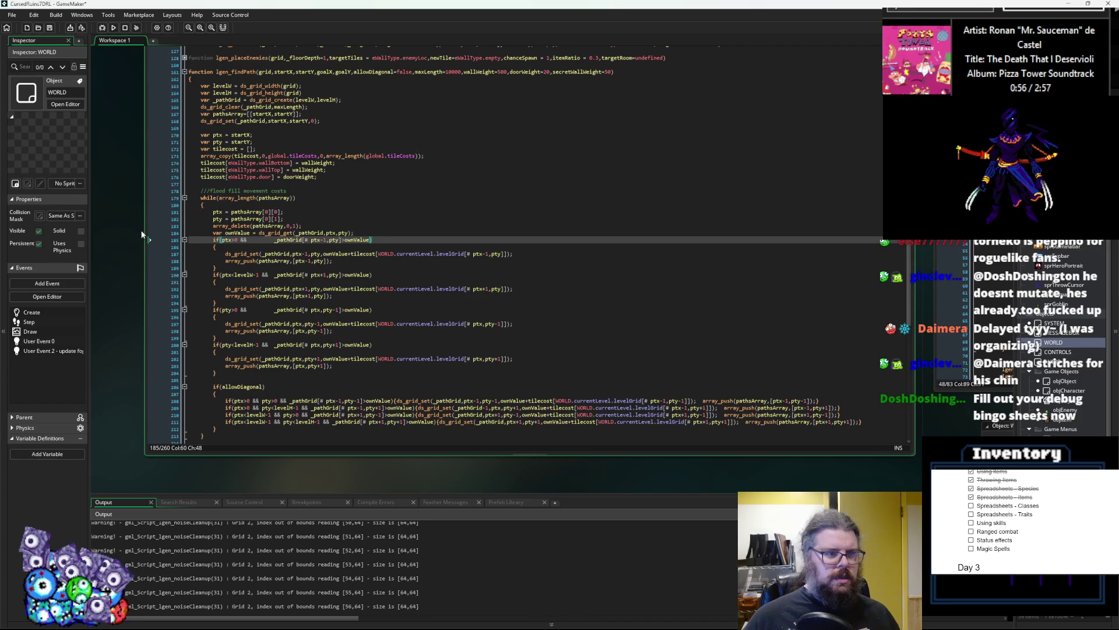
# - Move the breakpoint to line 184, start a debug run and move the game window aside
pyautogui.click(168, 233)
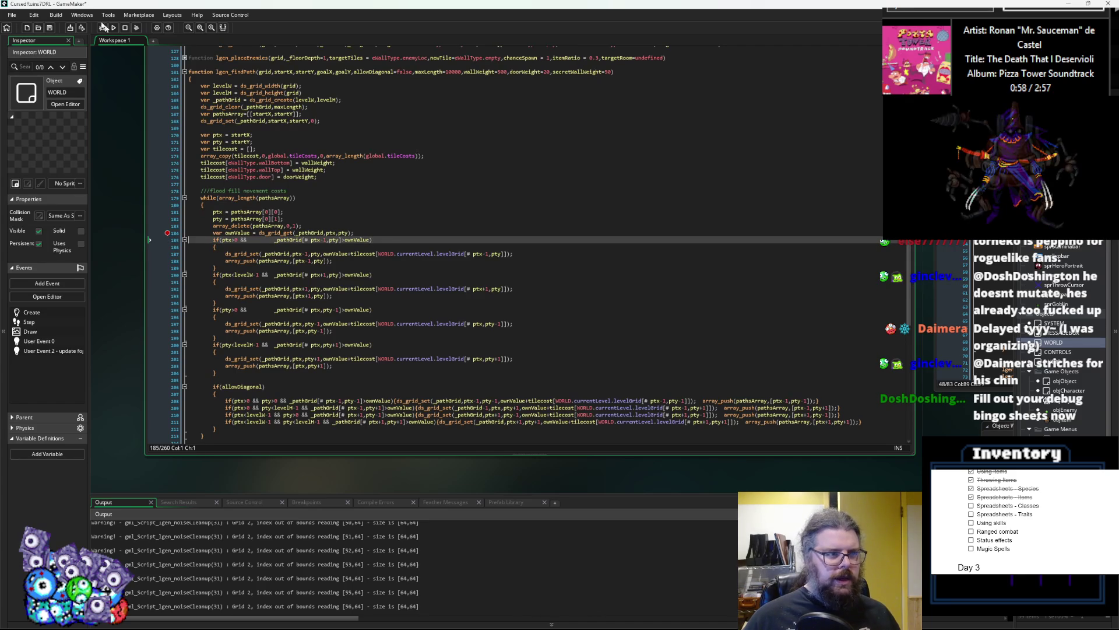
pyautogui.click(100, 27)
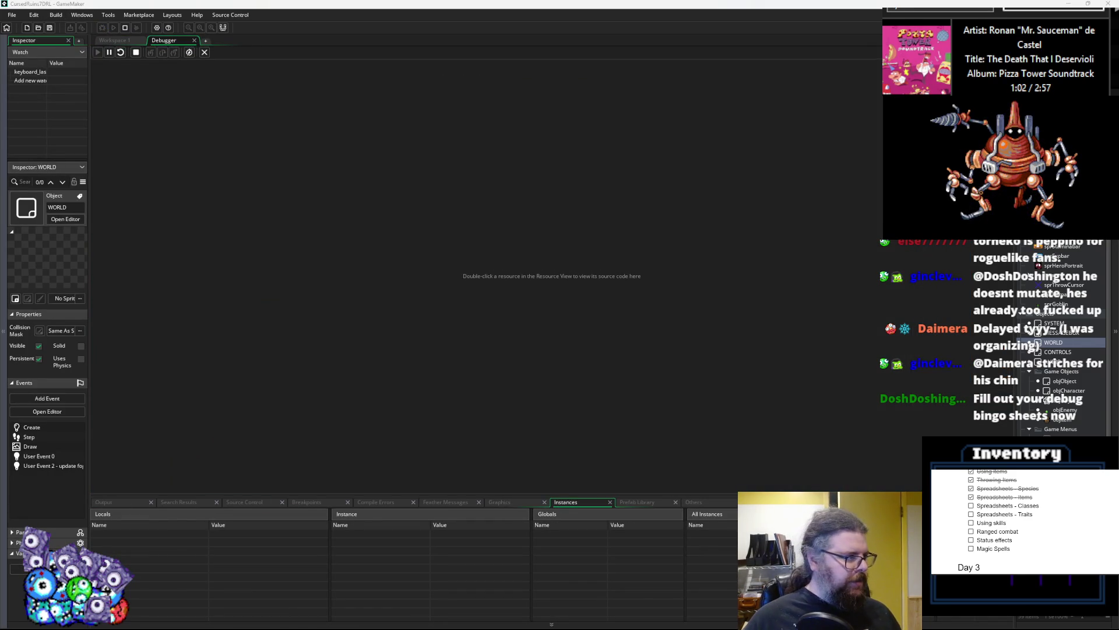
pyautogui.moveTo(270, 130); pyautogui.dragTo(392, 81)
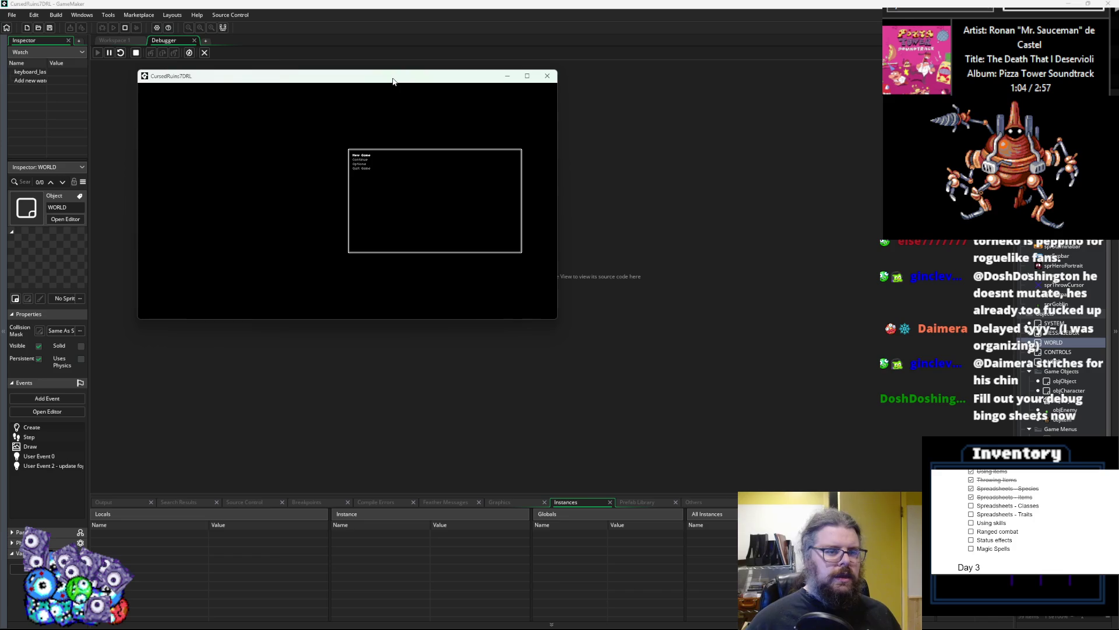
pyautogui.scroll(-9, 518, 280)
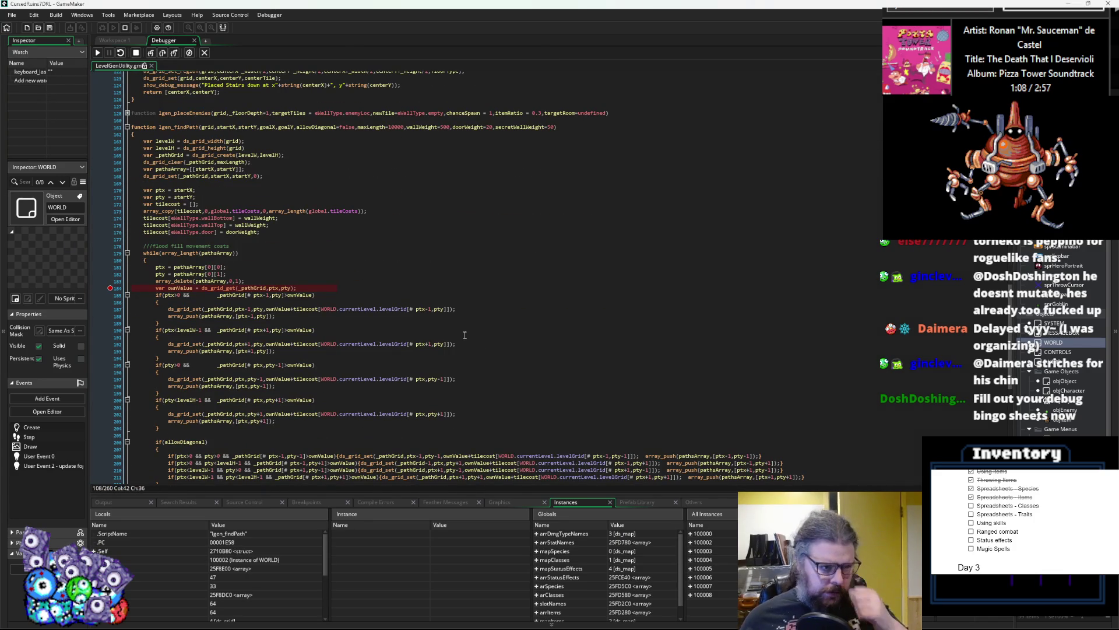
pyautogui.scroll(-3, 420, 268)
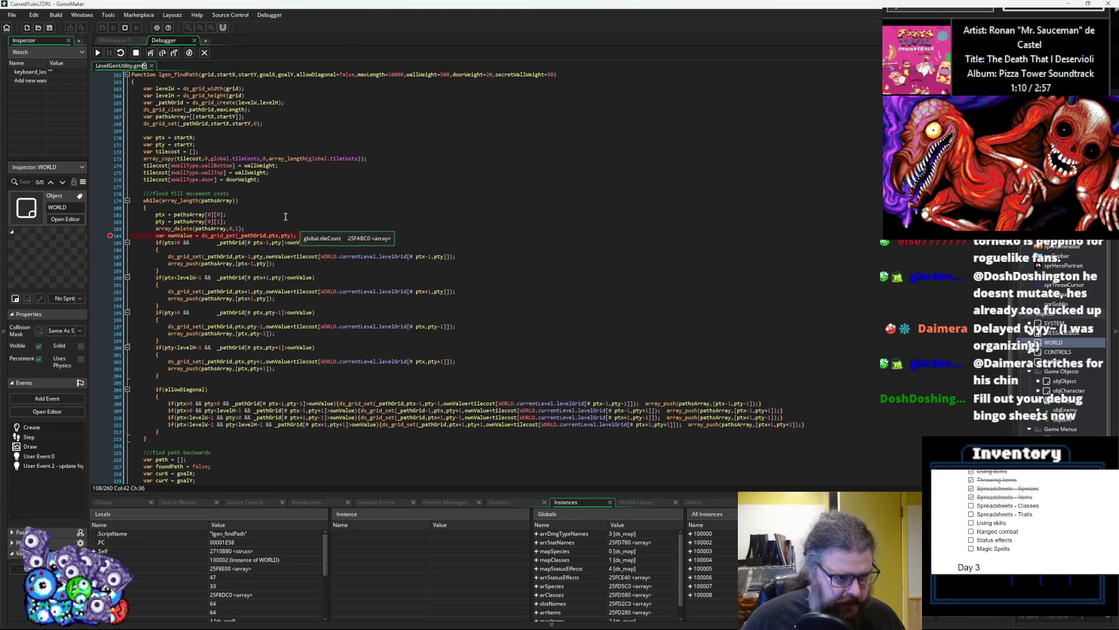
# - Step over to the left-neighbour array_push line, reading ptx 47, pty 33 and ownValue 0
pyautogui.press('F10')
pyautogui.press('F10')
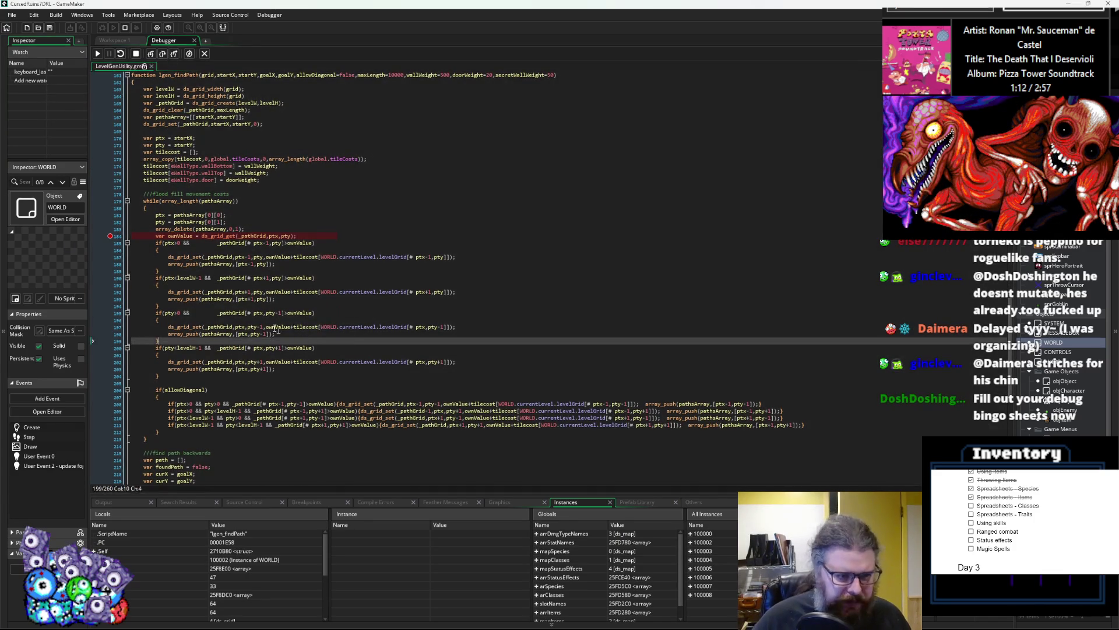
pyautogui.scroll(-1, 228, 272)
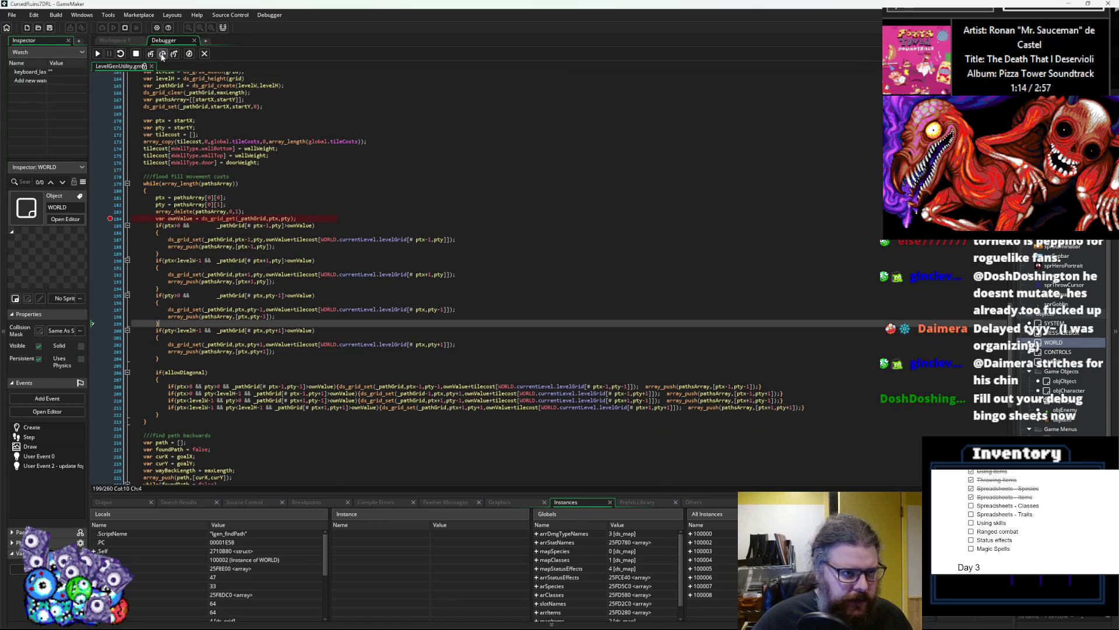
pyautogui.press('F10')
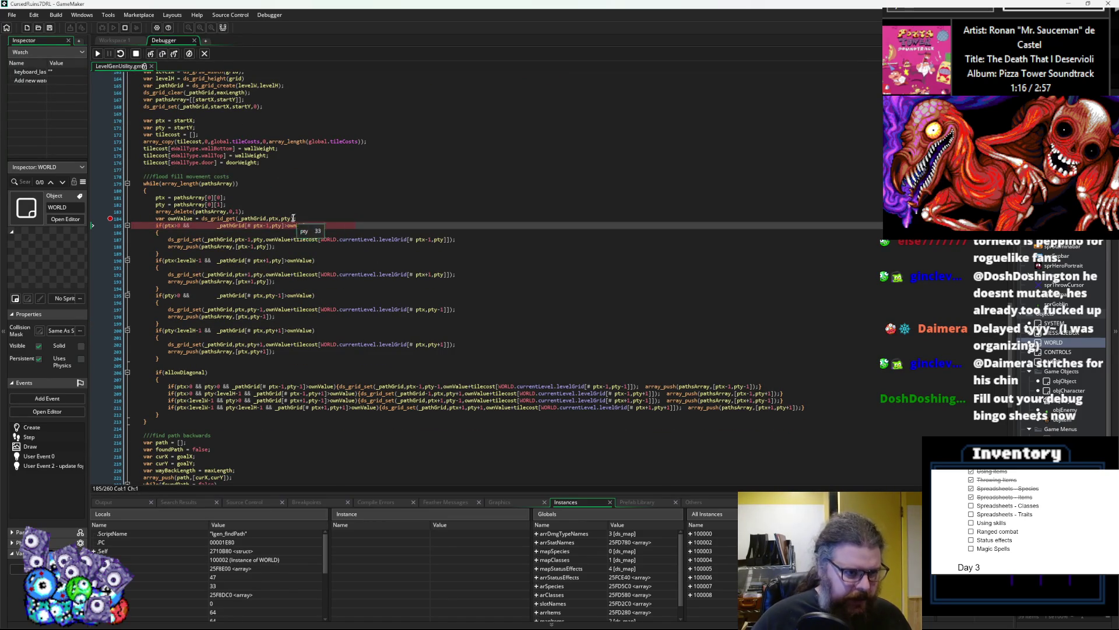
pyautogui.moveTo(272, 227)
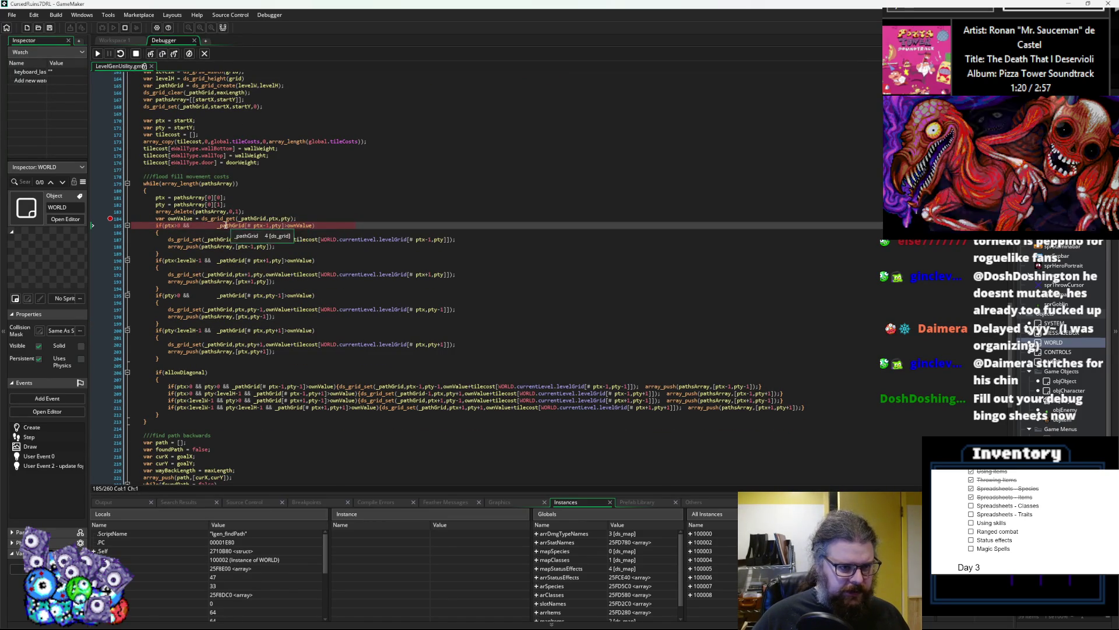
pyautogui.click(163, 54)
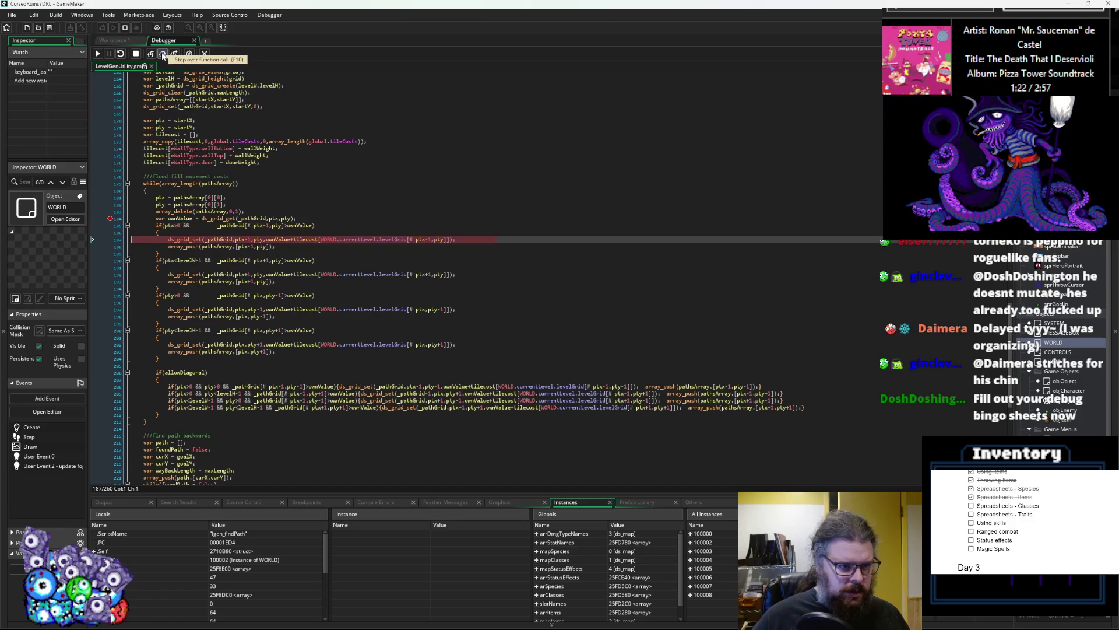
pyautogui.moveTo(168, 226)
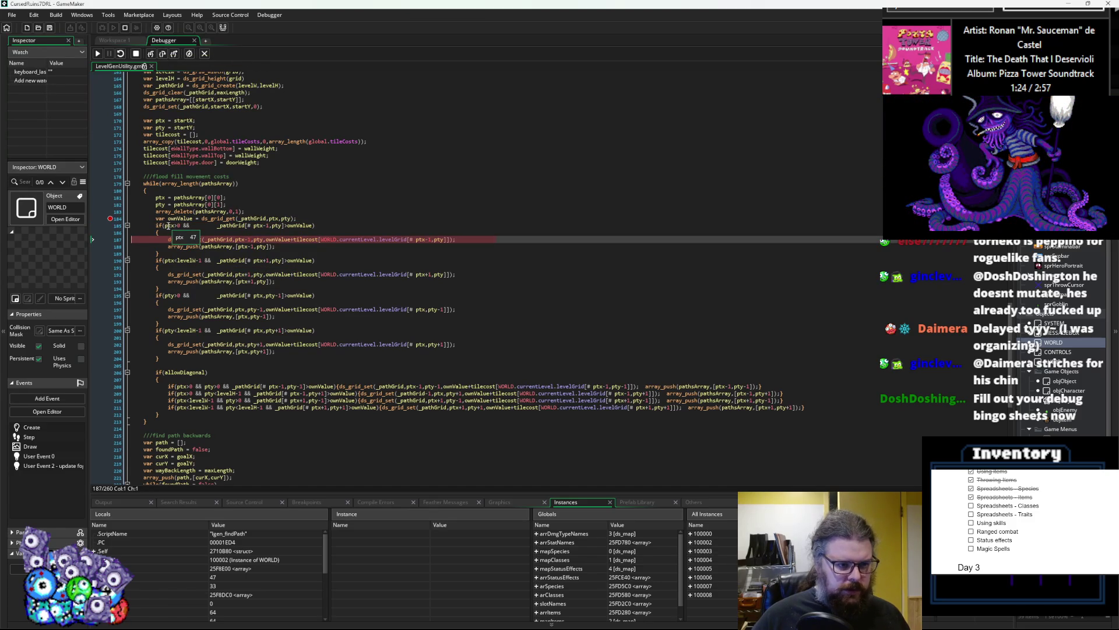
pyautogui.moveTo(309, 224)
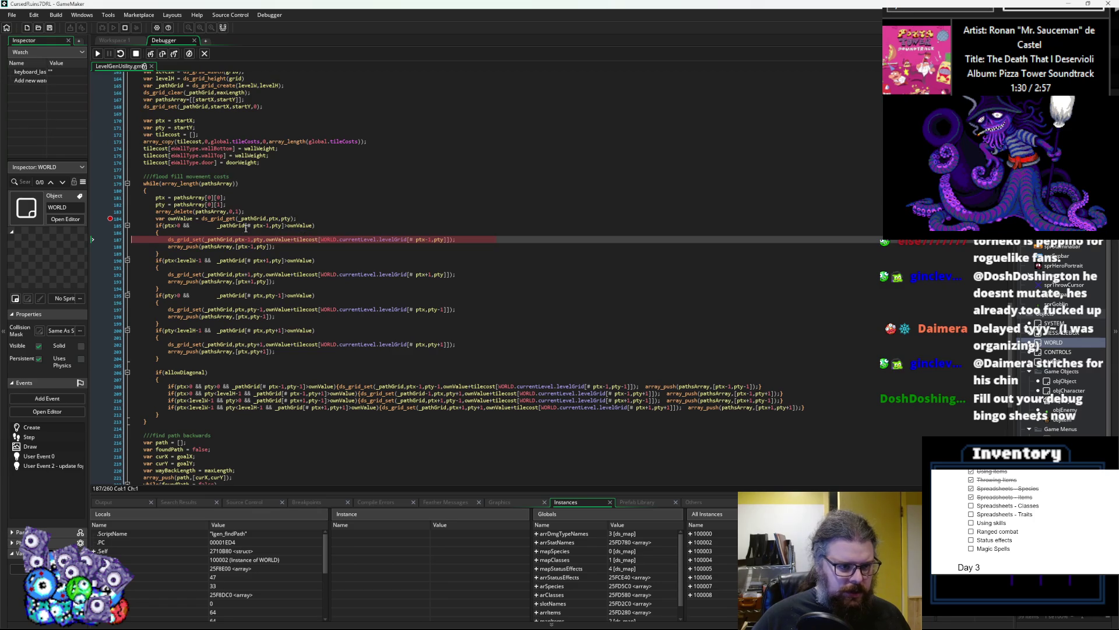
pyautogui.moveTo(221, 240)
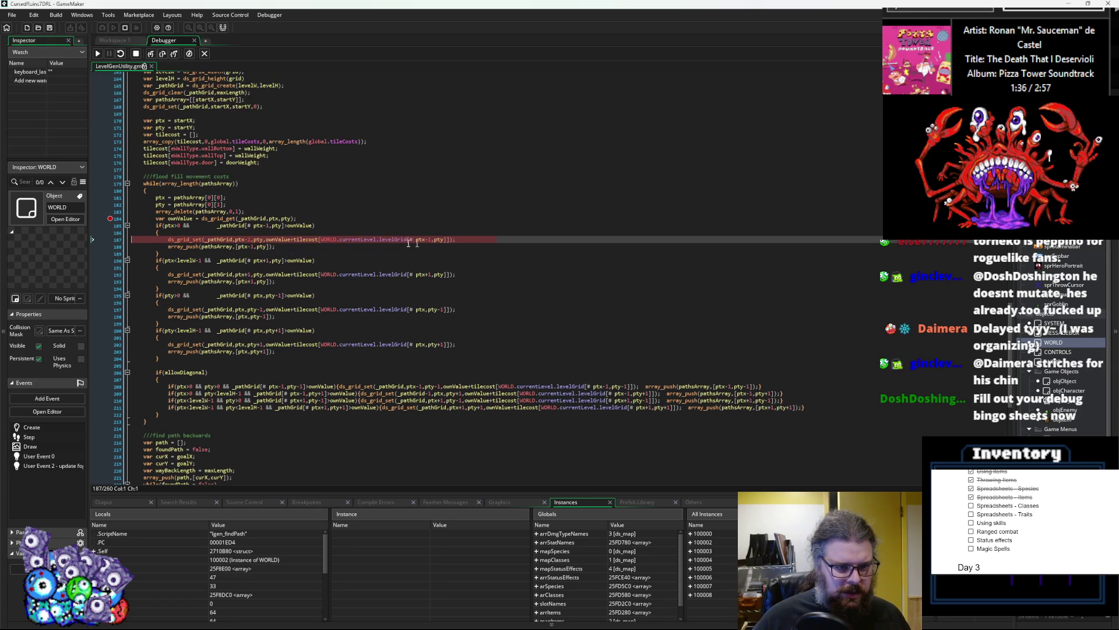
pyautogui.click(162, 54)
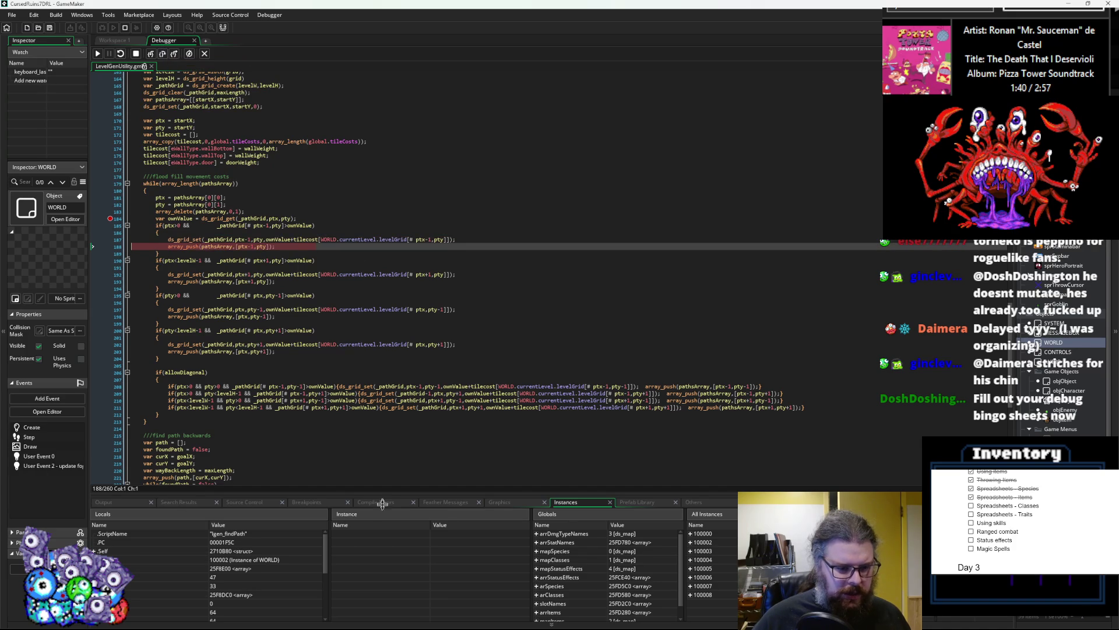
pyautogui.scroll(-2, 397, 434)
pyautogui.moveTo(387, 495)
pyautogui.mouseDown()
pyautogui.moveTo(399, 327)
pyautogui.moveTo(397, 342)
pyautogui.mouseUp()
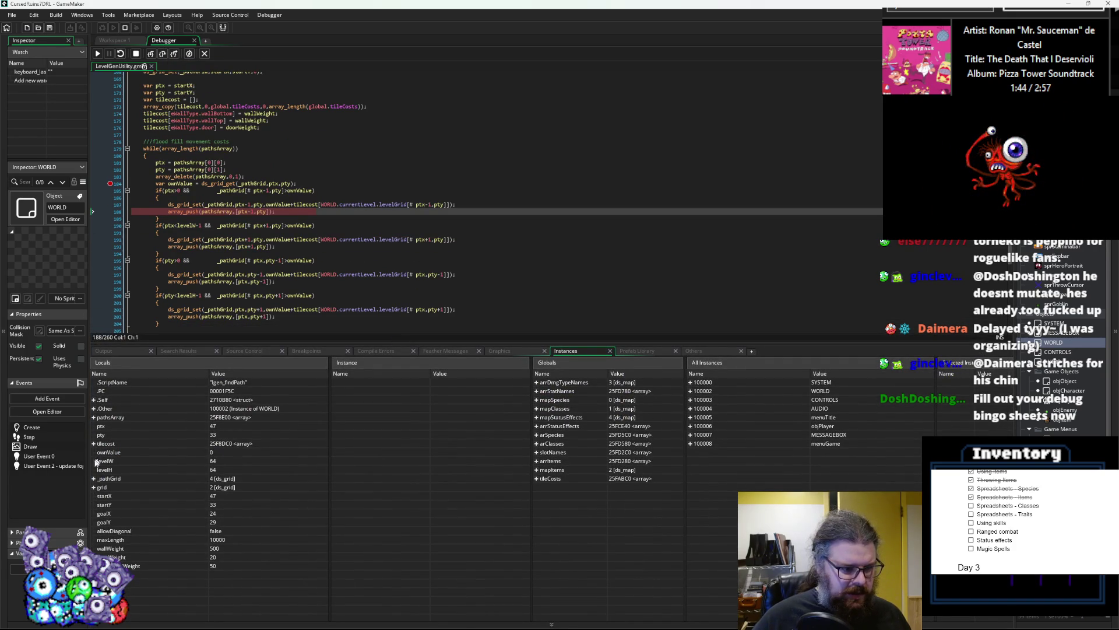
# - Expand _pathGrid and its column [47] to see entry [33] at 0 among 10000s
pyautogui.click(94, 479)
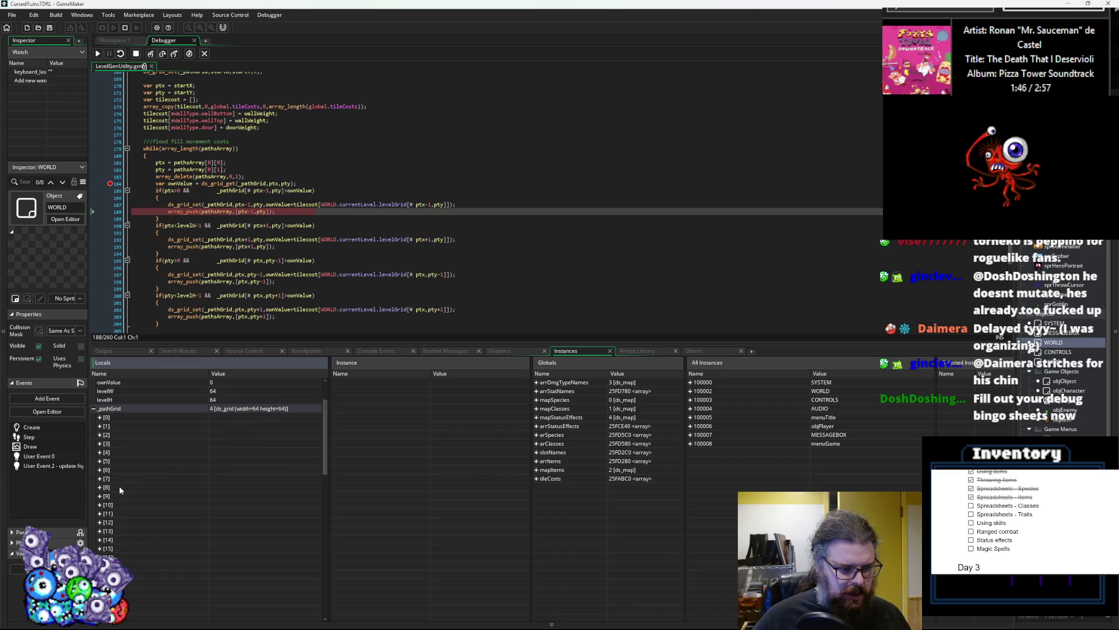
pyautogui.moveTo(274, 183)
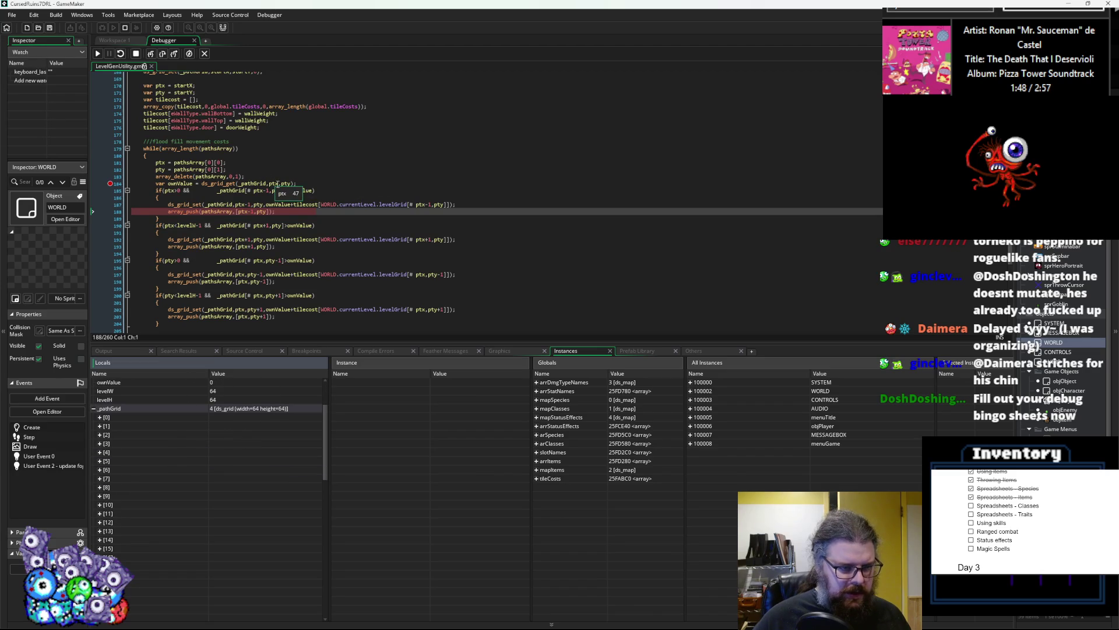
pyautogui.scroll(-6, 200, 470)
pyautogui.scroll(-2, 173, 522)
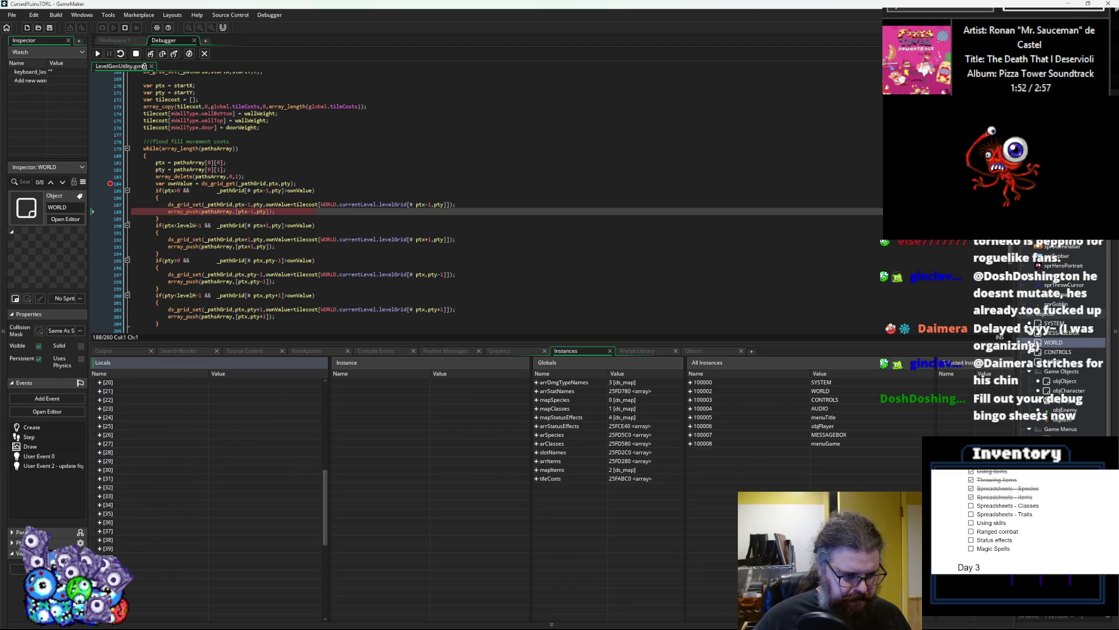
pyautogui.scroll(-5, 174, 522)
pyautogui.click(100, 574)
pyautogui.scroll(-5, 169, 554)
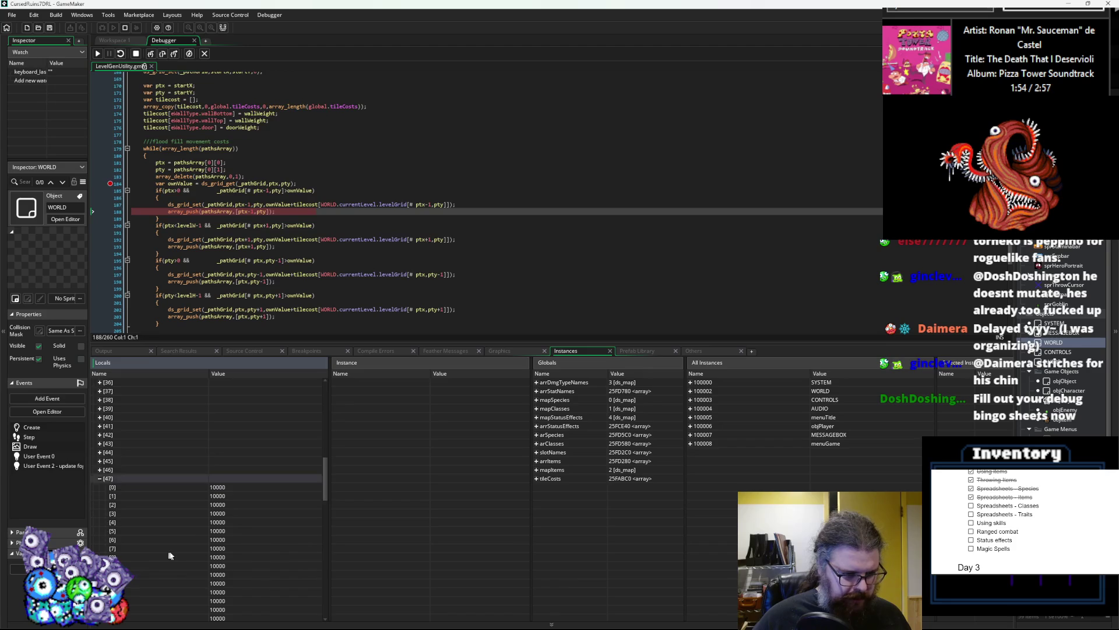
pyautogui.scroll(-4, 189, 529)
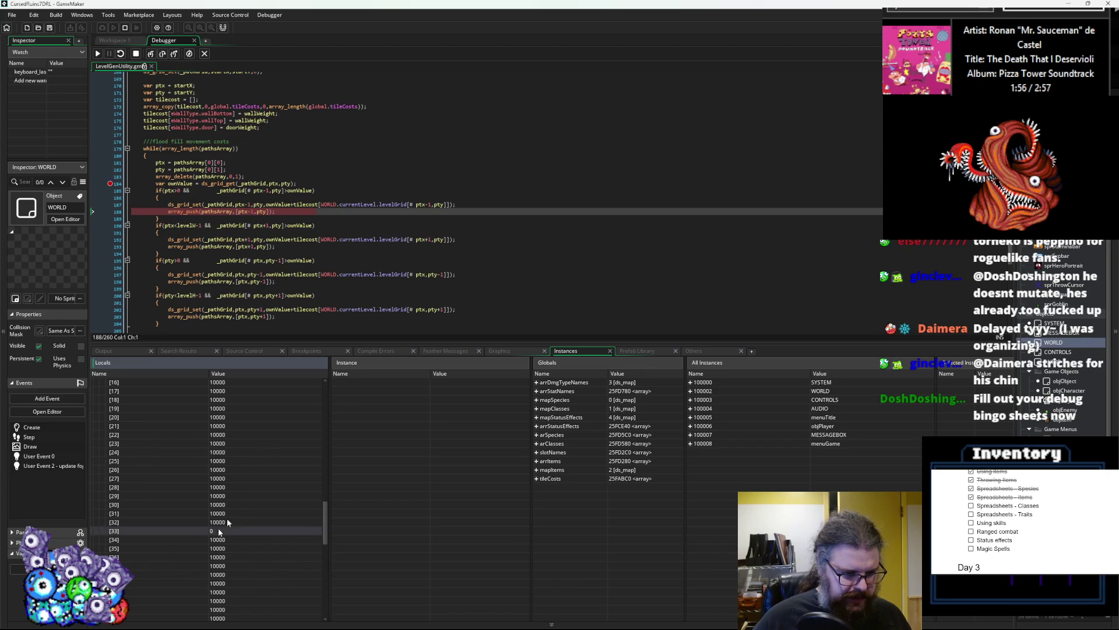
pyautogui.scroll(-2, 338, 231)
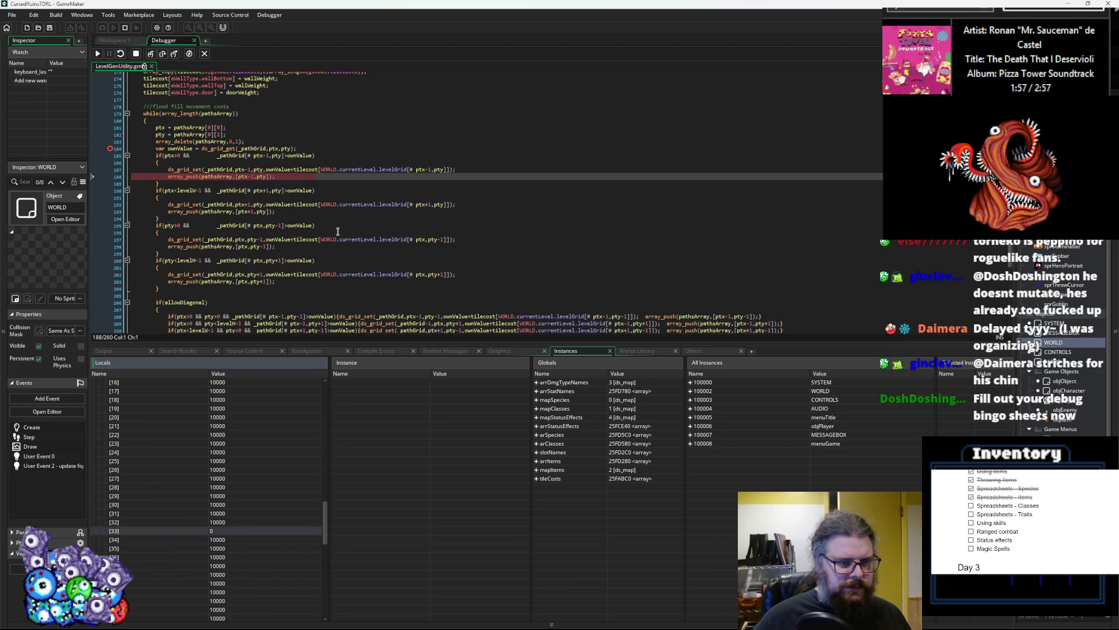
# - Step through the right, upper and lower neighbour grid updates and back to the while condition
pyautogui.click(164, 54)
pyautogui.click(164, 54)
pyautogui.click(164, 54)
pyautogui.click(164, 54)
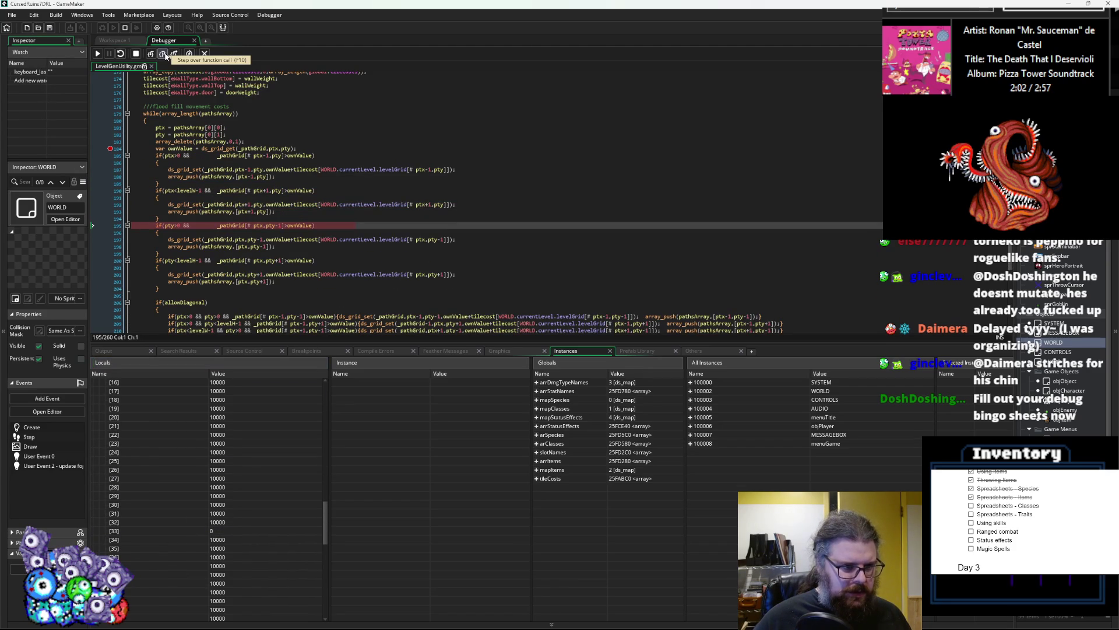
pyautogui.click(164, 54)
pyautogui.click(163, 54)
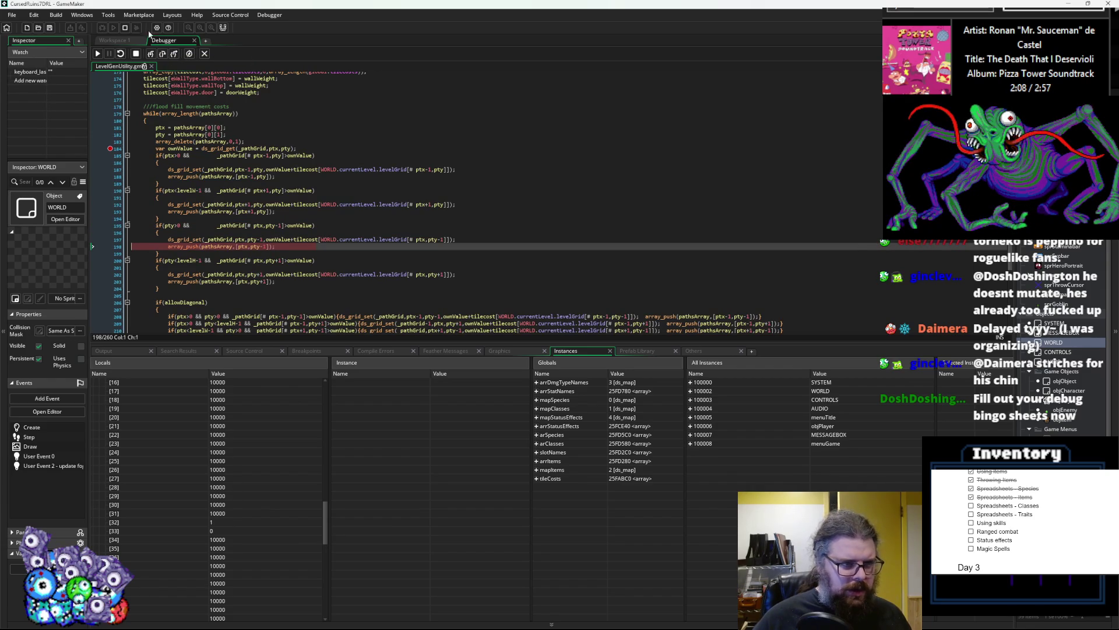
pyautogui.click(165, 54)
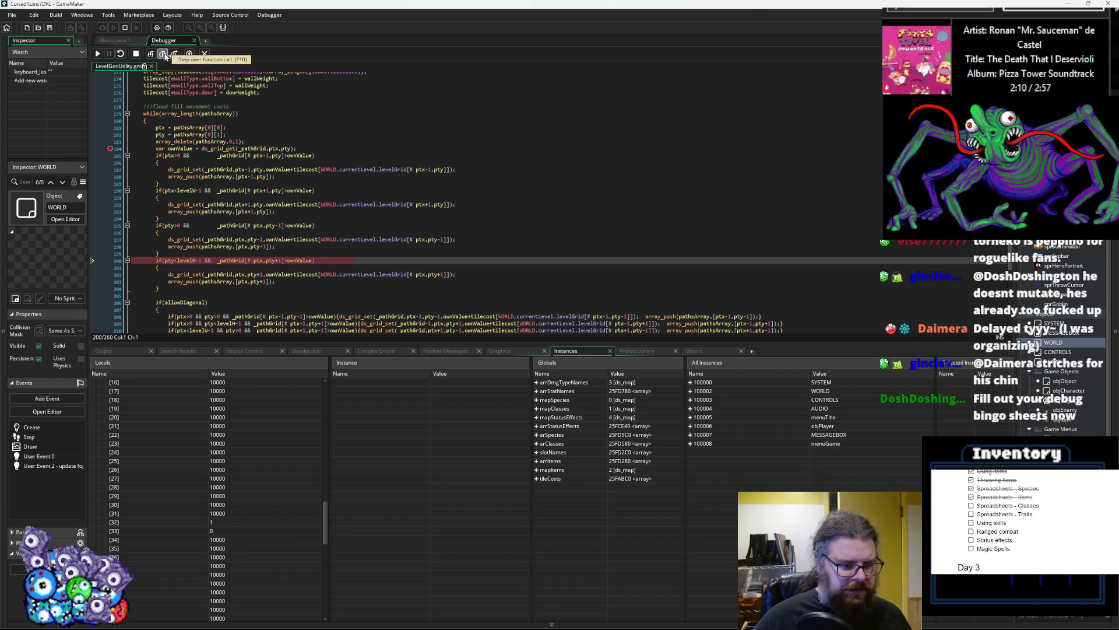
pyautogui.click(164, 54)
pyautogui.click(164, 55)
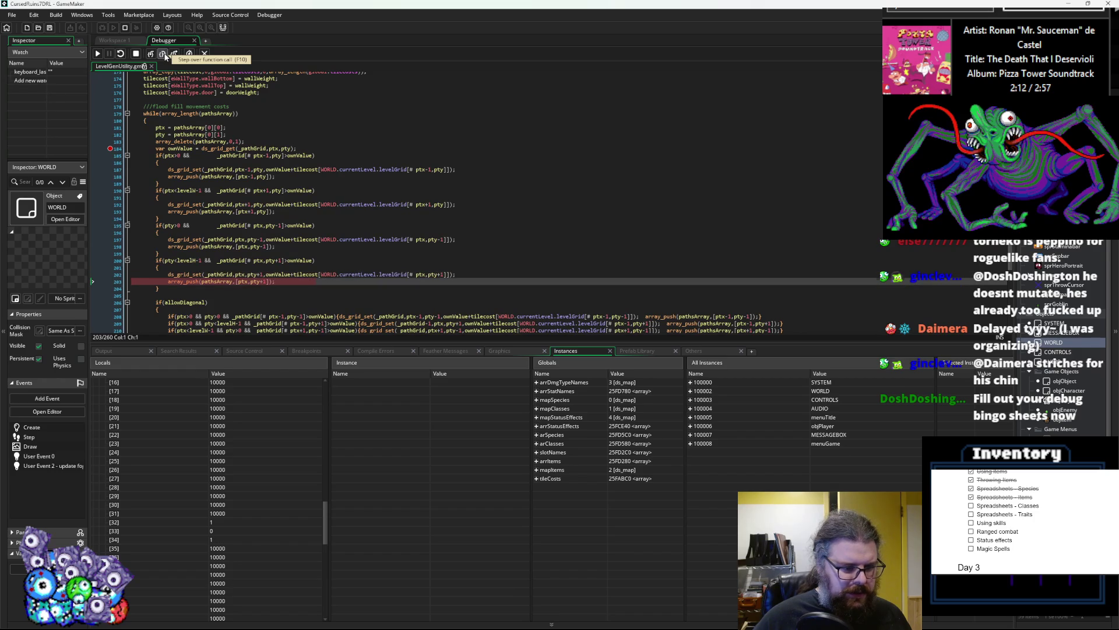
pyautogui.click(165, 55)
pyautogui.click(166, 55)
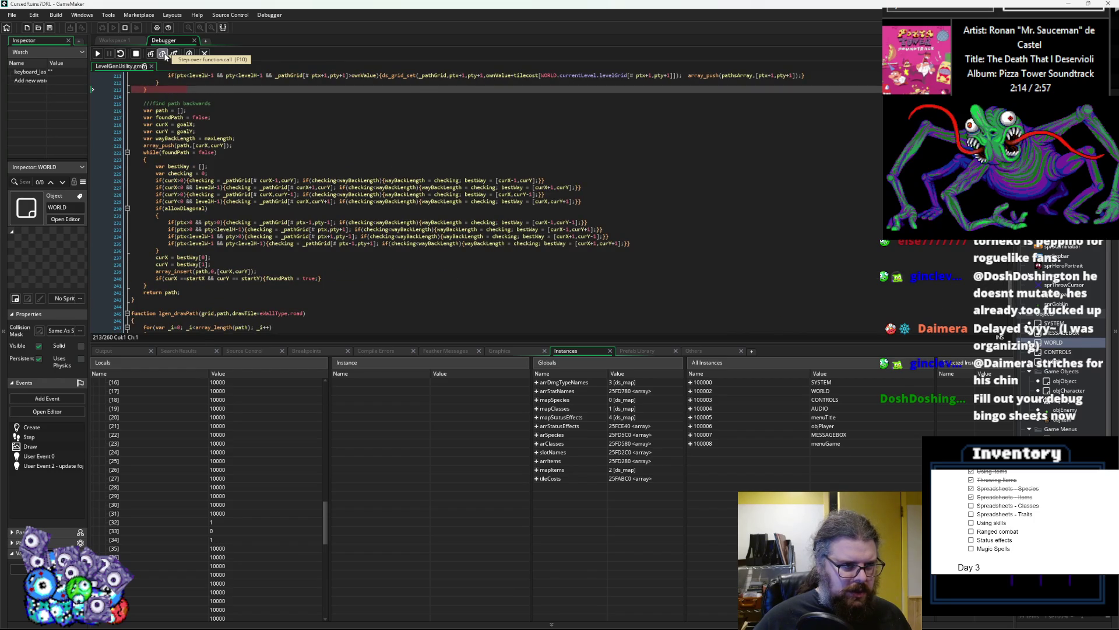
pyautogui.click(166, 55)
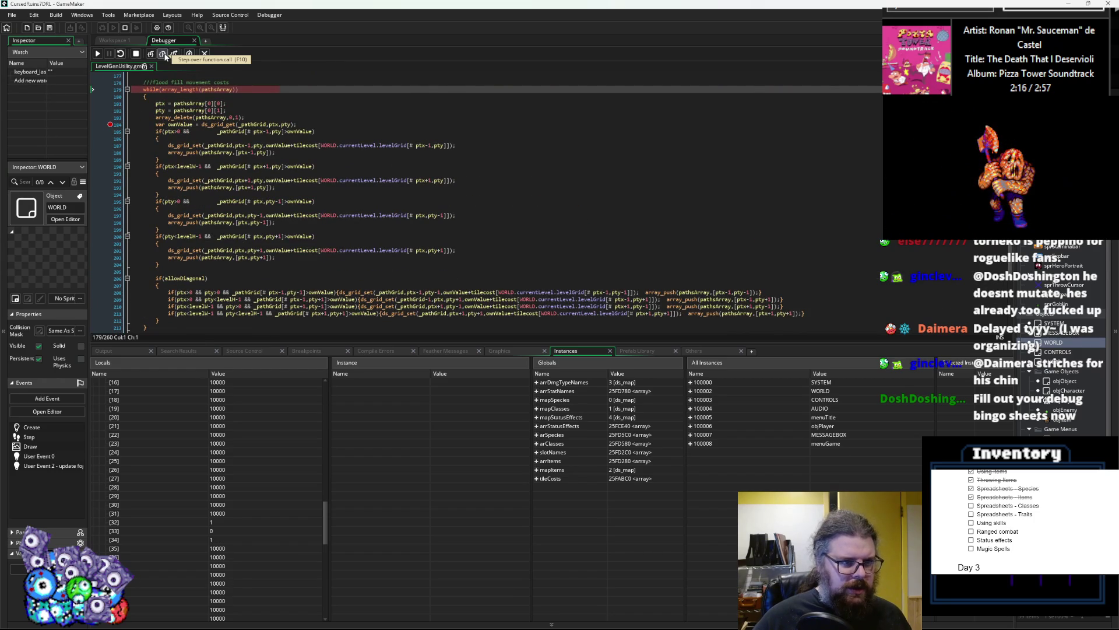
pyautogui.click(165, 55)
# - Step through reading the next cell's x and y from pathsArray, dequeuing it and reading its value
pyautogui.moveTo(217, 117)
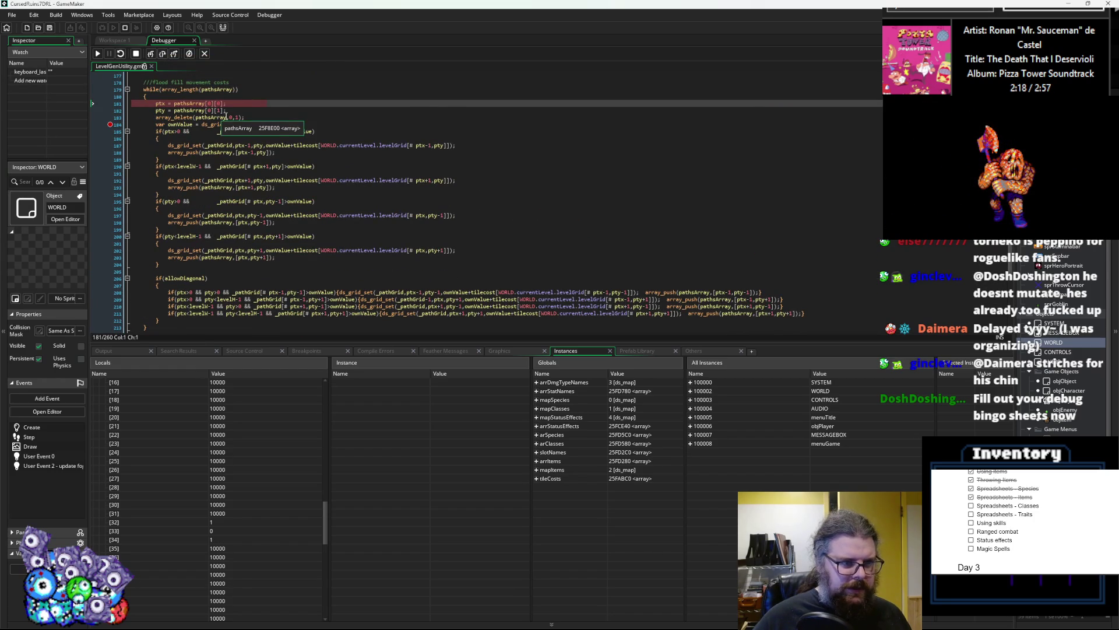
pyautogui.click(164, 55)
pyautogui.click(164, 55)
pyautogui.click(164, 54)
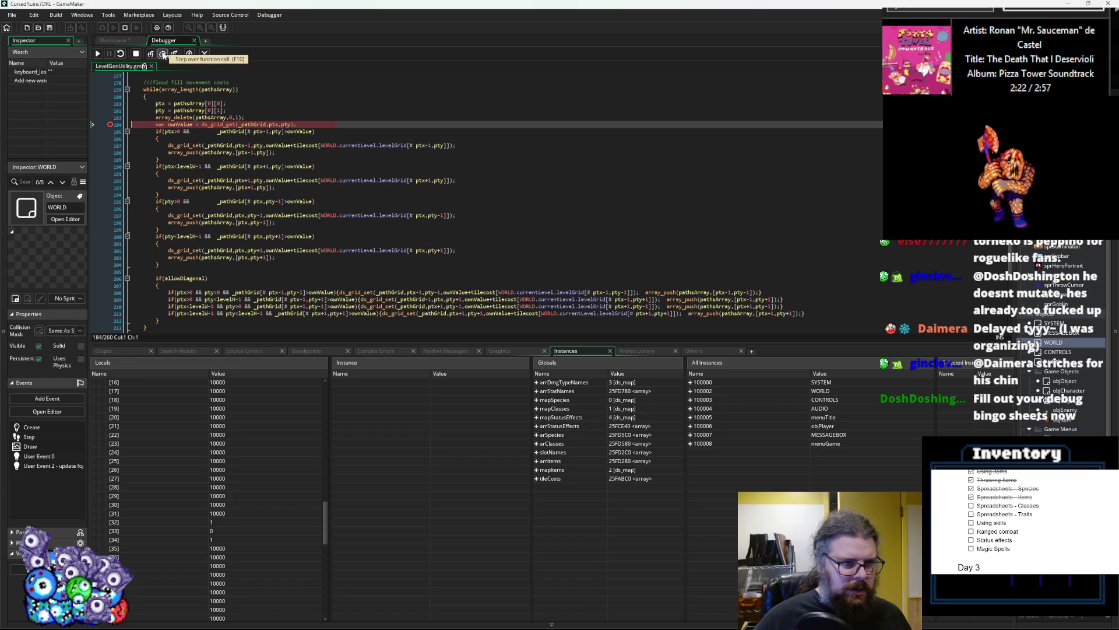
pyautogui.click(164, 54)
pyautogui.moveTo(184, 125)
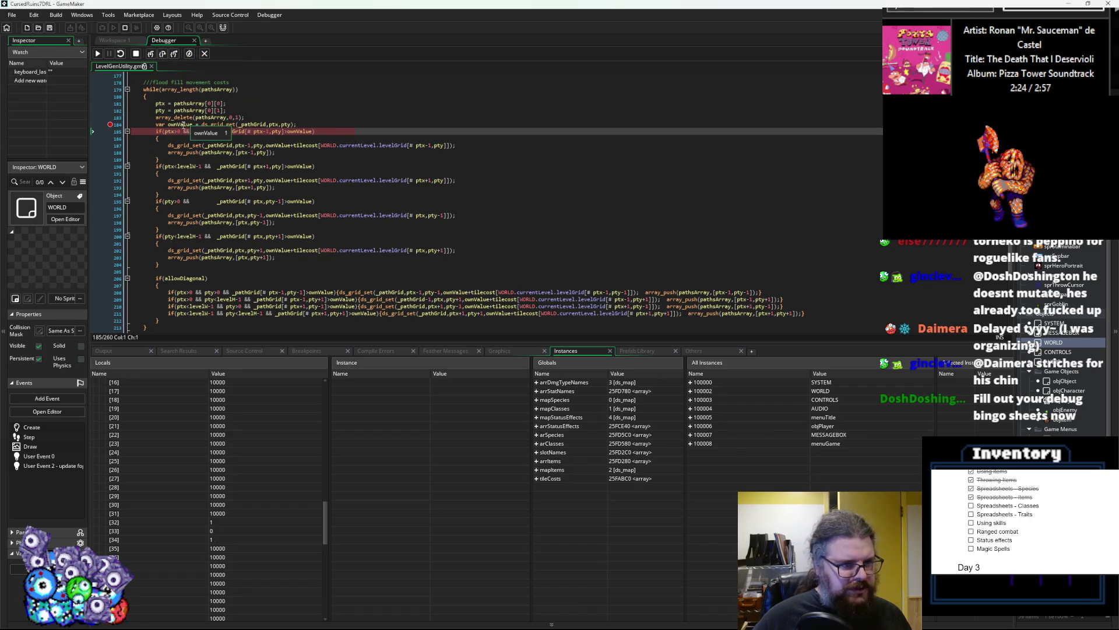
pyautogui.moveTo(284, 124)
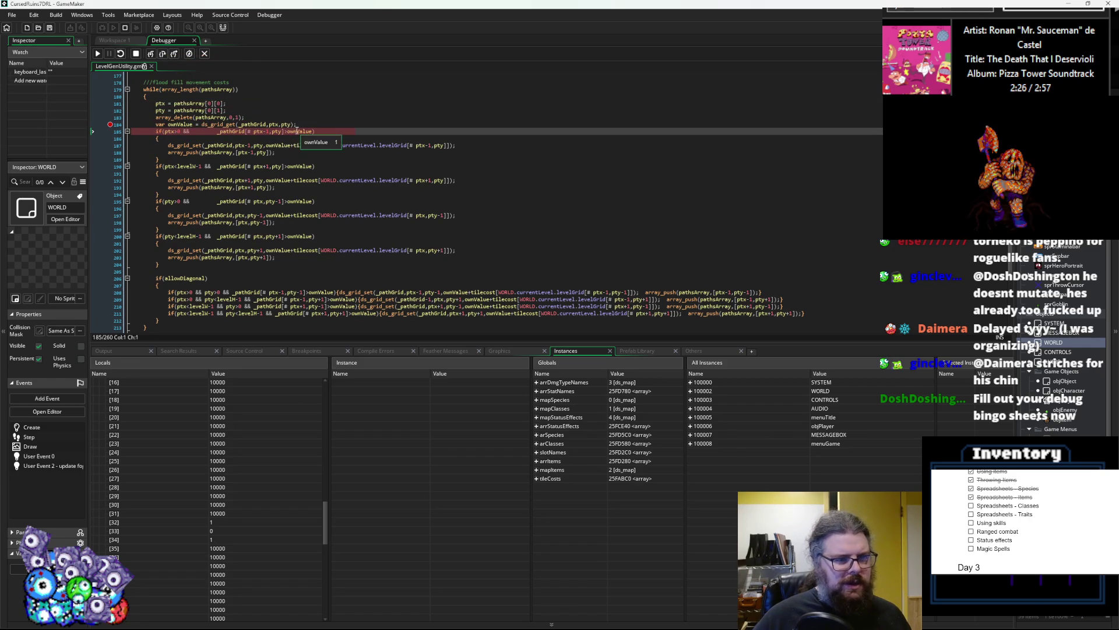
# - Step through another pass's neighbour checks and pop the next cell, reaching ptx 48 and ownValue 1
pyautogui.click(164, 55)
pyautogui.click(164, 55)
pyautogui.click(164, 55)
pyautogui.click(164, 55)
pyautogui.click(164, 55)
pyautogui.click(164, 55)
pyautogui.click(164, 54)
pyautogui.click(164, 55)
pyautogui.click(164, 55)
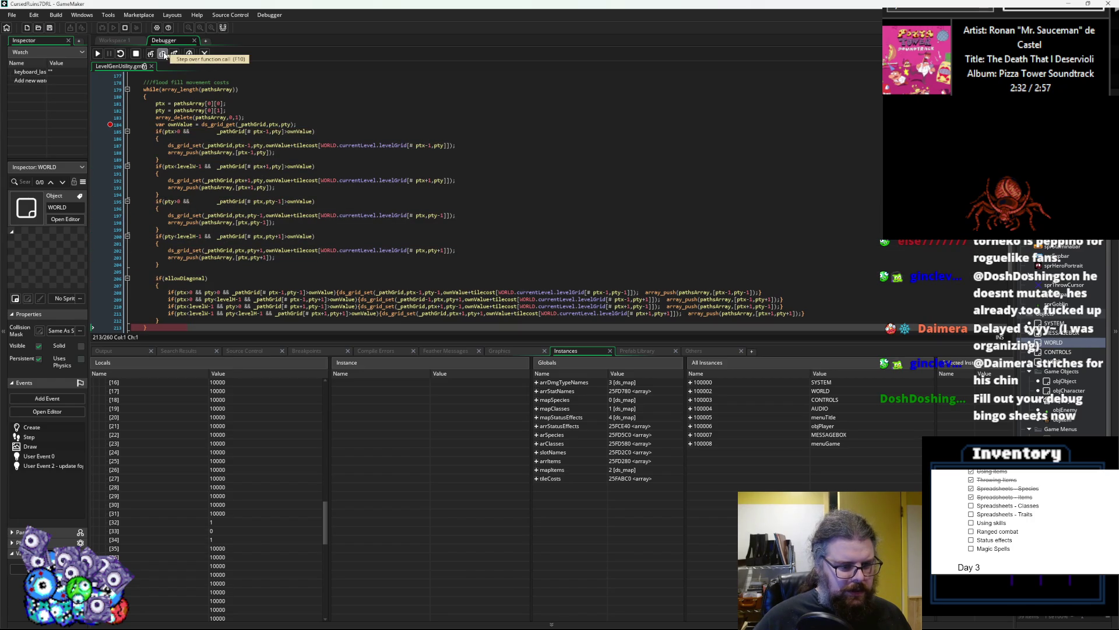
pyautogui.click(163, 54)
pyautogui.click(164, 55)
pyautogui.click(164, 55)
pyautogui.click(164, 55)
pyautogui.click(163, 55)
pyautogui.click(164, 55)
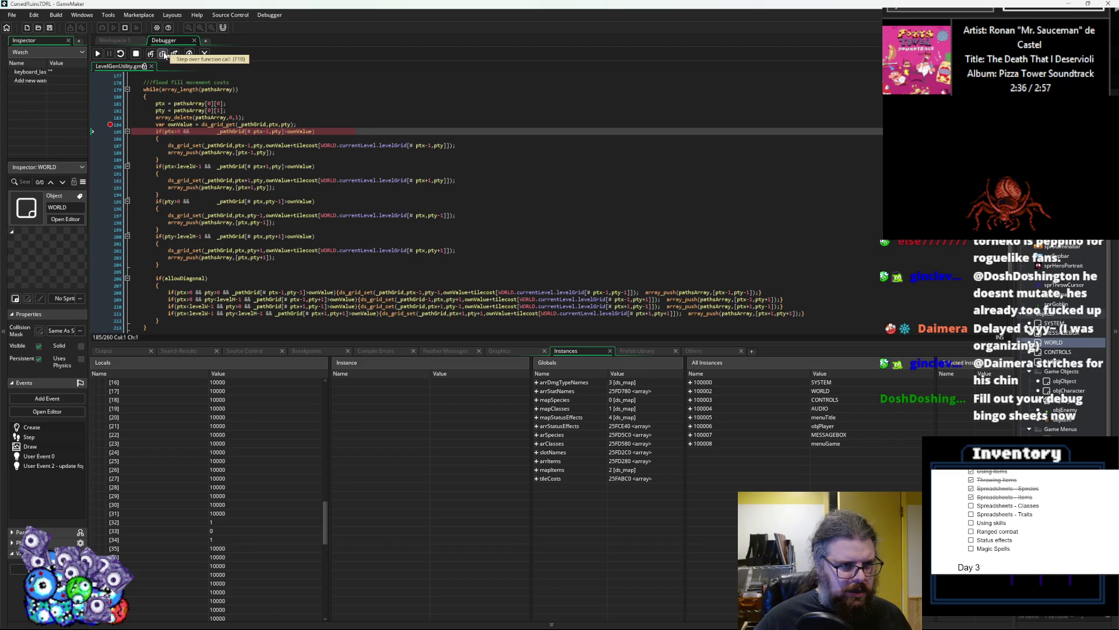
pyautogui.moveTo(211, 117)
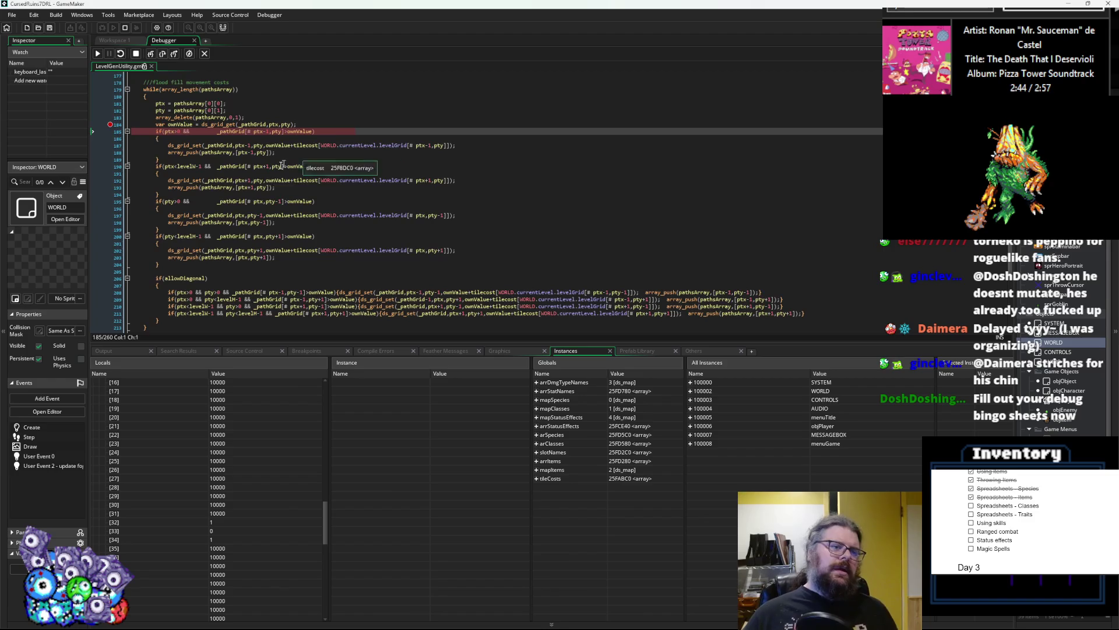
pyautogui.moveTo(266, 188)
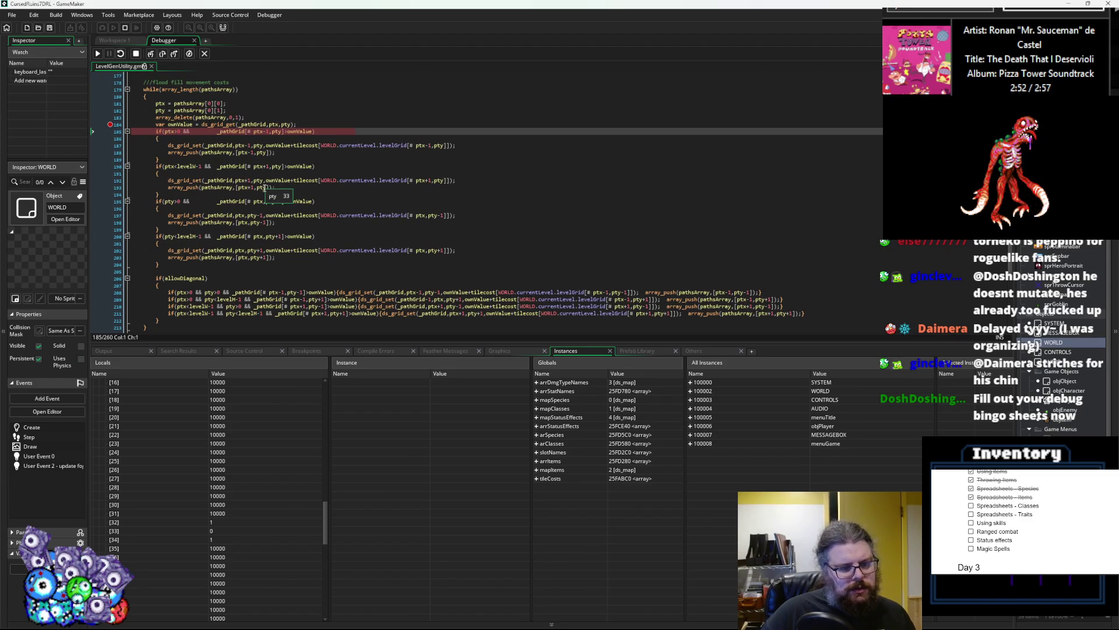
pyautogui.scroll(10, 277, 495)
pyautogui.scroll(9, 278, 497)
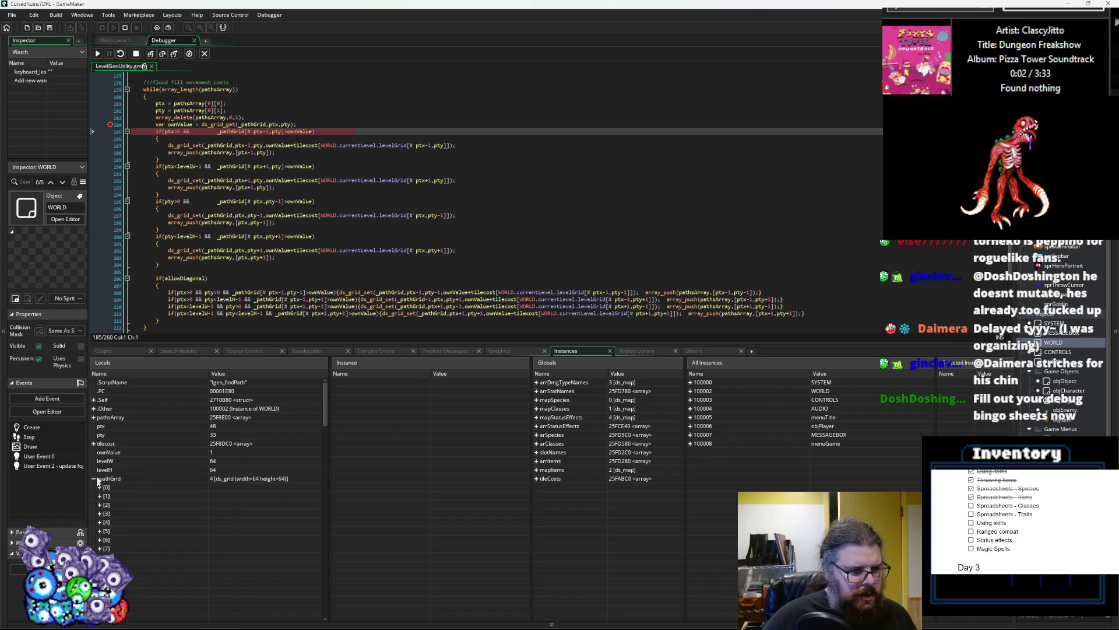
# - Expand pathsArray in Locals and step through the first neighbour checks until another cell is queued
pyautogui.click(94, 417)
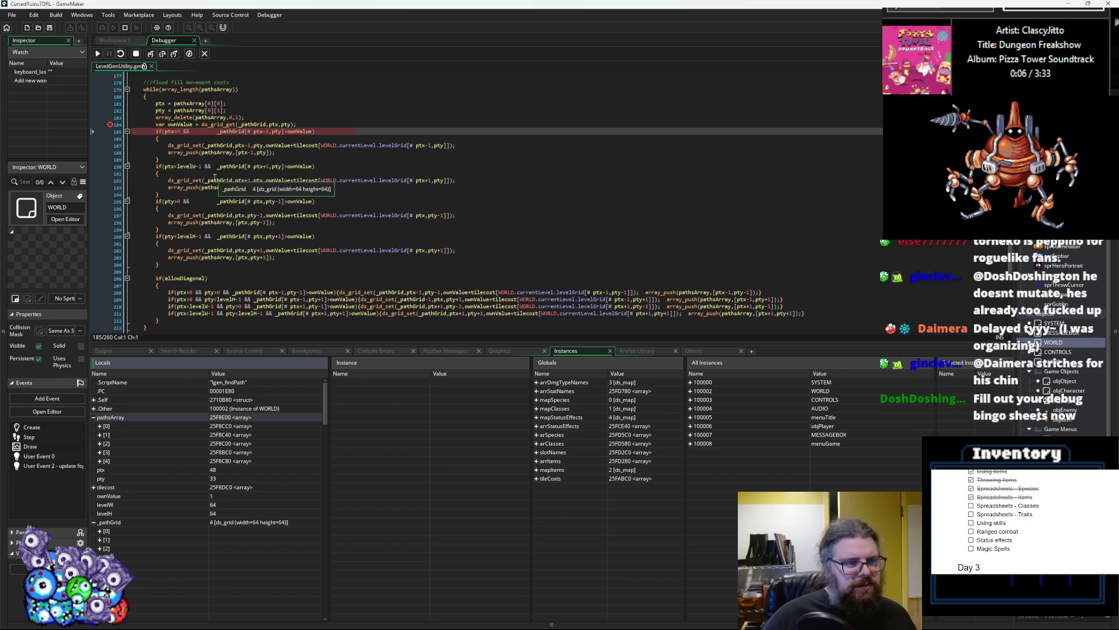
pyautogui.click(163, 53)
pyautogui.click(164, 53)
pyautogui.click(163, 53)
pyautogui.click(165, 54)
pyautogui.click(164, 53)
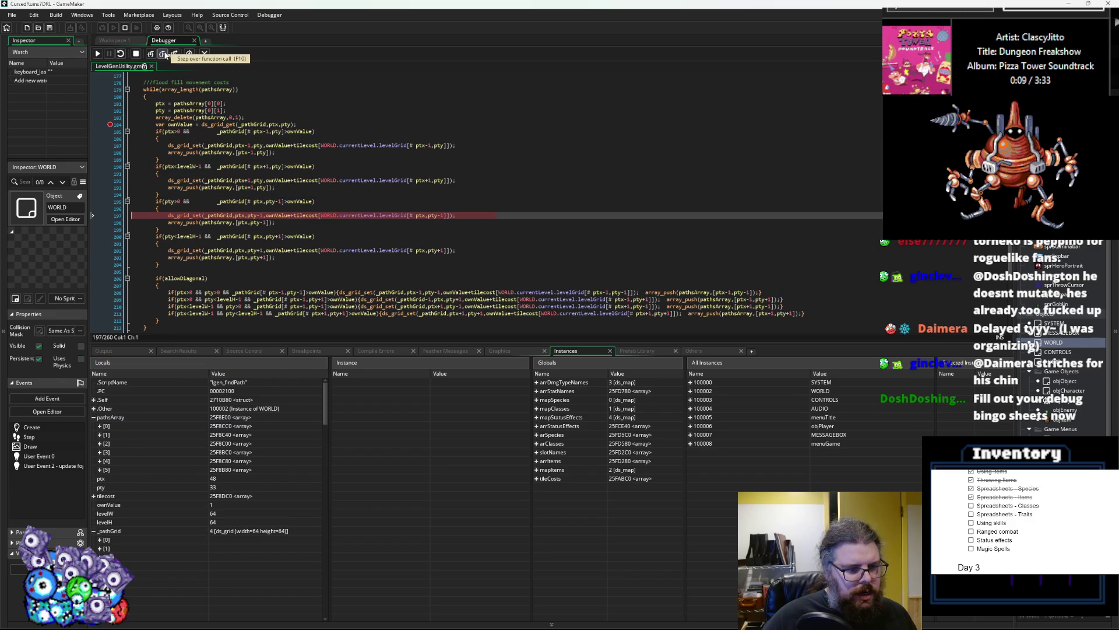
# - Inspect the coordinates stored in pathsArray entries [0] through [5]
pyautogui.click(100, 470)
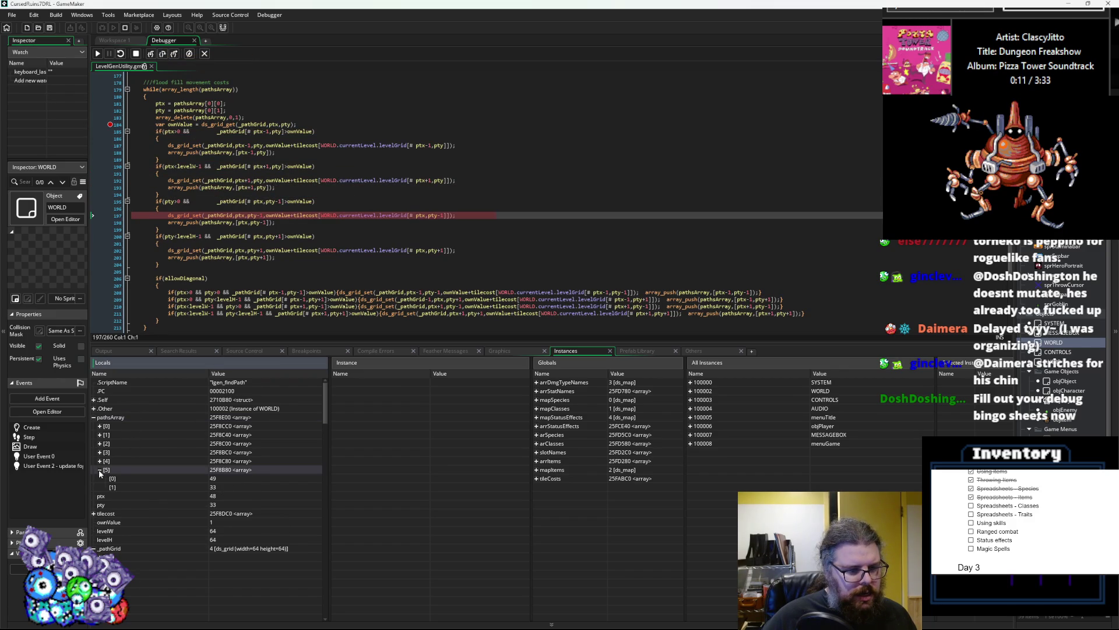
pyautogui.click(99, 470)
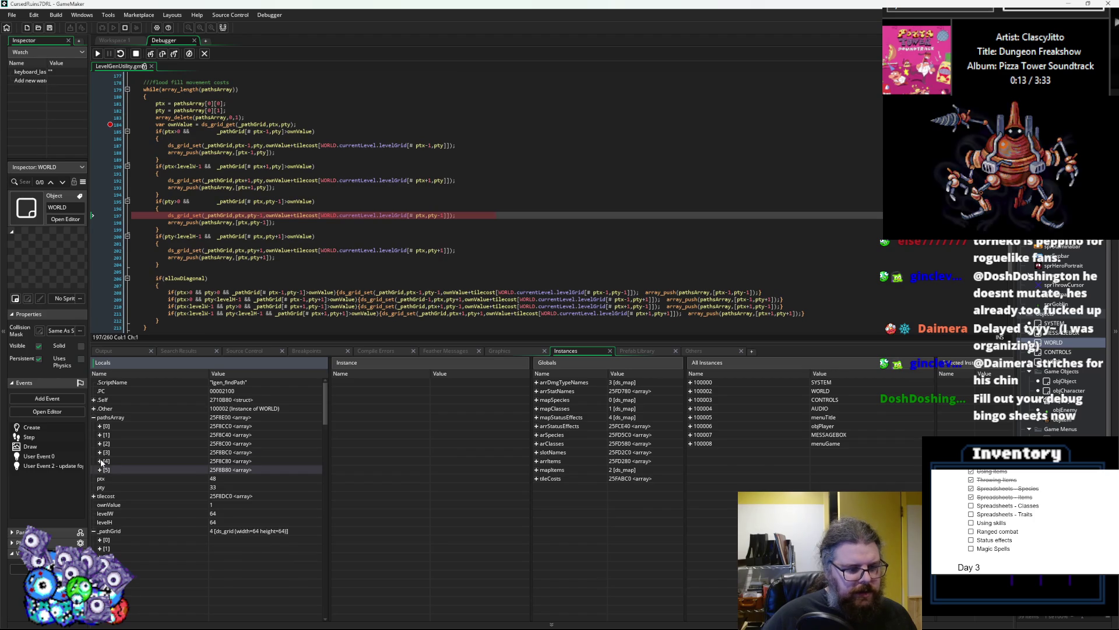
pyautogui.click(101, 461)
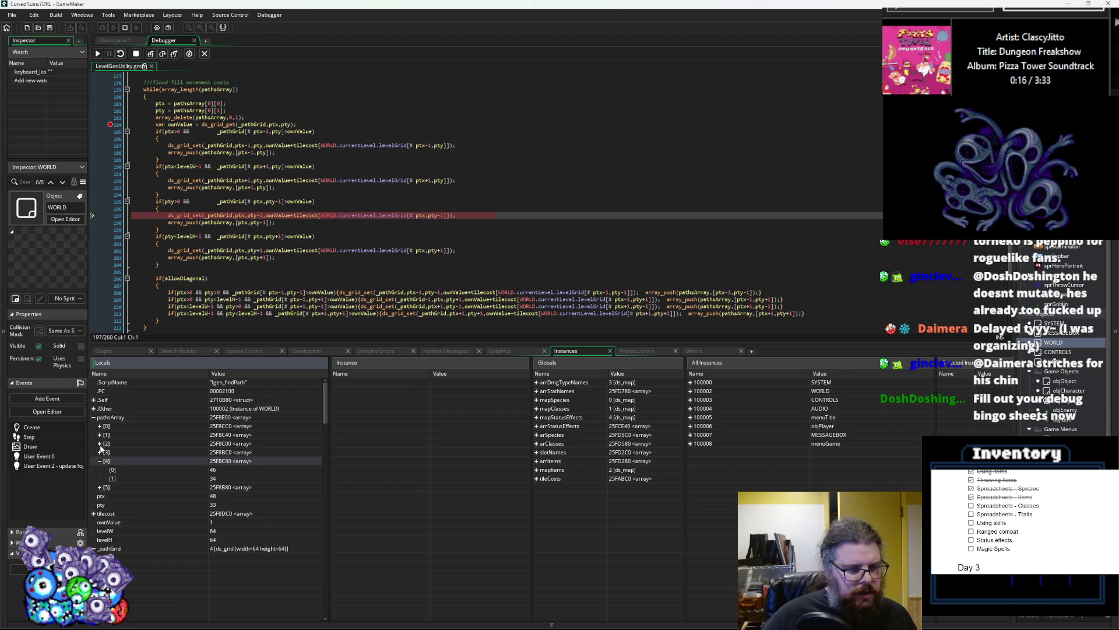
pyautogui.click(99, 443)
pyautogui.click(99, 443)
pyautogui.click(100, 435)
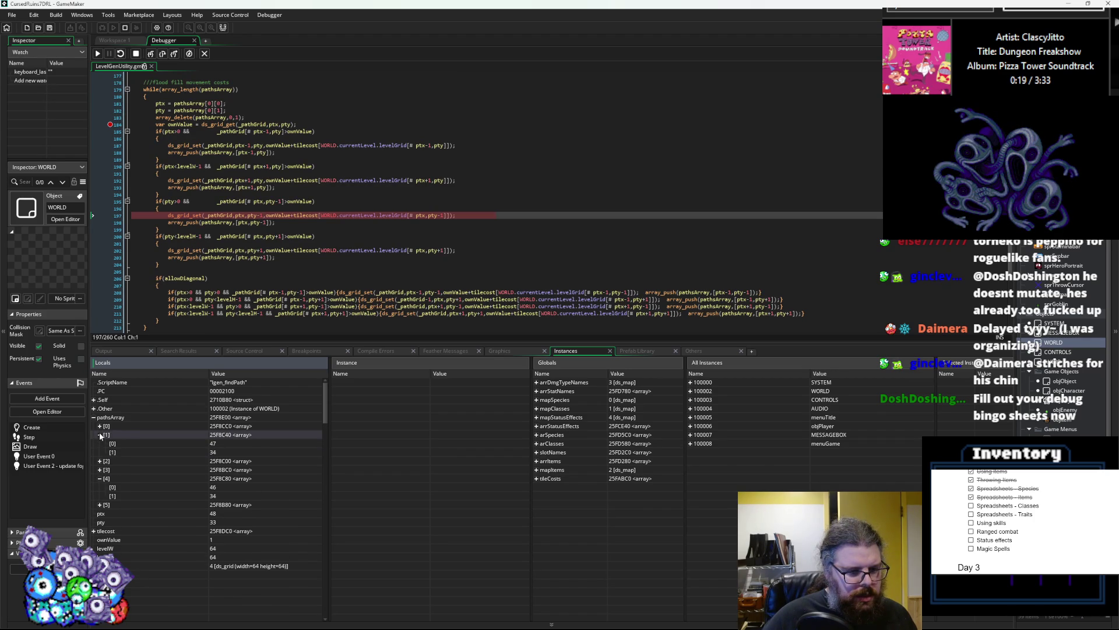
pyautogui.click(99, 435)
pyautogui.click(100, 426)
pyautogui.click(100, 426)
pyautogui.click(100, 452)
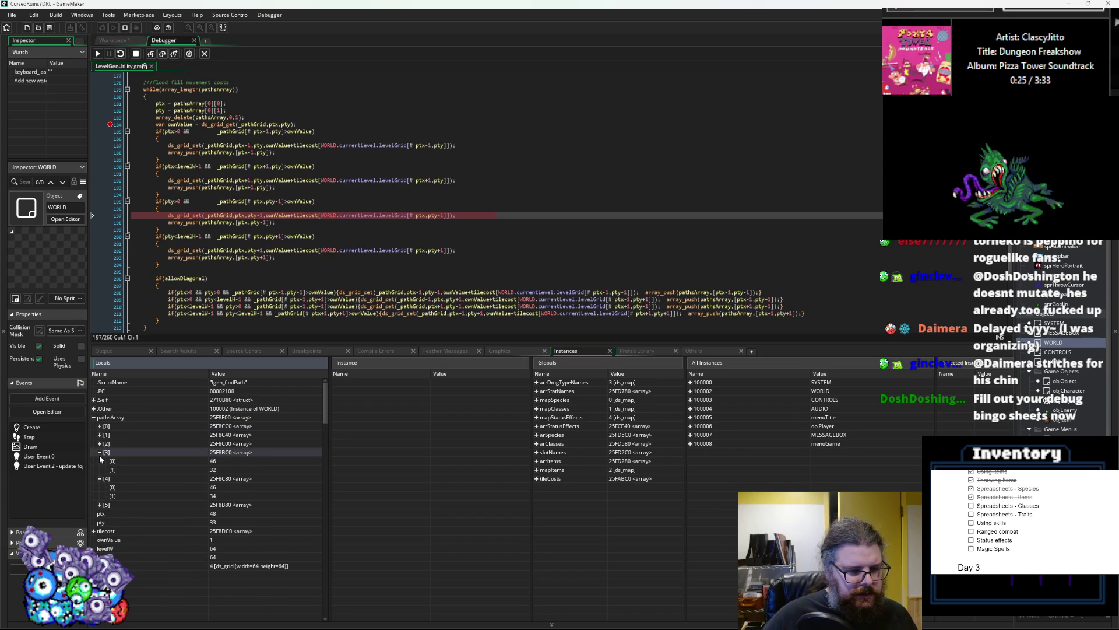
pyautogui.click(100, 453)
pyautogui.click(100, 488)
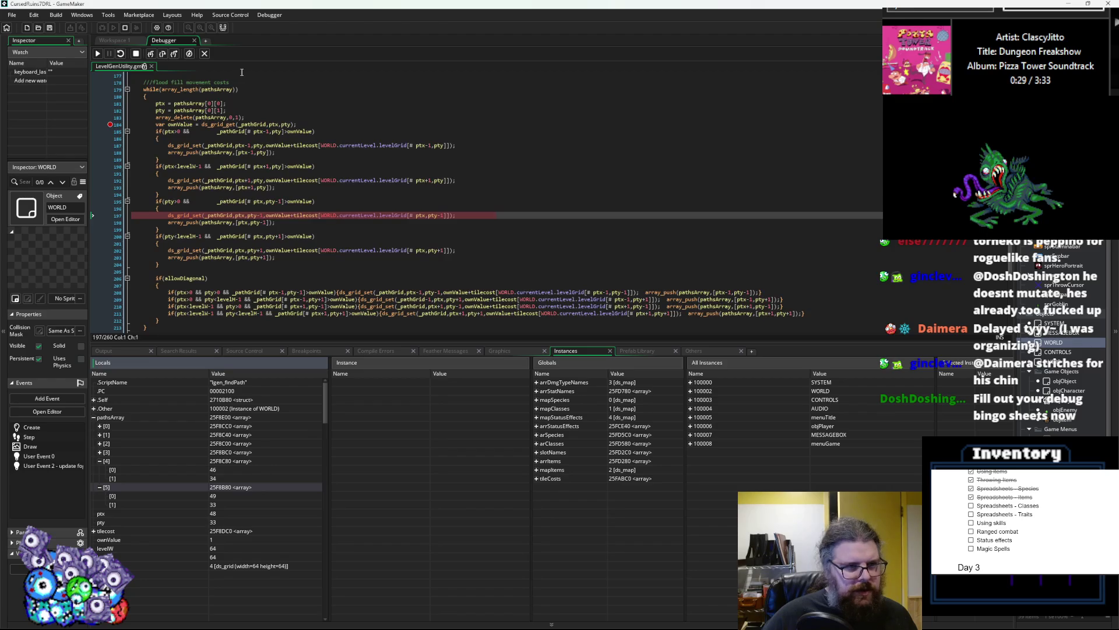
# - Step over the neighbour and diagonal checks that push new points, then check entry [6]'s coordinates
pyautogui.click(163, 53)
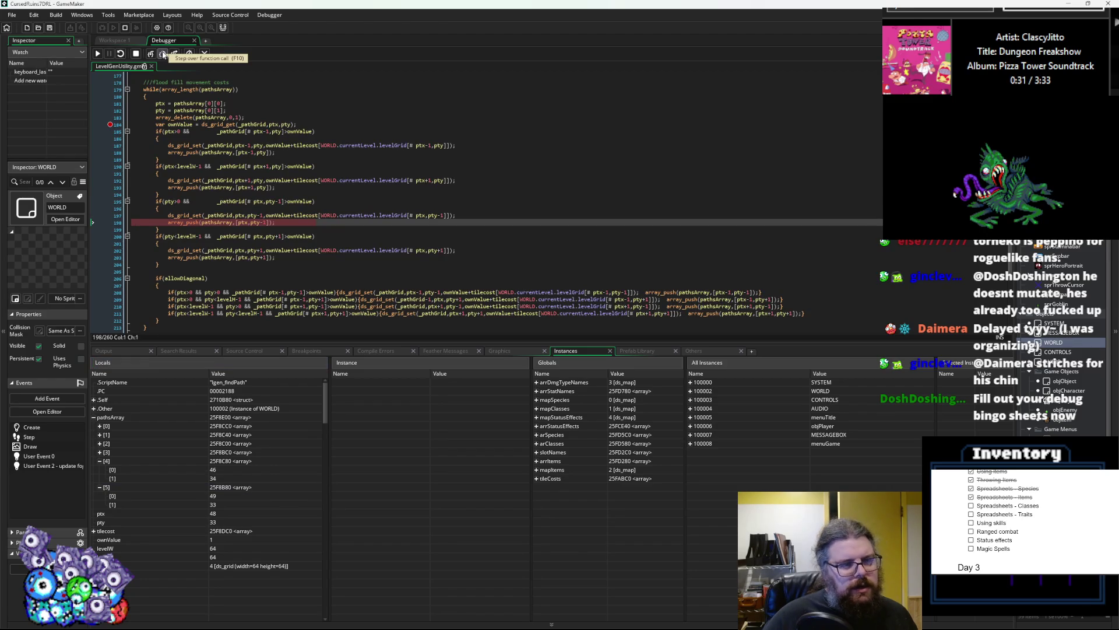
pyautogui.click(164, 53)
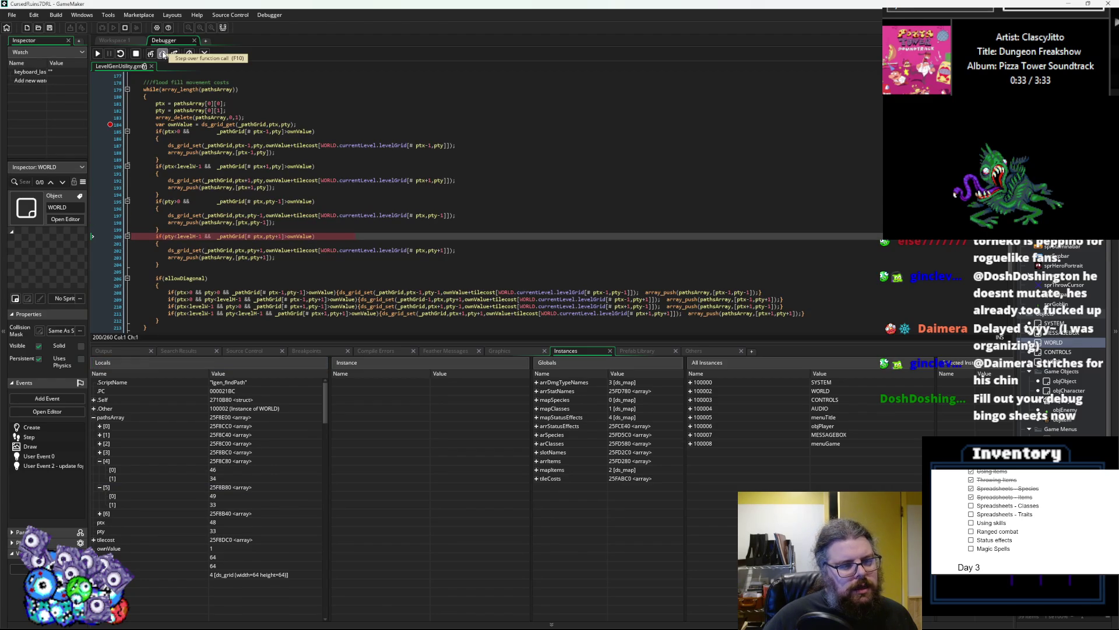
pyautogui.click(164, 55)
pyautogui.click(163, 54)
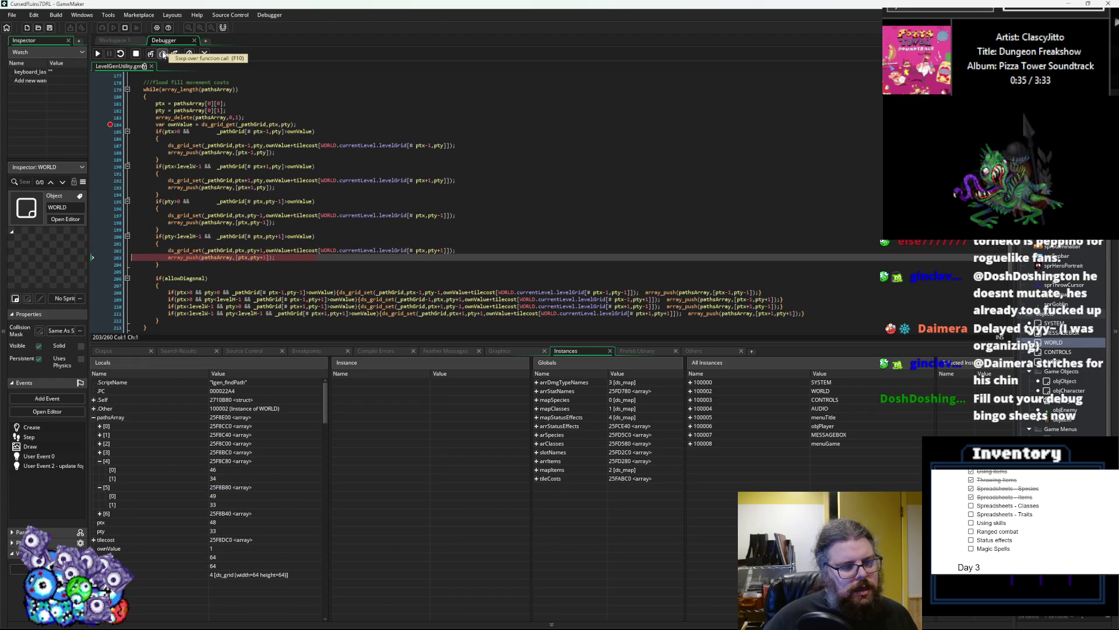
pyautogui.click(163, 54)
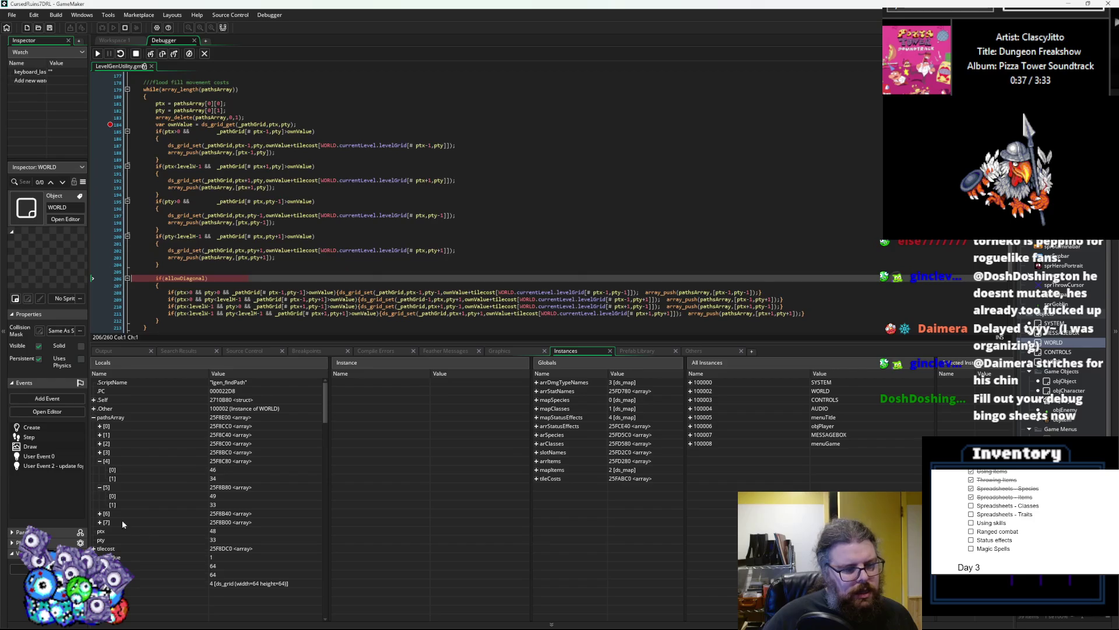
pyautogui.click(99, 461)
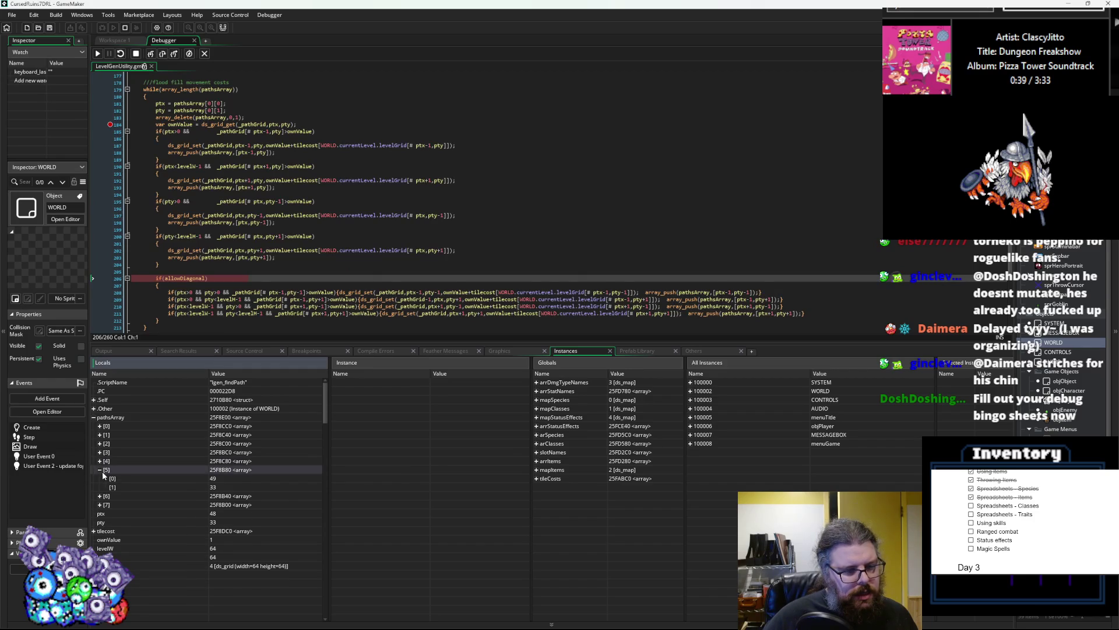
pyautogui.click(99, 470)
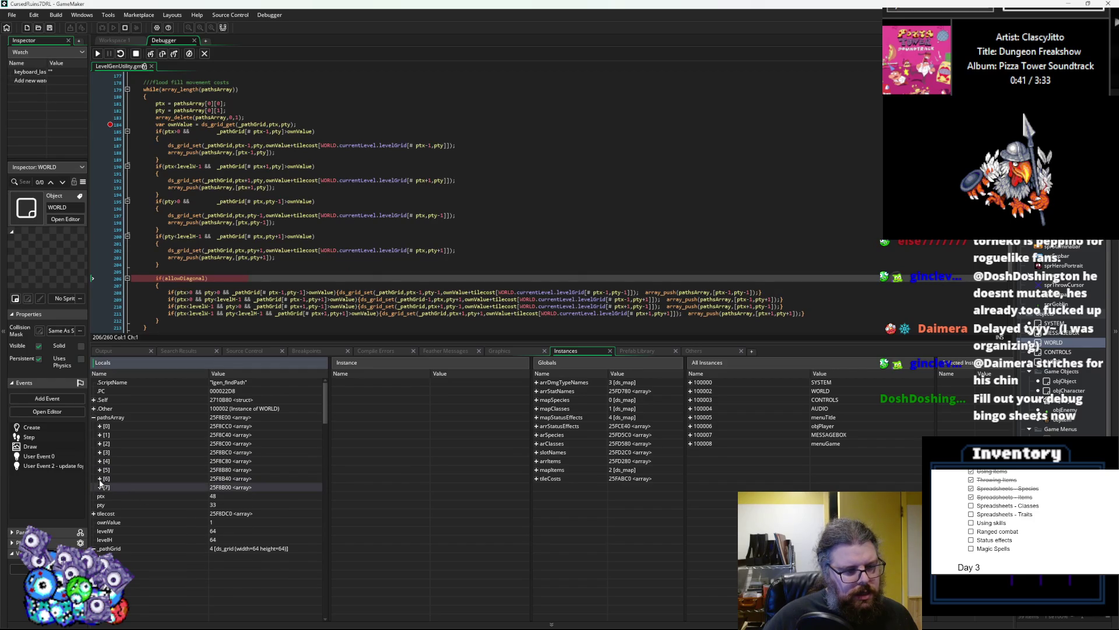
pyautogui.click(100, 478)
pyautogui.click(100, 478)
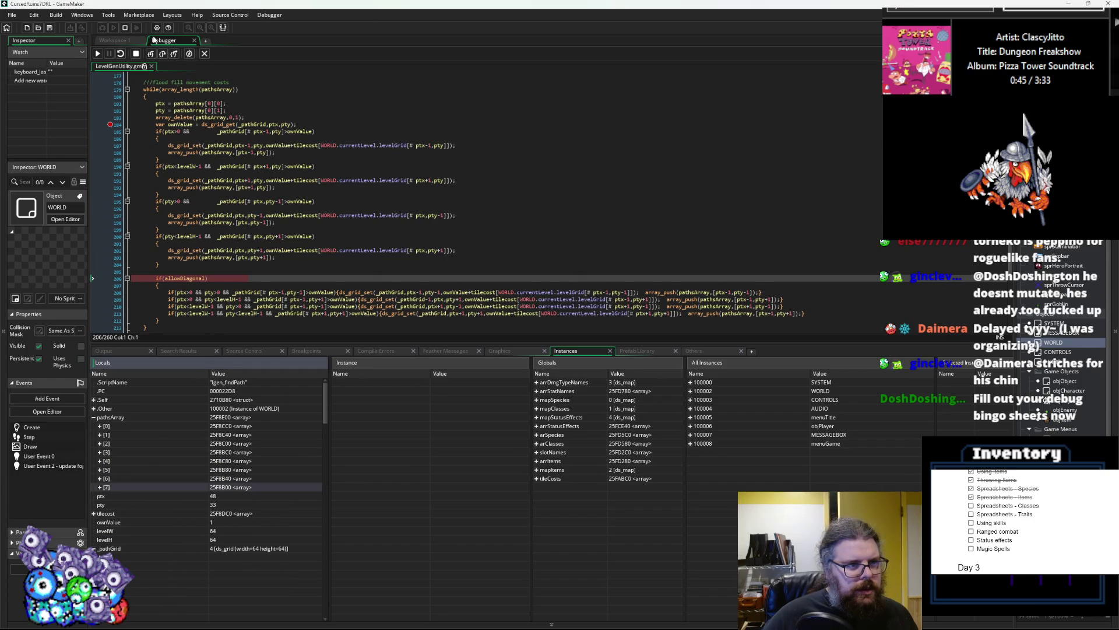
# - Step back to the while loop top, read the next queued point into ptx/pty, and queue its left neighbour
pyautogui.click(164, 54)
pyautogui.click(164, 54)
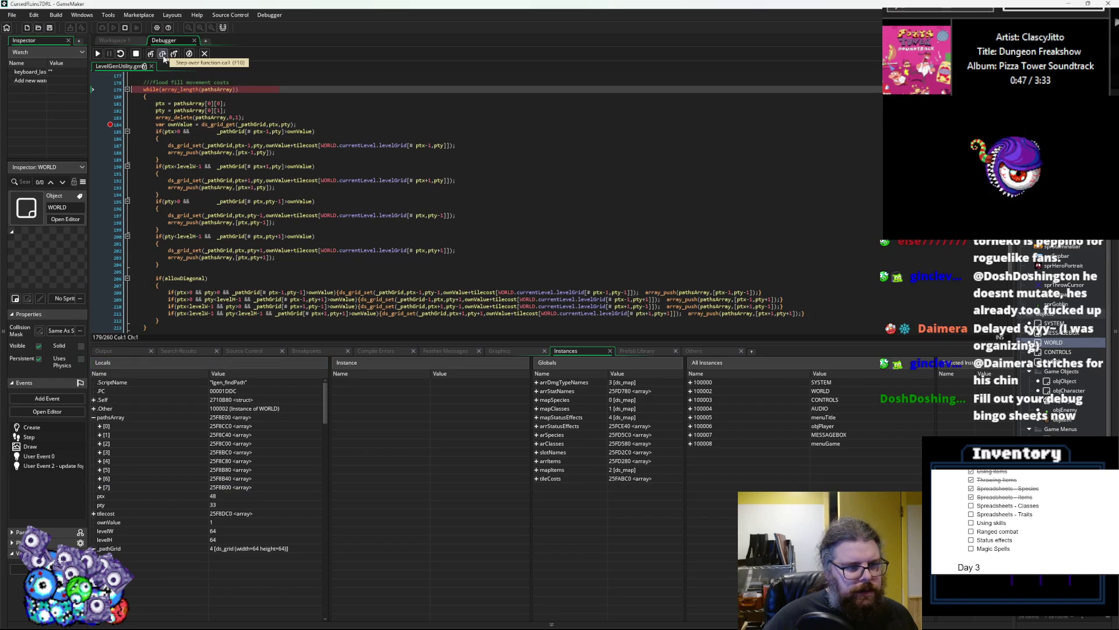
pyautogui.click(164, 54)
pyautogui.click(164, 55)
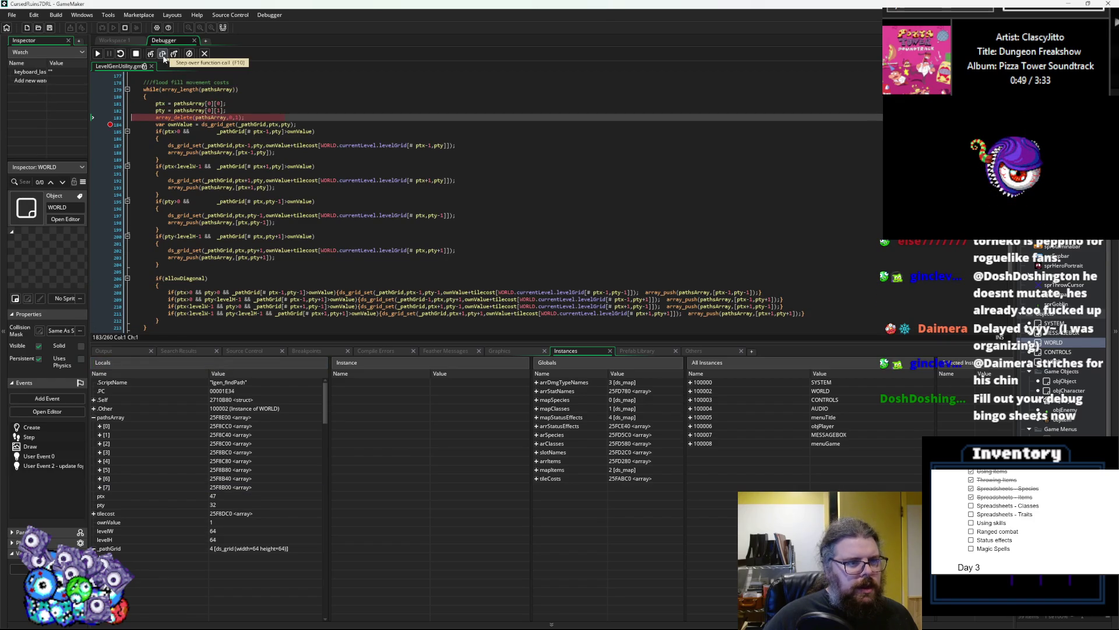
pyautogui.click(163, 54)
pyautogui.click(163, 54)
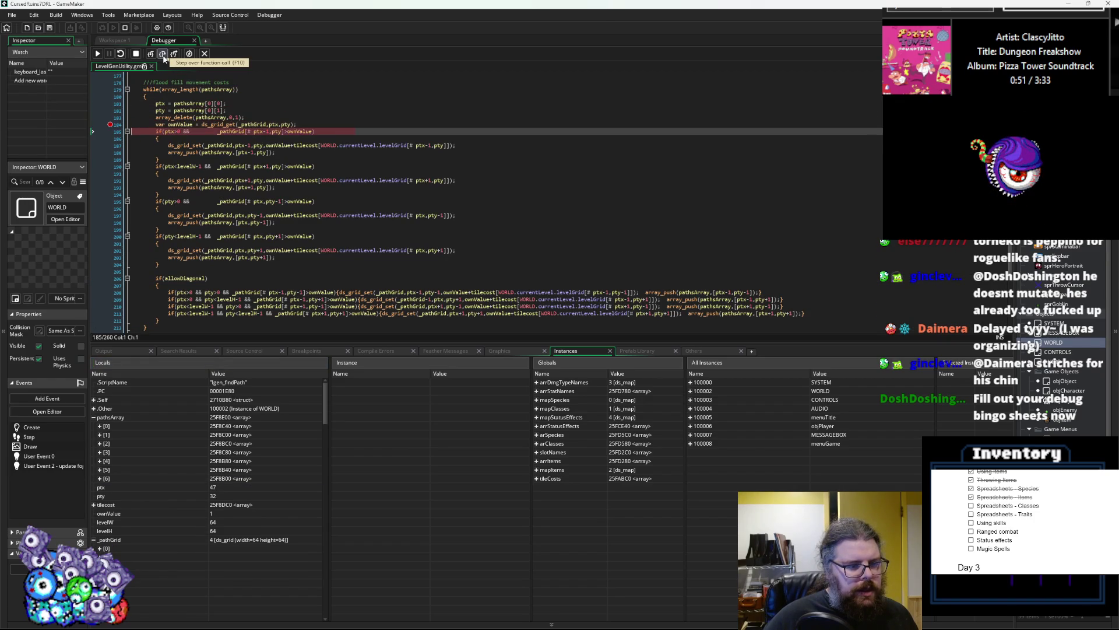
pyautogui.click(163, 55)
pyautogui.click(163, 54)
pyautogui.click(163, 54)
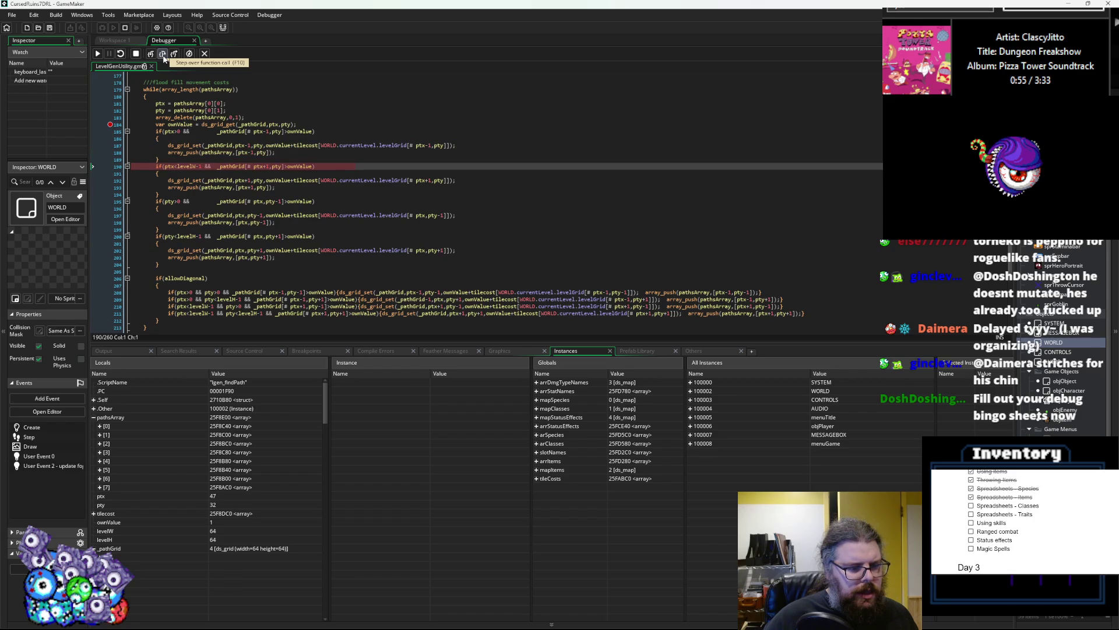
# - Step through the remaining neighbour and diagonal checks into the next iteration, then check entry [9] (47,31)
pyautogui.click(163, 54)
pyautogui.click(163, 54)
pyautogui.click(163, 54)
pyautogui.click(163, 55)
pyautogui.click(164, 55)
pyautogui.click(163, 54)
pyautogui.click(163, 54)
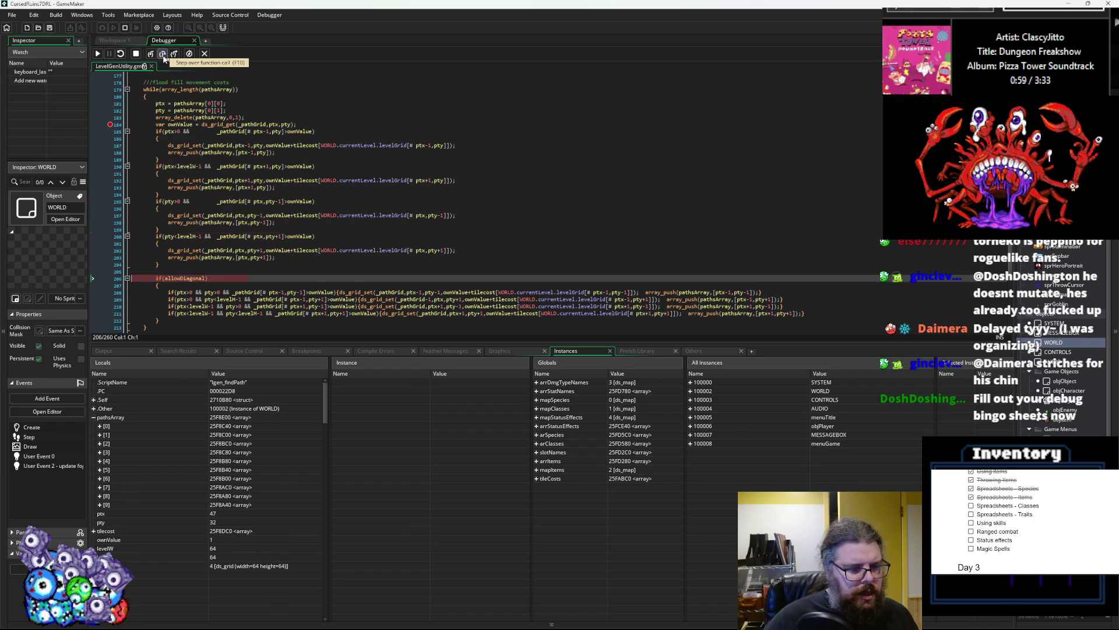
pyautogui.click(163, 54)
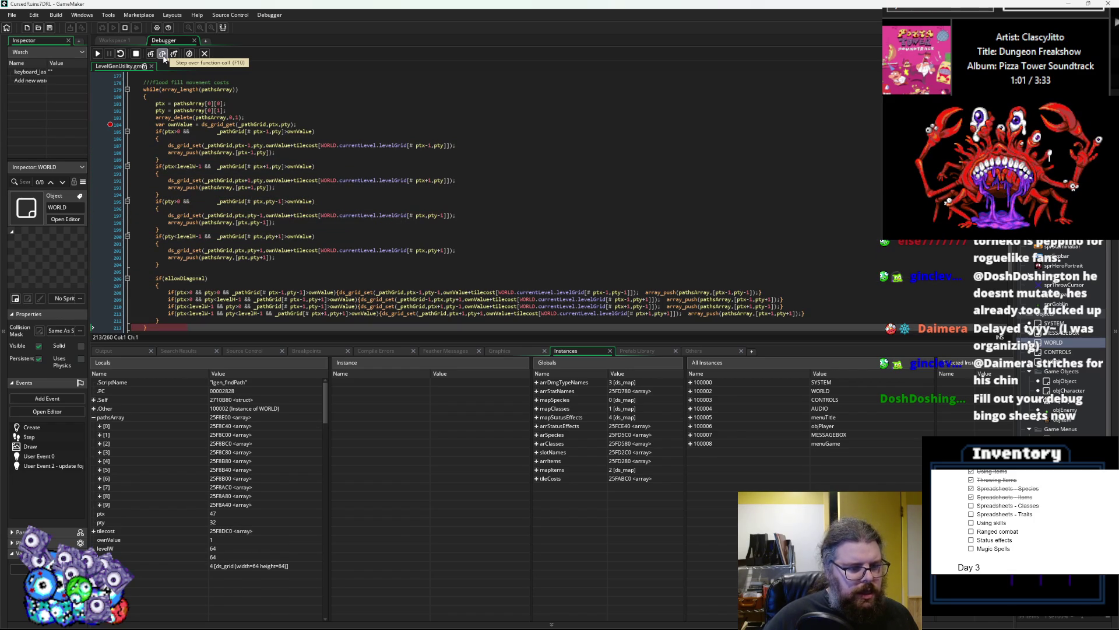
pyautogui.click(163, 54)
pyautogui.click(163, 54)
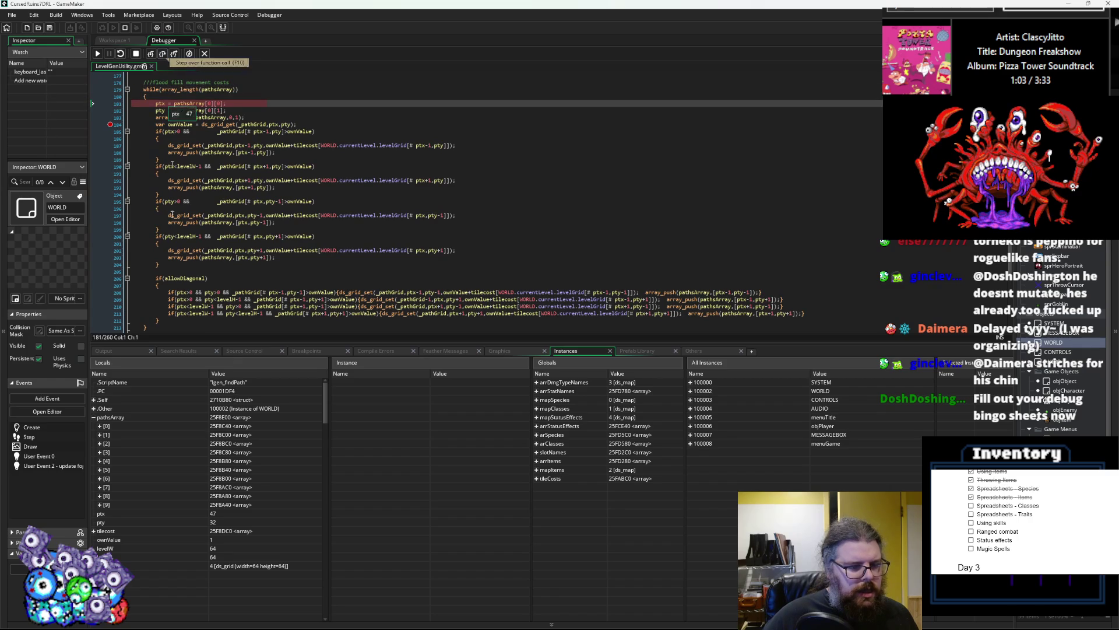
pyautogui.click(100, 505)
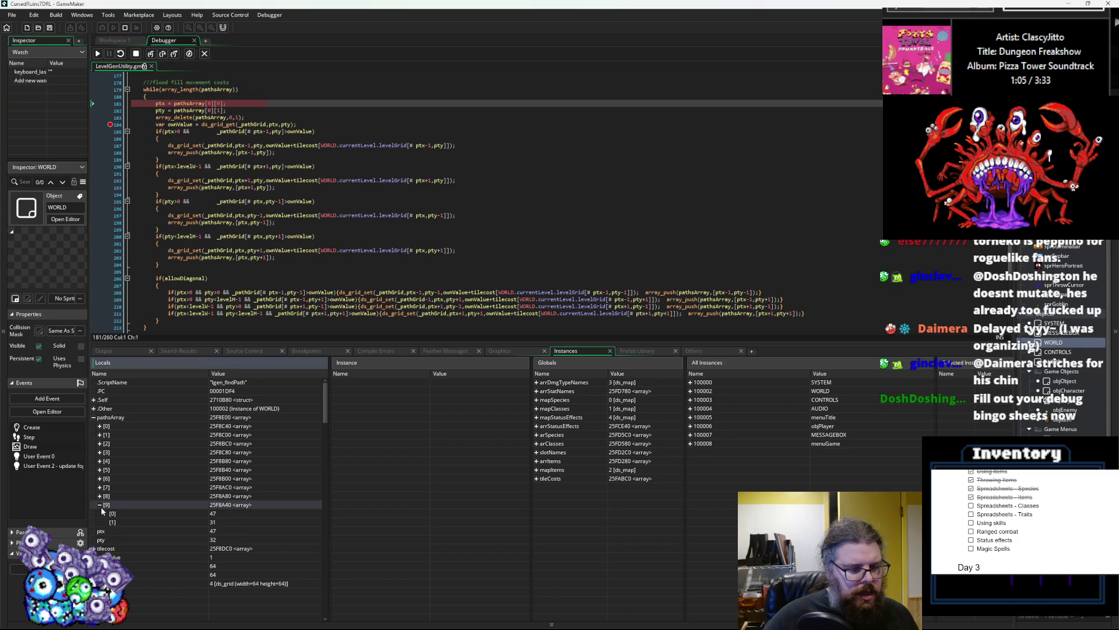
# - Scroll through _pathGrid columns [46] and [47], reading costs 2, 1, 0, 1 at entries [31]–[34]
pyautogui.scroll(-5, 180, 532)
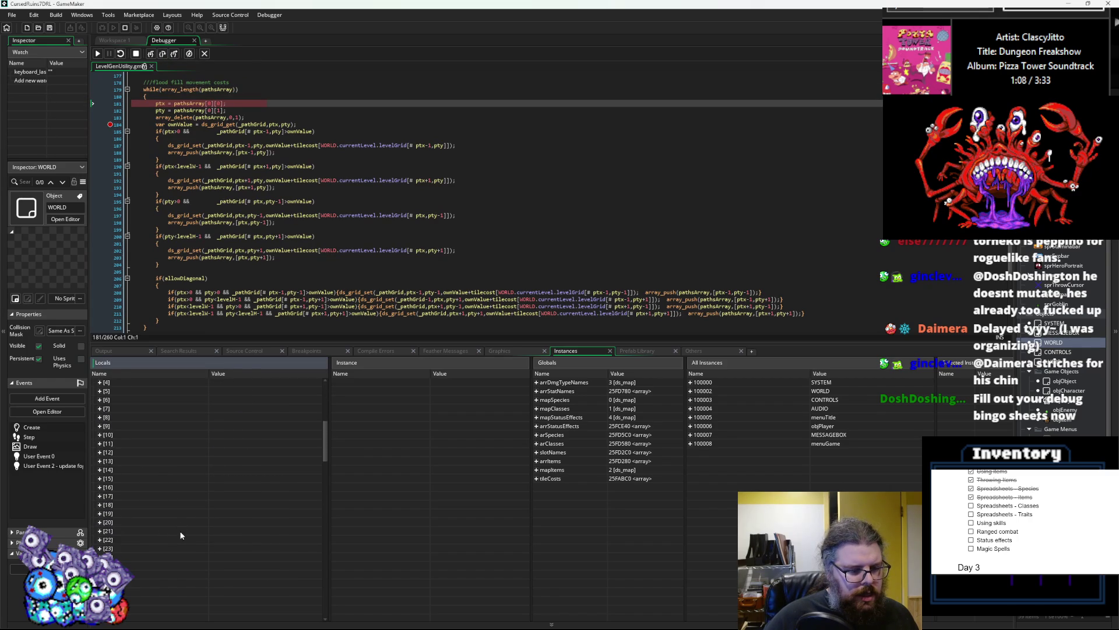
pyautogui.scroll(-10, 187, 522)
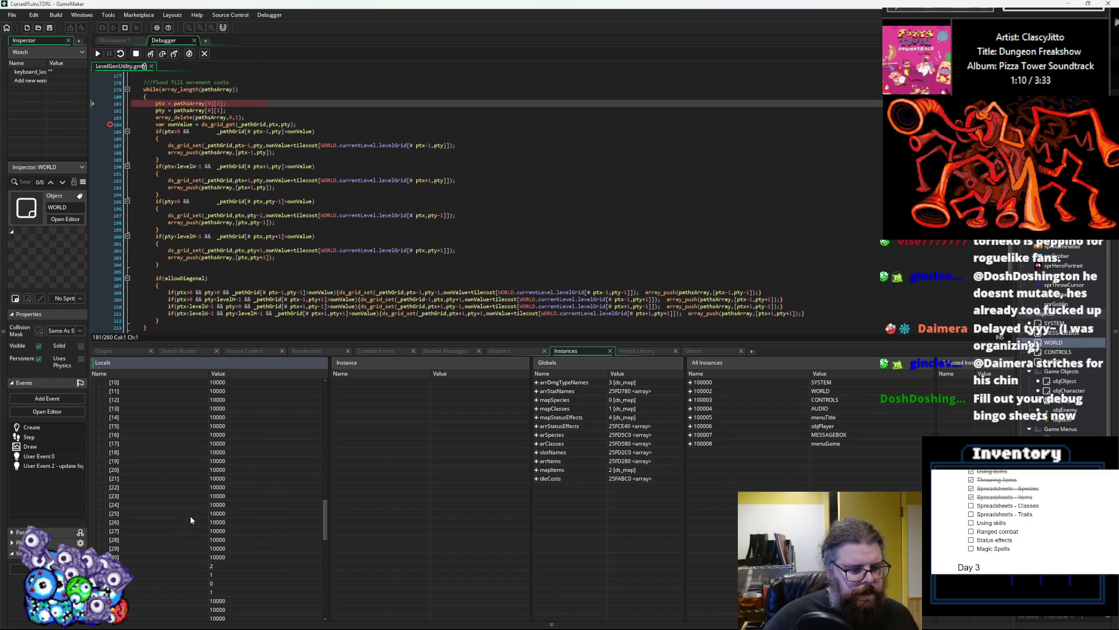
pyautogui.scroll(1, 210, 469)
pyautogui.scroll(8, 210, 470)
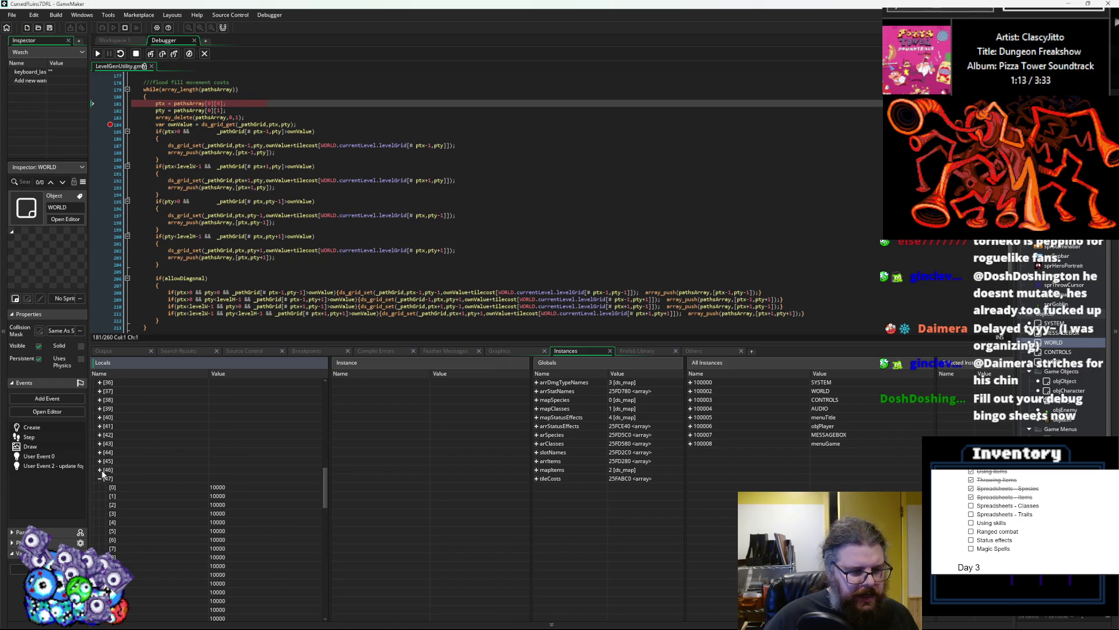
pyautogui.click(102, 470)
pyautogui.scroll(-3, 183, 510)
pyautogui.scroll(-10, 170, 497)
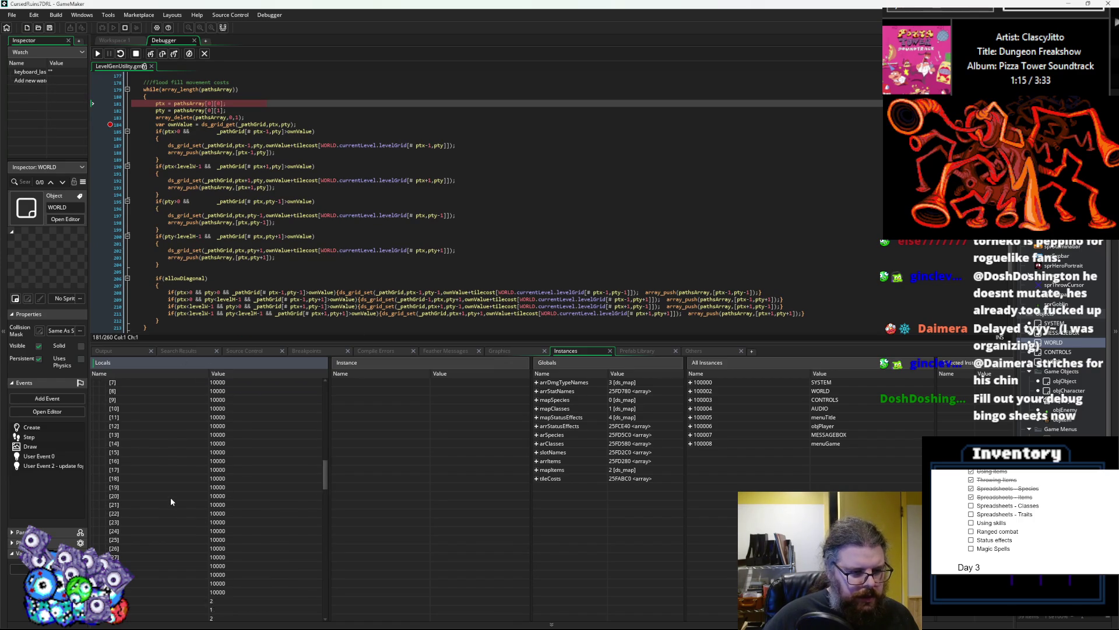
pyautogui.scroll(10, 228, 453)
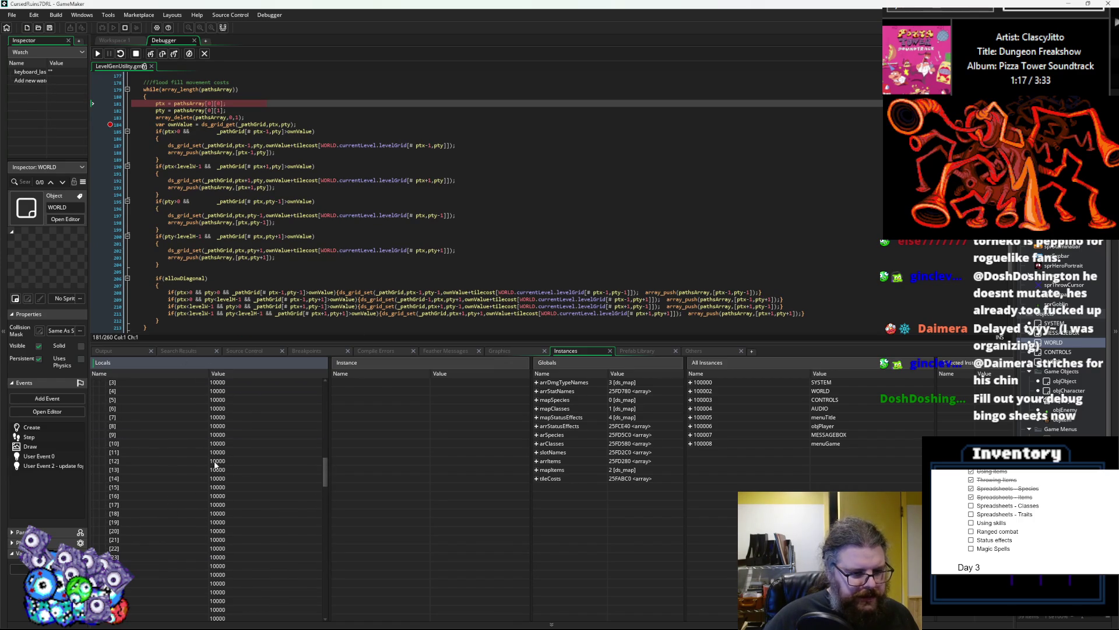
pyautogui.scroll(-5, 202, 533)
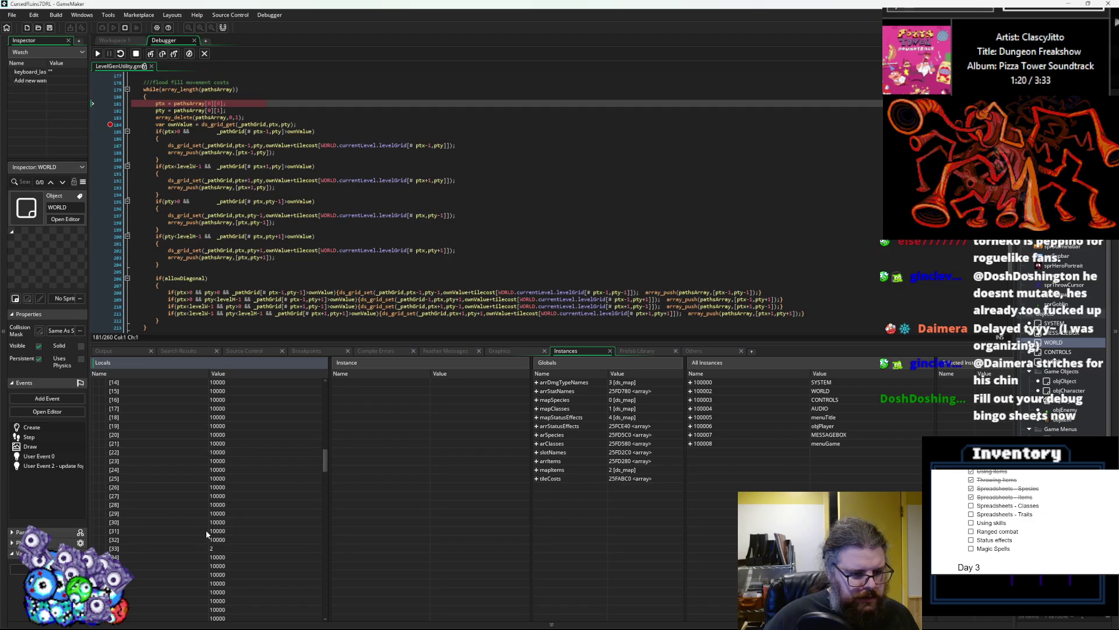
pyautogui.scroll(1, 262, 291)
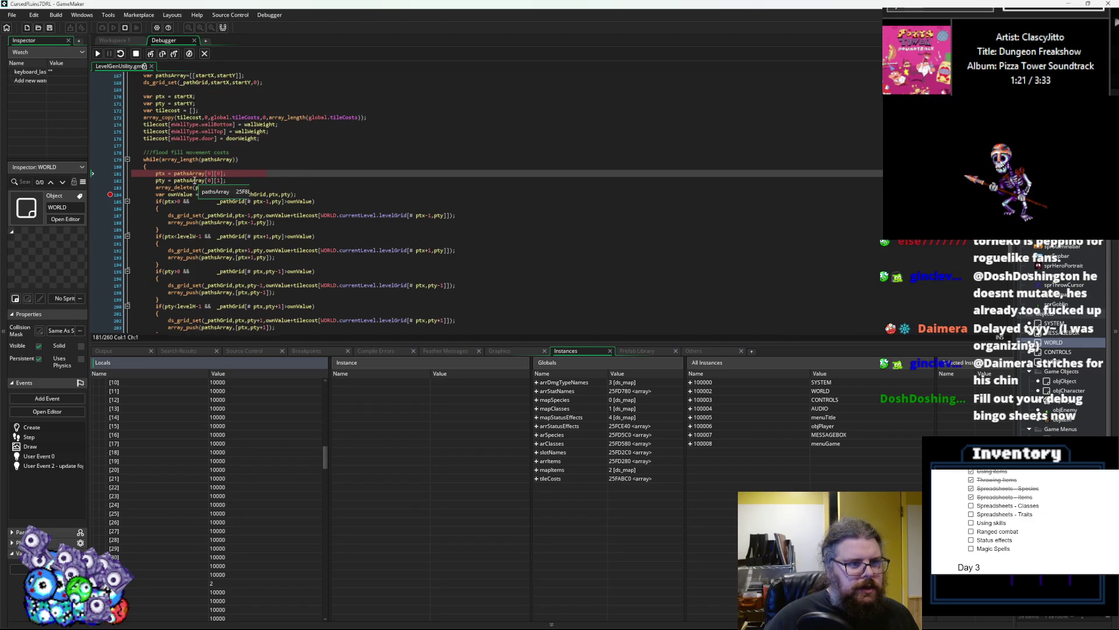
# - Step the loop down to line 190, continue to the next breakpoint, and move the game window aside
pyautogui.click(164, 54)
pyautogui.click(164, 54)
pyautogui.click(164, 54)
pyautogui.click(164, 55)
pyautogui.click(164, 55)
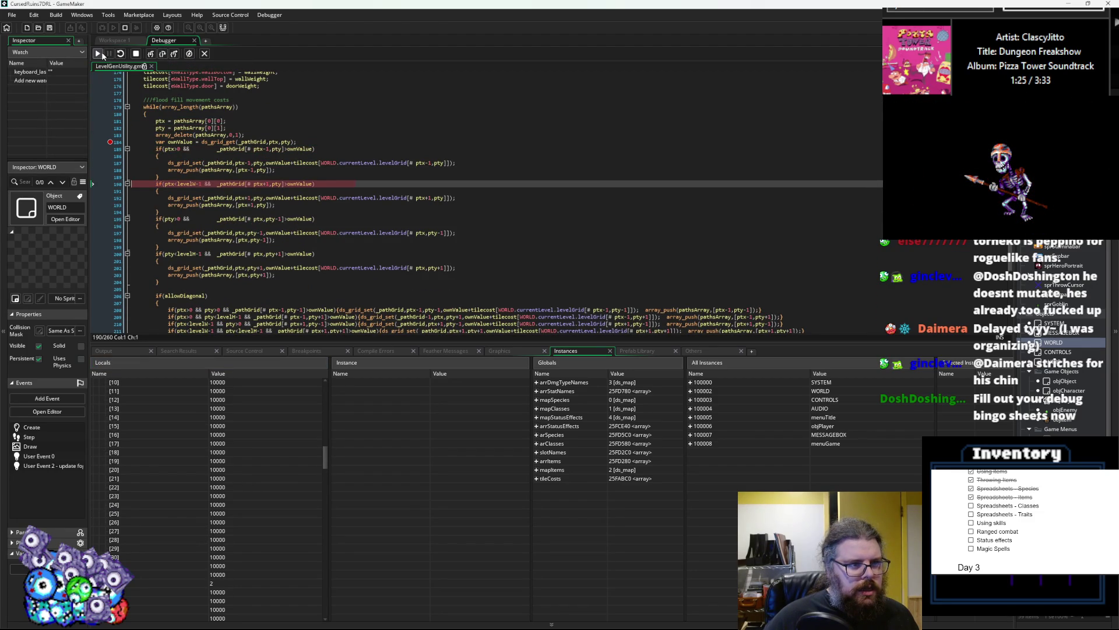
pyautogui.click(102, 53)
pyautogui.moveTo(162, 74)
pyautogui.mouseDown()
pyautogui.moveTo(215, 114)
pyautogui.moveTo(0, 303)
pyautogui.mouseUp()
# - Resume the game twice more (Continue, then F5) to later breakpoint hits
pyautogui.scroll(-5, 121, 501)
pyautogui.scroll(-10, 131, 506)
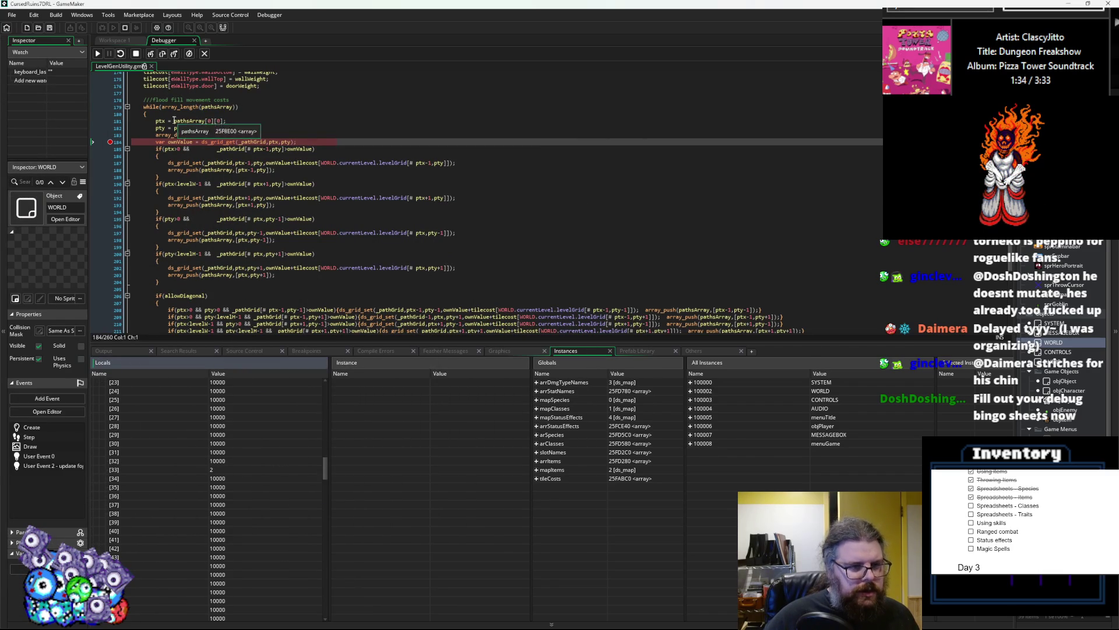
pyautogui.click(98, 53)
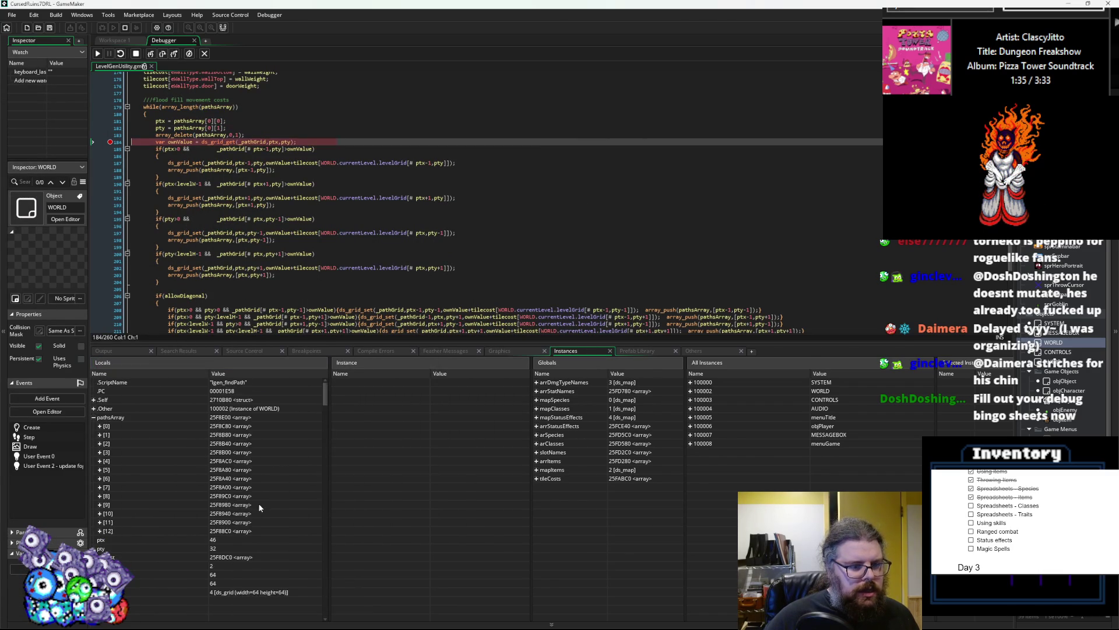
pyautogui.scroll(-15, 223, 497)
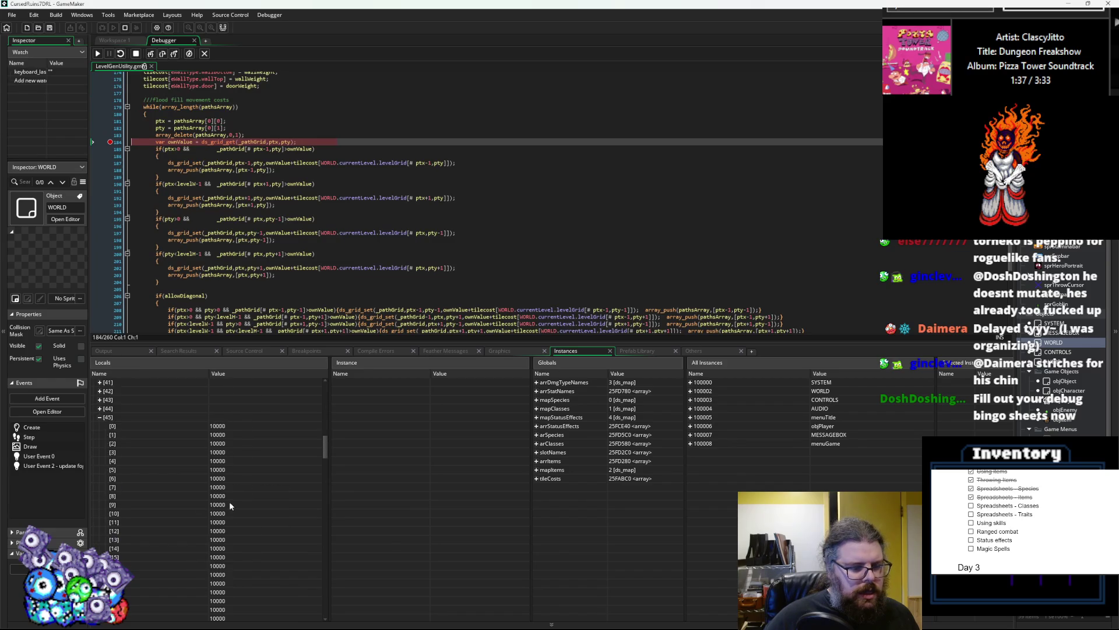
pyautogui.press('F5')
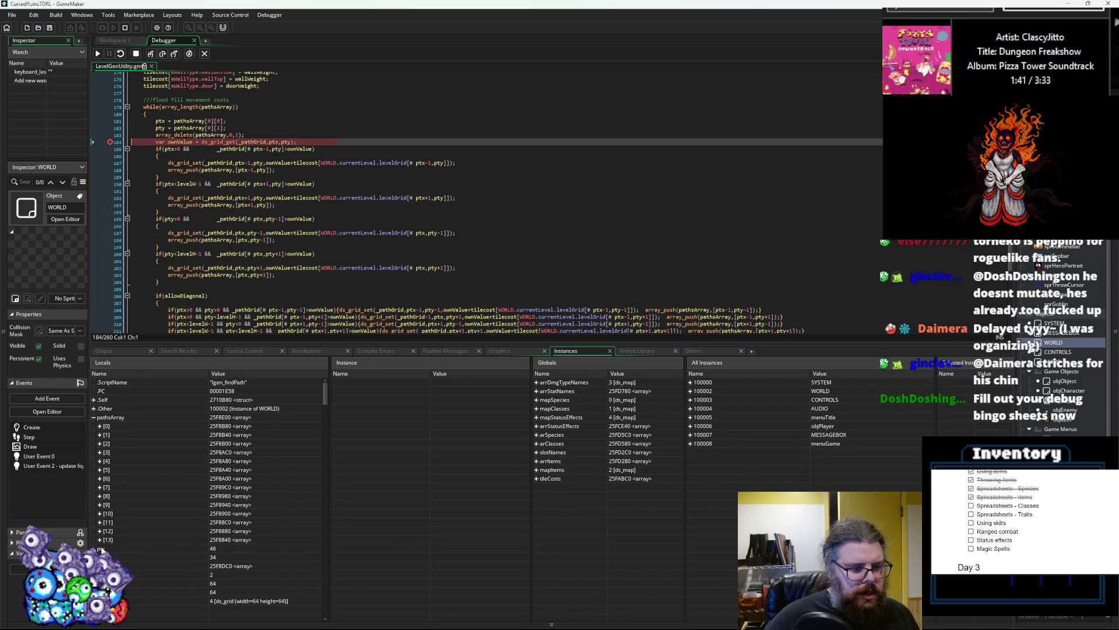
# - Read the coordinate pairs in pathArray entries [13], [9], [6], [5], [4], [3] and [2]
pyautogui.click(99, 540)
pyautogui.click(101, 504)
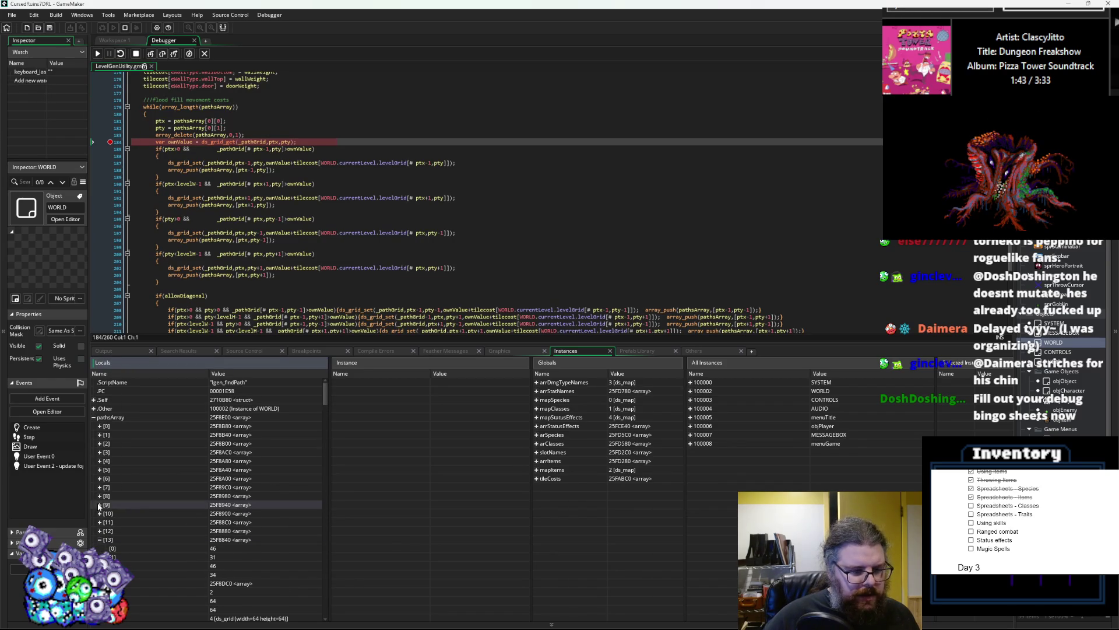
pyautogui.click(100, 479)
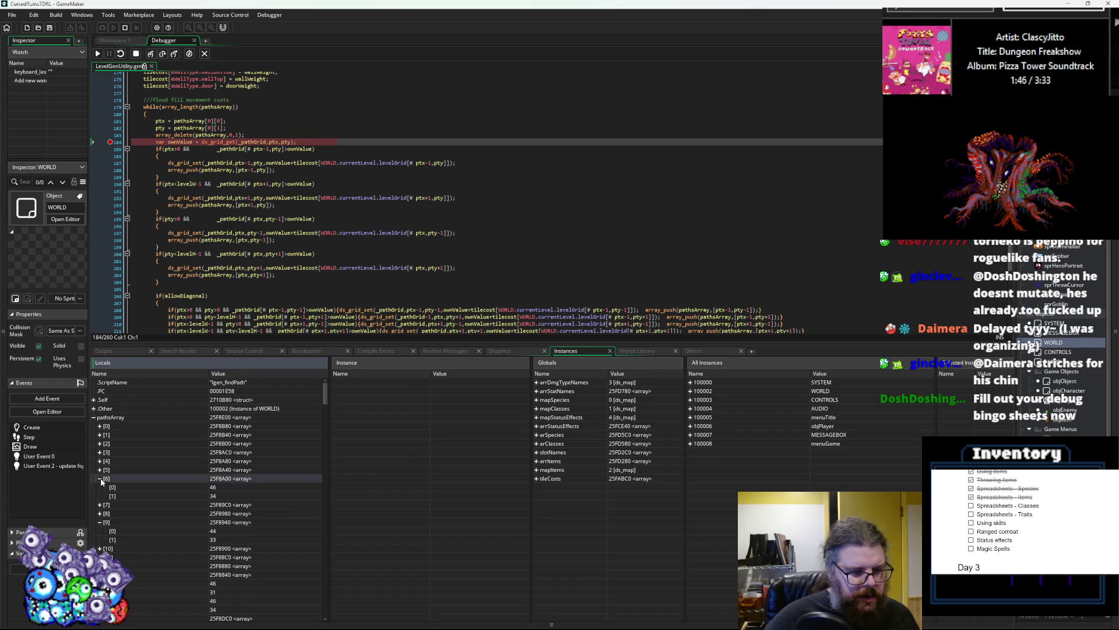
pyautogui.click(100, 479)
pyautogui.click(100, 470)
pyautogui.click(100, 470)
pyautogui.click(100, 462)
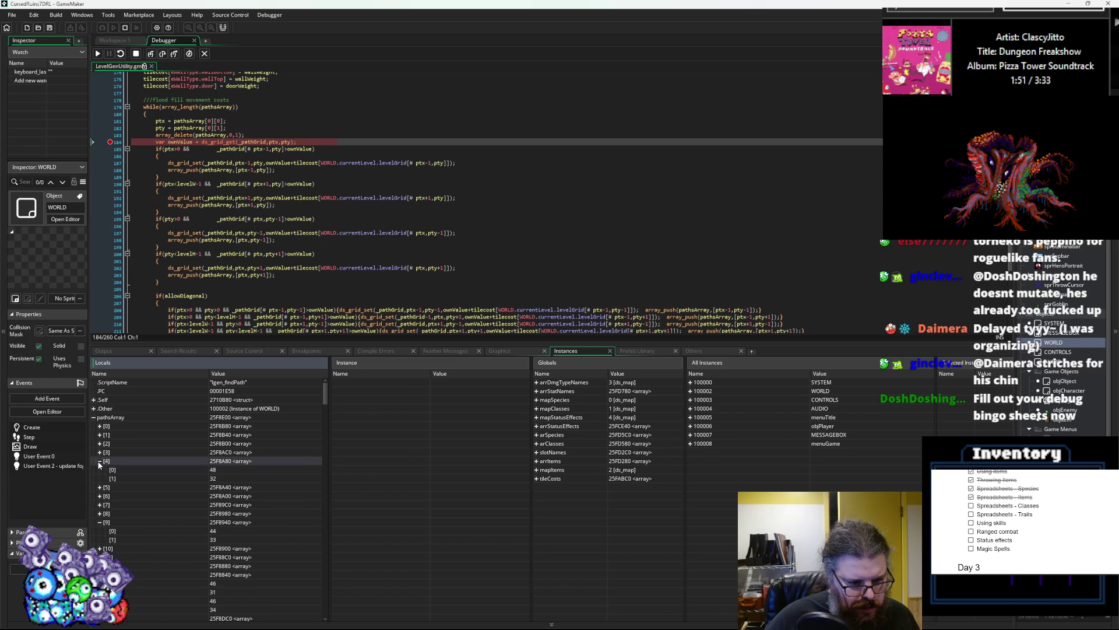
pyautogui.click(100, 461)
pyautogui.click(100, 452)
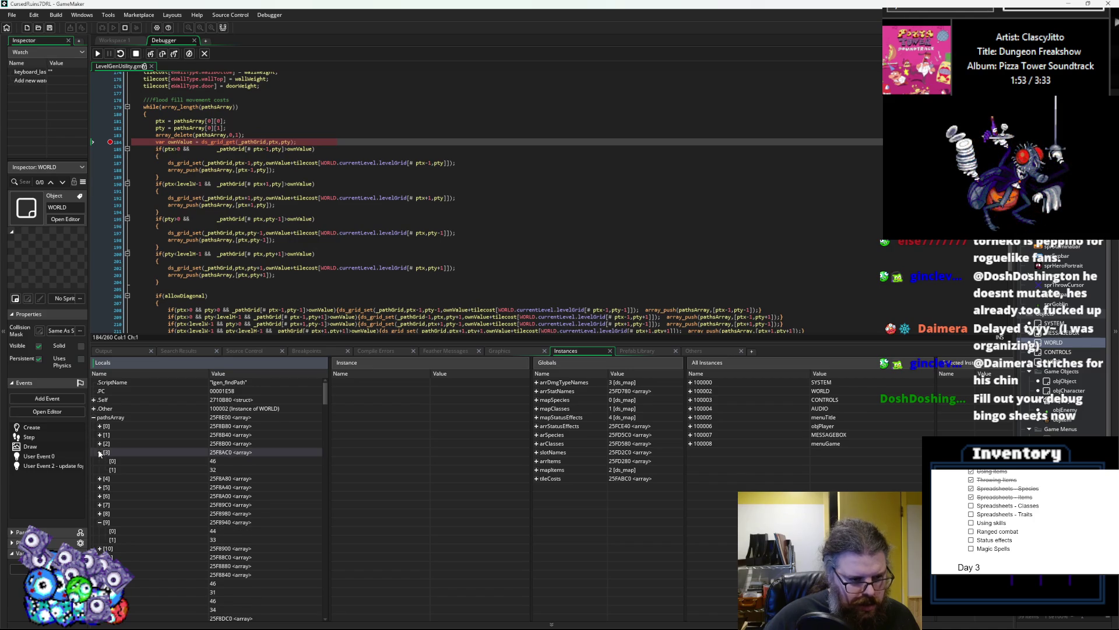
pyautogui.click(100, 452)
pyautogui.click(99, 444)
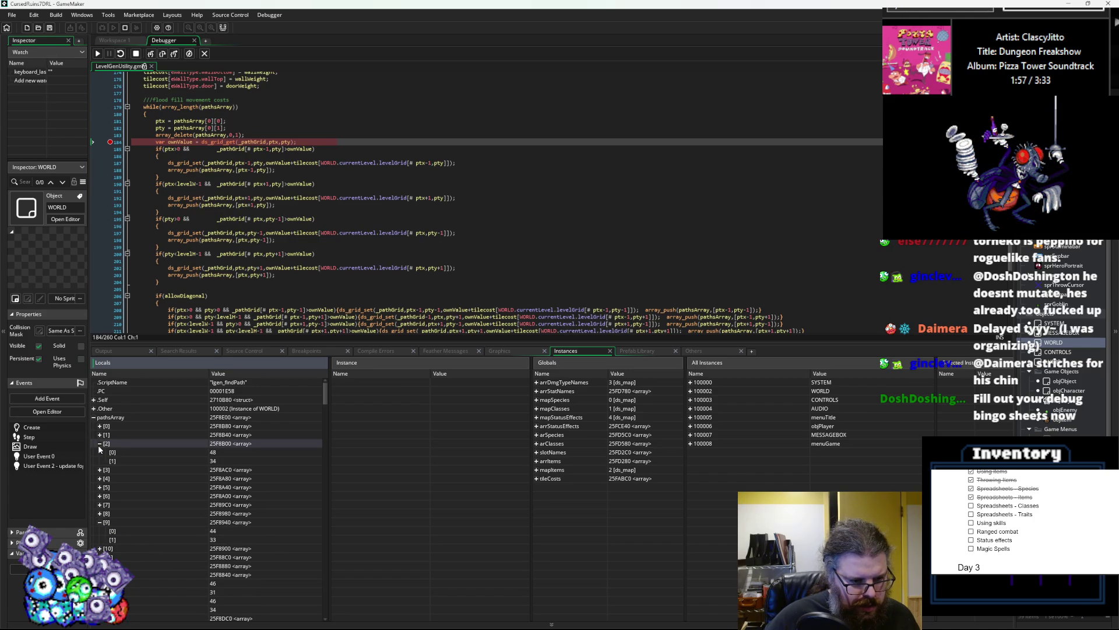
pyautogui.click(99, 444)
# - Read the coordinates in entries [1], [0], [7], [12], [11] and [10], then resume running
pyautogui.click(100, 435)
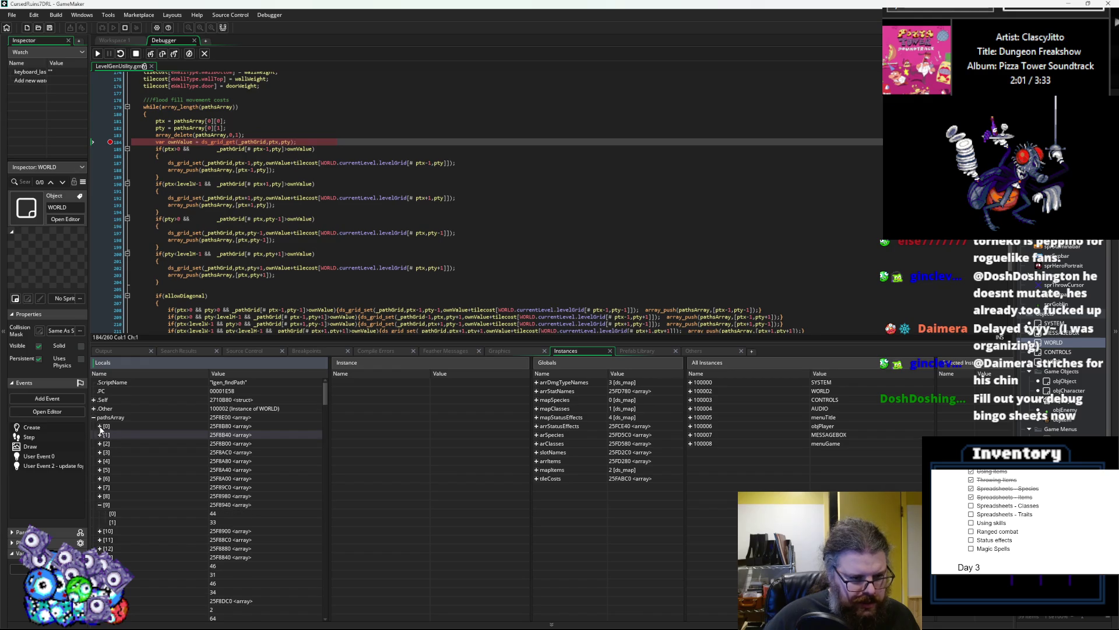
pyautogui.click(100, 435)
pyautogui.click(100, 426)
pyautogui.click(99, 426)
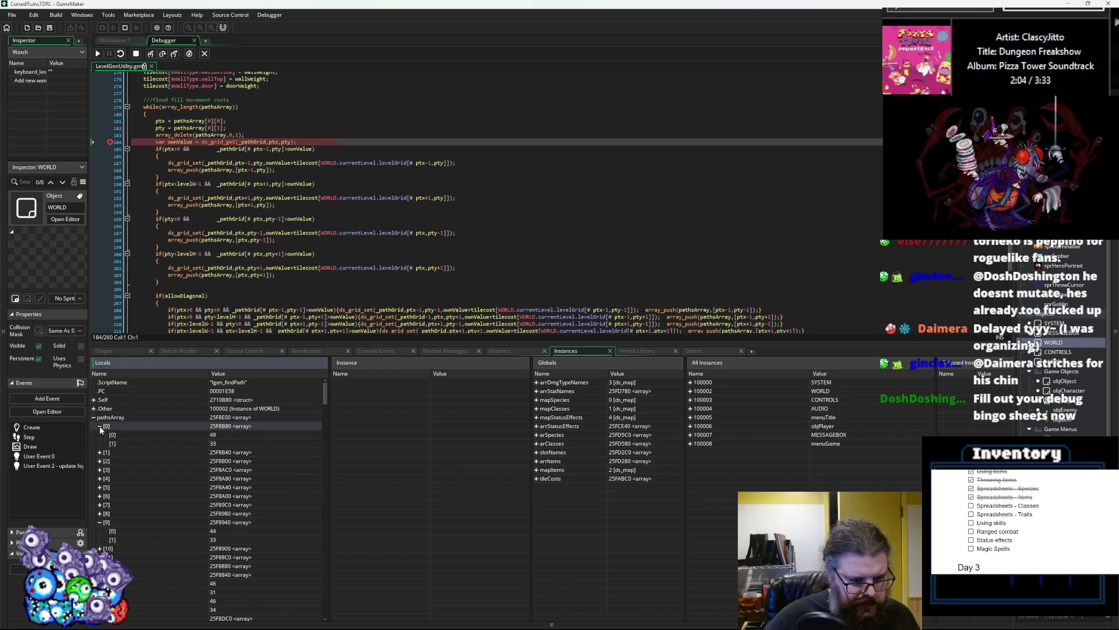
pyautogui.click(99, 487)
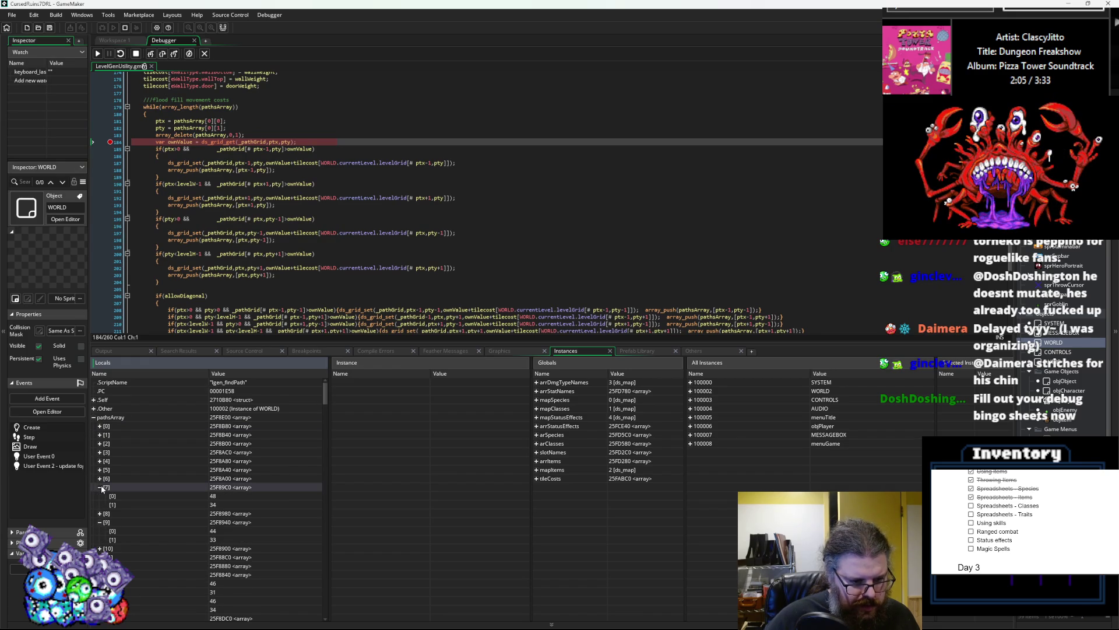
pyautogui.click(100, 575)
pyautogui.click(100, 565)
pyautogui.click(99, 566)
pyautogui.click(100, 557)
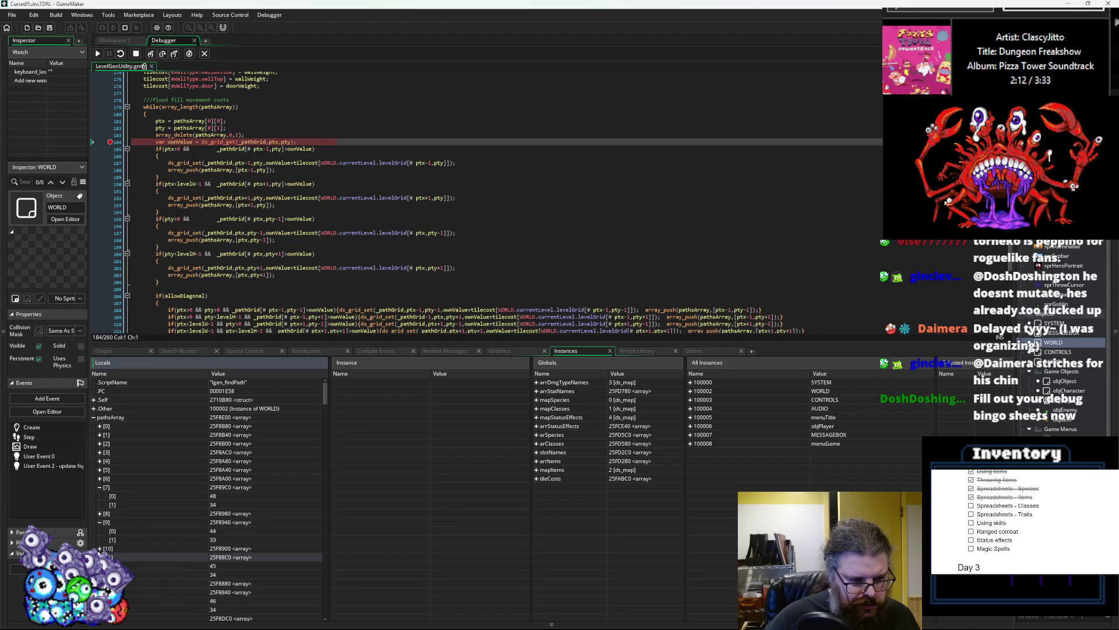
pyautogui.click(100, 548)
pyautogui.scroll(-2, 230, 523)
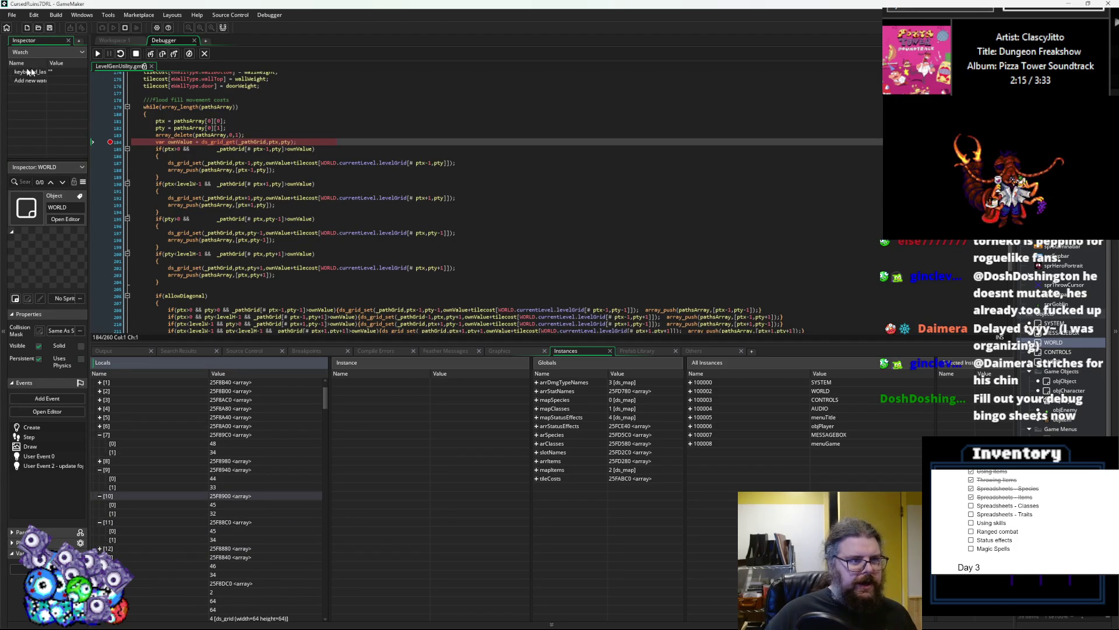
pyautogui.click(100, 54)
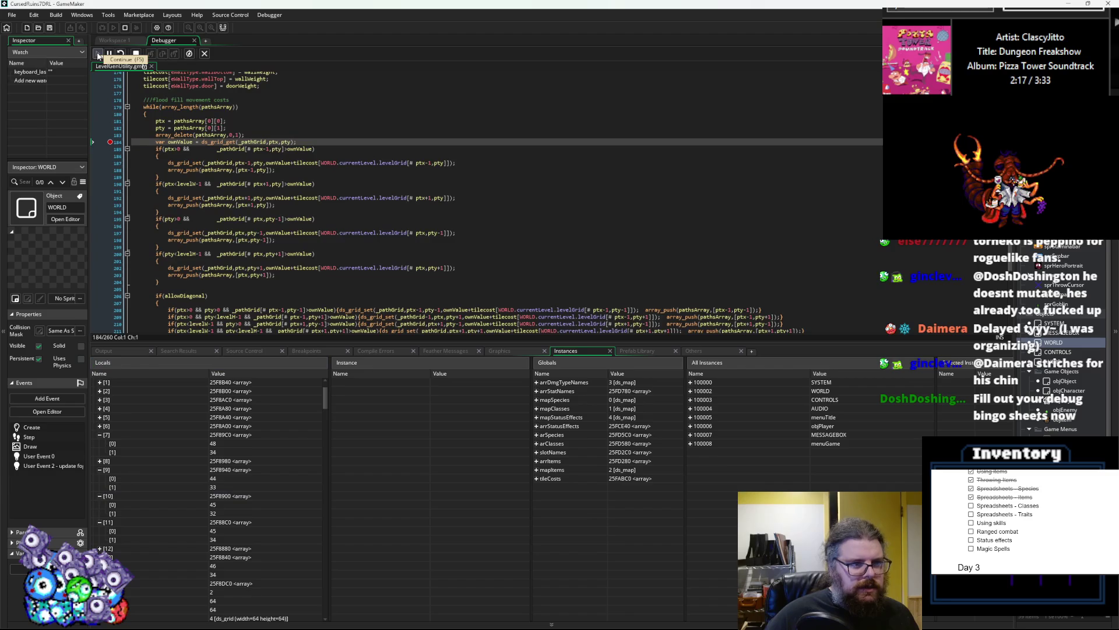
# - Continue through three breakpoint hits and collapse pathArray entries [7], [9], [10] and [11]
pyautogui.click(98, 54)
pyautogui.click(98, 54)
pyautogui.click(97, 54)
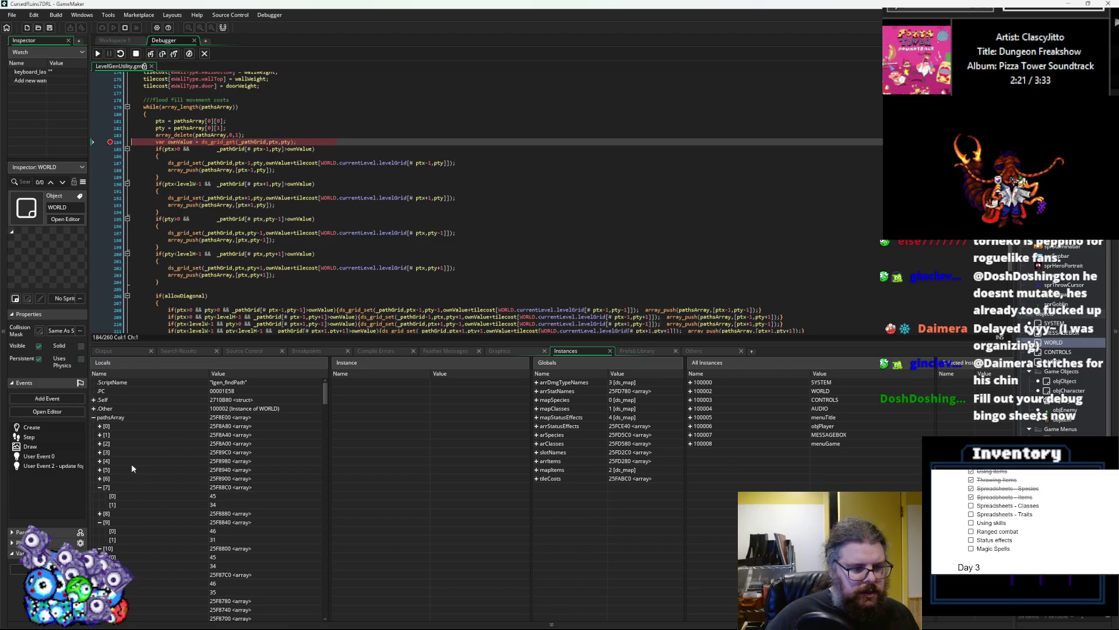
pyautogui.scroll(-2, 140, 469)
pyautogui.click(100, 435)
pyautogui.click(99, 452)
pyautogui.click(100, 461)
pyautogui.click(100, 470)
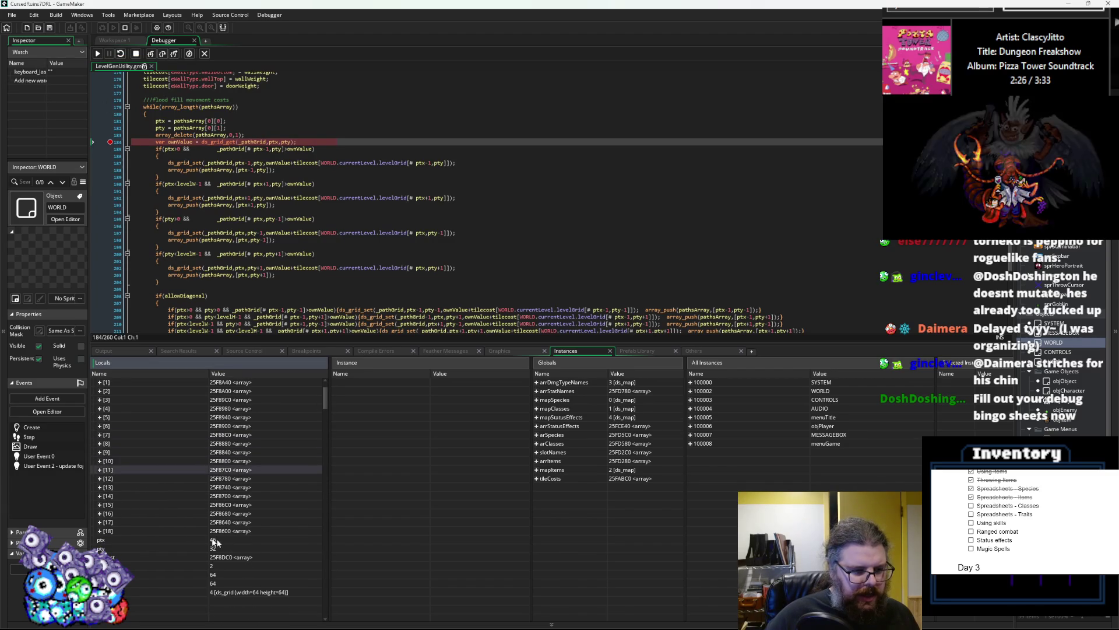
# - Check entry [18], then expand entries [15] down to [10] to read their coordinates
pyautogui.click(100, 531)
pyautogui.click(100, 531)
pyautogui.click(100, 505)
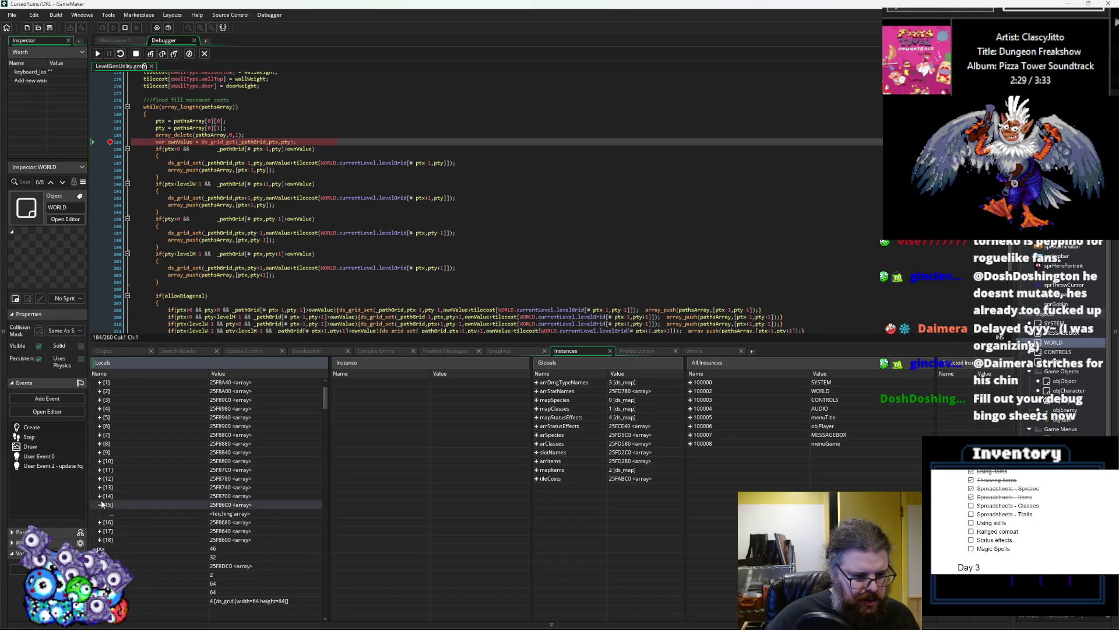
pyautogui.click(99, 496)
pyautogui.click(100, 487)
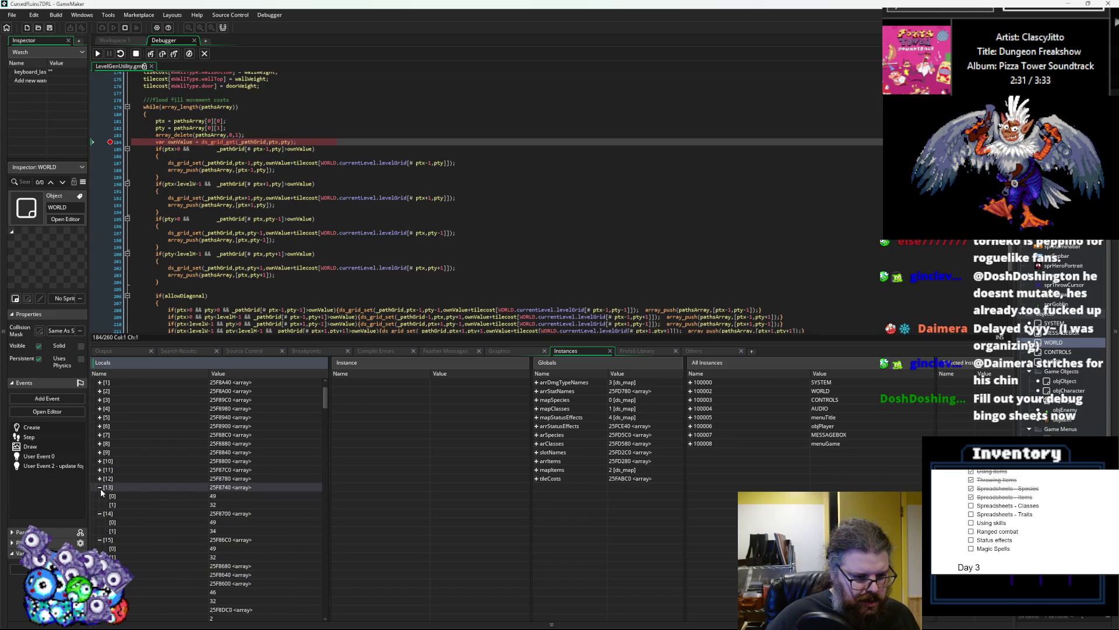
pyautogui.click(100, 479)
pyautogui.click(100, 470)
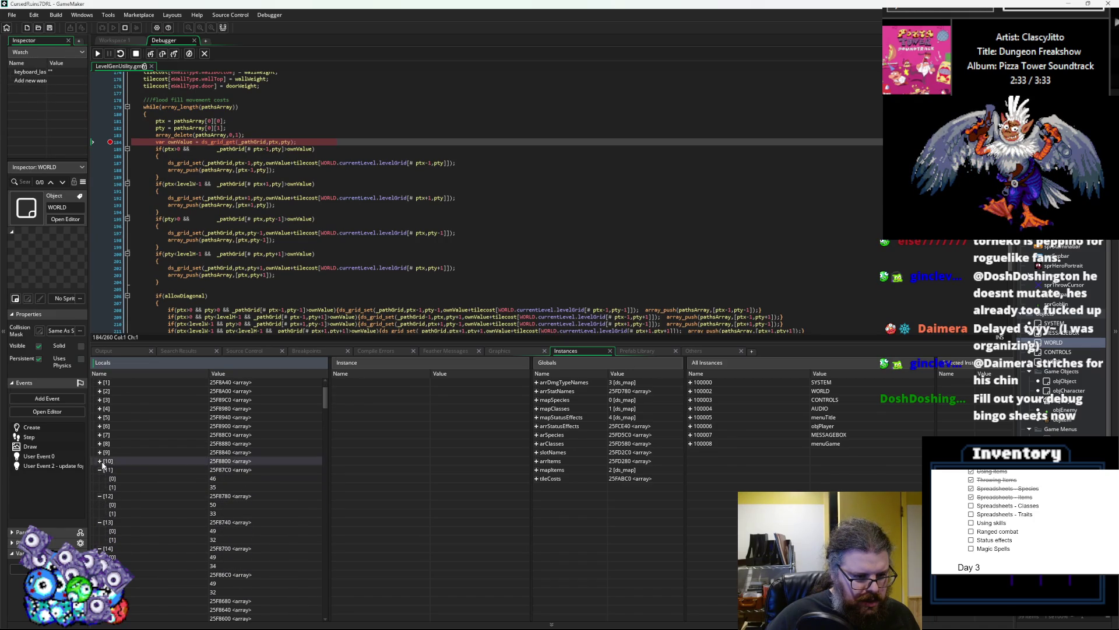
pyautogui.click(100, 461)
# - Expand pathArray entries [16] and [17] to read their coordinate pairs
pyautogui.scroll(-3, 184, 510)
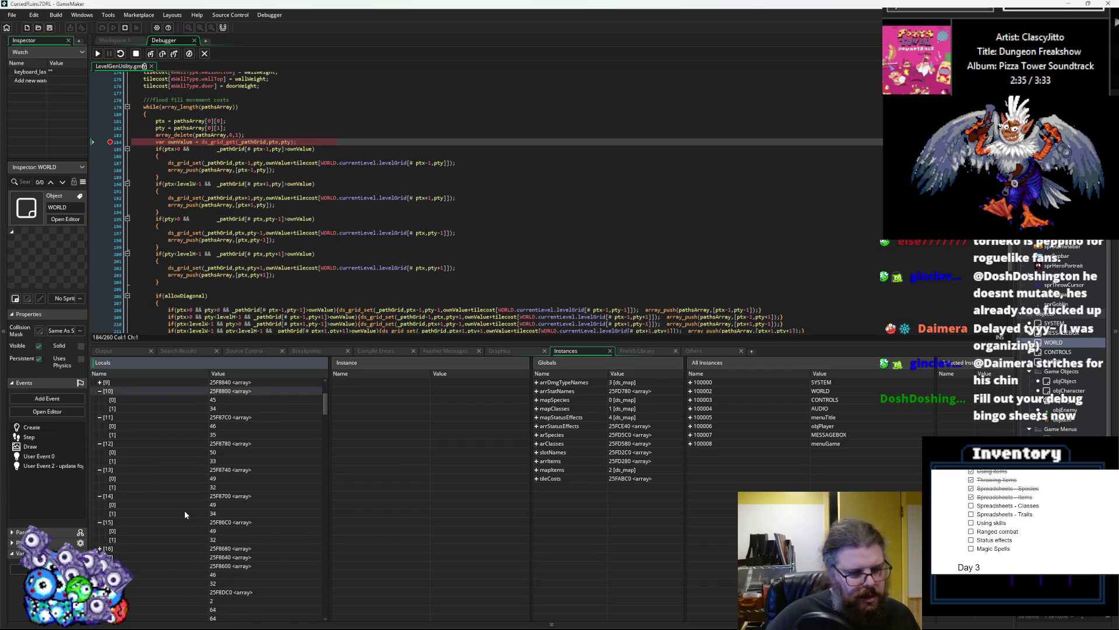
pyautogui.click(100, 548)
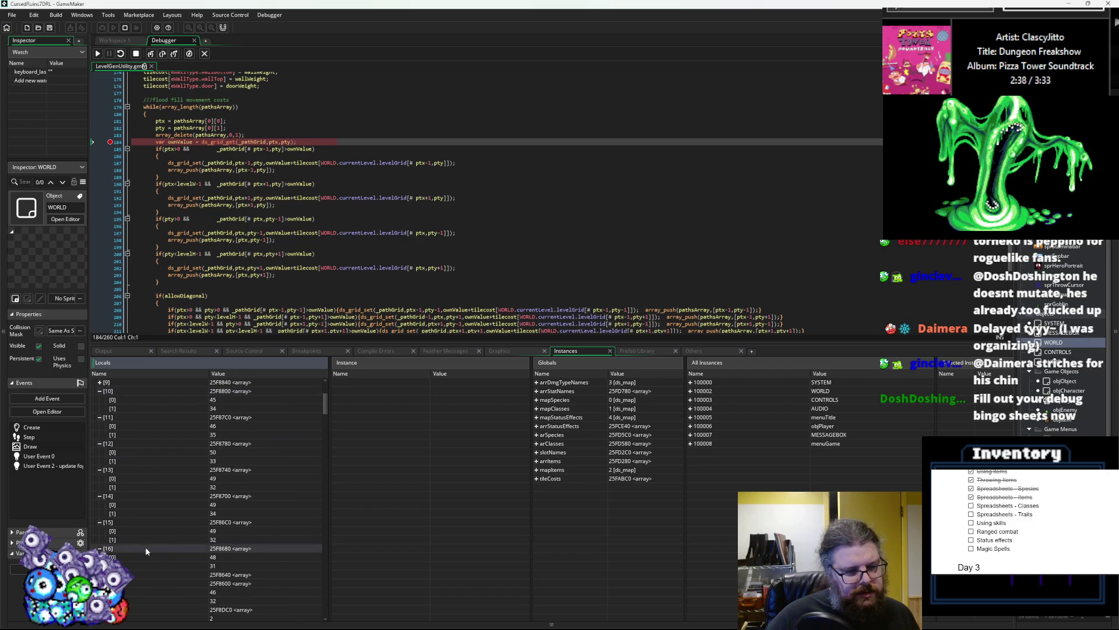
pyautogui.scroll(1, 177, 544)
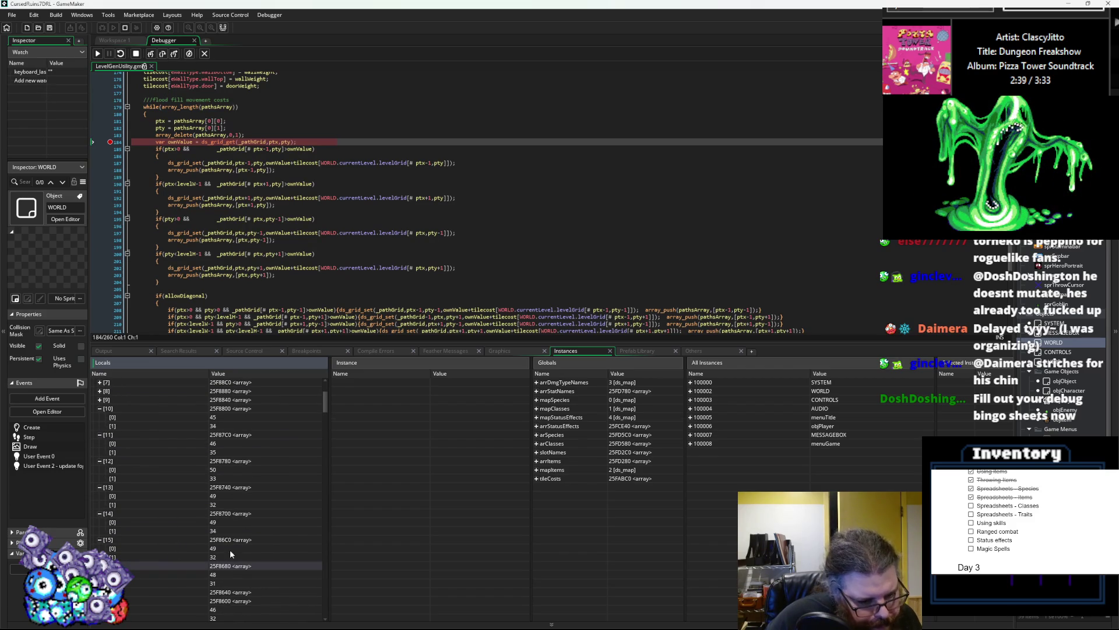
pyautogui.scroll(-1, 231, 563)
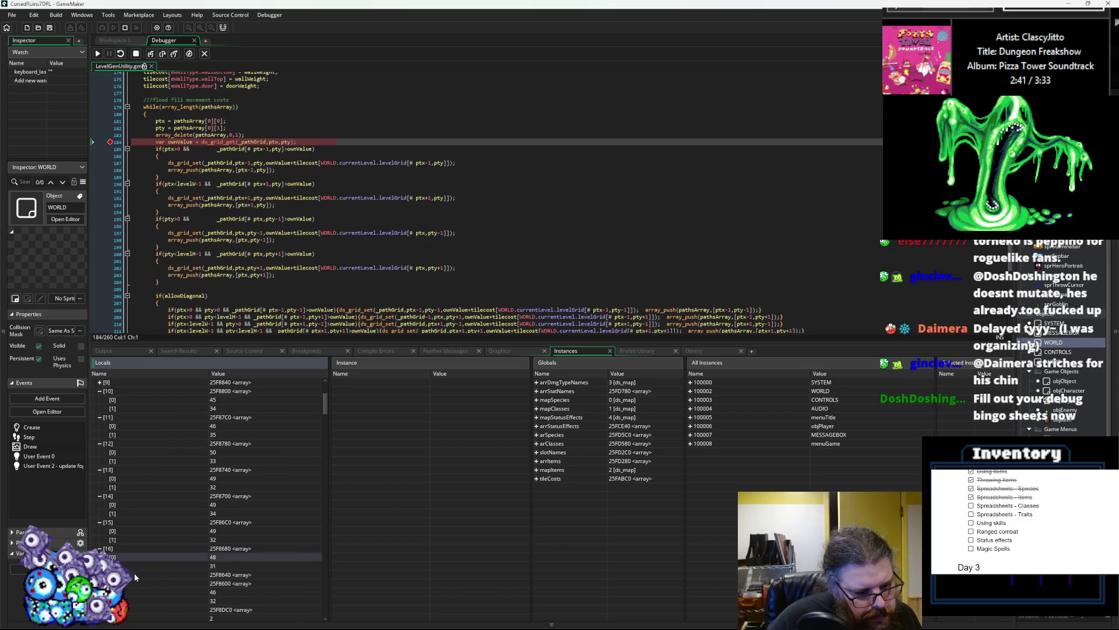
pyautogui.click(100, 574)
pyautogui.scroll(-4, 183, 551)
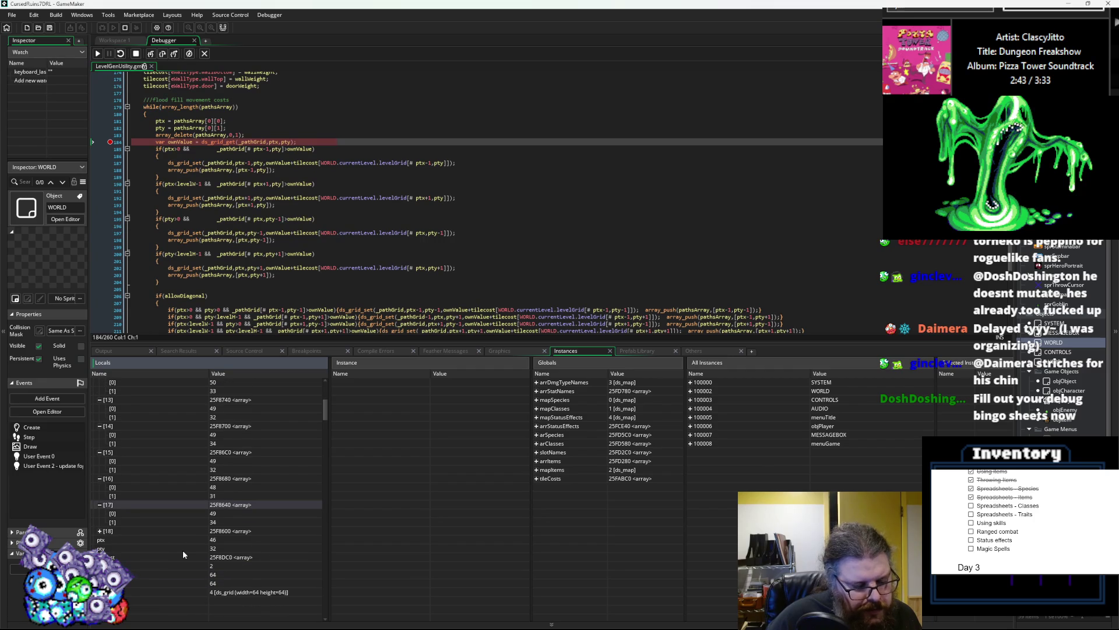
pyautogui.scroll(7, 146, 523)
# - Collapse pathArray entries [10] through [17] in the Locals panel
pyautogui.click(100, 496)
pyautogui.click(100, 504)
pyautogui.click(99, 513)
pyautogui.click(100, 521)
pyautogui.click(100, 531)
pyautogui.click(100, 539)
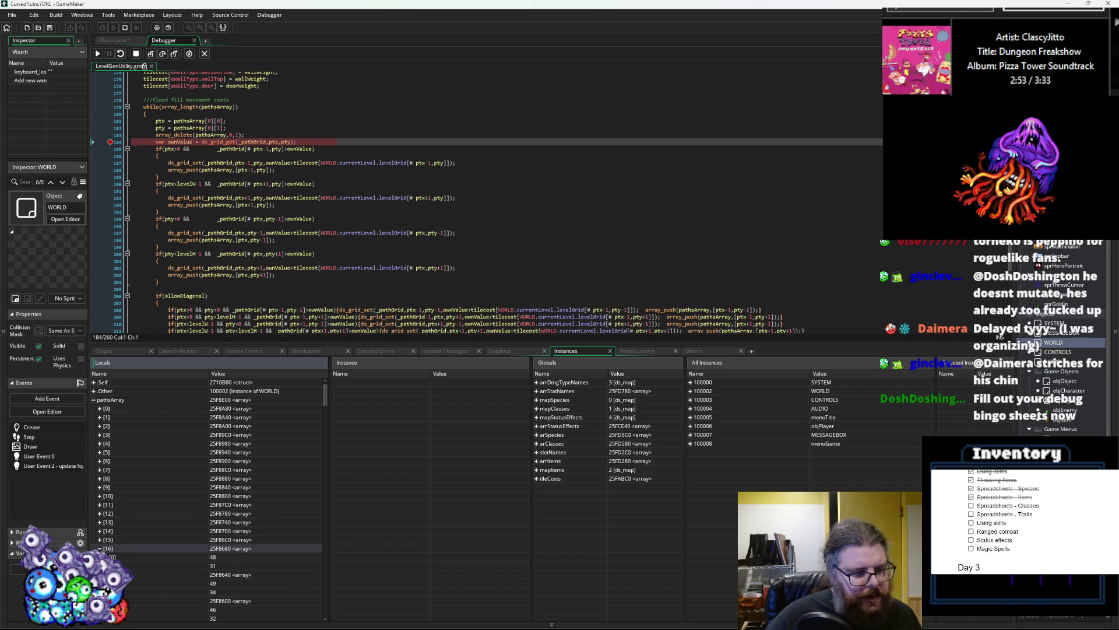
pyautogui.click(99, 548)
pyautogui.click(99, 556)
pyautogui.scroll(-3, 141, 550)
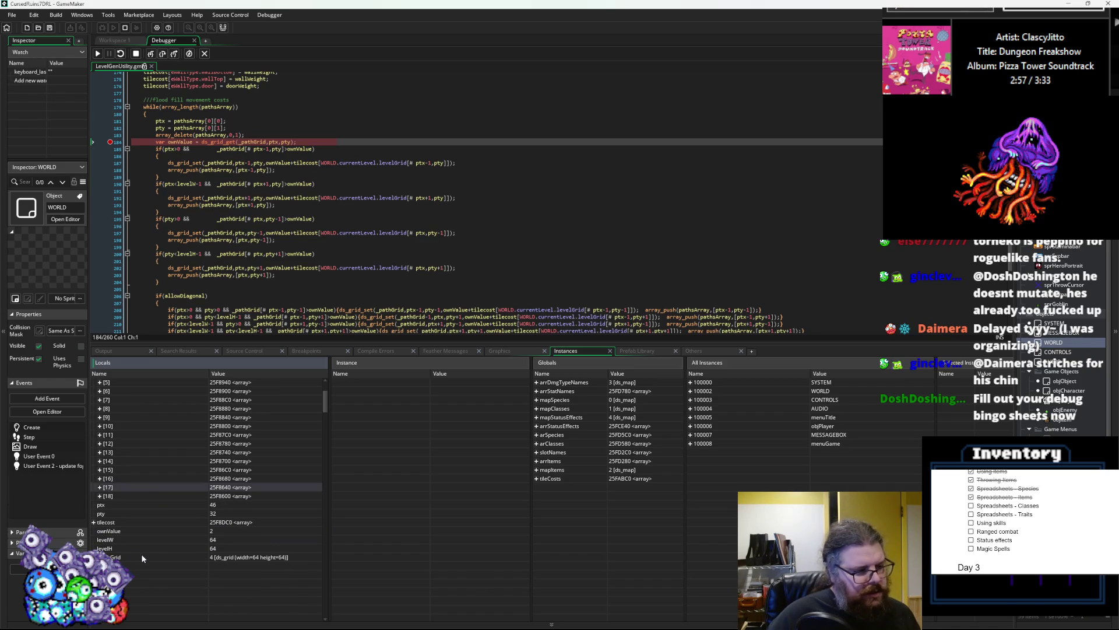
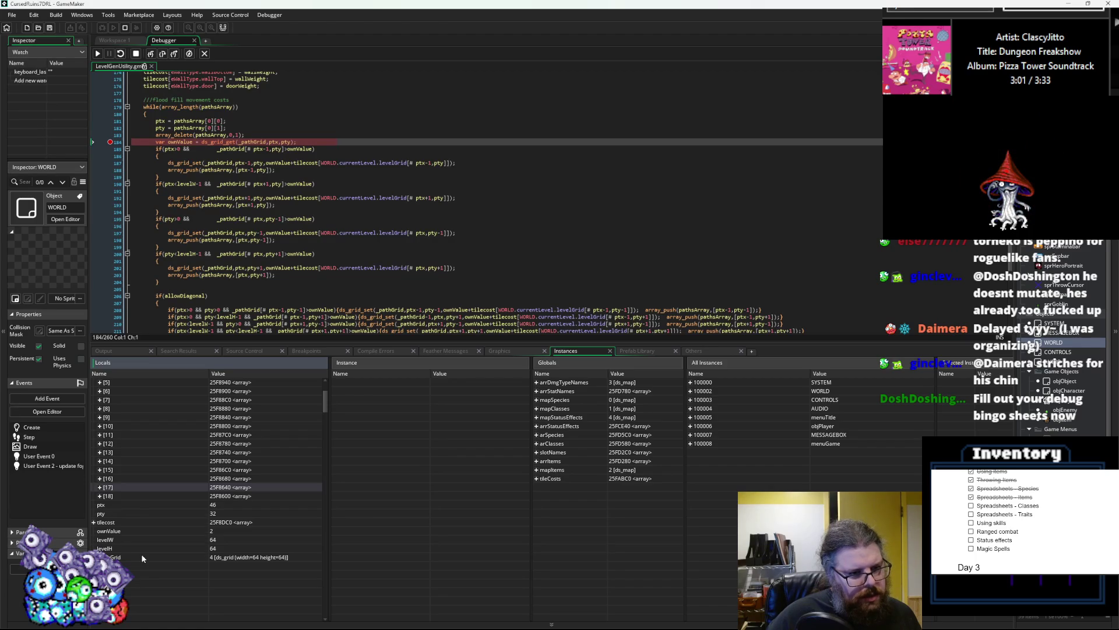
# - Read the costs in _pathGrid column 45, then continue the script to the next breakpoint hit
pyautogui.click(93, 557)
pyautogui.scroll(-7, 102, 548)
pyautogui.scroll(-13, 103, 548)
pyautogui.click(100, 434)
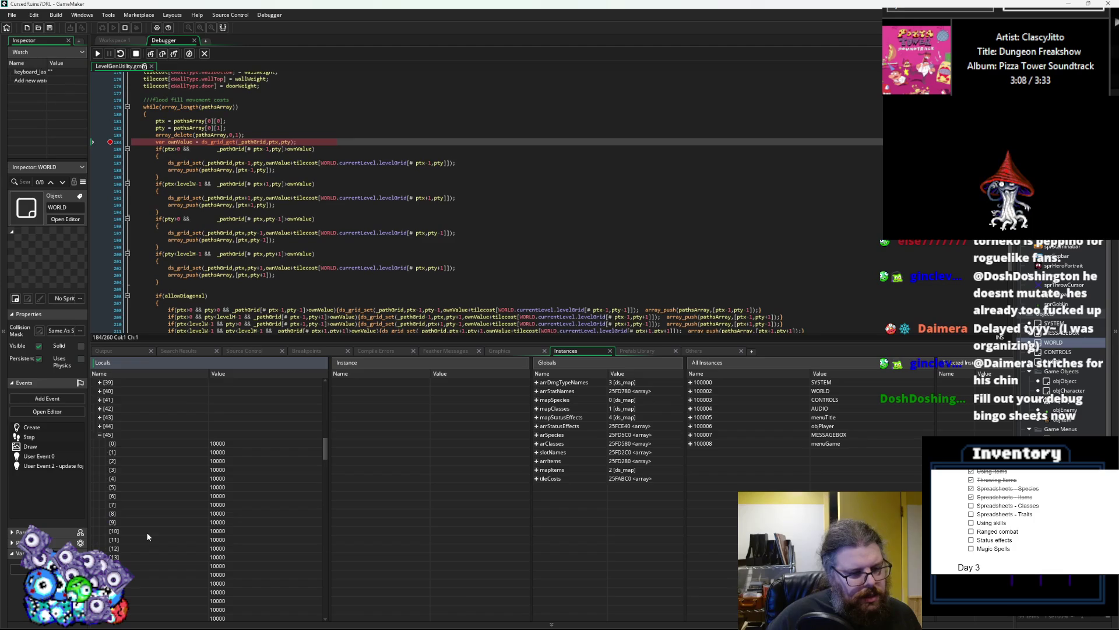
pyautogui.scroll(-9, 146, 532)
pyautogui.scroll(8, 149, 519)
pyautogui.scroll(-14, 160, 540)
pyautogui.scroll(5, 165, 543)
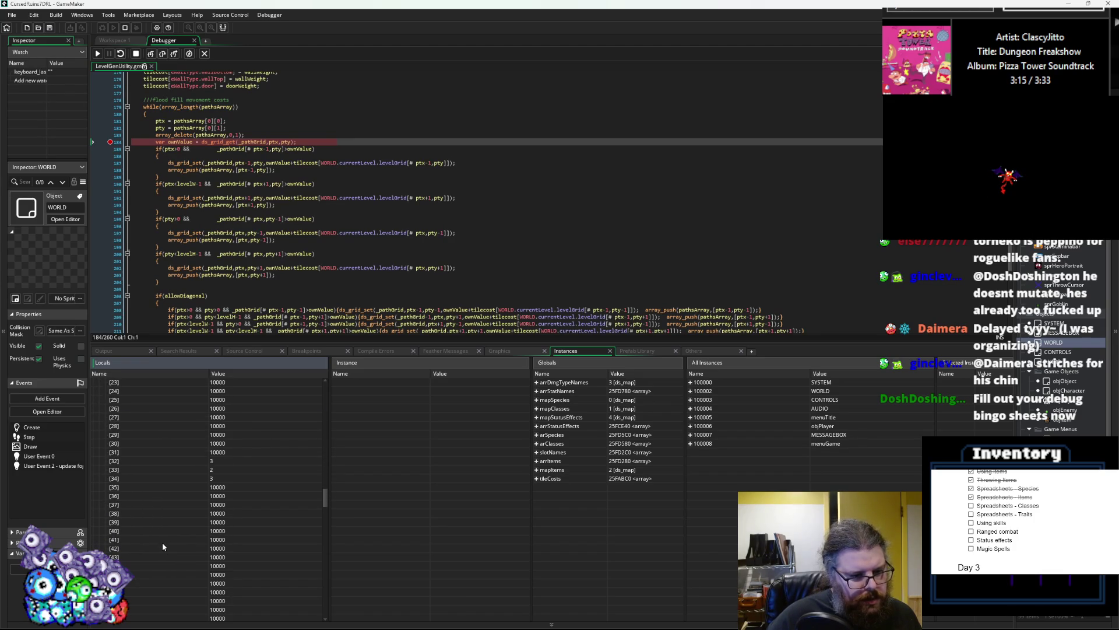
pyautogui.scroll(4, 162, 544)
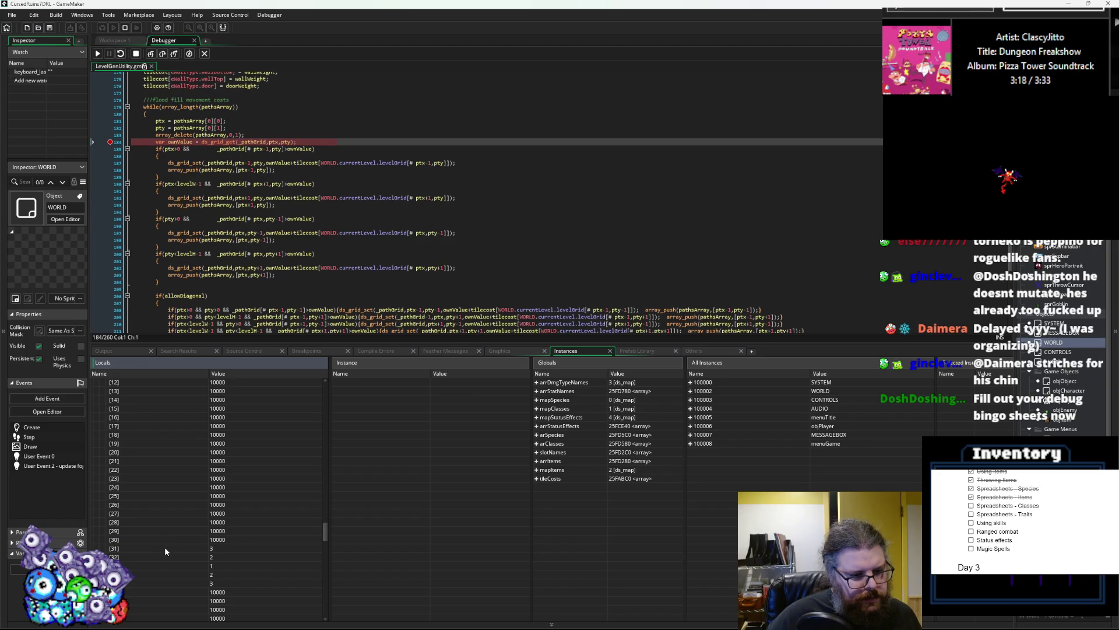
pyautogui.scroll(-4, 165, 549)
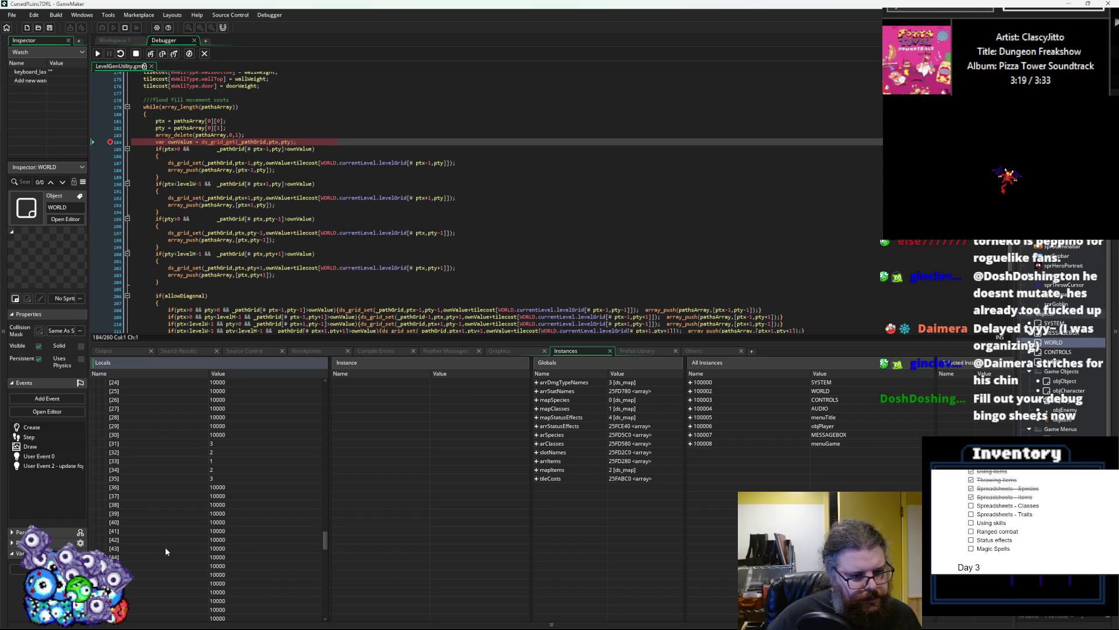
pyautogui.scroll(4, 166, 550)
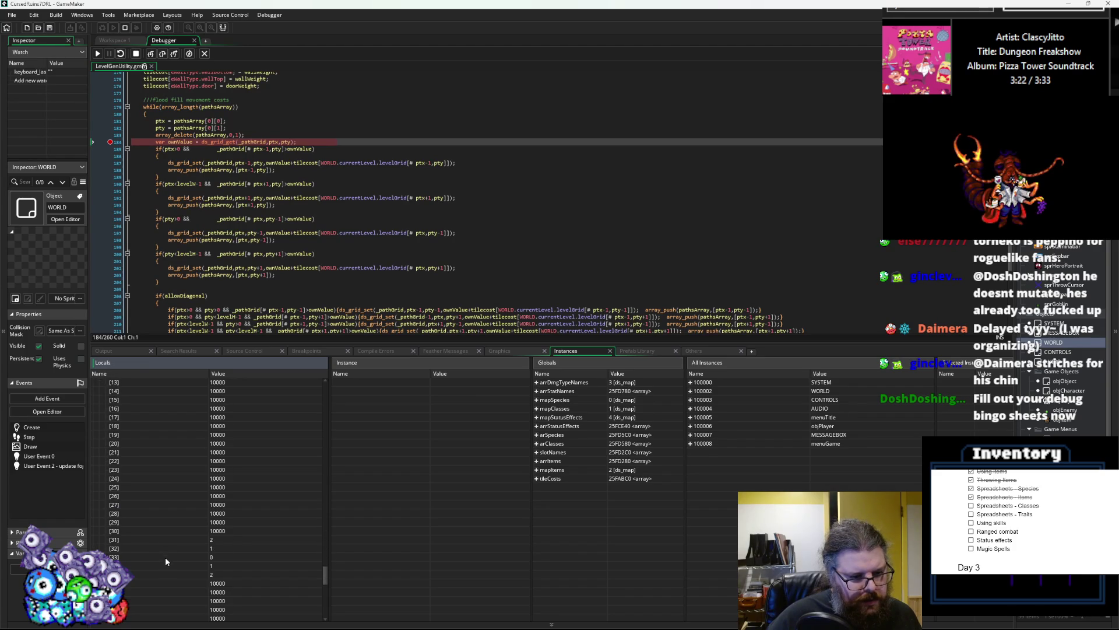
pyautogui.scroll(-13, 166, 554)
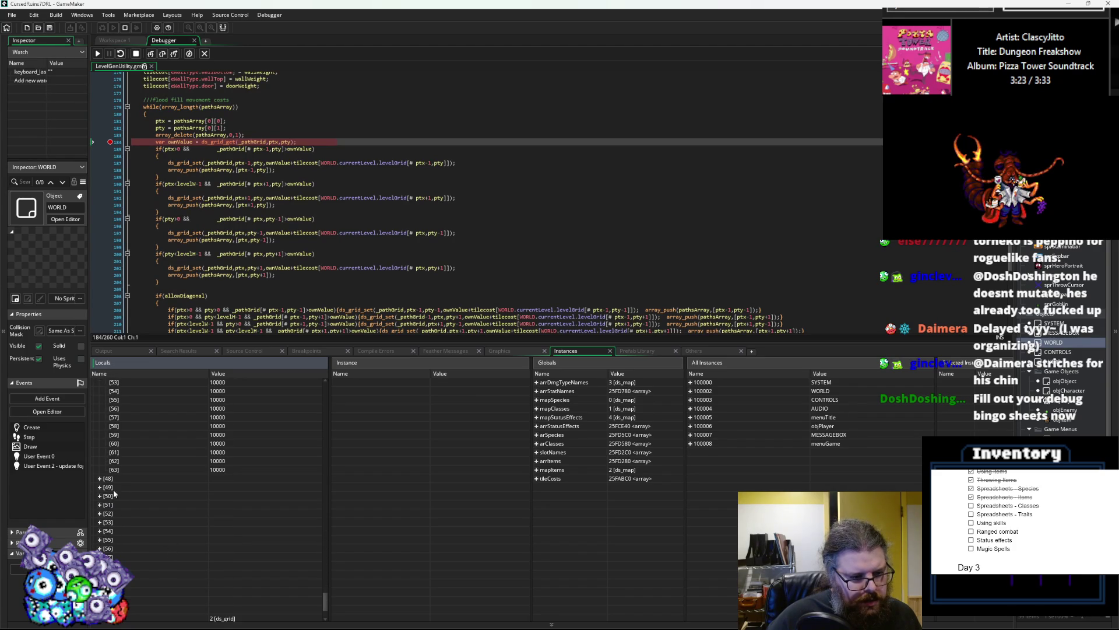
pyautogui.scroll(13, 150, 532)
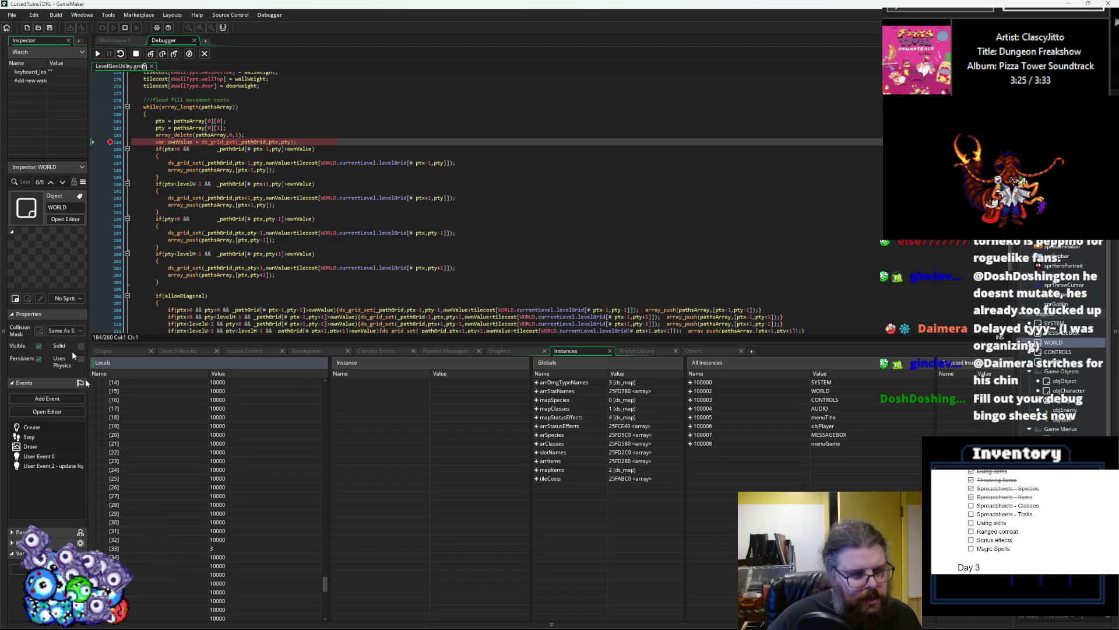
pyautogui.click(98, 54)
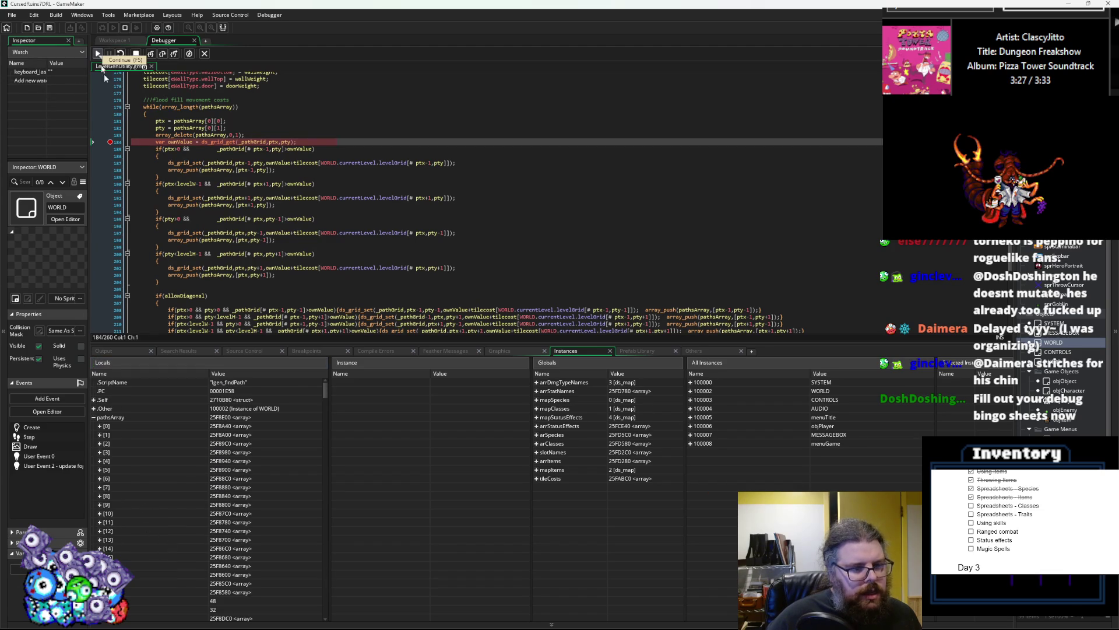
# - Continue the flood-fill loop through five more breakpoint hits
pyautogui.scroll(-2, 229, 460)
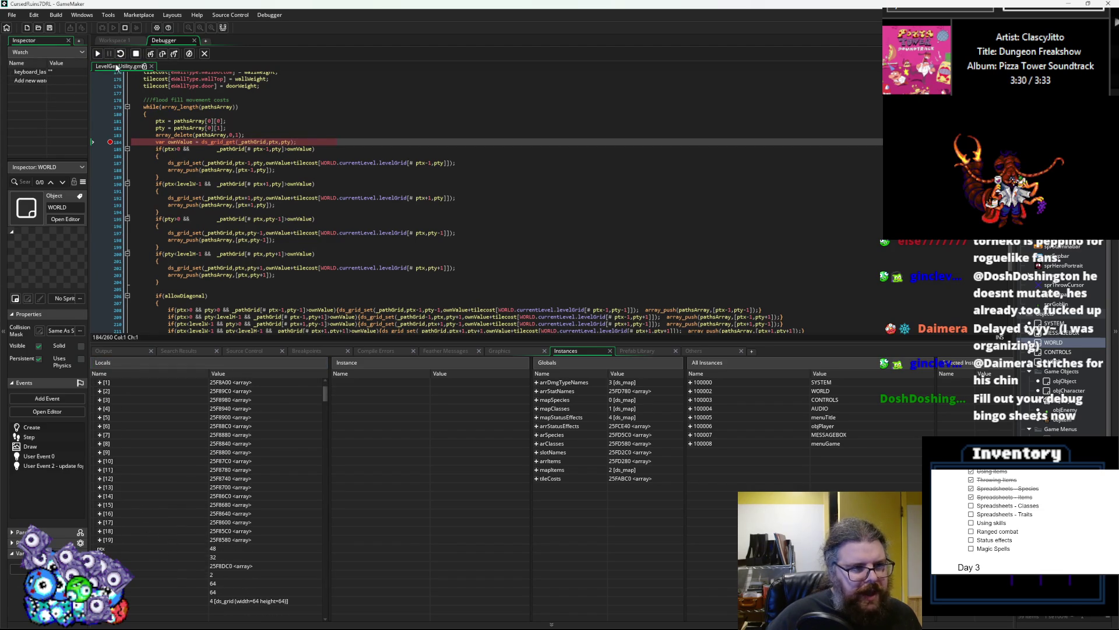
pyautogui.click(98, 53)
pyautogui.scroll(-2, 207, 486)
pyautogui.click(98, 53)
pyautogui.scroll(-3, 158, 426)
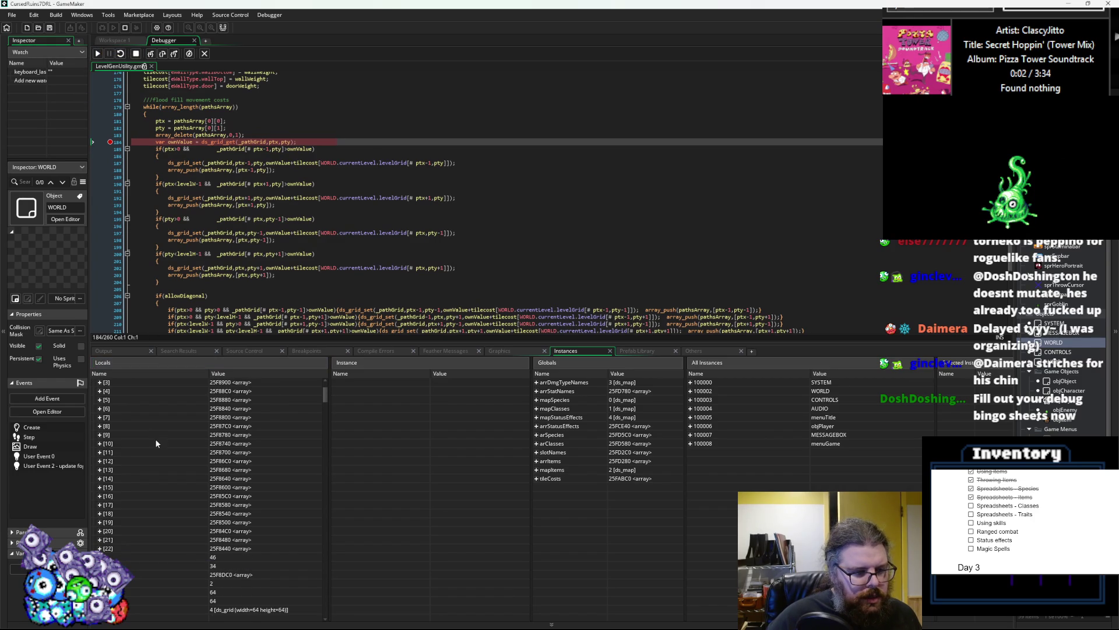
pyautogui.click(98, 54)
pyautogui.scroll(-3, 229, 443)
pyautogui.click(98, 54)
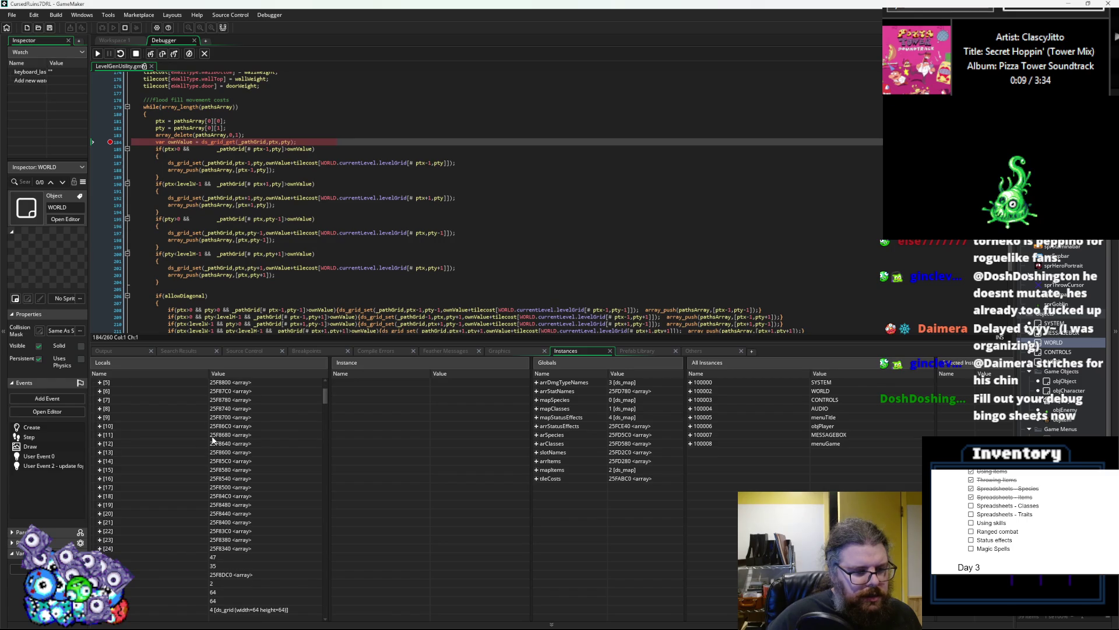
pyautogui.click(98, 54)
pyautogui.scroll(-3, 251, 501)
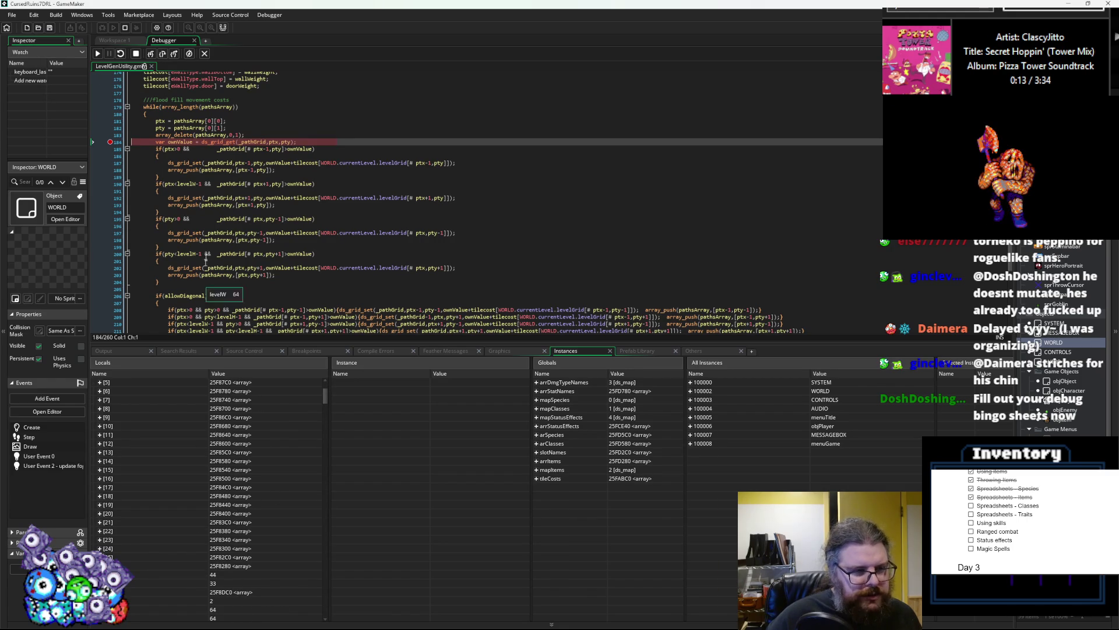
# - Expand the last queued pathsArray point to read its ptx and pty coordinates
pyautogui.click(234, 565)
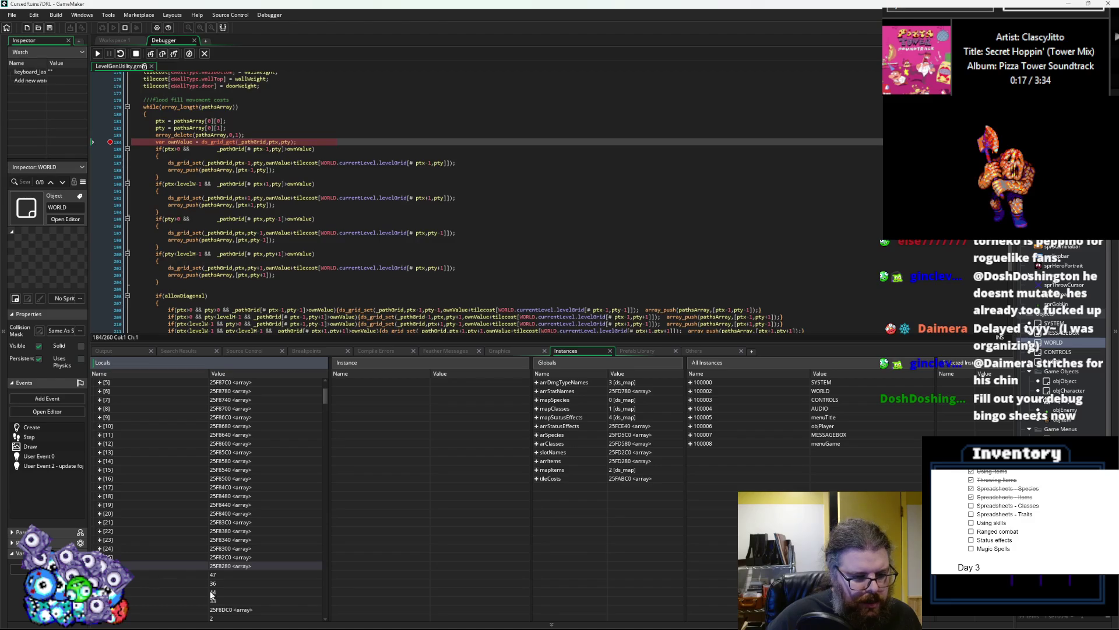
pyautogui.scroll(-4, 231, 581)
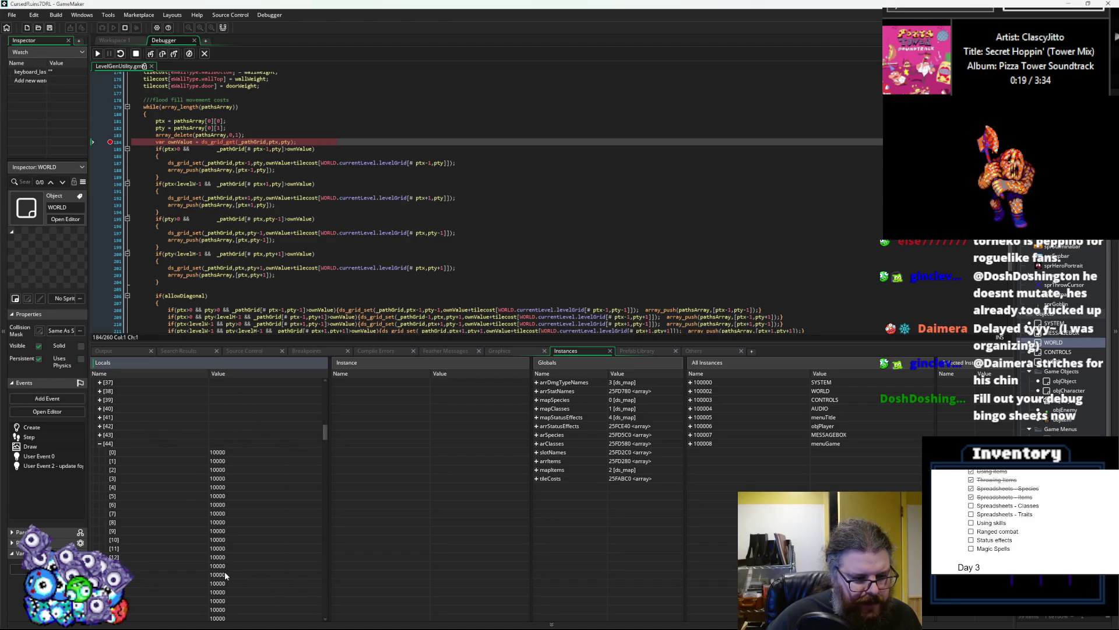
pyautogui.scroll(-9, 225, 573)
pyautogui.scroll(1, 225, 571)
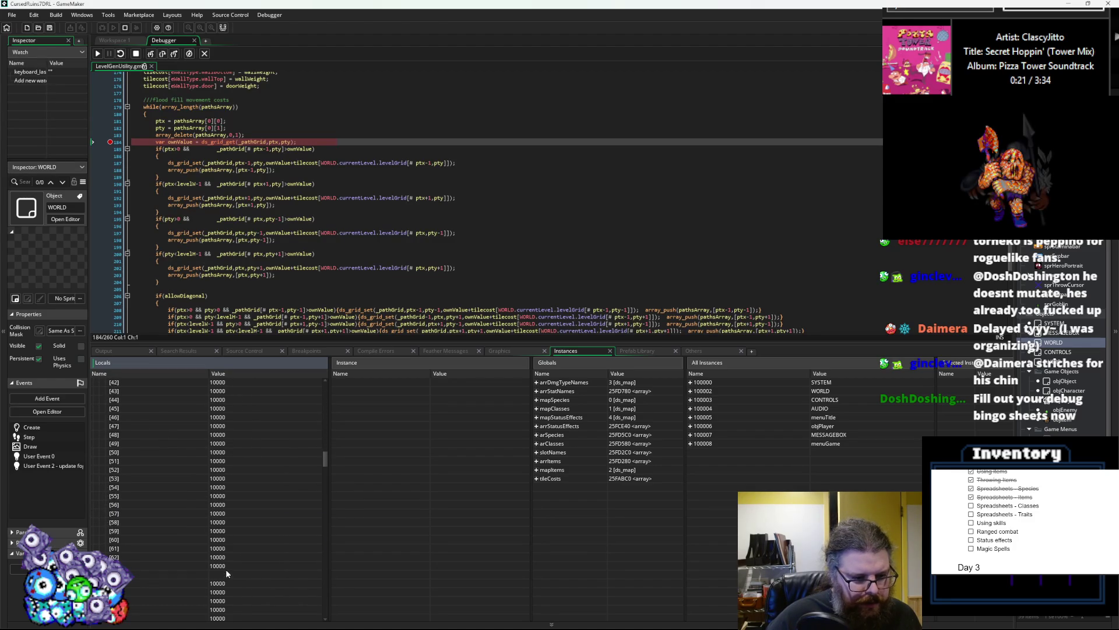
# - Advance the loop another five iterations with F5
pyautogui.press('F5')
pyautogui.press('F5')
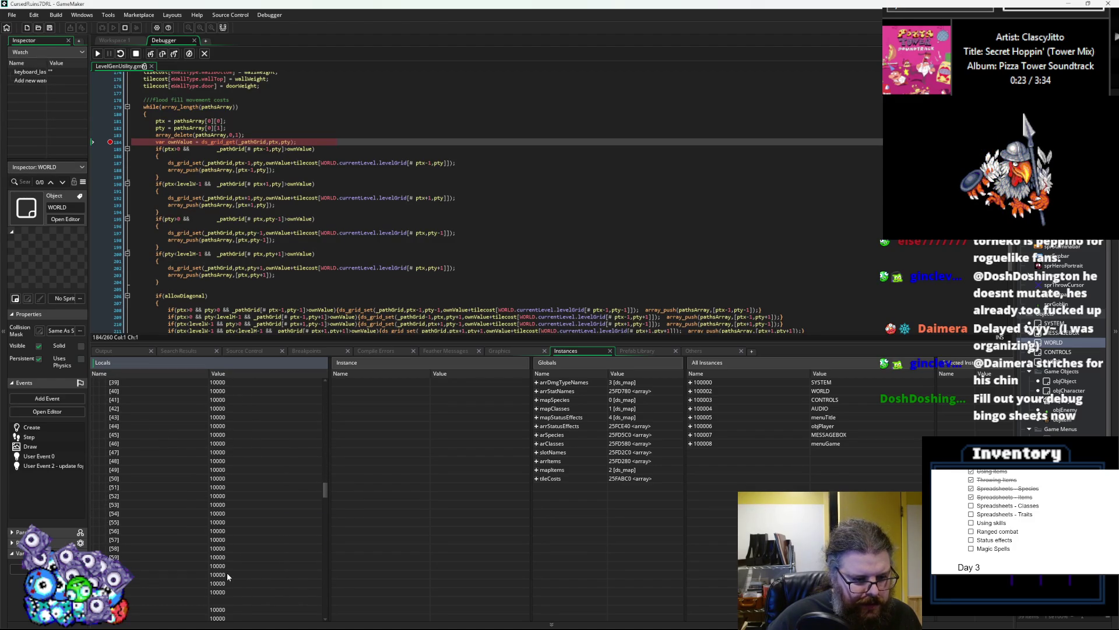
pyautogui.press('F5')
pyautogui.press('F5')
pyautogui.press('F5')
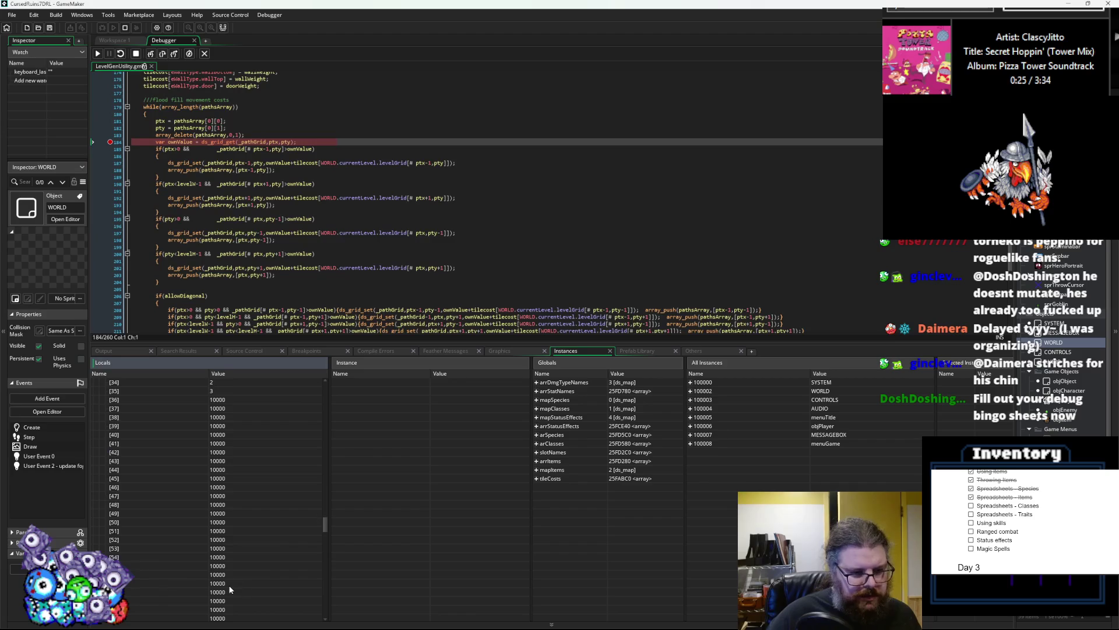
pyautogui.press('F5')
pyautogui.press('F5')
pyautogui.press('F5')
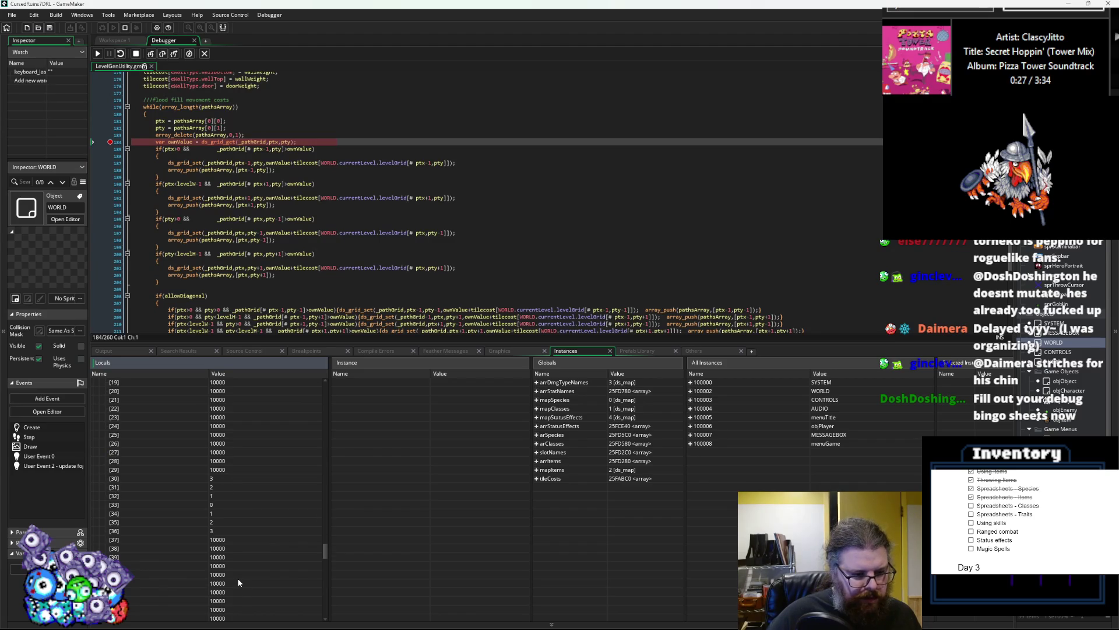
pyautogui.press('F5')
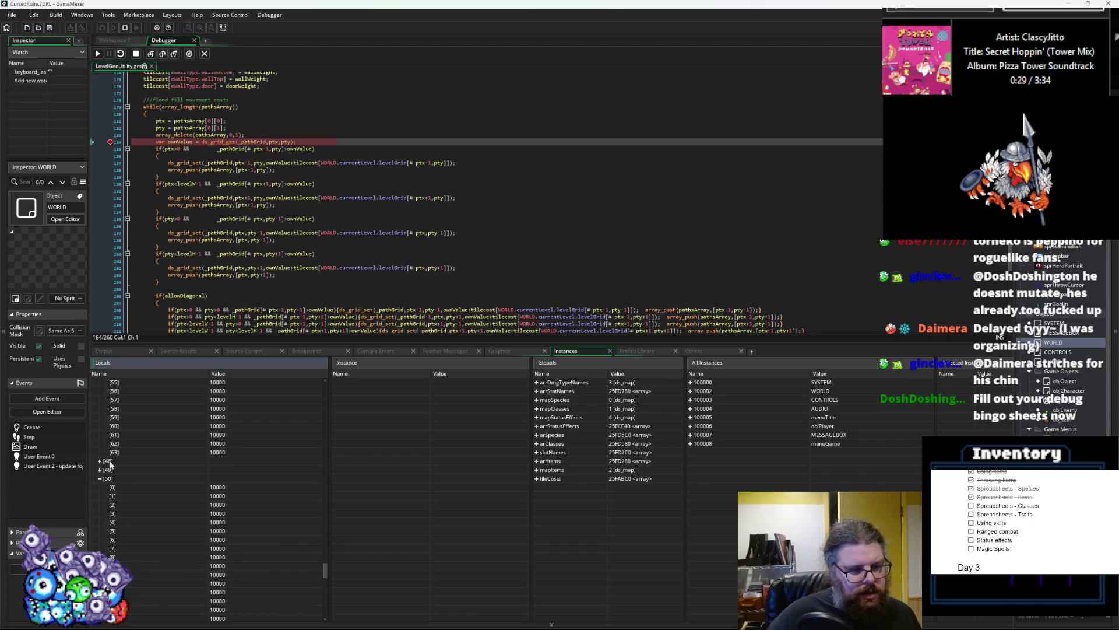
pyautogui.press('F5')
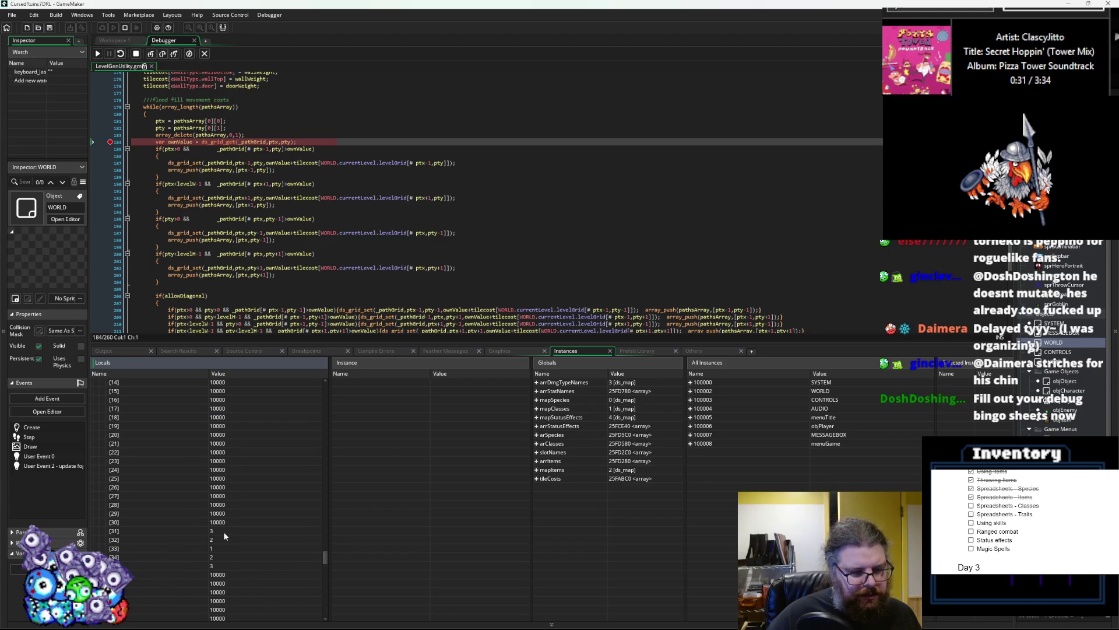
# - Check the costs in _pathGrid column 49, then resume the paused script
pyautogui.scroll(-4, 211, 497)
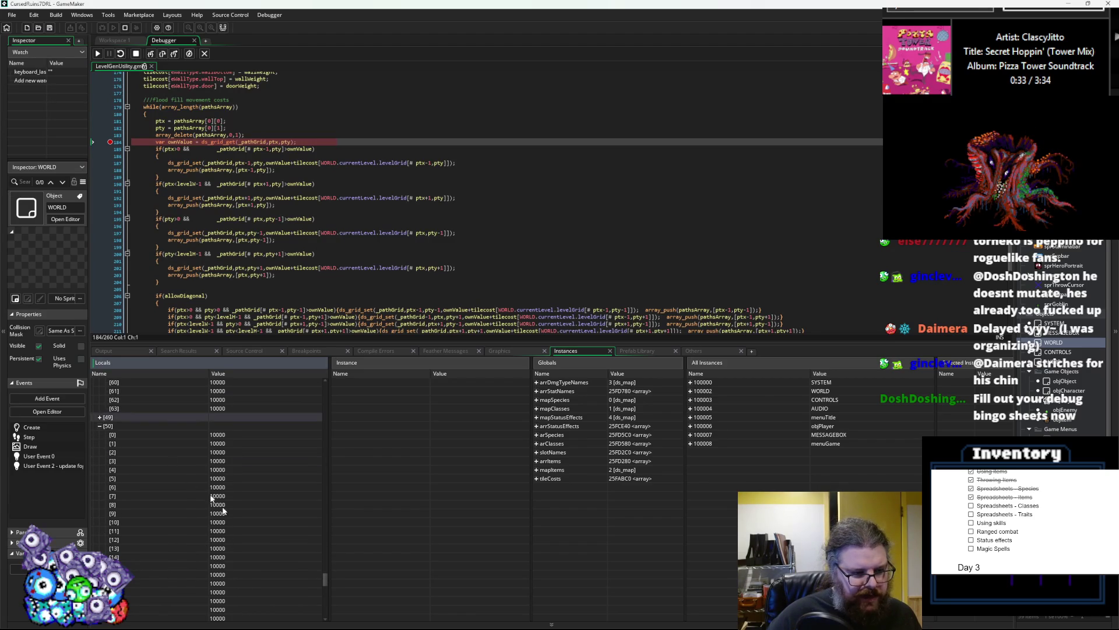
pyautogui.click(100, 417)
pyautogui.scroll(-10, 197, 506)
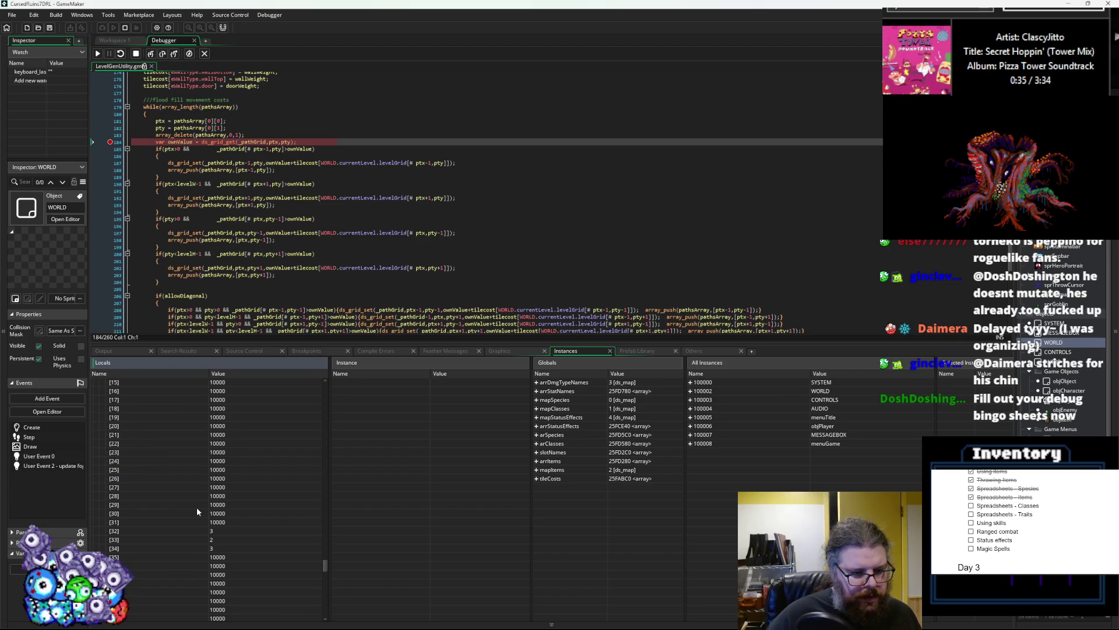
pyautogui.scroll(7, 199, 514)
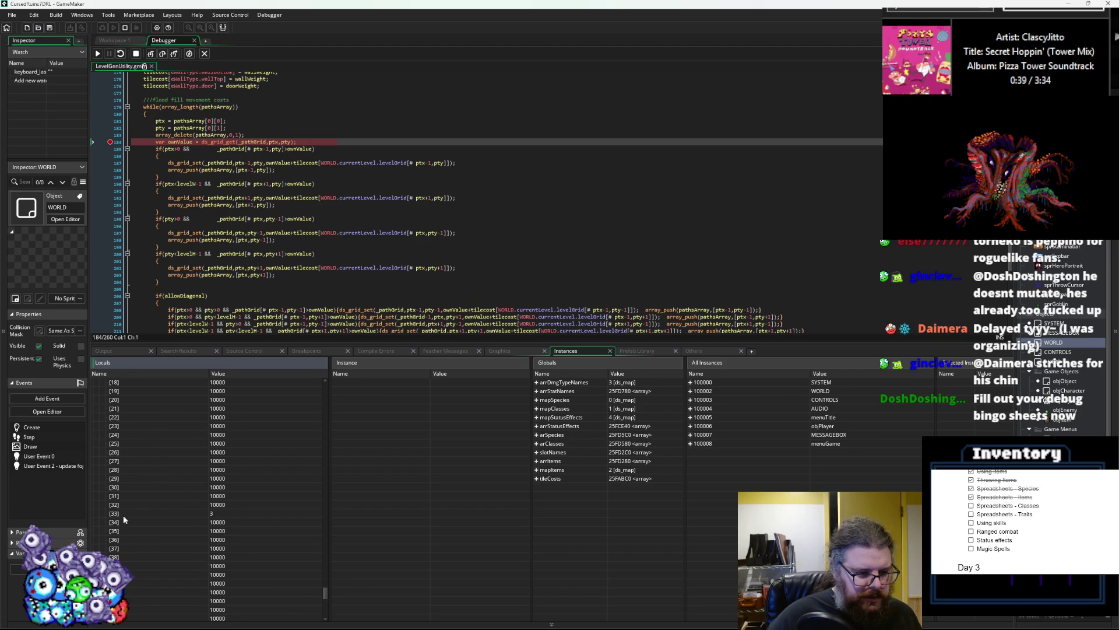
pyautogui.scroll(-4, 144, 526)
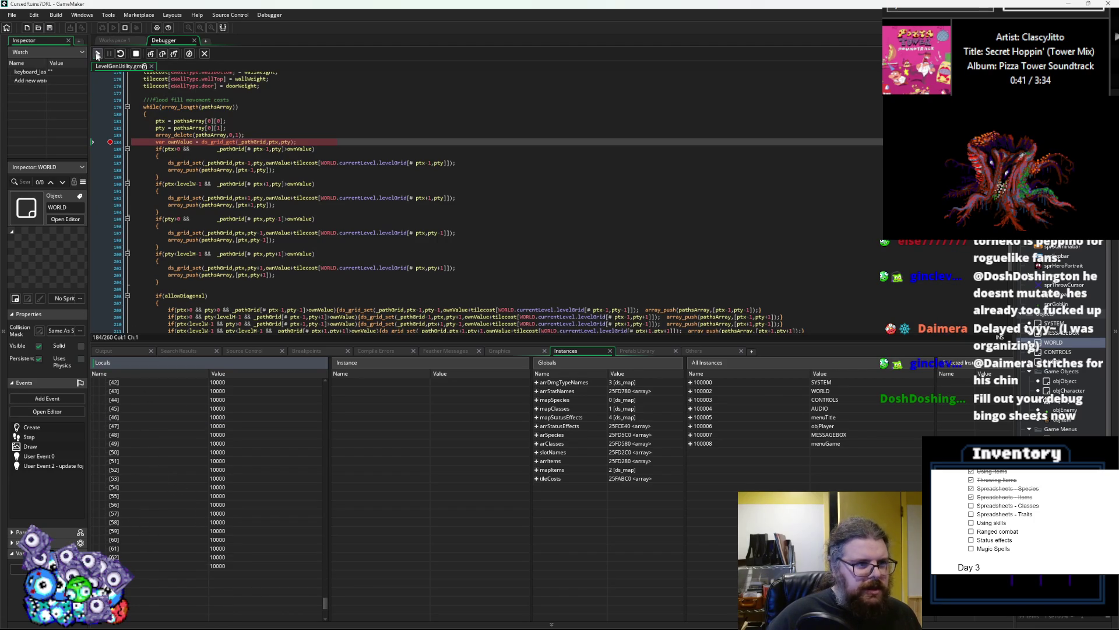
pyautogui.click(97, 54)
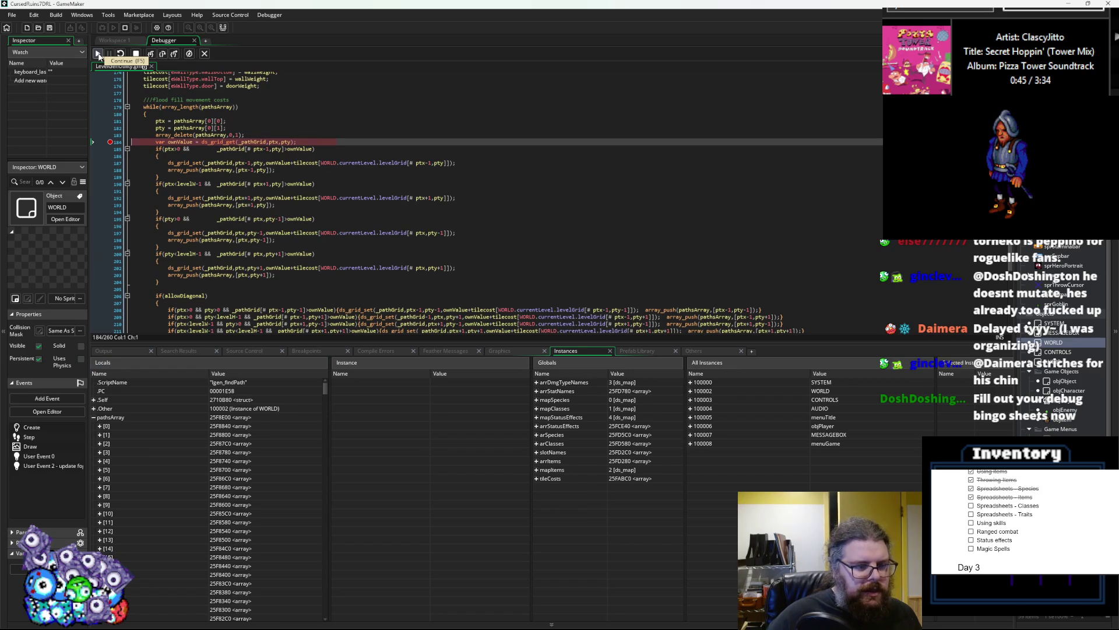
pyautogui.click(98, 55)
pyautogui.click(98, 55)
pyautogui.scroll(-5, 246, 452)
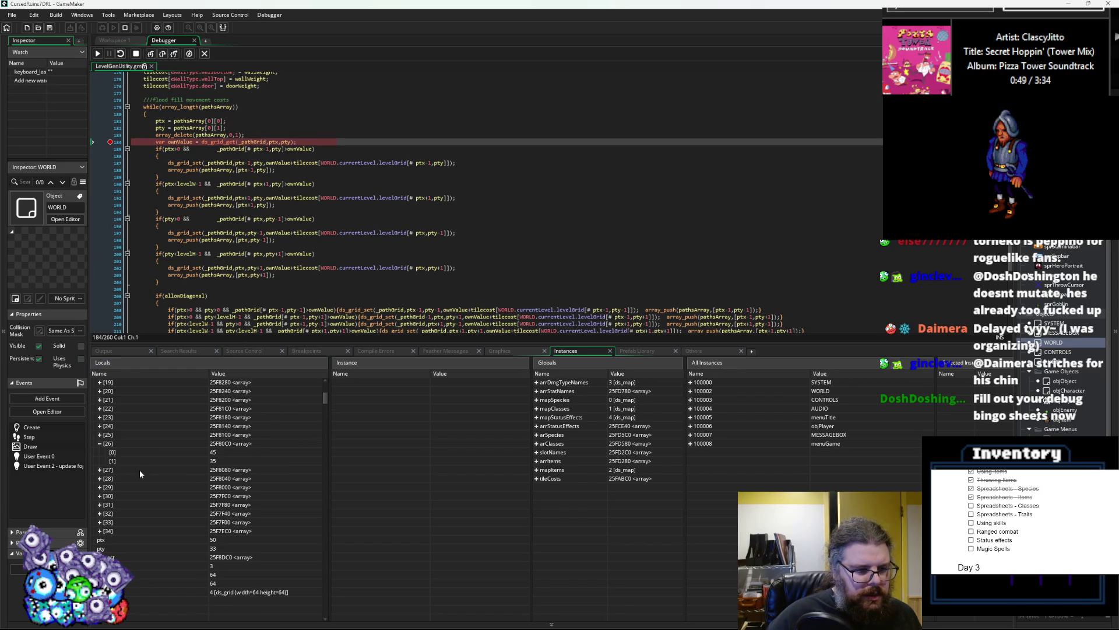
pyautogui.click(100, 444)
pyautogui.click(99, 514)
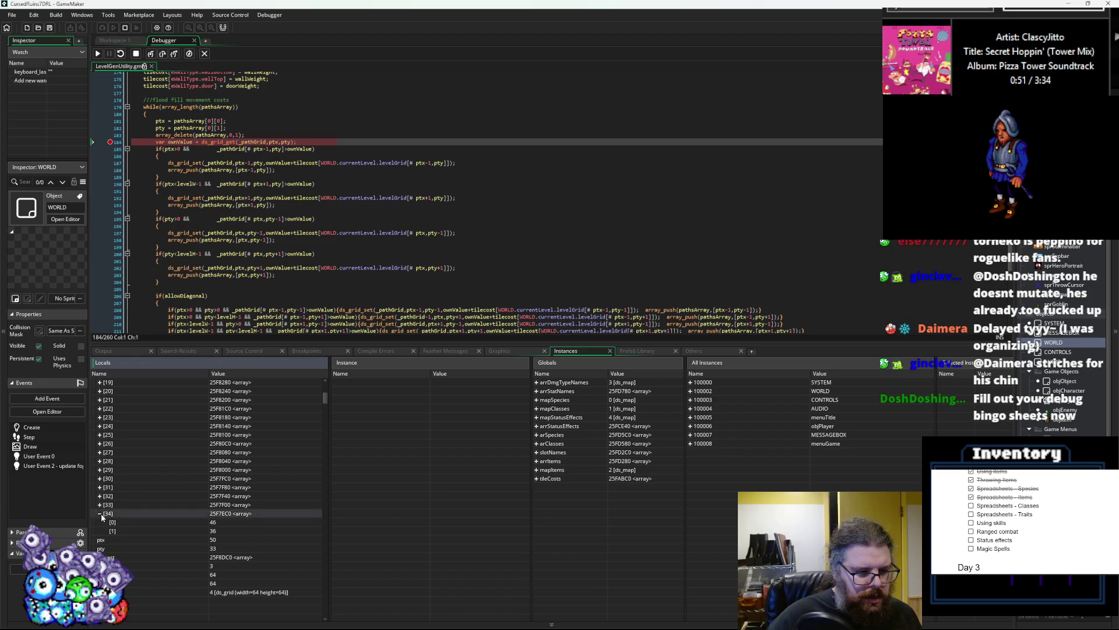
pyautogui.click(100, 513)
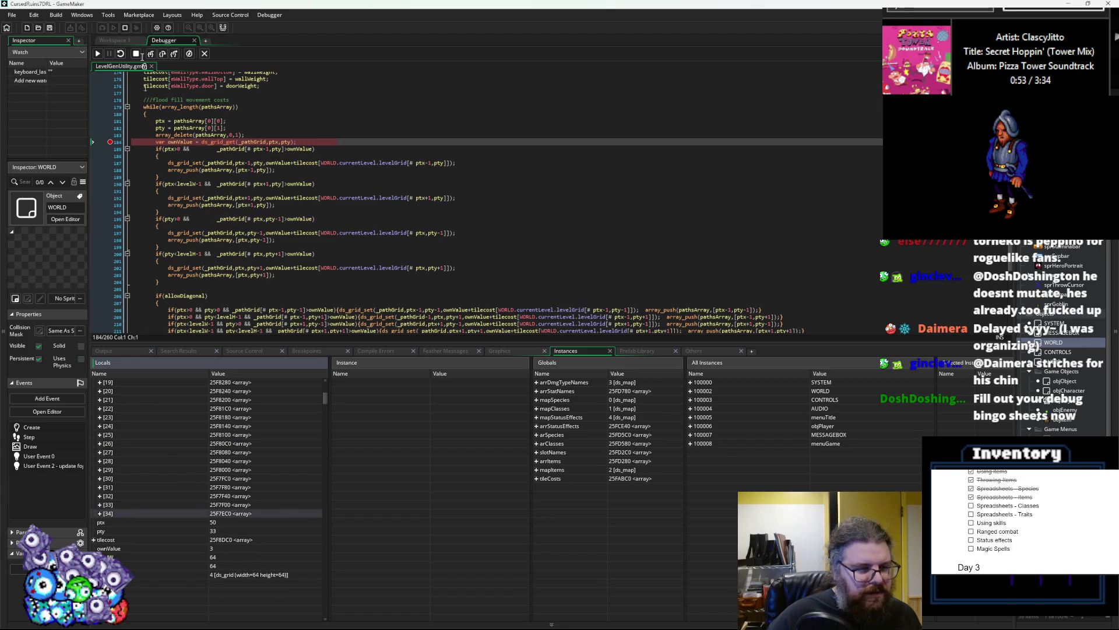
pyautogui.click(100, 53)
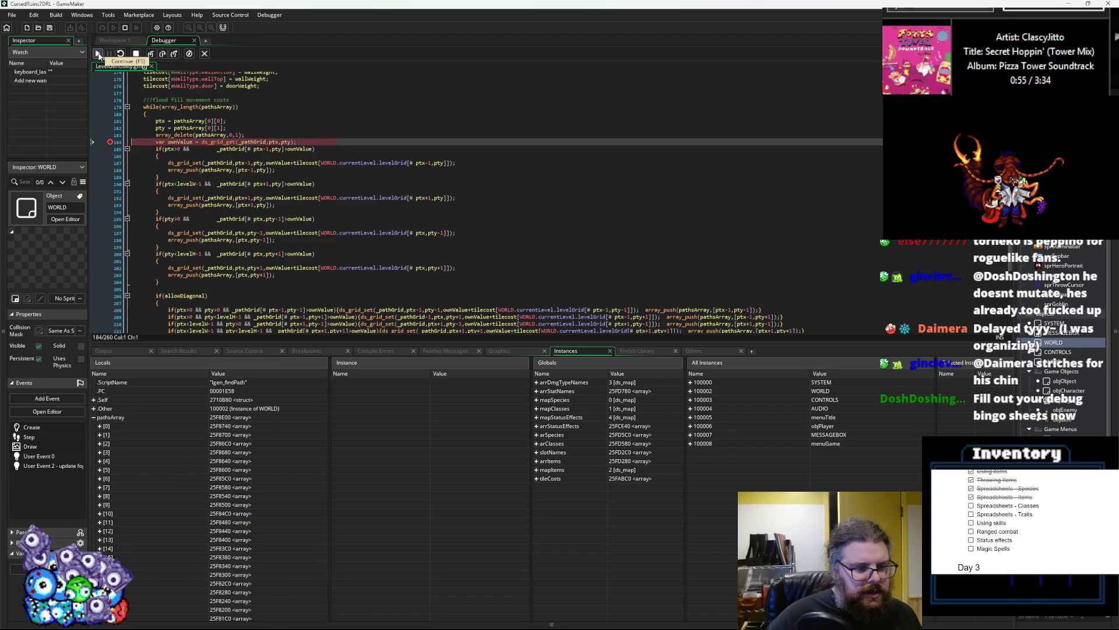
pyautogui.scroll(-9, 239, 442)
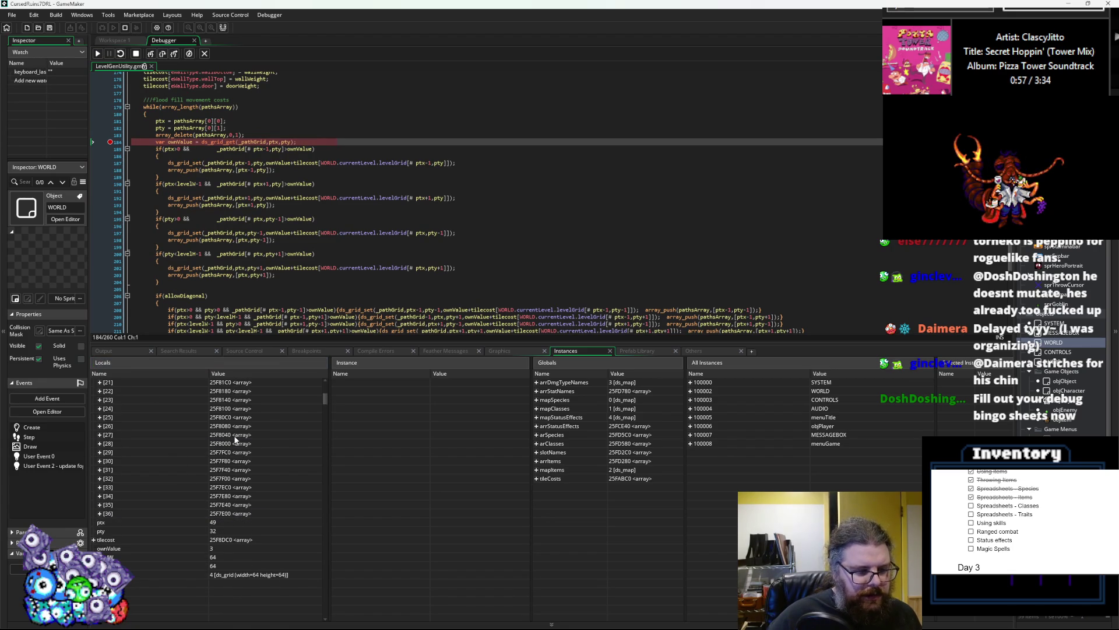
pyautogui.scroll(-2, 235, 441)
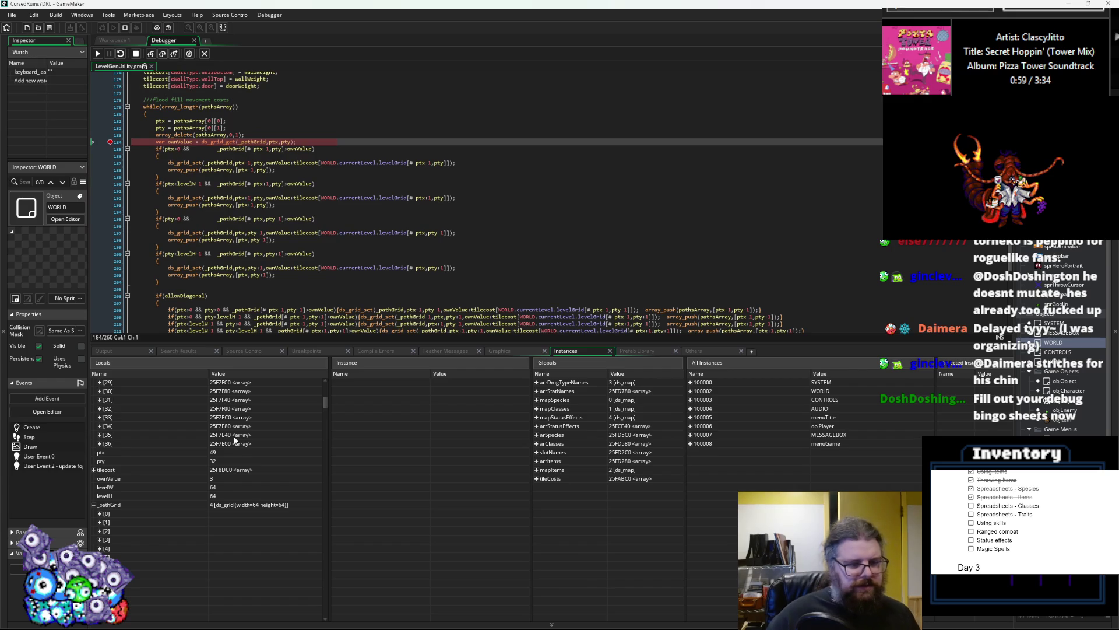
pyautogui.moveTo(185, 142)
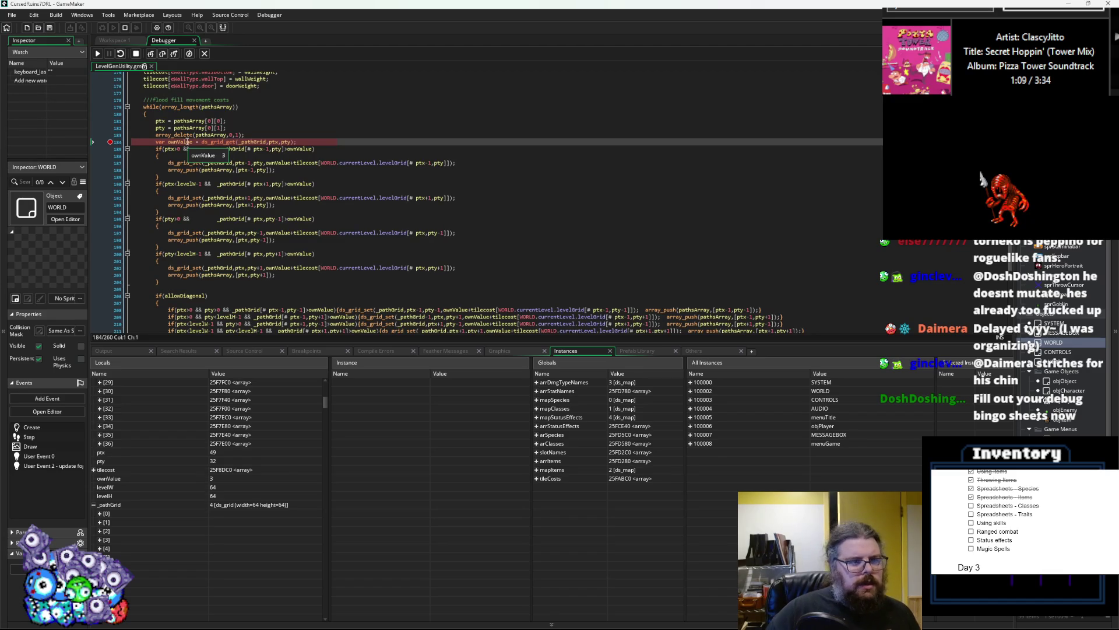
pyautogui.scroll(-8, 226, 505)
pyautogui.scroll(-10, 226, 505)
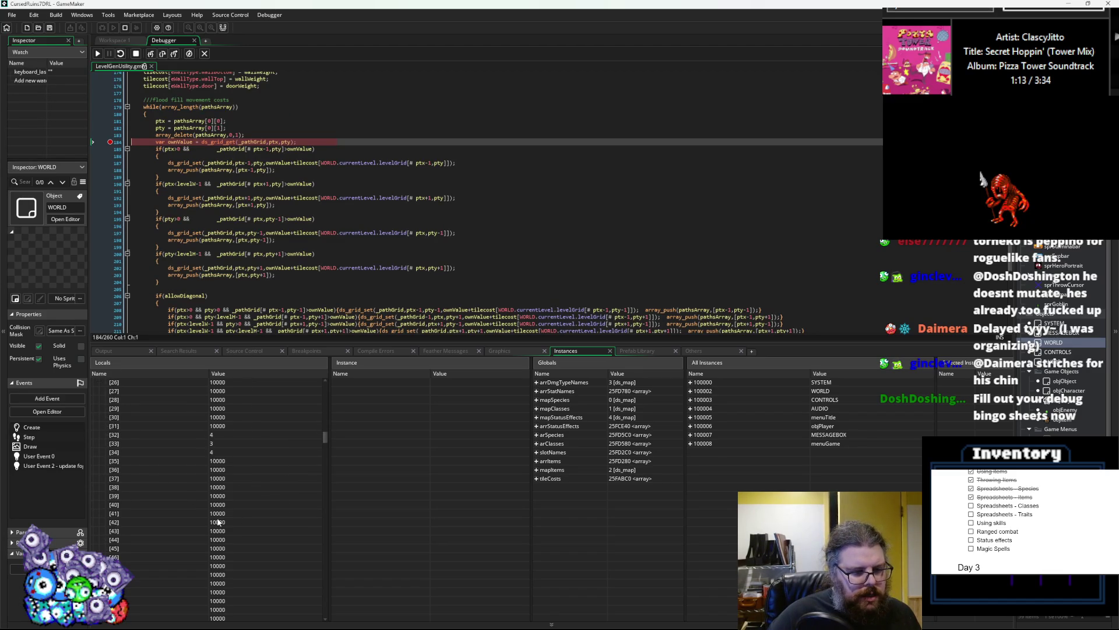
pyautogui.scroll(6, 220, 513)
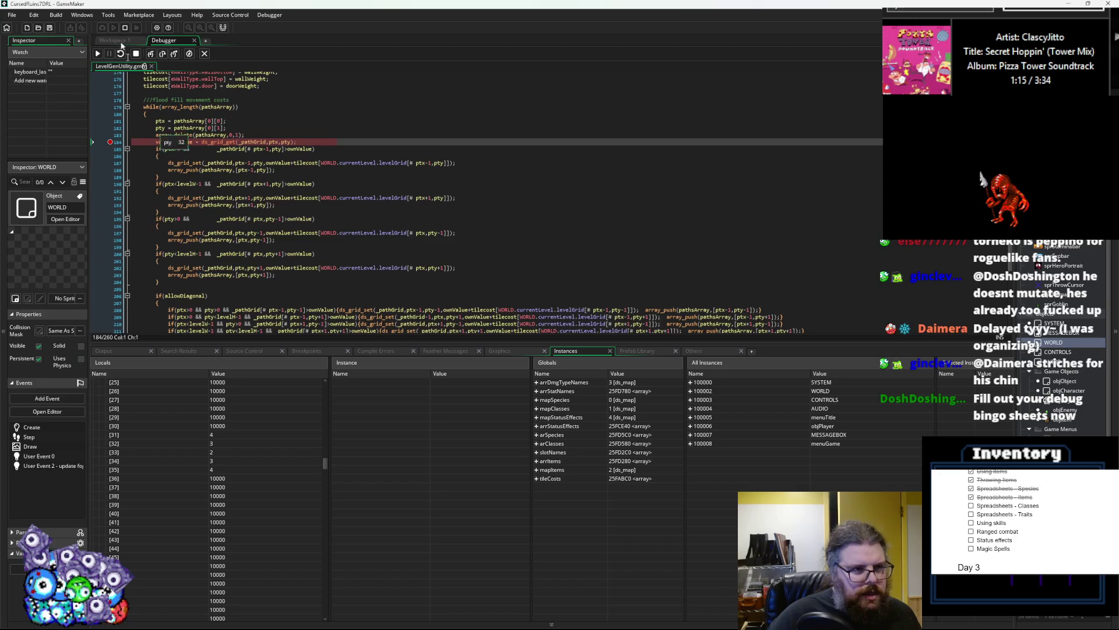
pyautogui.click(97, 55)
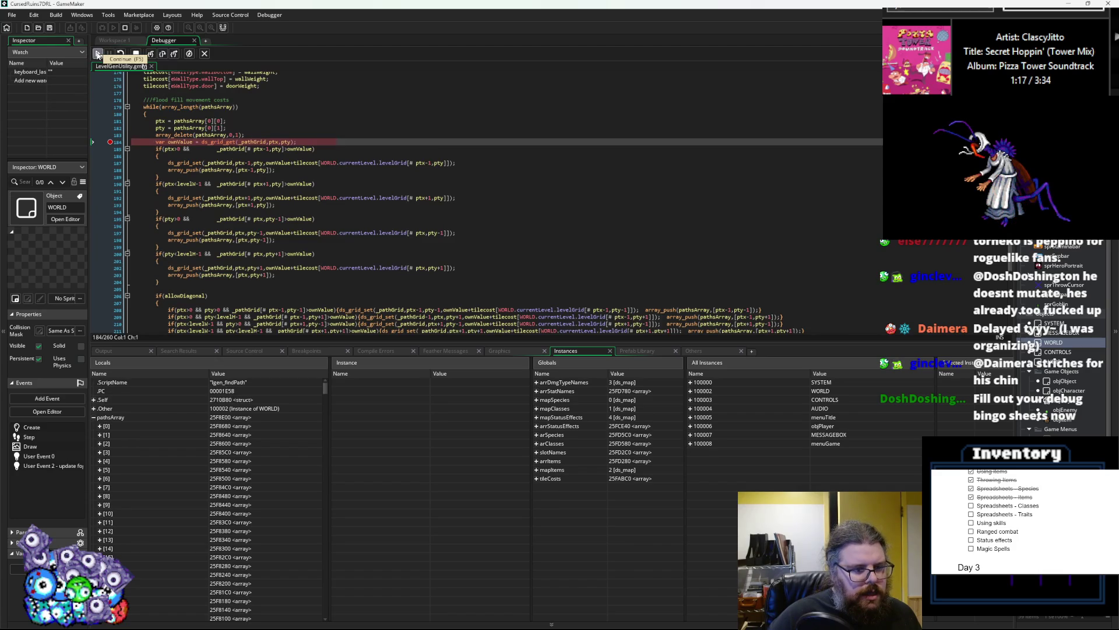
# - Run the flood-fill loop through about nineteen more breakpoint hits
pyautogui.click(98, 55)
pyautogui.click(98, 55)
pyautogui.click(98, 55)
pyautogui.click(98, 55)
pyautogui.click(98, 54)
pyautogui.click(98, 55)
pyautogui.click(98, 55)
pyautogui.click(98, 55)
pyautogui.click(97, 55)
pyautogui.click(98, 54)
pyautogui.click(98, 55)
pyautogui.click(98, 55)
pyautogui.click(98, 55)
pyautogui.click(98, 55)
pyautogui.click(98, 55)
pyautogui.click(98, 55)
pyautogui.click(97, 55)
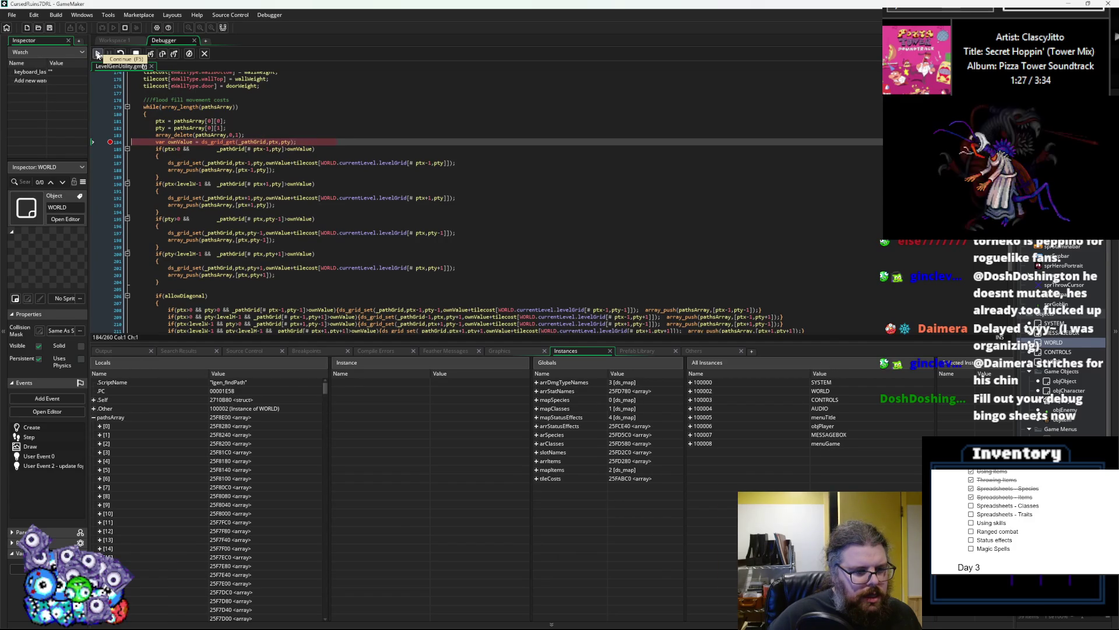
pyautogui.click(98, 54)
pyautogui.click(98, 54)
pyautogui.click(98, 55)
pyautogui.click(98, 55)
# - Expand pathsArray entry [61] and scroll through Locals to read its coordinates
pyautogui.scroll(-10, 204, 477)
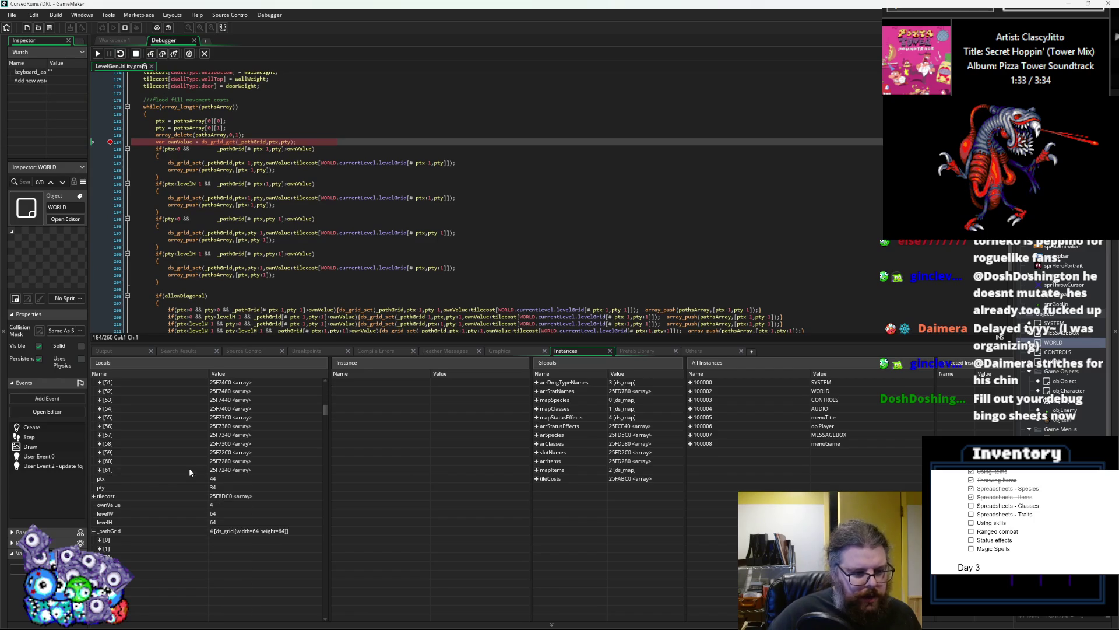
pyautogui.scroll(-8, 189, 468)
pyautogui.click(100, 469)
pyautogui.scroll(-15, 158, 490)
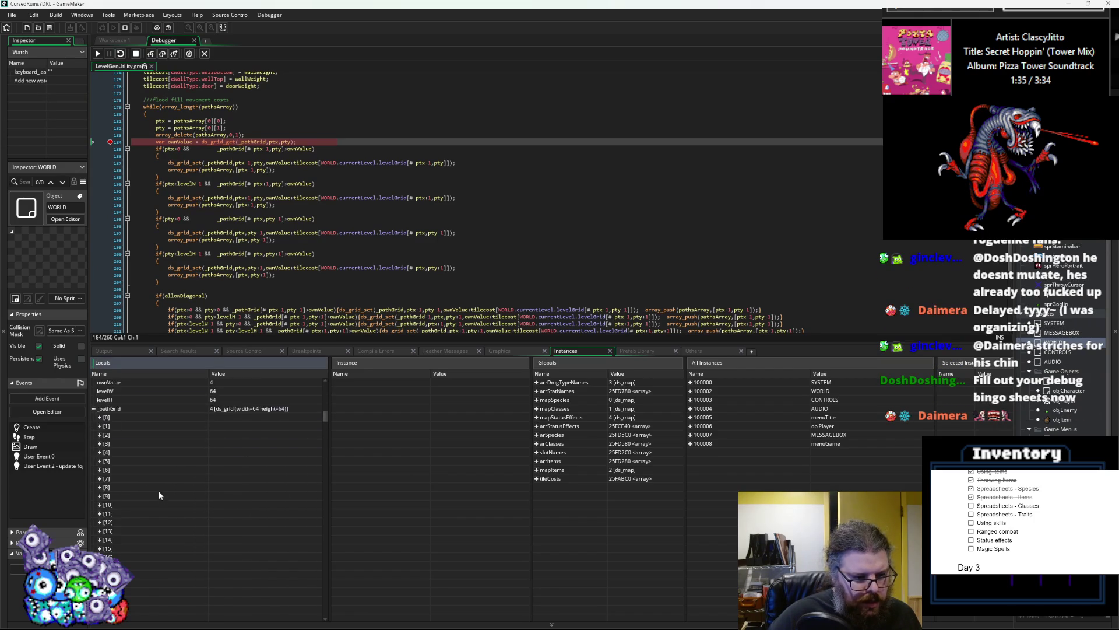
pyautogui.scroll(-13, 159, 478)
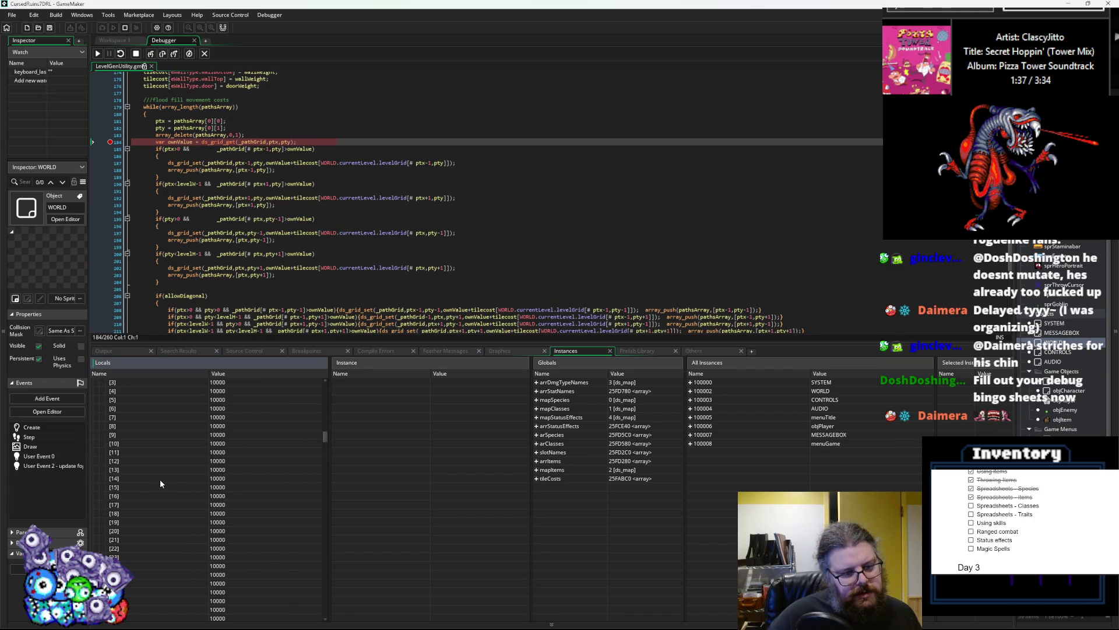
pyautogui.scroll(-12, 160, 482)
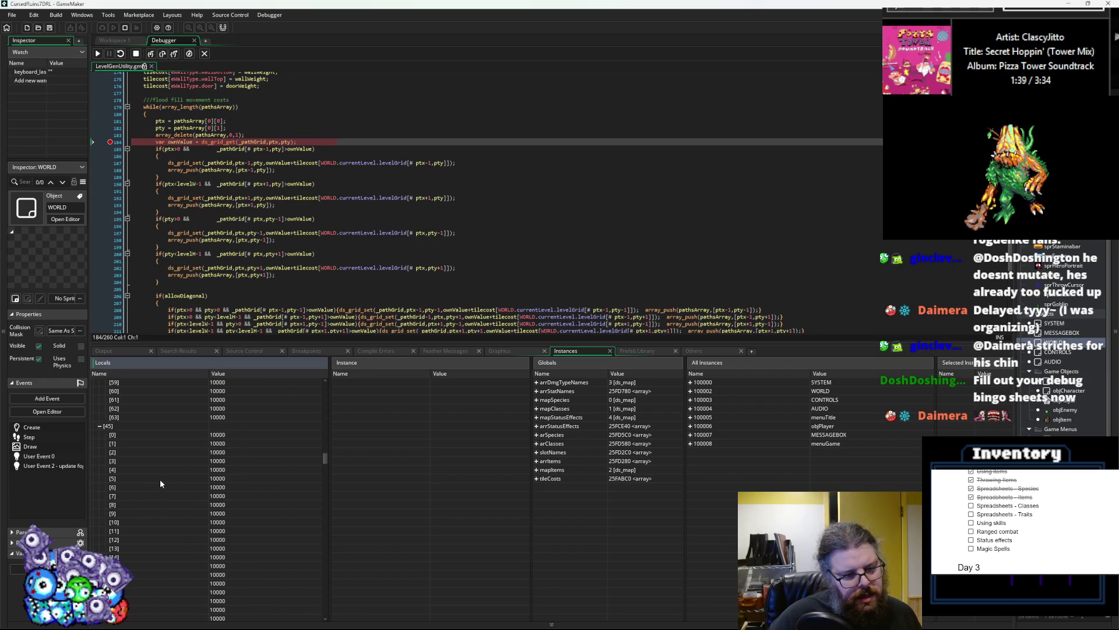
pyautogui.scroll(-9, 162, 478)
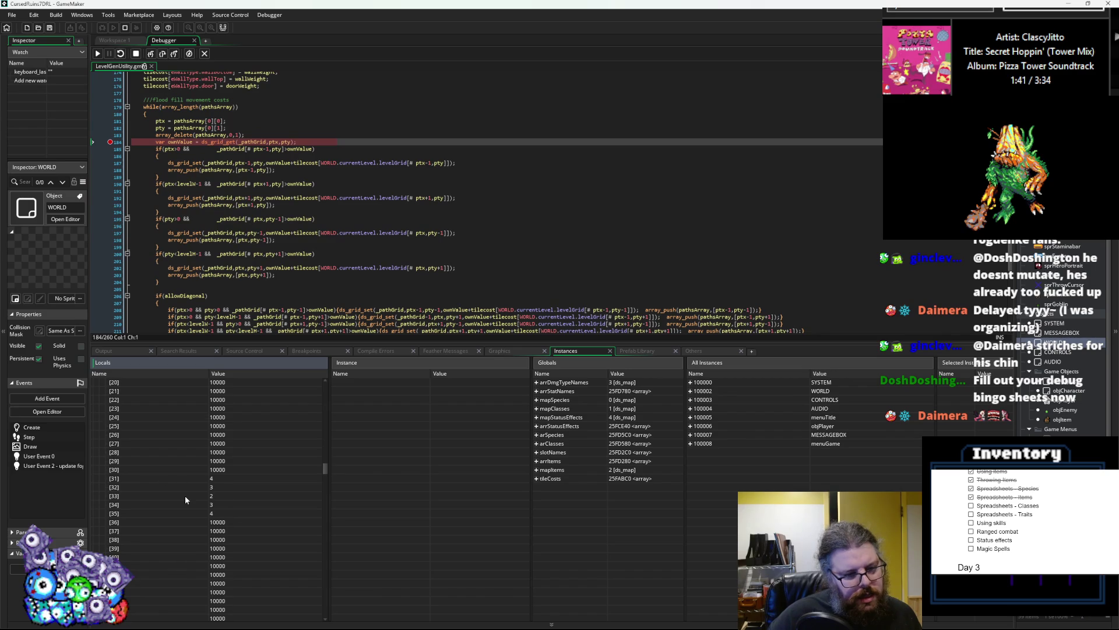
pyautogui.scroll(-10, 180, 502)
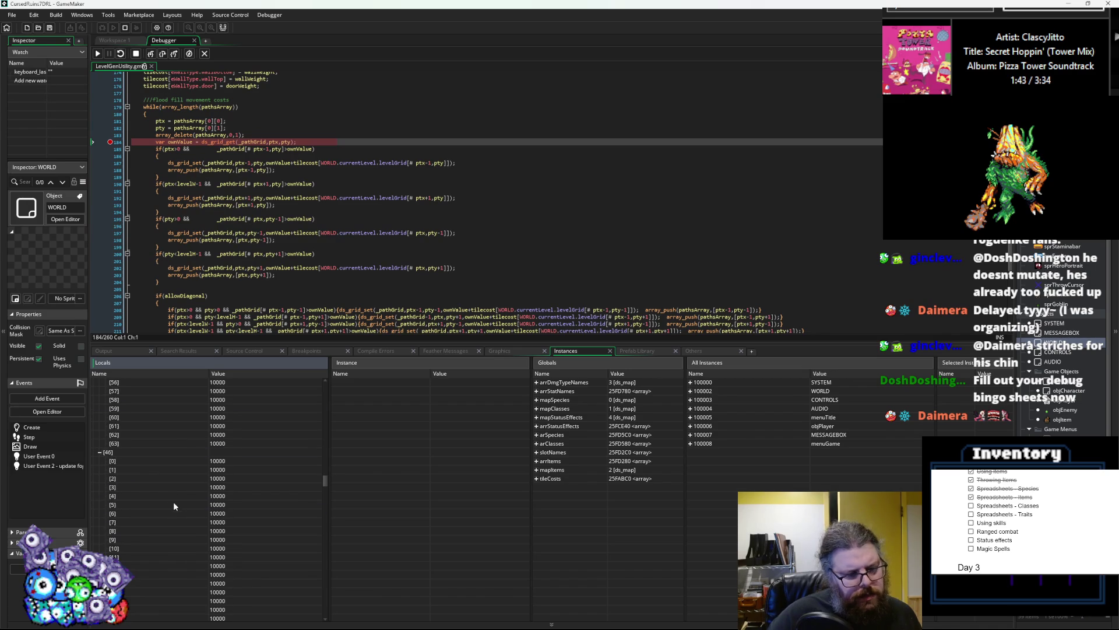
pyautogui.scroll(-4, 174, 508)
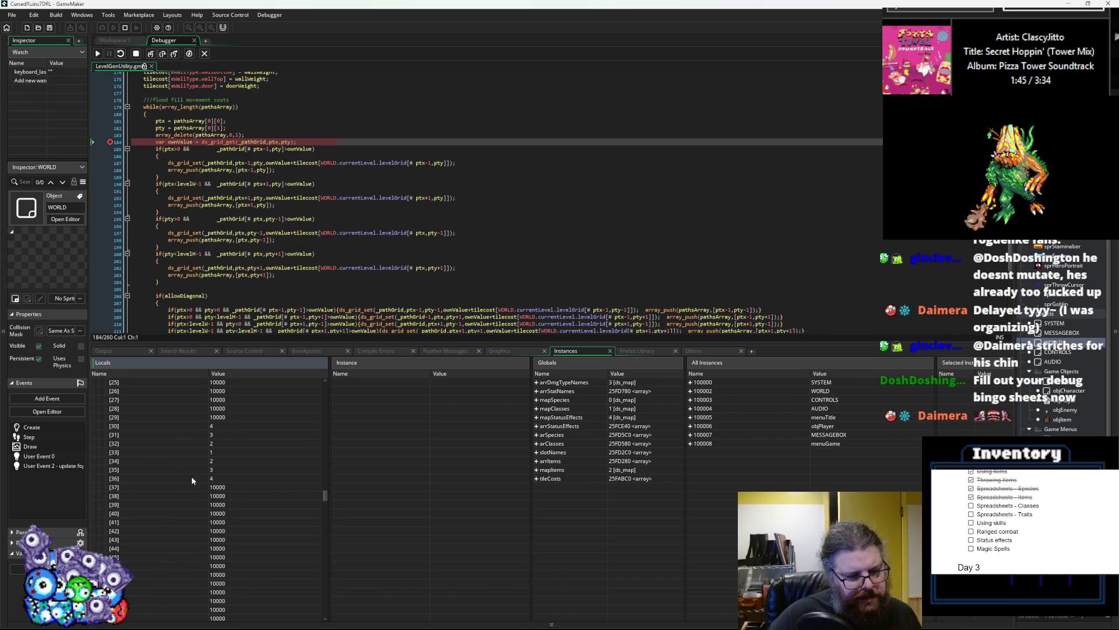
pyautogui.scroll(-9, 186, 467)
pyautogui.scroll(-9, 184, 465)
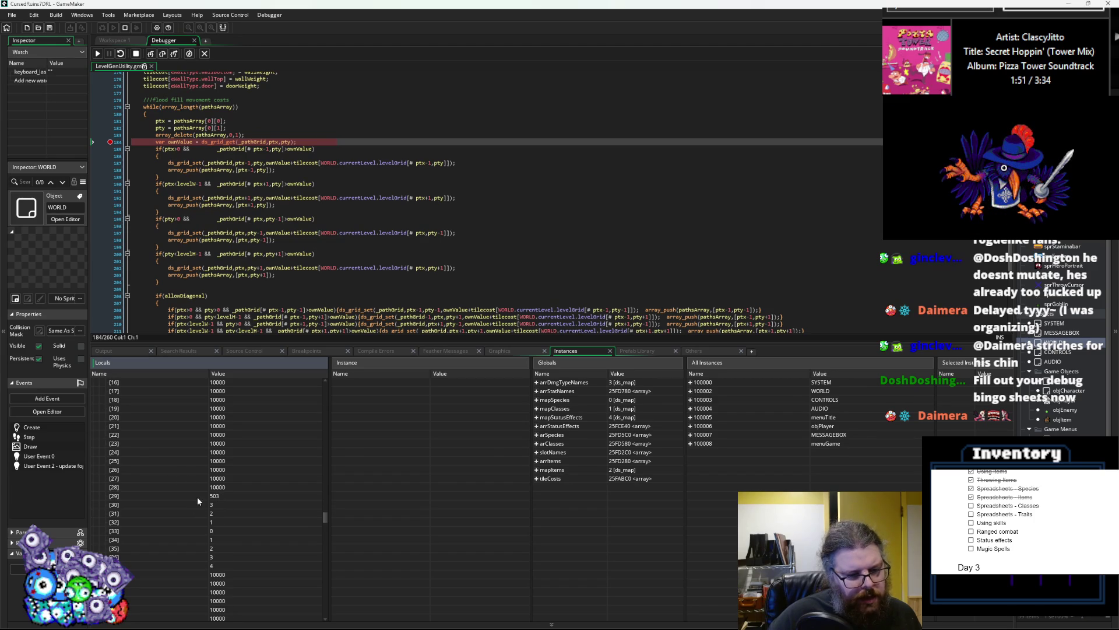
pyautogui.scroll(-3, 197, 492)
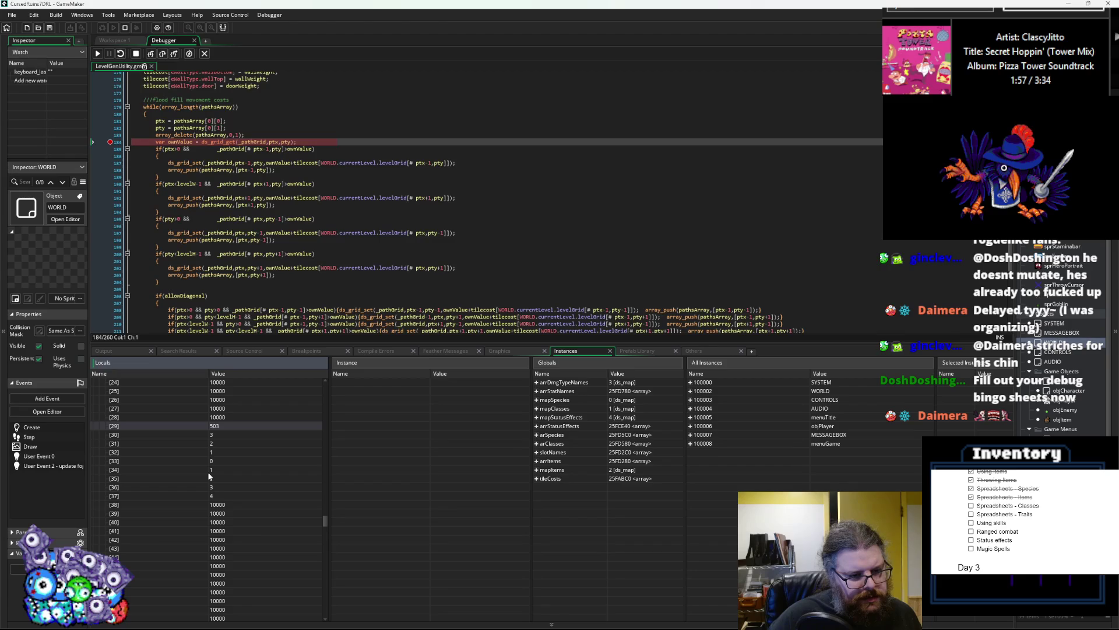
pyautogui.scroll(-11, 205, 473)
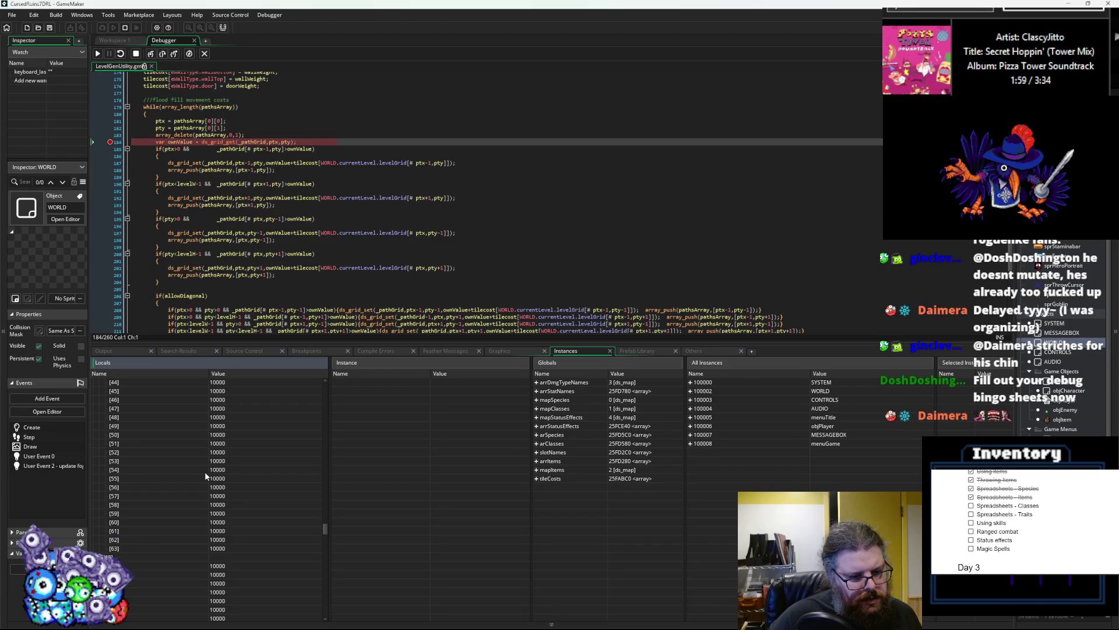
pyautogui.scroll(-8, 189, 467)
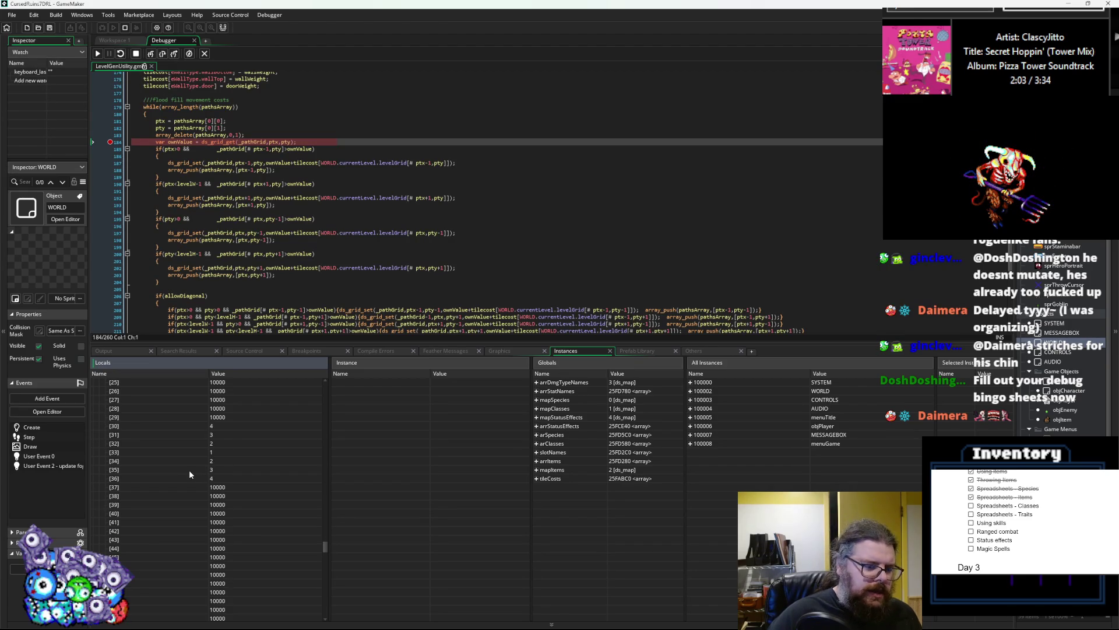
pyautogui.scroll(-6, 189, 470)
pyautogui.scroll(1, 189, 476)
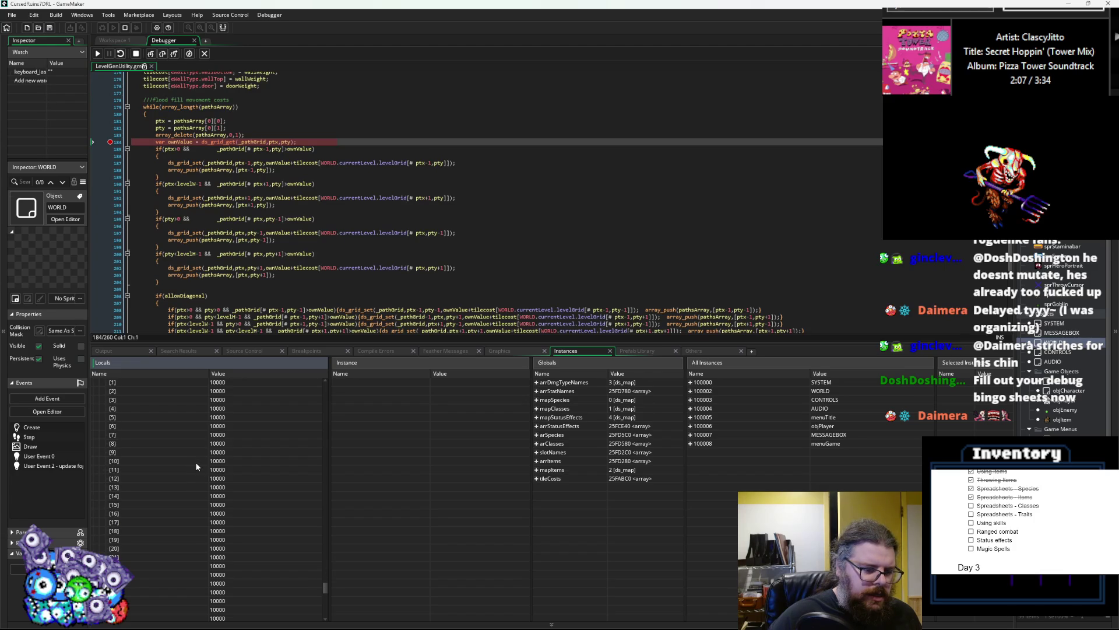
pyautogui.scroll(-5, 196, 464)
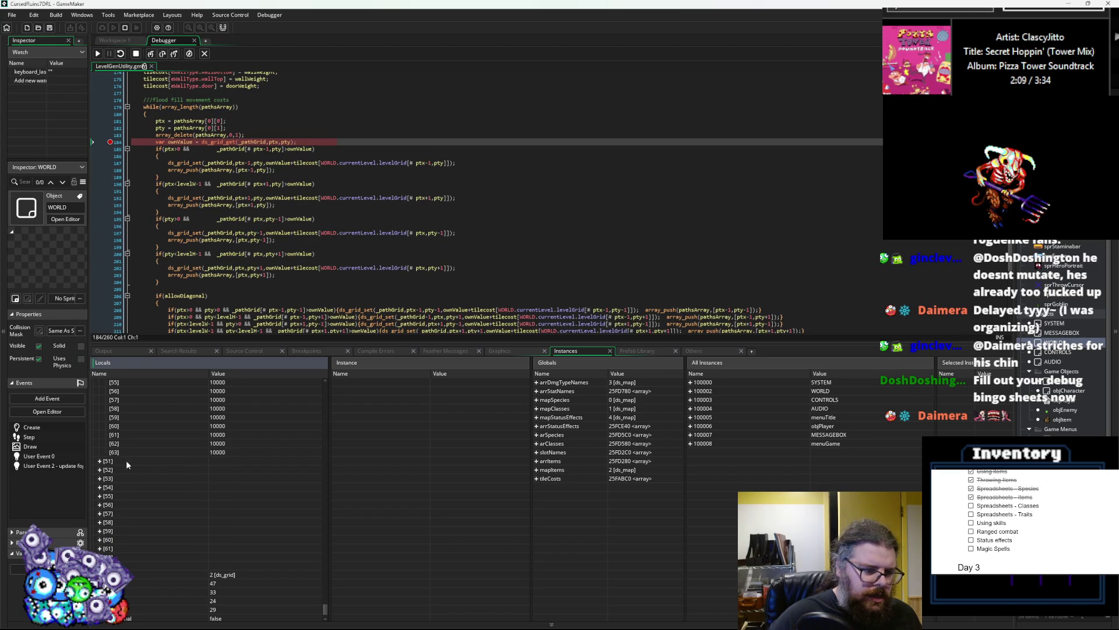
# - Expand a path grid column showing costs 1–4 across rows 30–36
pyautogui.click(101, 462)
pyautogui.scroll(-10, 166, 456)
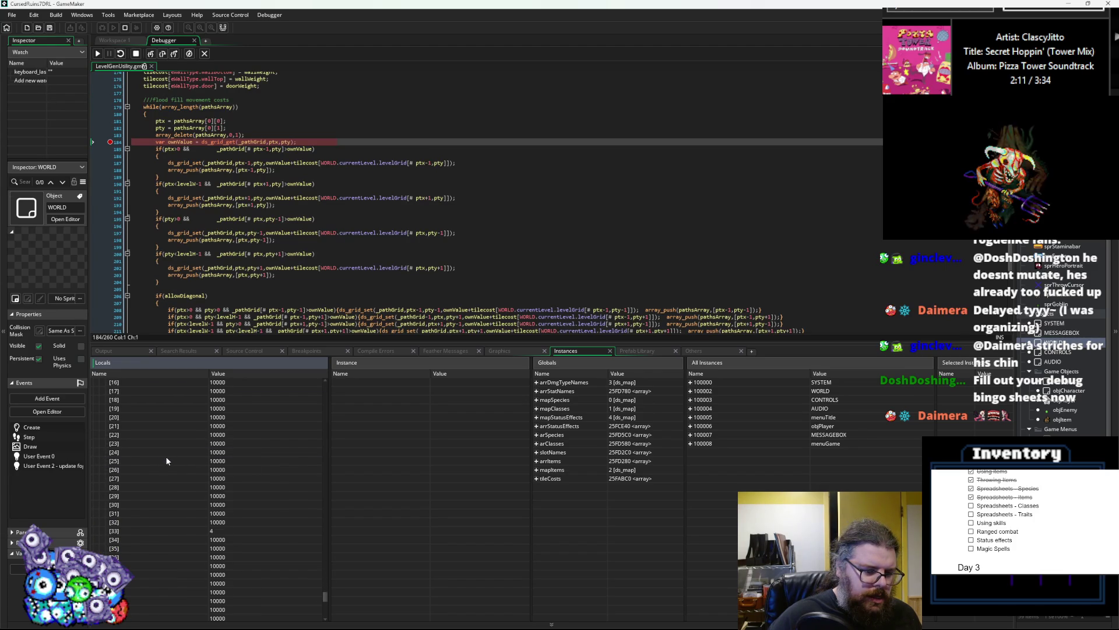
pyautogui.scroll(5, 275, 477)
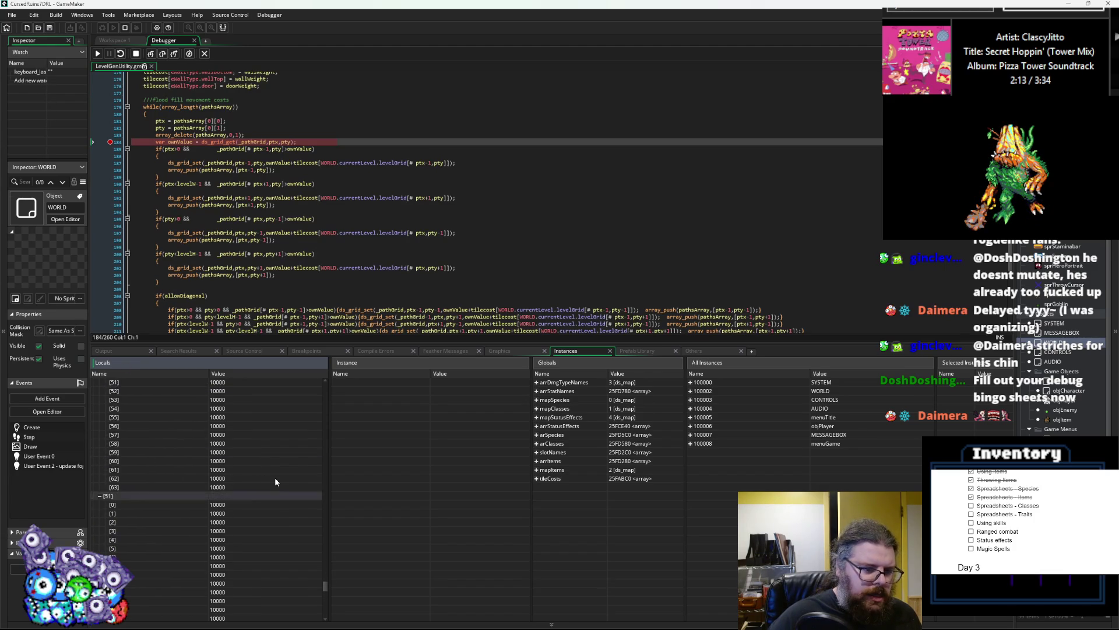
pyautogui.scroll(-6, 271, 477)
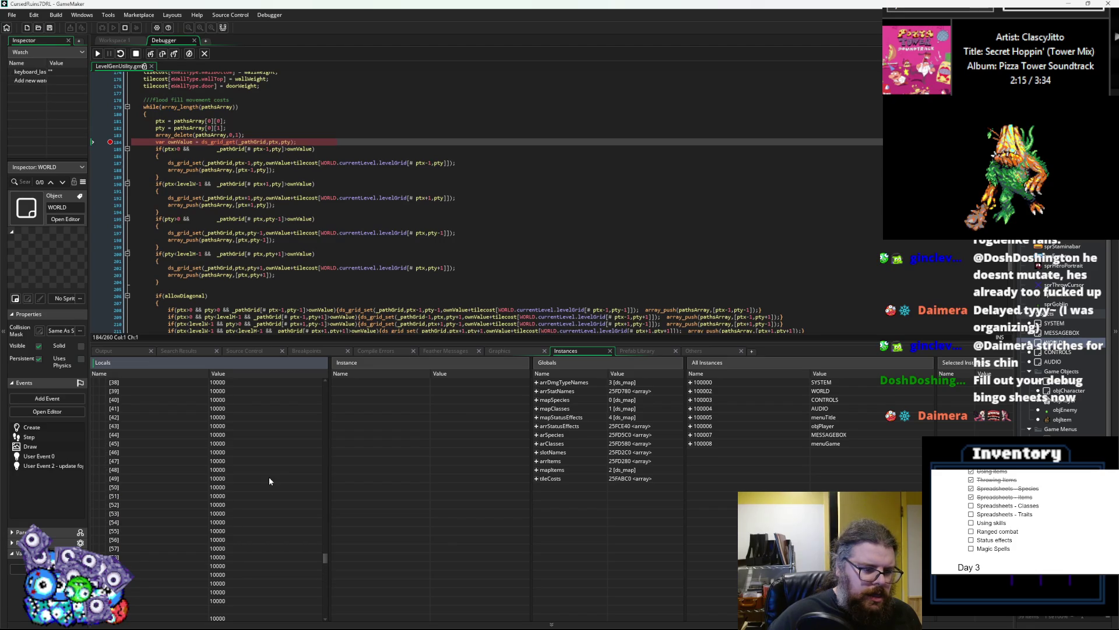
# - Advance the flood fill through six more breakpoint hits
pyautogui.click(98, 54)
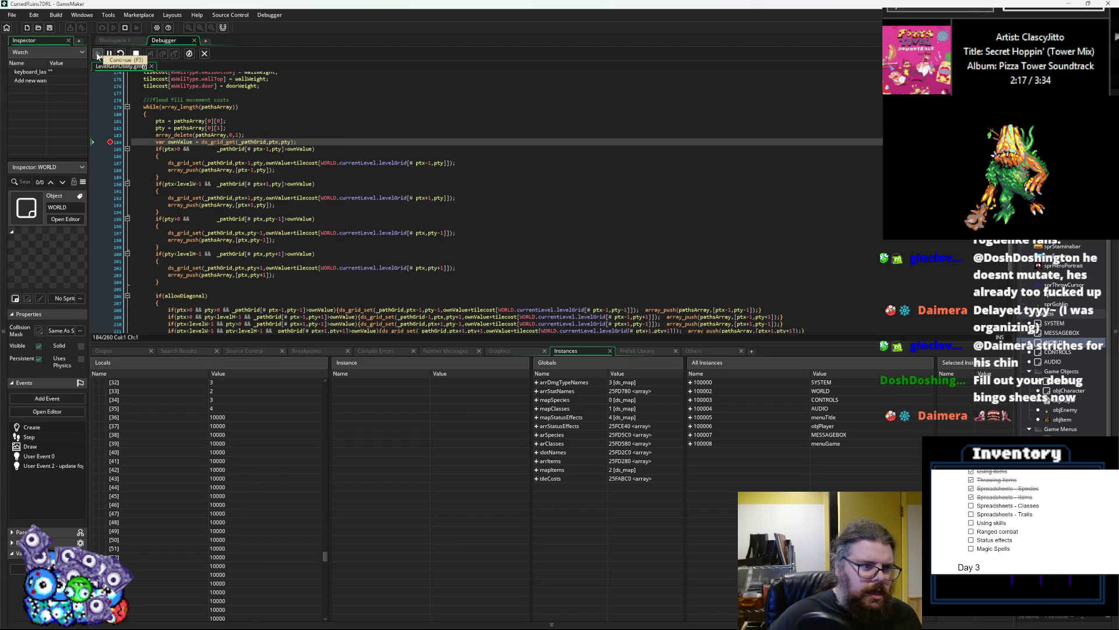
pyautogui.click(98, 54)
pyautogui.click(98, 54)
pyautogui.click(98, 54)
pyautogui.click(98, 55)
pyautogui.click(98, 55)
# - Collapse pathsArray entry [61] and the _pathGrid entry in Locals
pyautogui.moveTo(181, 142)
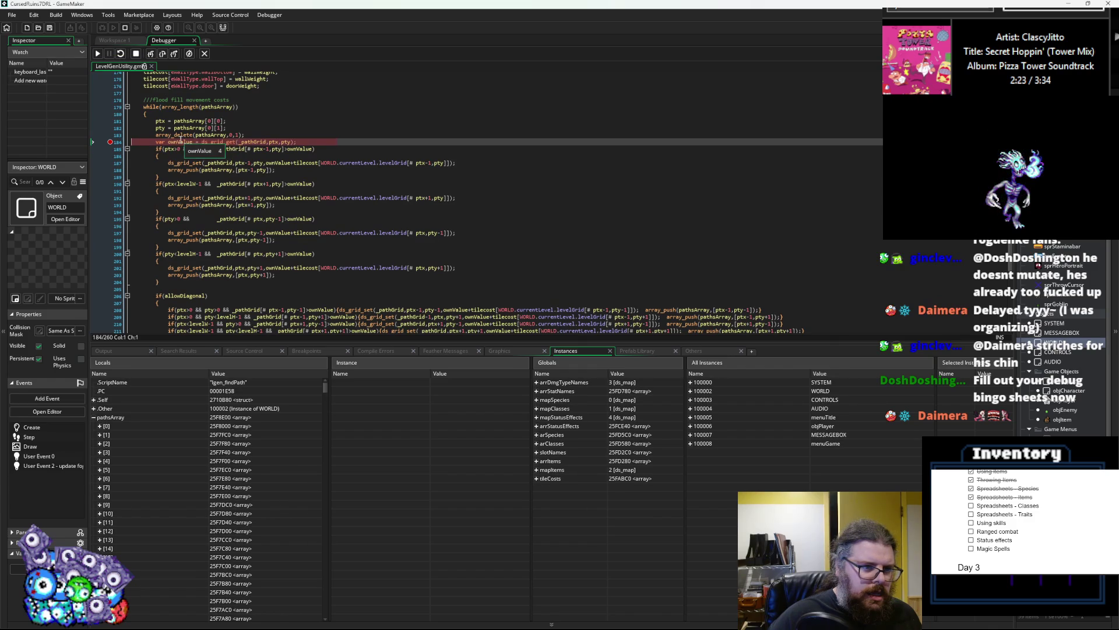
pyautogui.scroll(-20, 138, 441)
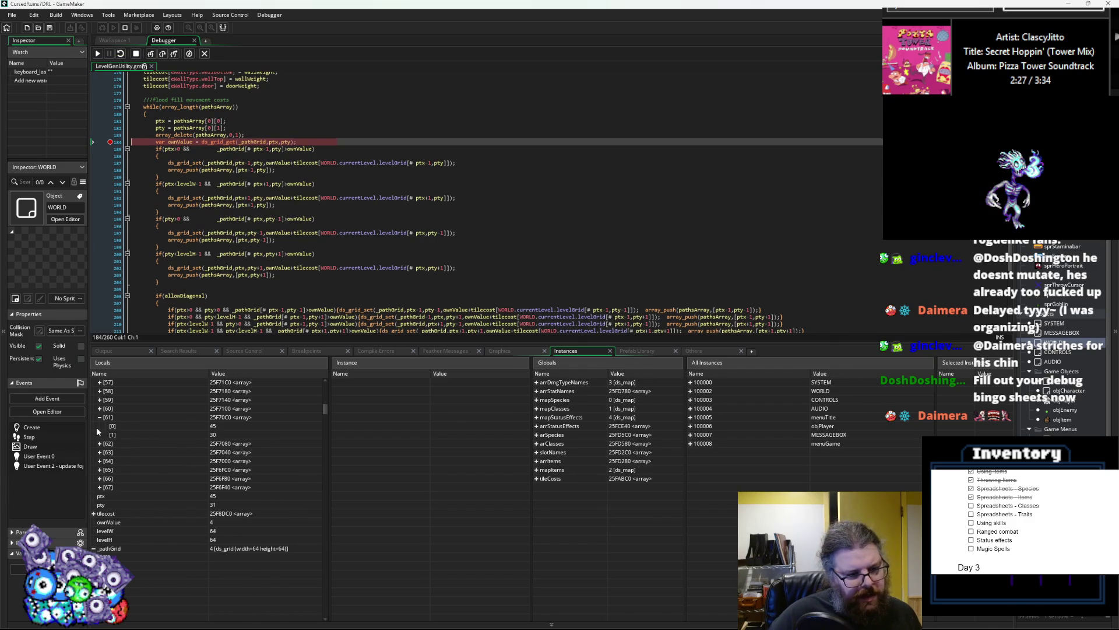
pyautogui.scroll(2, 98, 427)
pyautogui.click(100, 435)
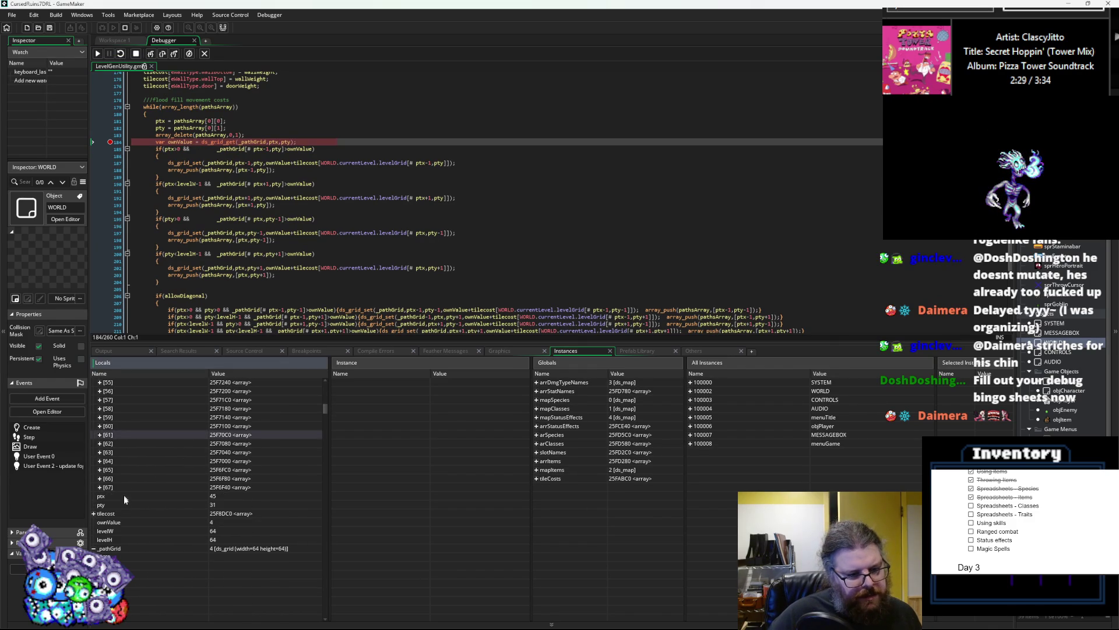
pyautogui.scroll(-1, 207, 493)
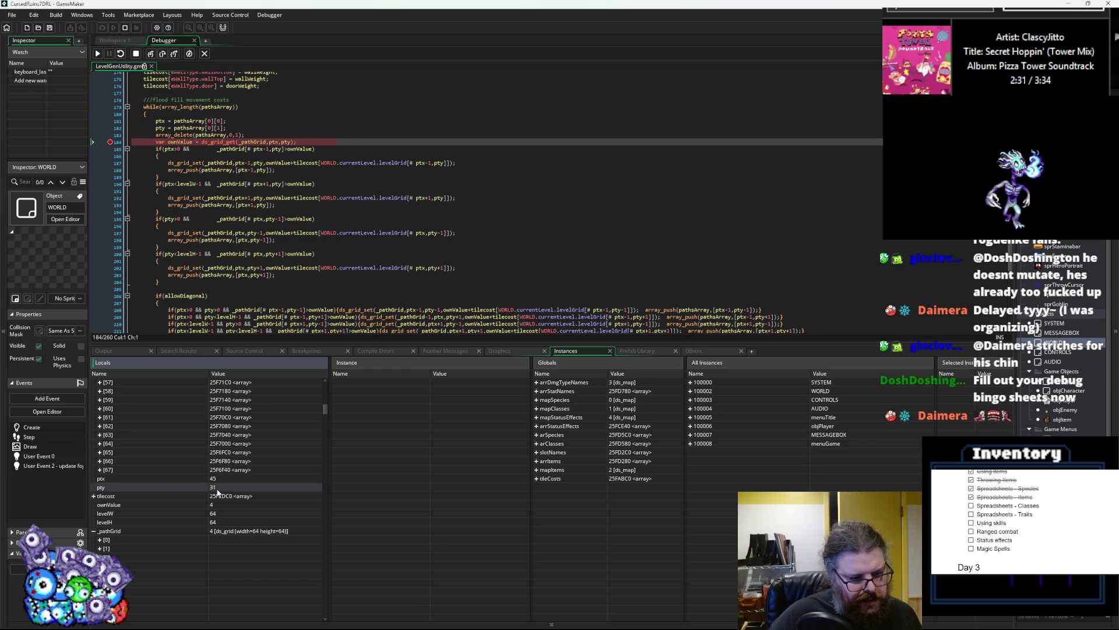
pyautogui.scroll(-10, 215, 491)
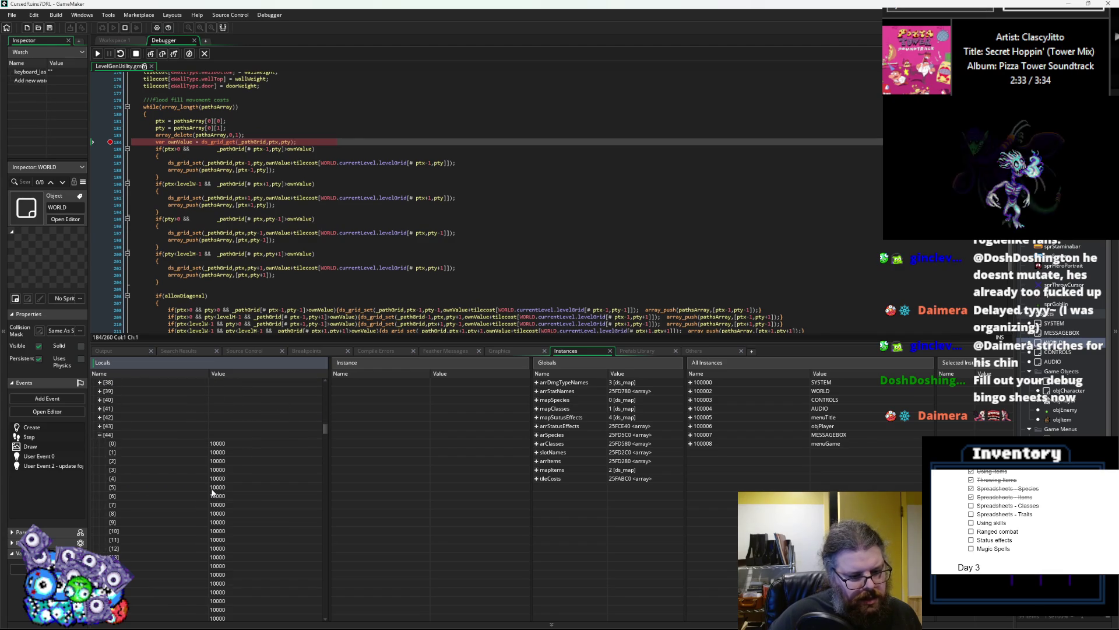
pyautogui.scroll(10, 211, 487)
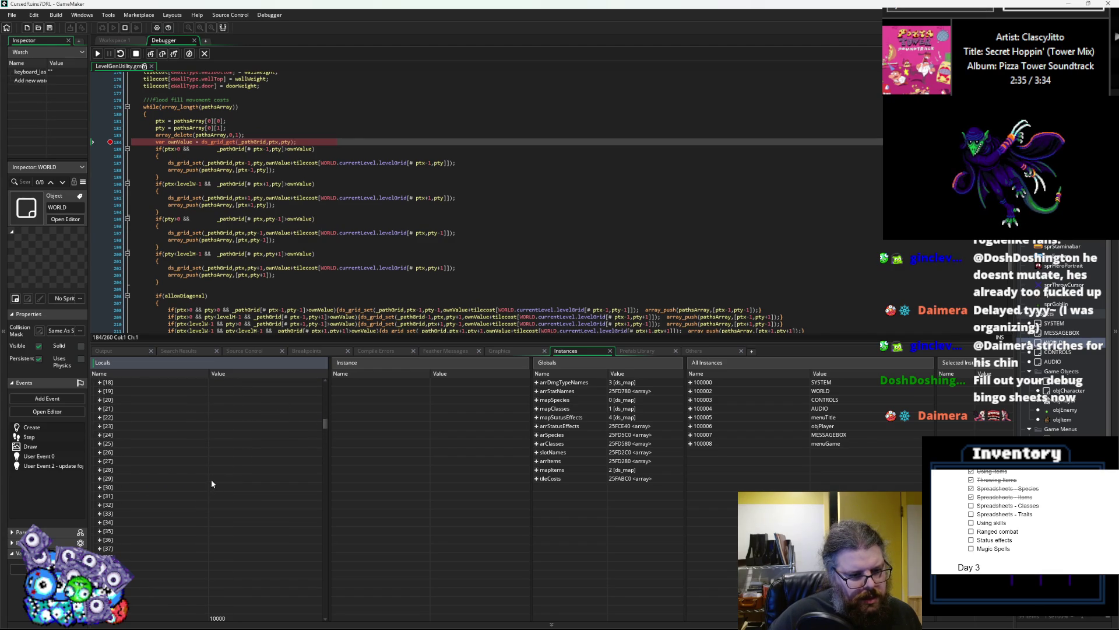
pyautogui.scroll(5, 212, 483)
pyautogui.click(95, 531)
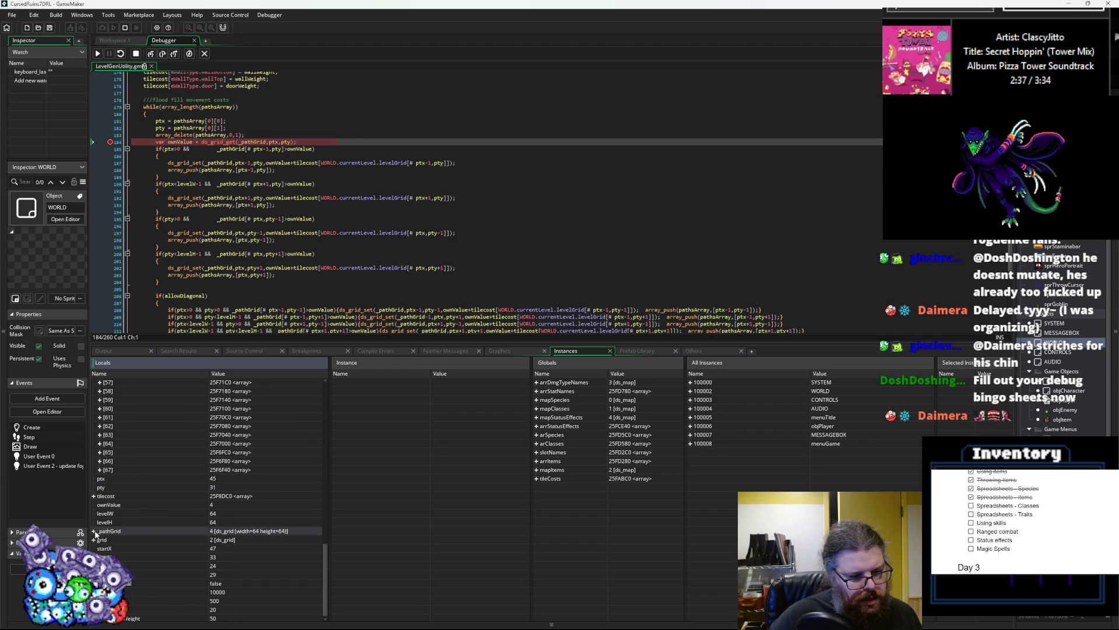
pyautogui.scroll(8, 145, 522)
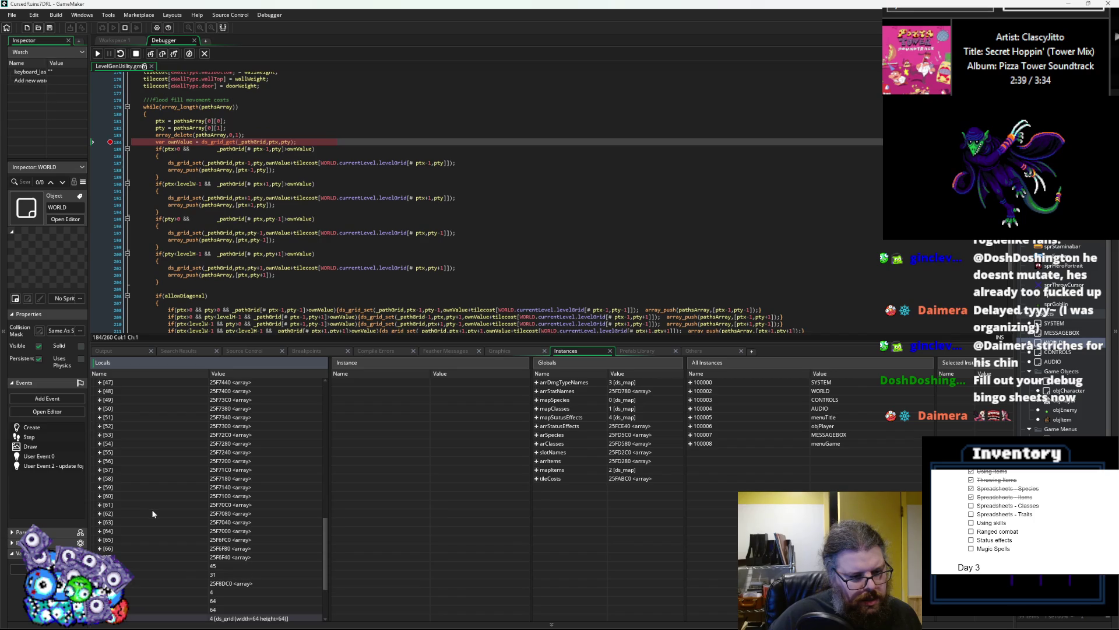
pyautogui.scroll(-8, 179, 523)
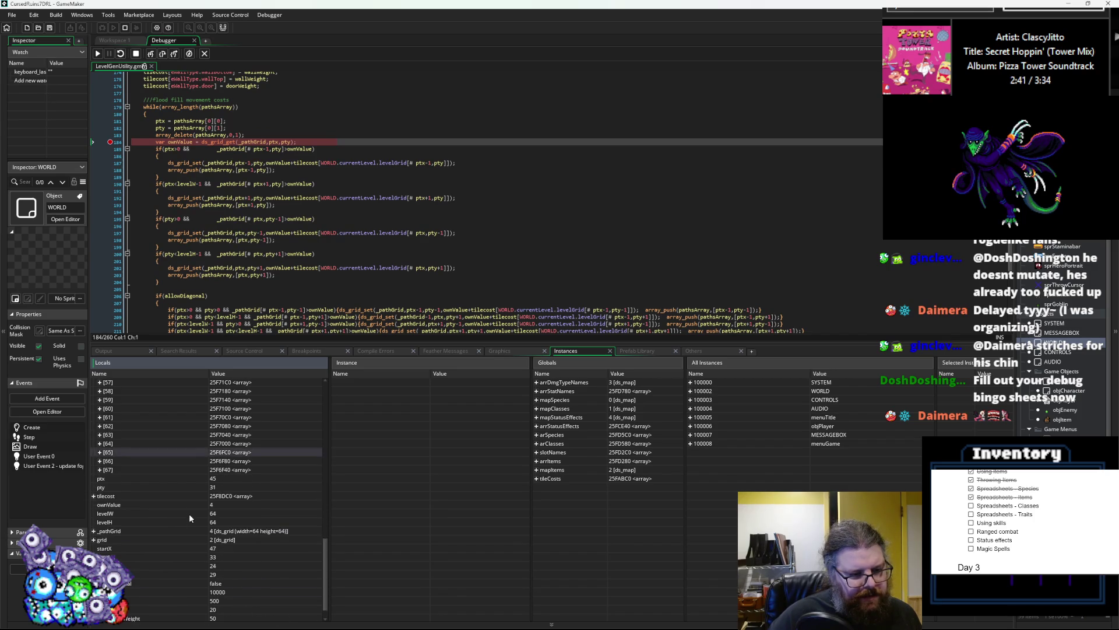
# - Resume the loop for four more breakpoint hits
pyautogui.click(98, 54)
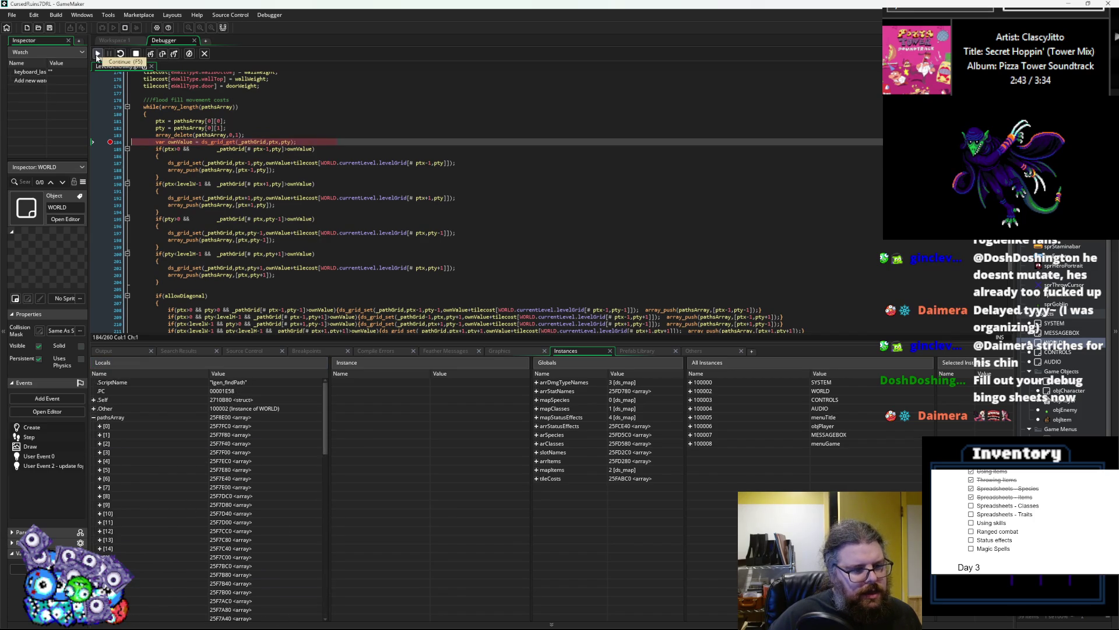
pyautogui.scroll(-18, 215, 447)
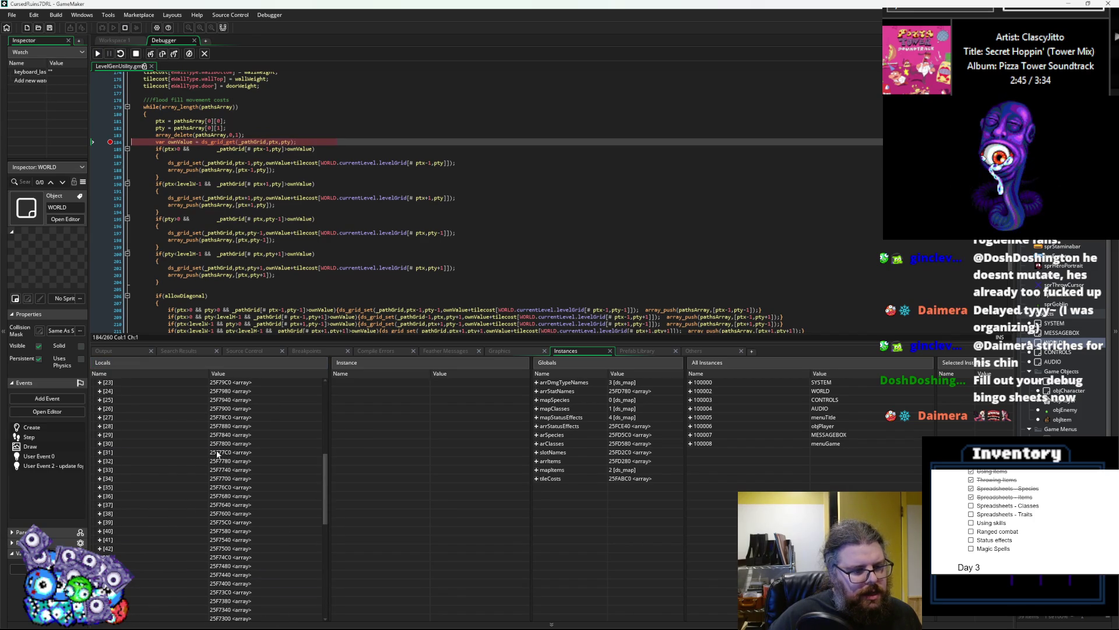
pyautogui.click(99, 53)
pyautogui.scroll(-19, 219, 509)
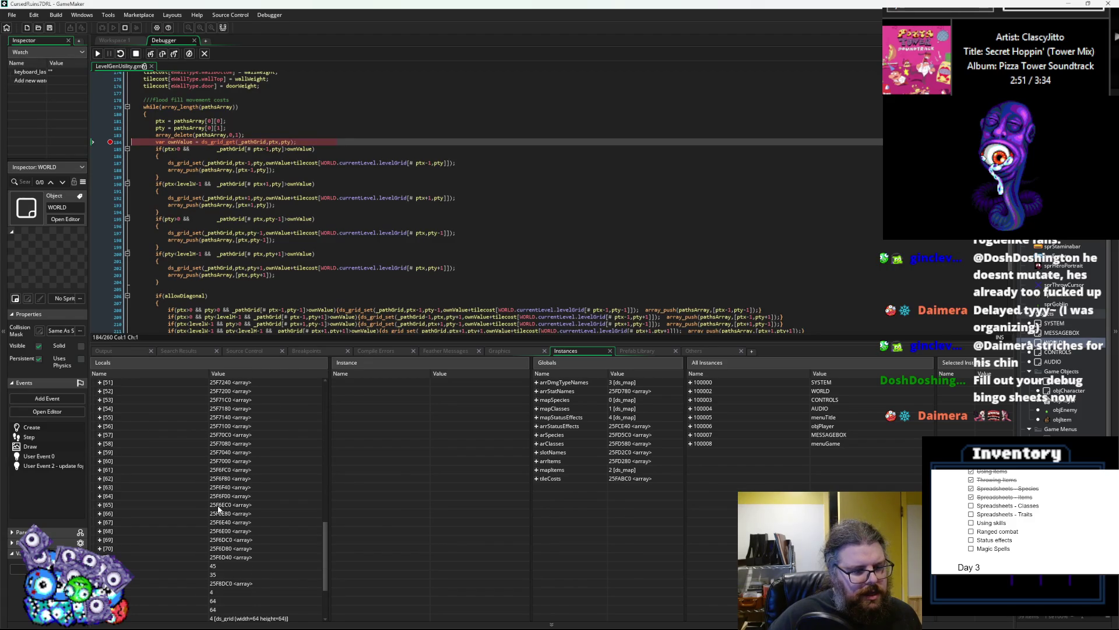
pyautogui.click(98, 54)
pyautogui.click(98, 53)
pyautogui.scroll(-3, 238, 532)
pyautogui.scroll(-17, 238, 532)
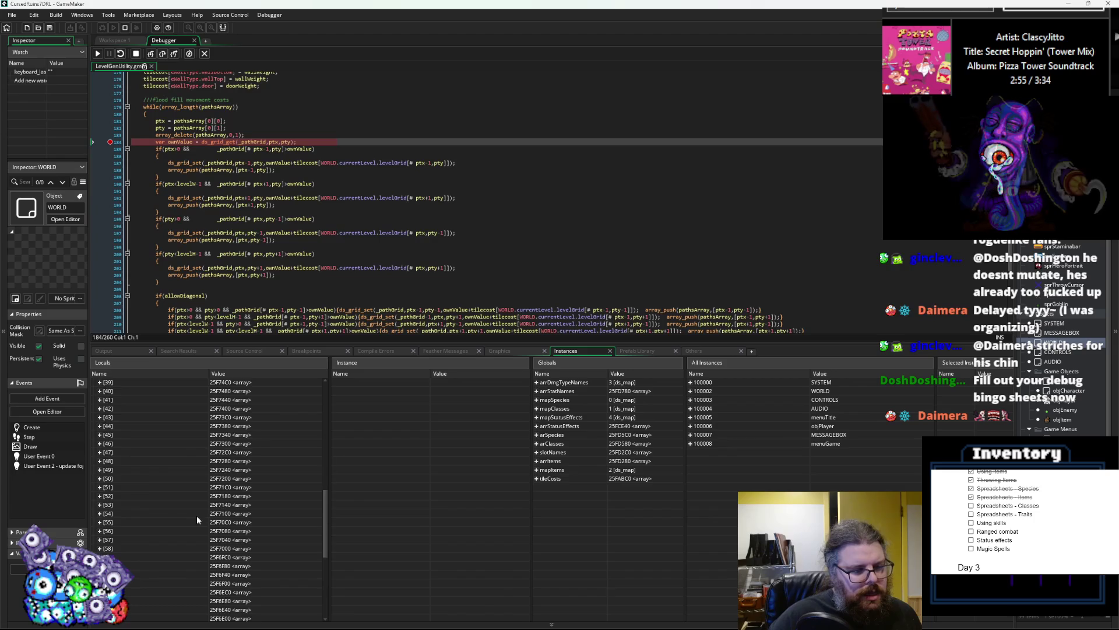
# - Check pathsArray entry [73]'s coordinates, then collapse pathsArray
pyautogui.click(100, 504)
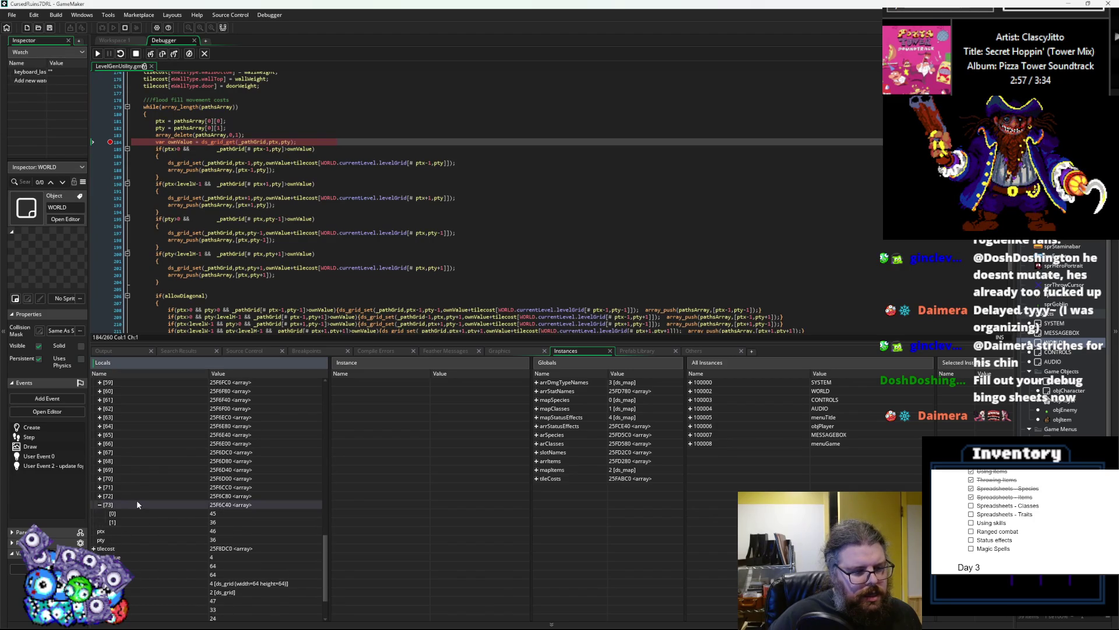
pyautogui.scroll(-2, 139, 504)
pyautogui.click(106, 452)
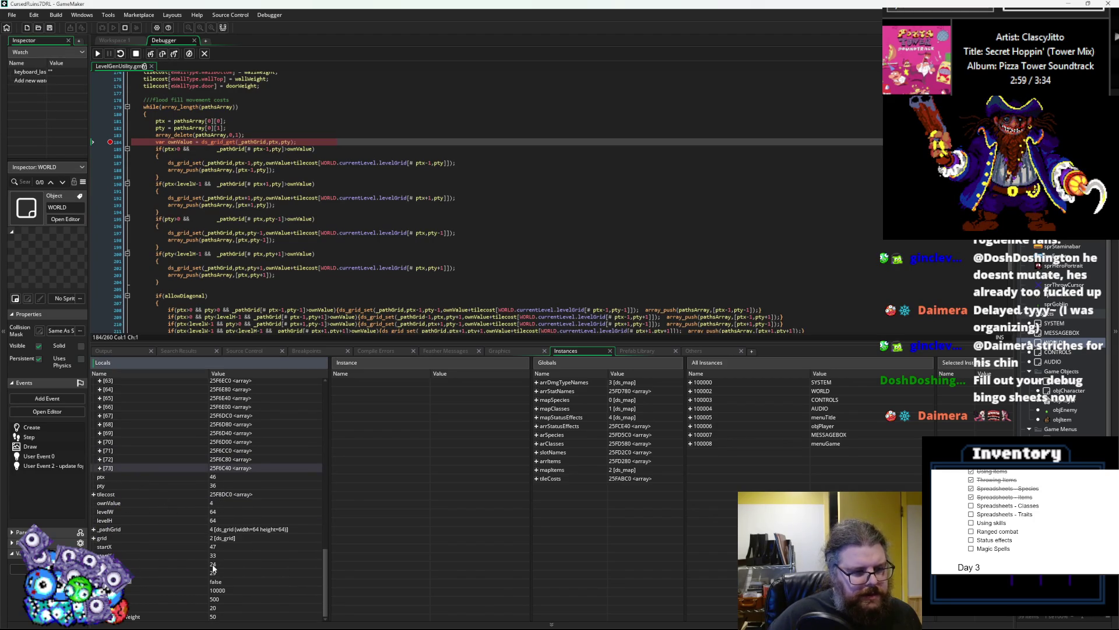
pyautogui.scroll(20, 210, 520)
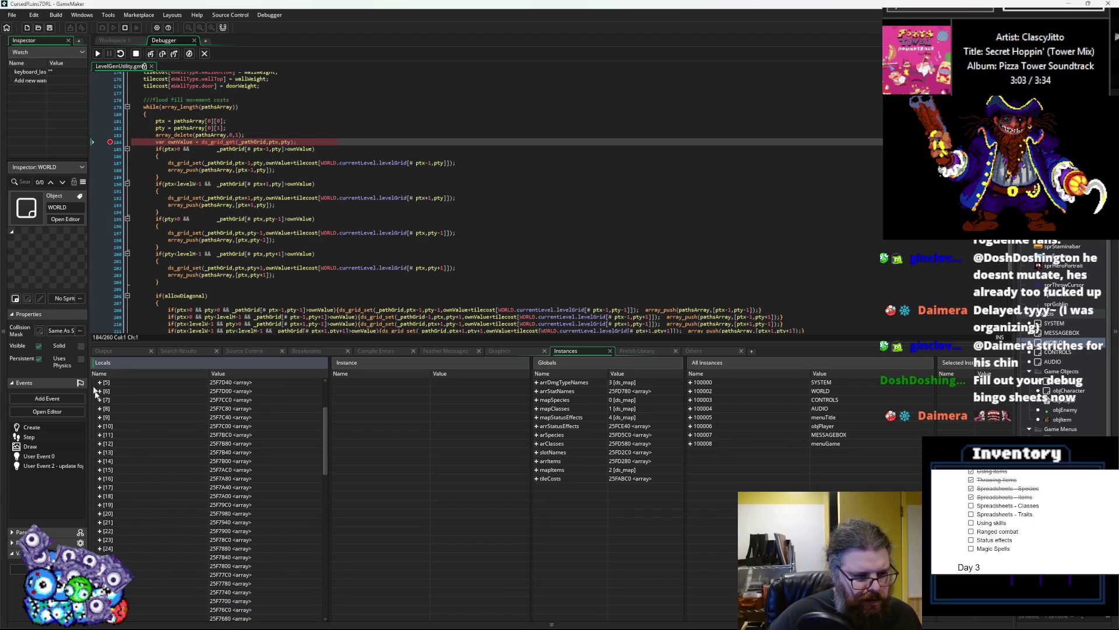
pyautogui.click(94, 417)
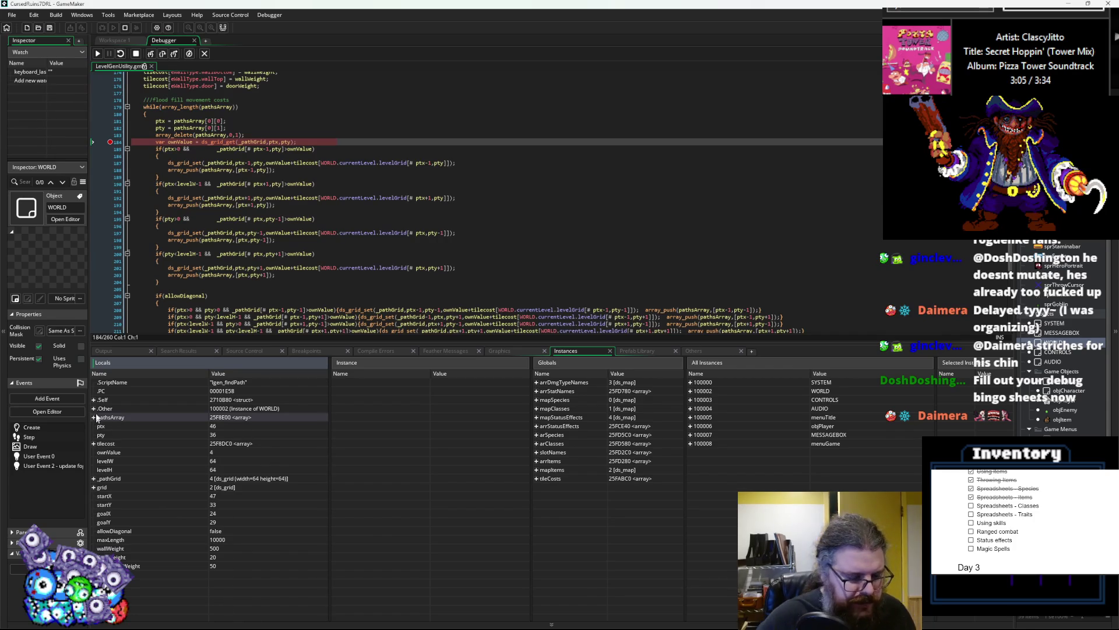
# - Expand _pathGrid to a column with costs 0–4 in rows 30–37 and 503 at row 29
pyautogui.click(93, 479)
pyautogui.scroll(-5, 146, 547)
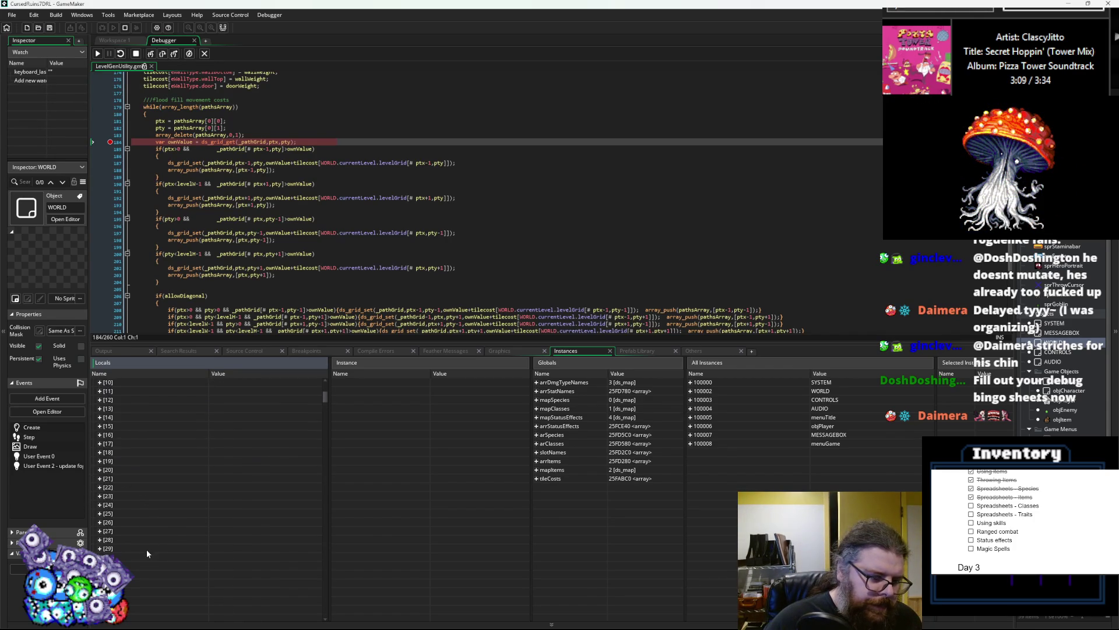
pyautogui.scroll(-10, 146, 554)
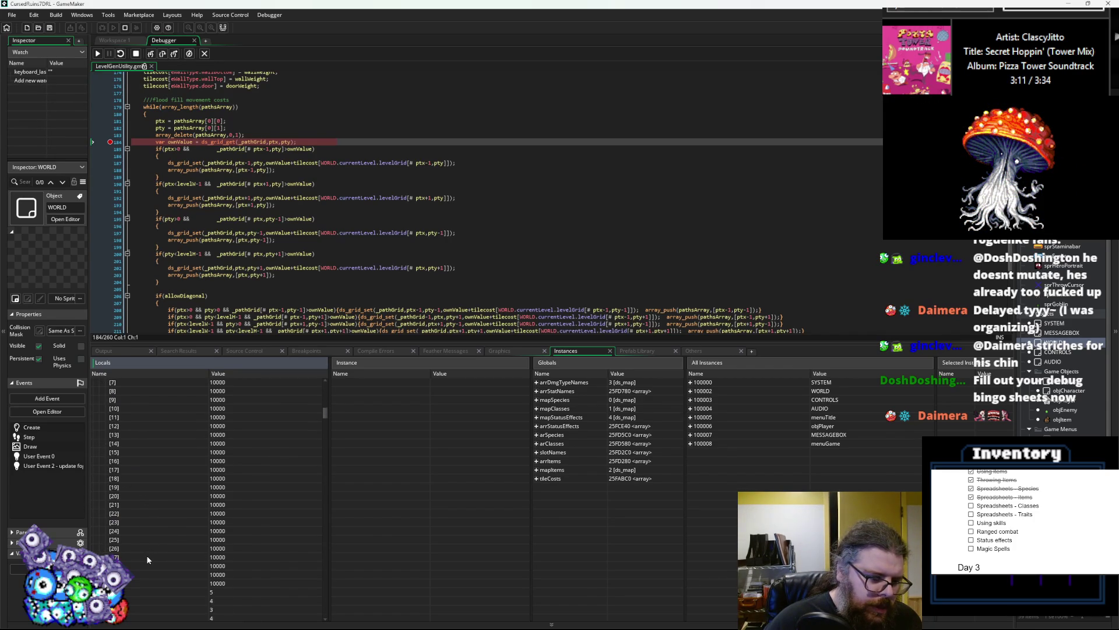
pyautogui.scroll(-5, 148, 560)
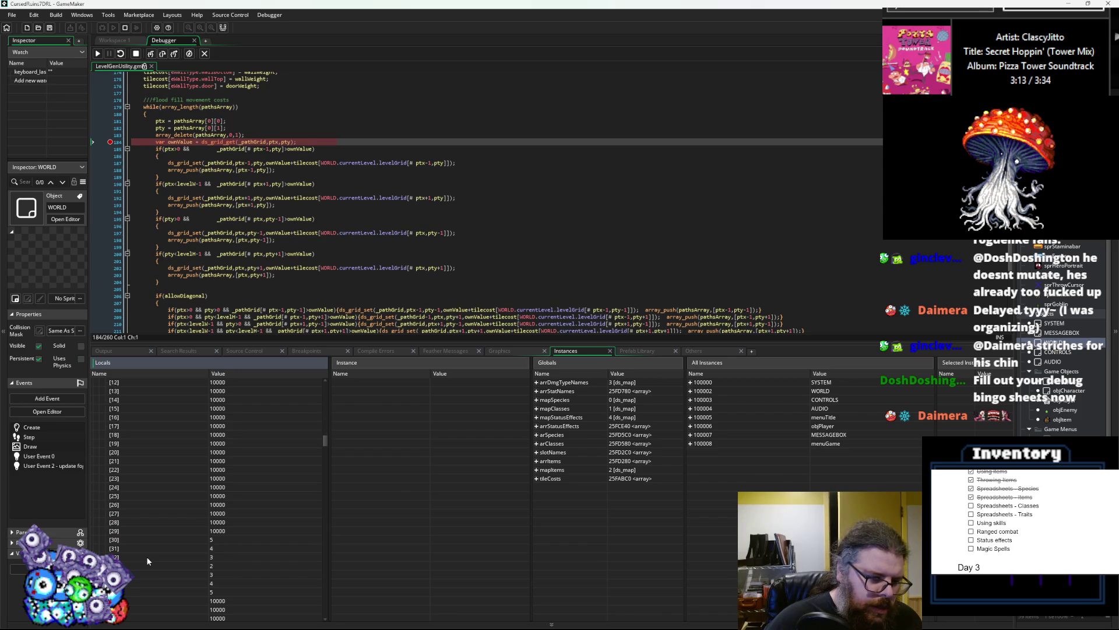
pyautogui.scroll(-5, 145, 557)
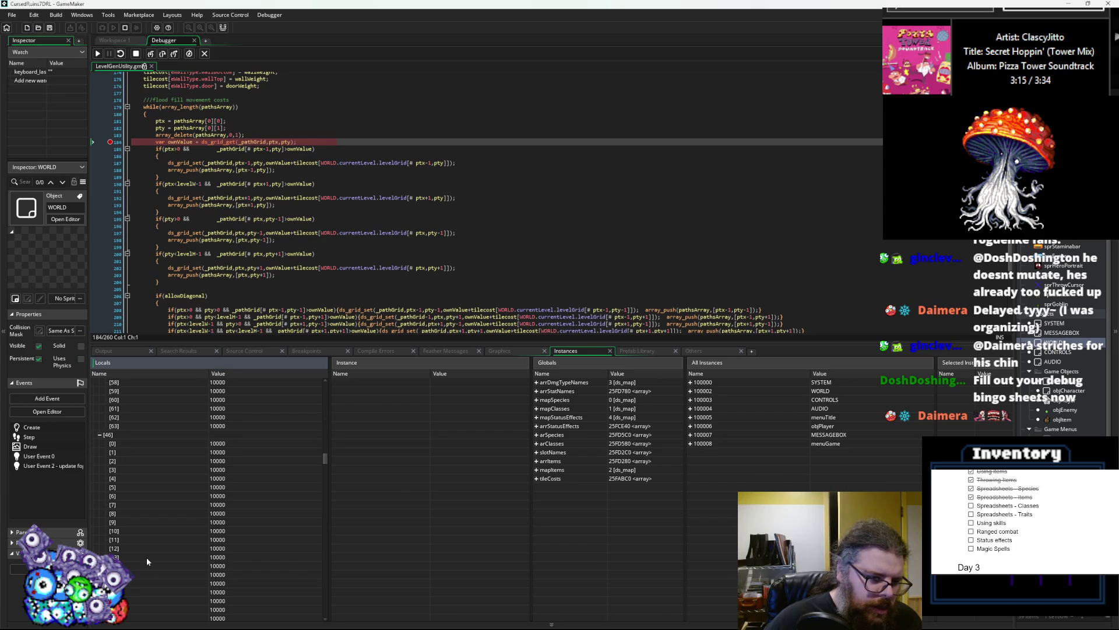
pyautogui.scroll(-5, 147, 562)
pyautogui.scroll(-10, 181, 545)
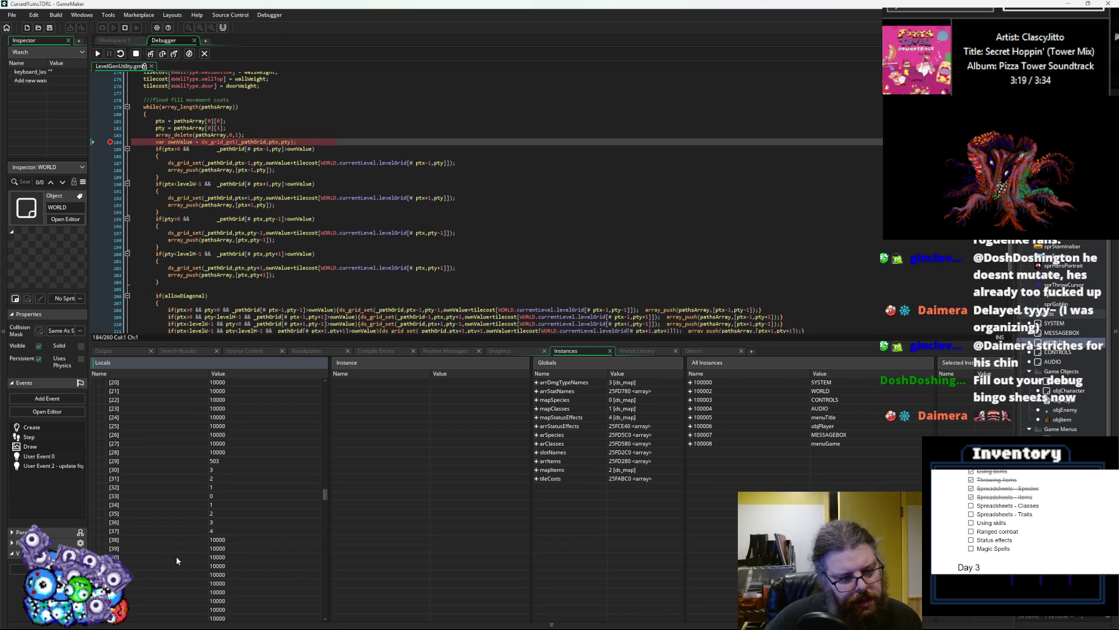
# - Advance the paused flood fill through five more breakpoint hits
pyautogui.click(104, 51)
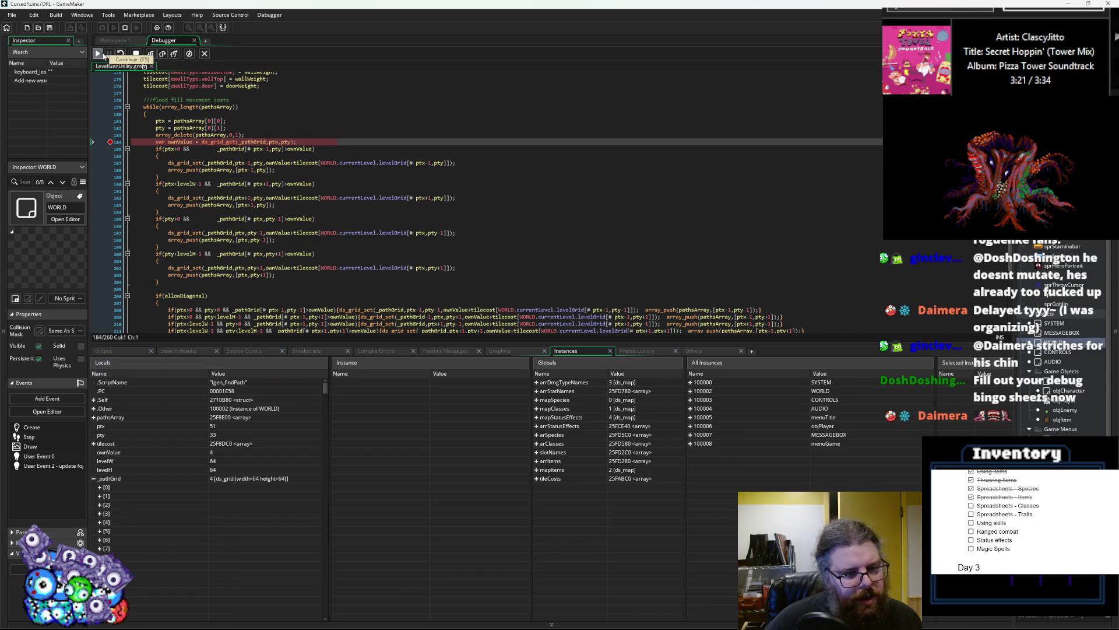
pyautogui.click(104, 55)
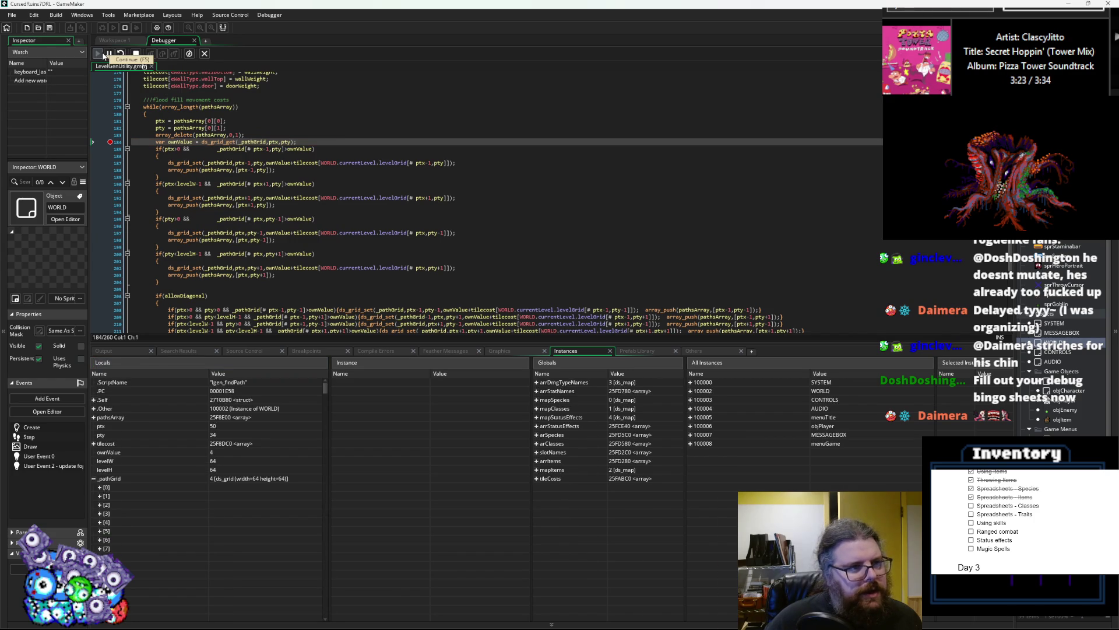
pyautogui.click(102, 55)
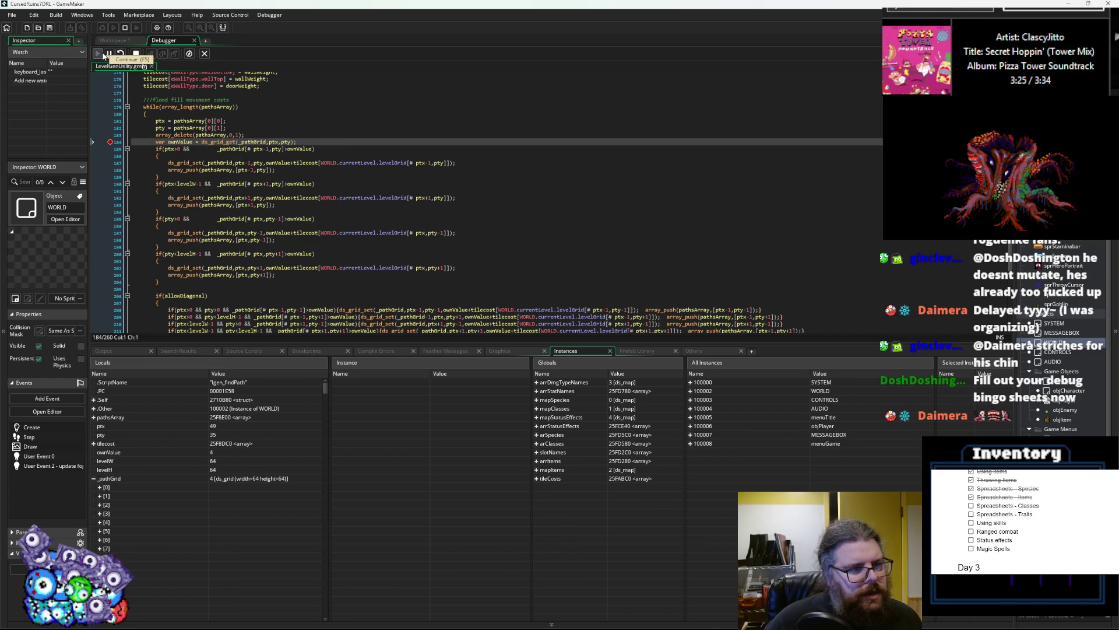
pyautogui.click(99, 54)
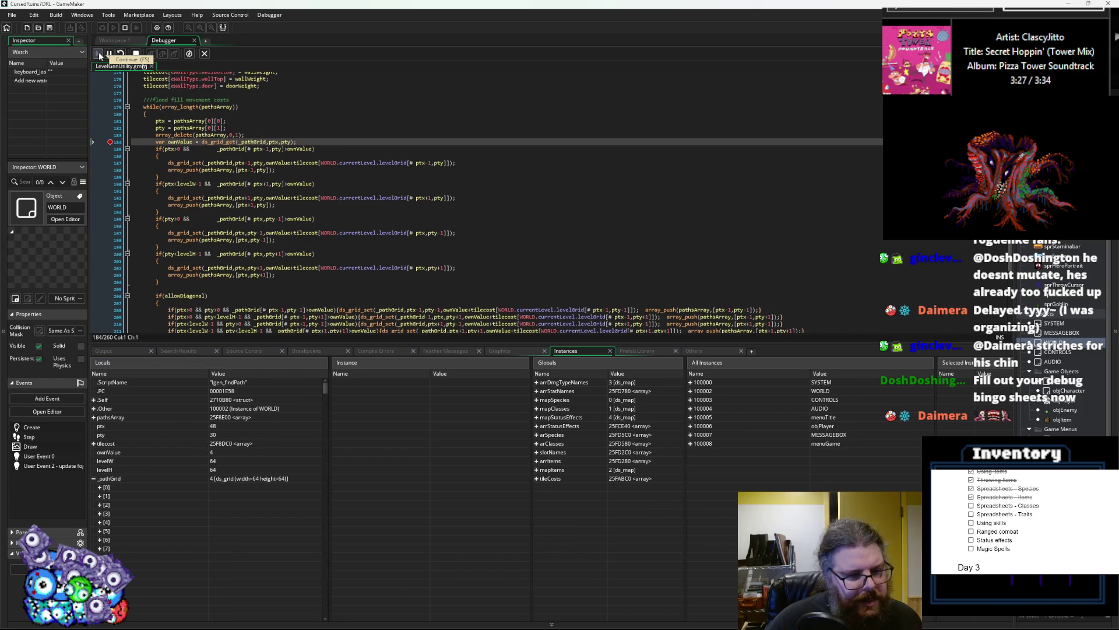
pyautogui.click(100, 54)
# - Expand _pathGrid column [45] in Locals and scroll through its cell values
pyautogui.scroll(-10, 163, 488)
pyautogui.doubleClick(166, 495)
pyautogui.scroll(-9, 169, 495)
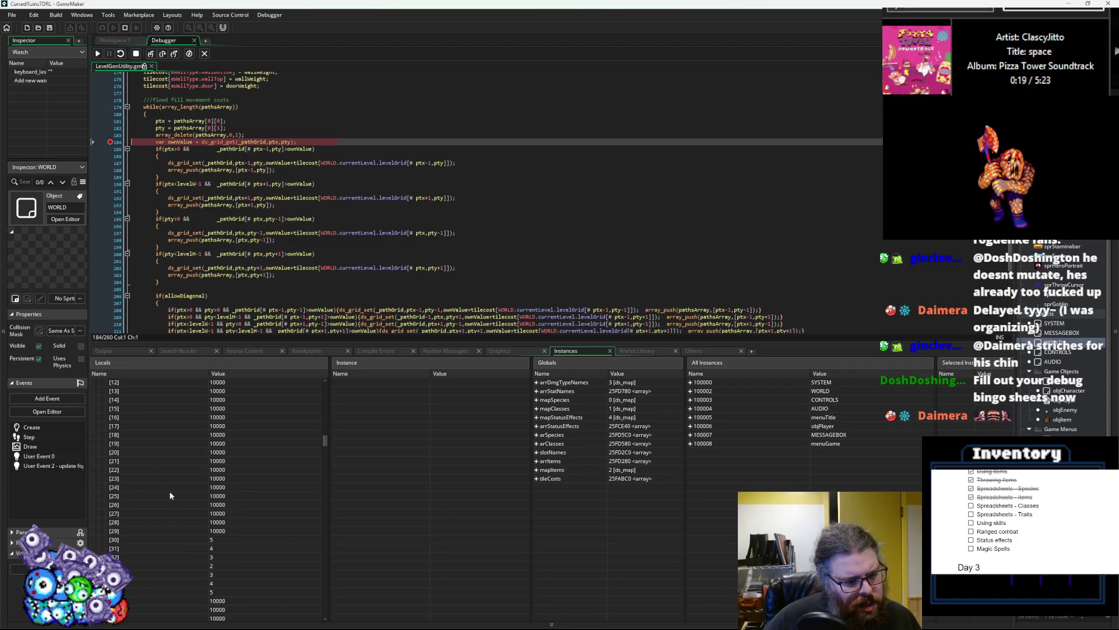
pyautogui.scroll(-4, 170, 495)
pyautogui.scroll(-3, 169, 496)
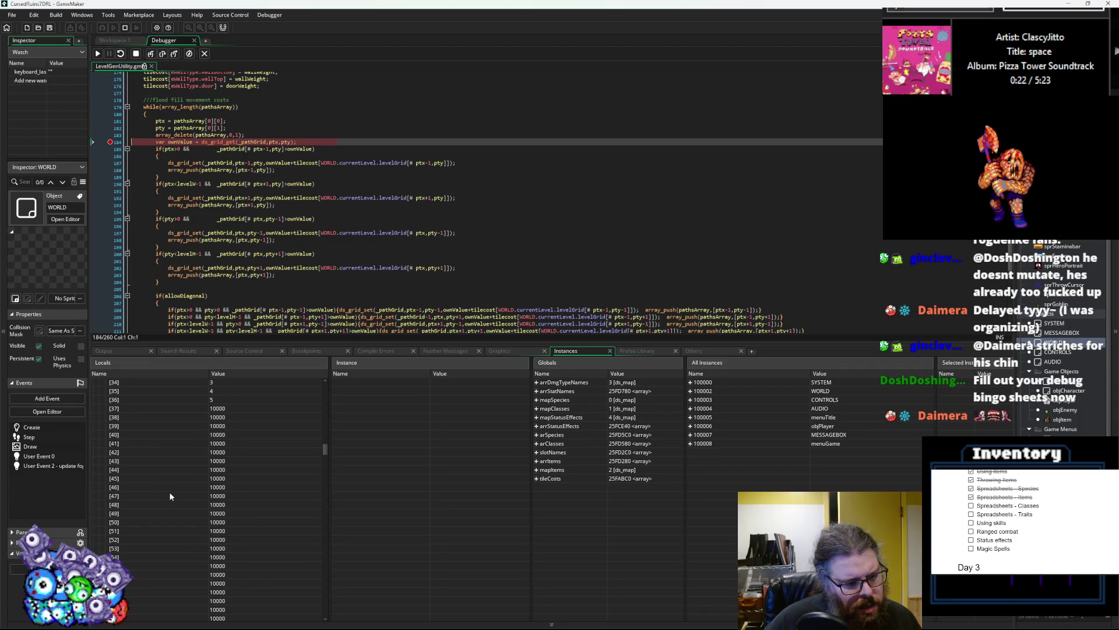
pyautogui.scroll(-3, 170, 495)
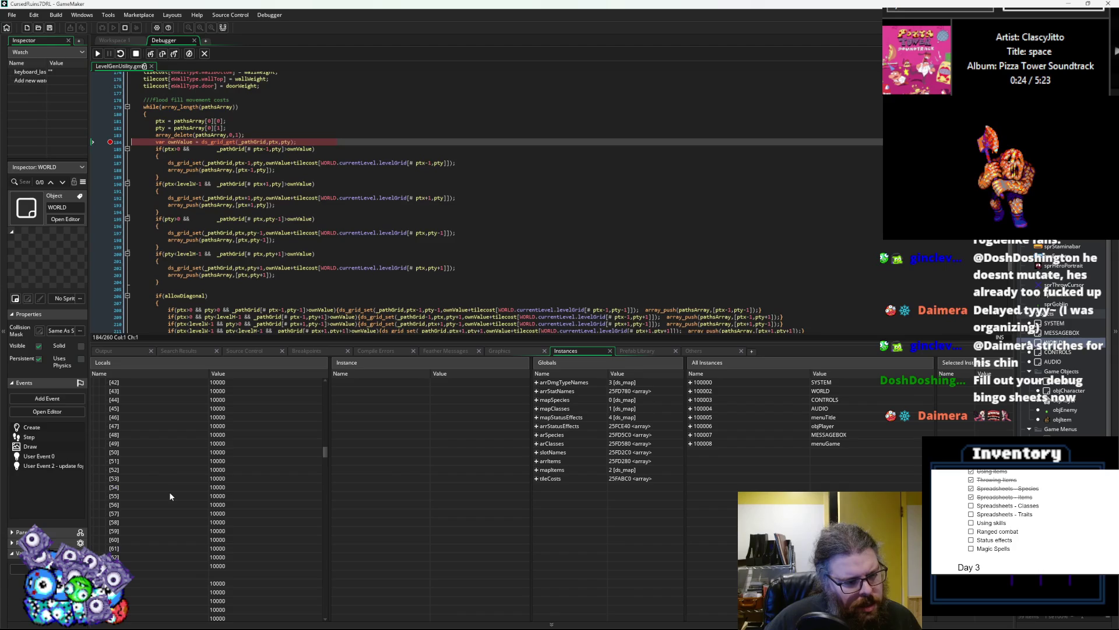
pyautogui.scroll(8, 170, 496)
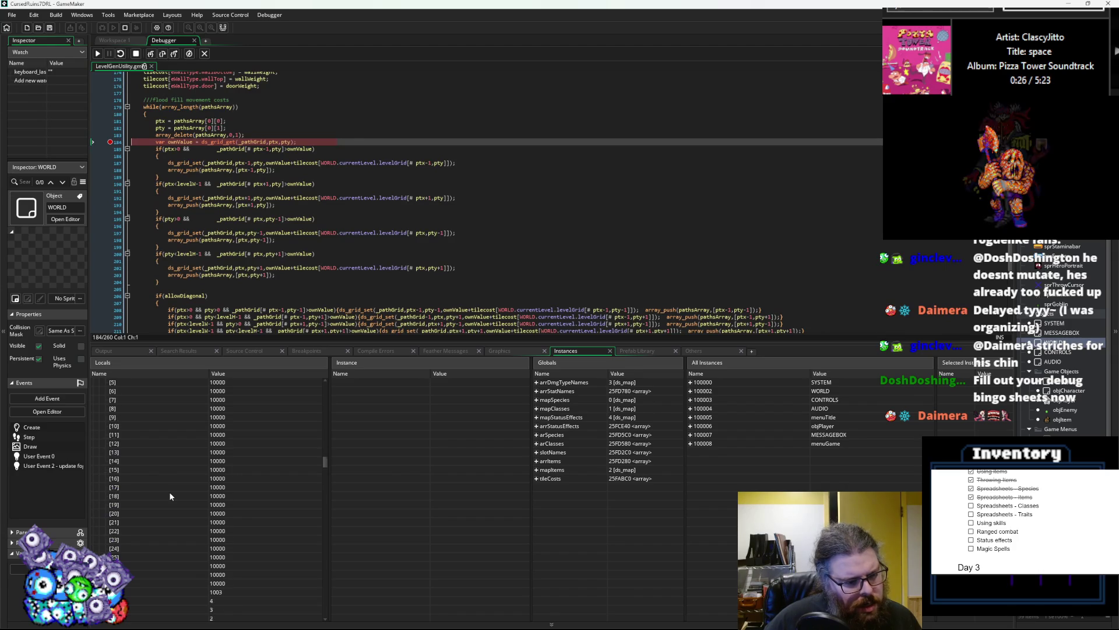
pyautogui.scroll(-1, 171, 495)
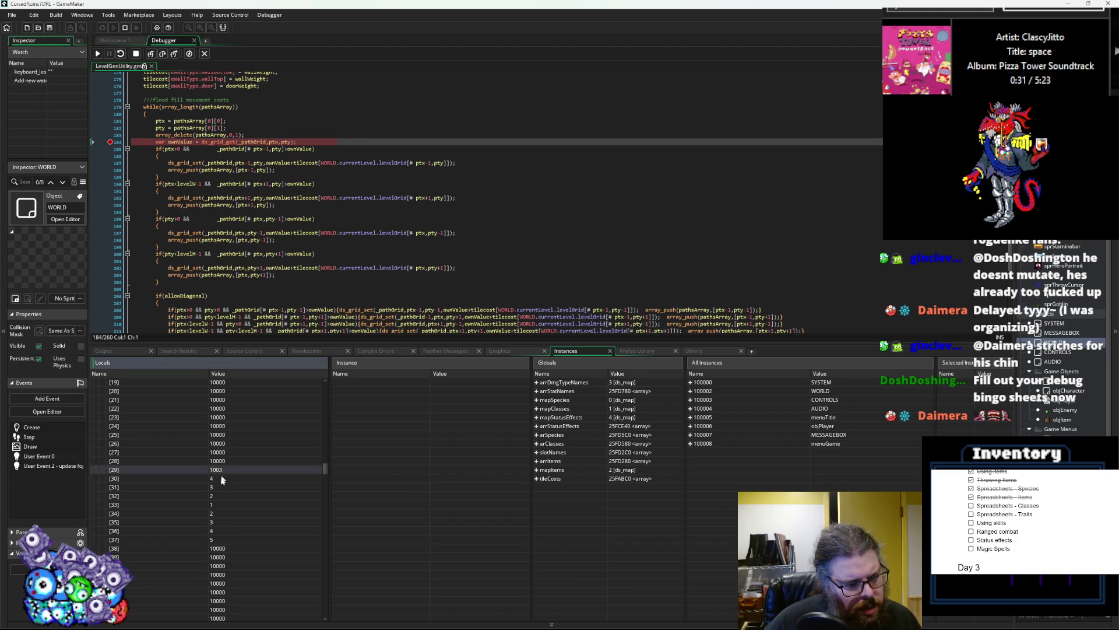
pyautogui.scroll(-3, 222, 475)
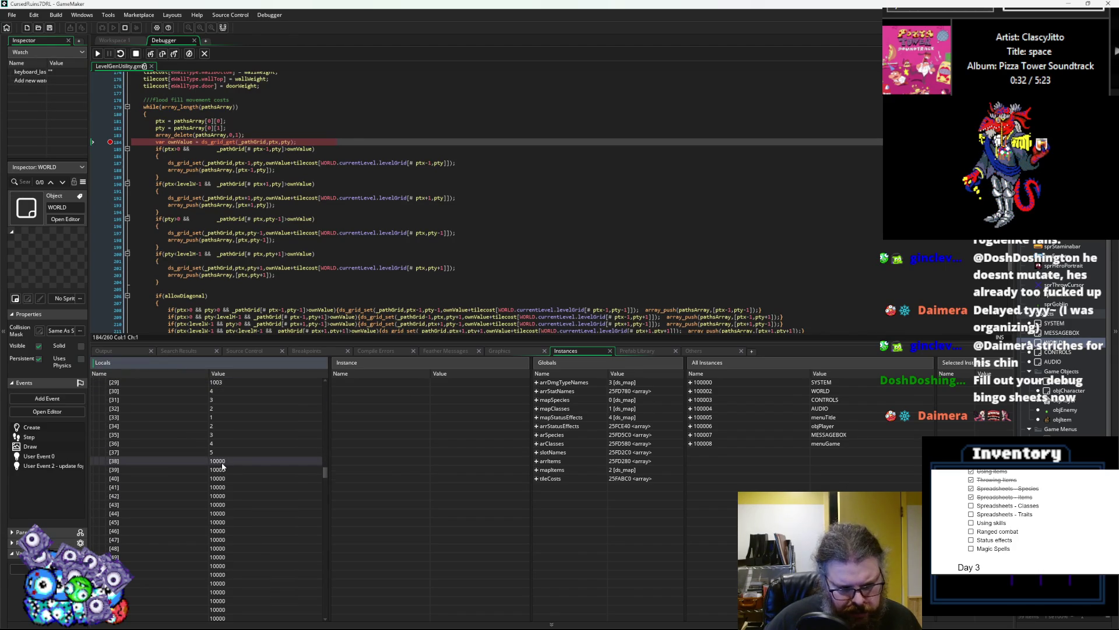
pyautogui.scroll(-6, 219, 471)
pyautogui.scroll(-12, 217, 475)
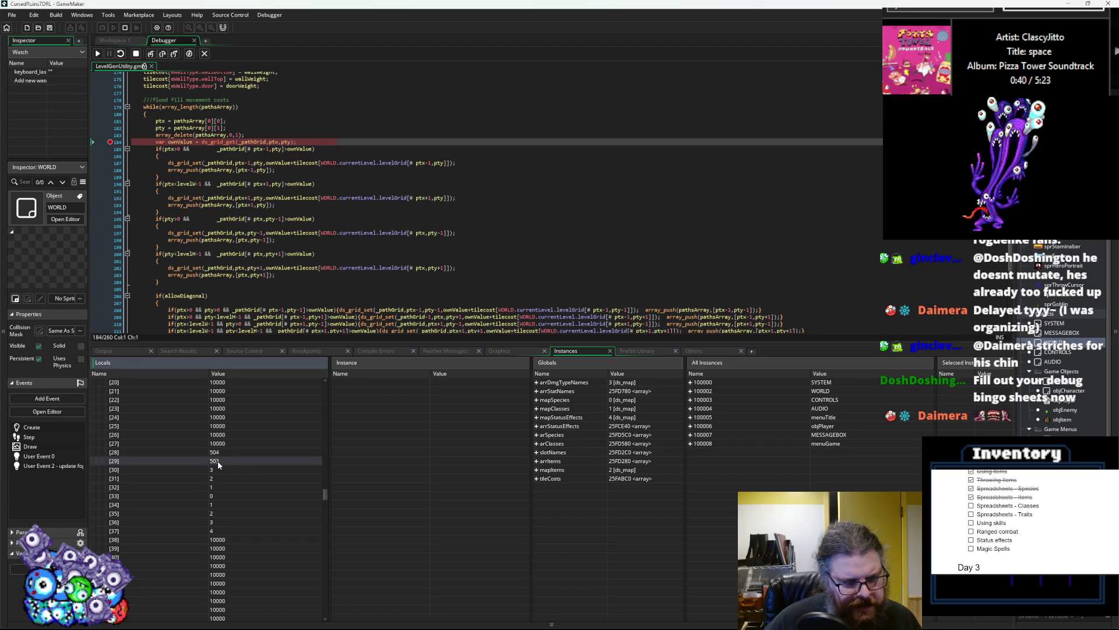
pyautogui.scroll(6, 219, 464)
pyautogui.scroll(10, 220, 464)
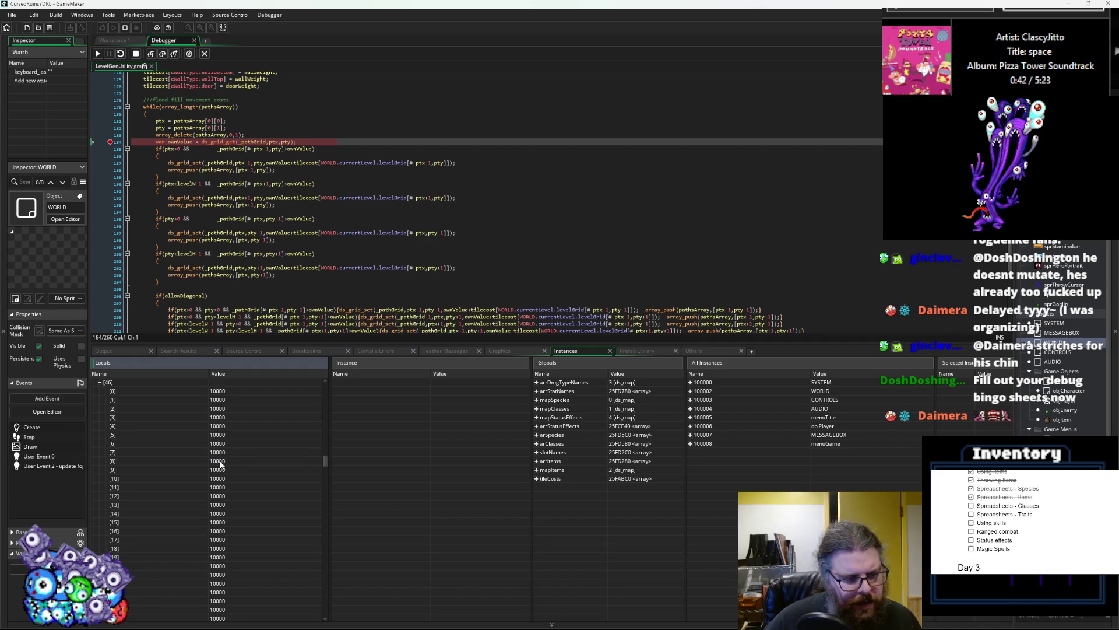
pyautogui.scroll(20, 219, 463)
pyautogui.scroll(8, 162, 479)
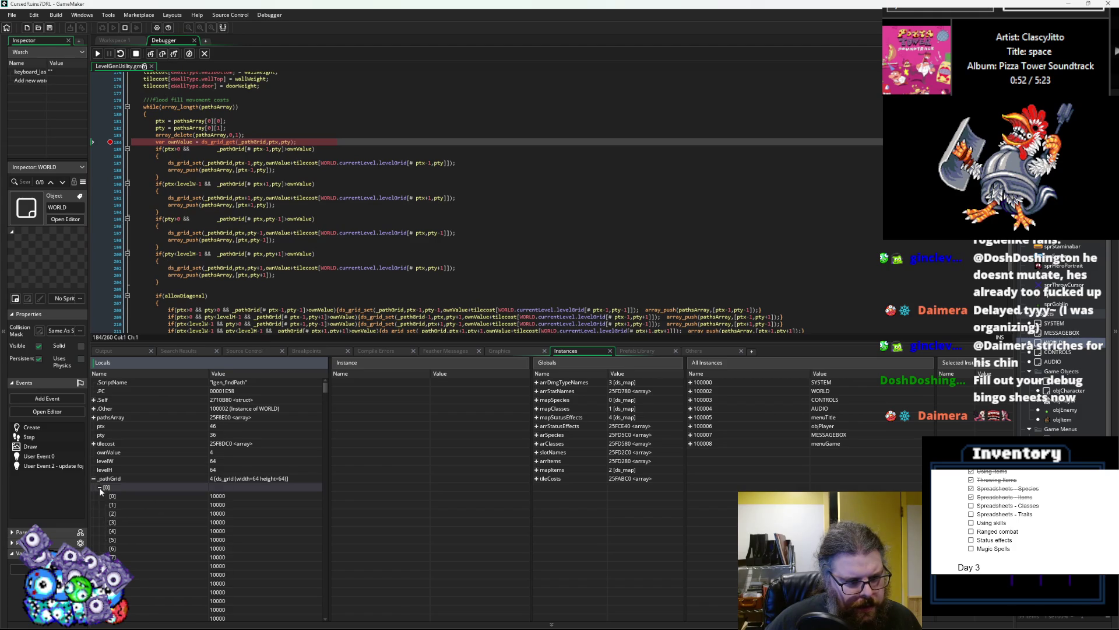
# - Check column [2], then expand pathsArray to list its queued entries
pyautogui.click(100, 505)
pyautogui.scroll(-3, 101, 510)
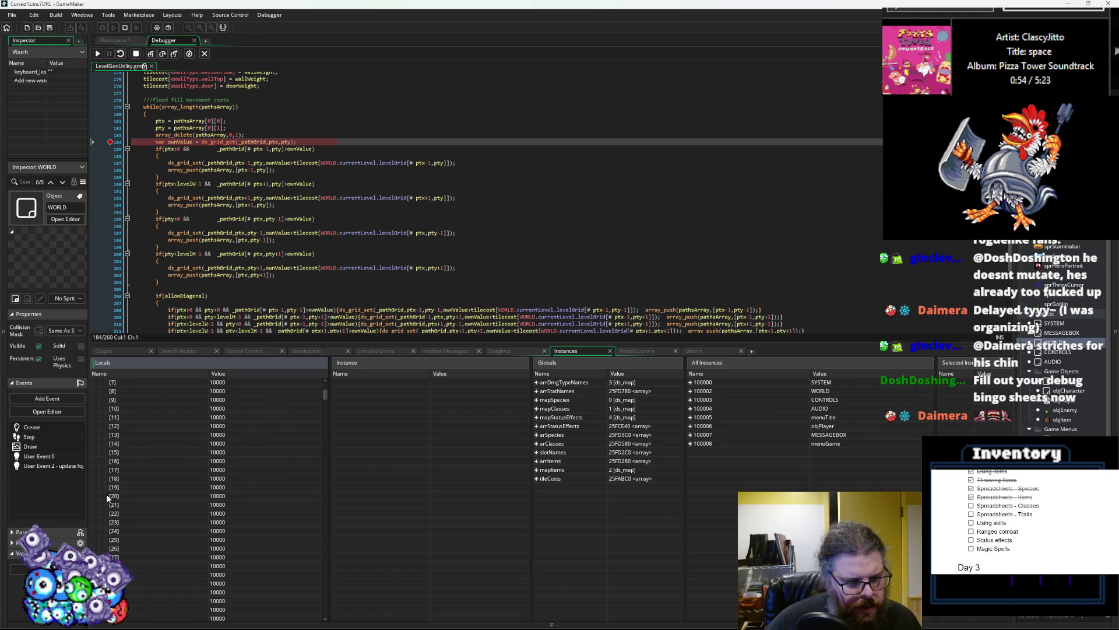
pyautogui.scroll(3, 107, 489)
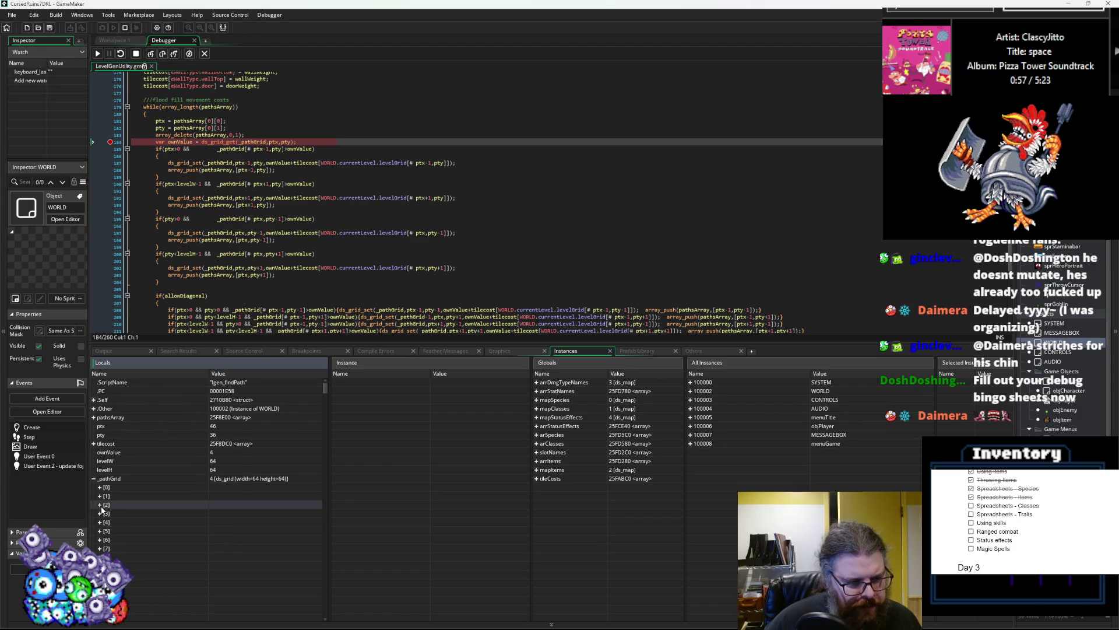
pyautogui.click(93, 417)
pyautogui.scroll(-3, 143, 493)
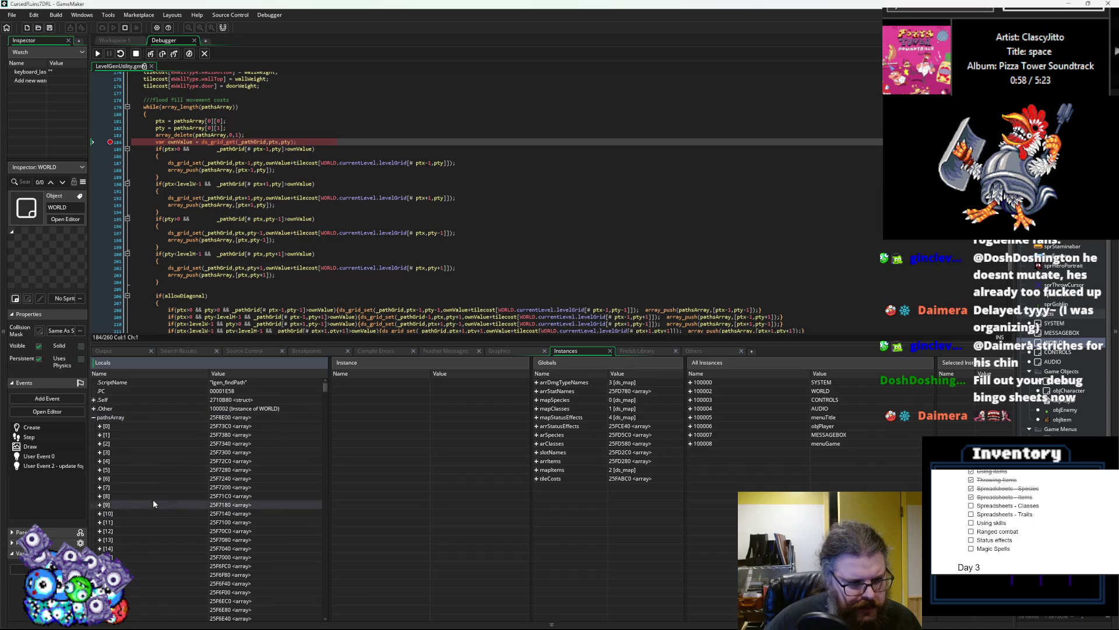
# - Expand queued pathsArray entries [12], [15], [26], [33], [35] and [37] to read their coordinates
pyautogui.click(99, 461)
pyautogui.click(100, 461)
pyautogui.click(99, 487)
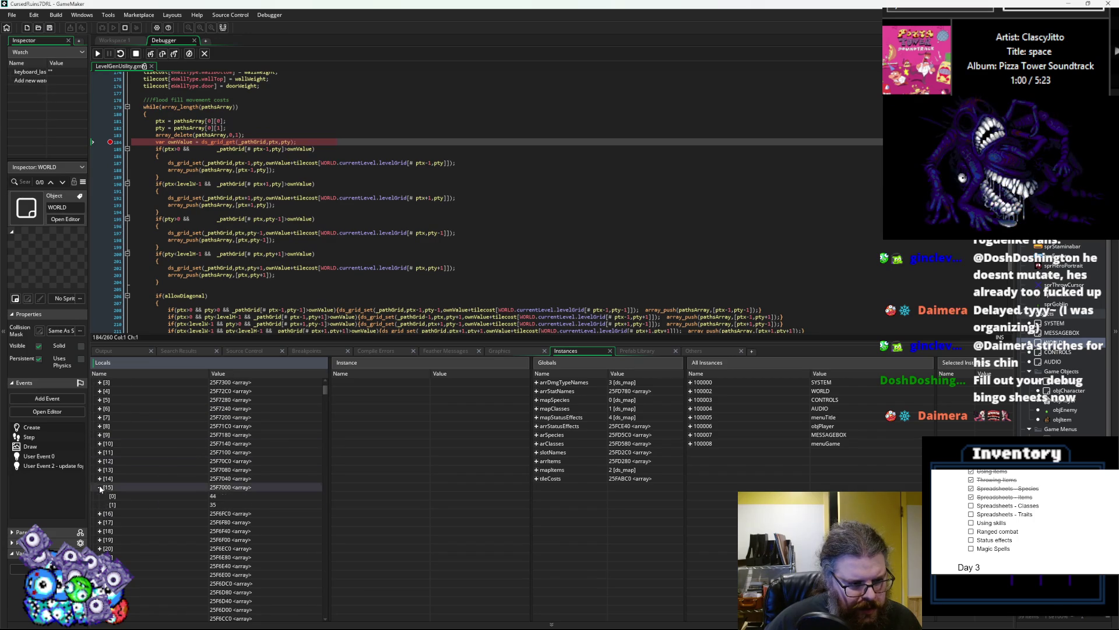
pyautogui.click(100, 487)
pyautogui.scroll(-3, 100, 502)
pyautogui.click(99, 513)
pyautogui.scroll(-3, 101, 523)
pyautogui.click(99, 522)
pyautogui.scroll(-2, 101, 523)
pyautogui.click(99, 521)
pyautogui.scroll(-2, 100, 525)
pyautogui.click(100, 521)
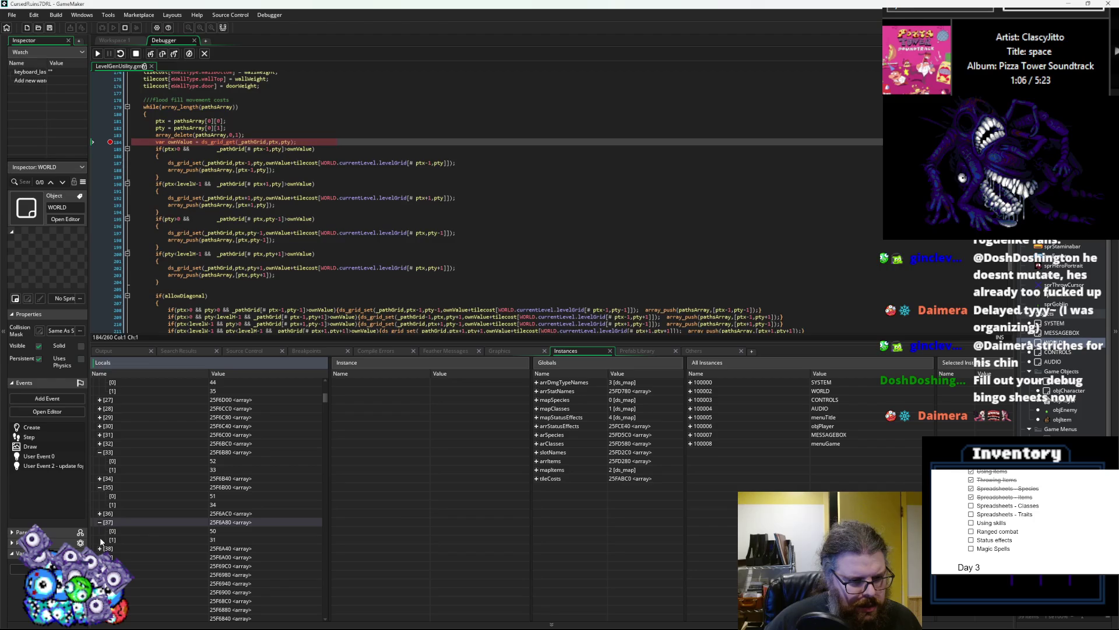
# - Expand entries [39], [41], [47], [53], [55], [58], [64] and [66] to compare their x/y pairs
pyautogui.click(100, 556)
pyautogui.scroll(-2, 99, 556)
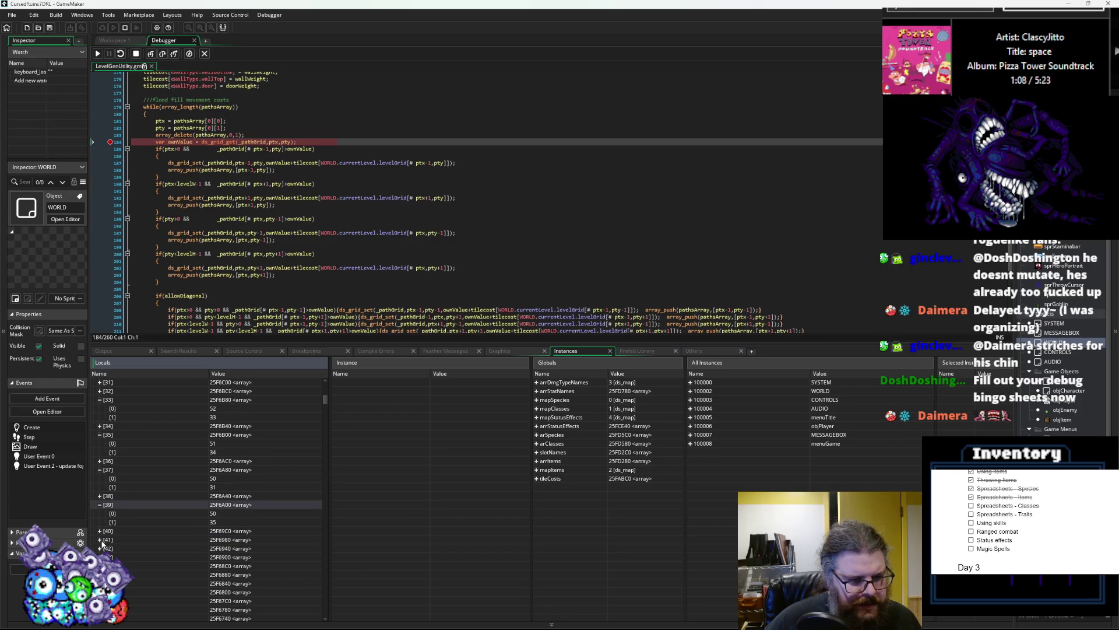
pyautogui.click(100, 540)
pyautogui.scroll(-3, 102, 543)
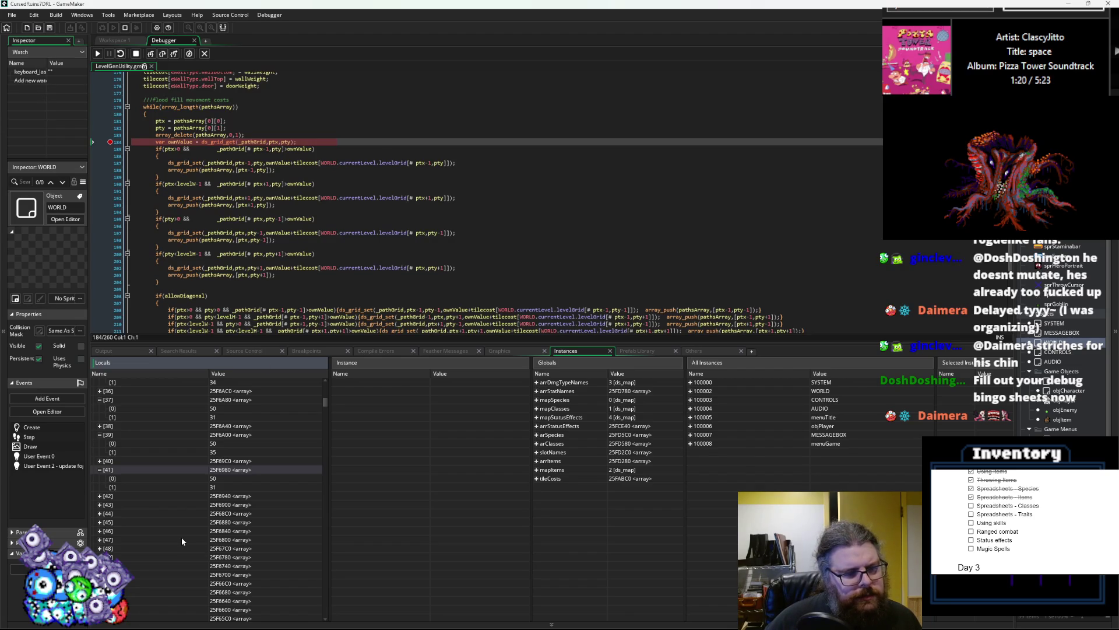
pyautogui.click(100, 539)
pyautogui.scroll(-3, 100, 527)
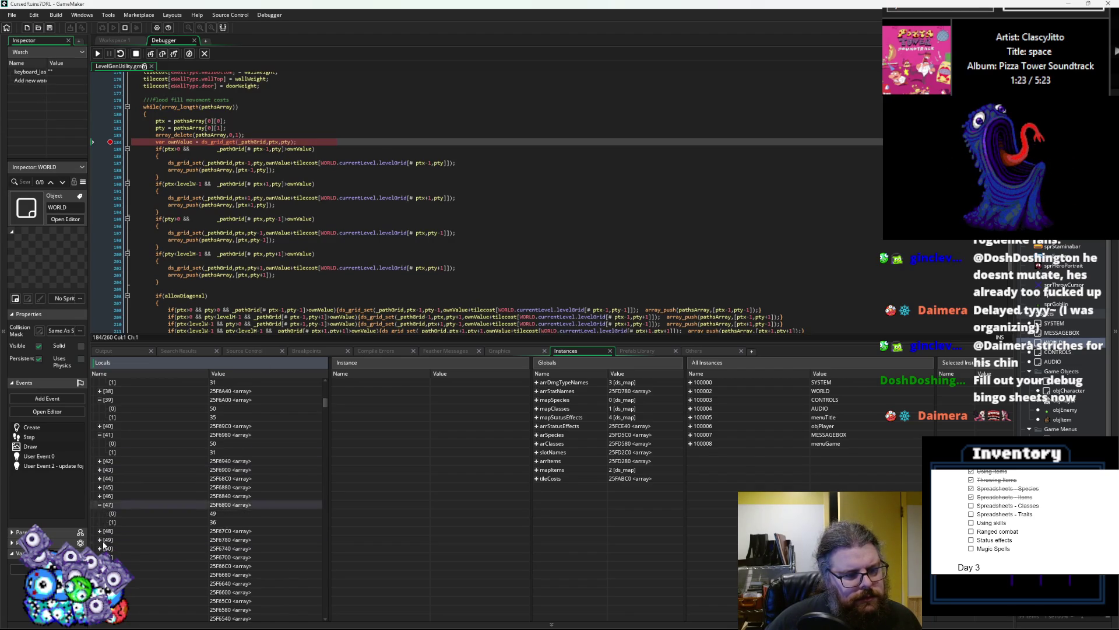
pyautogui.click(100, 523)
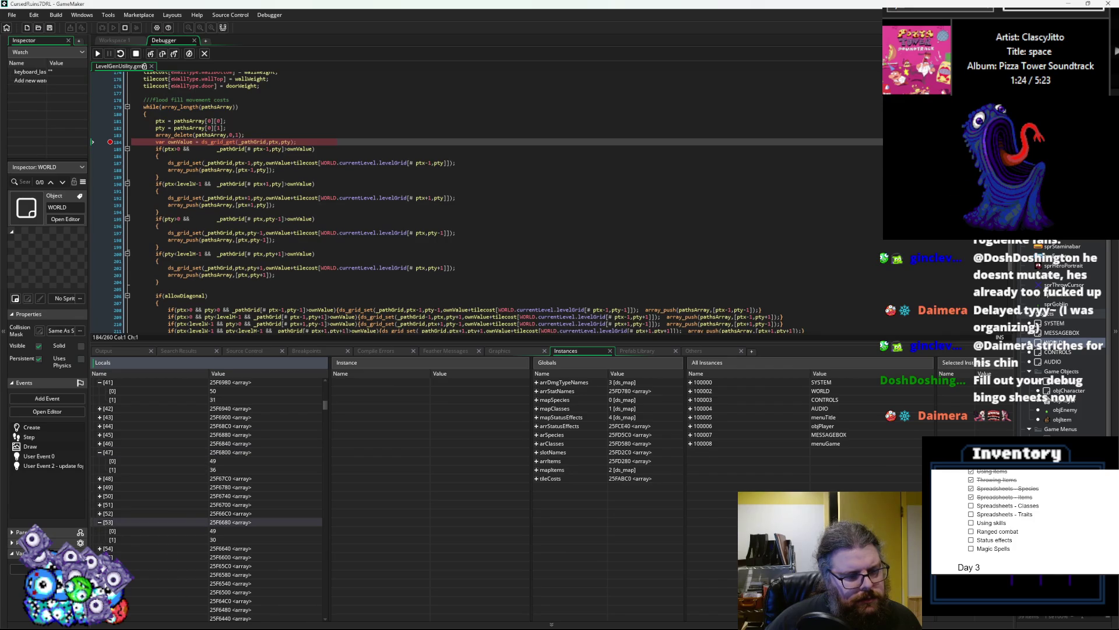
pyautogui.click(99, 557)
pyautogui.scroll(-3, 100, 533)
pyautogui.click(100, 530)
pyautogui.scroll(-3, 99, 533)
pyautogui.click(106, 516)
pyautogui.click(101, 531)
pyautogui.scroll(1, 156, 530)
pyautogui.scroll(20, 156, 531)
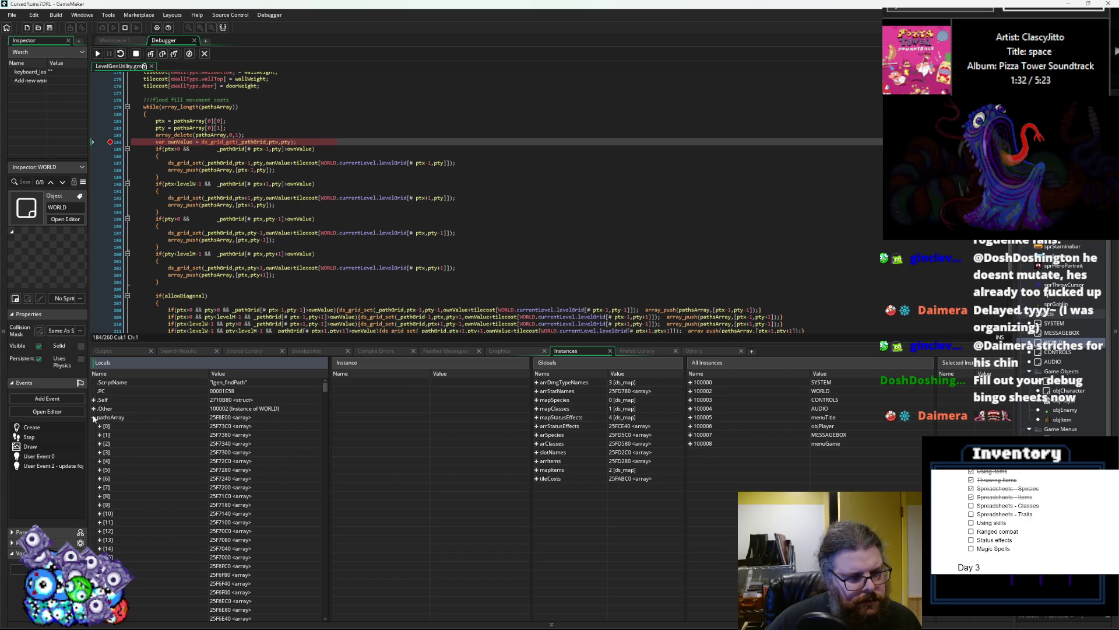
# - Toggle pathsArray entry [0] closed and scroll down to the expanded _pathGrid column
pyautogui.click(100, 426)
pyautogui.click(100, 426)
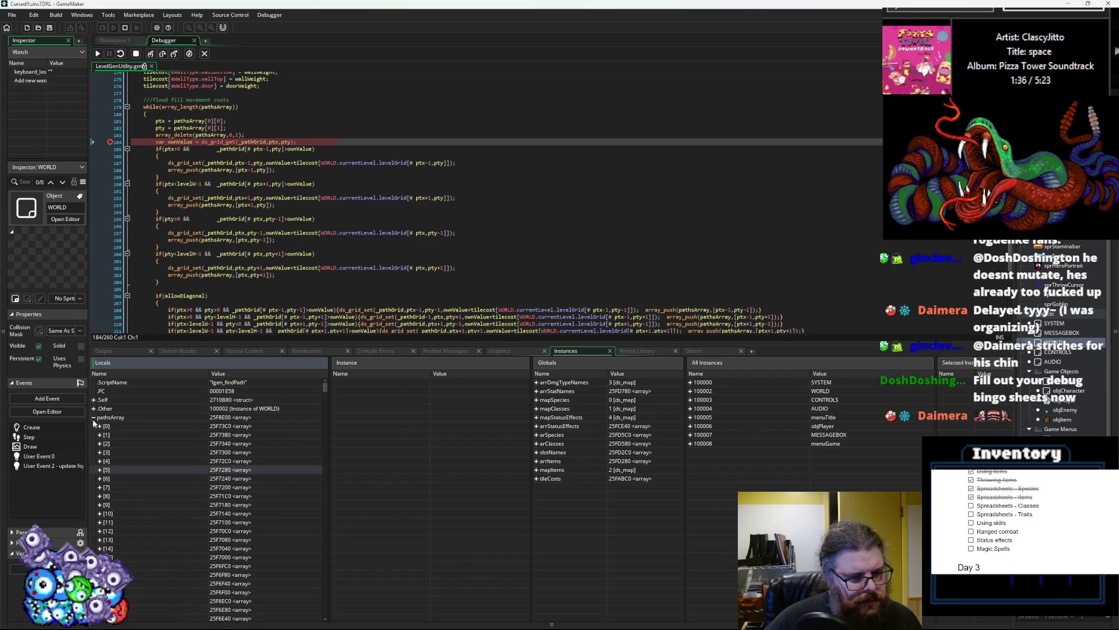
pyautogui.scroll(-2, 175, 542)
pyautogui.scroll(-4, 176, 543)
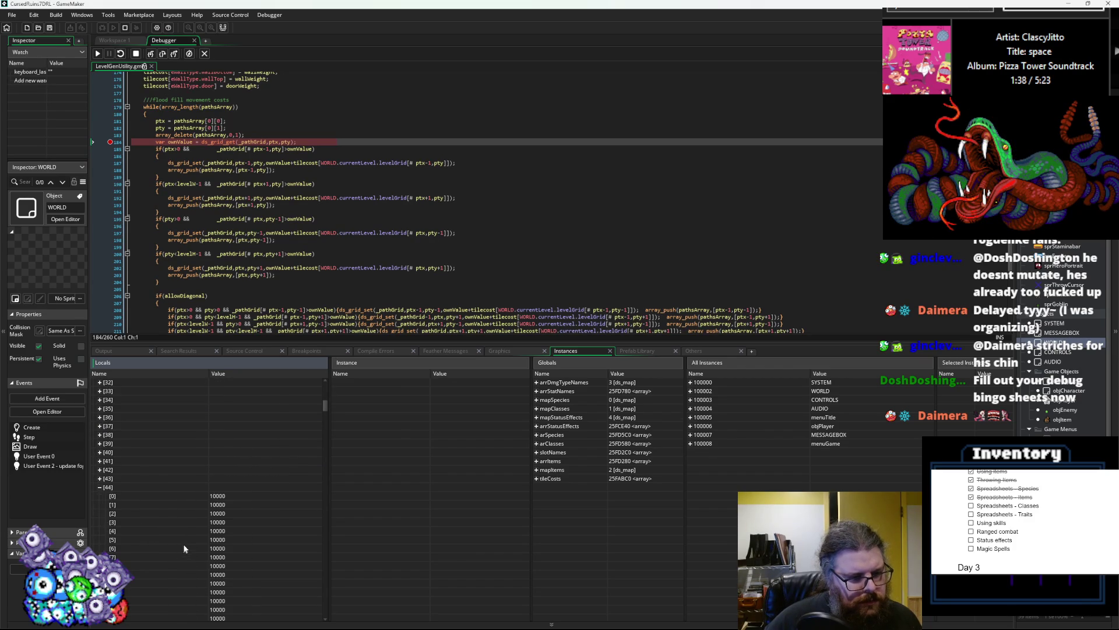
pyautogui.scroll(-2, 186, 549)
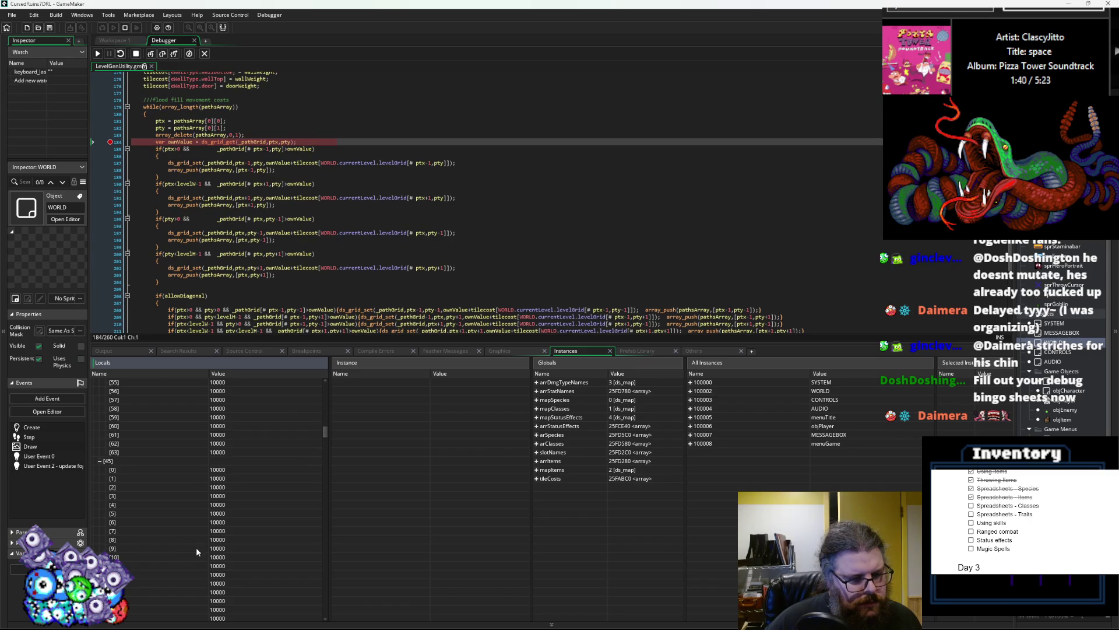
# - Continue to the line-184 breakpoint so the column shows 1003 and costs 4,3,2,1,2,3,4,5
pyautogui.press('F5')
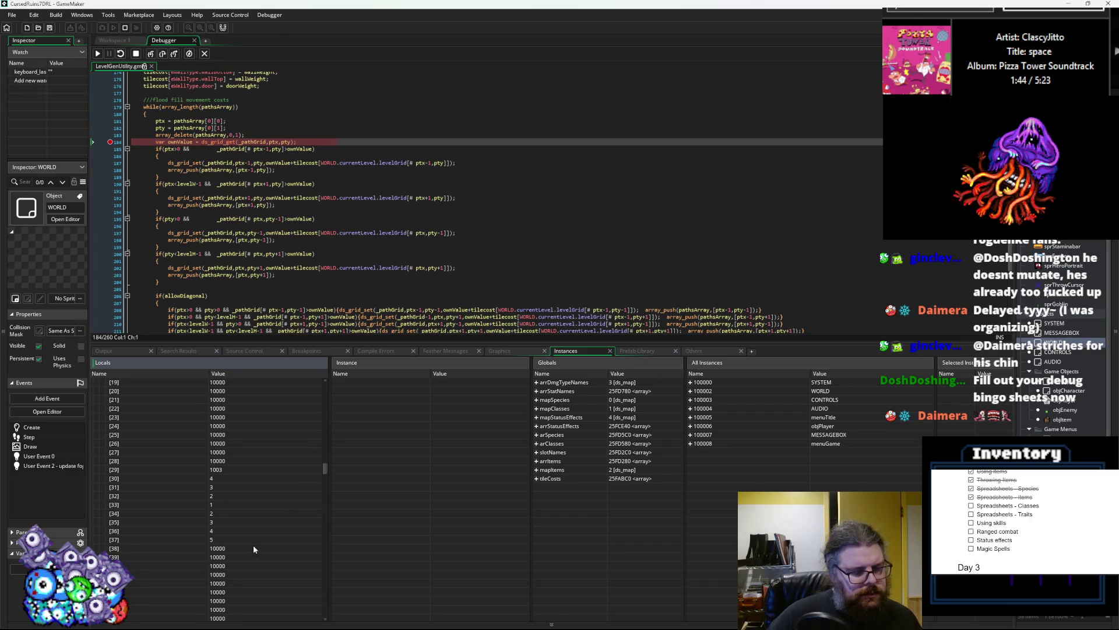
pyautogui.scroll(-2, 254, 543)
pyautogui.click(100, 55)
pyautogui.scroll(-1, 247, 466)
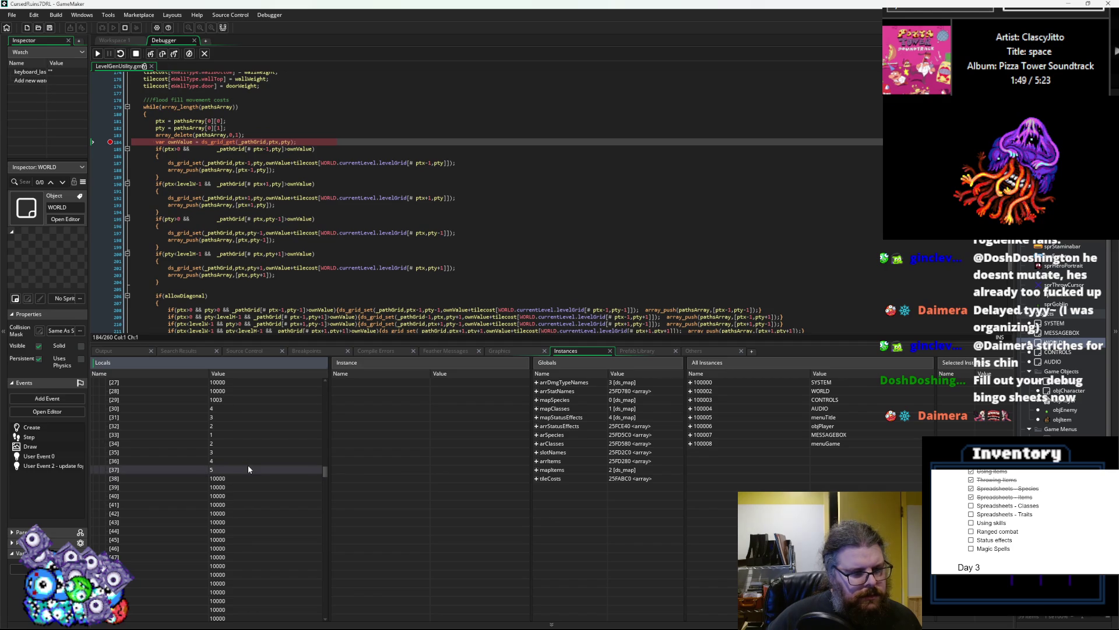
# - Continue through eleven breakpoint passes to point 53,42 and enlarge the variable panels
pyautogui.click(98, 53)
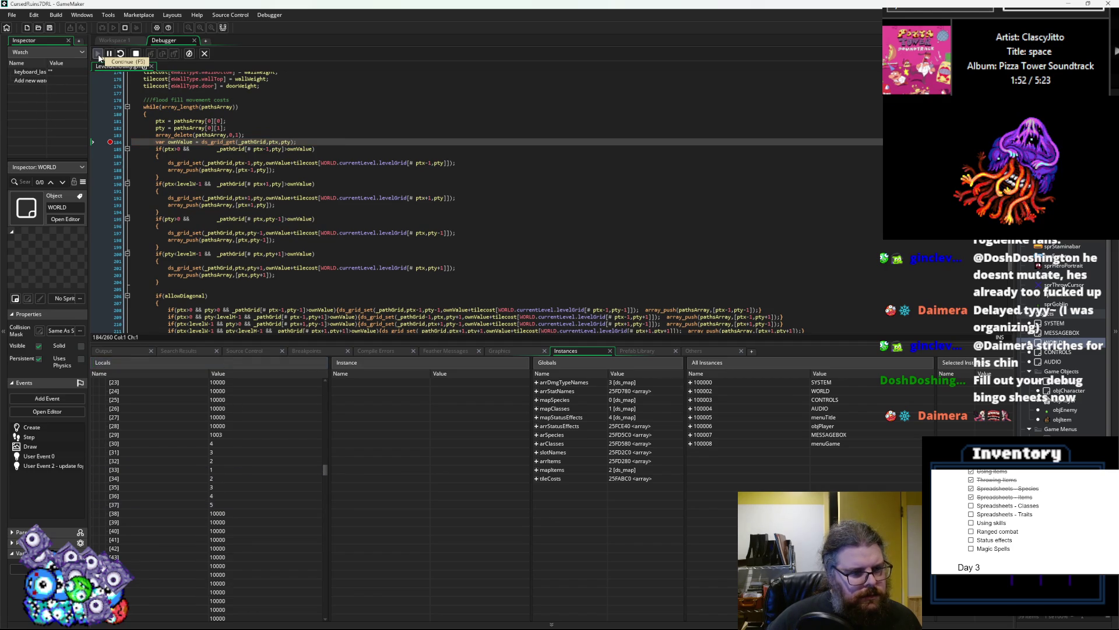
pyautogui.click(98, 53)
pyautogui.click(98, 53)
pyautogui.click(98, 54)
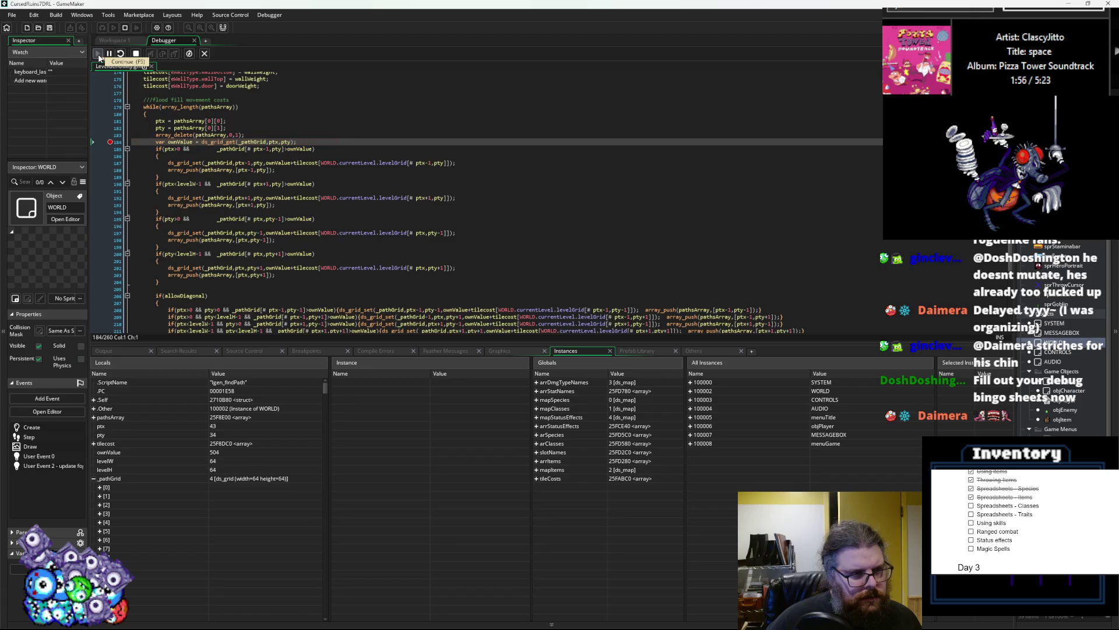
pyautogui.click(98, 54)
pyautogui.click(98, 54)
pyautogui.click(98, 54)
pyautogui.click(98, 54)
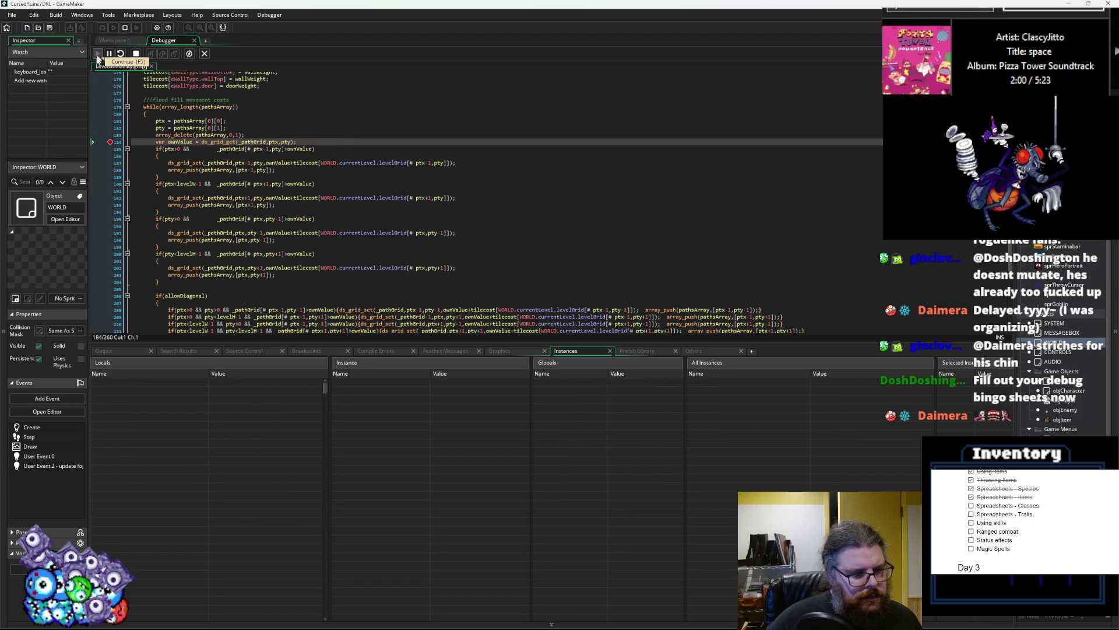
pyautogui.click(97, 55)
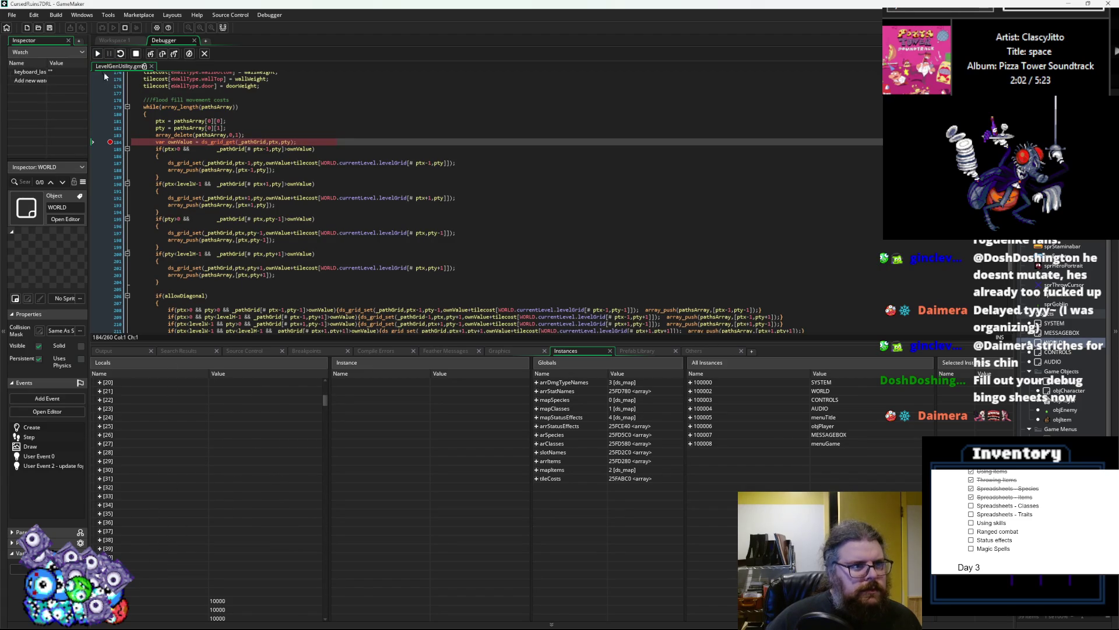
pyautogui.click(97, 55)
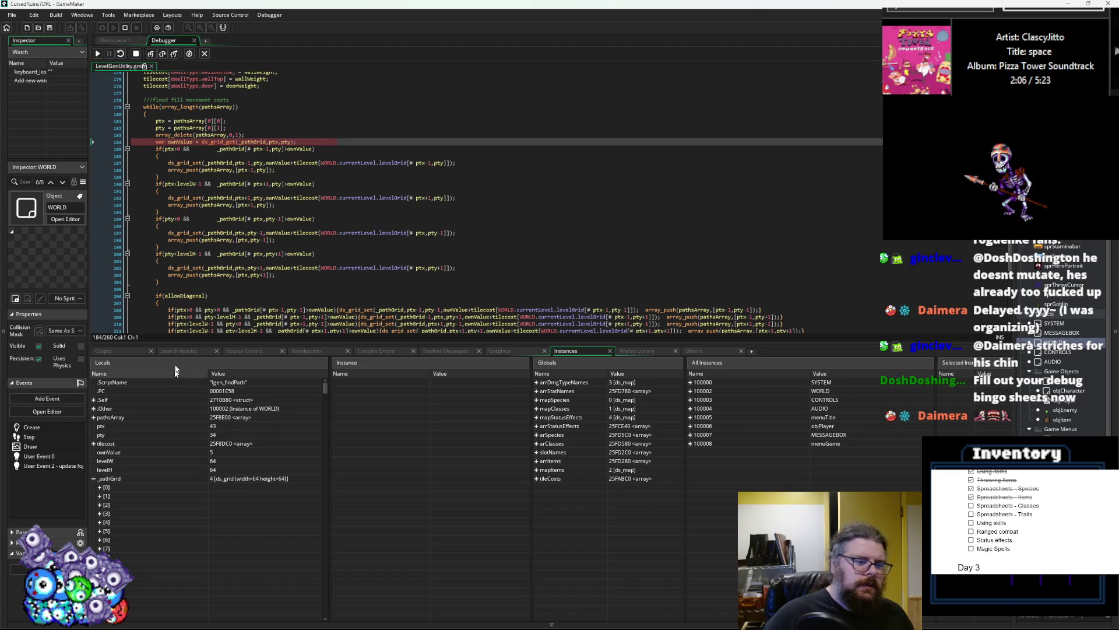
pyautogui.moveTo(177, 344)
pyautogui.mouseDown()
pyautogui.moveTo(178, 363)
pyautogui.moveTo(177, 313)
pyautogui.moveTo(178, 325)
pyautogui.mouseUp()
pyautogui.click(98, 55)
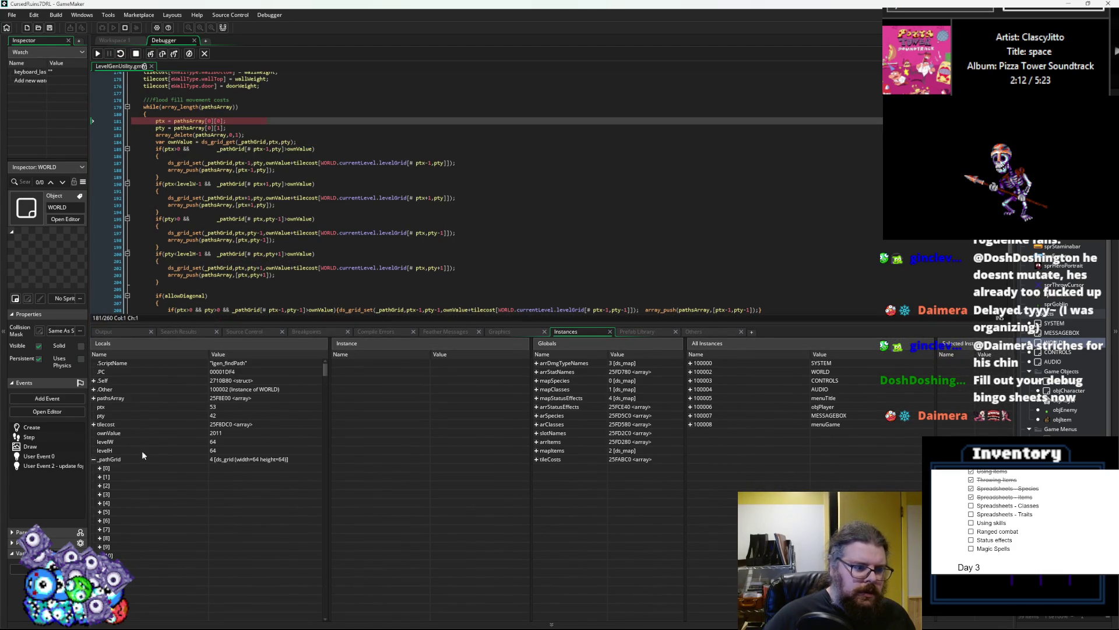
# - Collapse _pathGrid, expand pathsArray, and check entries [21705] and [21699]
pyautogui.scroll(-3, 277, 393)
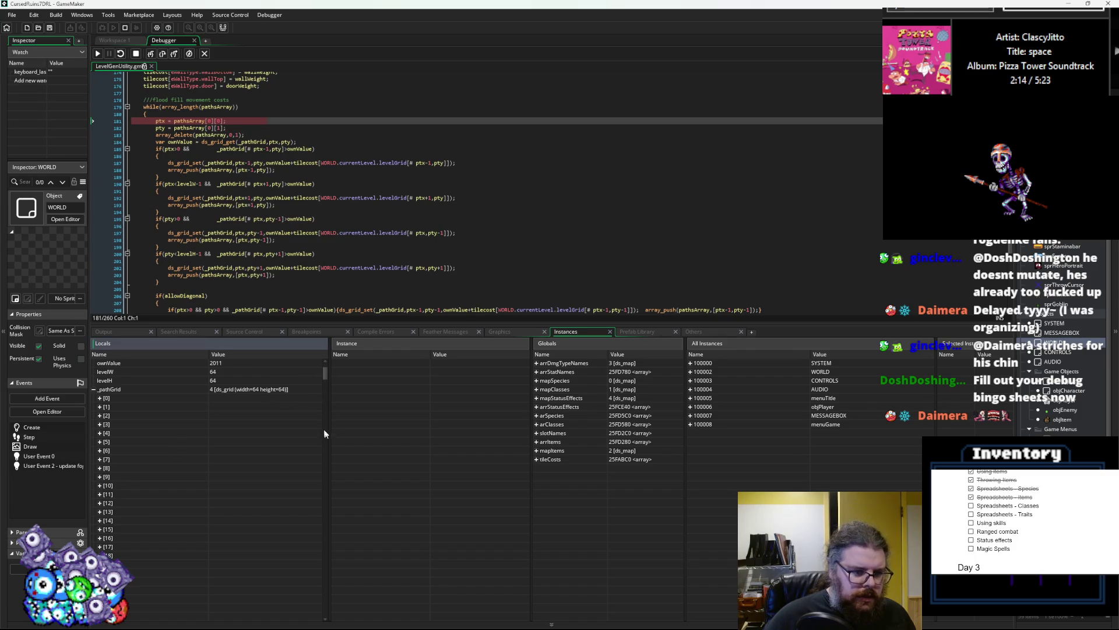
pyautogui.moveTo(328, 375)
pyautogui.mouseDown()
pyautogui.moveTo(327, 464)
pyautogui.moveTo(318, 372)
pyautogui.mouseUp()
pyautogui.click(93, 459)
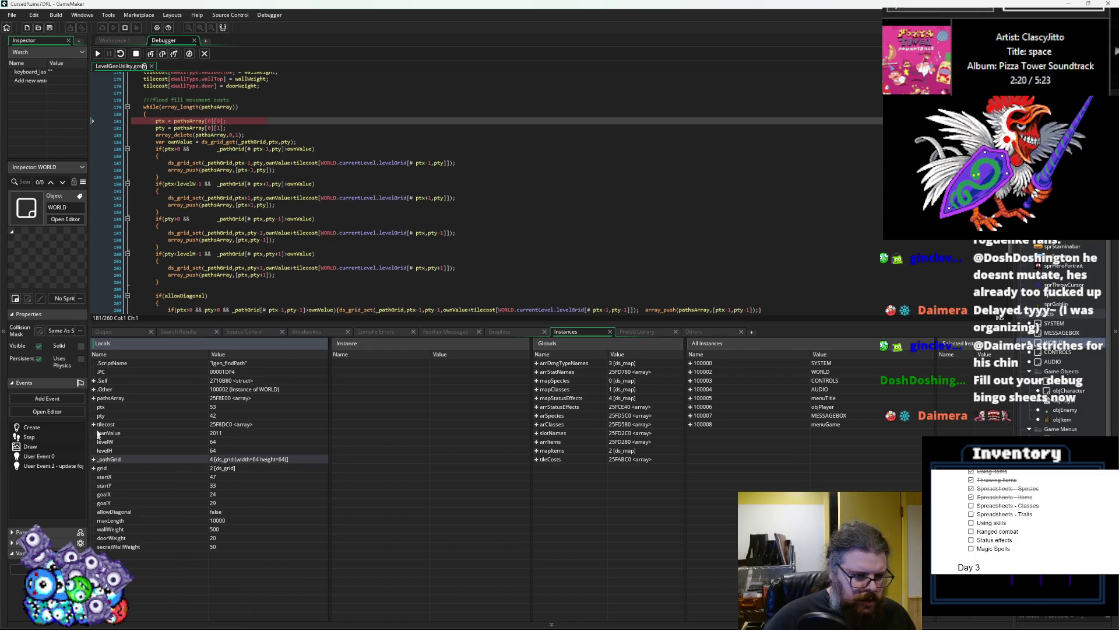
pyautogui.click(93, 397)
pyautogui.moveTo(324, 366); pyautogui.dragTo(326, 619)
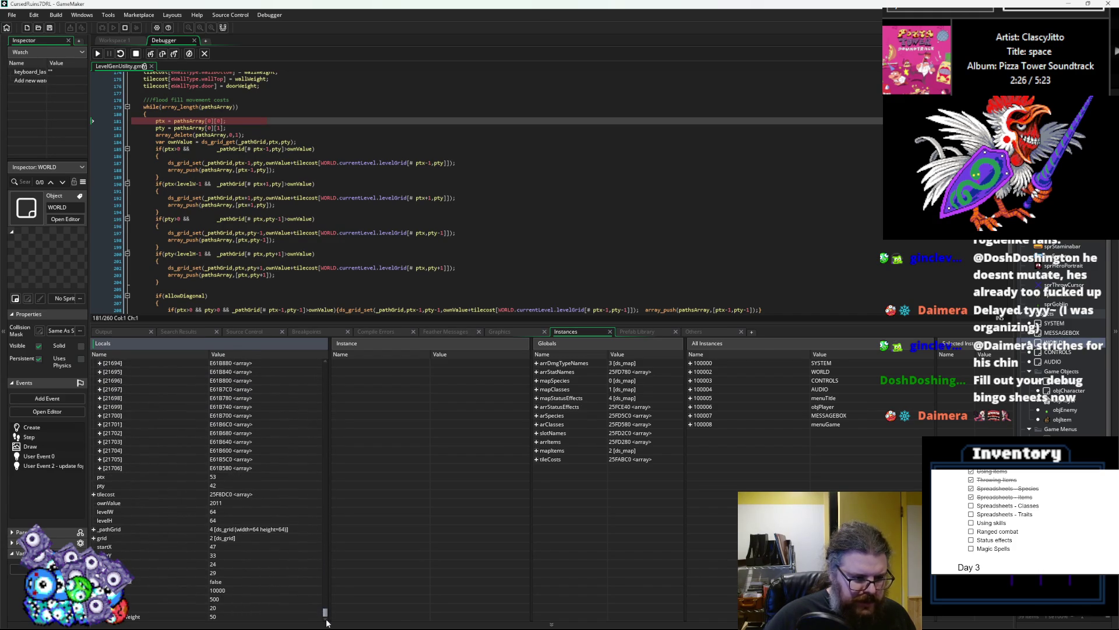
pyautogui.click(100, 459)
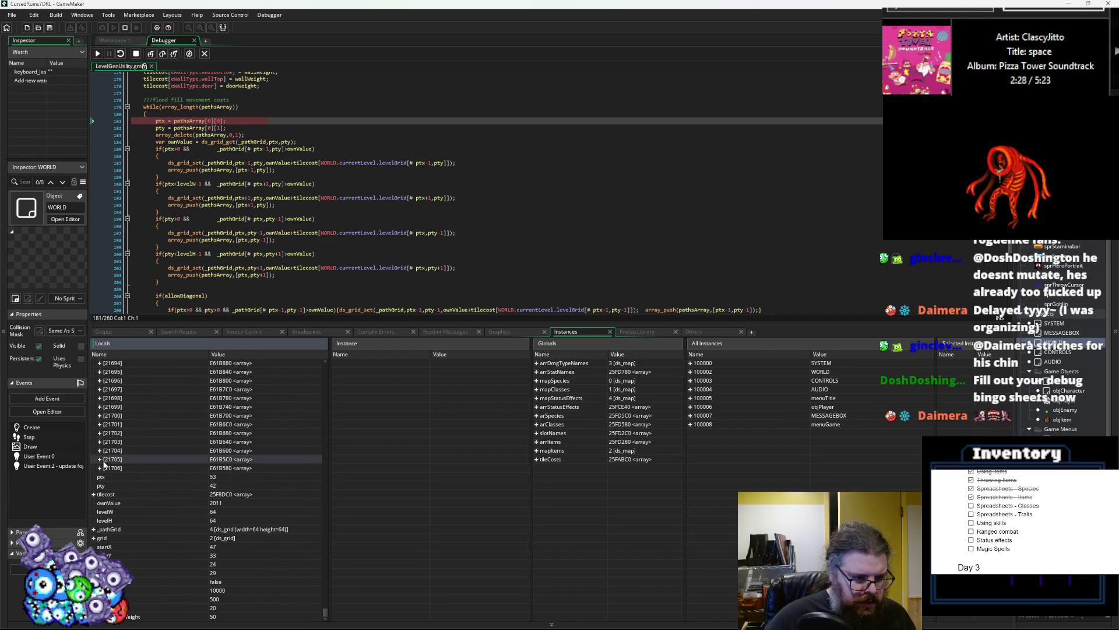
pyautogui.click(100, 389)
pyautogui.scroll(-1, 99, 502)
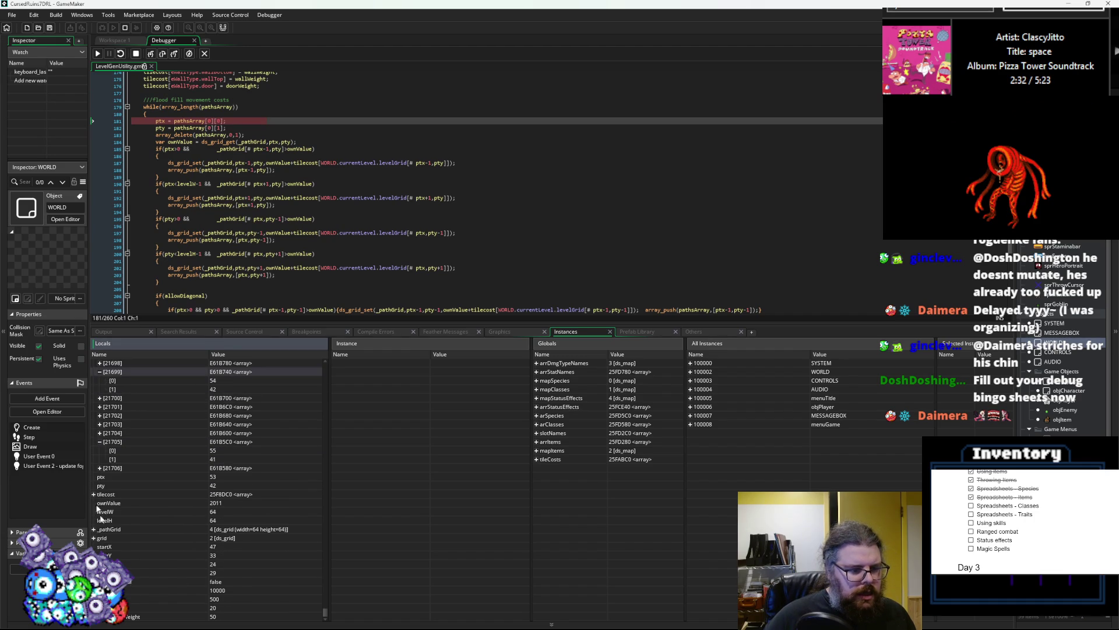
# - Expand _pathGrid and its column [25] to scan the cell costs
pyautogui.click(98, 530)
pyautogui.click(93, 531)
pyautogui.scroll(-5, 105, 524)
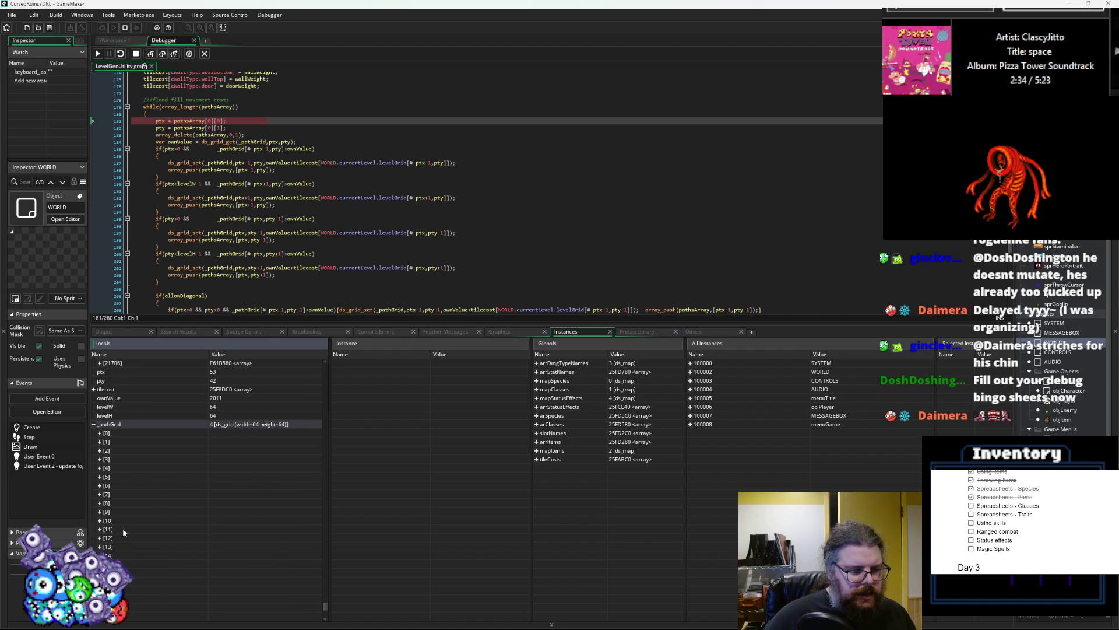
pyautogui.click(100, 512)
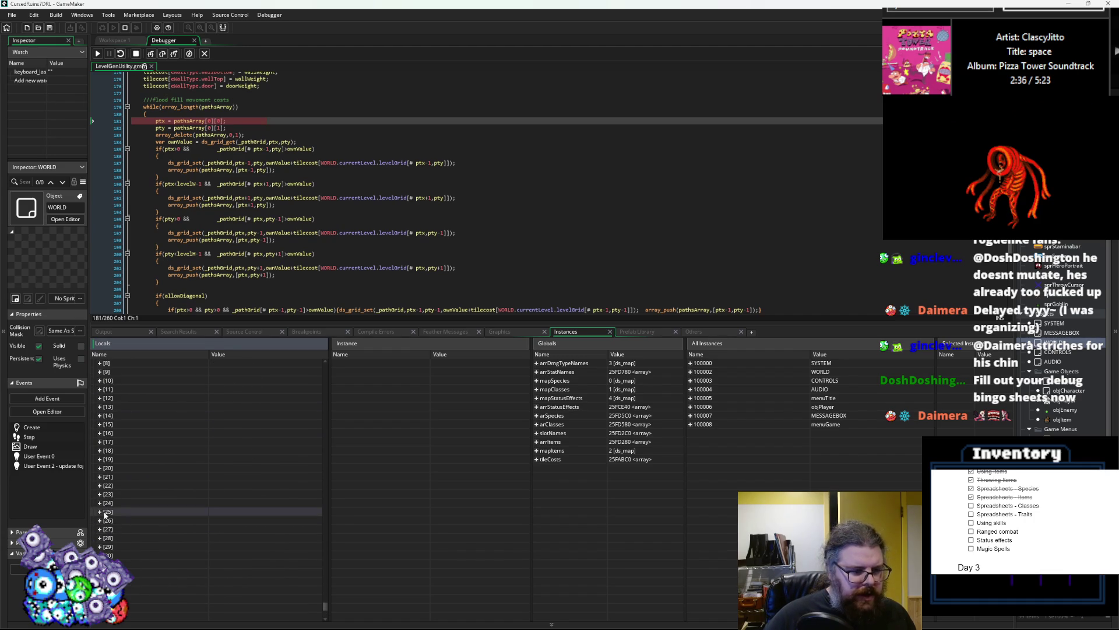
pyautogui.scroll(-10, 102, 512)
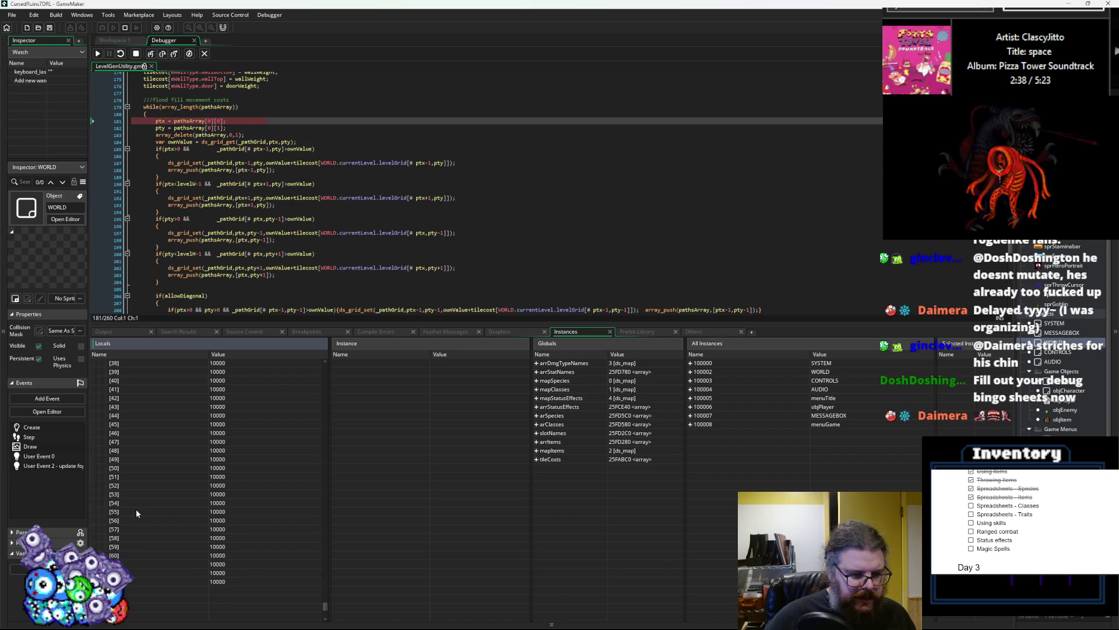
pyautogui.scroll(8, 121, 511)
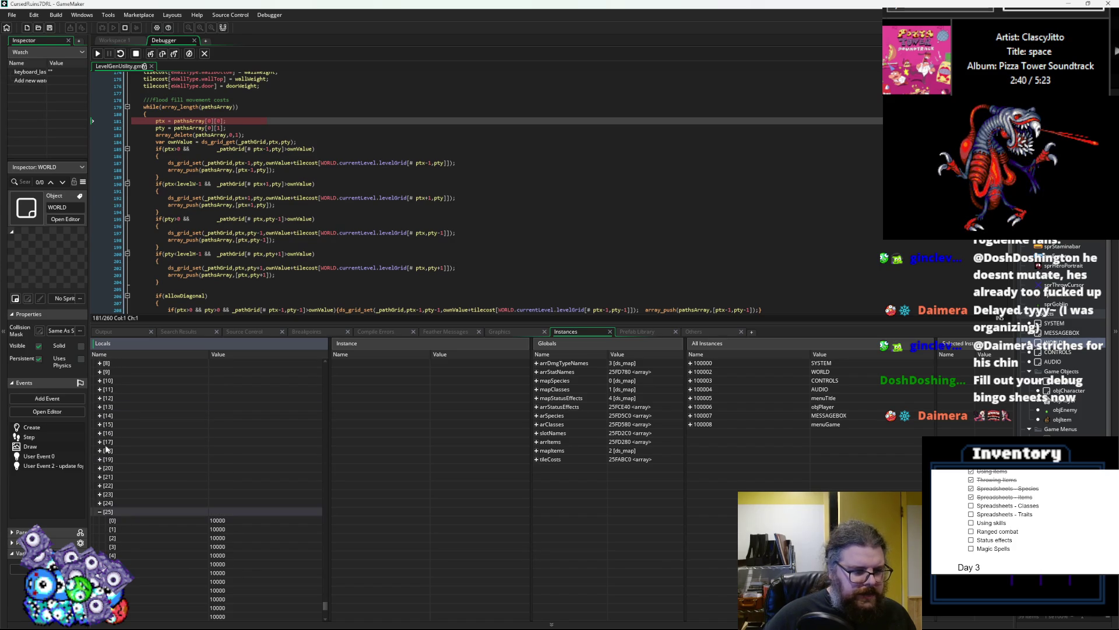
pyautogui.scroll(-8, 146, 501)
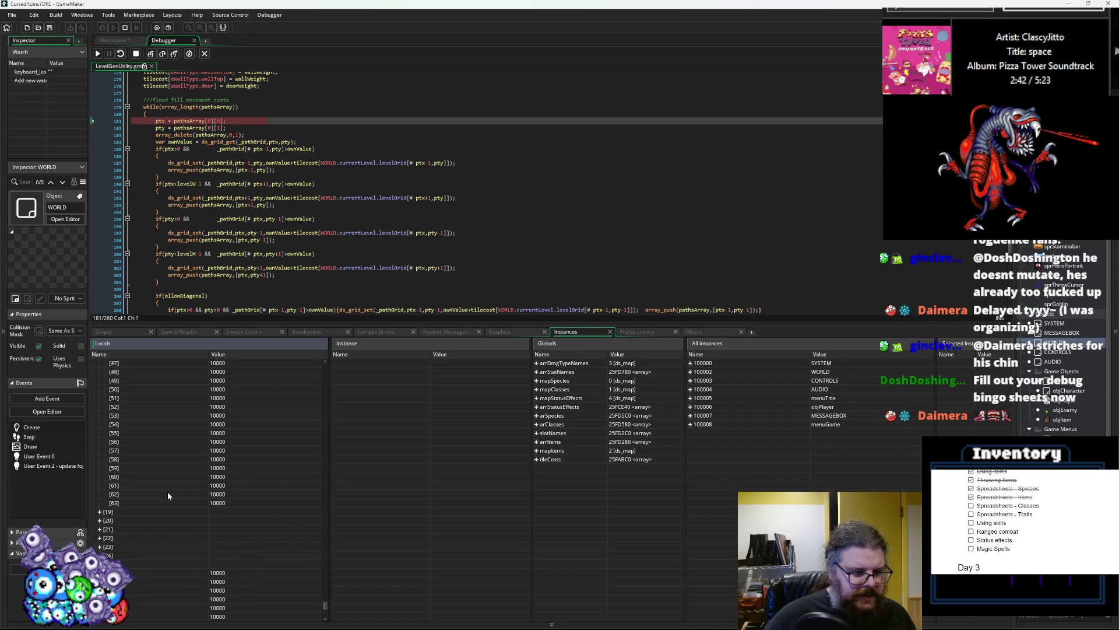
pyautogui.scroll(3, 156, 516)
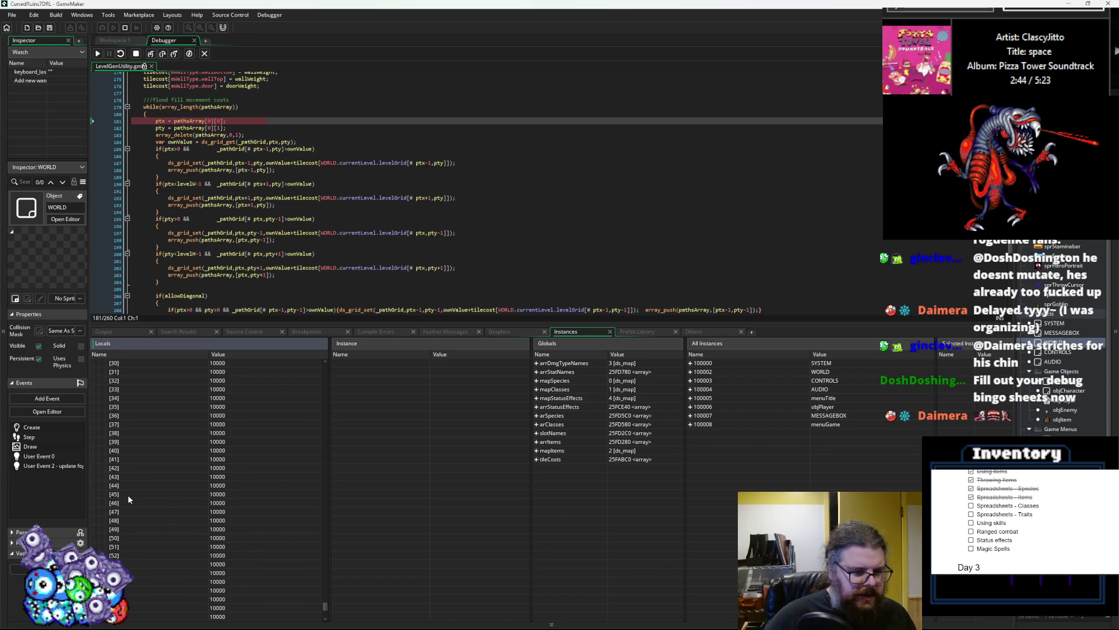
pyautogui.scroll(5, 121, 500)
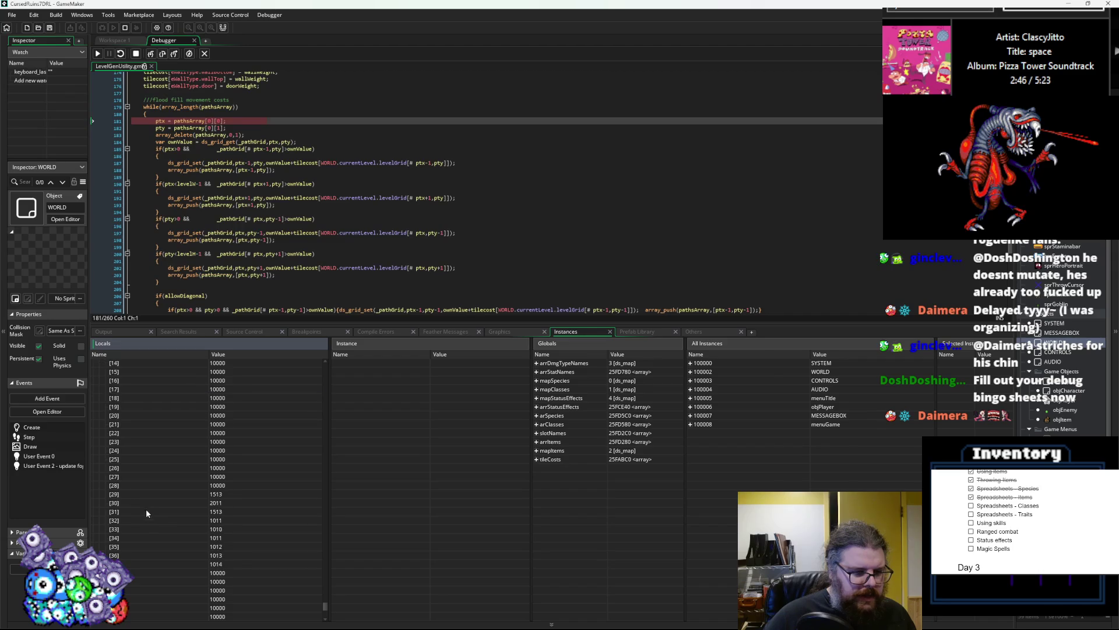
pyautogui.scroll(-3, 173, 482)
pyautogui.scroll(-5, 193, 468)
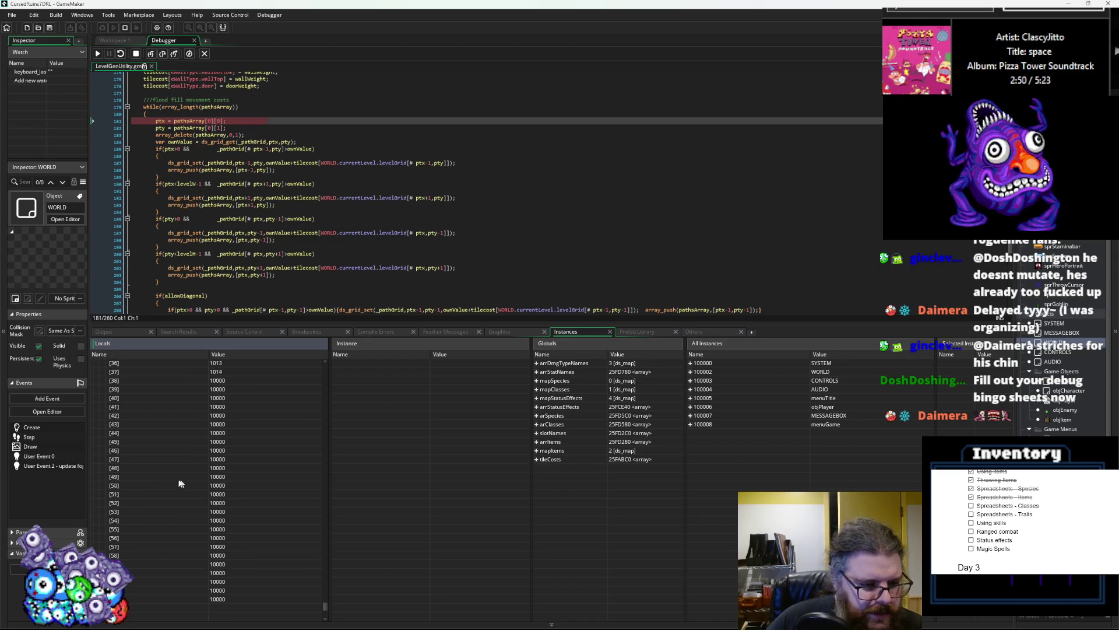
pyautogui.scroll(-7, 111, 484)
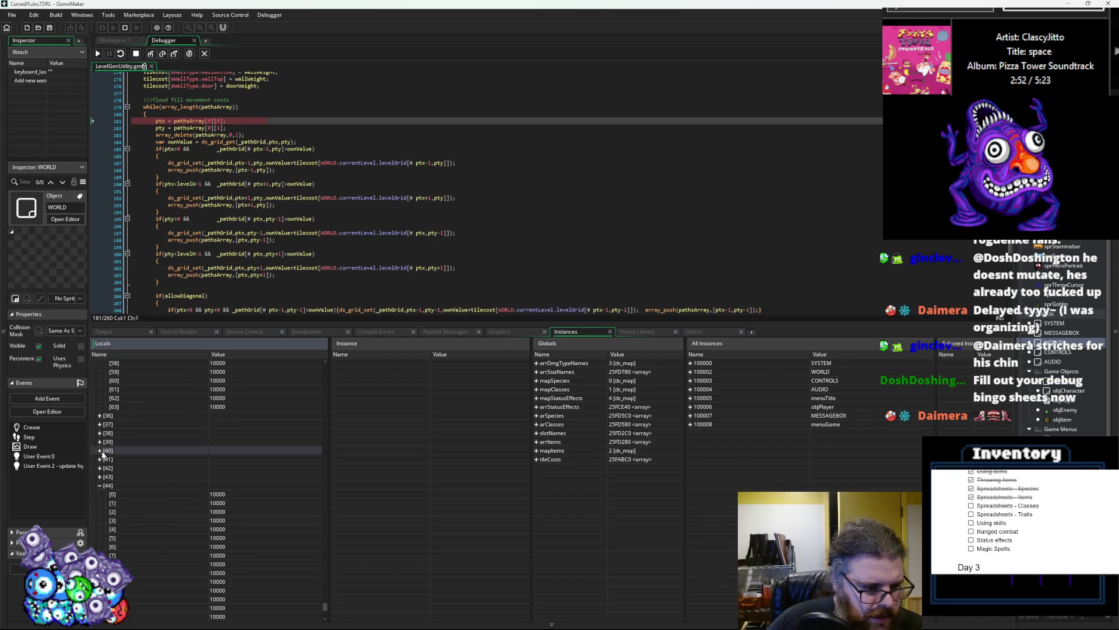
# - Expand entry [40] and scroll through its stored values
pyautogui.click(99, 450)
pyautogui.scroll(-9, 147, 480)
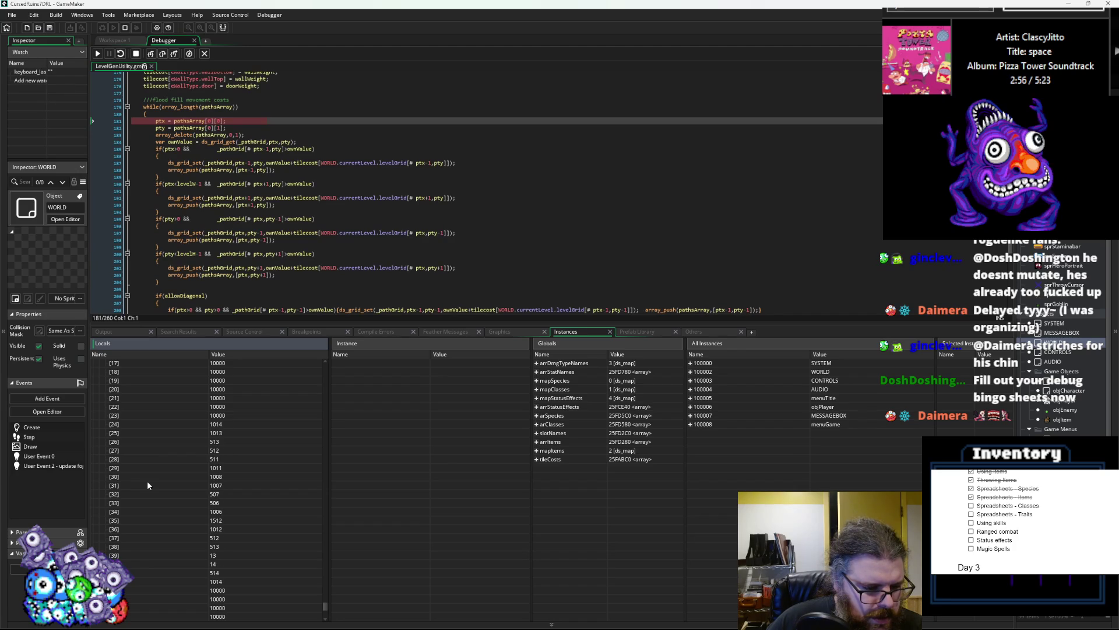
pyautogui.scroll(-3, 147, 480)
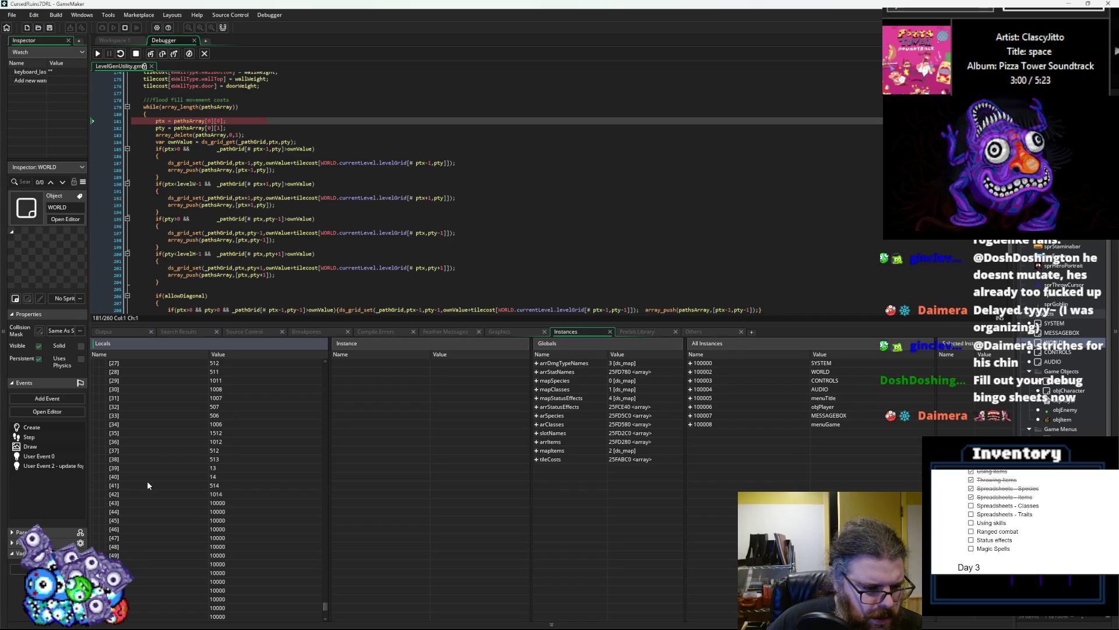
pyautogui.scroll(-8, 147, 480)
pyautogui.scroll(-8, 111, 505)
pyautogui.scroll(-3, 111, 506)
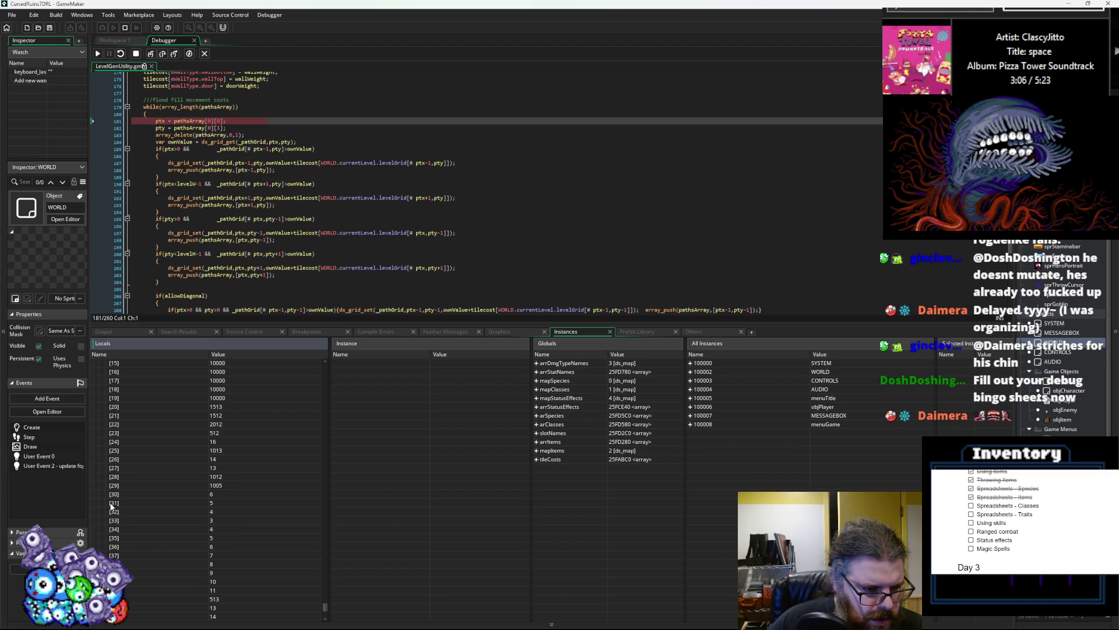
pyautogui.scroll(-16, 110, 505)
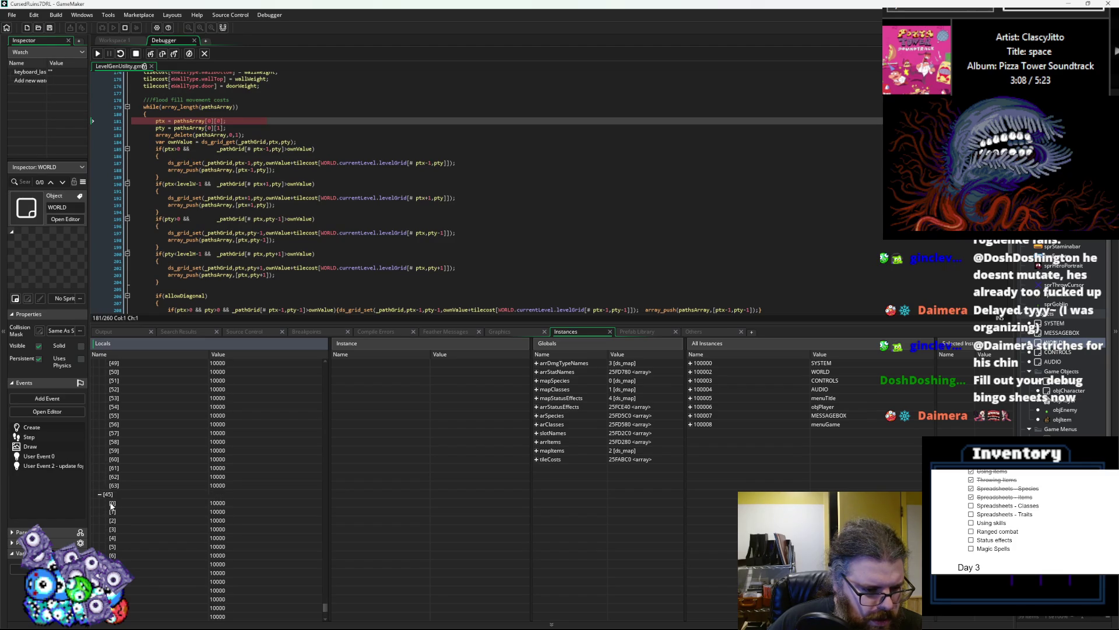
pyautogui.scroll(-4, 113, 505)
pyautogui.scroll(-3, 120, 505)
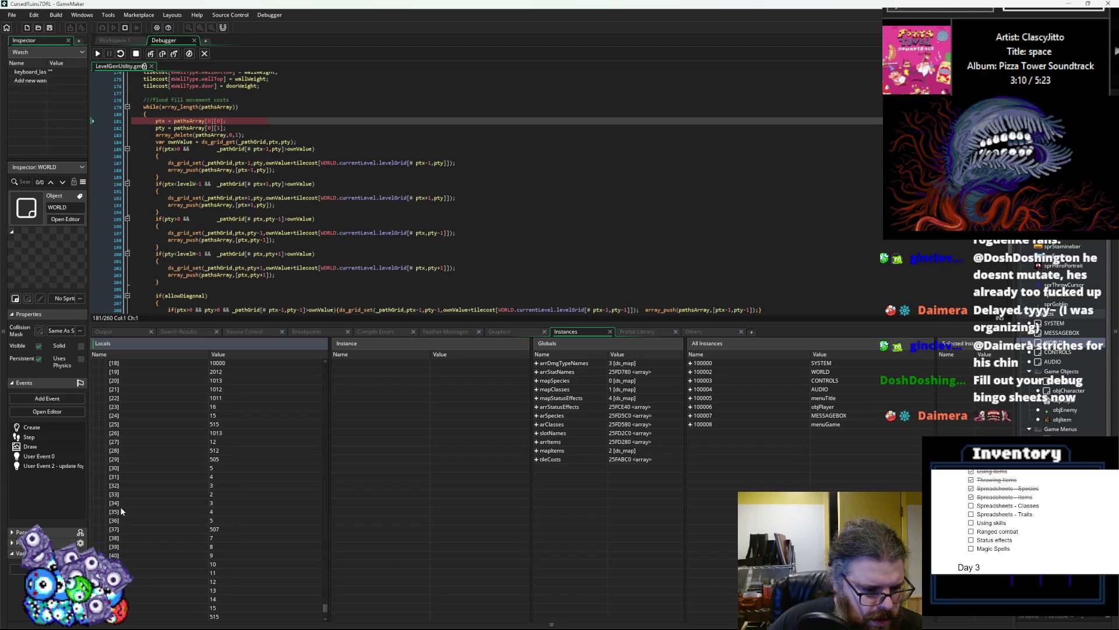
pyautogui.scroll(1, 143, 497)
# - Stop the debug session and enlarge the editor to show the flood-fill code
pyautogui.click(136, 54)
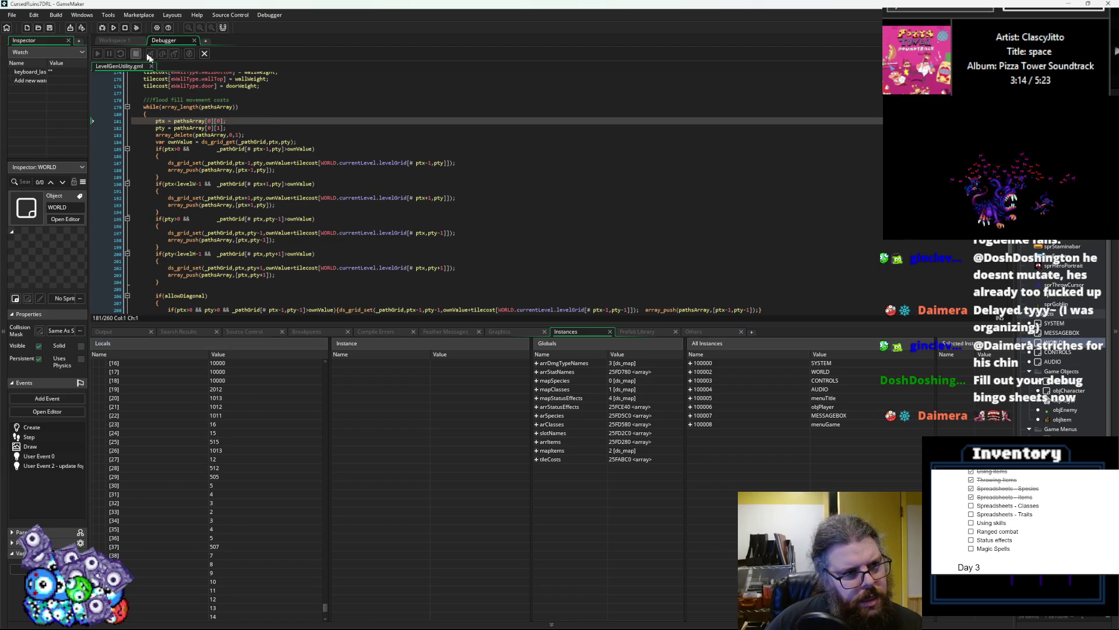
pyautogui.moveTo(257, 324); pyautogui.dragTo(257, 532)
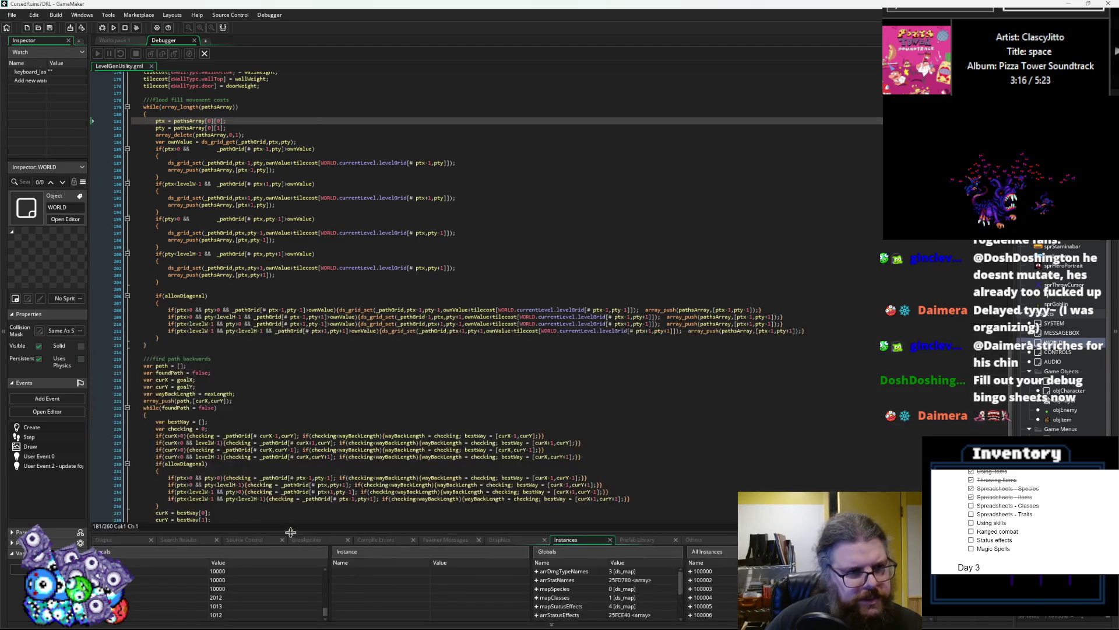
pyautogui.scroll(4, 180, 227)
pyautogui.click(178, 230)
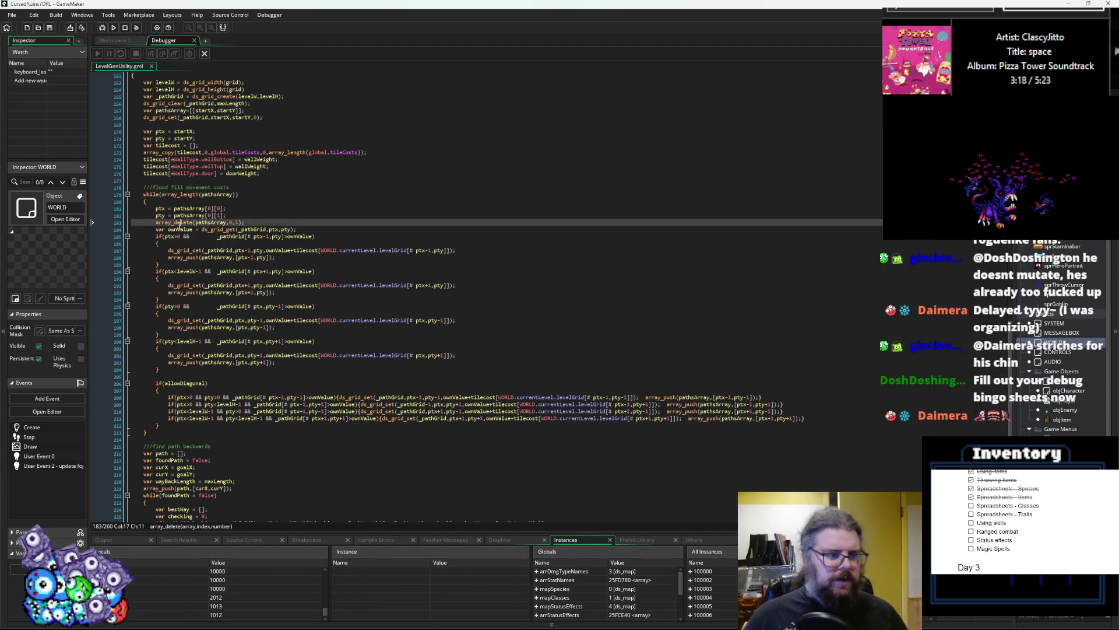
pyautogui.scroll(4, 178, 233)
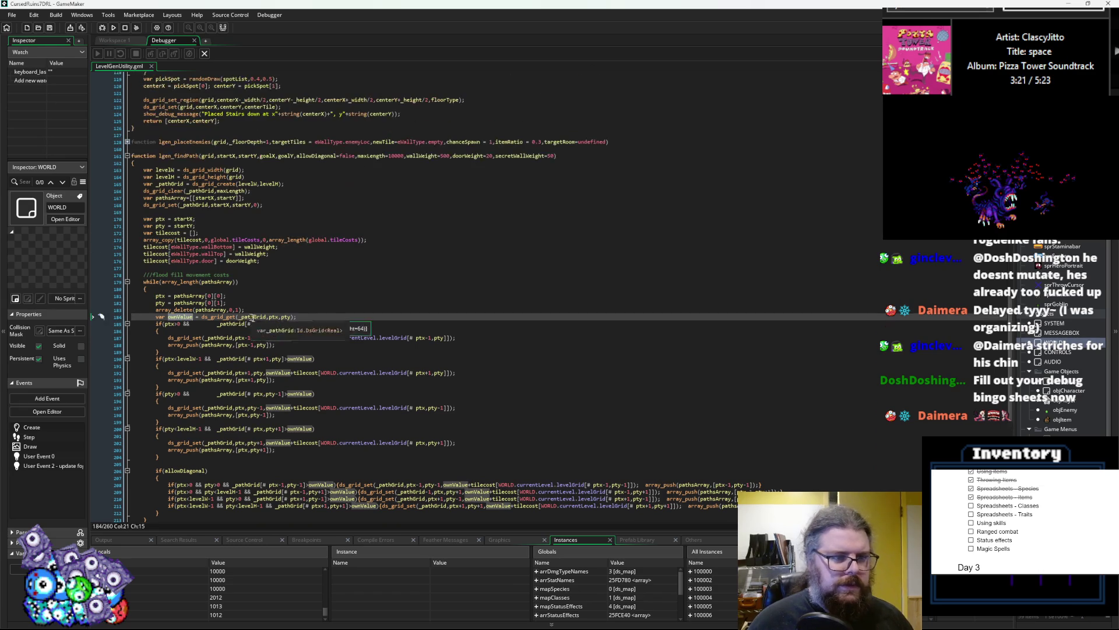
# - Add an if(ownValue<maxLength) condition line above the neighbour checks
pyautogui.click(335, 323)
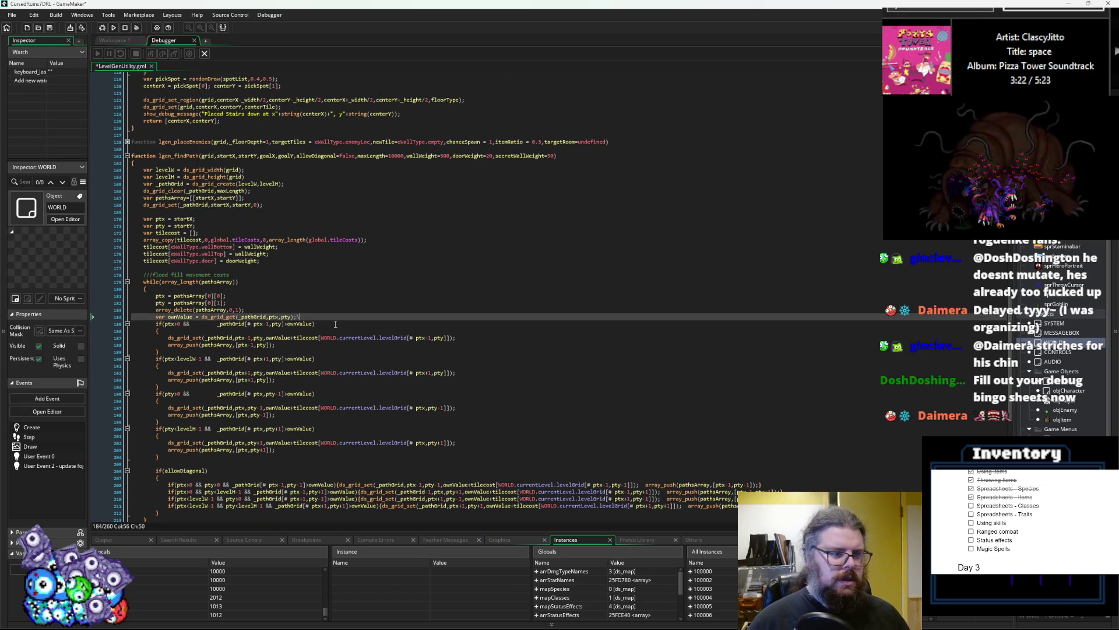
pyautogui.press('Home')
pyautogui.press('Return')
pyautogui.press('Up')
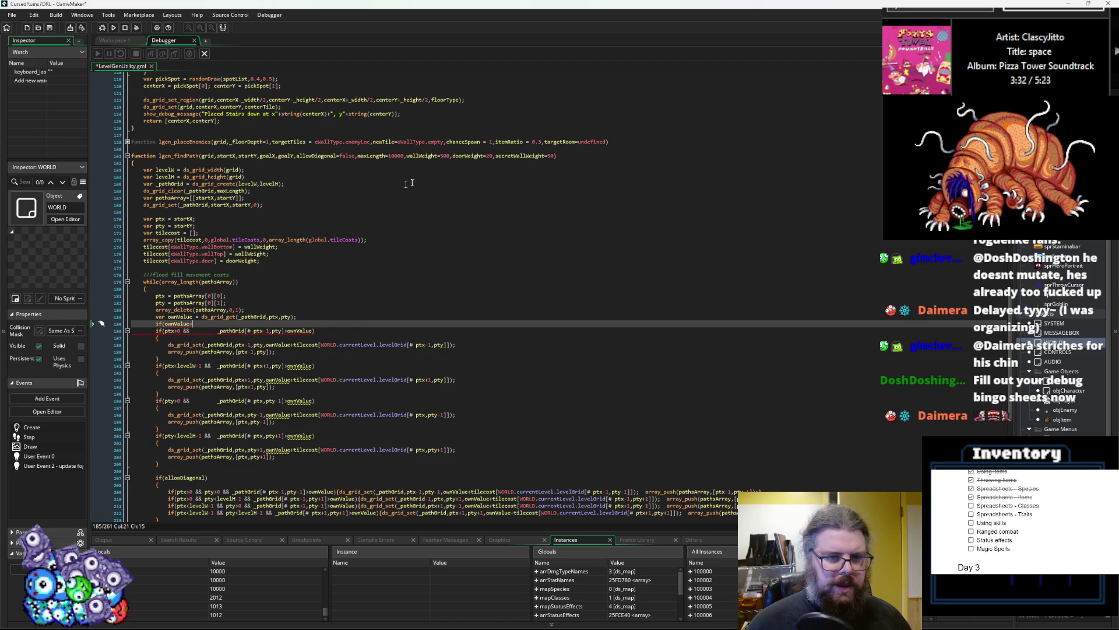
pyautogui.click(387, 156)
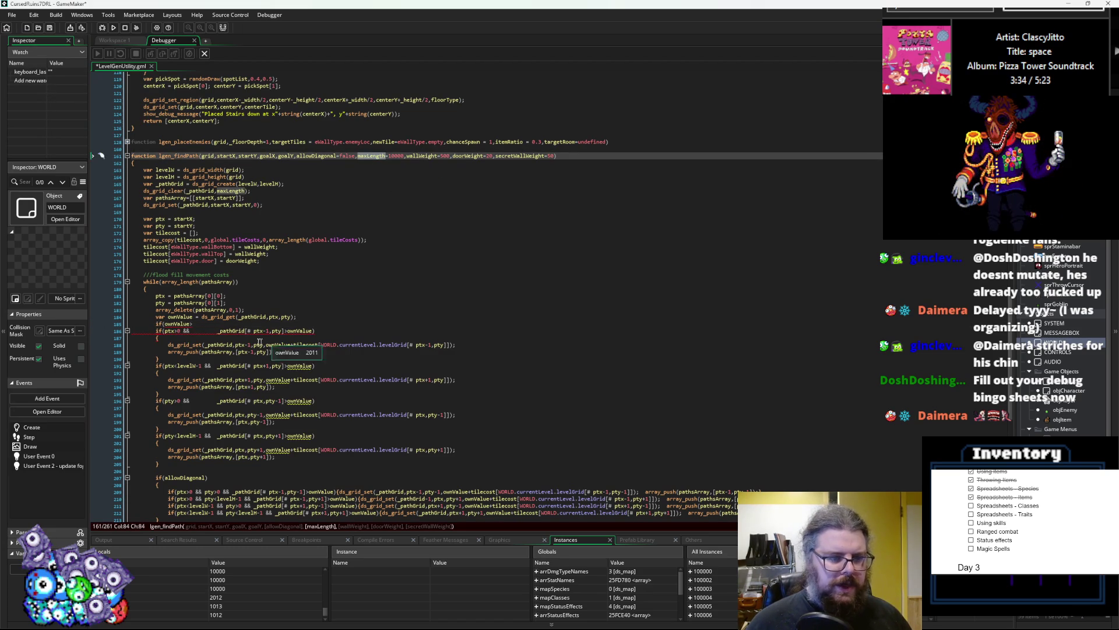
pyautogui.click(194, 325)
pyautogui.write('>maxLength')
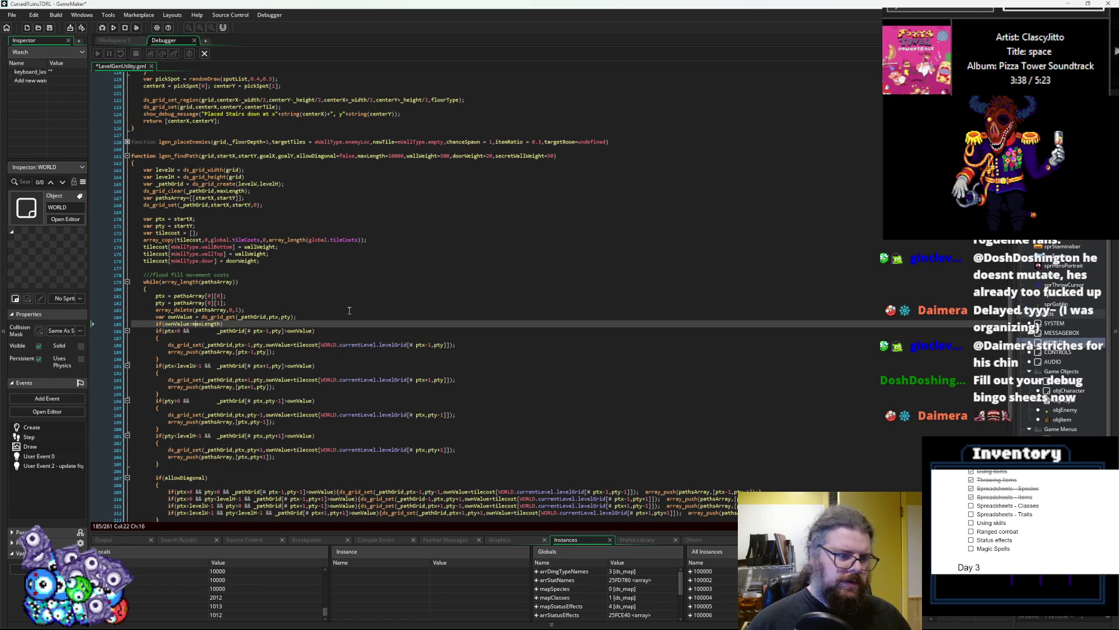
pyautogui.write('<')
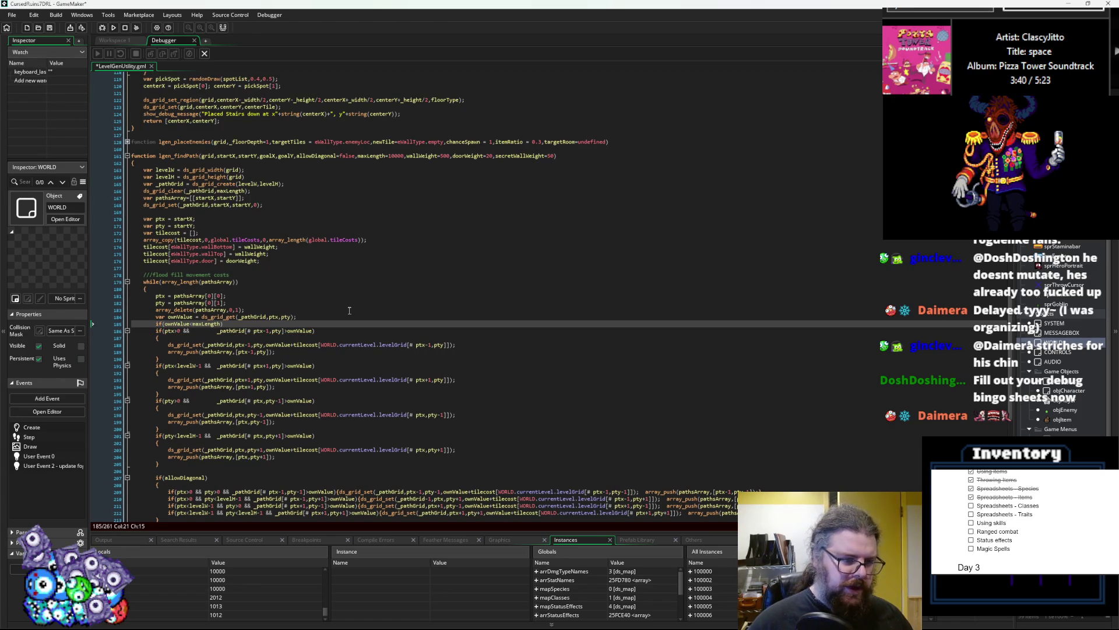
pyautogui.press('Return')
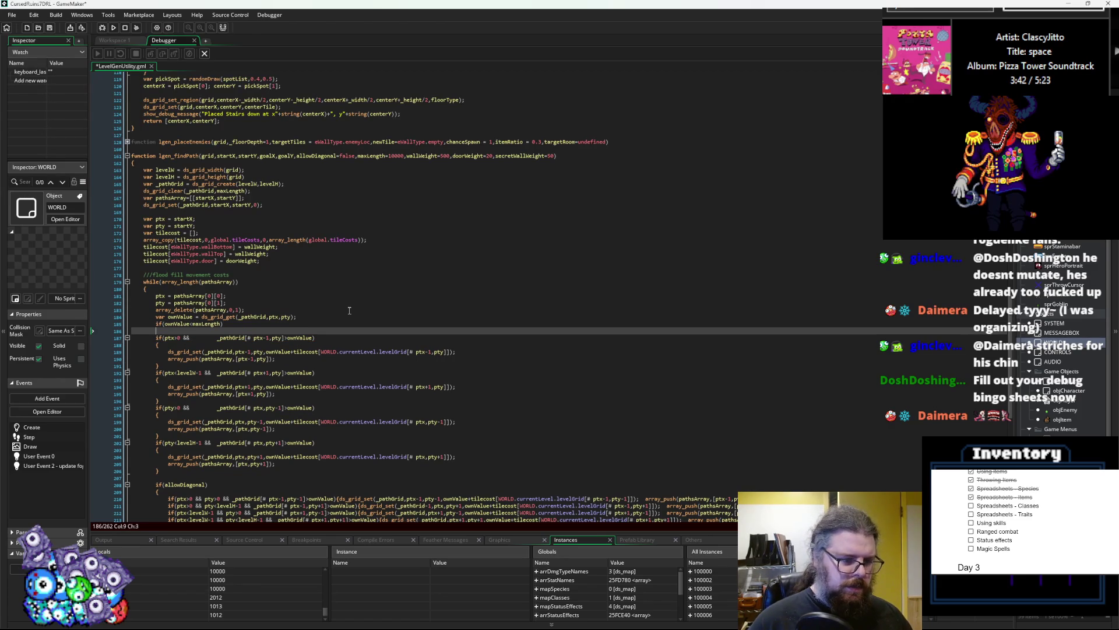
pyautogui.write('{')
# - Close the guard block after the checks and indent lines 187–214 one level
pyautogui.scroll(-10, 323, 307)
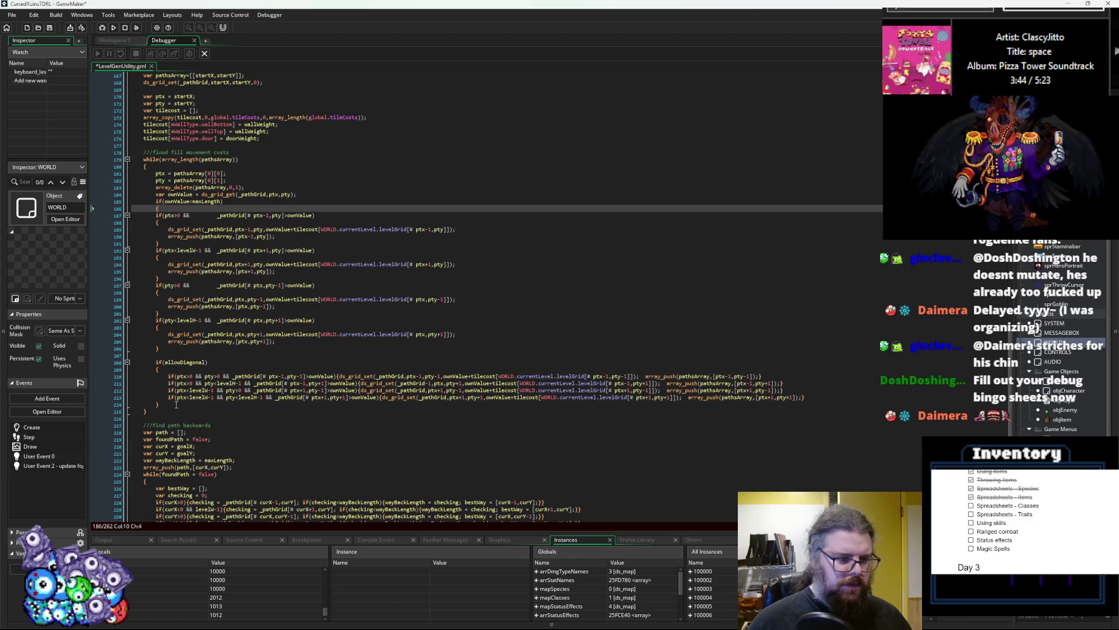
pyautogui.click(176, 404)
pyautogui.press('Return')
pyautogui.moveTo(176, 404); pyautogui.dragTo(110, 212)
pyautogui.press('Tab')
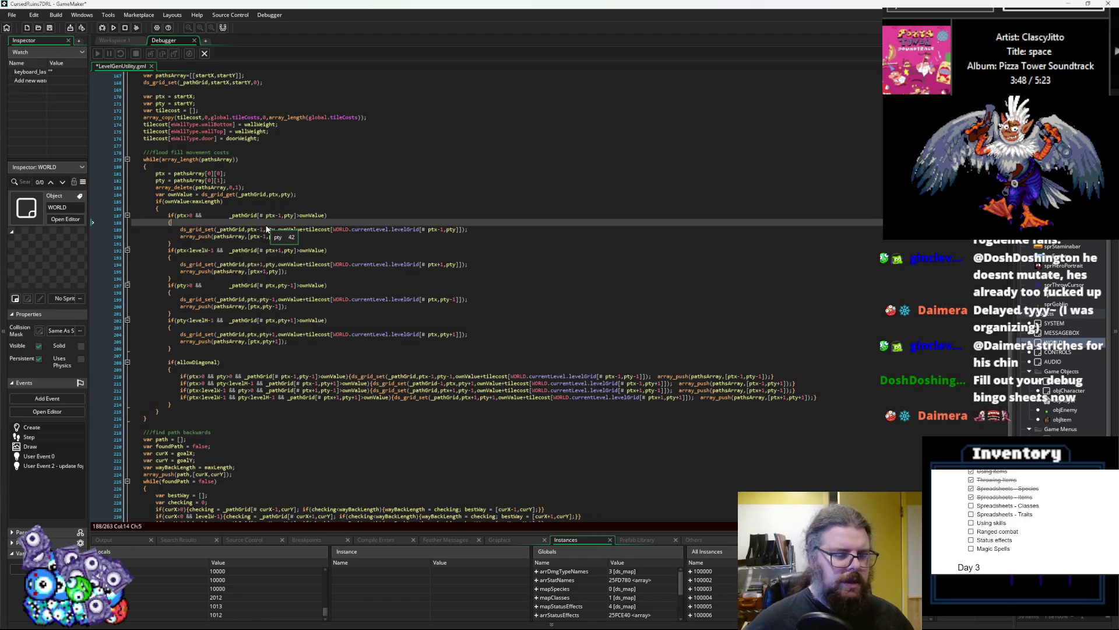
pyautogui.click(495, 278)
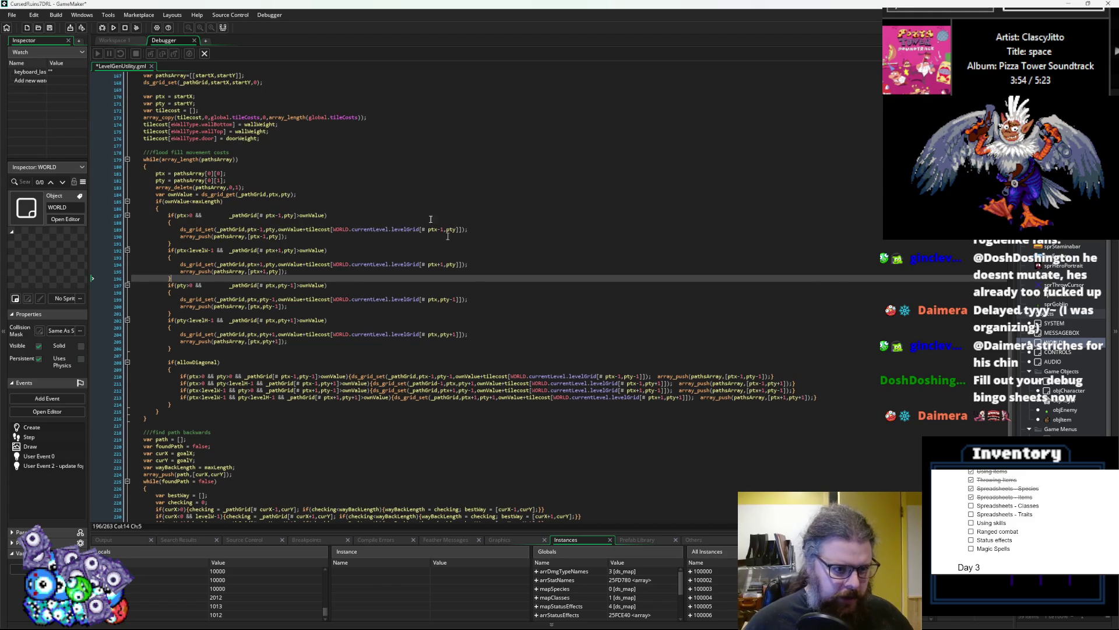
# - Inspect the array_push arguments on line 190 and highlight every use of ptx
pyautogui.scroll(3, 430, 220)
pyautogui.click(279, 289)
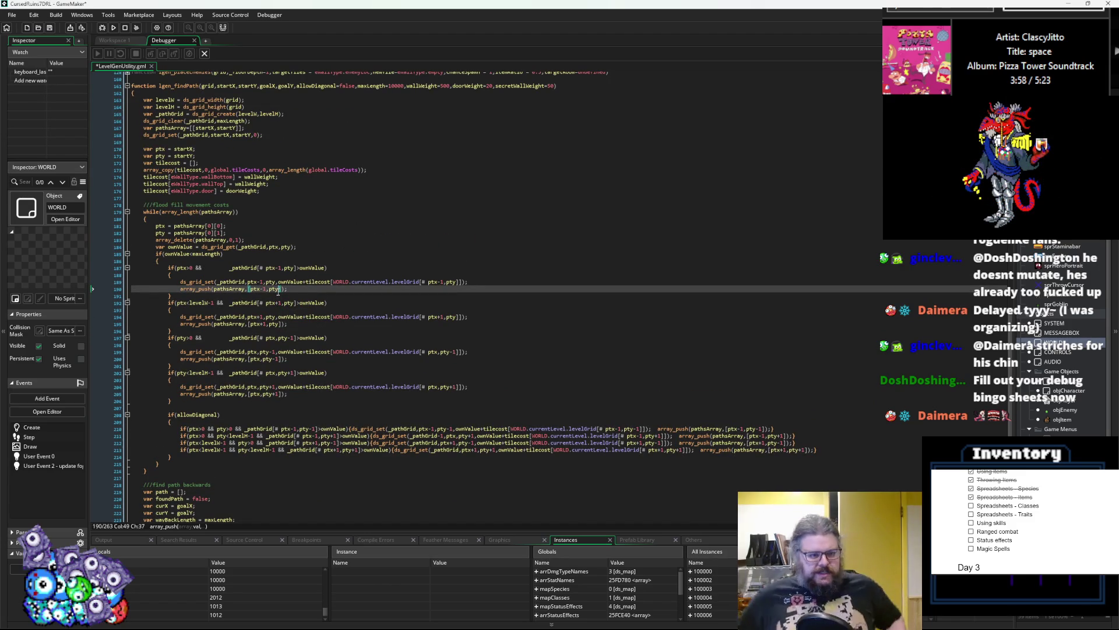
pyautogui.click(275, 290)
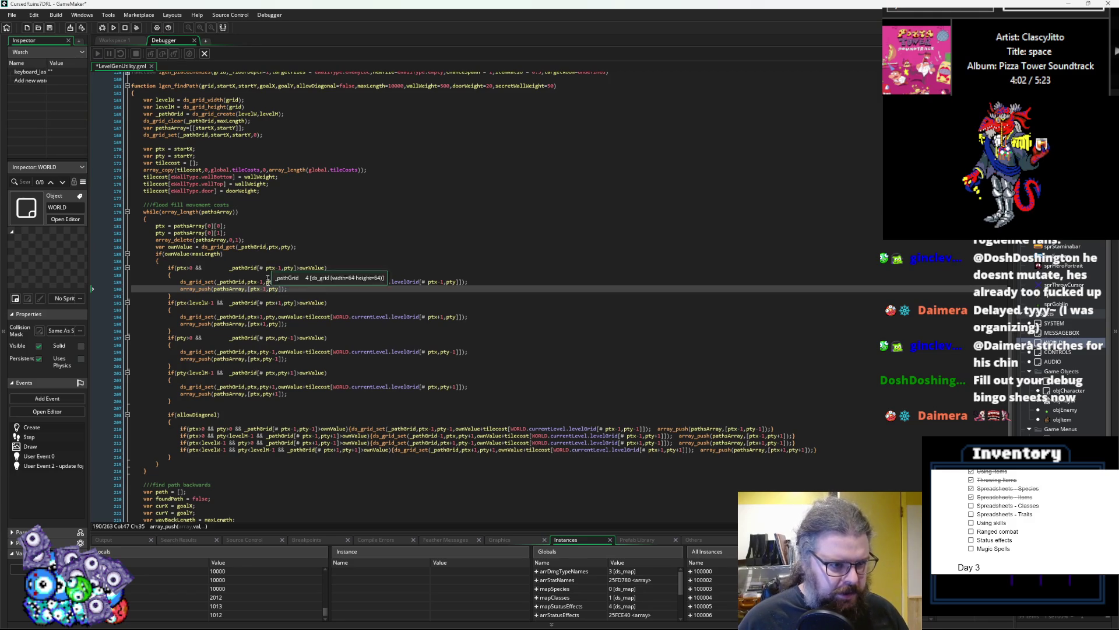
pyautogui.click(309, 289)
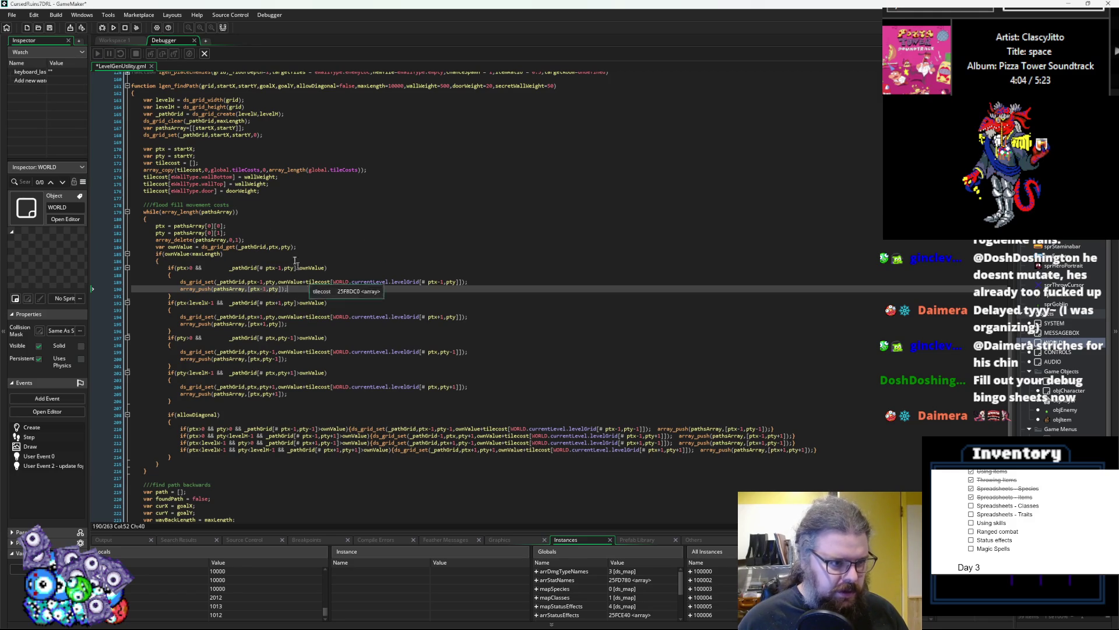
pyautogui.doubleClick(257, 290)
pyautogui.click(179, 289)
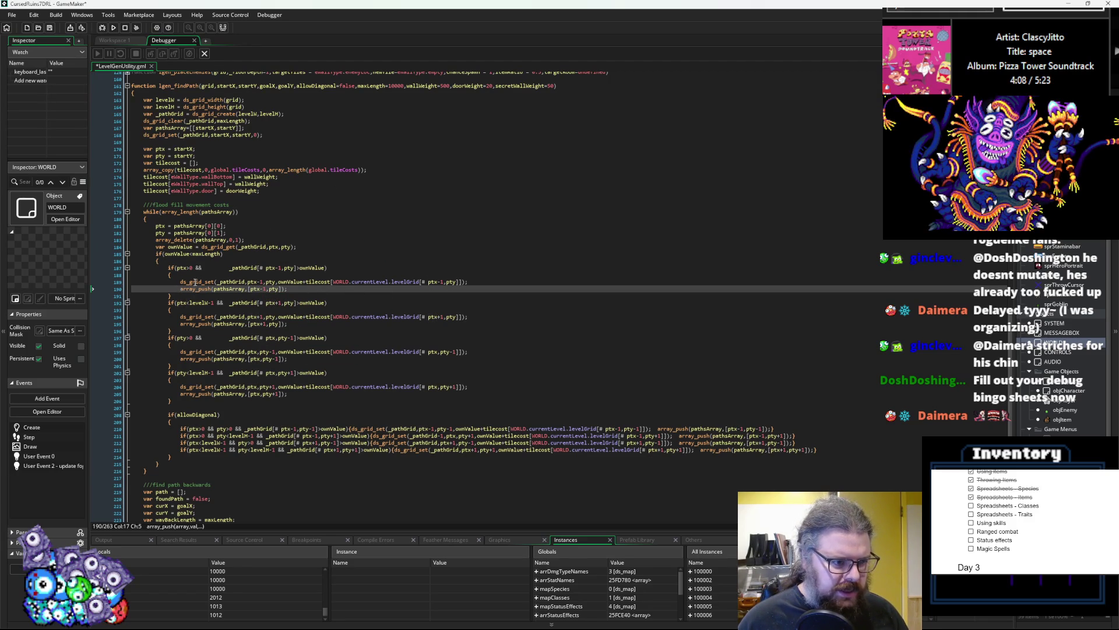
# - Highlight pathsArray uses and shorten the pty line to pty = pathsArray[0];
pyautogui.click(235, 289)
pyautogui.doubleClick(235, 289)
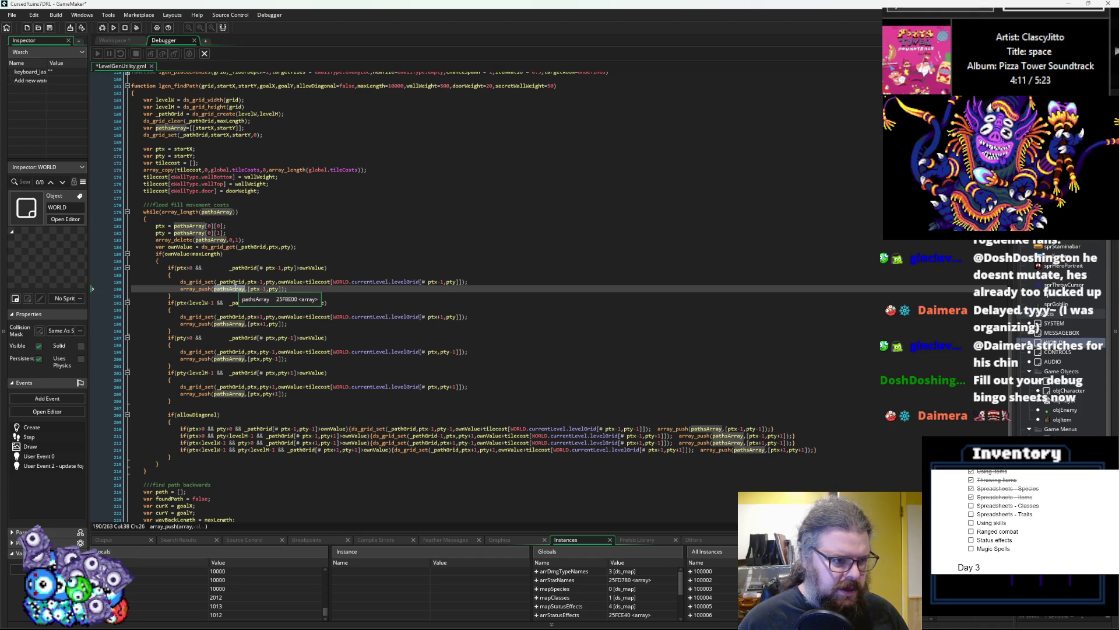
pyautogui.click(221, 226)
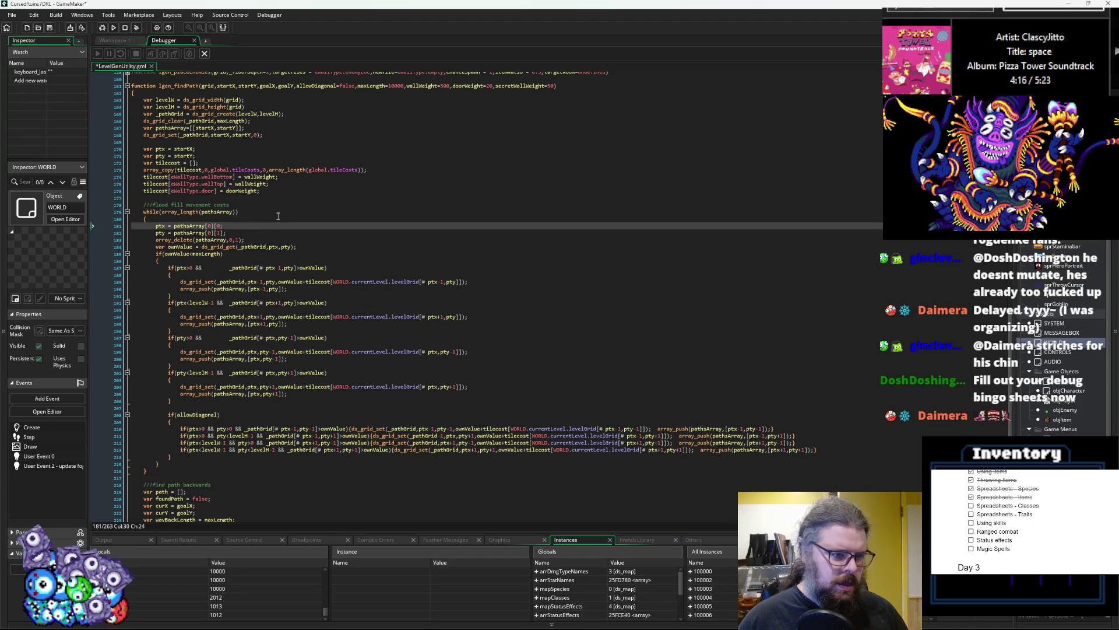
pyautogui.press('Down')
# - Complete the ptx line with 'mod levelW' and the pty line with 'div levelW'
pyautogui.press('Delete')
pyautogui.press('Delete')
pyautogui.press('Delete')
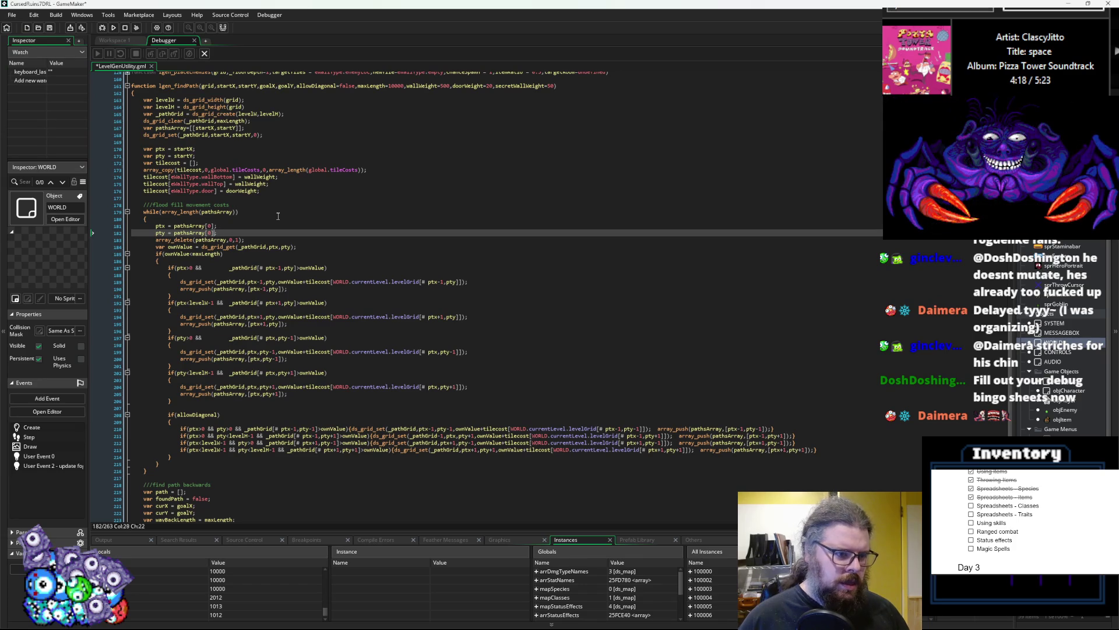
pyautogui.scroll(2, 278, 215)
pyautogui.press('Up')
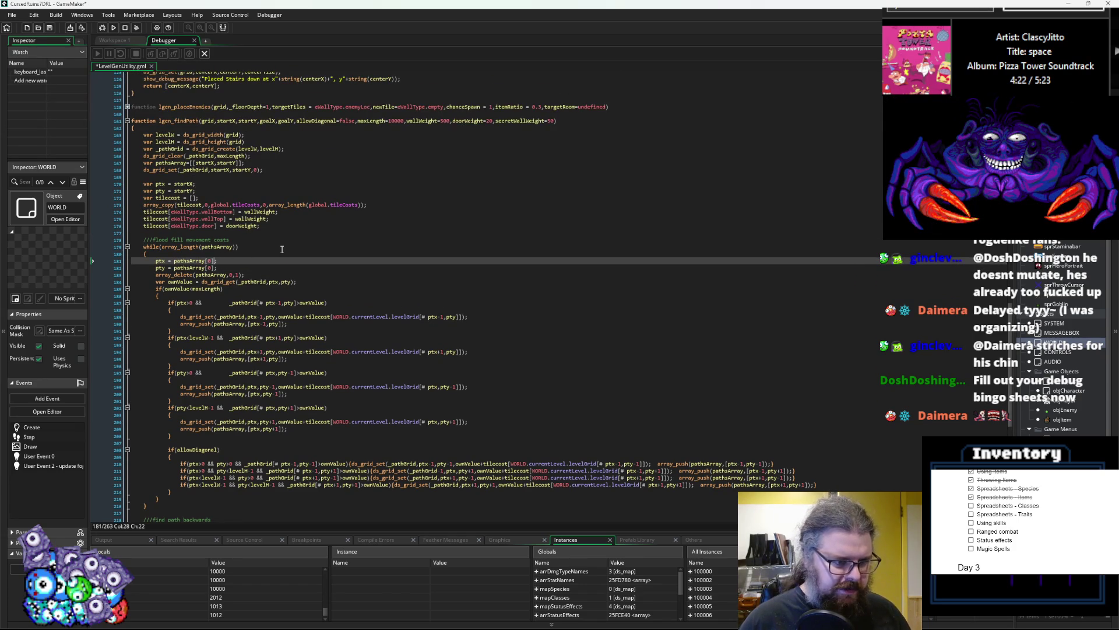
pyautogui.write('mod lev')
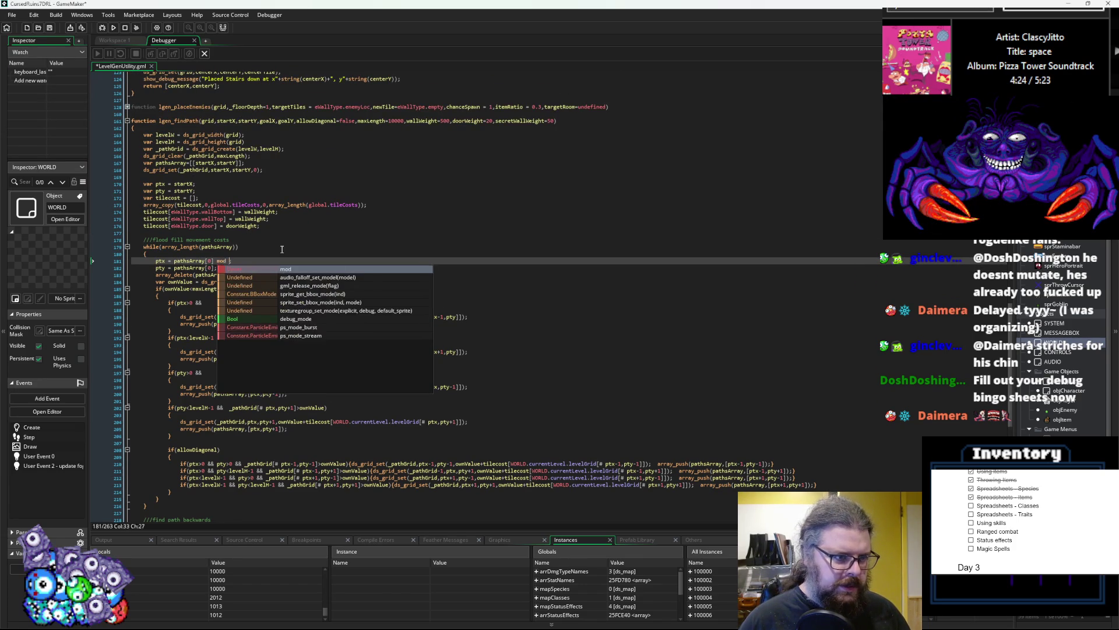
pyautogui.press('Down')
pyautogui.press('Return')
pyautogui.press('Down')
pyautogui.write('iv levelW')
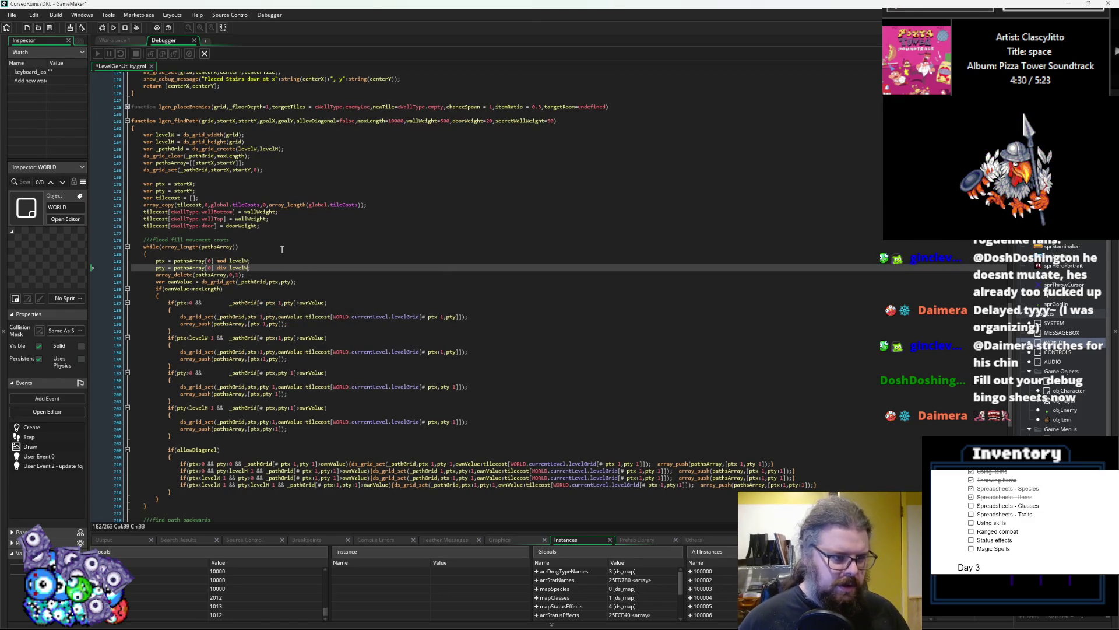
pyautogui.click(213, 260)
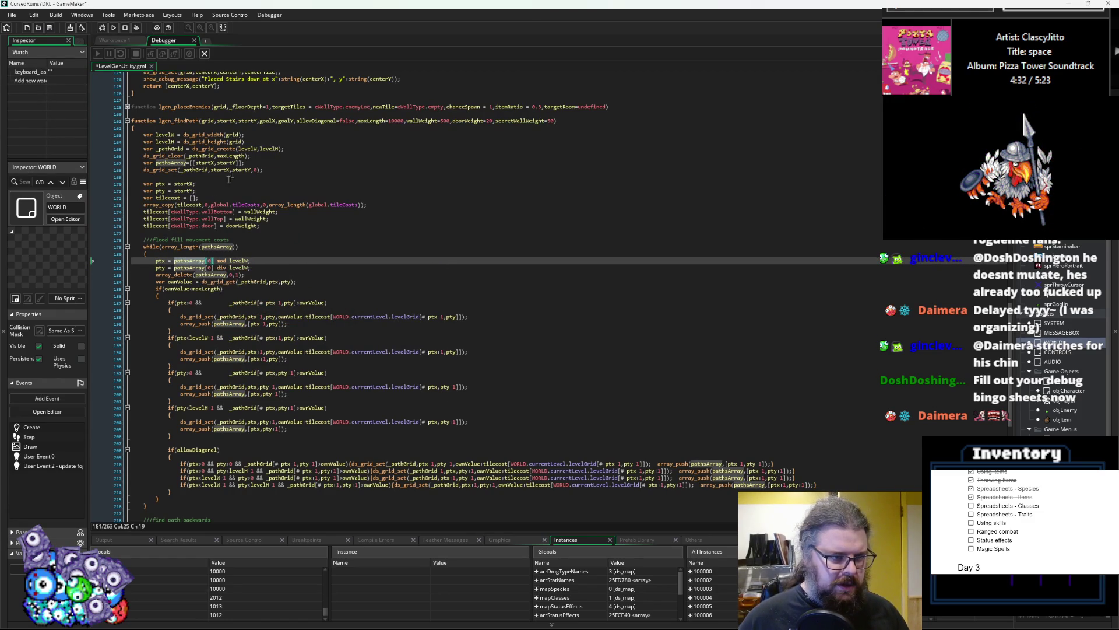
# - Rewrite the pathsArray initialisation on line 167 as pathsArray=[startX+startY*levelW];
pyautogui.click(197, 162)
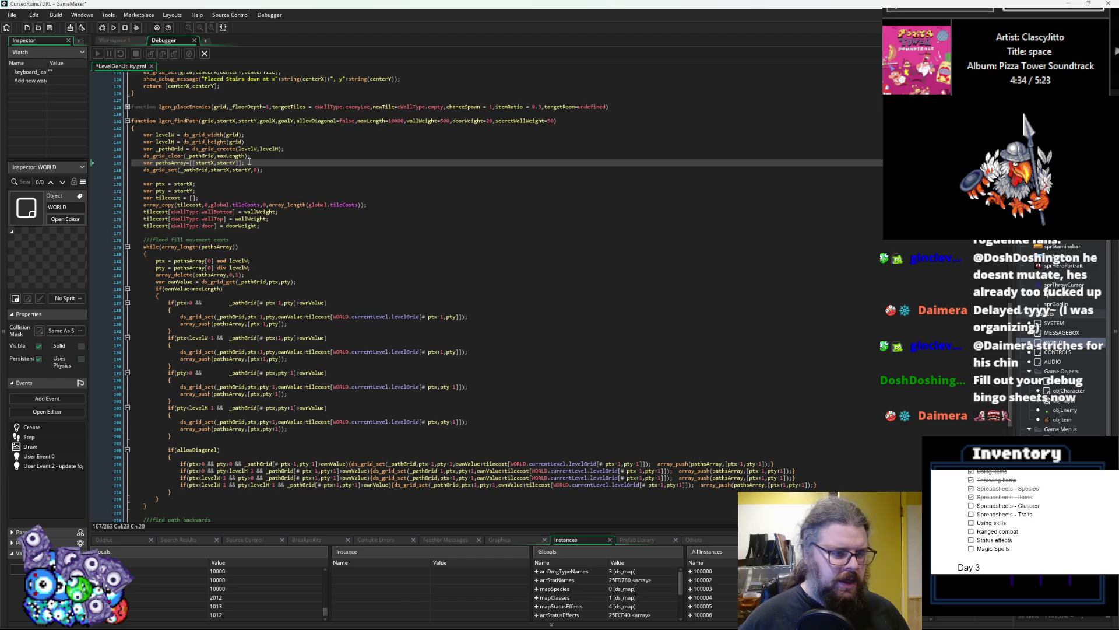
pyautogui.press('BackSpace')
pyautogui.press('BackSpace')
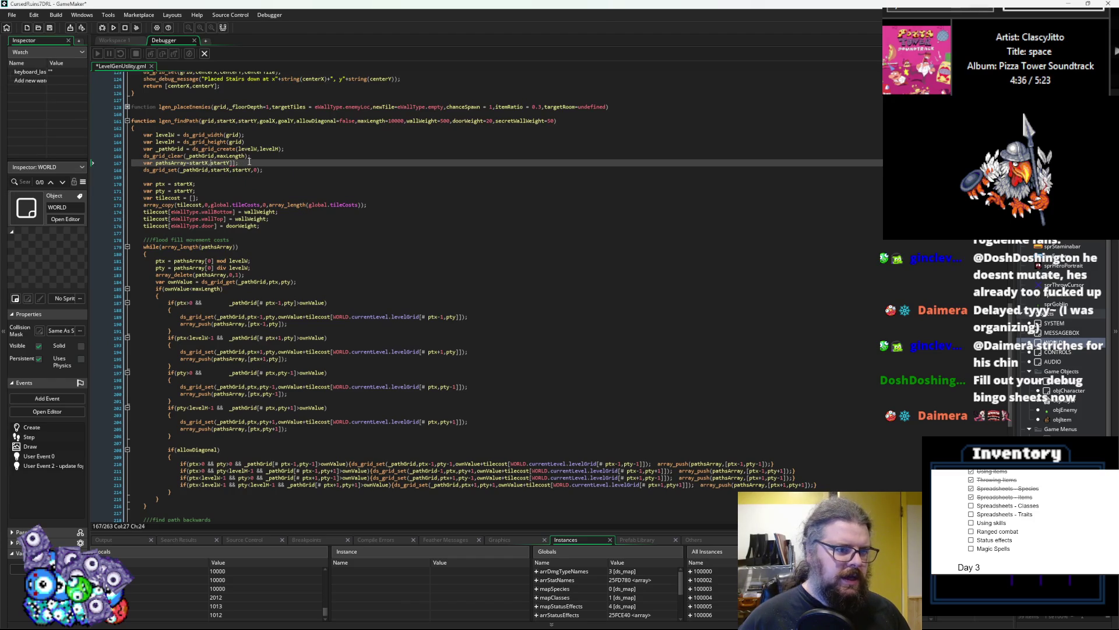
pyautogui.write('+')
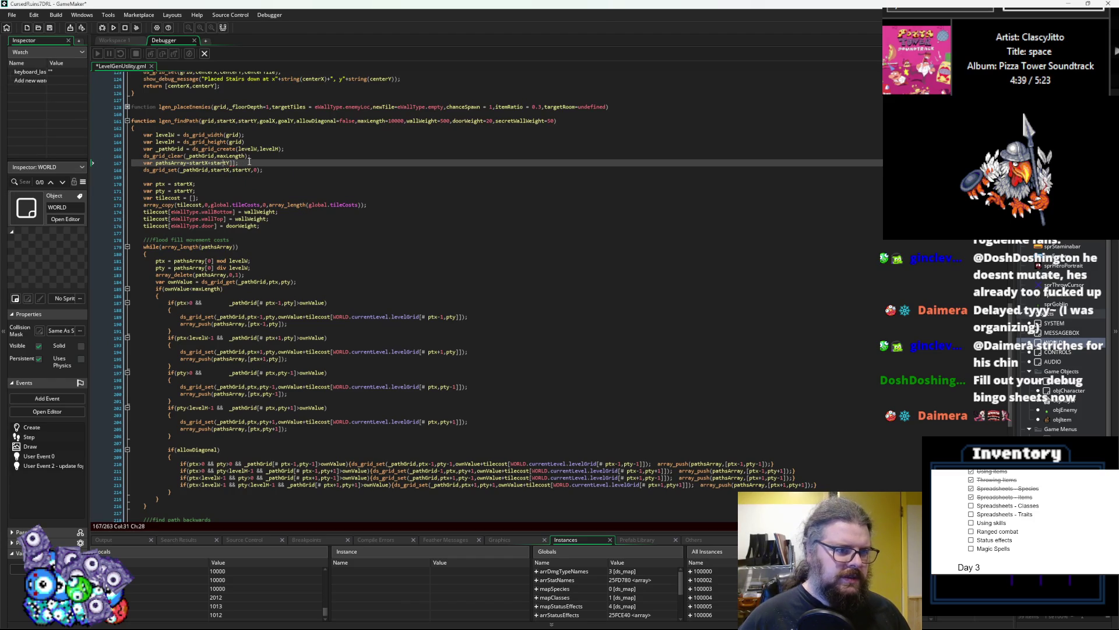
pyautogui.press('Delete')
pyautogui.press('Delete')
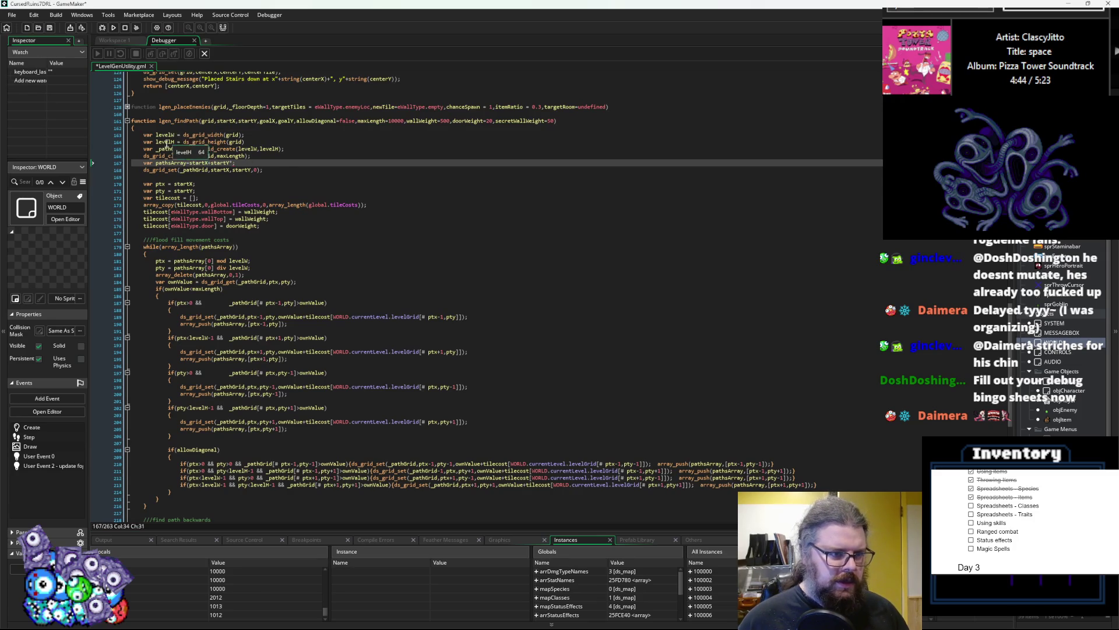
pyautogui.doubleClick(165, 135)
pyautogui.click(232, 163)
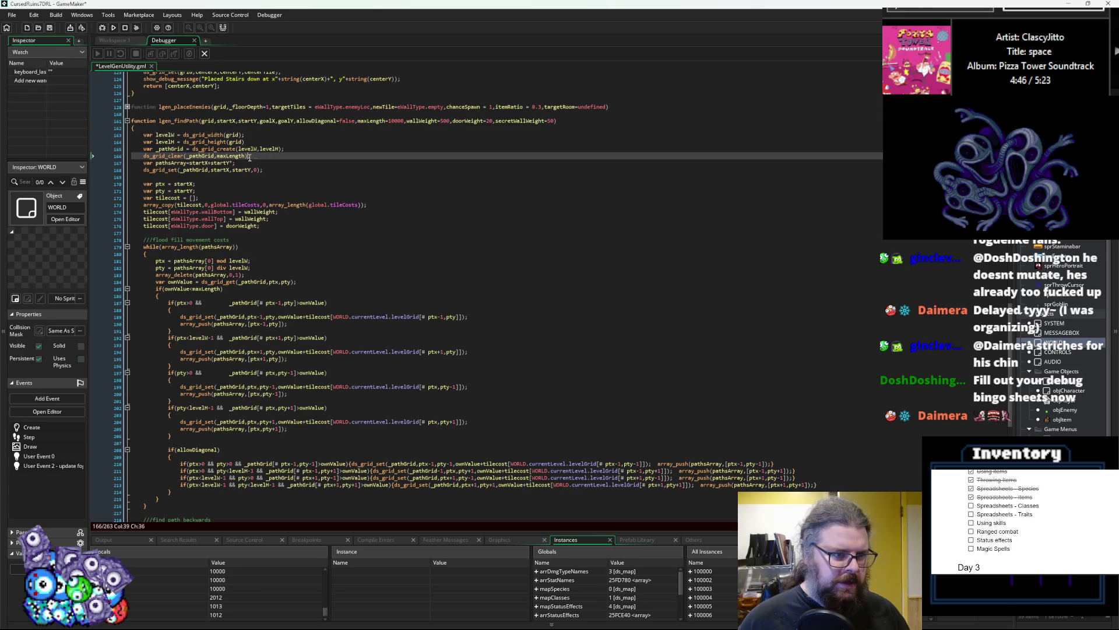
pyautogui.write('*levelW')
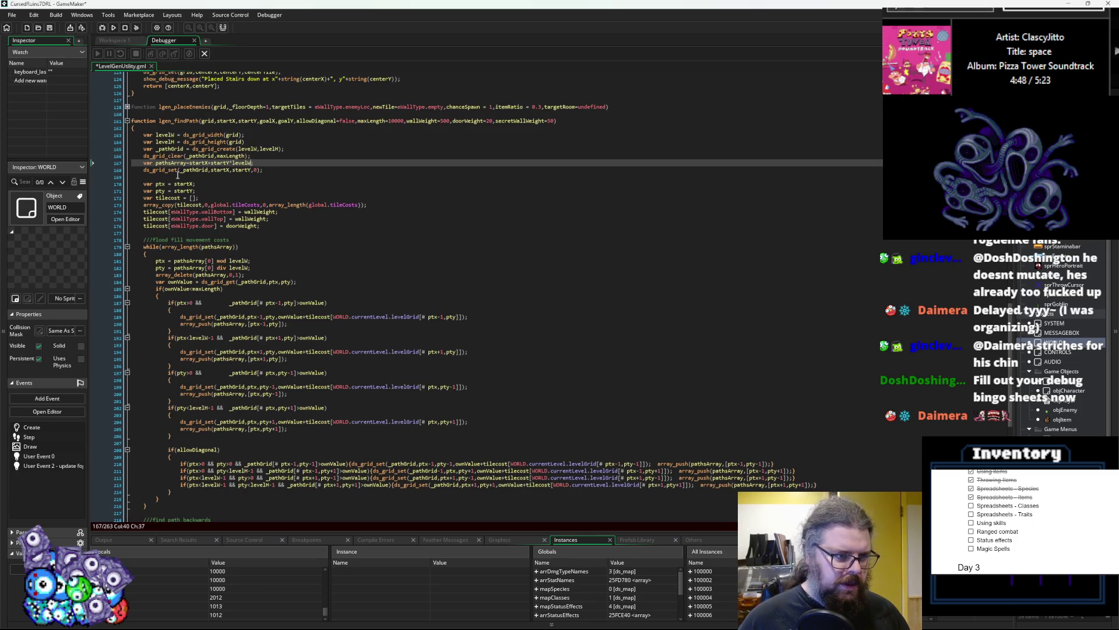
pyautogui.doubleClick(171, 162)
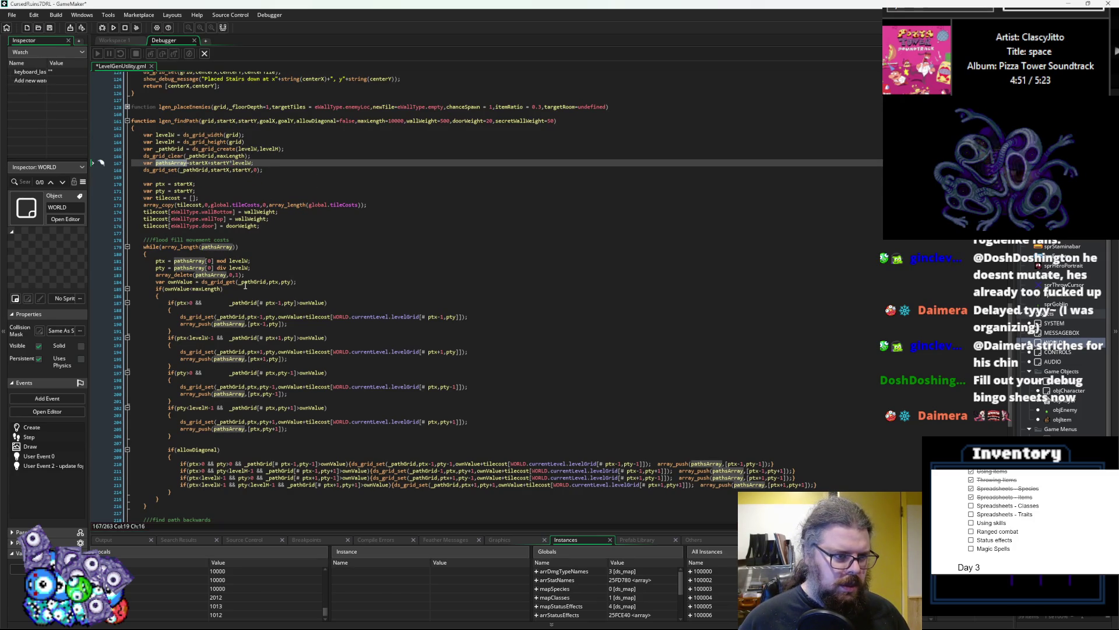
pyautogui.click(189, 163)
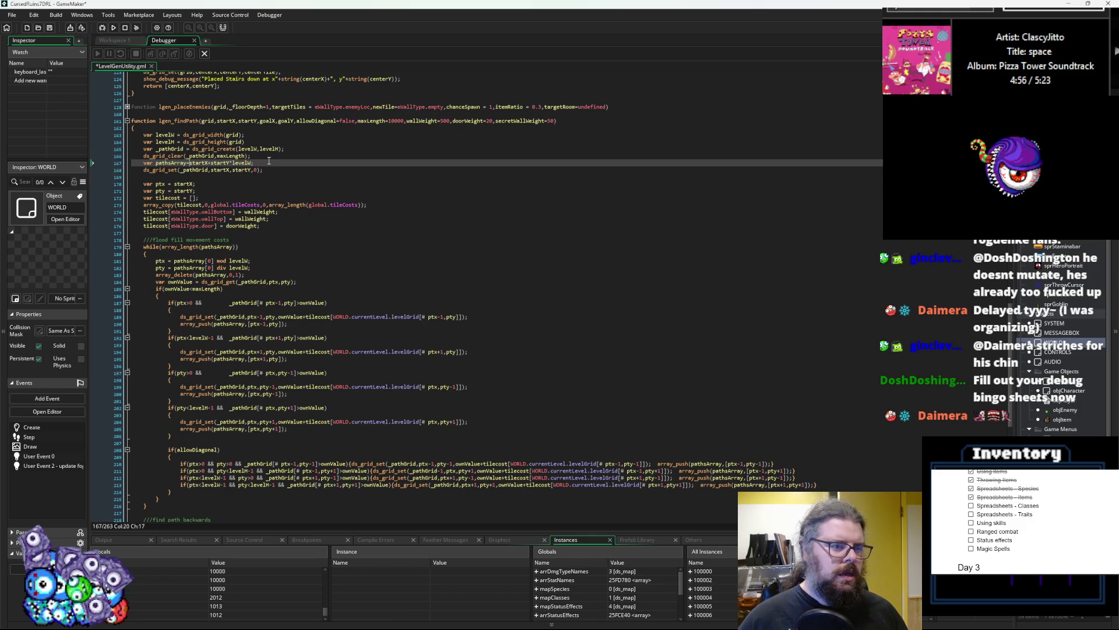
pyautogui.write('[')
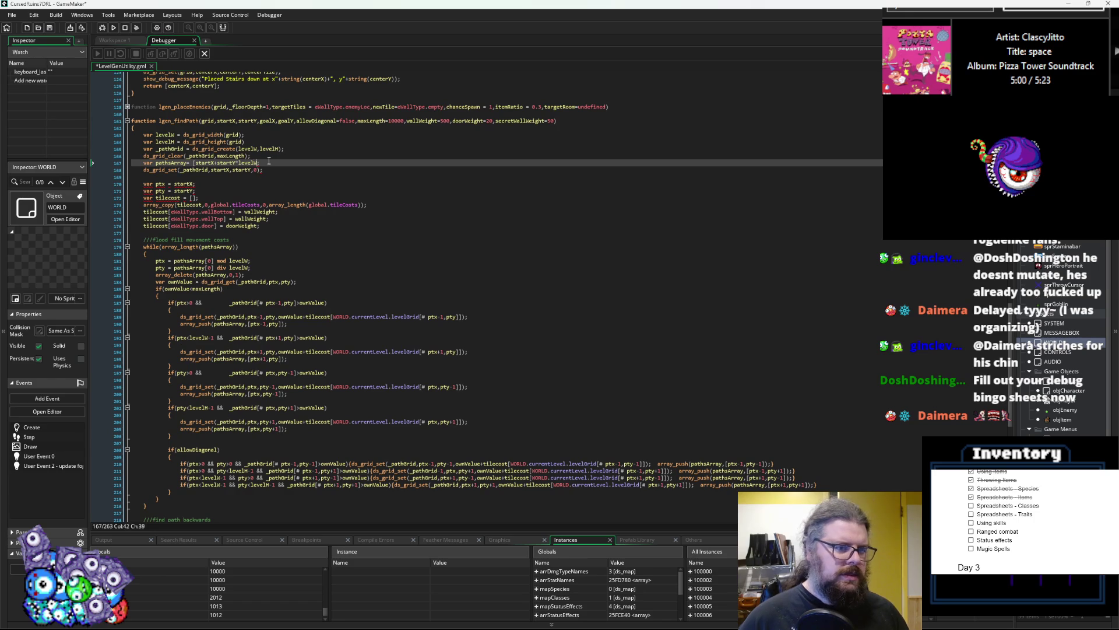
pyautogui.write(']')
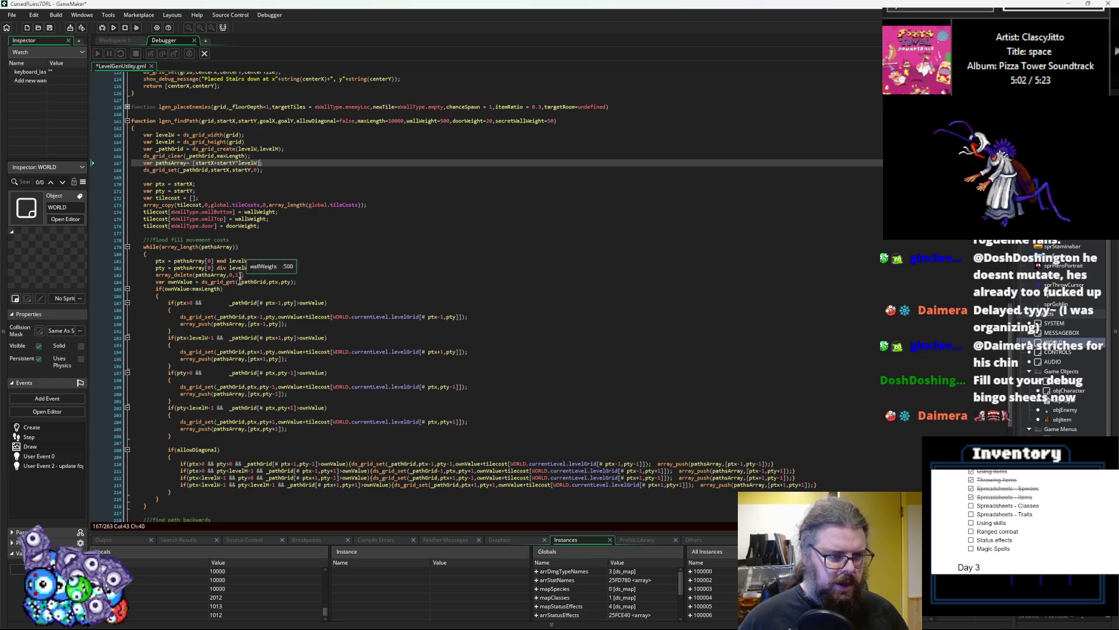
pyautogui.moveTo(274, 326)
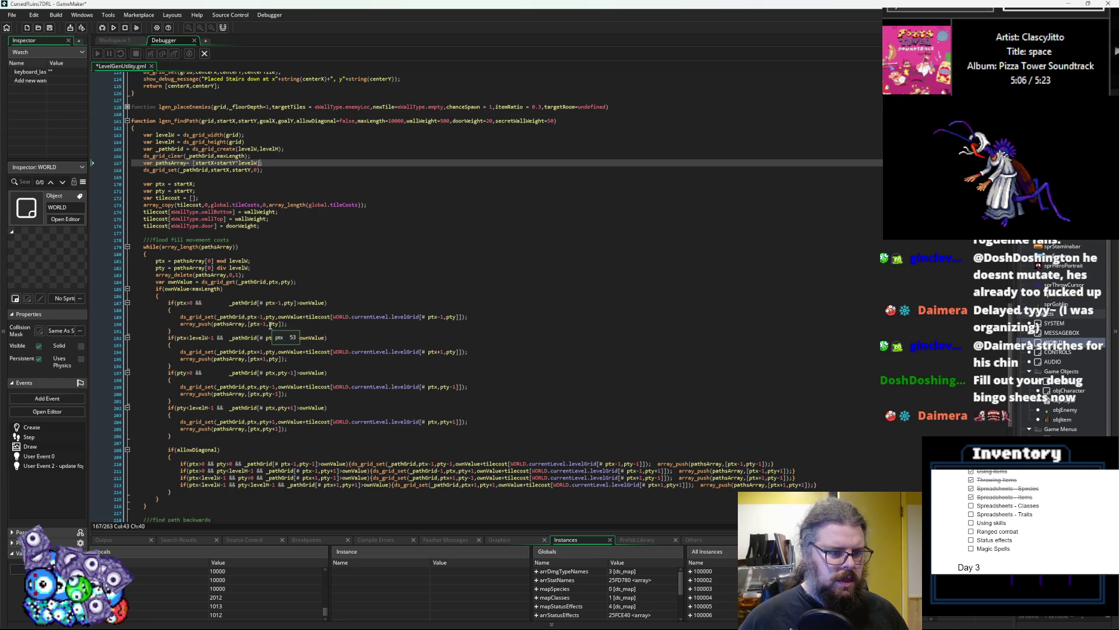
pyautogui.click(267, 325)
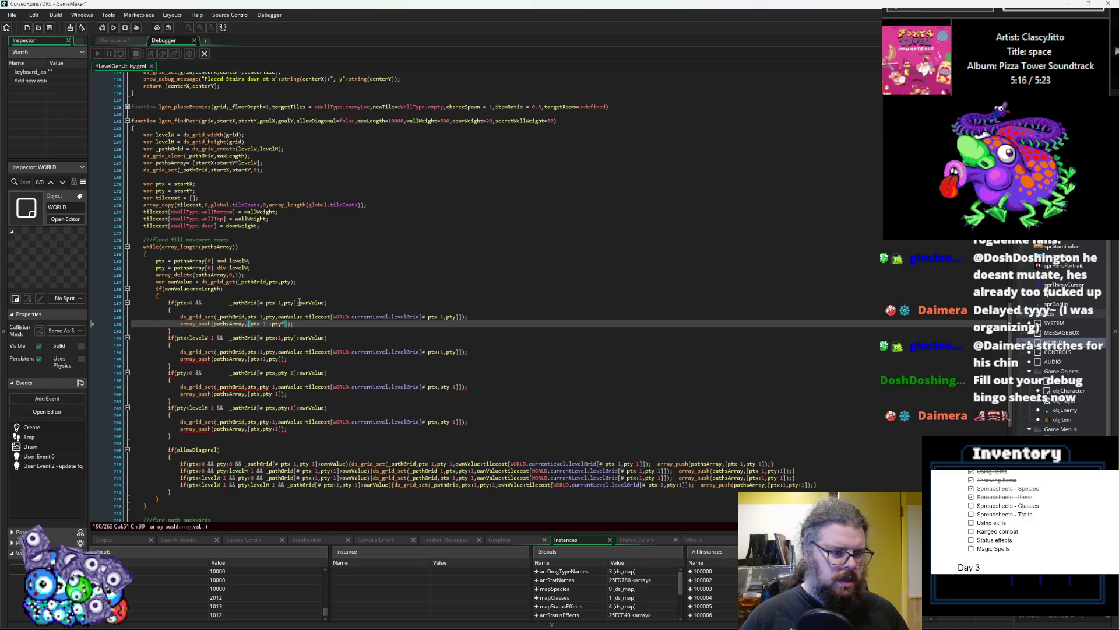
pyautogui.write('level')
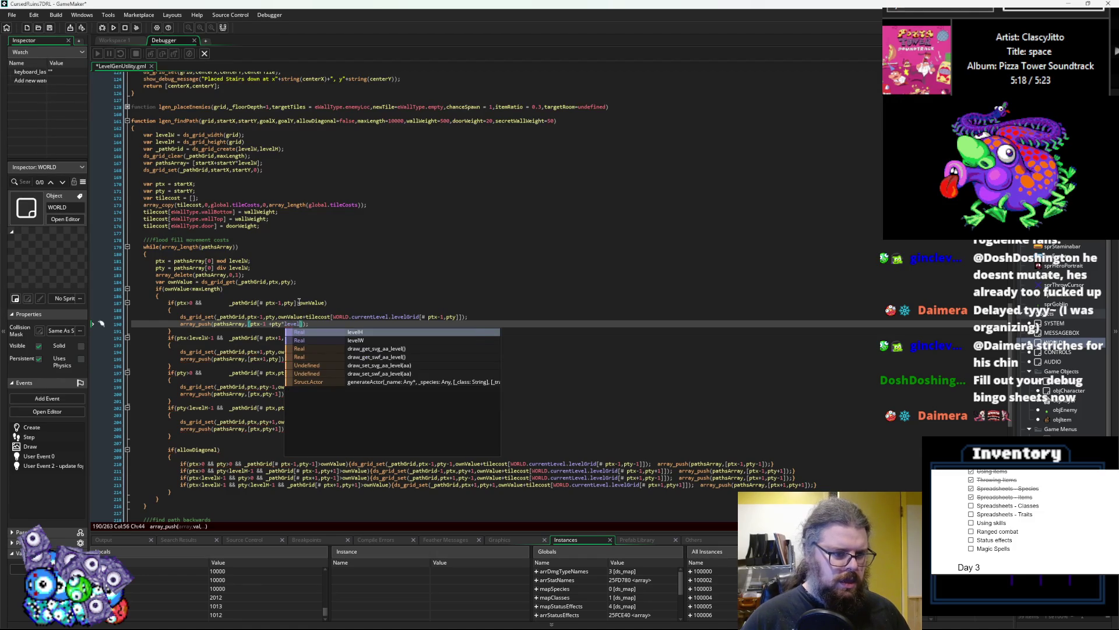
pyautogui.write('W')
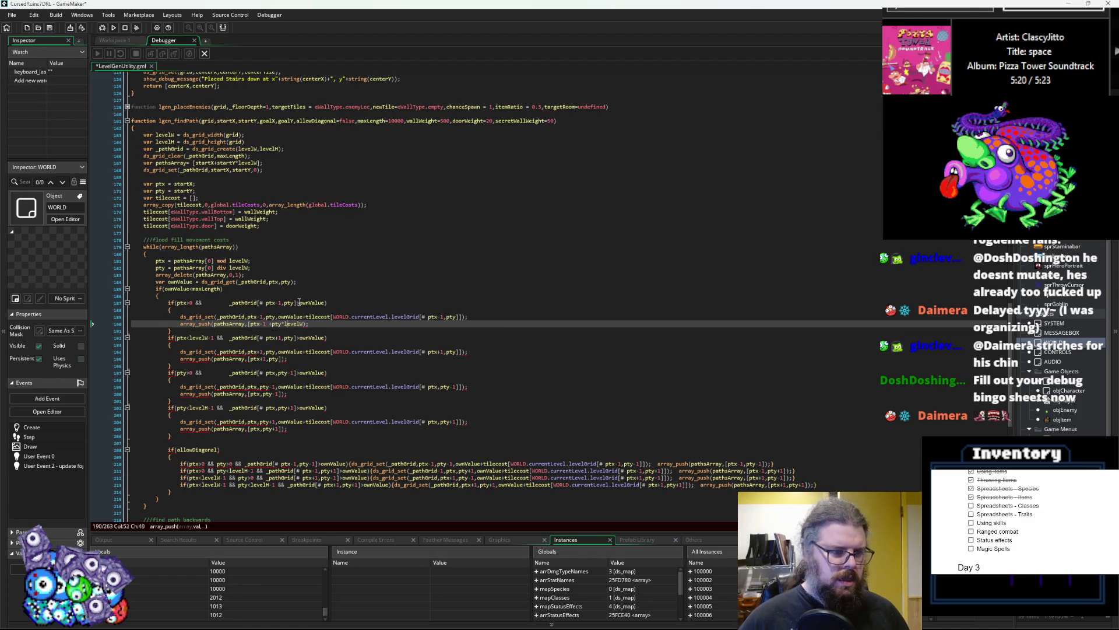
pyautogui.press('BackSpace')
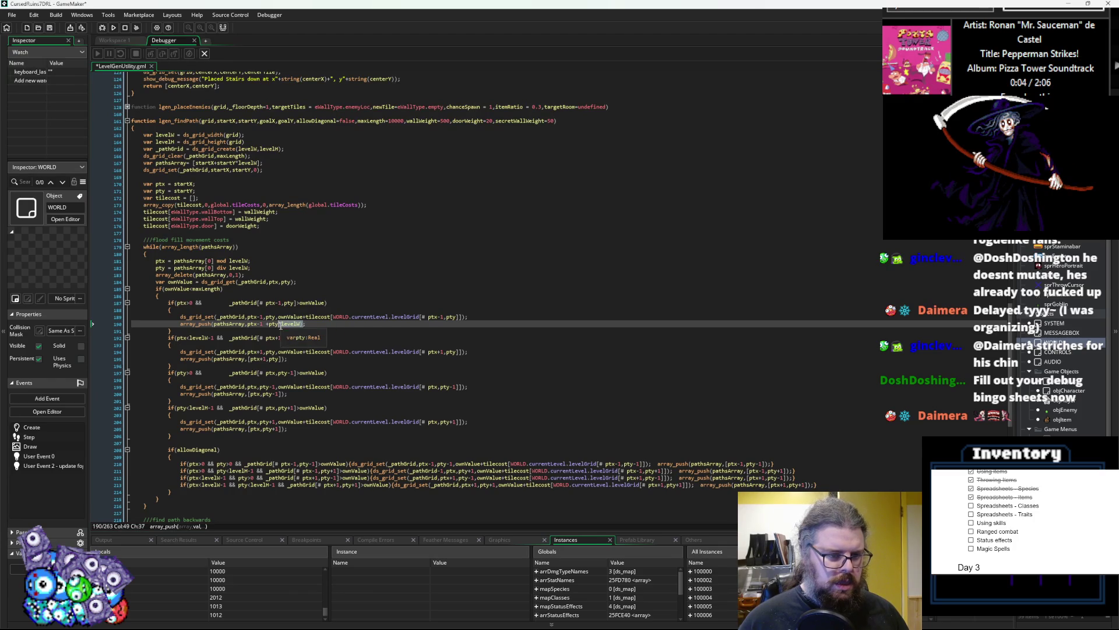
pyautogui.click(280, 359)
pyautogui.write('*levelW')
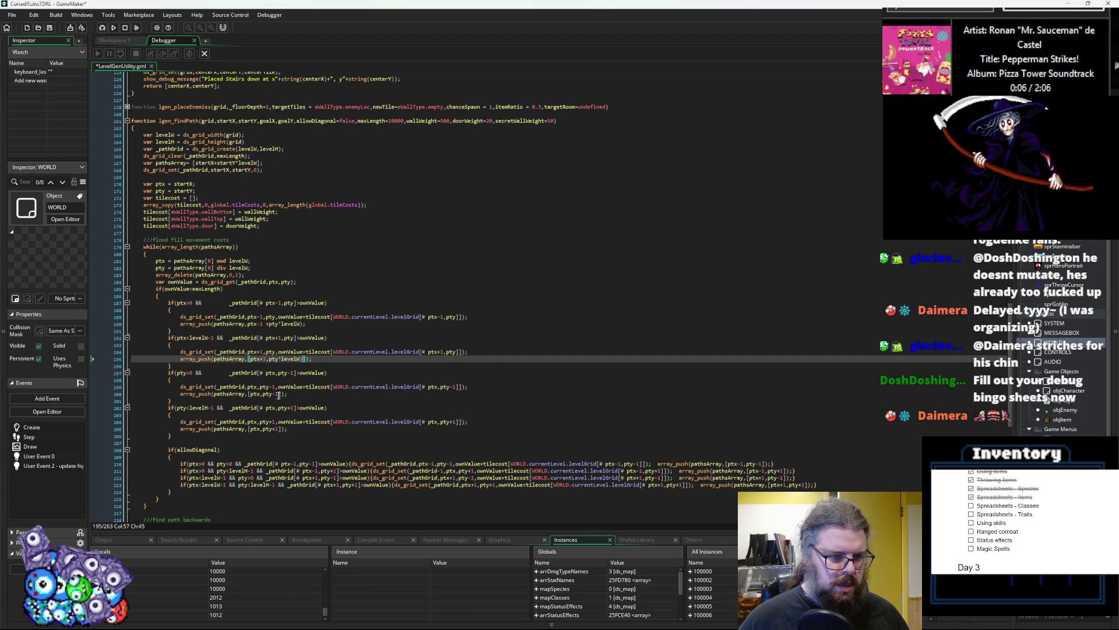
pyautogui.click(280, 394)
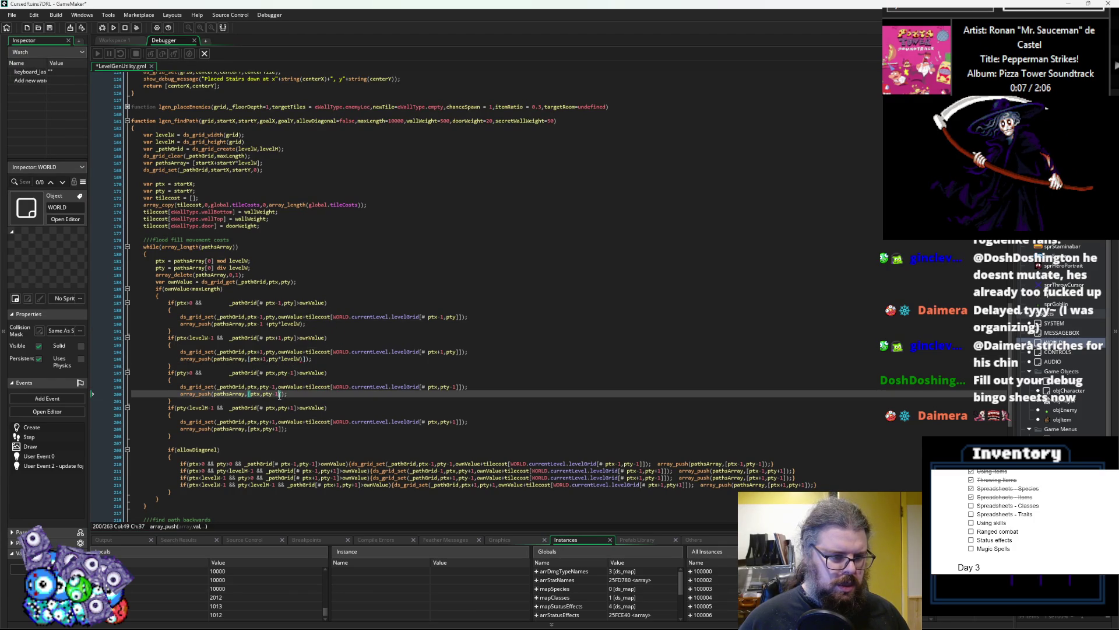
pyautogui.write('*levelW')
pyautogui.click(281, 429)
pyautogui.write('*levelW')
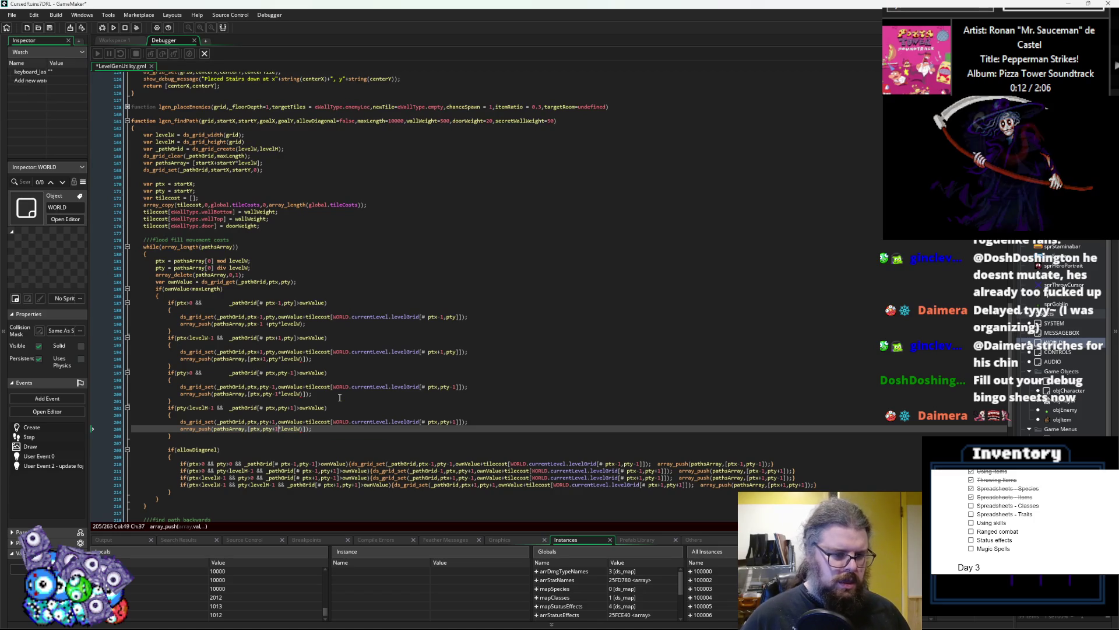
pyautogui.press('Left')
pyautogui.press('Left')
pyautogui.press('Left')
pyautogui.write(')')
pyautogui.write('(')
pyautogui.press('BackSpace')
pyautogui.moveTo(287, 429); pyautogui.dragTo(265, 432)
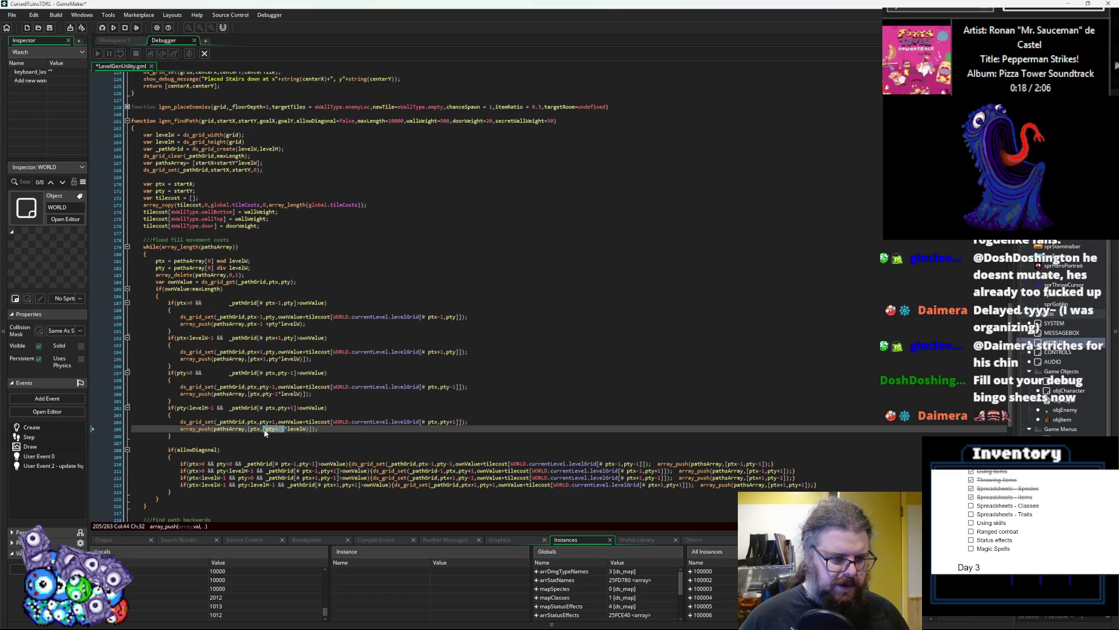
pyautogui.write('(')
pyautogui.click(272, 394)
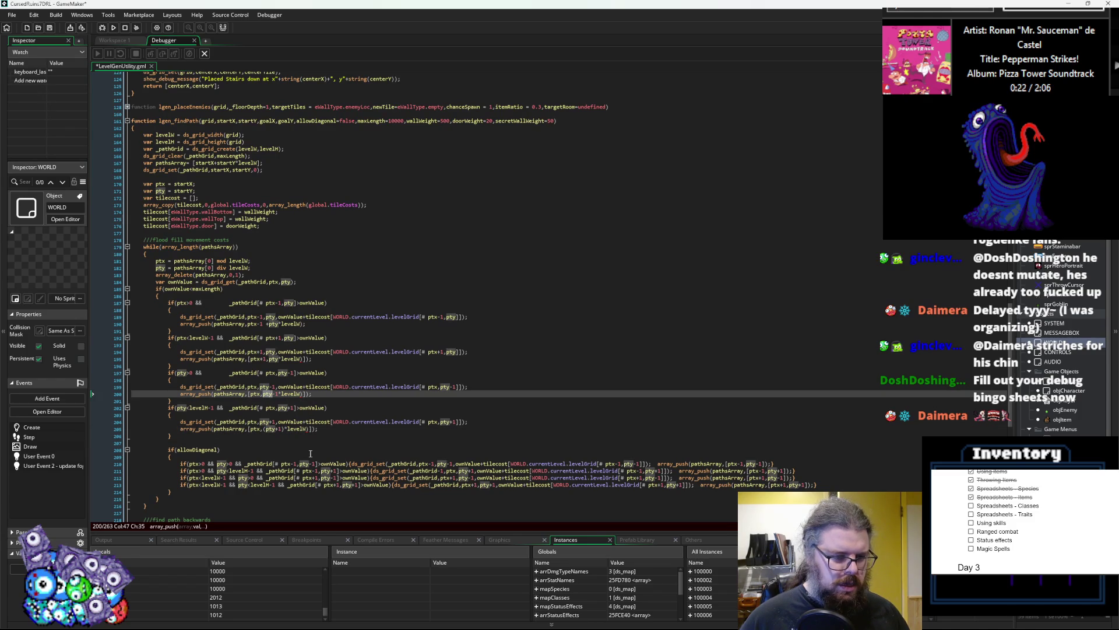
pyautogui.click(274, 429)
pyautogui.click(263, 394)
pyautogui.write('(pty-')
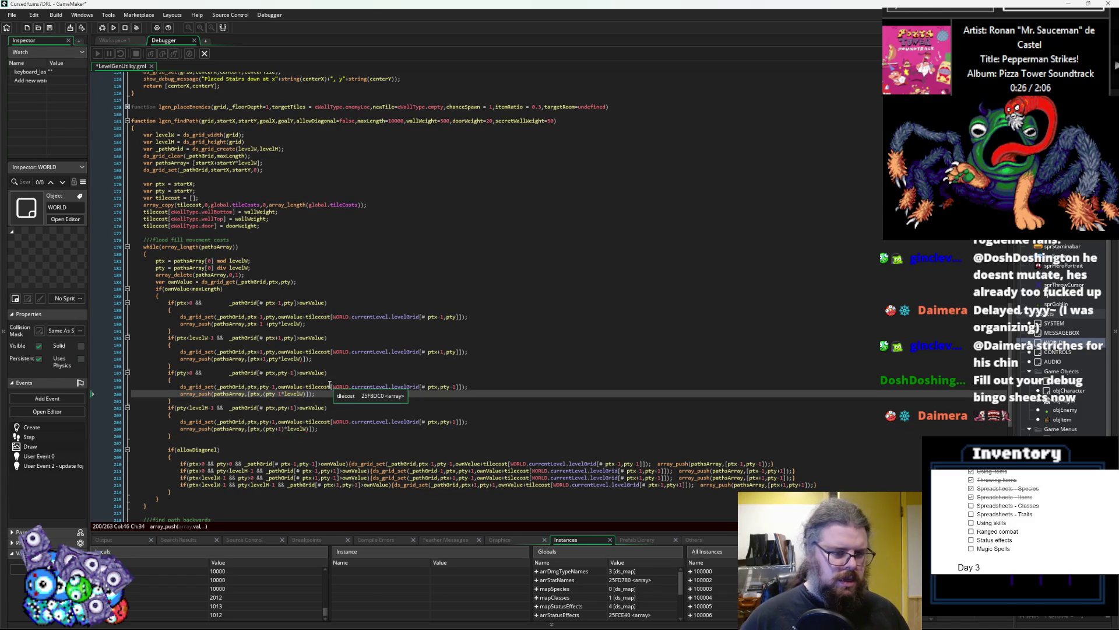
pyautogui.write('1)')
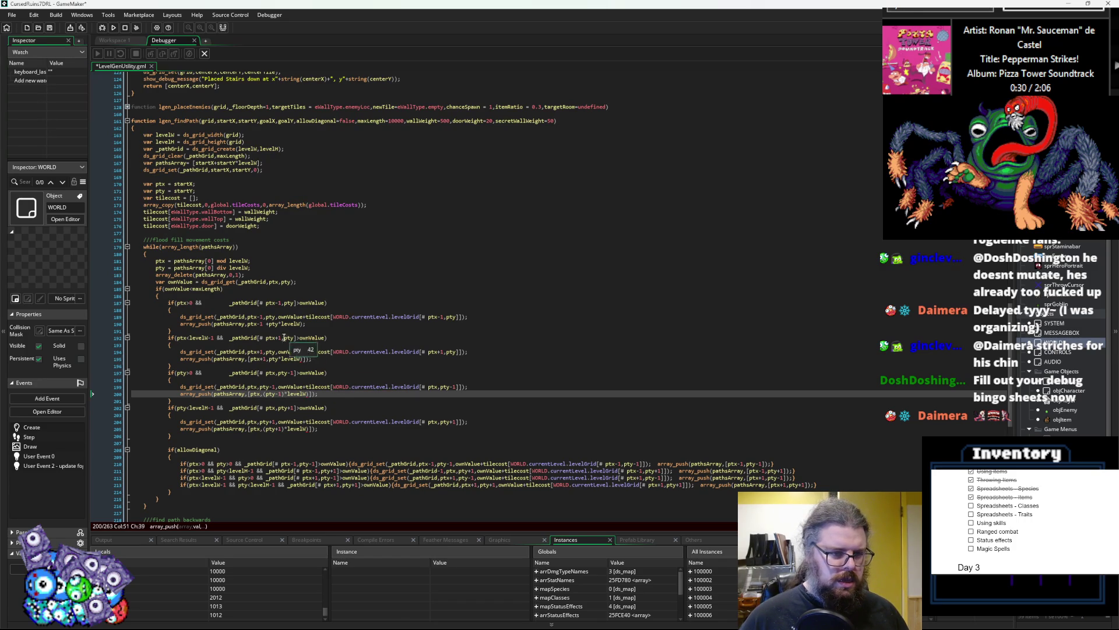
pyautogui.click(268, 359)
pyautogui.press('Down')
pyautogui.press('Down')
pyautogui.press('Down')
pyautogui.press('Down')
pyautogui.press('Left')
pyautogui.press('BackSpace')
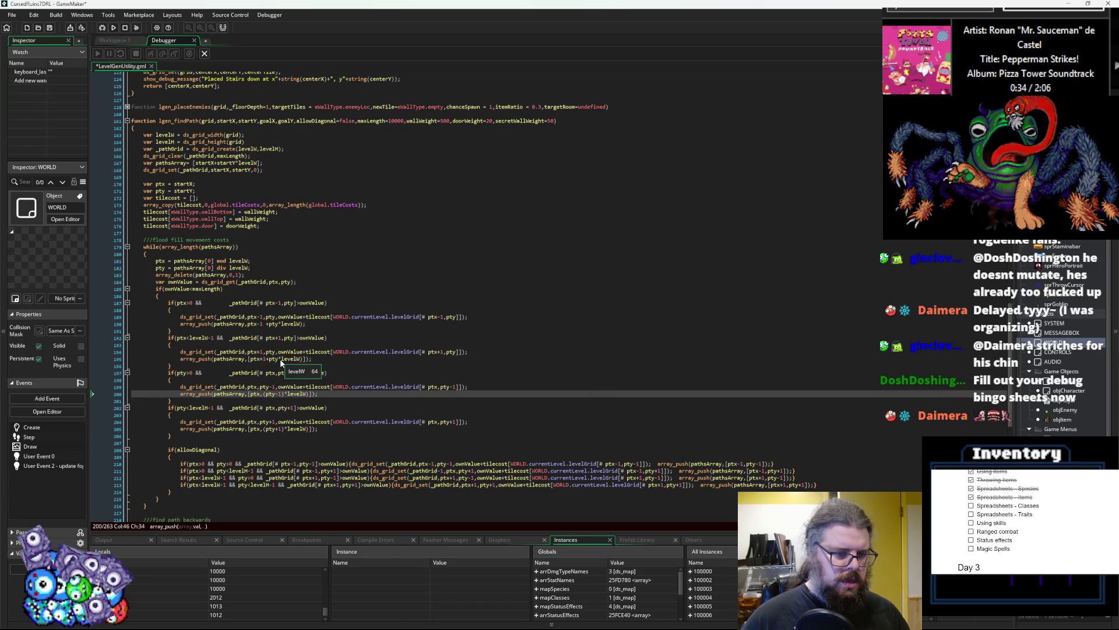
pyautogui.write('(')
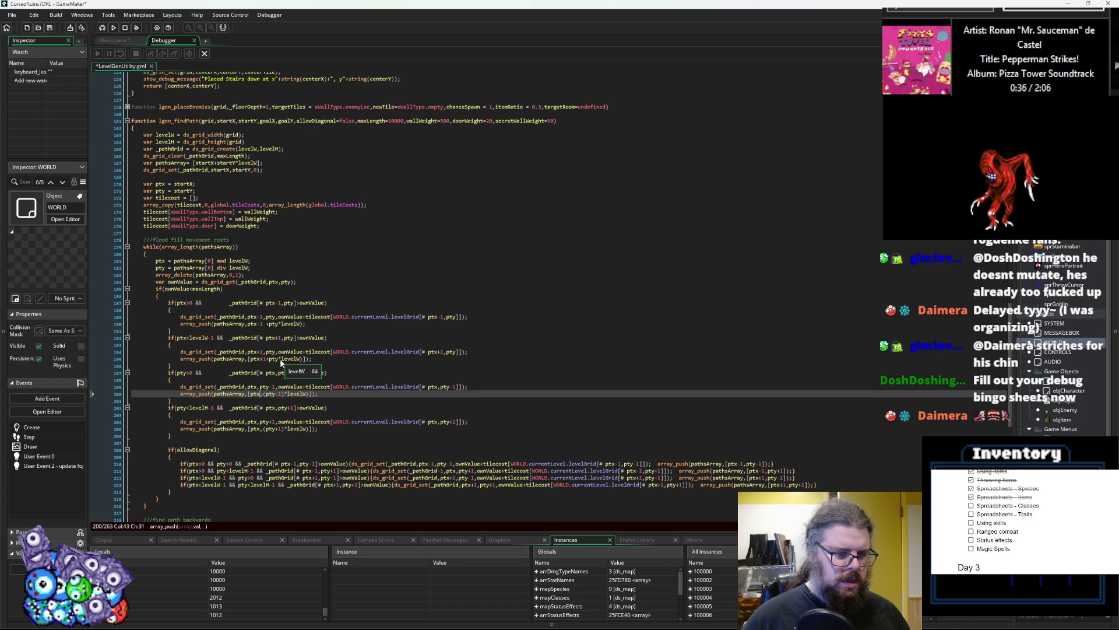
pyautogui.press('BackSpace')
pyautogui.write('+')
pyautogui.press('Down')
pyautogui.press('Down')
pyautogui.press('Down')
pyautogui.press('Down')
pyautogui.press('BackSpace')
pyautogui.write('+')
pyautogui.press('Left')
pyautogui.press('Left')
pyautogui.press('Left')
pyautogui.press('BackSpace')
pyautogui.press('End')
pyautogui.press('Left')
pyautogui.press('Left')
pyautogui.press('BackSpace')
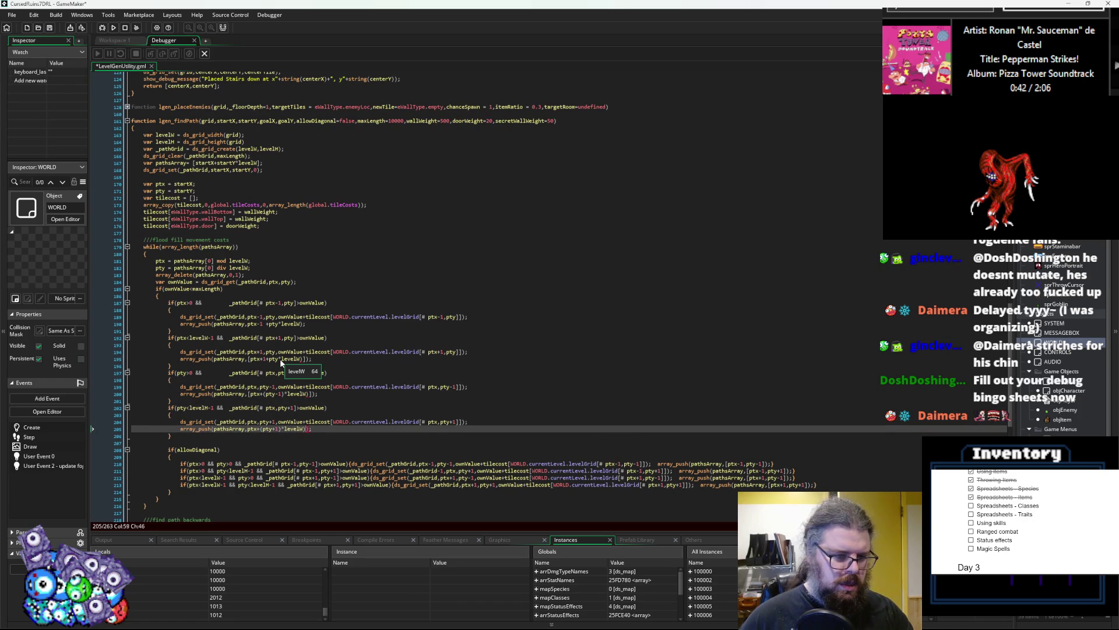
pyautogui.press('Up')
pyautogui.press('Up')
pyautogui.press('Up')
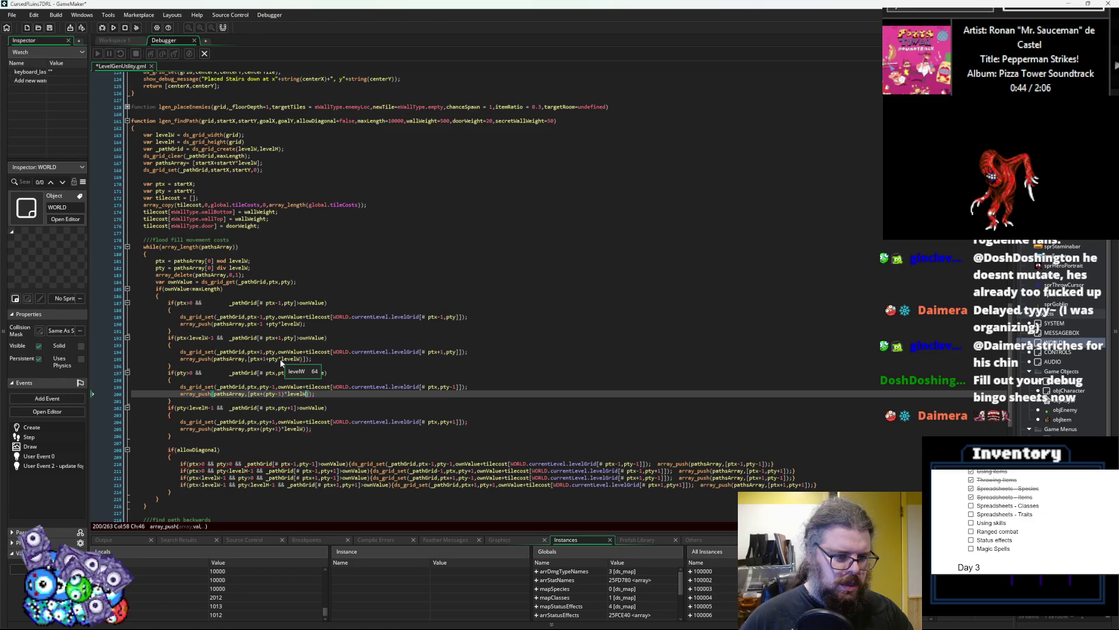
pyautogui.press('Left')
pyautogui.press('Left')
pyautogui.press('Left')
pyautogui.press('BackSpace')
pyautogui.press('End')
pyautogui.press('Left')
pyautogui.press('Left')
pyautogui.press('BackSpace')
pyautogui.press('Up')
pyautogui.press('Up')
pyautogui.press('Up')
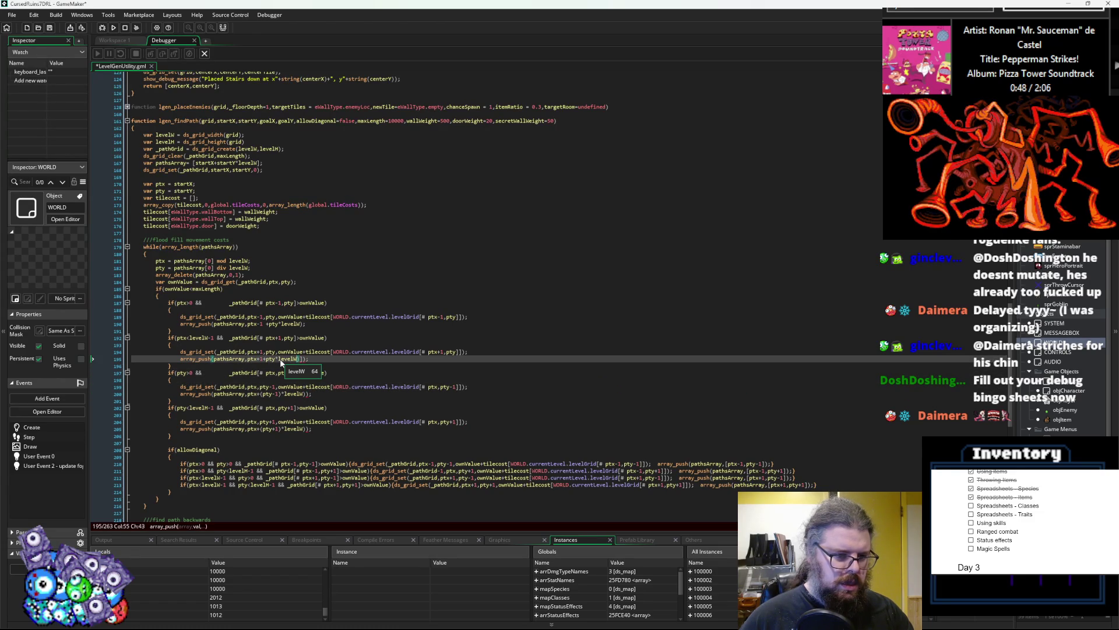
pyautogui.press('BackSpace')
pyautogui.press('Down')
pyautogui.press('Up')
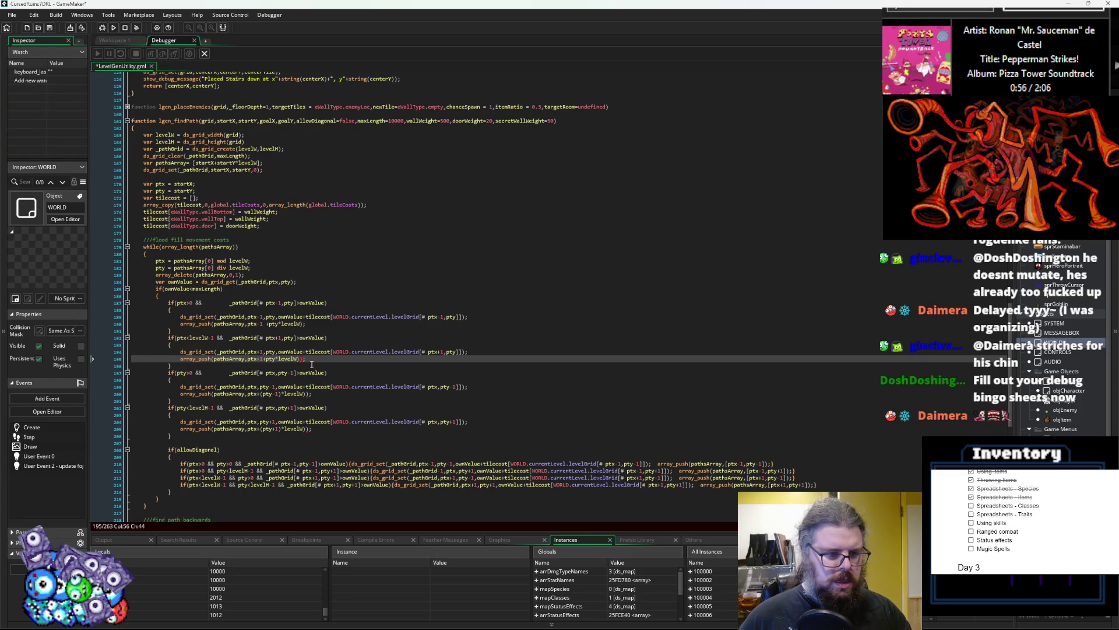
pyautogui.press('Left')
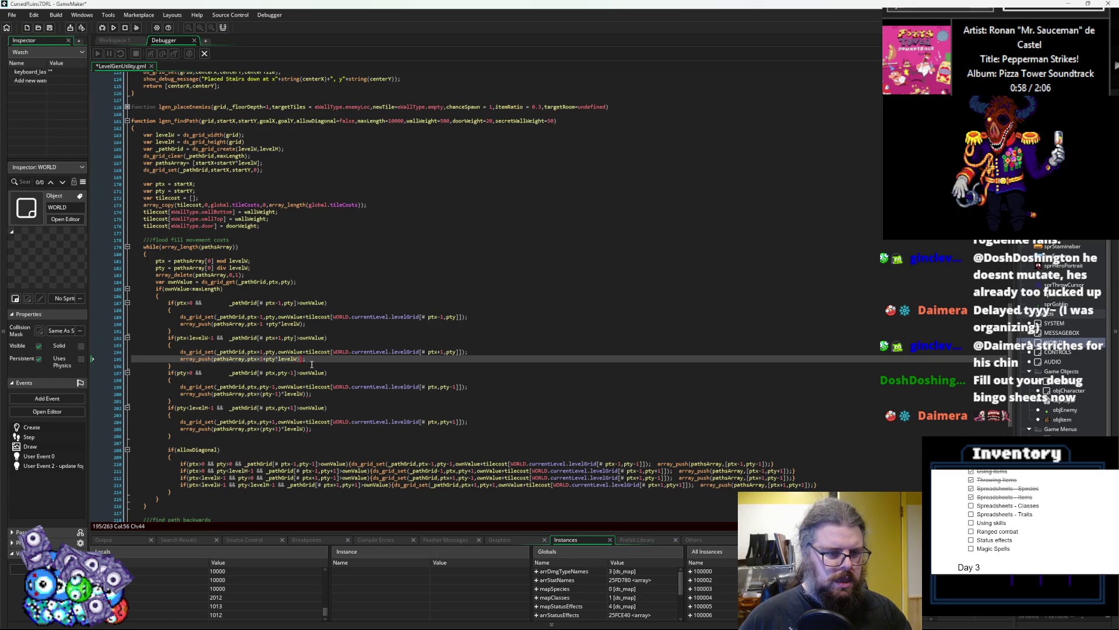
pyautogui.press('Down')
pyautogui.press('Down')
pyautogui.press('Down')
pyautogui.press('Down')
pyautogui.press('Down')
pyautogui.press('Down')
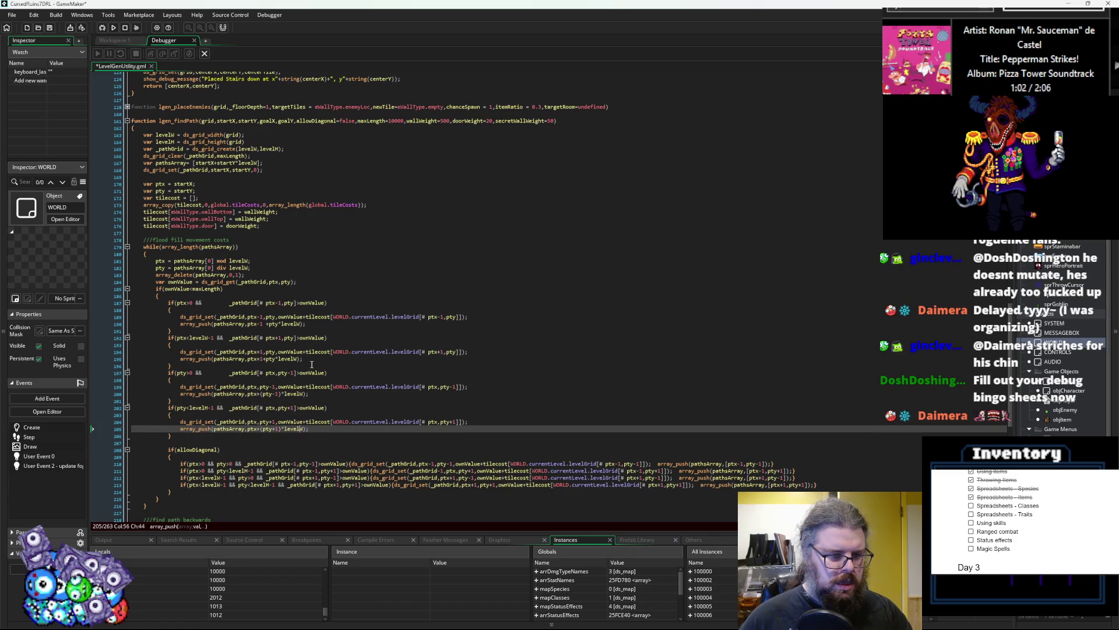
pyautogui.press('Home')
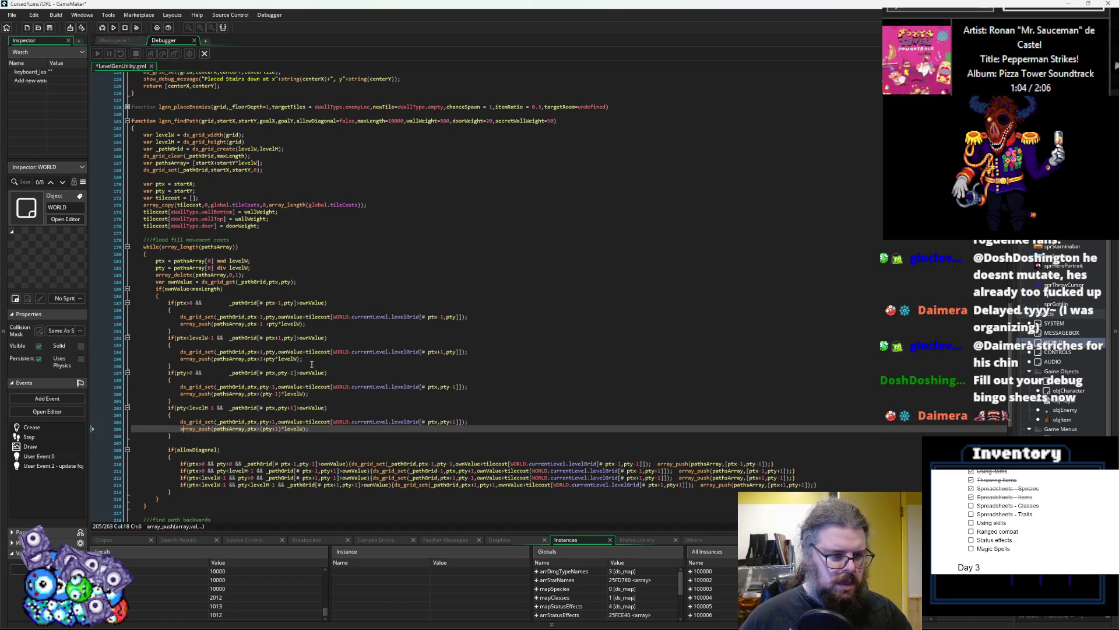
pyautogui.write('if(ar')
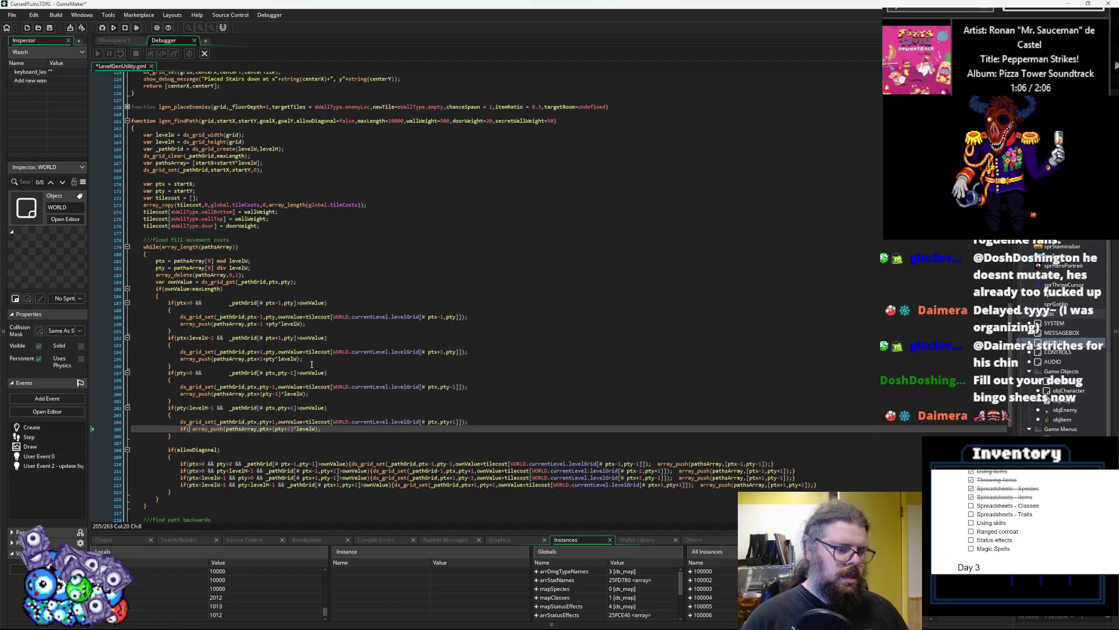
pyautogui.write('ray_')
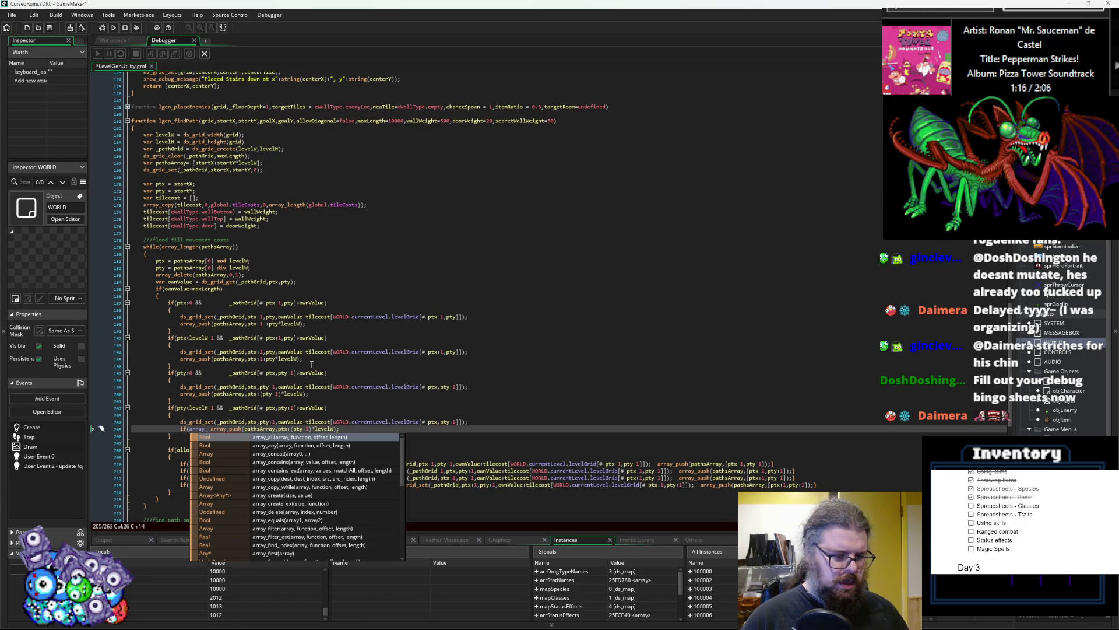
# - Prefix the lower neighbour's array_push with an if(array_contains(paths)) check
pyautogui.click(302, 462)
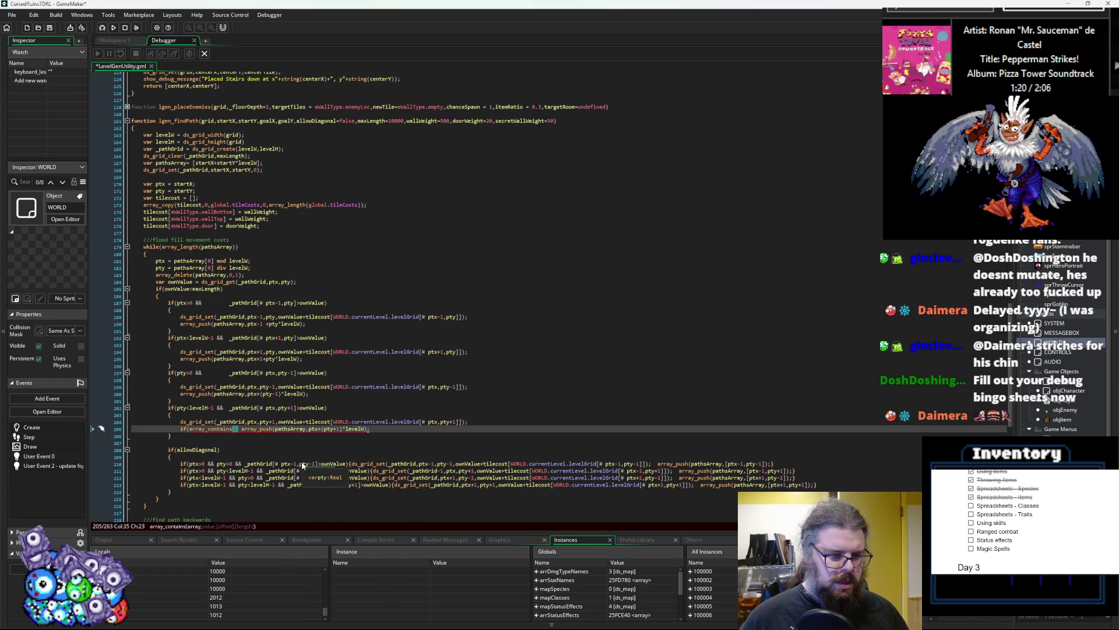
pyautogui.write(')')
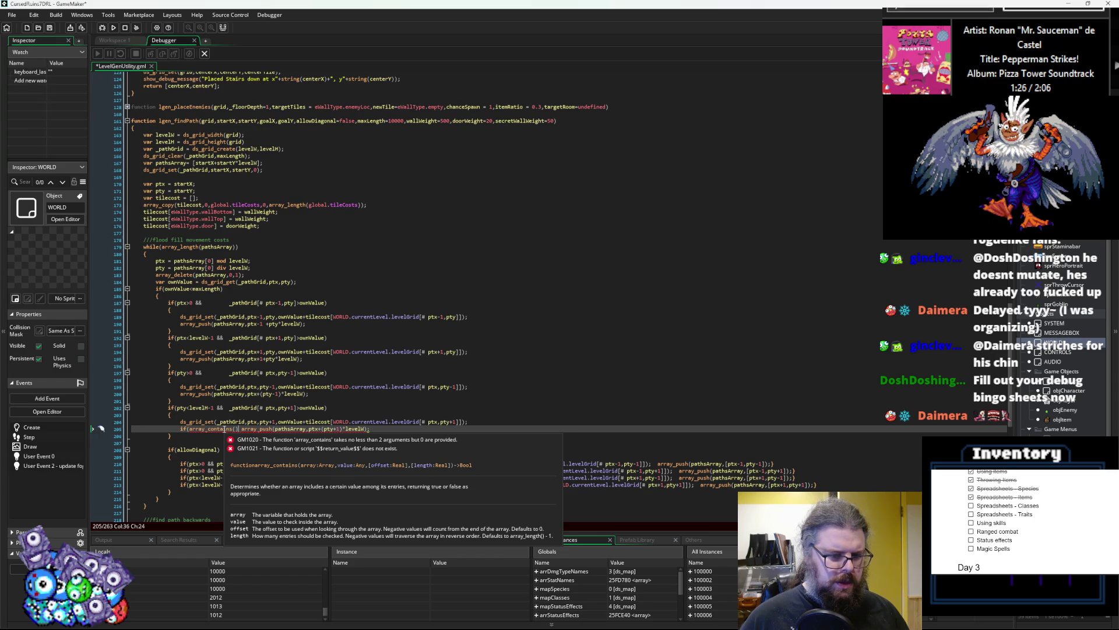
pyautogui.press('Delete')
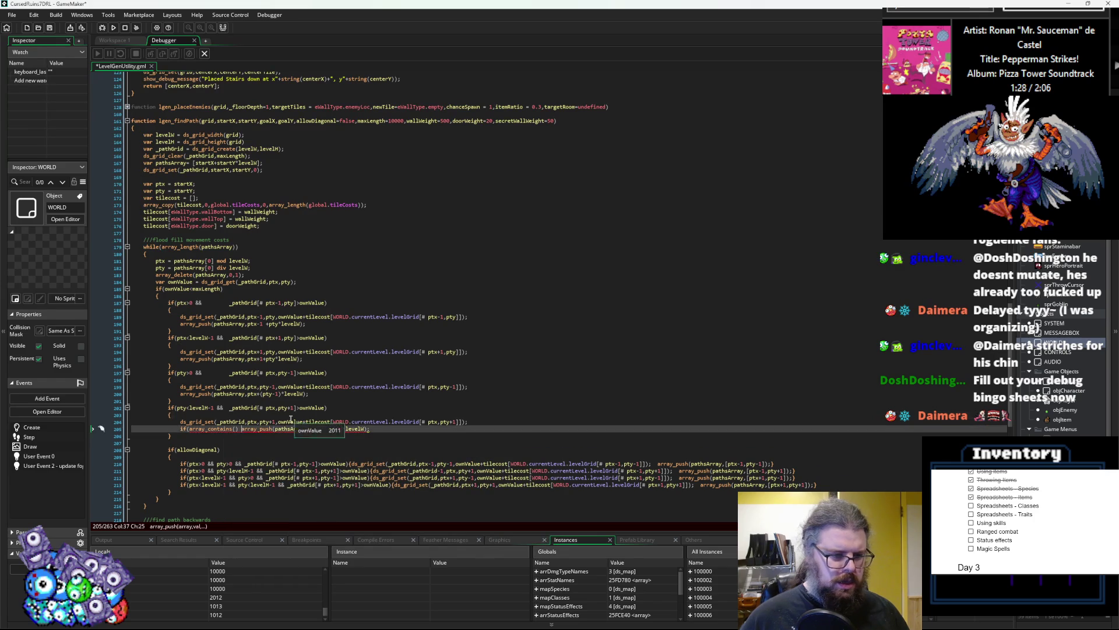
pyautogui.press('BackSpace')
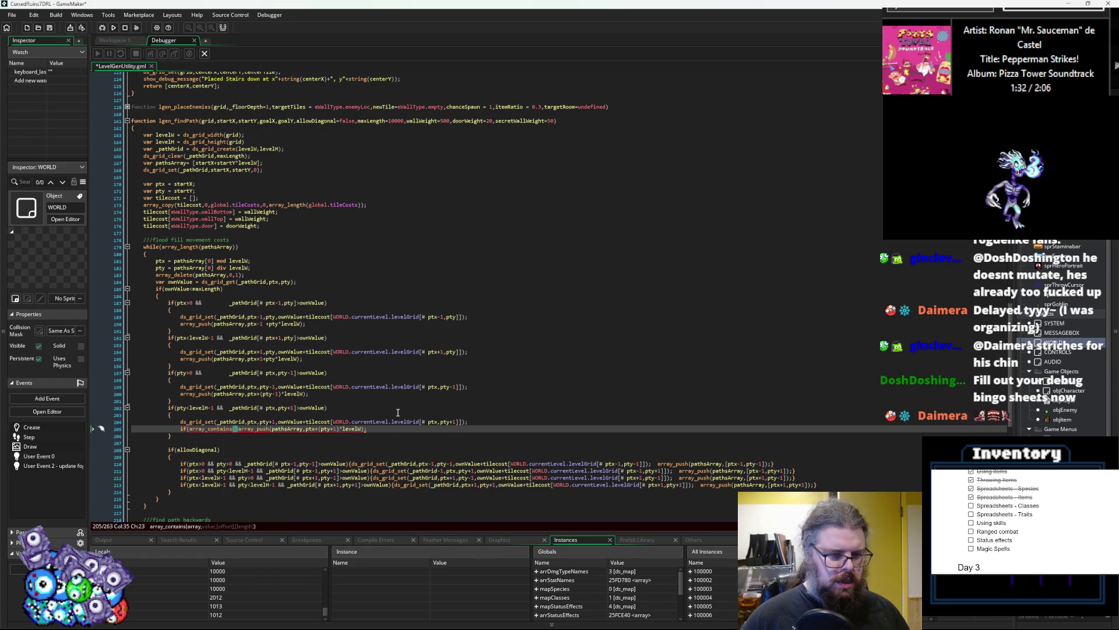
pyautogui.write('paths')
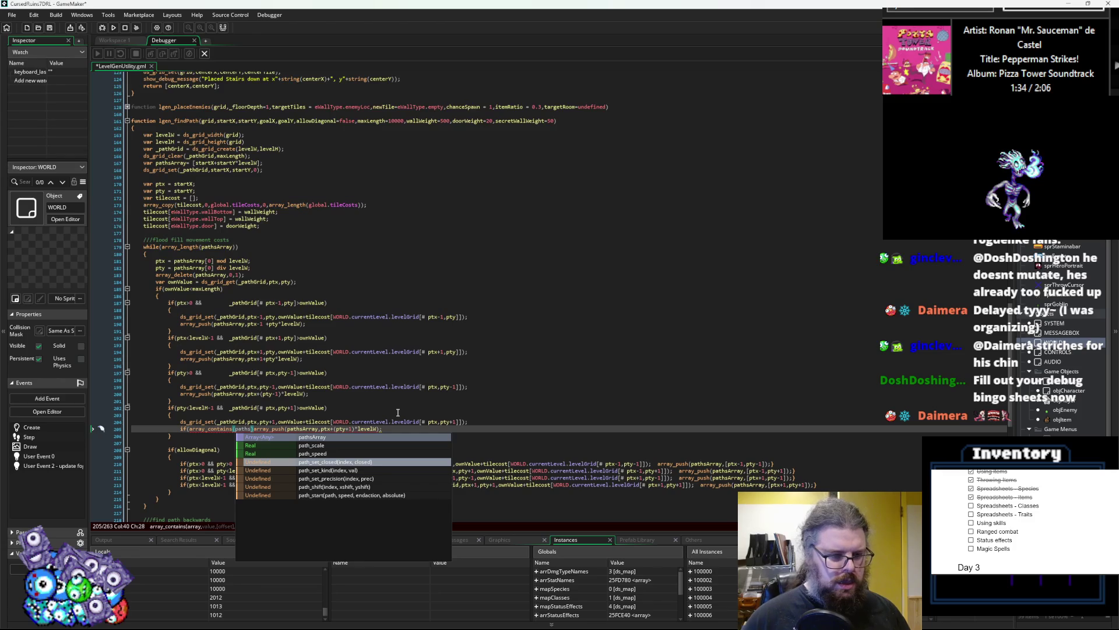
# - Start a new var declaration line above the guarded lower-neighbour push
pyautogui.click(479, 422)
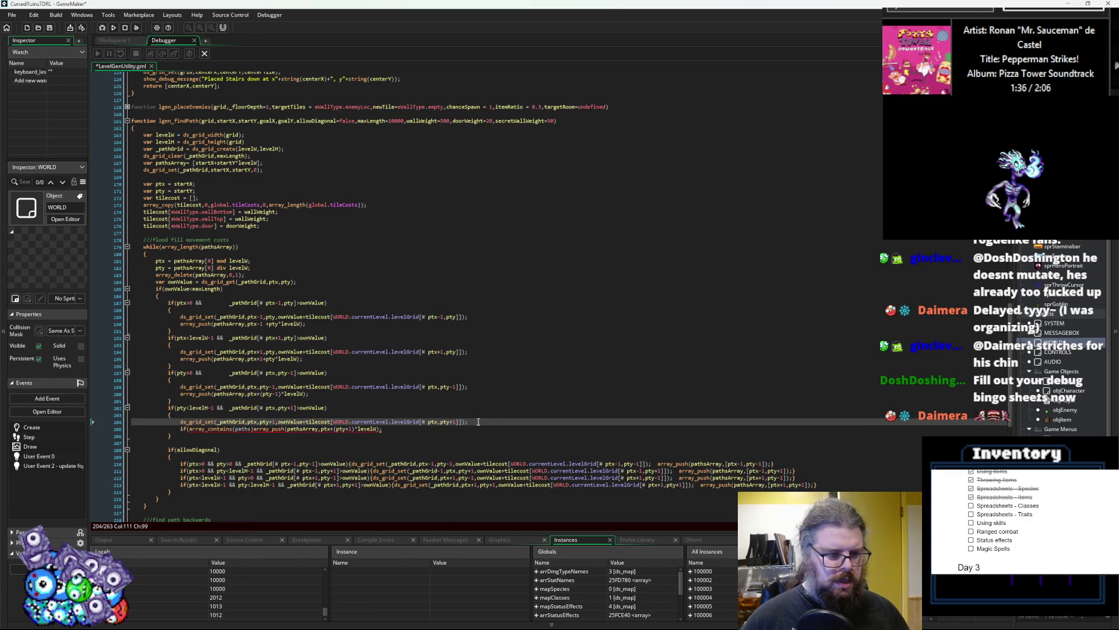
pyautogui.press('Return')
pyautogui.write('var')
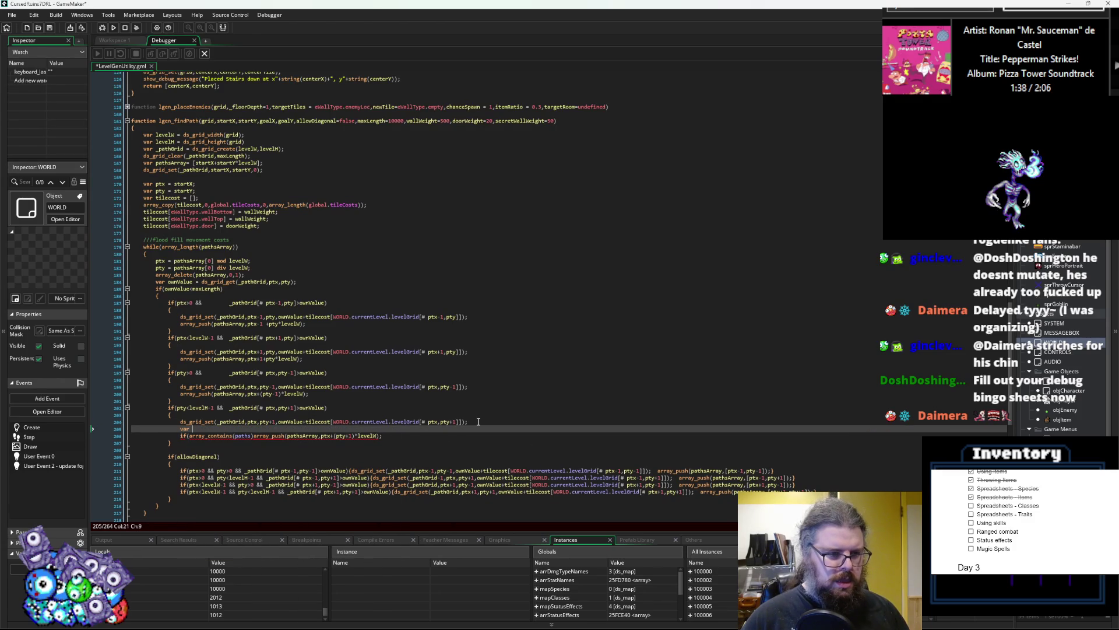
pyautogui.press('BackSpace')
pyautogui.press('BackSpace')
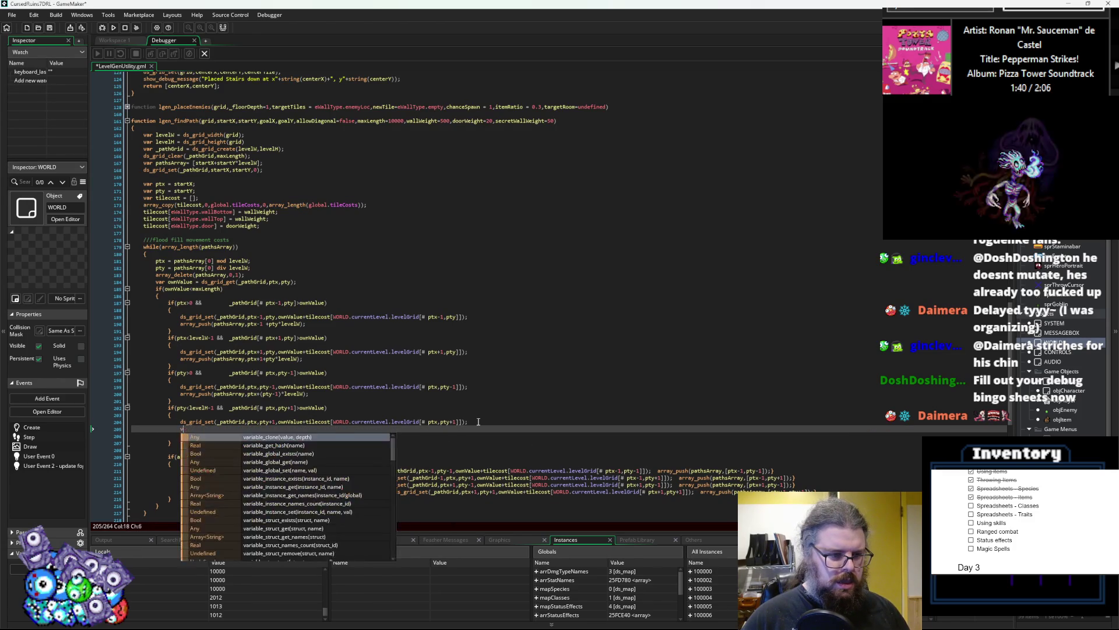
pyautogui.press('BackSpace')
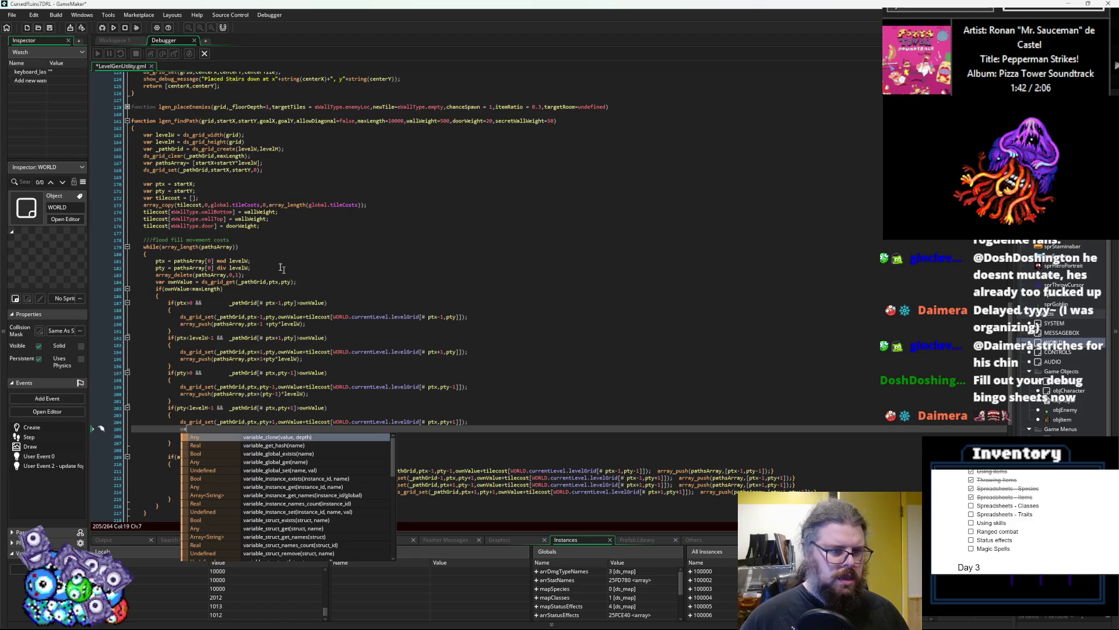
pyautogui.click(301, 295)
pyautogui.click(313, 281)
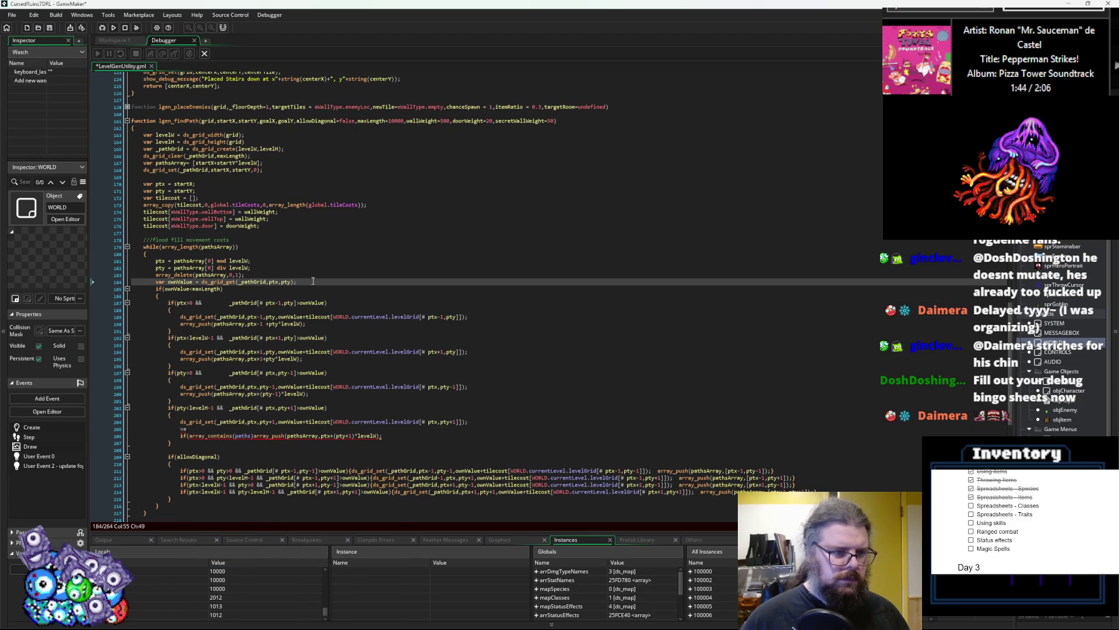
# - Declare var newcord = 0; and set the lower neighbour's newcord = ptx+(pty+1)*levelW;
pyautogui.press('Return')
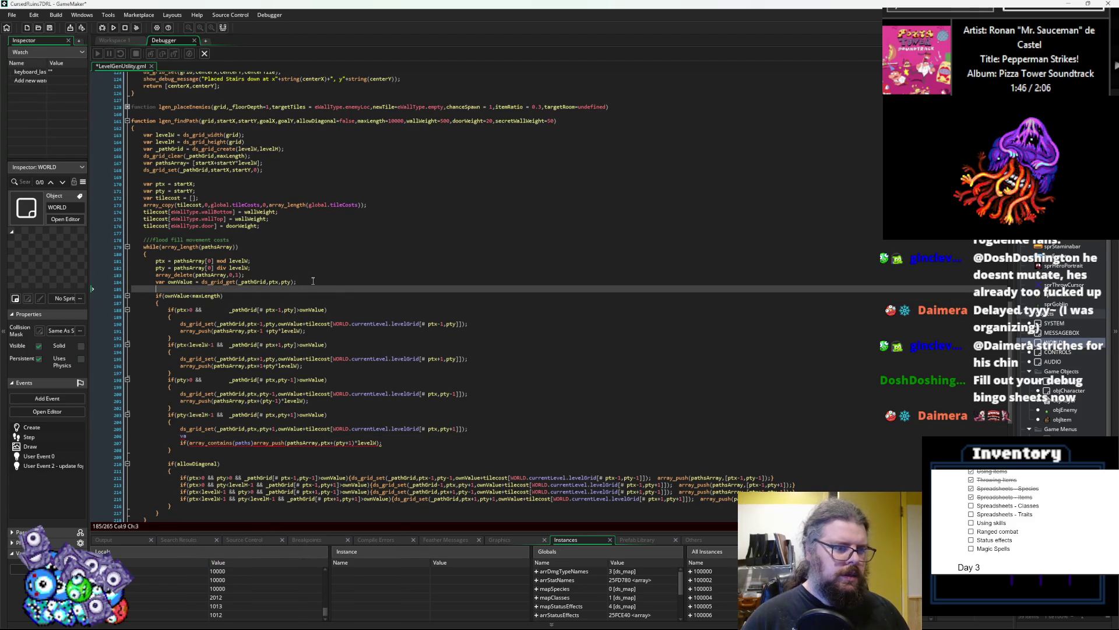
pyautogui.write('ar newcord = ')
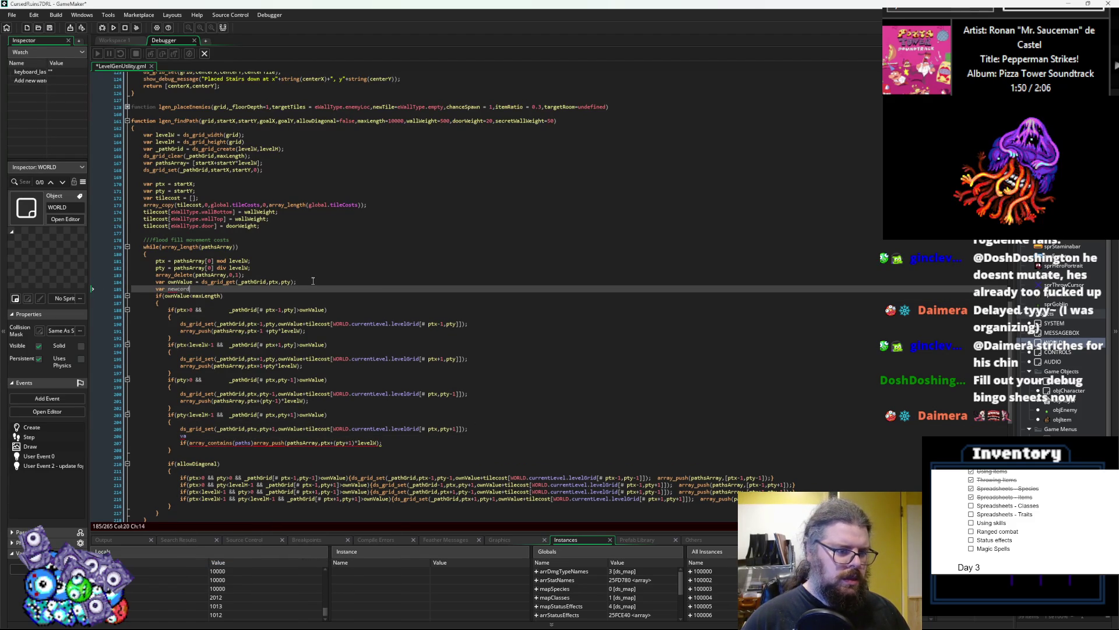
pyautogui.write('0;')
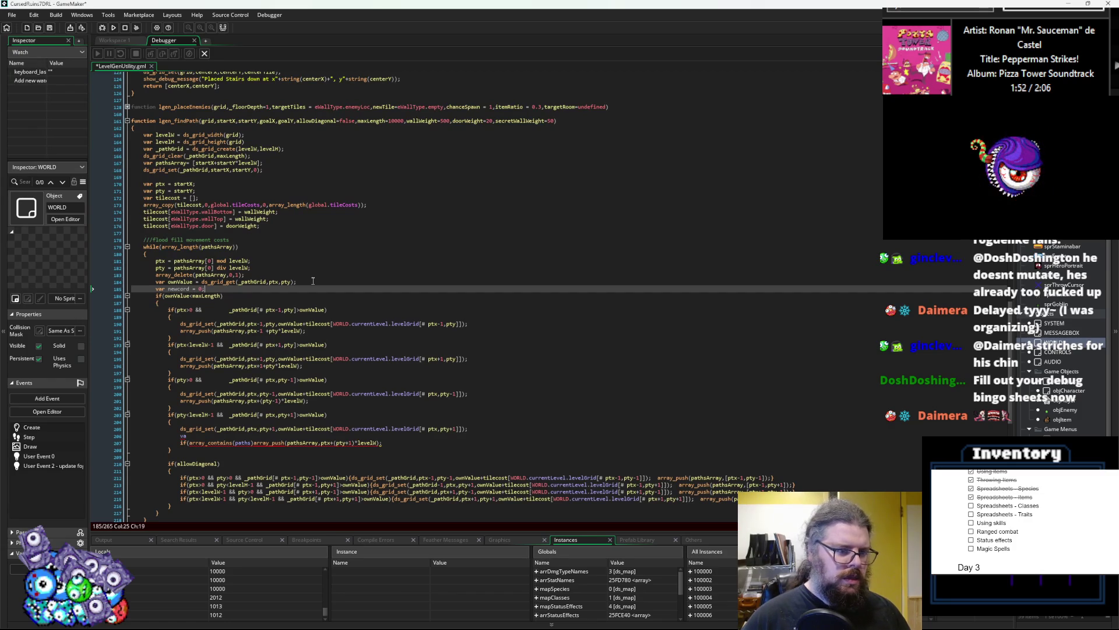
pyautogui.doubleClick(180, 289)
pyautogui.hotkey('ctrl', 'c')
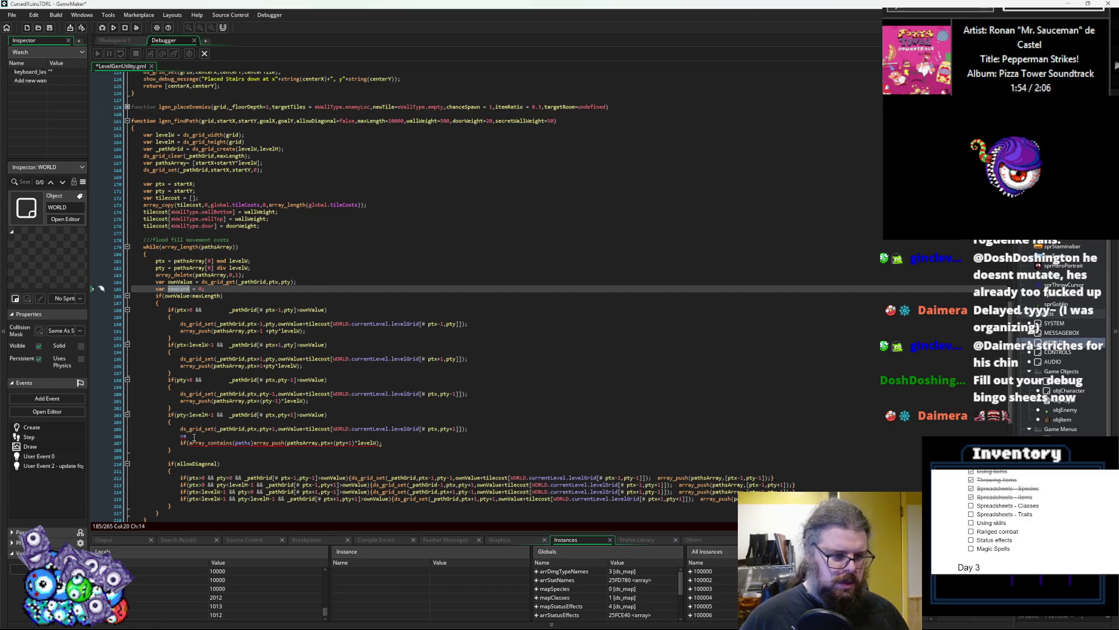
pyautogui.doubleClick(183, 436)
pyautogui.hotkey('ctrl', 'v')
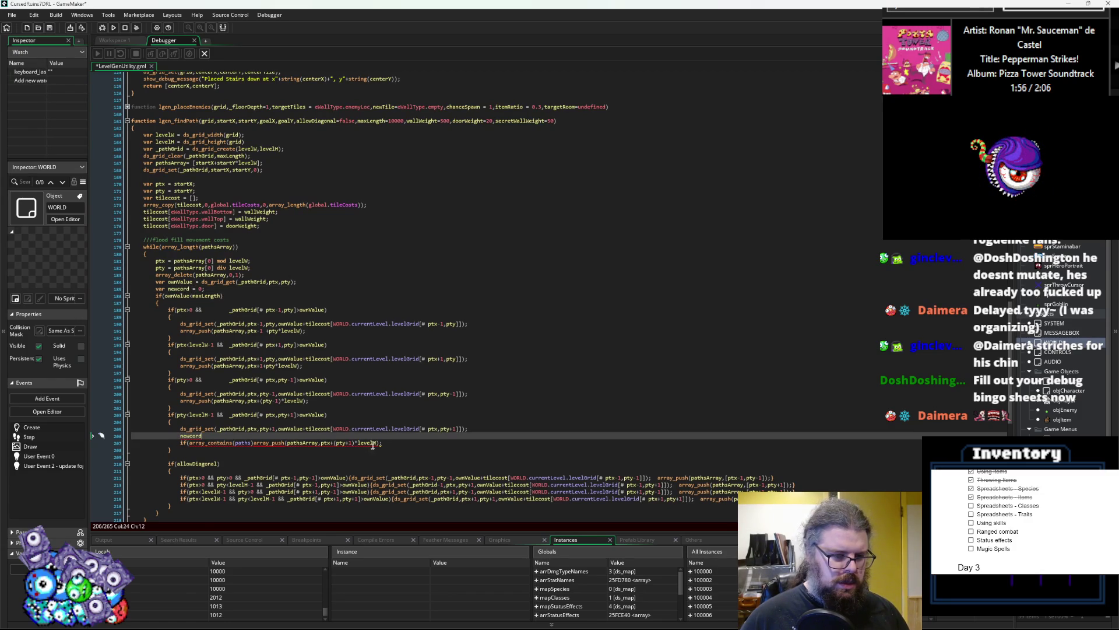
pyautogui.moveTo(378, 443); pyautogui.dragTo(323, 443)
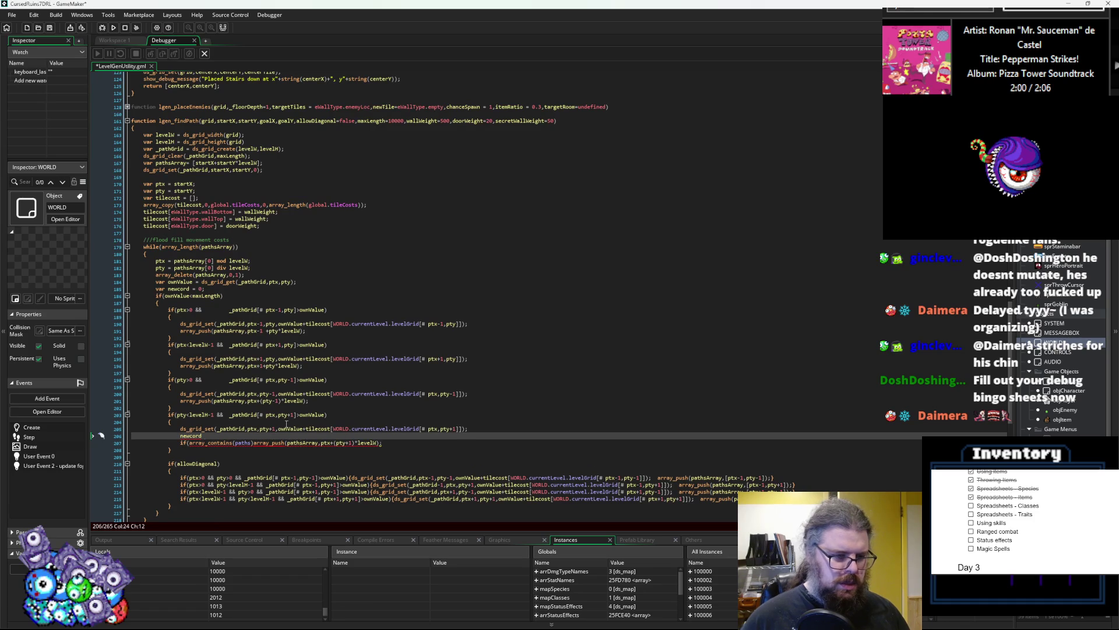
pyautogui.write('=ptx+(pty+1)*levelW;')
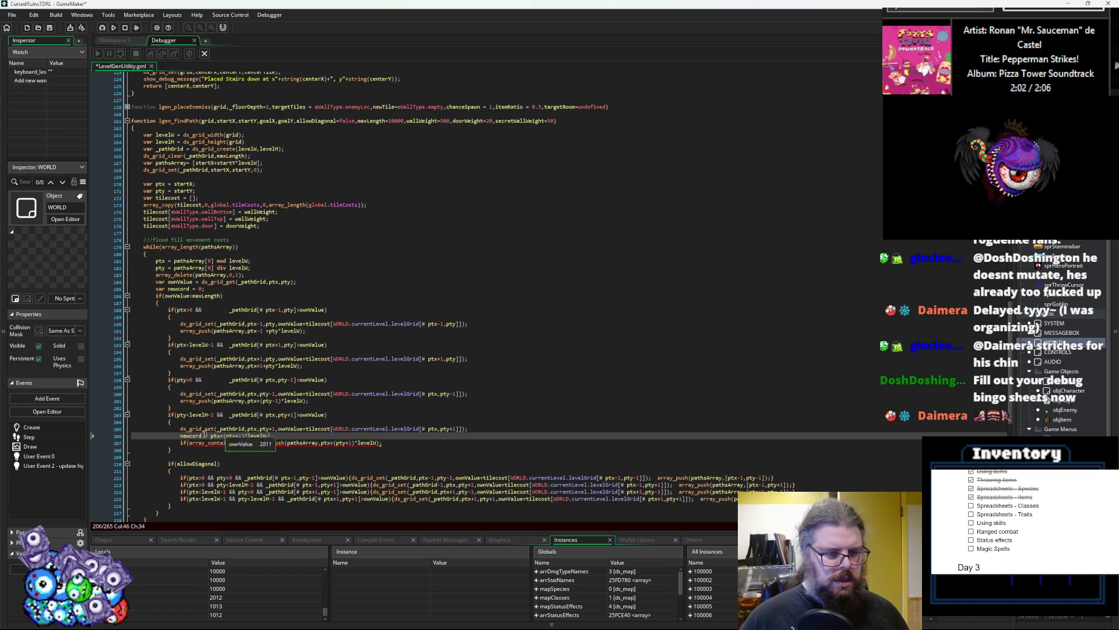
# - Add newcord lines to the left and right neighbour blocks, with left newcord = ptx-1 +pty*levelW;
pyautogui.click(183, 436)
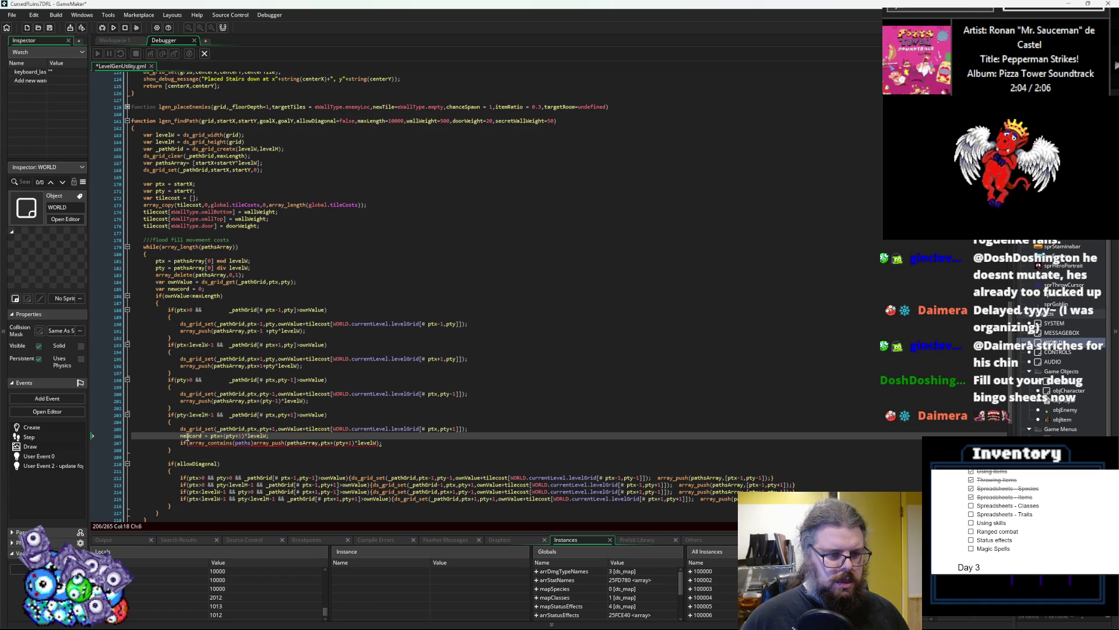
pyautogui.click(181, 401)
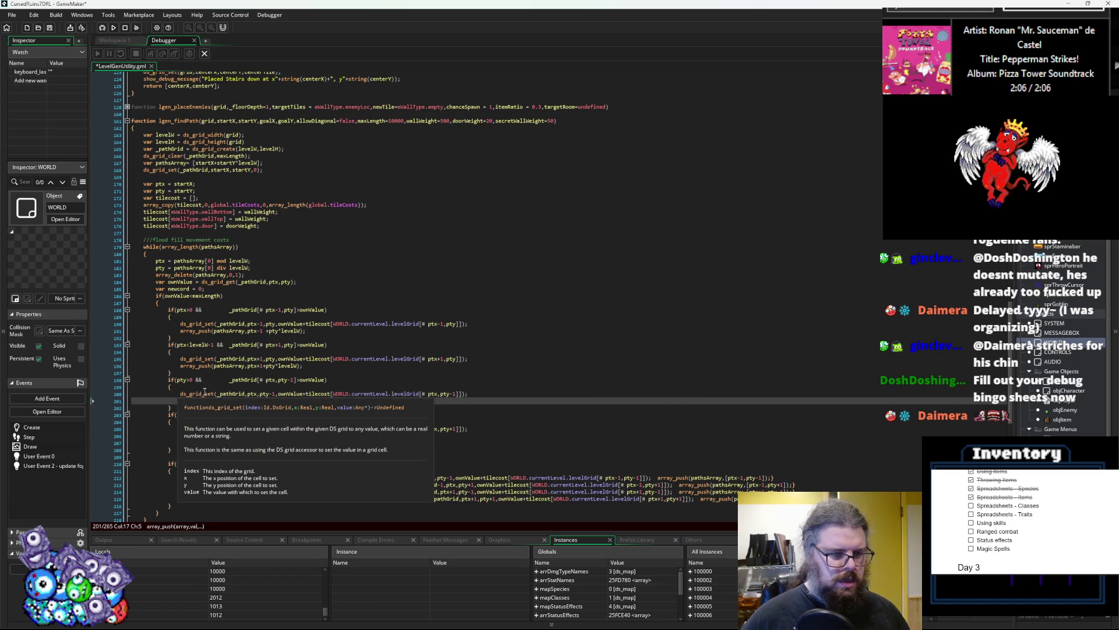
pyautogui.press('Return')
pyautogui.click(213, 348)
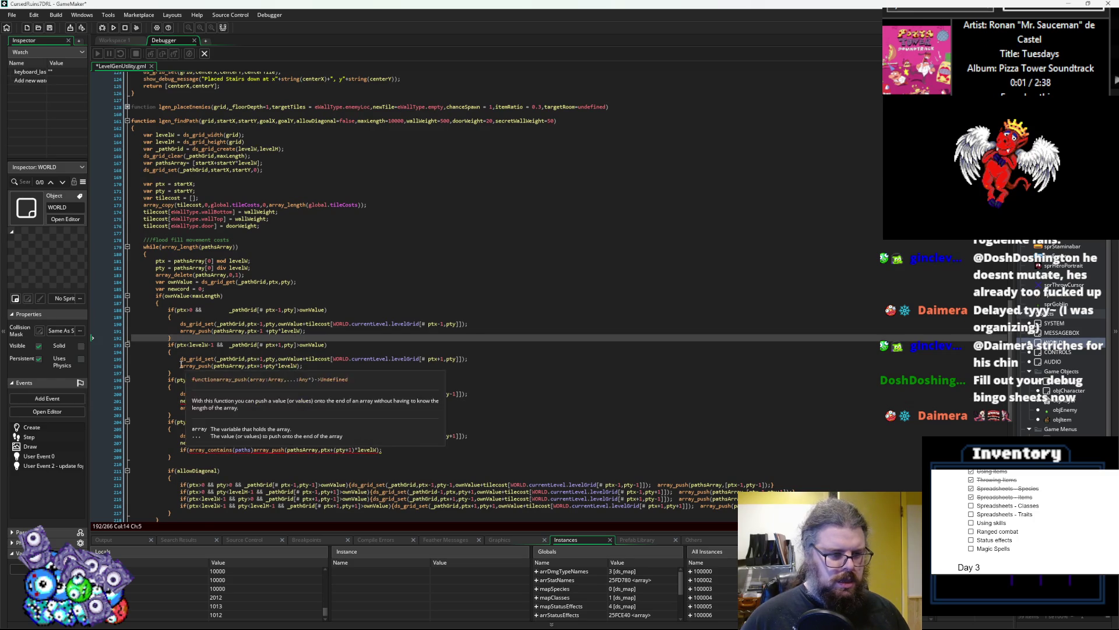
pyautogui.press('Down')
pyautogui.press('Down')
pyautogui.press('End')
pyautogui.press('Return')
pyautogui.write('newcord')
pyautogui.press('Up')
pyautogui.press('Up')
pyautogui.press('Up')
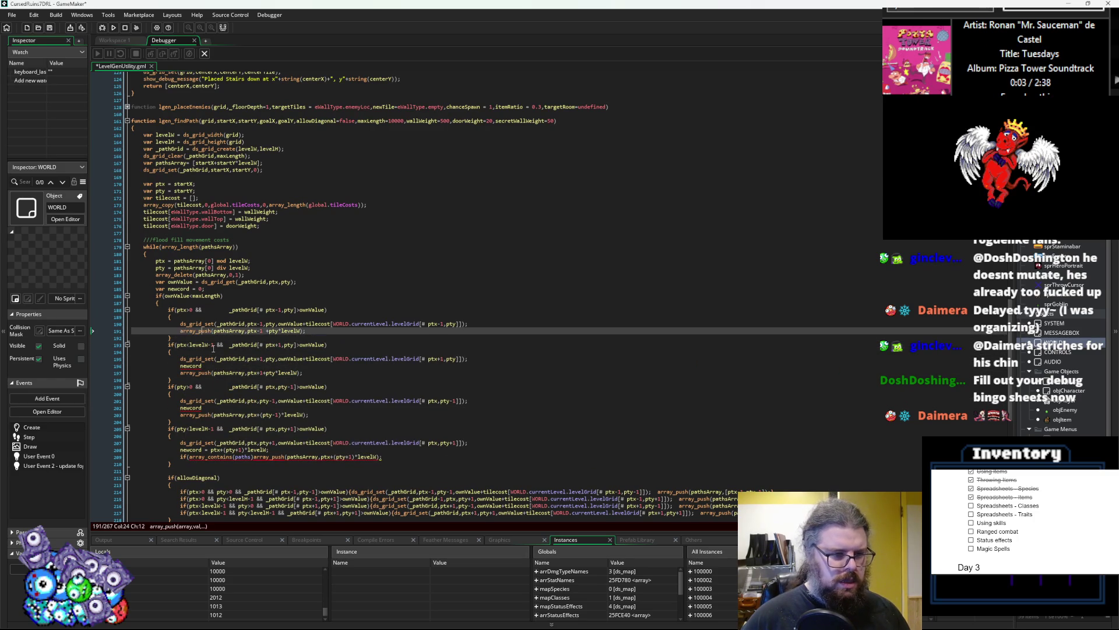
pyautogui.press('Left')
pyautogui.press('Left')
pyautogui.write('newcord')
pyautogui.press('Return')
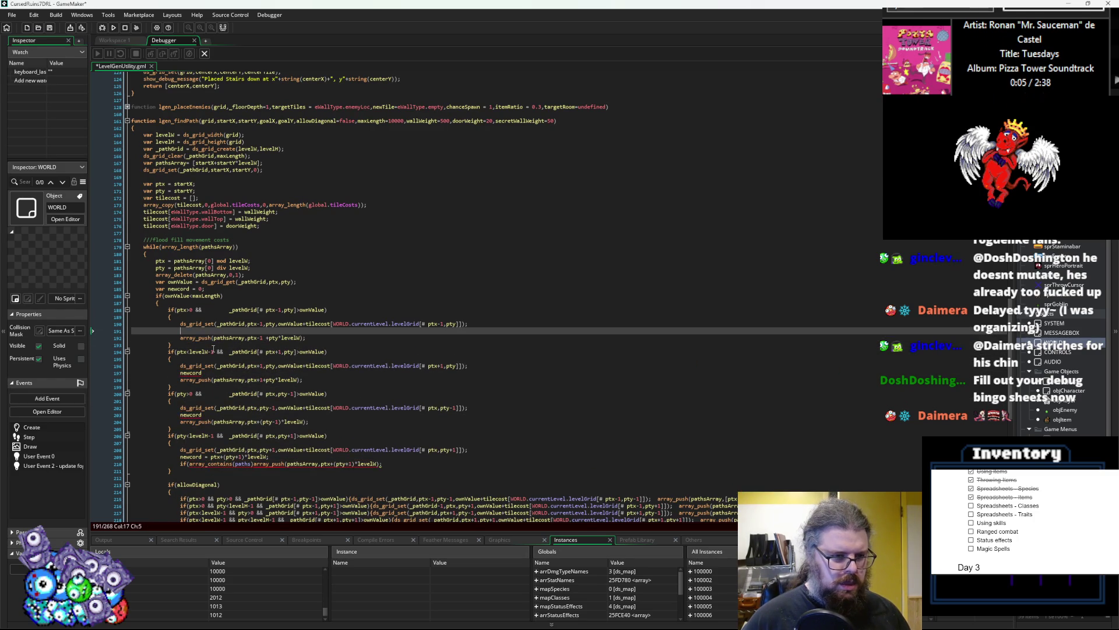
pyautogui.click(301, 338)
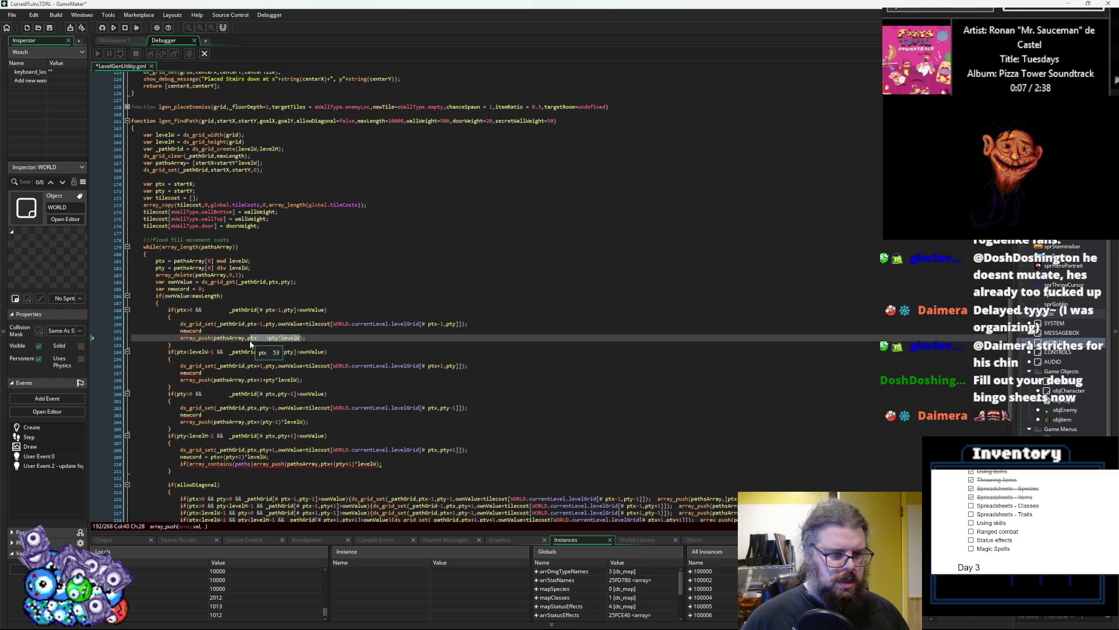
pyautogui.press('Up')
pyautogui.write('= ptx-1 +pty*levelW;')
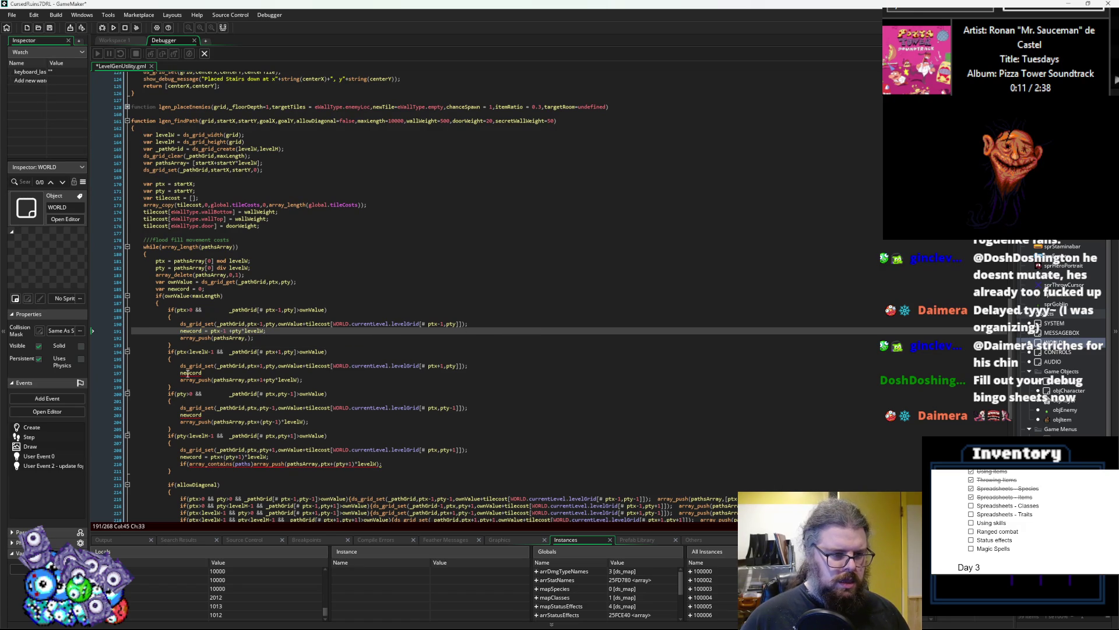
# - Move the right and up neighbours' index expressions into their newcord assignments
pyautogui.click(220, 373)
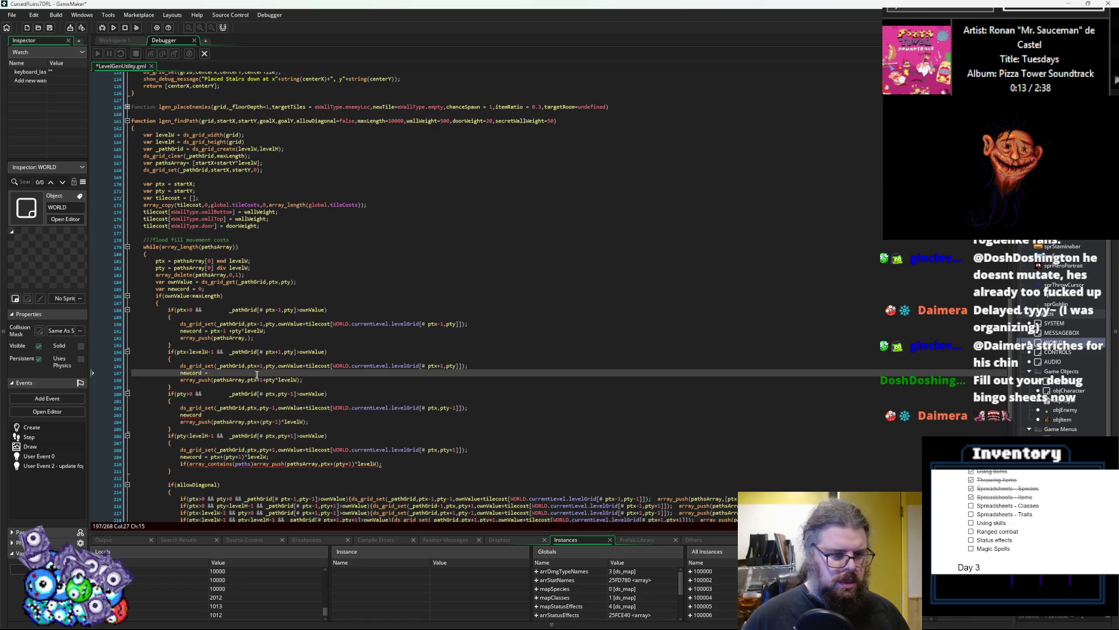
pyautogui.moveTo(298, 379); pyautogui.dragTo(255, 382)
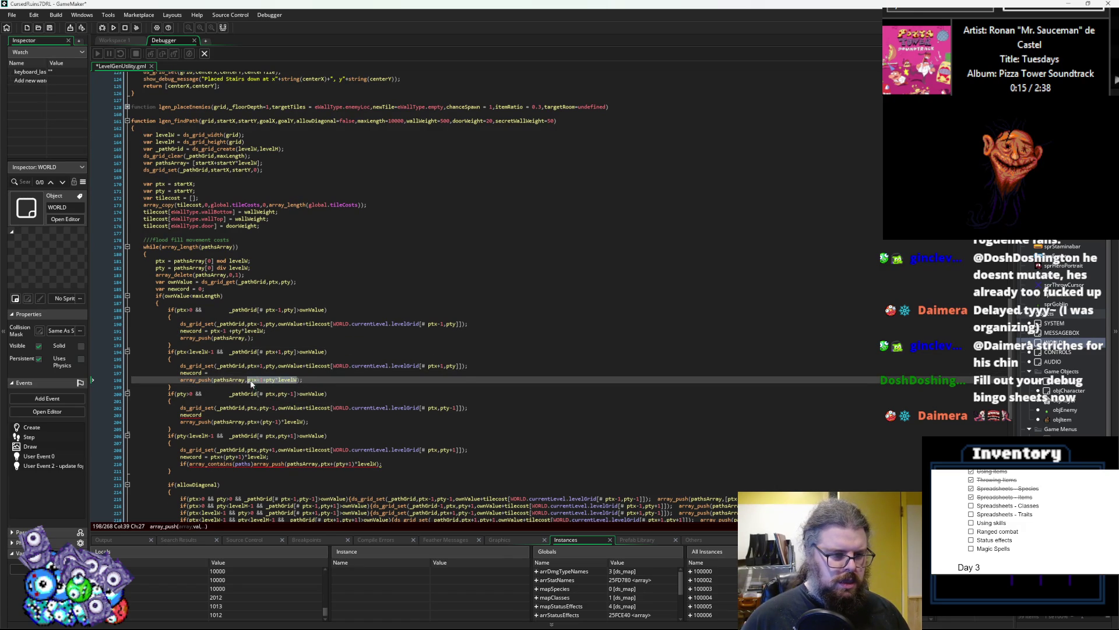
pyautogui.hotkey('ctrl', 'x')
pyautogui.press('Up')
pyautogui.hotkey('ctrl', 'v')
pyautogui.moveTo(308, 423); pyautogui.dragTo(248, 423)
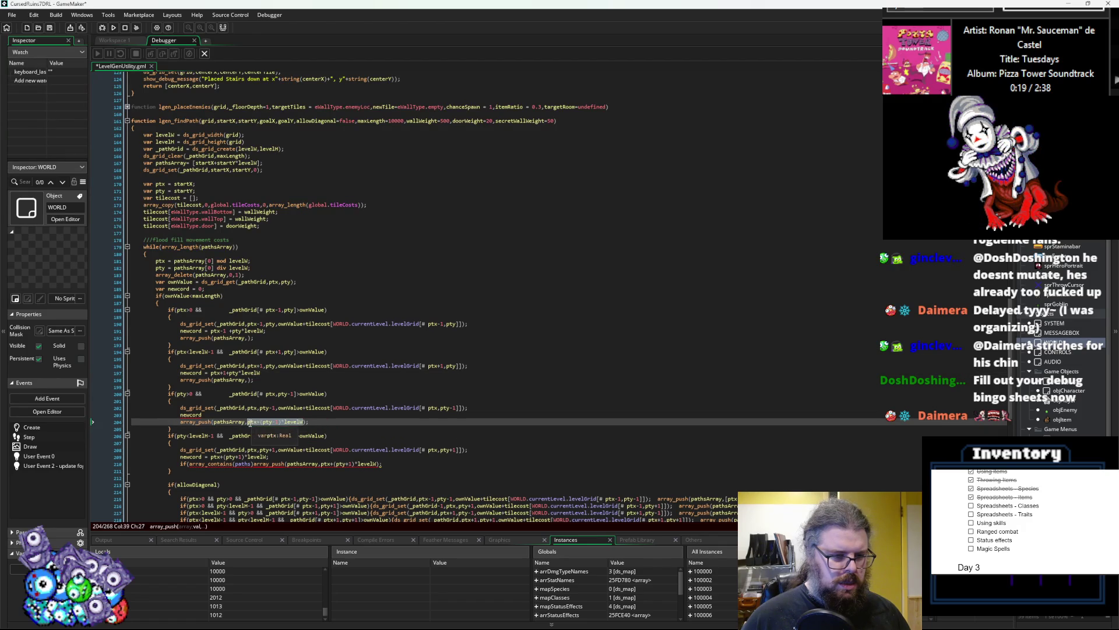
pyautogui.hotkey('ctrl', 'x')
pyautogui.press('Up')
pyautogui.write('=')
pyautogui.hotkey('ctrl', 'v')
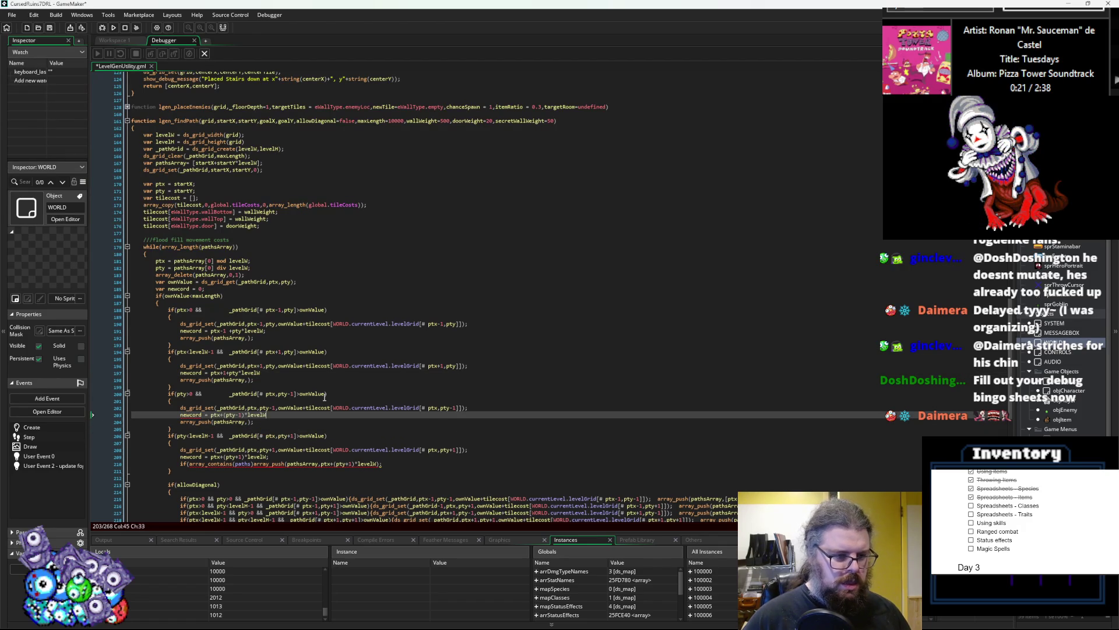
# - Use newcord as the array_push argument for the left, right and up neighbours
pyautogui.click(302, 372)
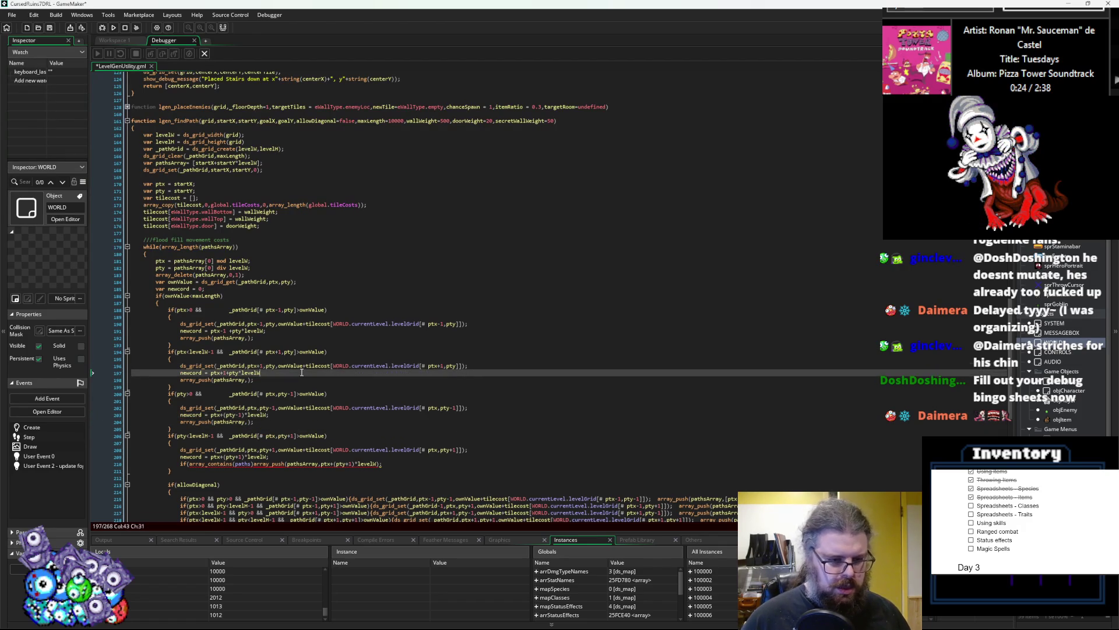
pyautogui.click(287, 324)
pyautogui.click(248, 338)
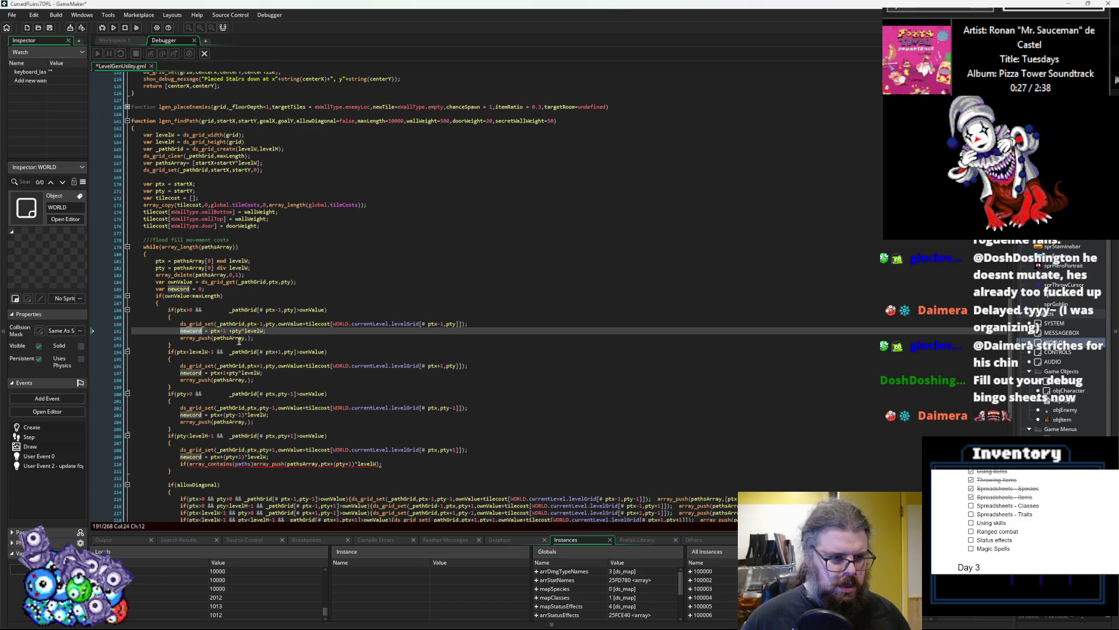
pyautogui.write('newcord')
pyautogui.click(248, 380)
pyautogui.write('newcord')
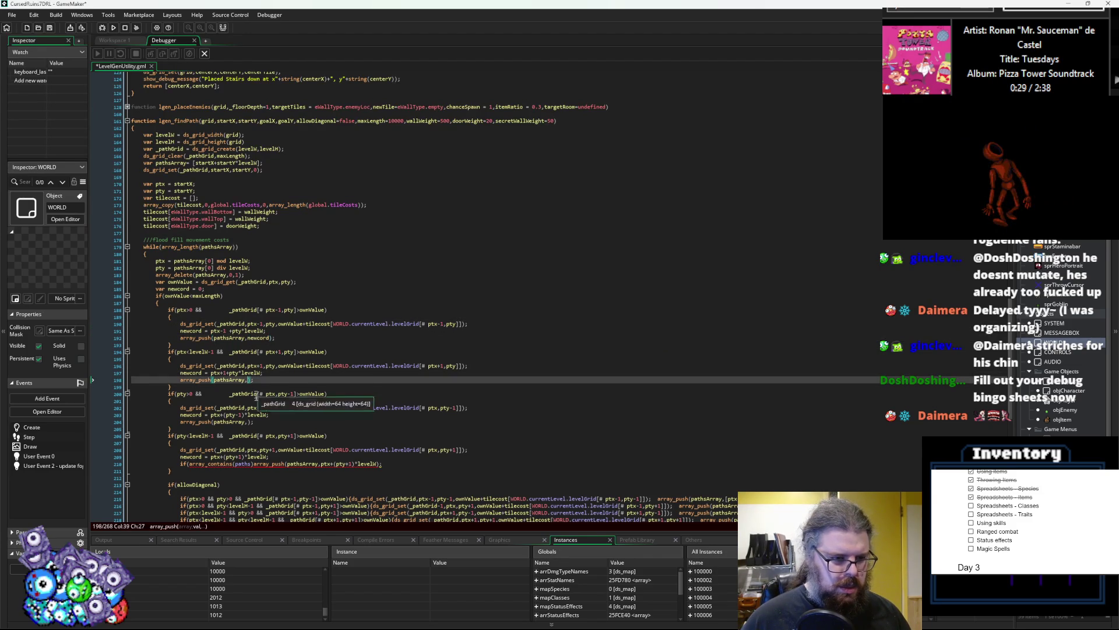
pyautogui.click(249, 422)
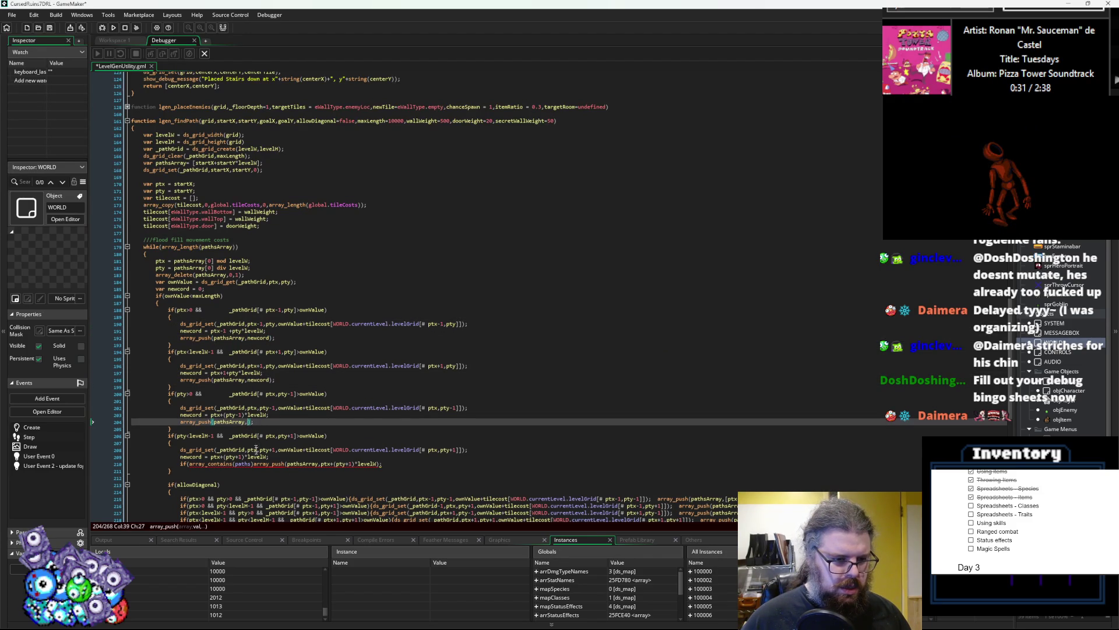
pyautogui.write('newcord')
pyautogui.click(258, 481)
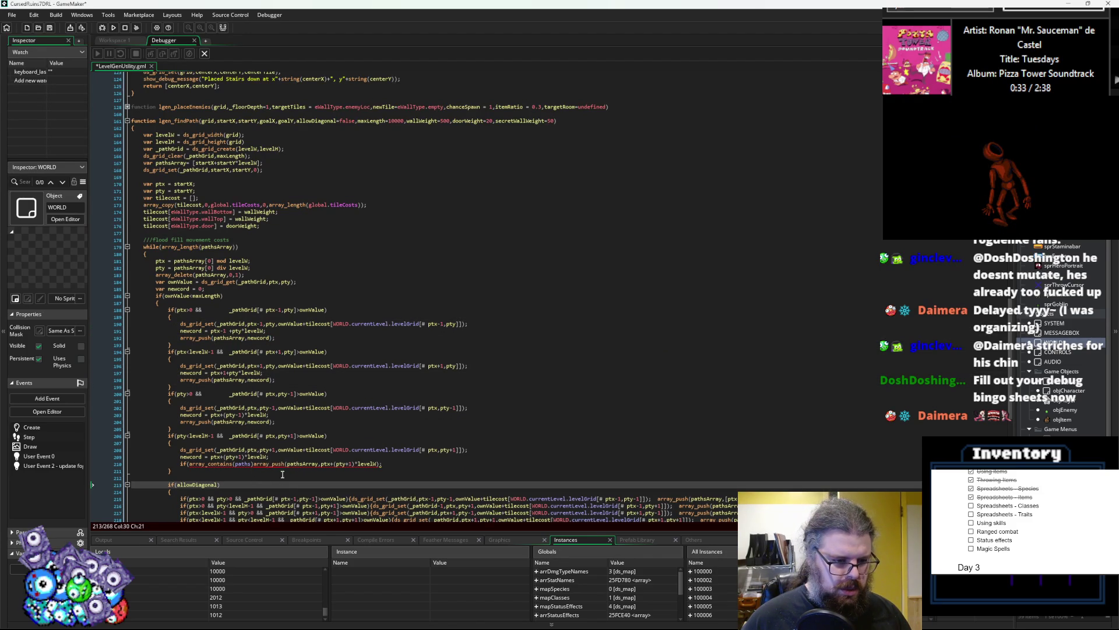
pyautogui.doubleClick(243, 463)
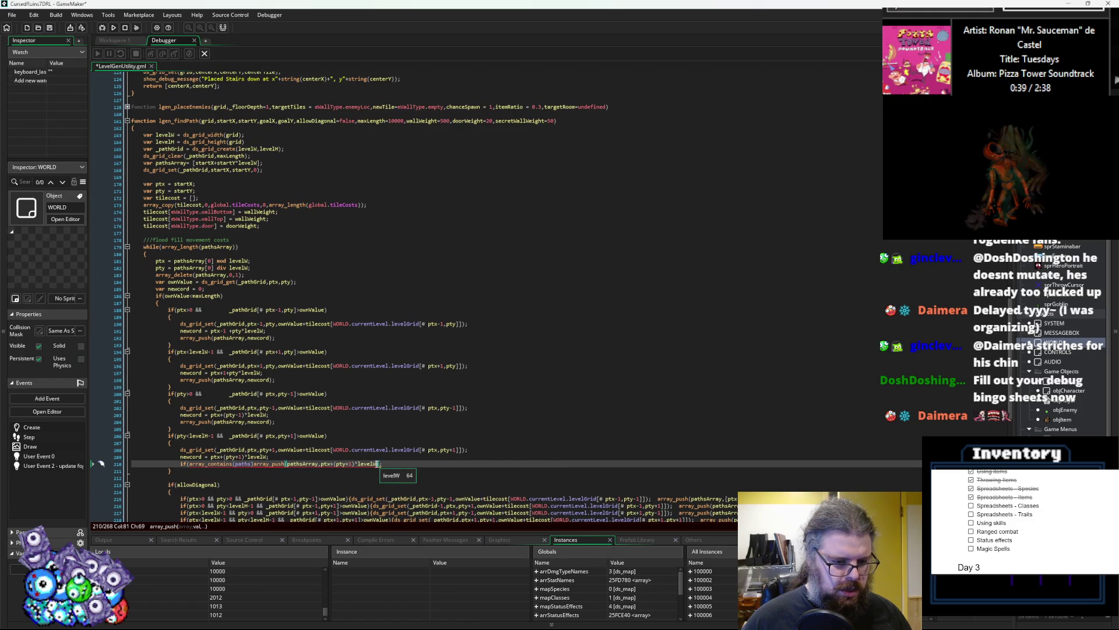
pyautogui.moveTo(354, 465)
pyautogui.mouseDown()
pyautogui.moveTo(328, 465)
pyautogui.moveTo(381, 465)
pyautogui.mouseUp()
# - Wrap the down neighbour's push in if(!array_contains(pathsArray,newcord)){ … }
pyautogui.write('newcord')
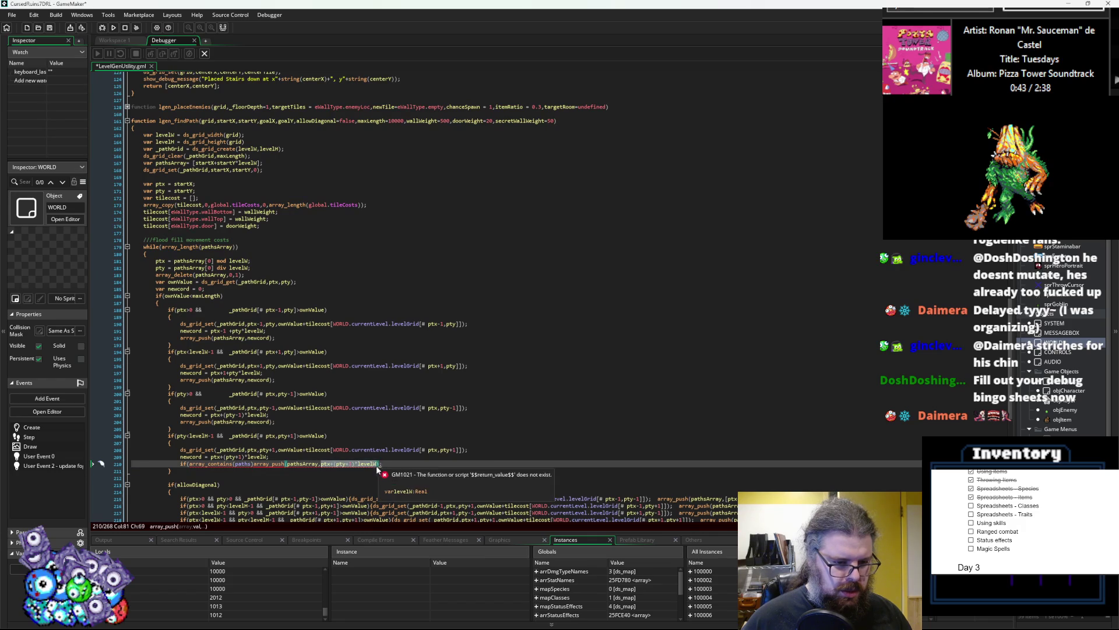
pyautogui.click(377, 455)
pyautogui.press('Down')
pyautogui.press('Left')
pyautogui.press('Left')
pyautogui.press('Left')
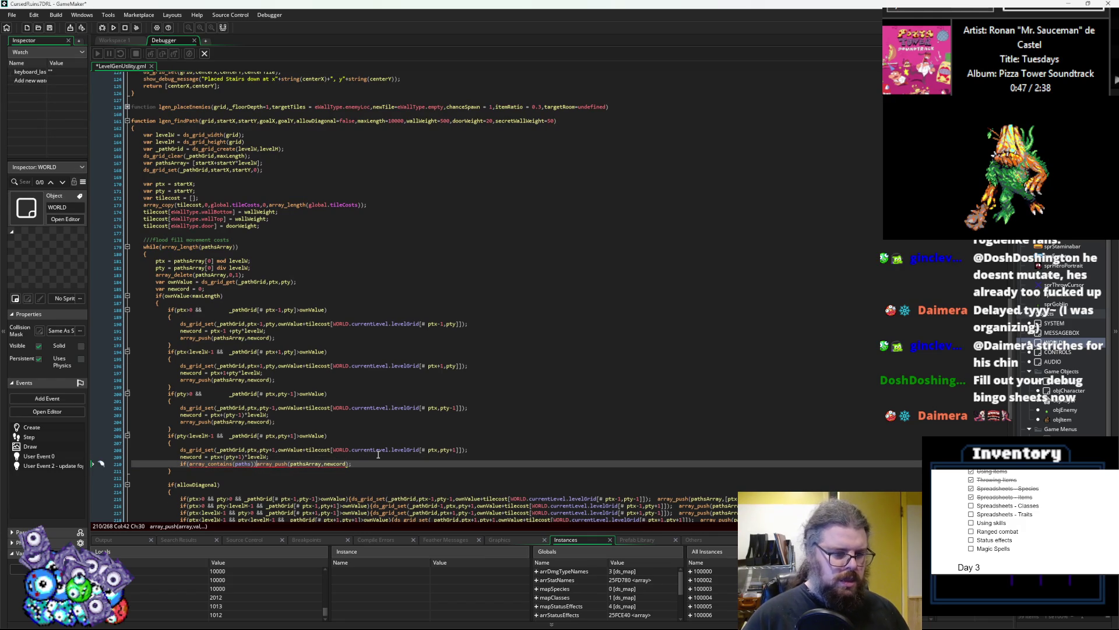
pyautogui.write('{')
pyautogui.press('End')
pyautogui.write('}')
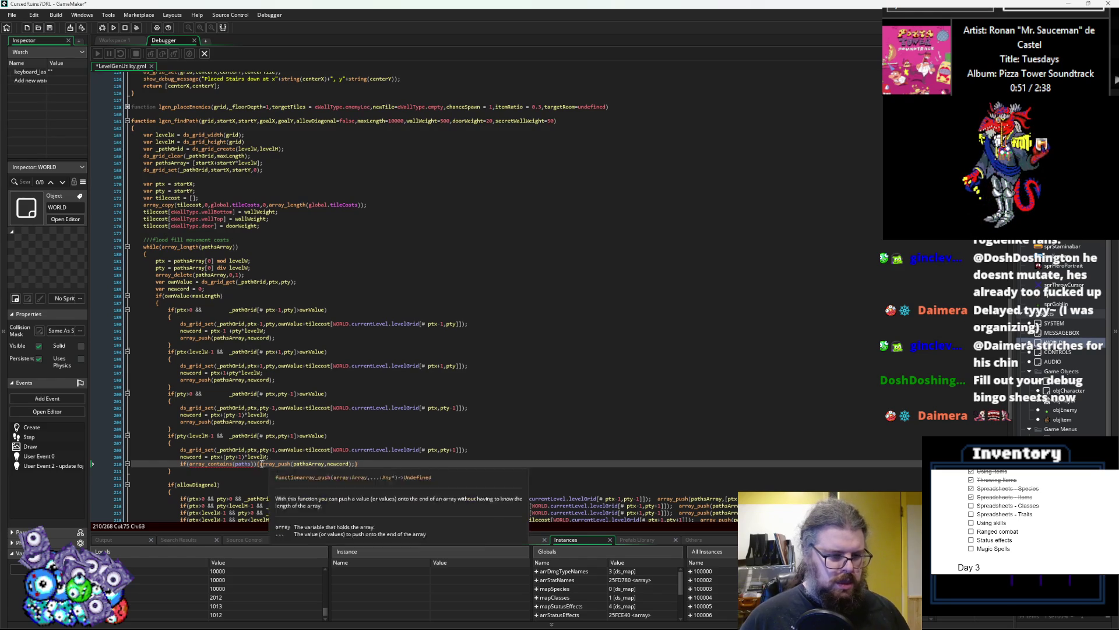
pyautogui.click(191, 464)
pyautogui.write('!')
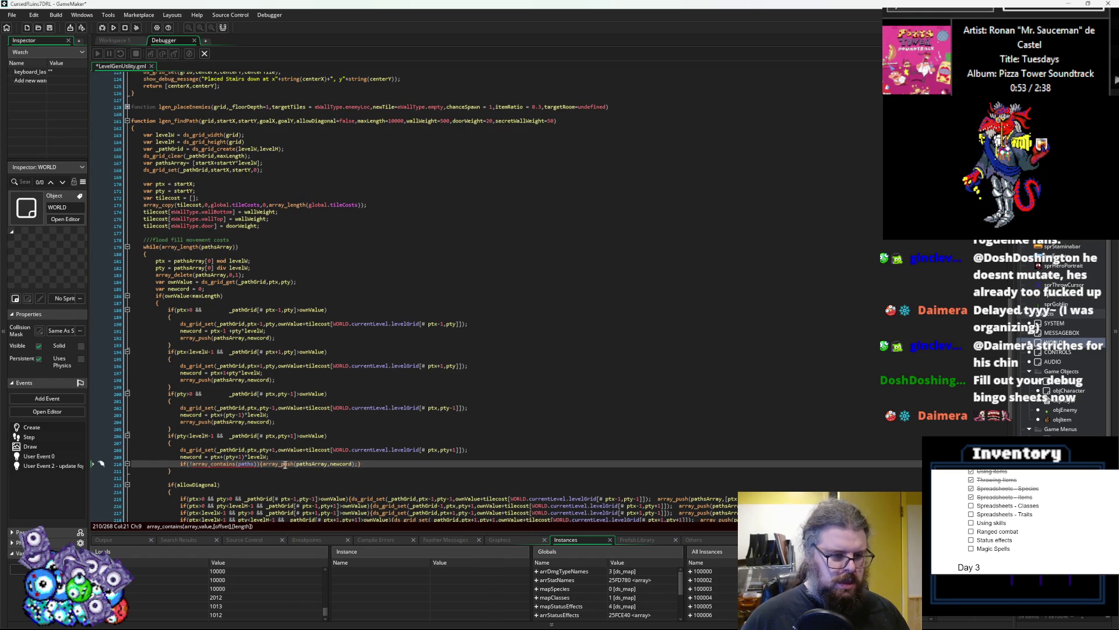
pyautogui.click(254, 463)
pyautogui.write('Array')
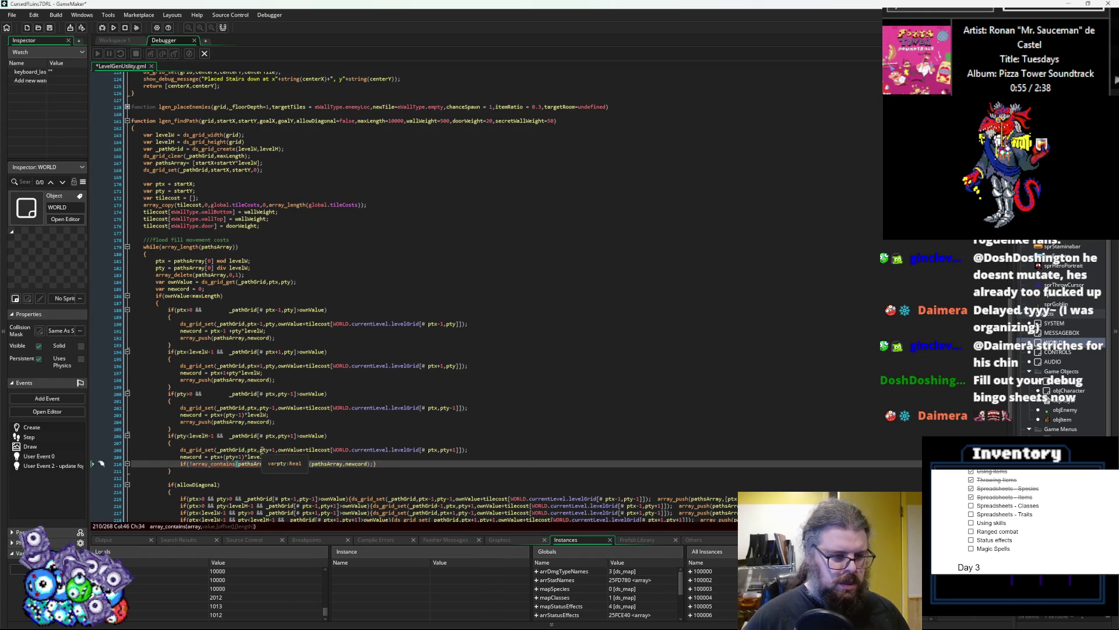
pyautogui.write(',newCord')
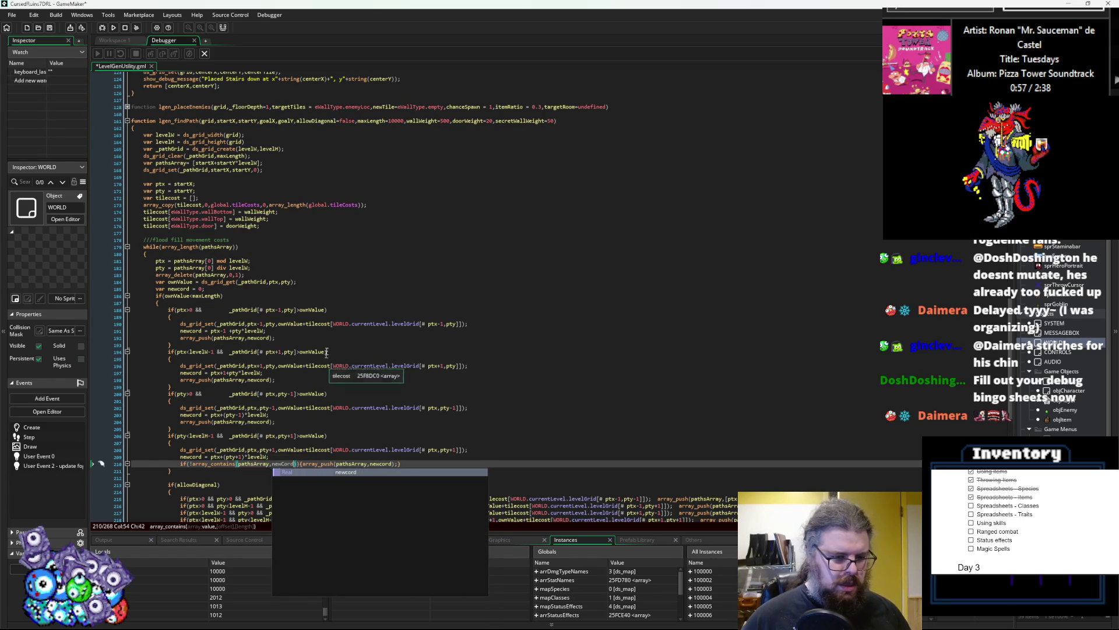
pyautogui.click(326, 345)
# - Copy the if(!array_contains(pathsArray,newcord)){ guard before the up, right and left pushes
pyautogui.scroll(-2, 308, 460)
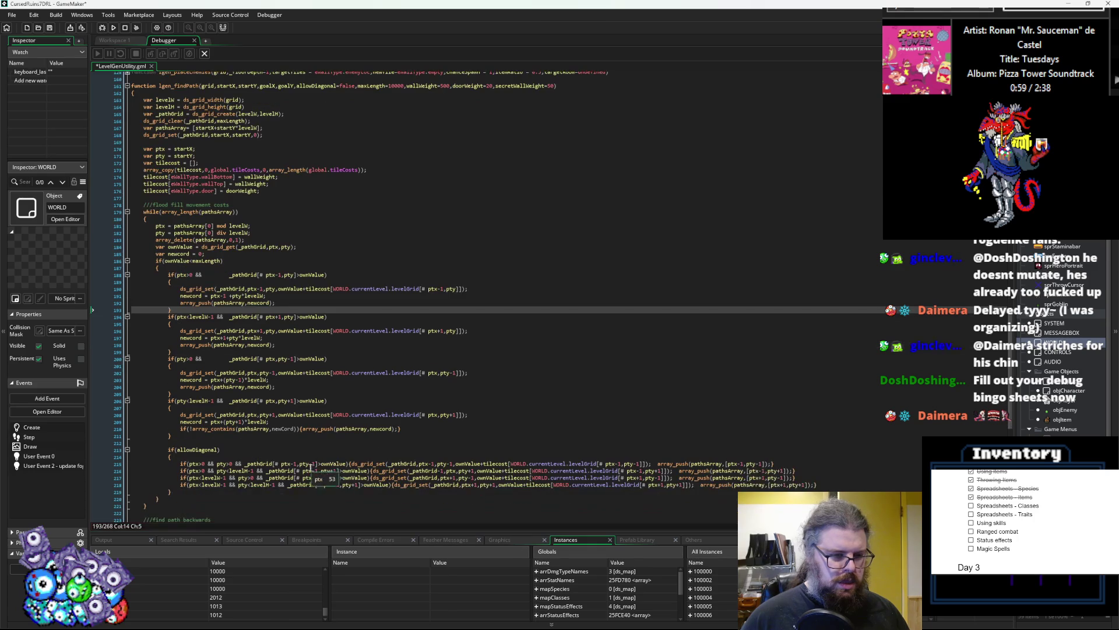
pyautogui.click(299, 429)
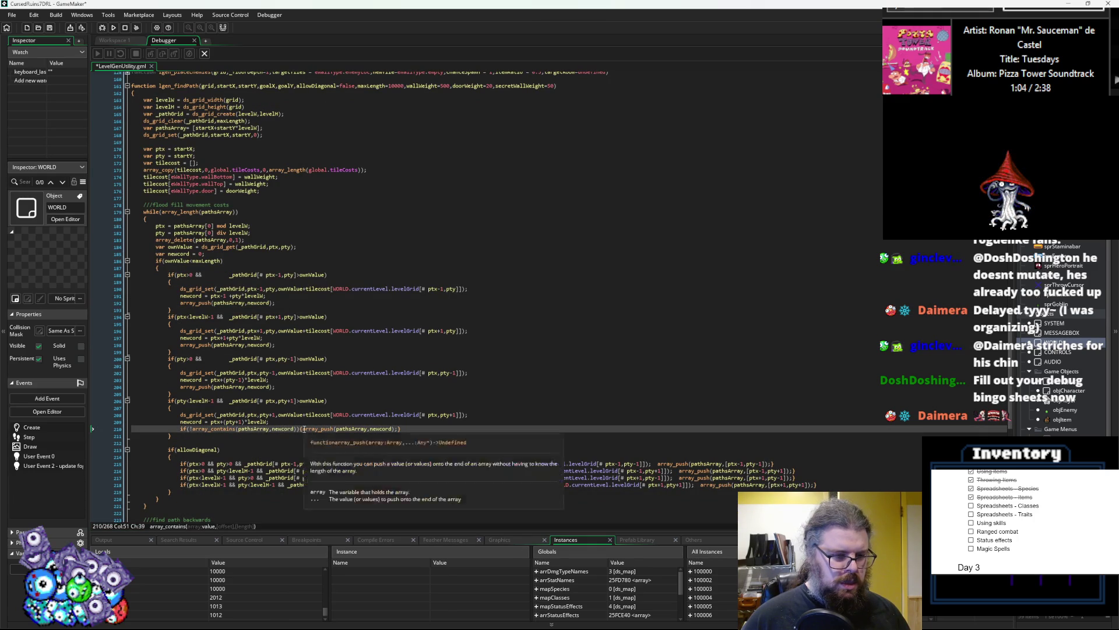
pyautogui.moveTo(299, 429); pyautogui.dragTo(180, 435)
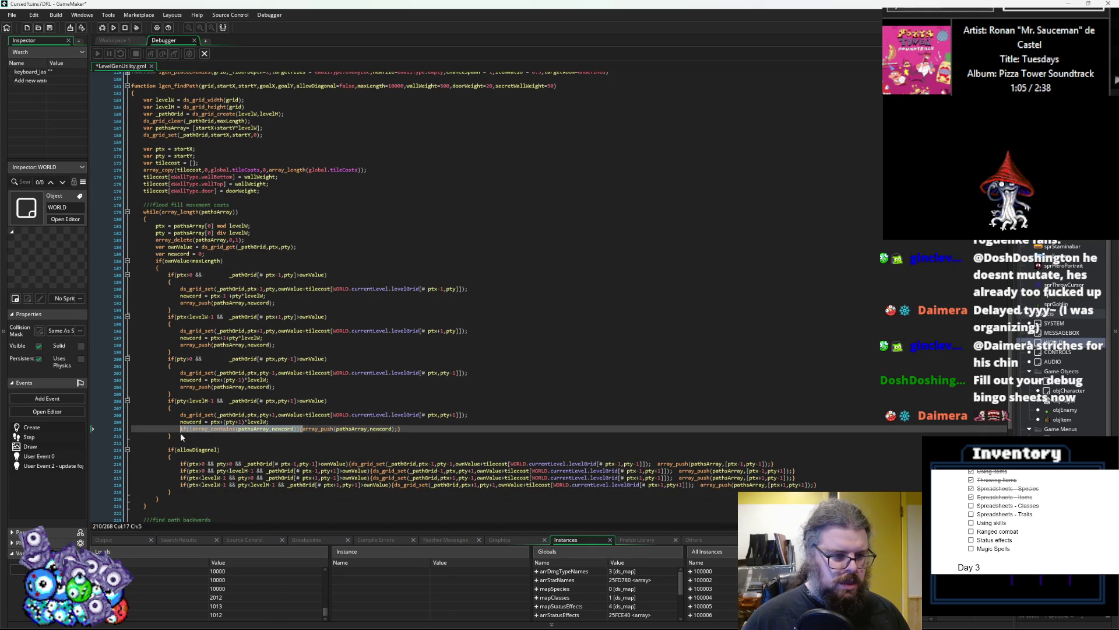
pyautogui.hotkey('ctrl', 'c')
pyautogui.click(180, 386)
pyautogui.hotkey('ctrl', 'v')
pyautogui.click(179, 345)
pyautogui.hotkey('ctrl', 'v')
pyautogui.click(180, 303)
pyautogui.hotkey('ctrl', 'v')
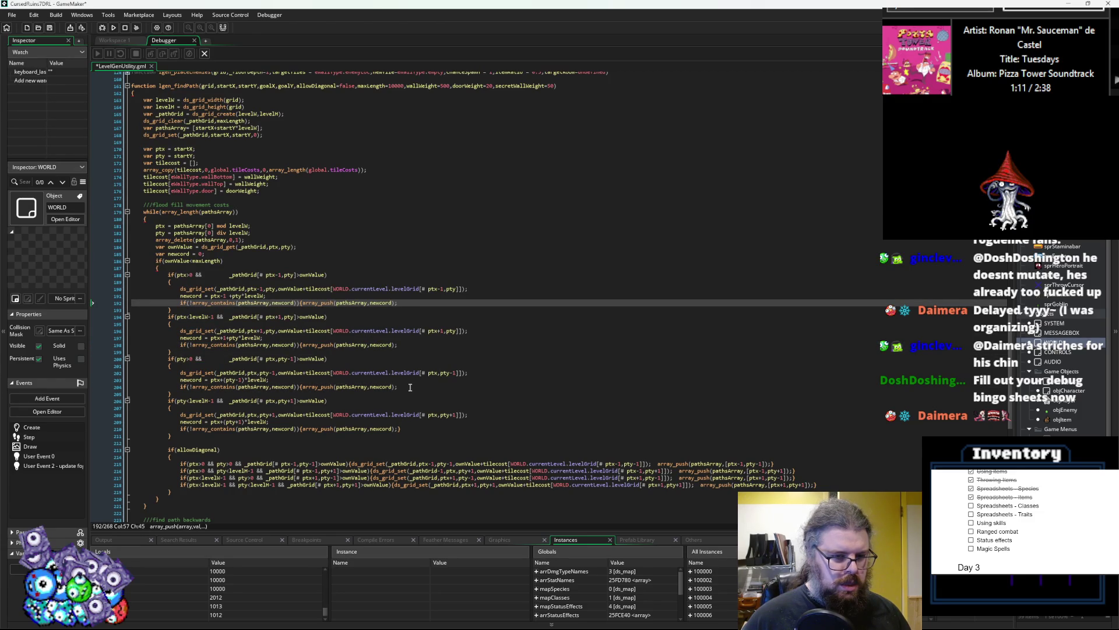
# - Add closing braces to the up, right and left guarded push lines
pyautogui.click(409, 387)
pyautogui.write('}')
pyautogui.press('Up')
pyautogui.press('Up')
pyautogui.press('Up')
pyautogui.press('Up')
pyautogui.press('Up')
pyautogui.press('Up')
pyautogui.press('End')
pyautogui.write('}')
pyautogui.press('Up')
pyautogui.press('Up')
pyautogui.press('Up')
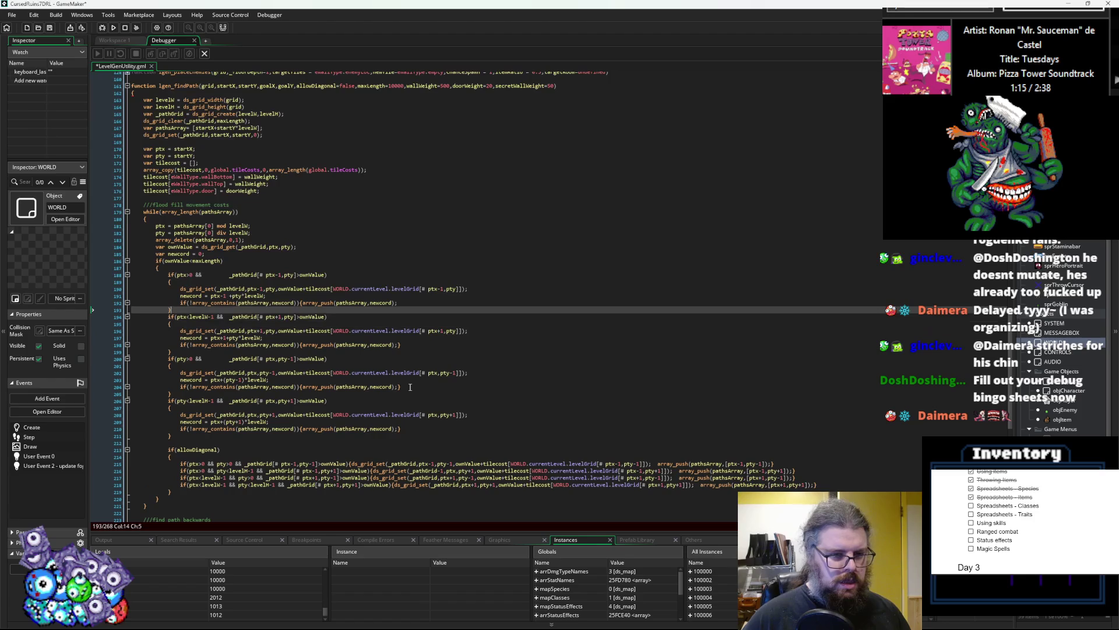
pyautogui.press('Up')
pyautogui.press('End')
pyautogui.write('}')
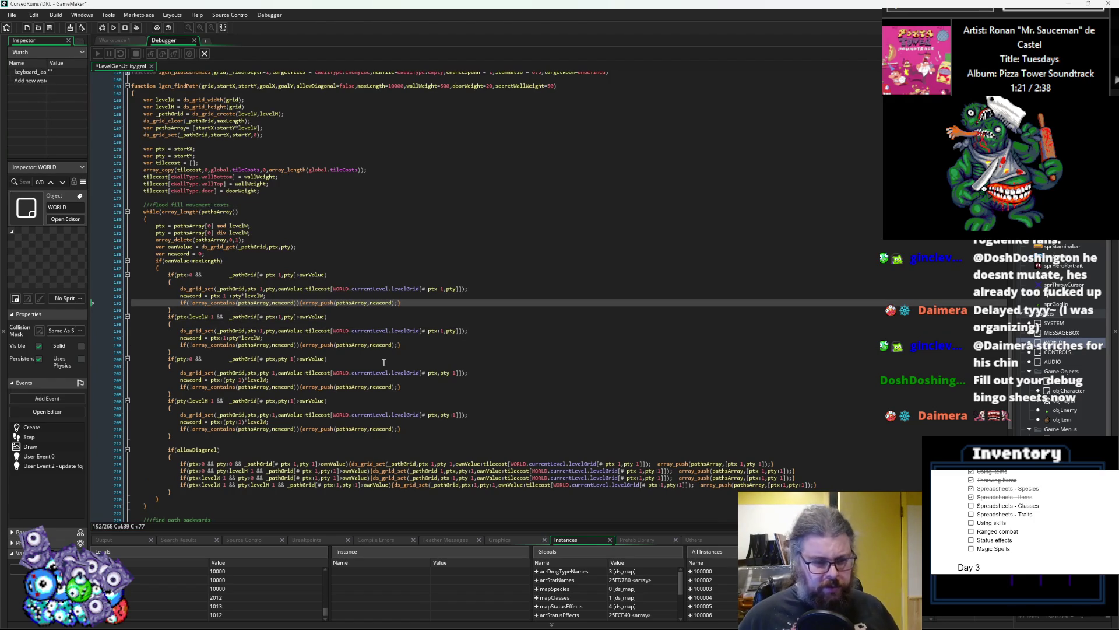
# - Save the lgen_findPath script with Ctrl+S and review the guarded neighbour pushes
pyautogui.hotkey('ctrl', 's')
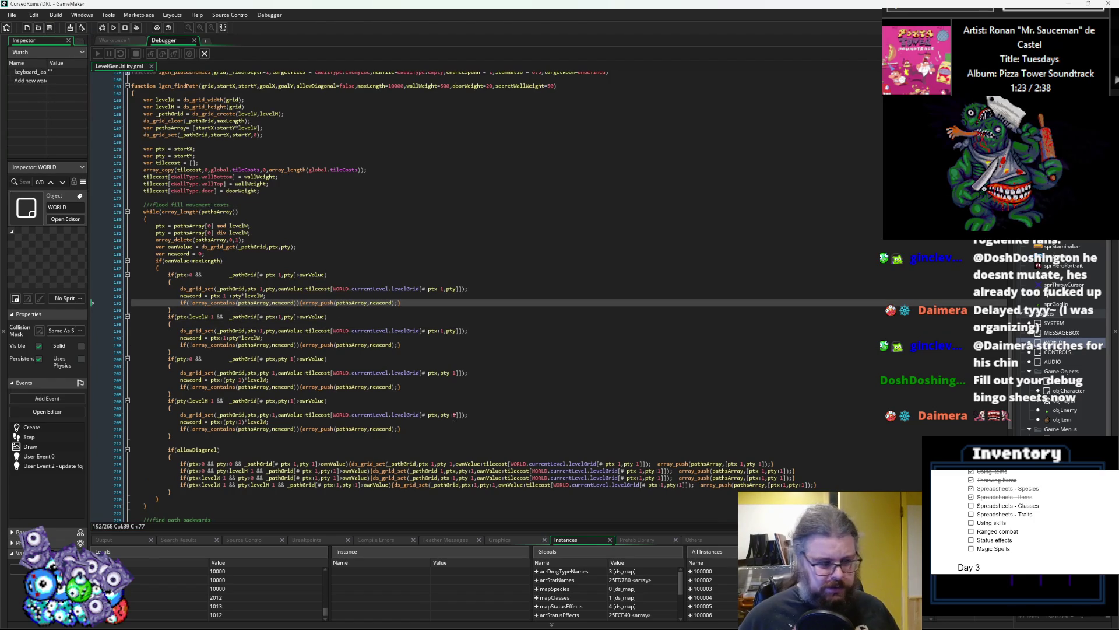
pyautogui.click(435, 427)
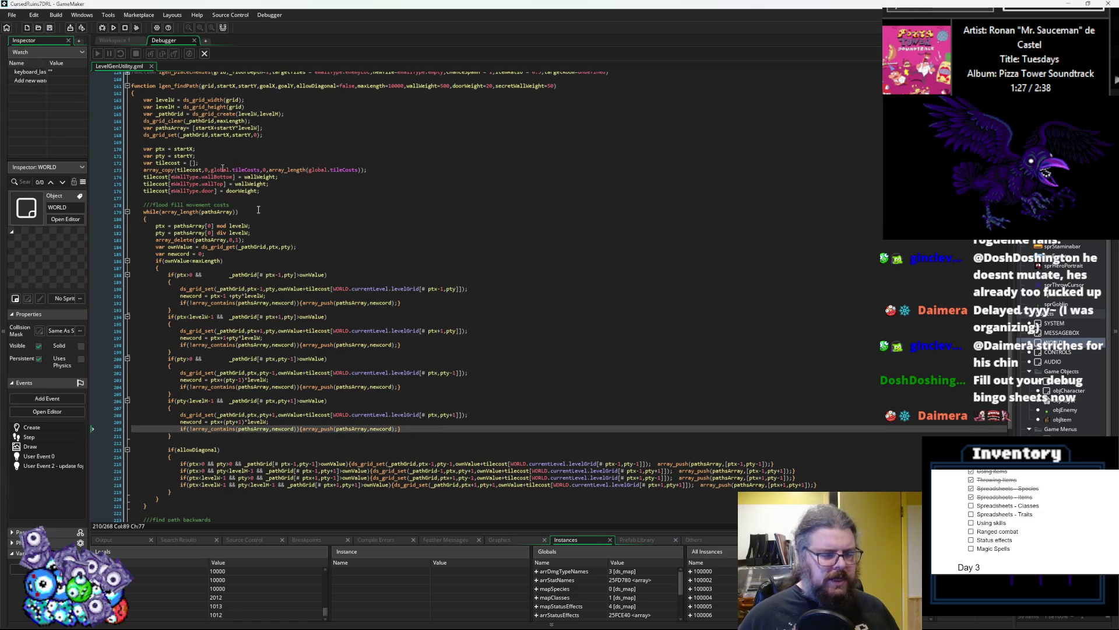
pyautogui.click(403, 380)
pyautogui.scroll(-2, 411, 390)
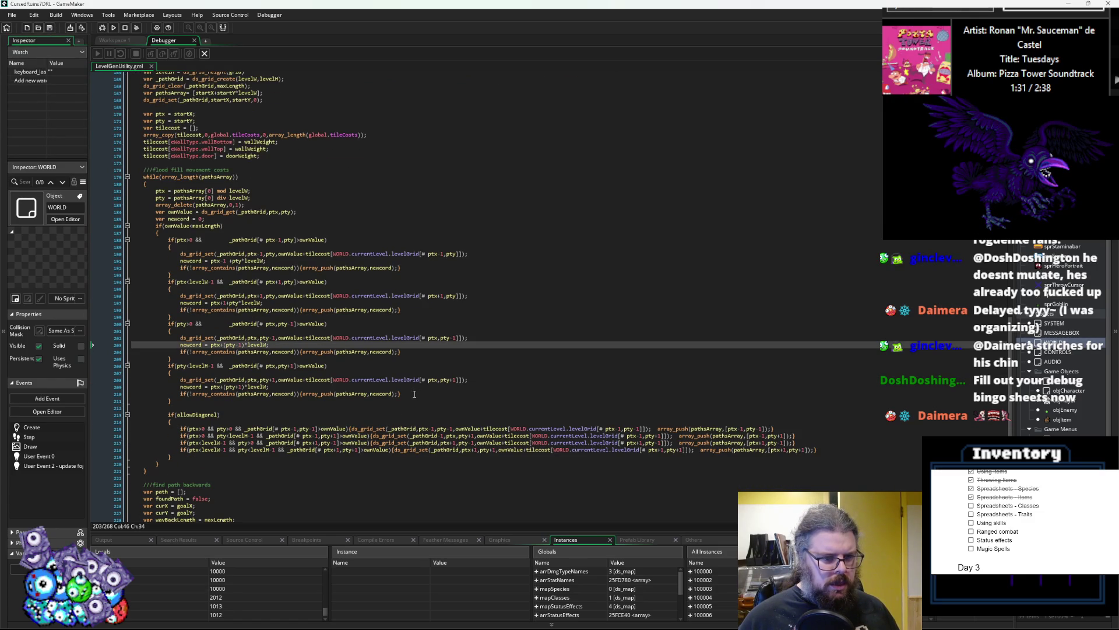
pyautogui.click(262, 170)
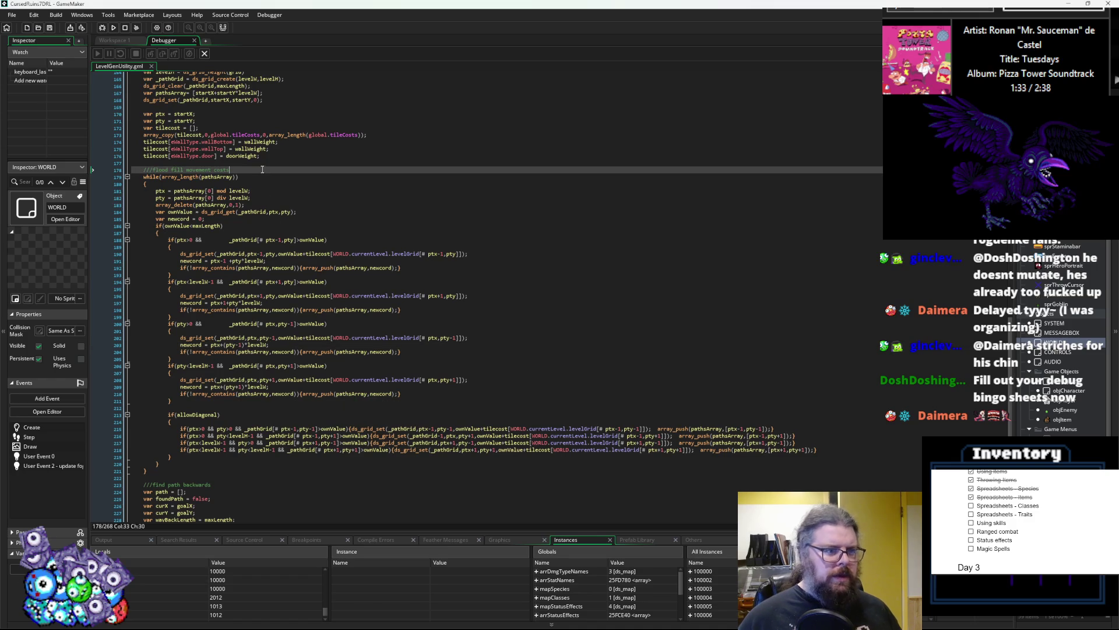
# - Declare the quickCounter variable and add a blank line after the diagonal neighbour block
pyautogui.press('Up')
pyautogui.write('var quickCounter = 0;')
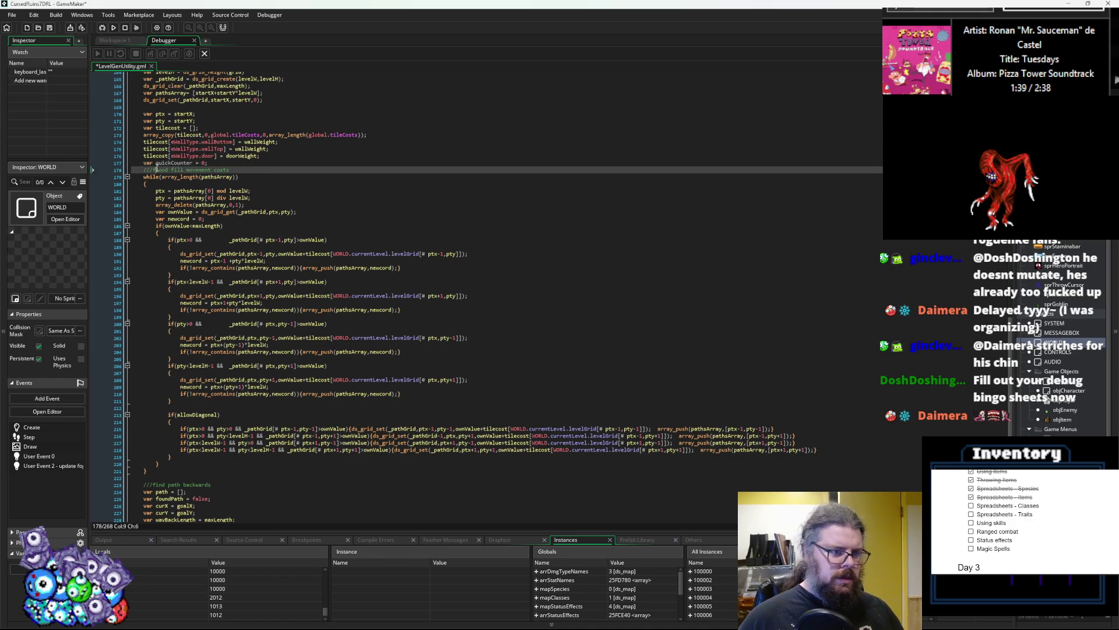
pyautogui.doubleClick(169, 163)
pyautogui.click(185, 408)
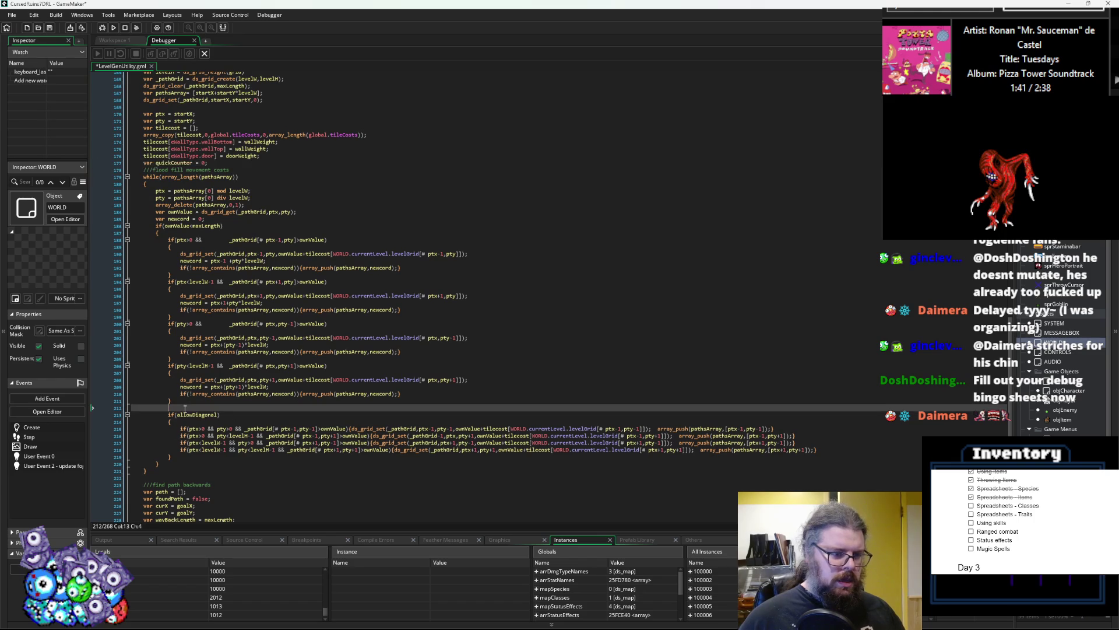
pyautogui.press('Return')
pyautogui.press('Up')
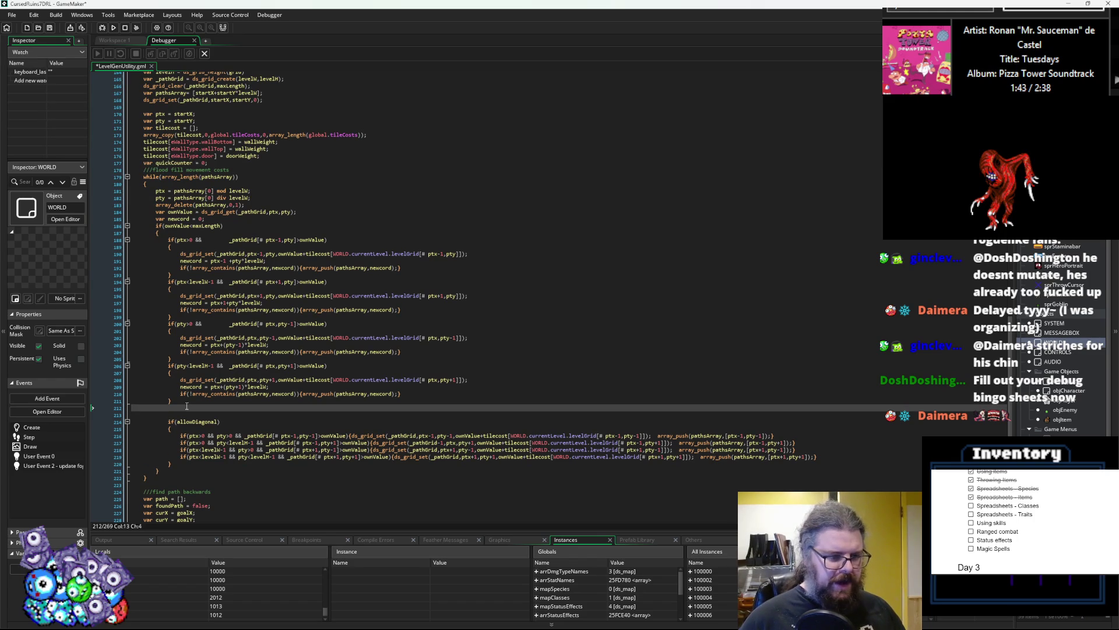
pyautogui.press('Down')
pyautogui.press('Down')
pyautogui.press('Down')
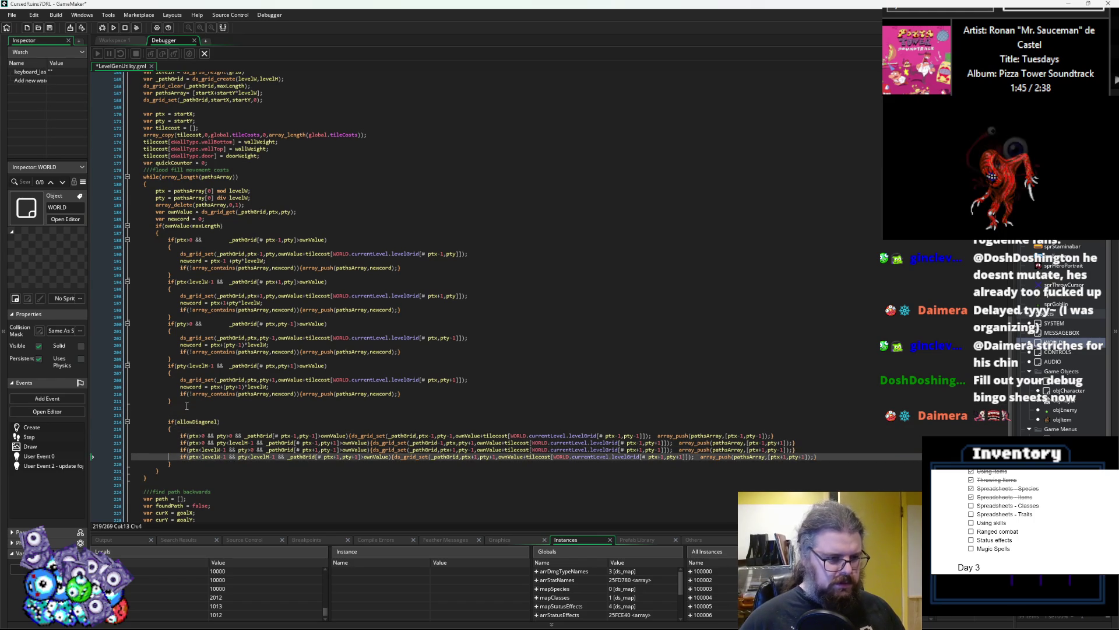
pyautogui.press('Down')
pyautogui.press('Return')
# - Add quickCounter+=1; and an if(quickCounter>=1000) block calling show_debug_message
pyautogui.write('quickCounter')
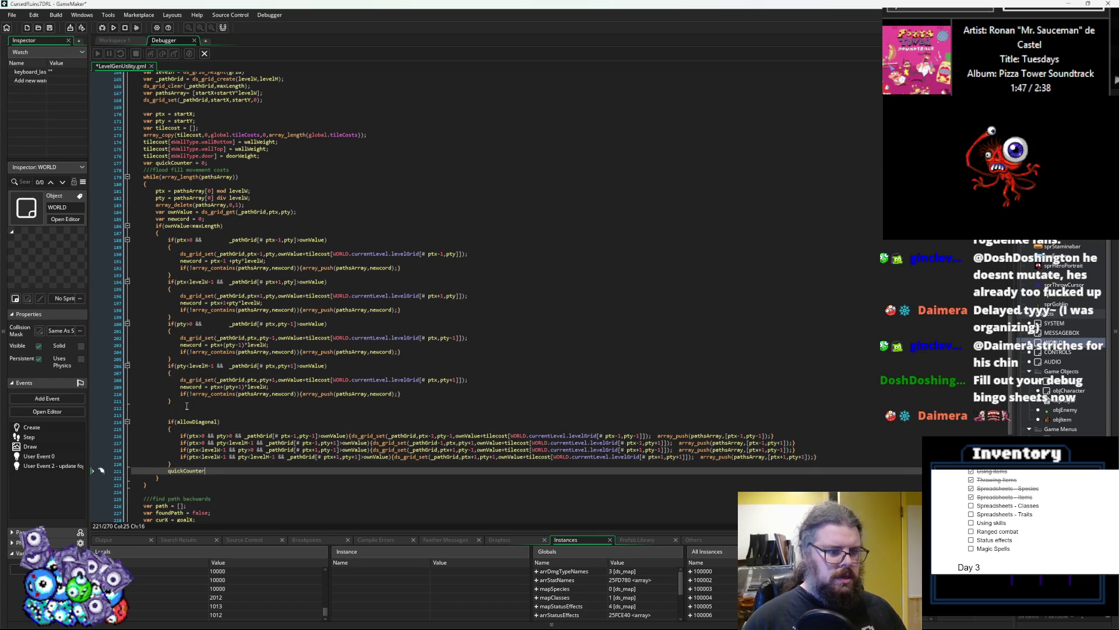
pyautogui.write('+=1;')
pyautogui.press('Return')
pyautogui.write('if(quickCo')
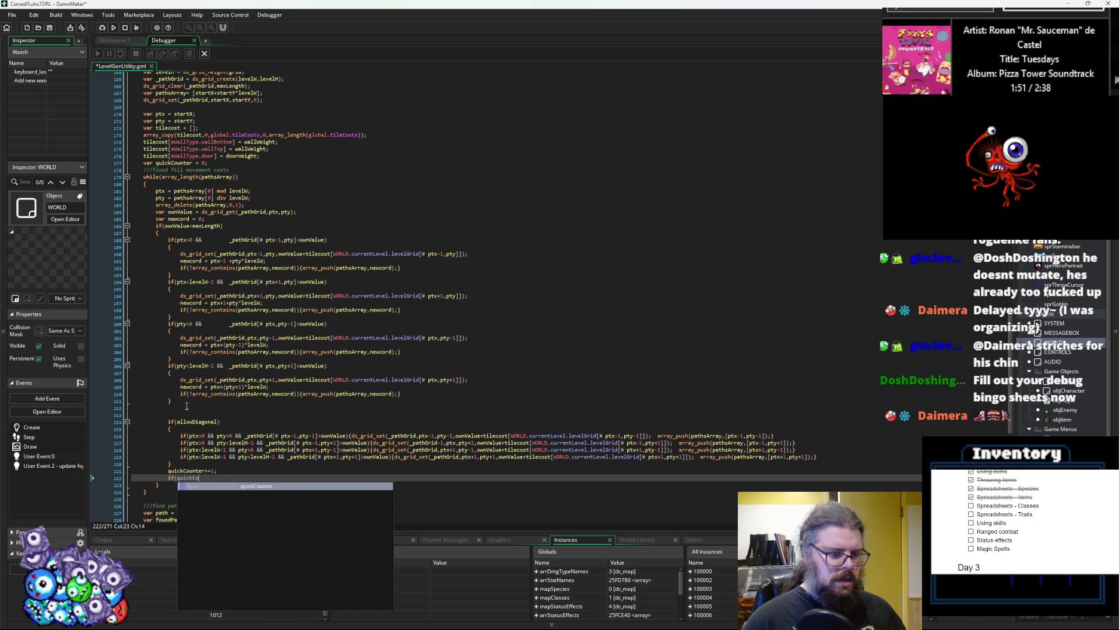
pyautogui.write('unter>=')
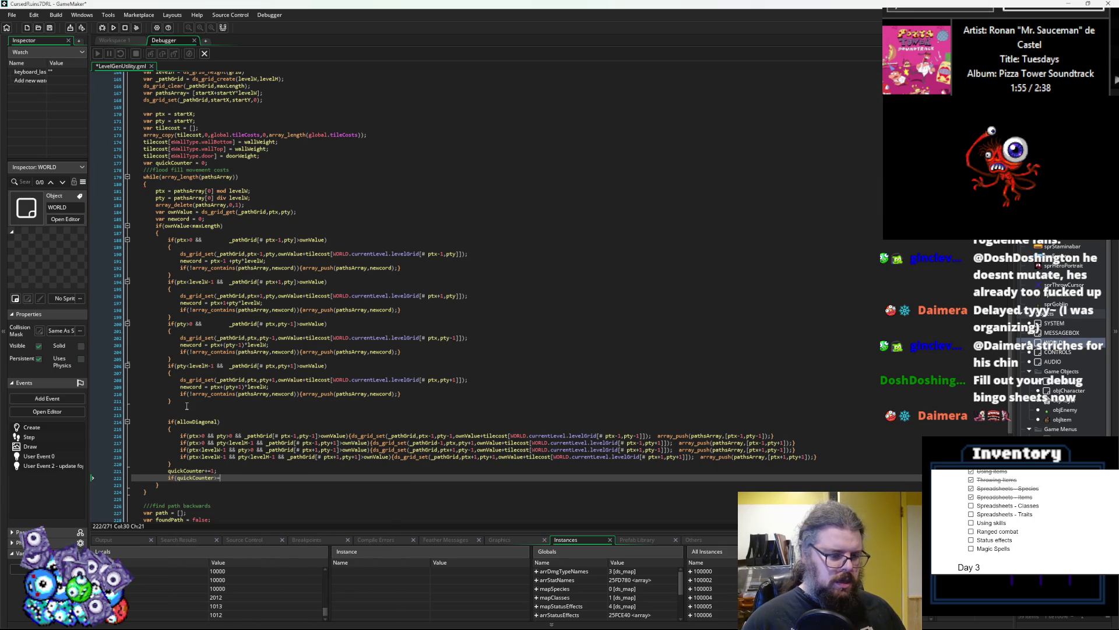
pyautogui.write('1000)')
pyautogui.press('Return')
pyautogui.write('{')
pyautogui.press('Return')
pyautogui.write('sh')
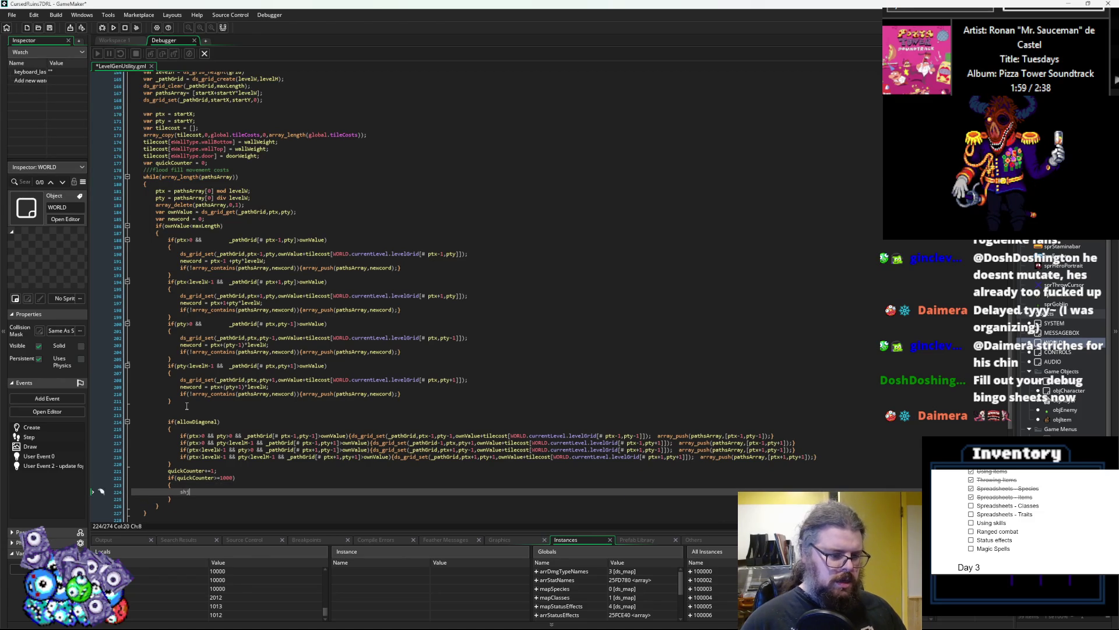
pyautogui.press('BackSpace')
pyautogui.write('ow_debug_messag')
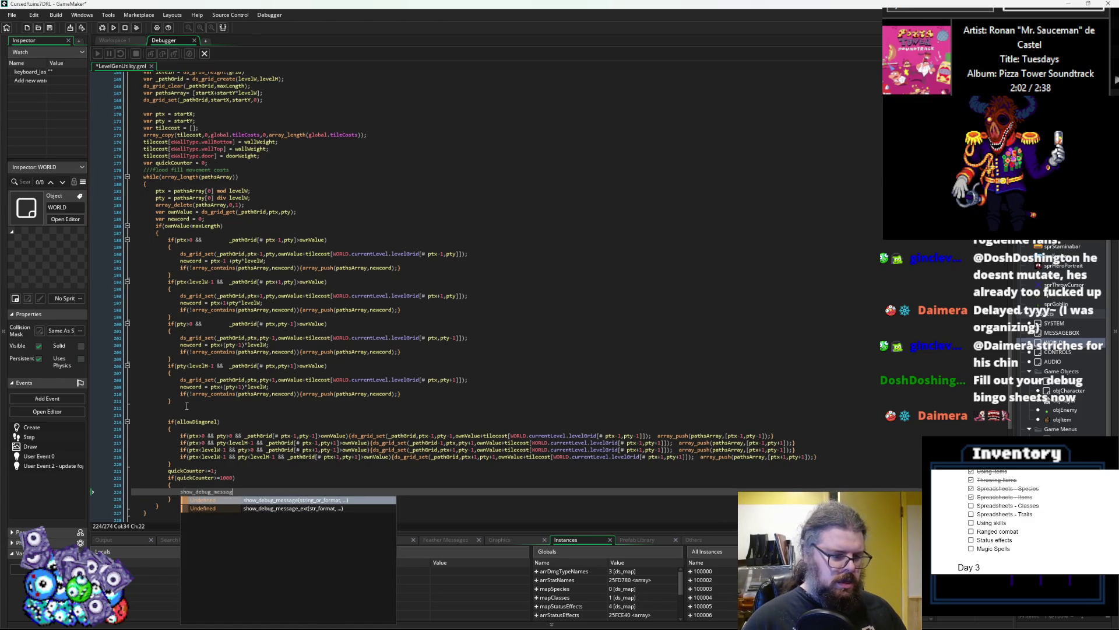
pyautogui.press('Return')
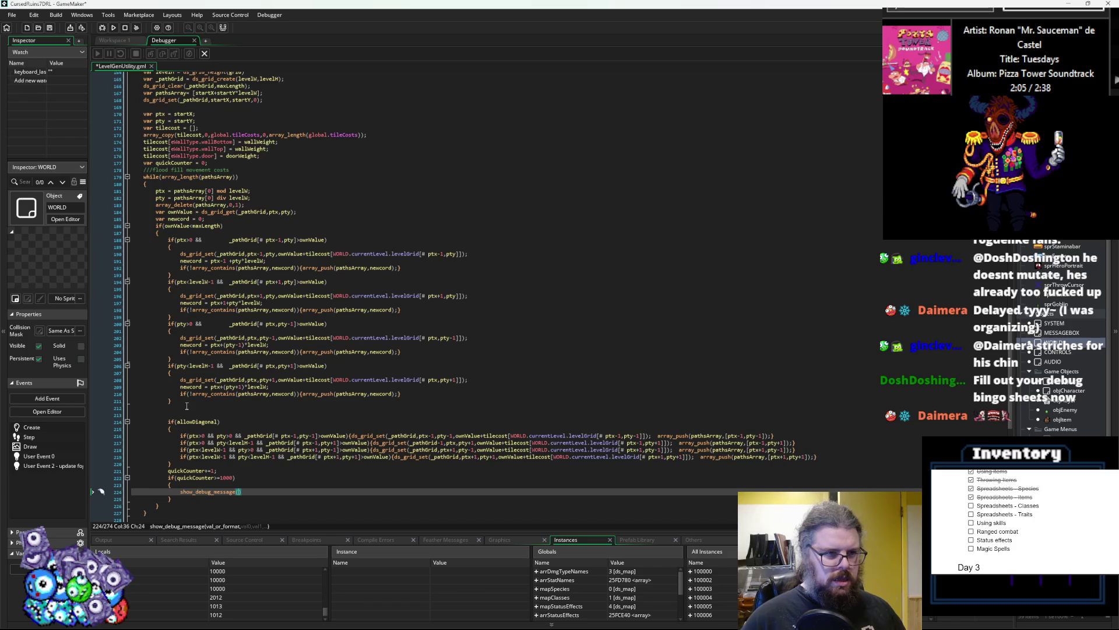
# - Make the debug message print a label joined with array_length(pathsArray)
pyautogui.press('BackSpace')
pyautogui.write('"nb')
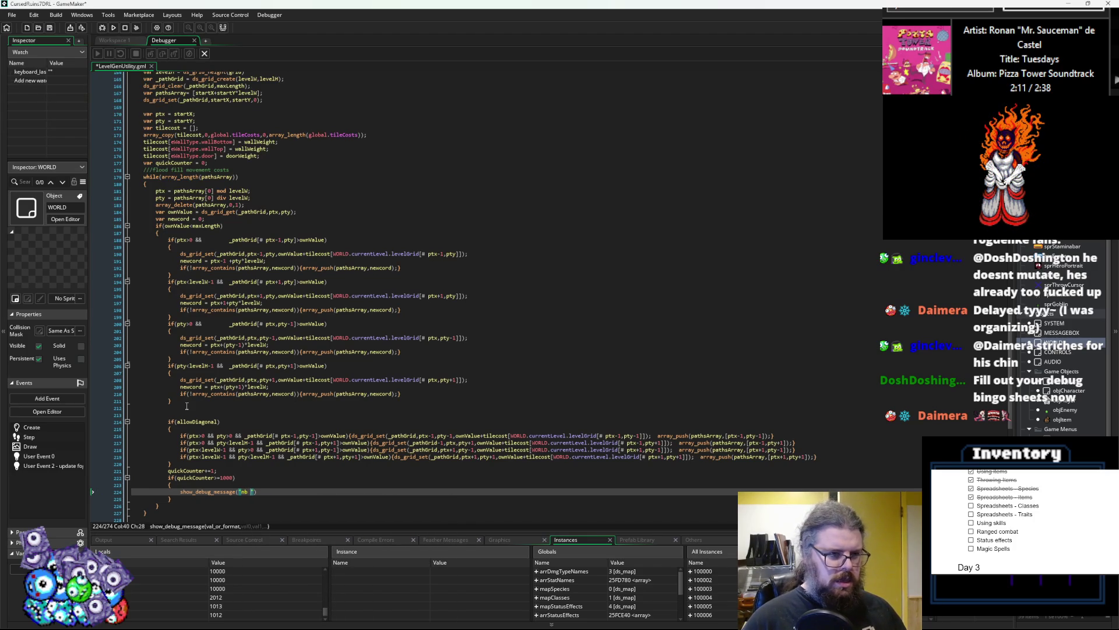
pyautogui.write(': "+')
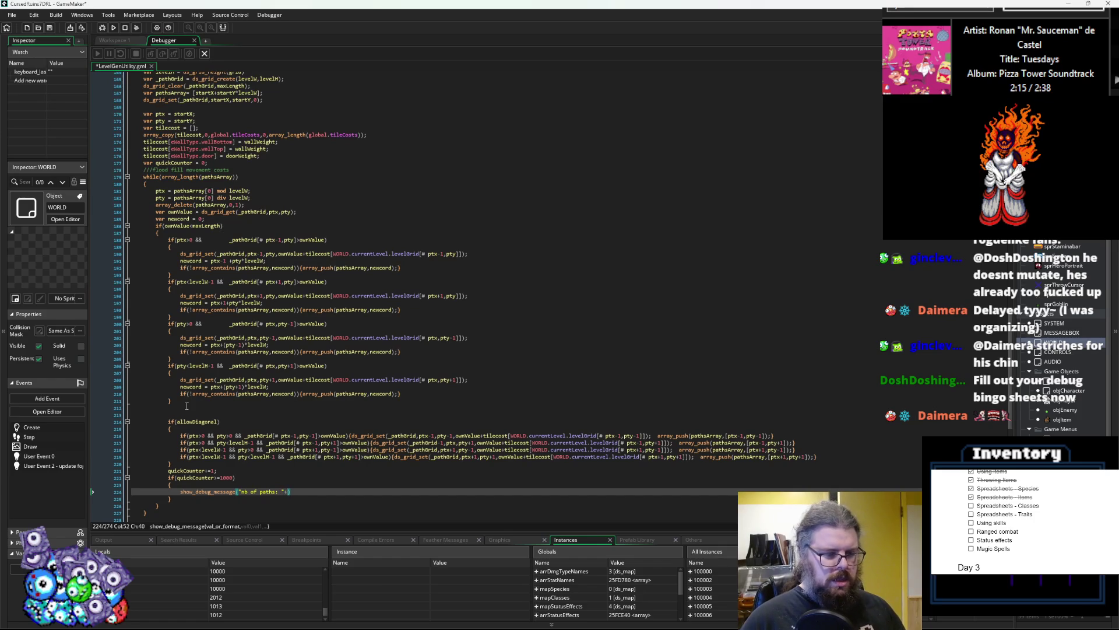
pyautogui.write('array_le')
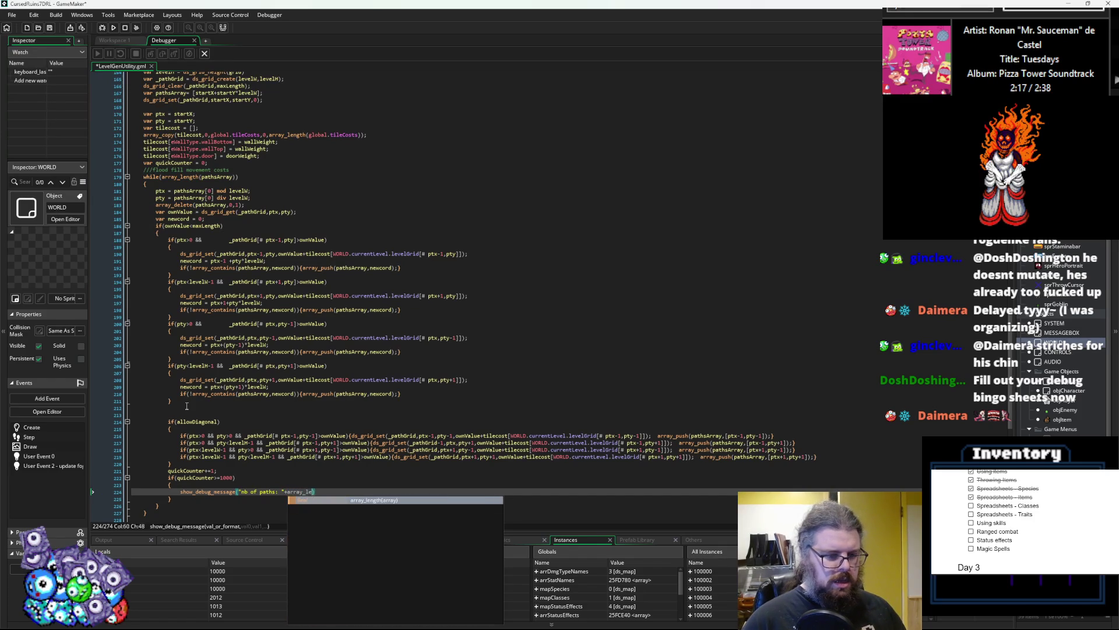
pyautogui.press('Return')
pyautogui.write(';')
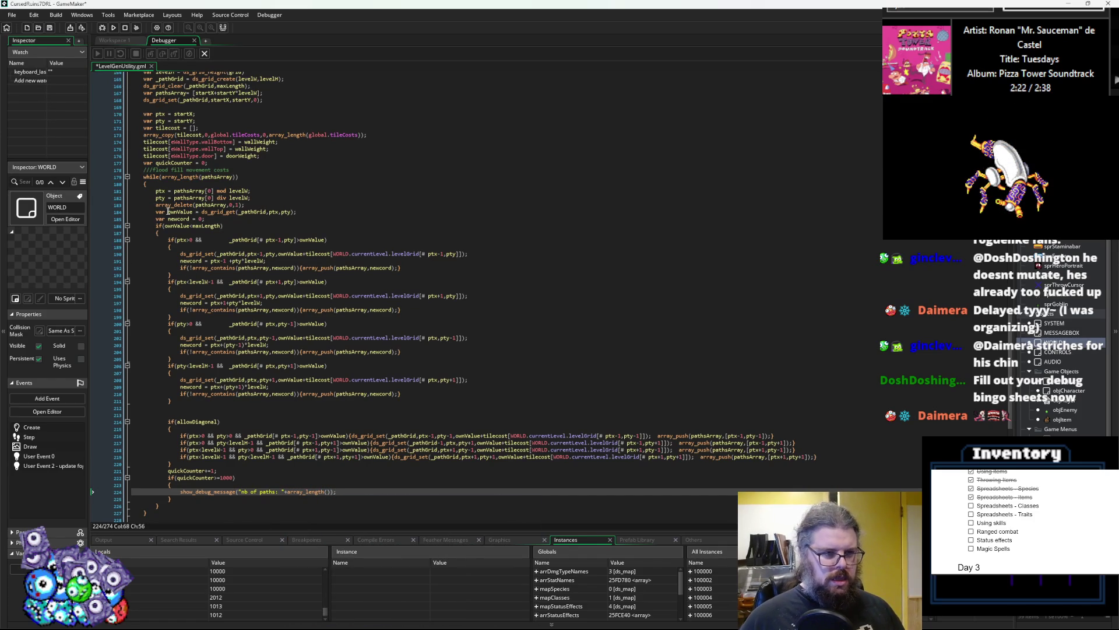
pyautogui.click(225, 205)
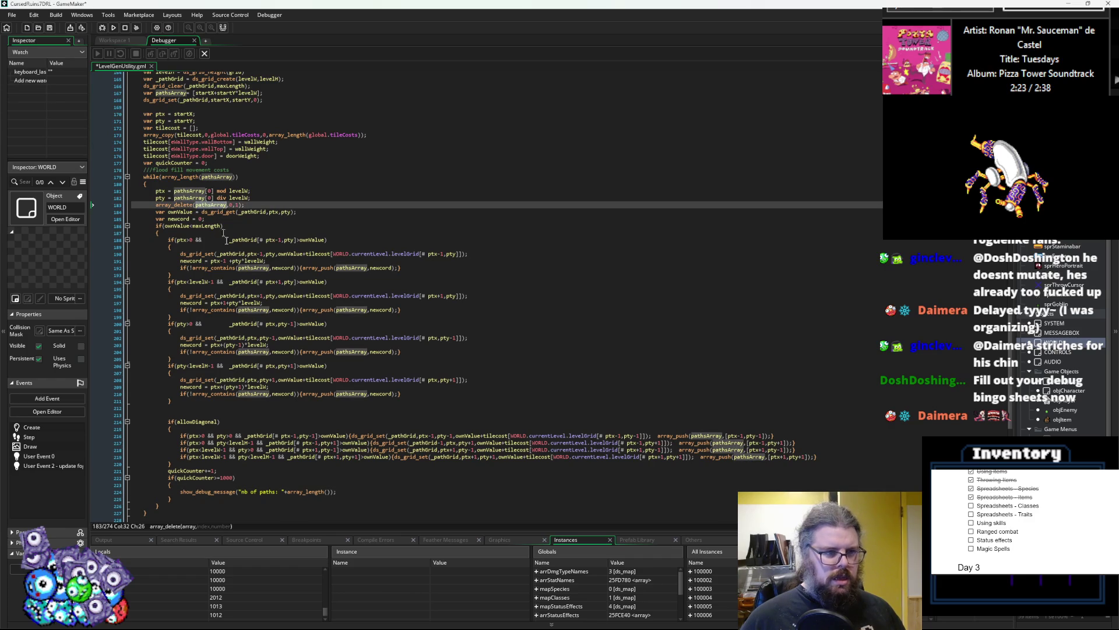
pyautogui.click(327, 491)
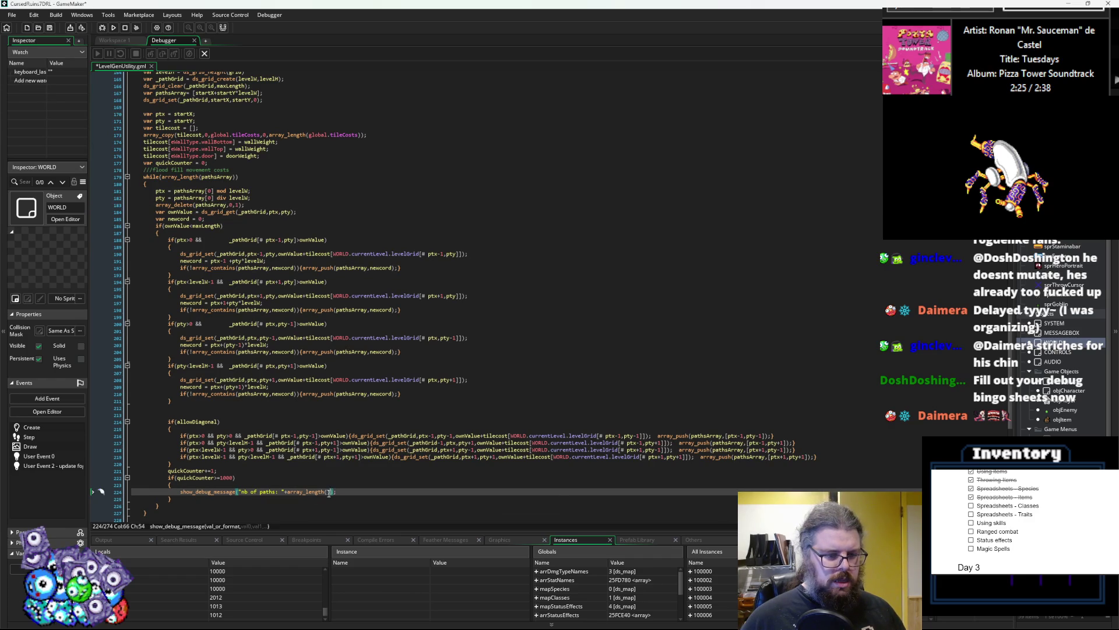
pyautogui.write('pathsArray')
pyautogui.click(394, 491)
pyautogui.scroll(-3, 430, 456)
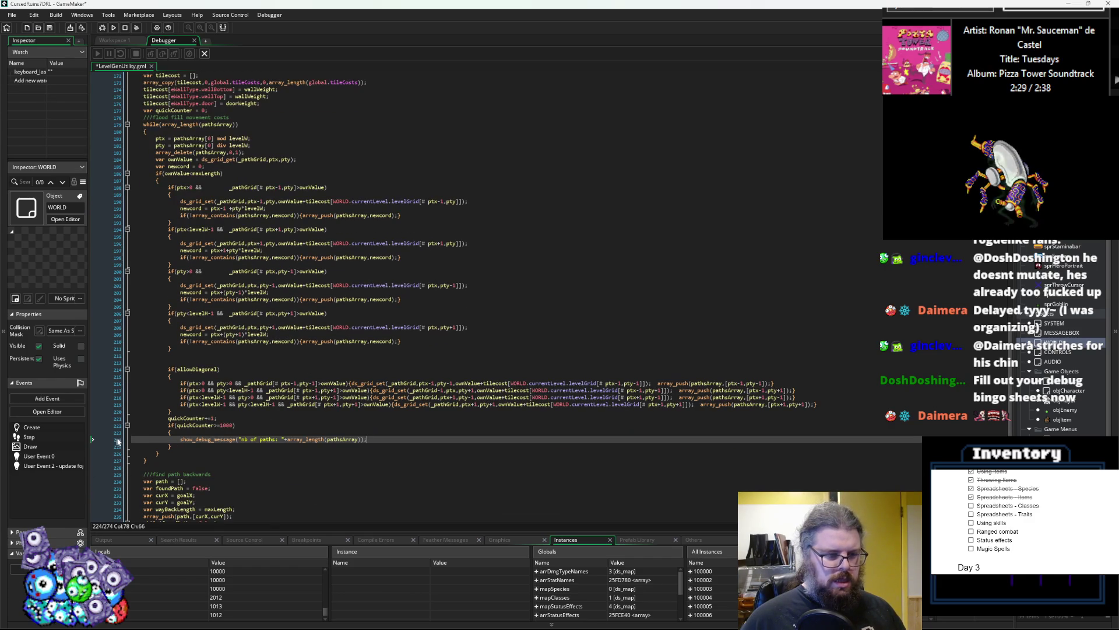
# - Reset quickCounter inside the if block, move the breakpoint to that line, and save
pyautogui.doubleClick(196, 424)
pyautogui.click(381, 436)
pyautogui.press('Return')
pyautogui.write('quickCounter = 0;')
pyautogui.click(389, 439)
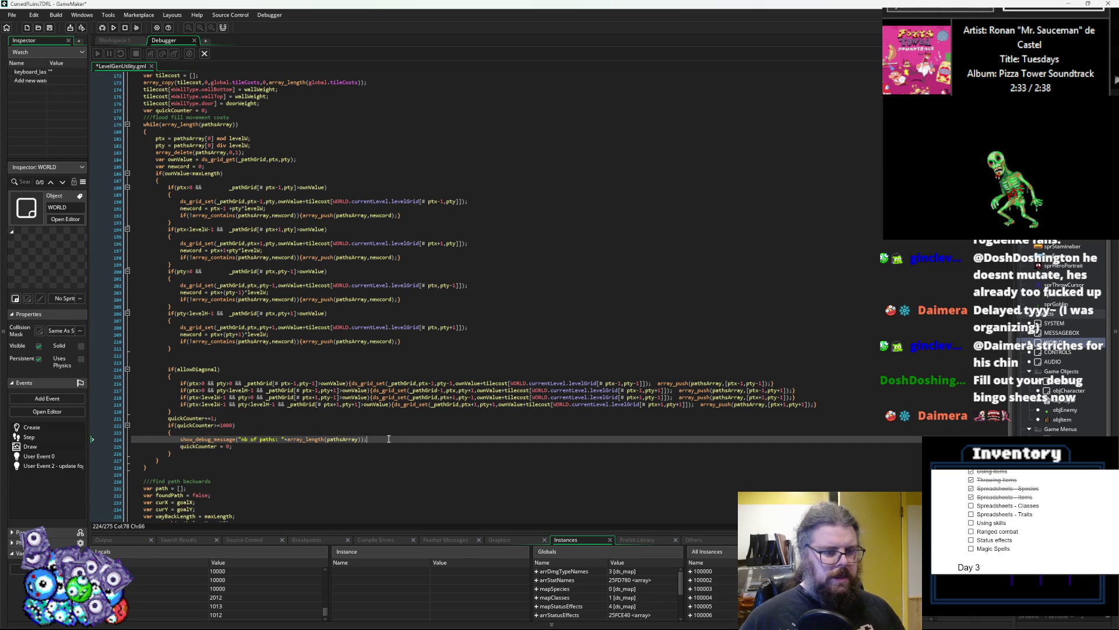
pyautogui.click(110, 446)
pyautogui.click(110, 439)
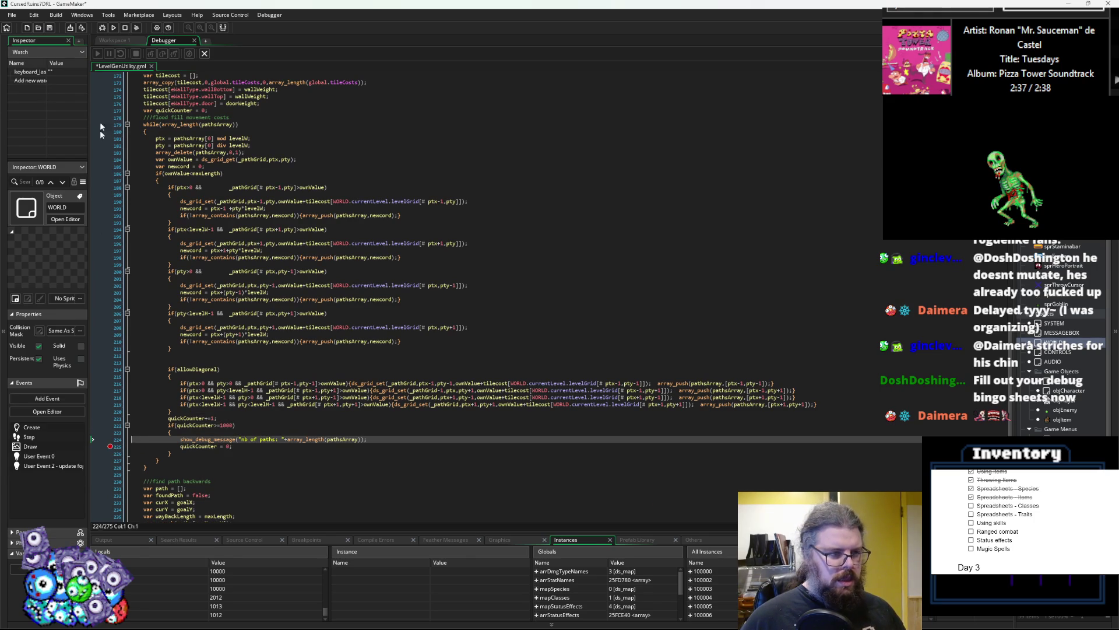
pyautogui.click(52, 29)
# - Run the game in debug mode, enlarge the output log, and dismiss the Code Error dialog
pyautogui.click(102, 28)
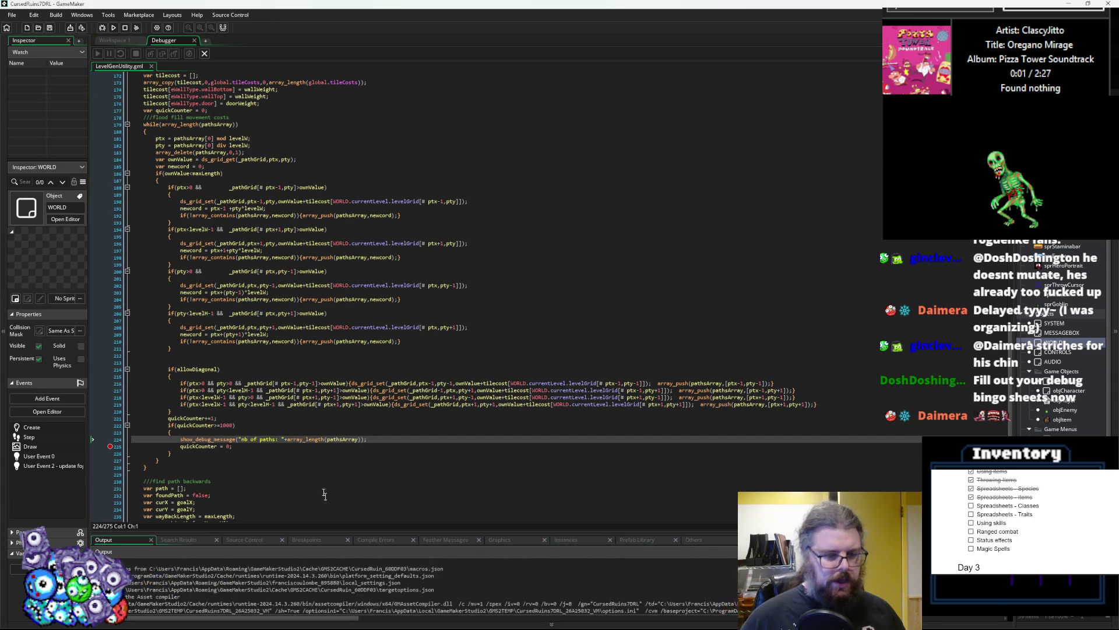
pyautogui.moveTo(340, 531); pyautogui.dragTo(325, 333)
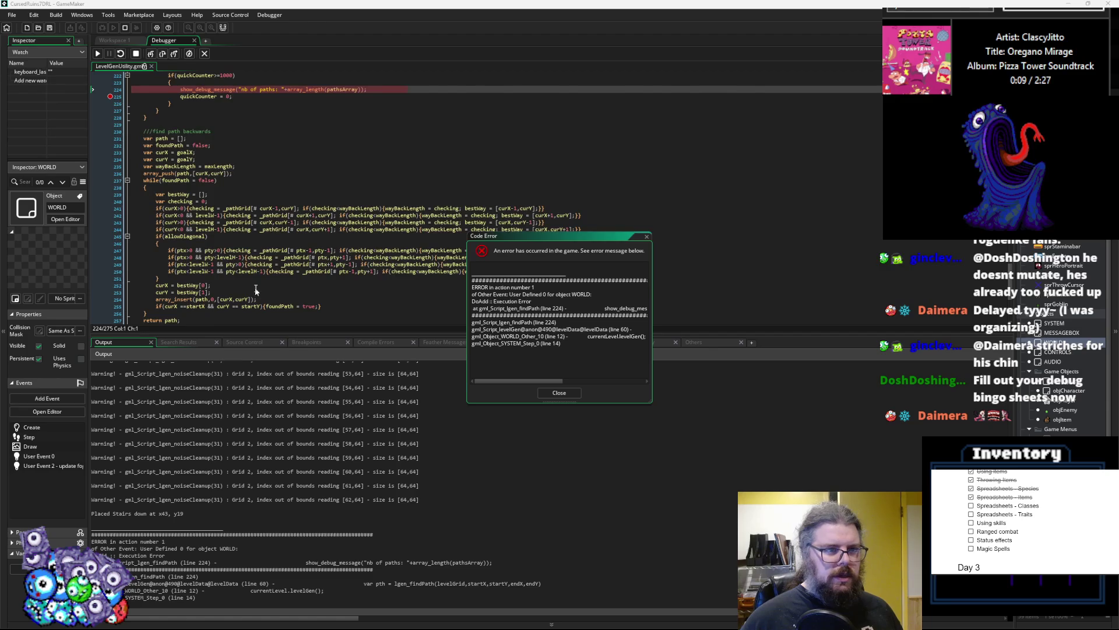
pyautogui.scroll(6, 292, 245)
pyautogui.click(559, 402)
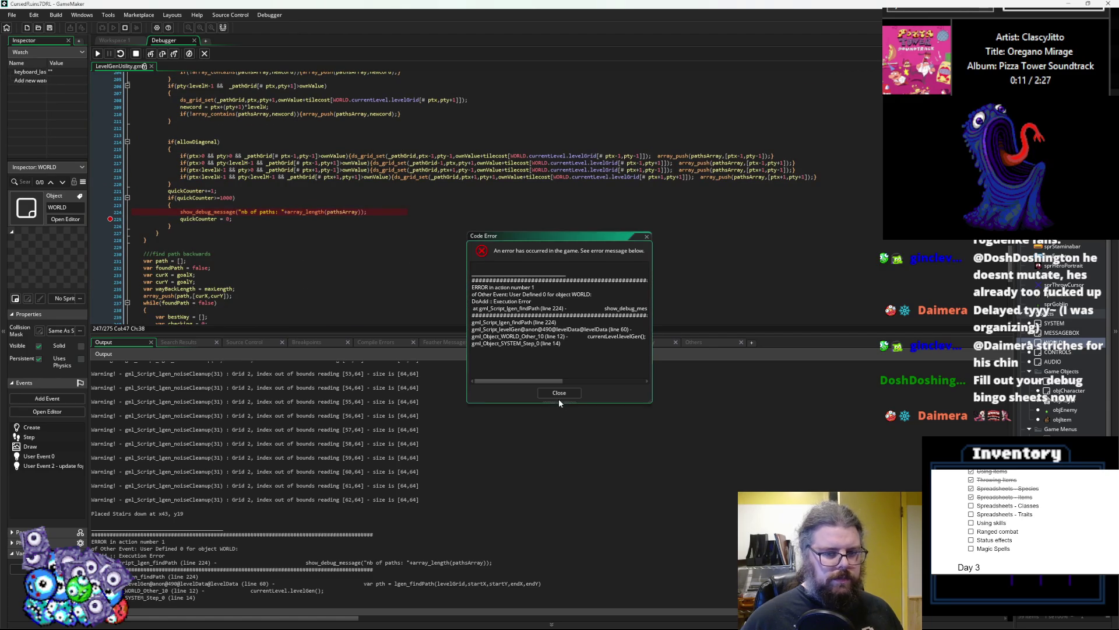
pyautogui.click(538, 391)
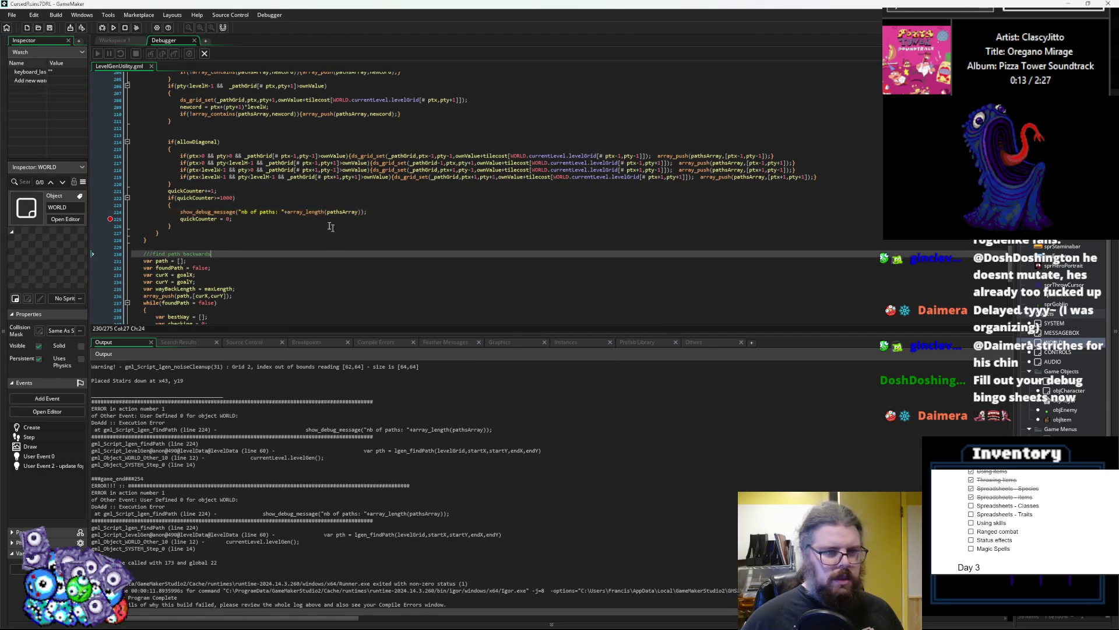
# - Wrap array_length(pathsArray) in string(), save the script, and relaunch in debug mode
pyautogui.click(285, 212)
pyautogui.click(292, 213)
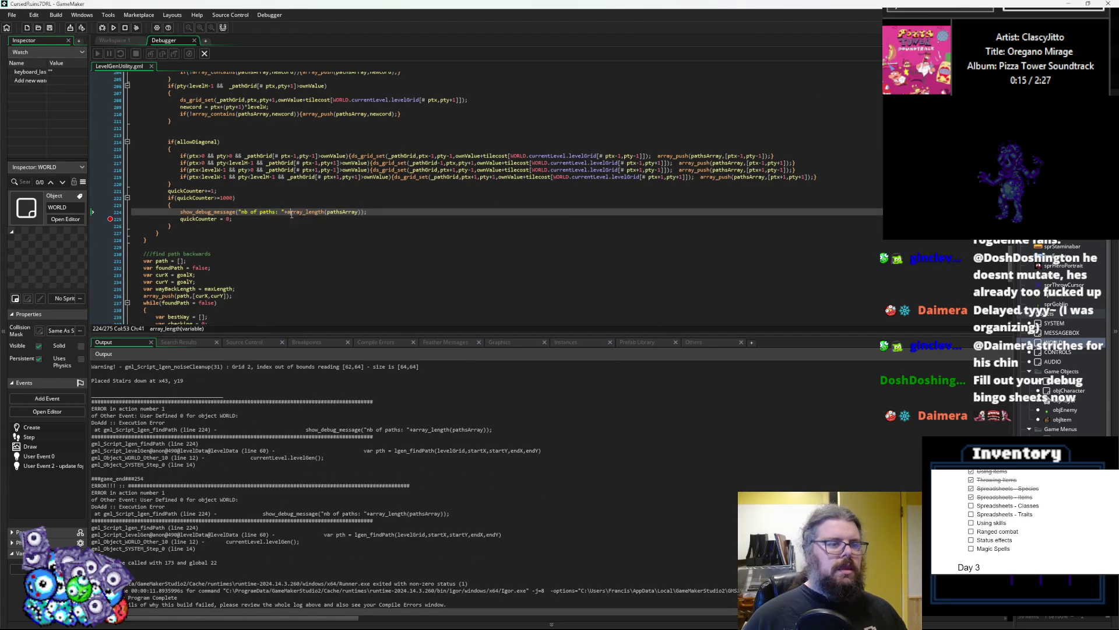
pyautogui.write('string(')
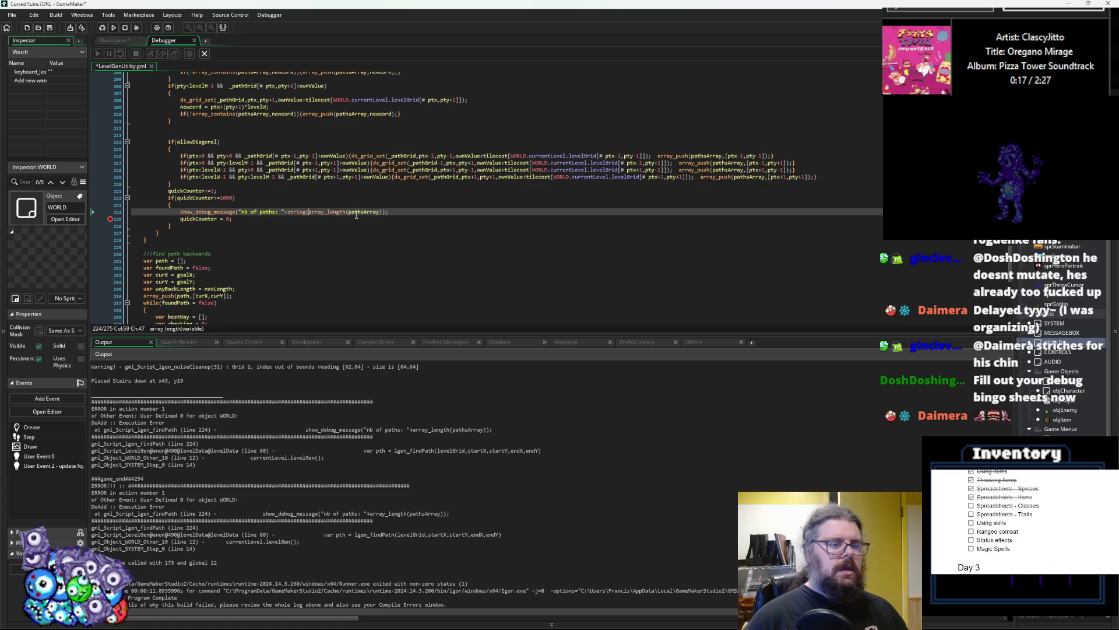
pyautogui.press('Right')
pyautogui.press('Right')
pyautogui.press('Right')
pyautogui.write(')')
pyautogui.click(49, 28)
pyautogui.click(100, 28)
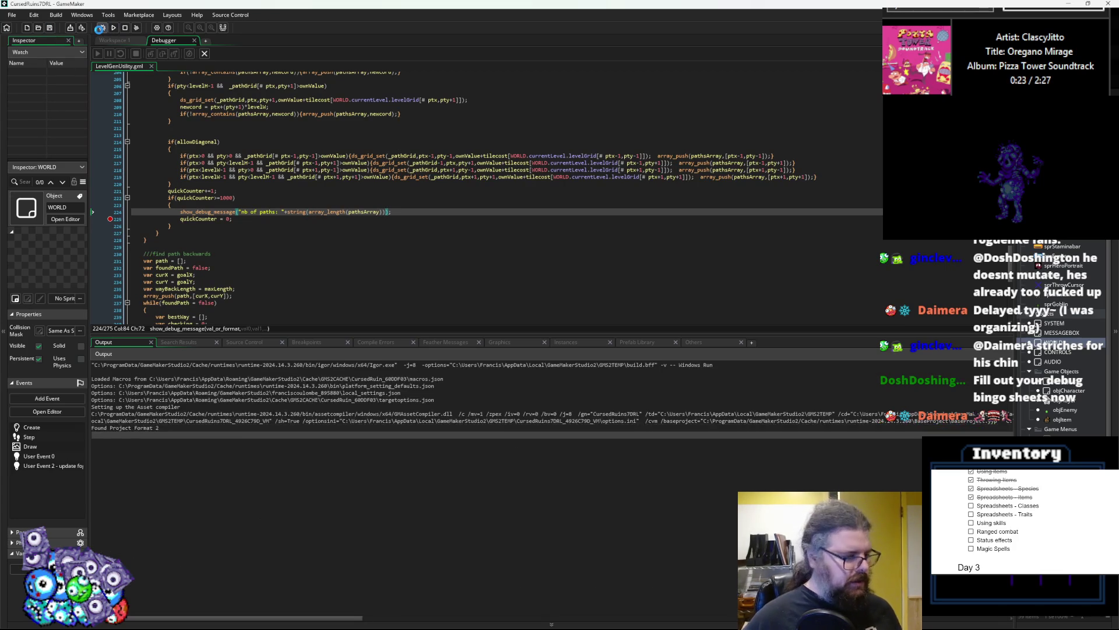
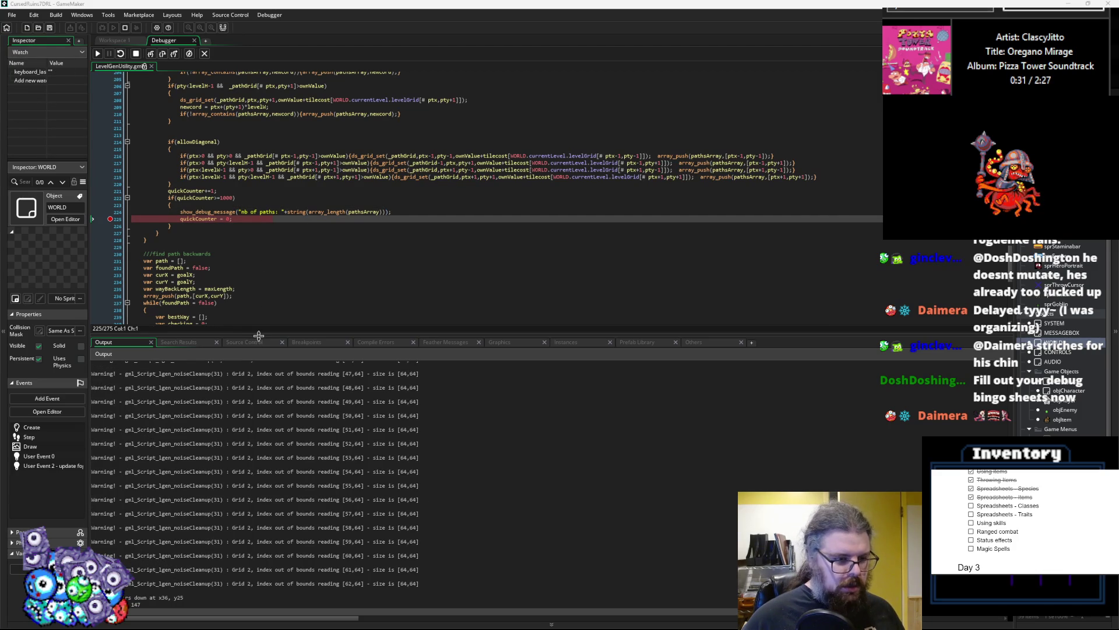
# - Enlarge the Output log and resume twice to the next breakpoint, logging two more path counts
pyautogui.moveTo(259, 334)
pyautogui.mouseDown()
pyautogui.moveTo(255, 384)
pyautogui.moveTo(277, 318)
pyautogui.mouseUp()
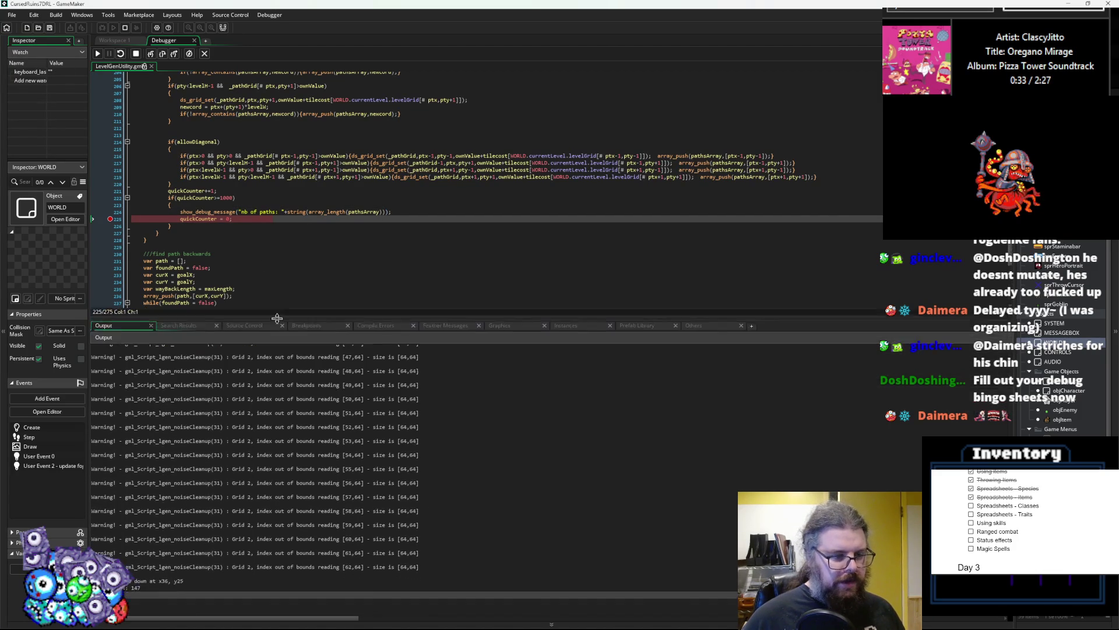
pyautogui.moveTo(277, 334); pyautogui.dragTo(277, 330)
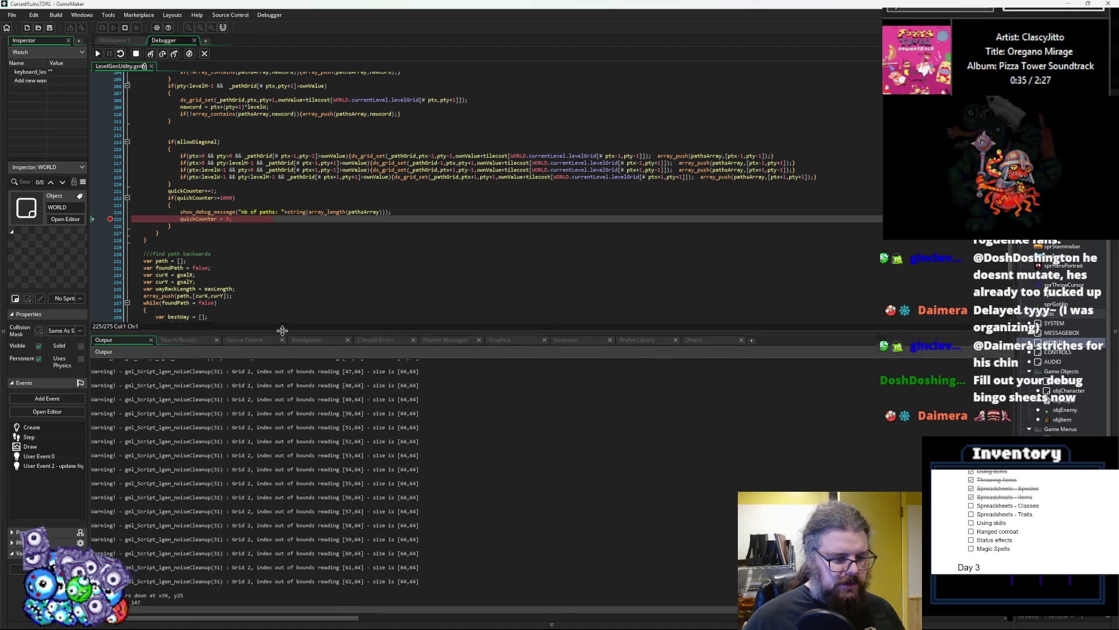
pyautogui.scroll(3, 283, 257)
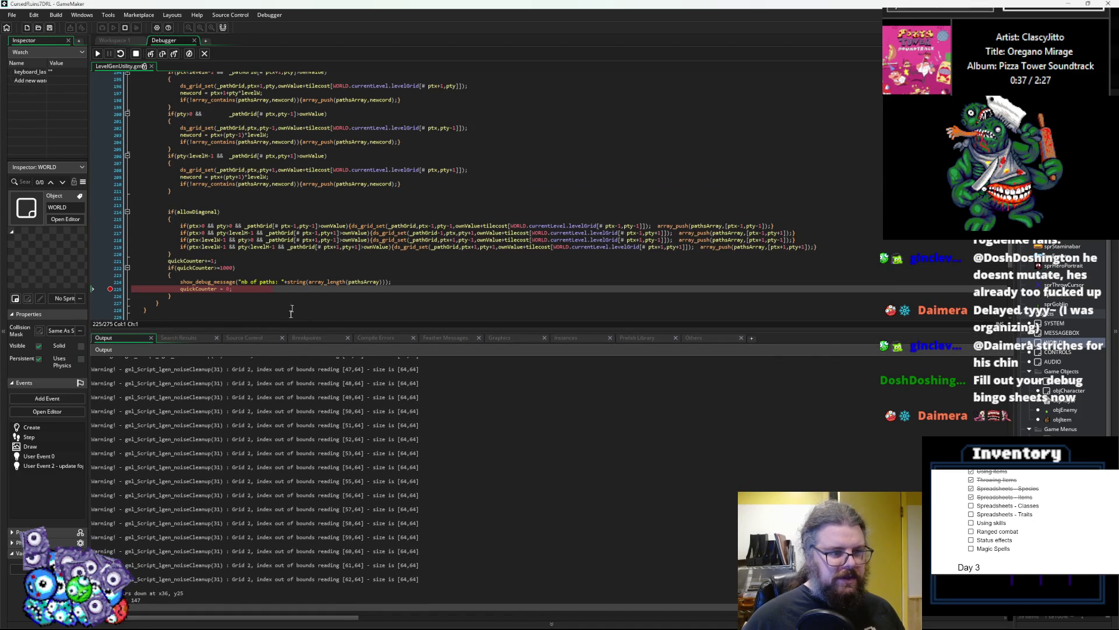
pyautogui.click(98, 54)
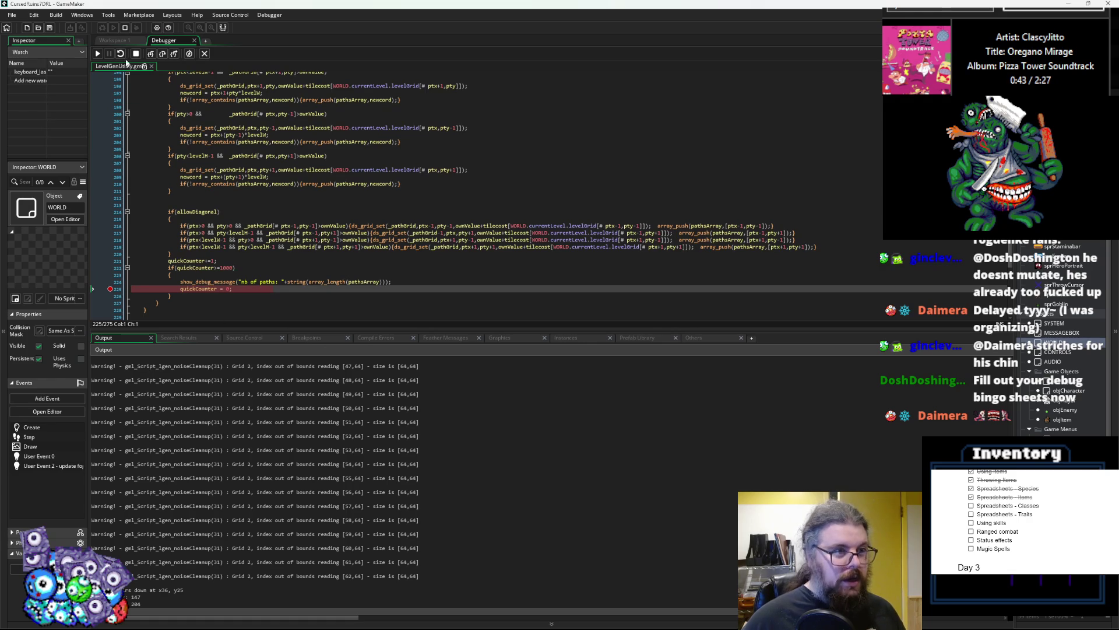
pyautogui.click(98, 55)
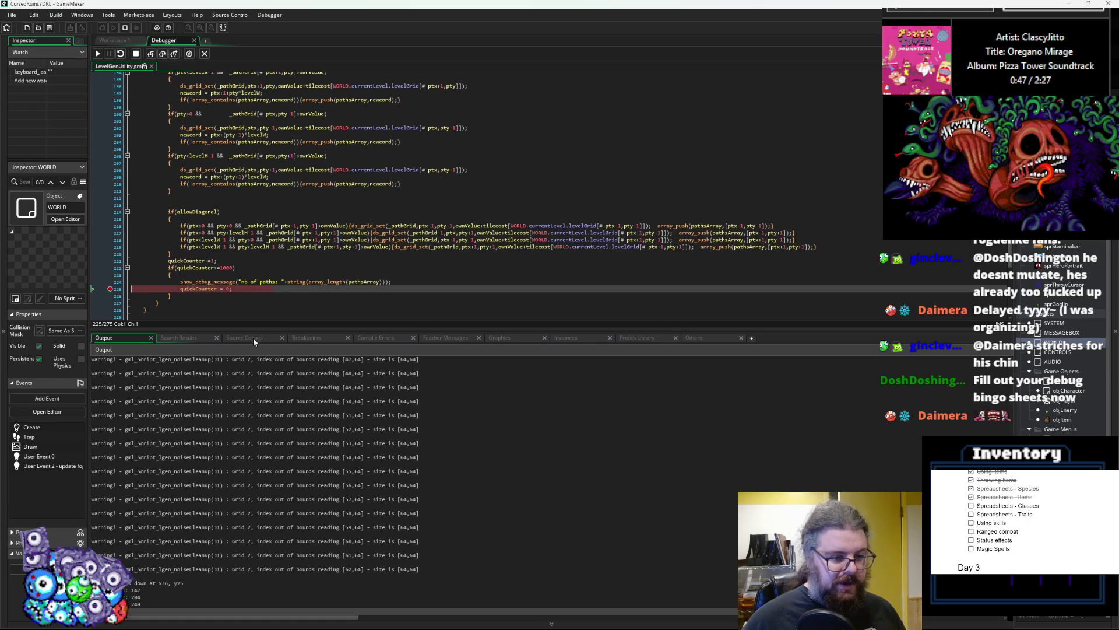
pyautogui.moveTo(253, 331)
pyautogui.mouseDown()
pyautogui.moveTo(256, 248)
pyautogui.moveTo(260, 367)
pyautogui.moveTo(263, 248)
pyautogui.moveTo(257, 409)
pyautogui.mouseUp()
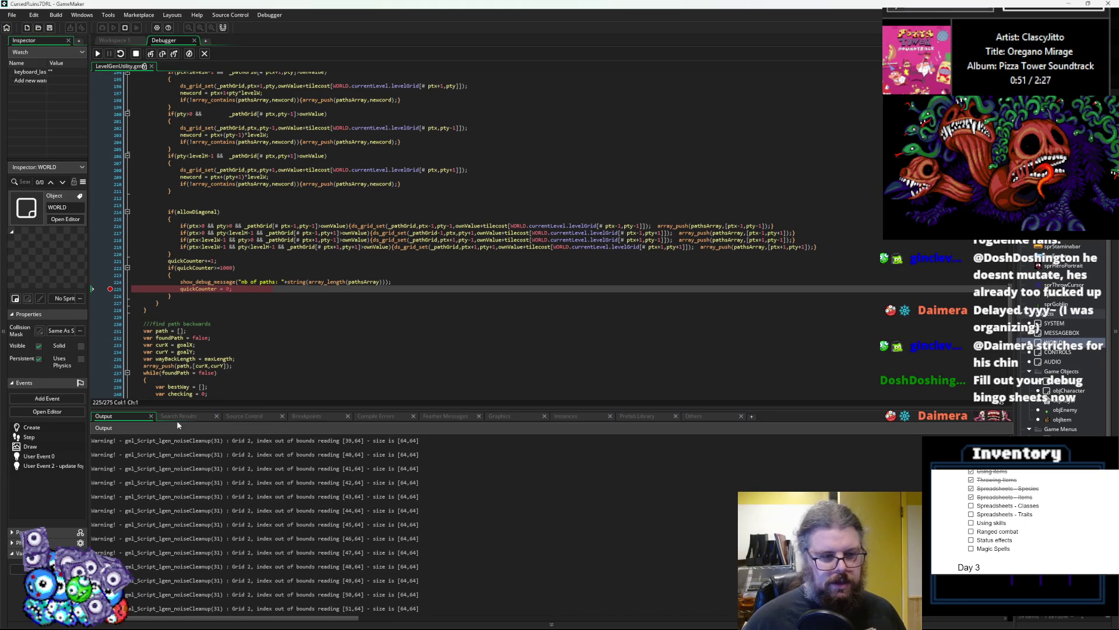
pyautogui.click(582, 415)
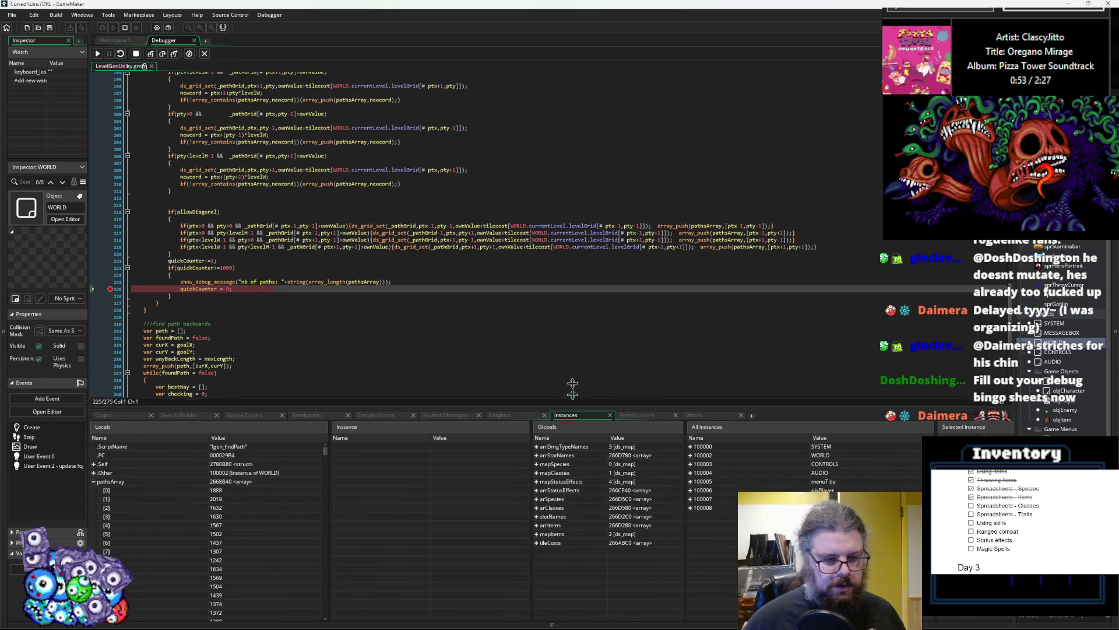
pyautogui.moveTo(572, 389); pyautogui.dragTo(408, 255)
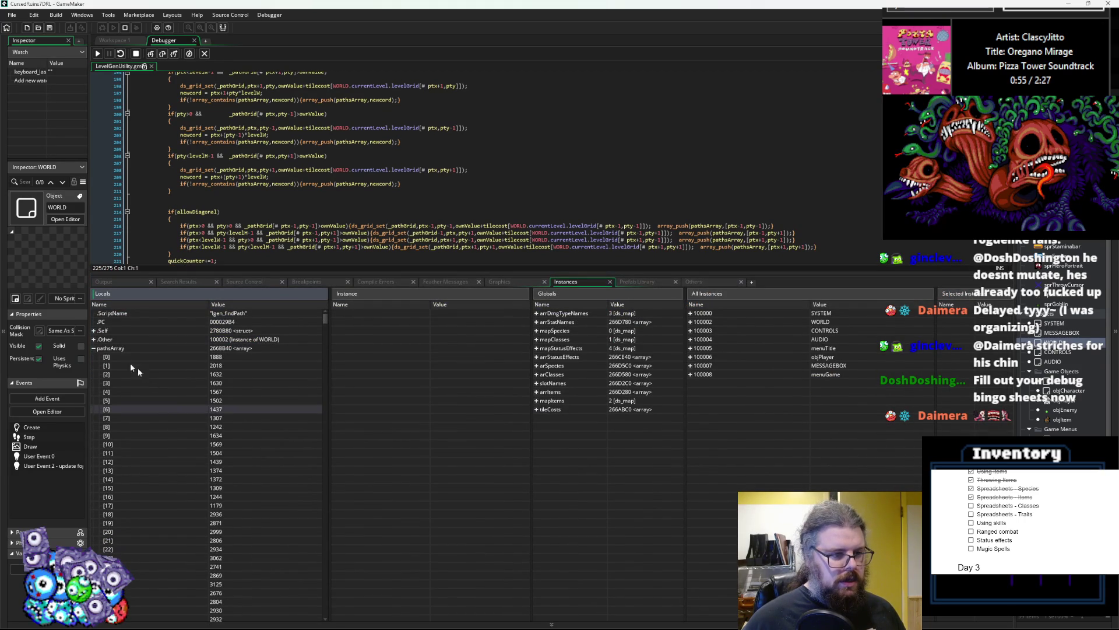
pyautogui.click(93, 348)
pyautogui.click(94, 348)
pyautogui.scroll(-20, 187, 423)
pyautogui.moveTo(327, 337)
pyautogui.mouseDown()
pyautogui.moveTo(326, 413)
pyautogui.moveTo(327, 316)
pyautogui.mouseUp()
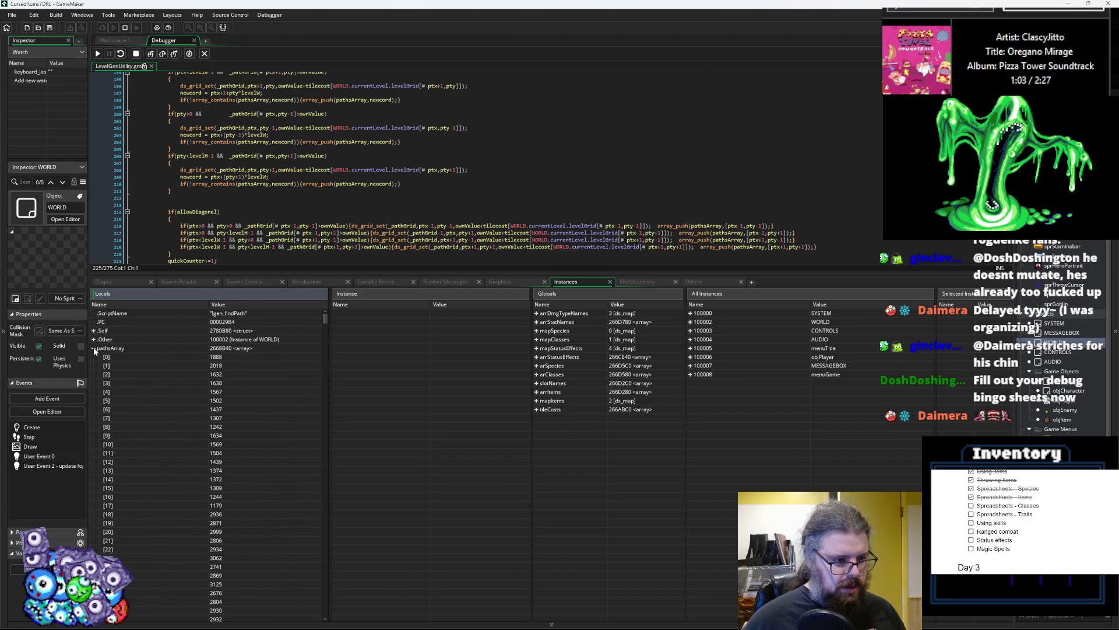
pyautogui.scroll(-15, 166, 467)
pyautogui.scroll(-14, 139, 438)
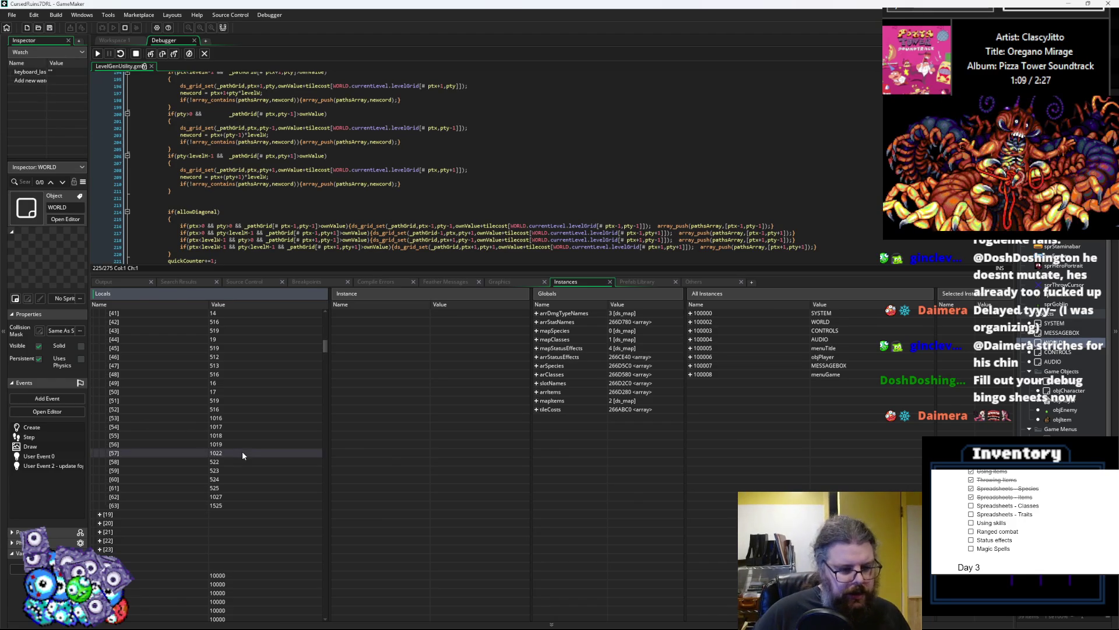
pyautogui.scroll(-3, 242, 451)
pyautogui.scroll(19, 179, 446)
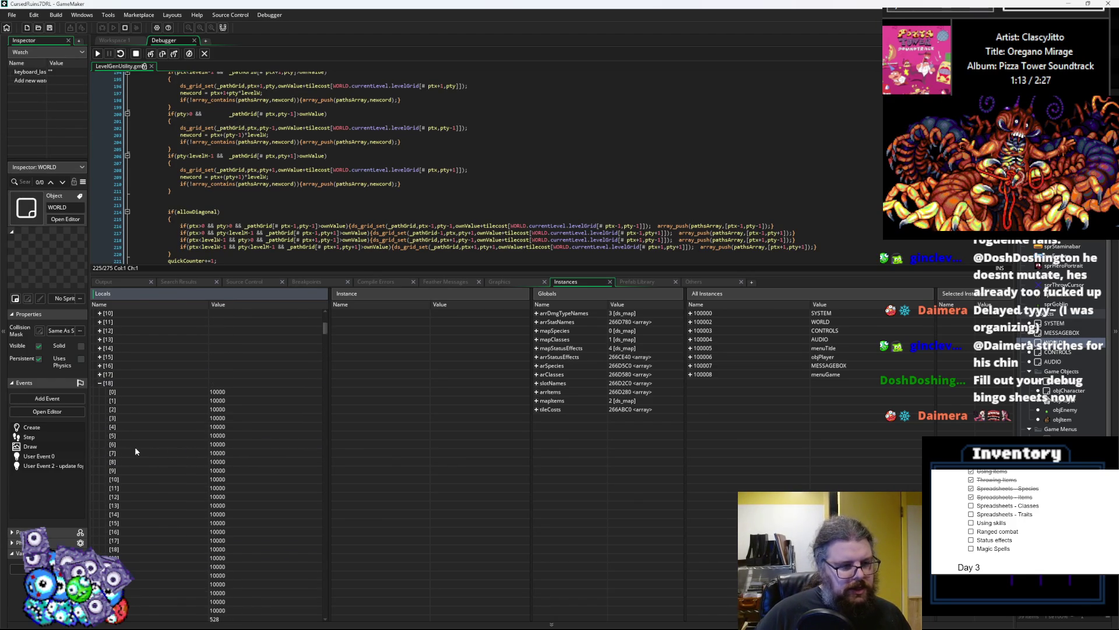
pyautogui.click(99, 373)
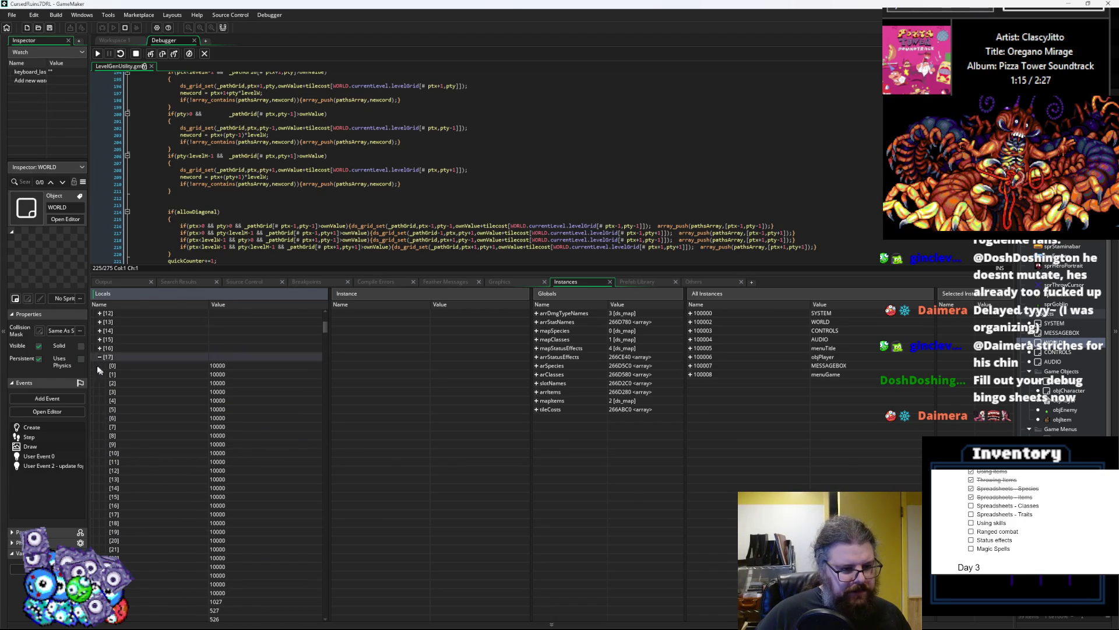
pyautogui.click(98, 348)
pyautogui.scroll(-10, 158, 450)
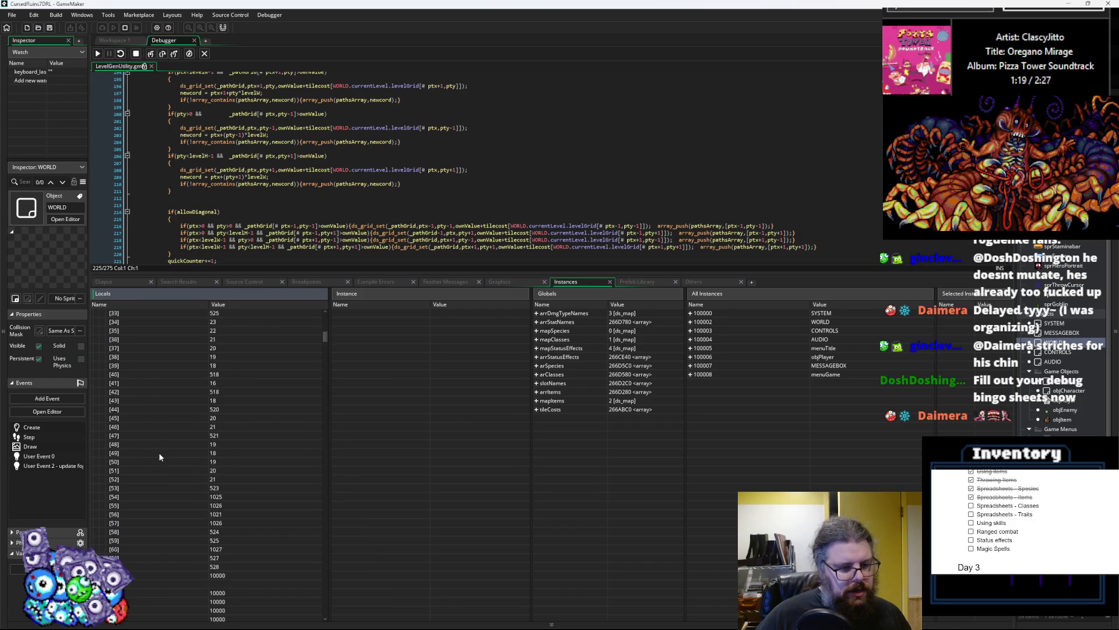
pyautogui.scroll(9, 160, 456)
pyautogui.scroll(3, 129, 410)
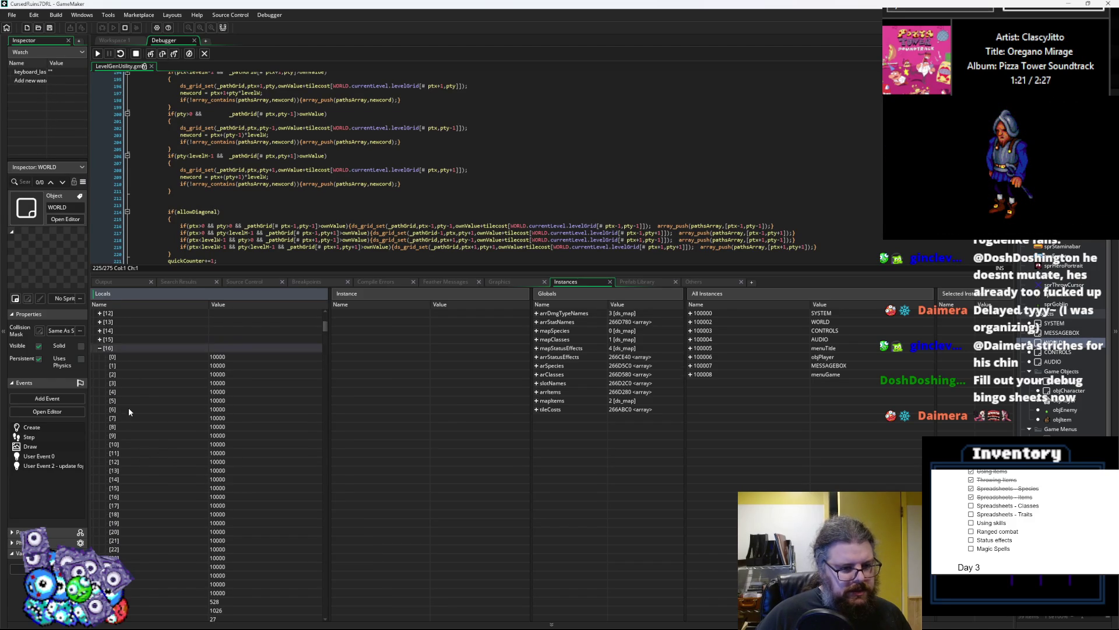
pyautogui.scroll(-2, 115, 451)
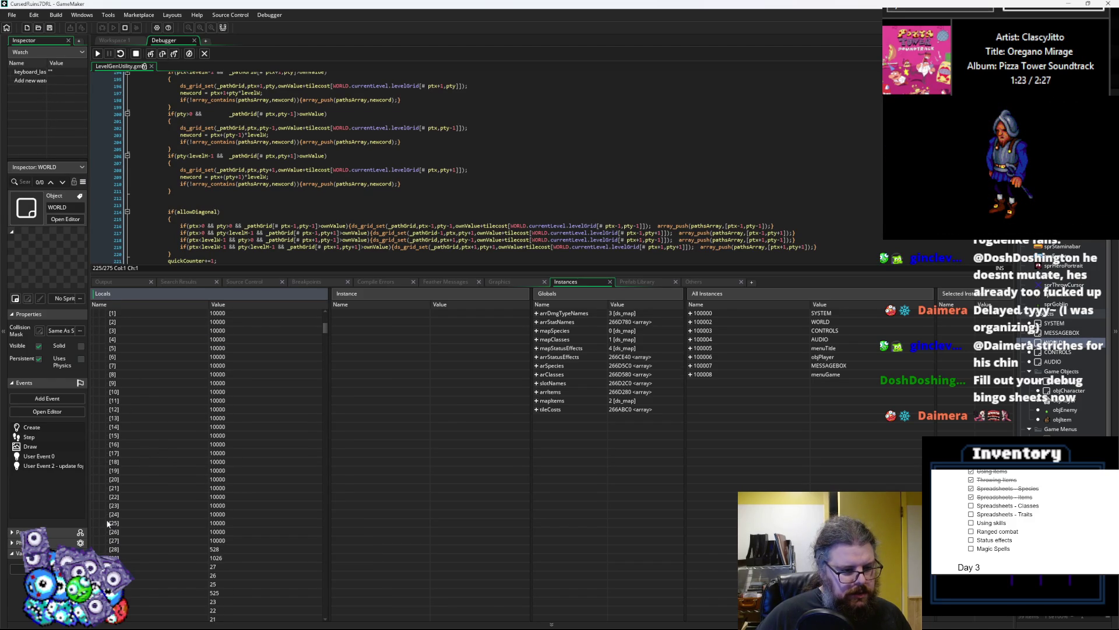
pyautogui.scroll(-3, 136, 518)
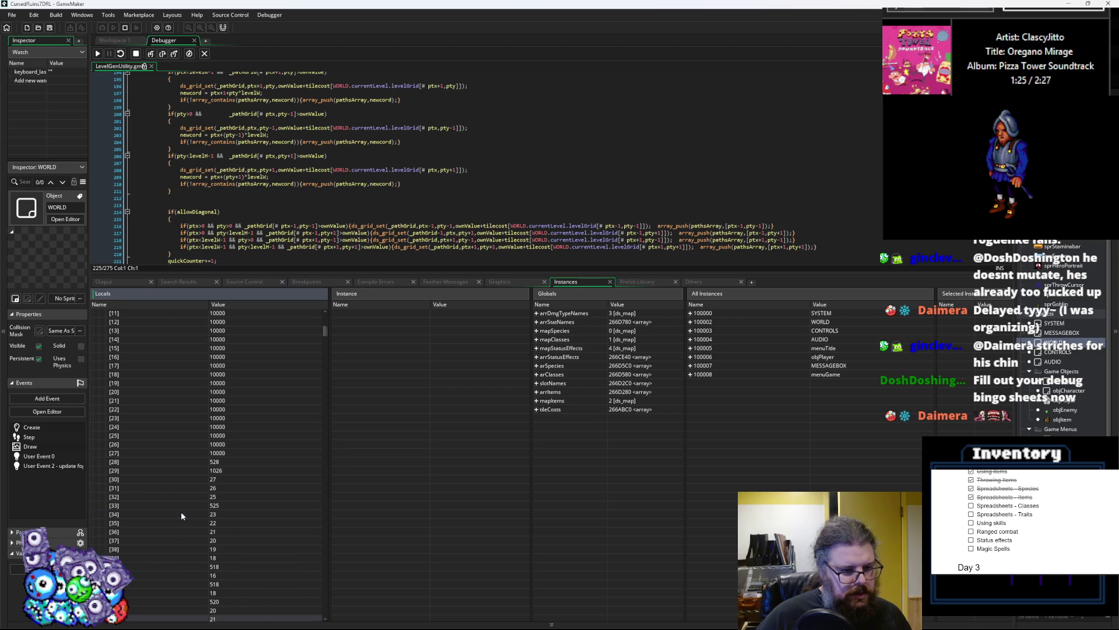
pyautogui.moveTo(227, 274); pyautogui.dragTo(222, 479)
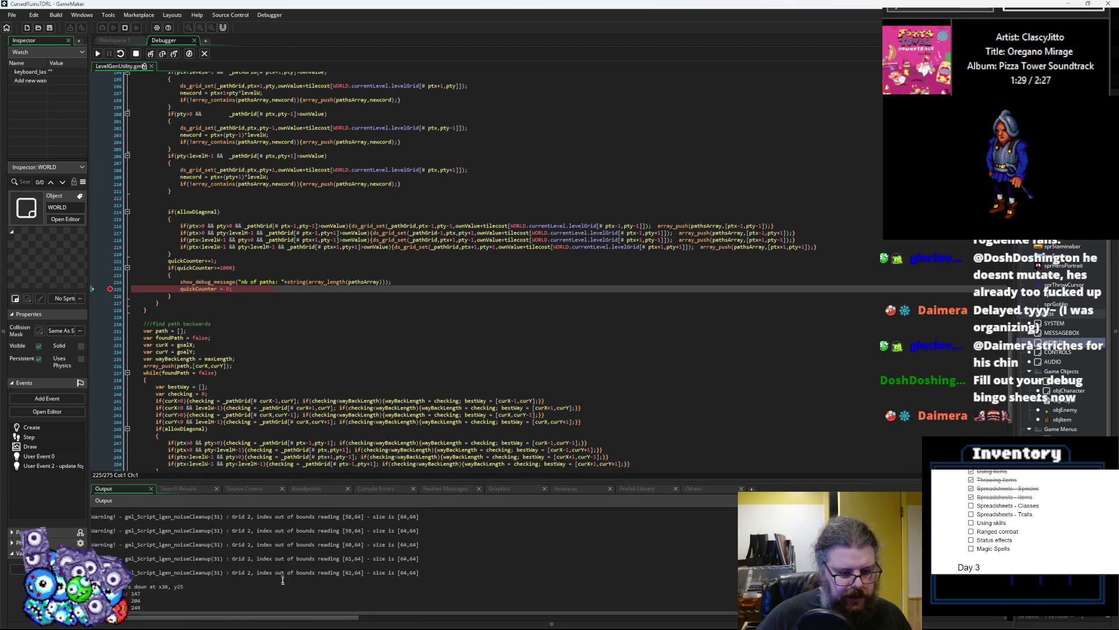
pyautogui.click(98, 54)
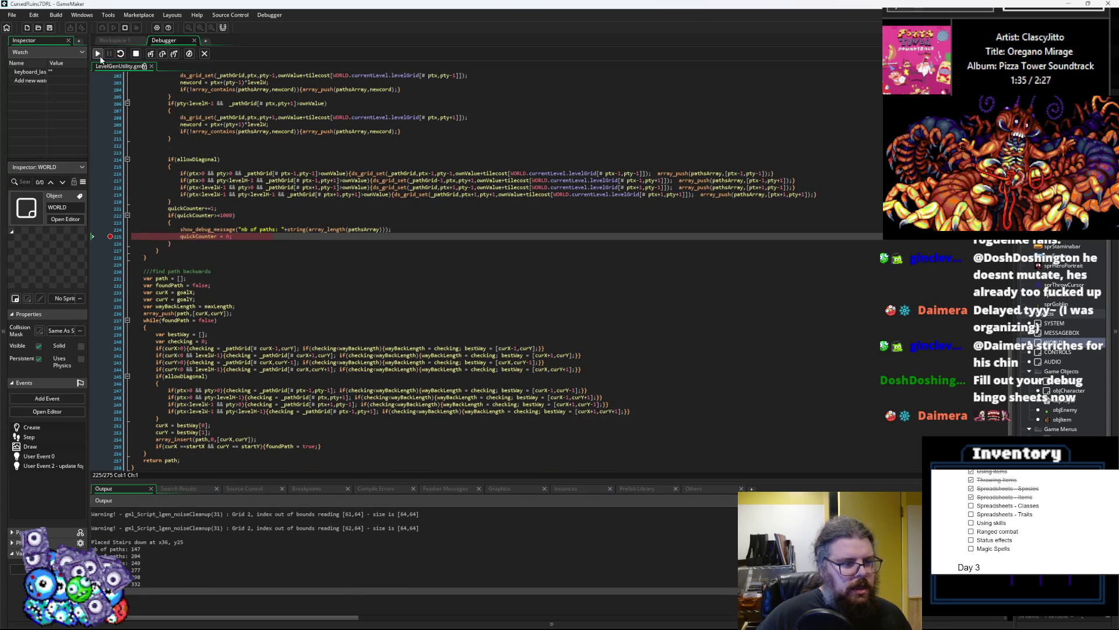
# - Continue past the path-count breakpoint about a dozen times until the line 252 Code Error appears
pyautogui.click(99, 56)
pyautogui.click(99, 56)
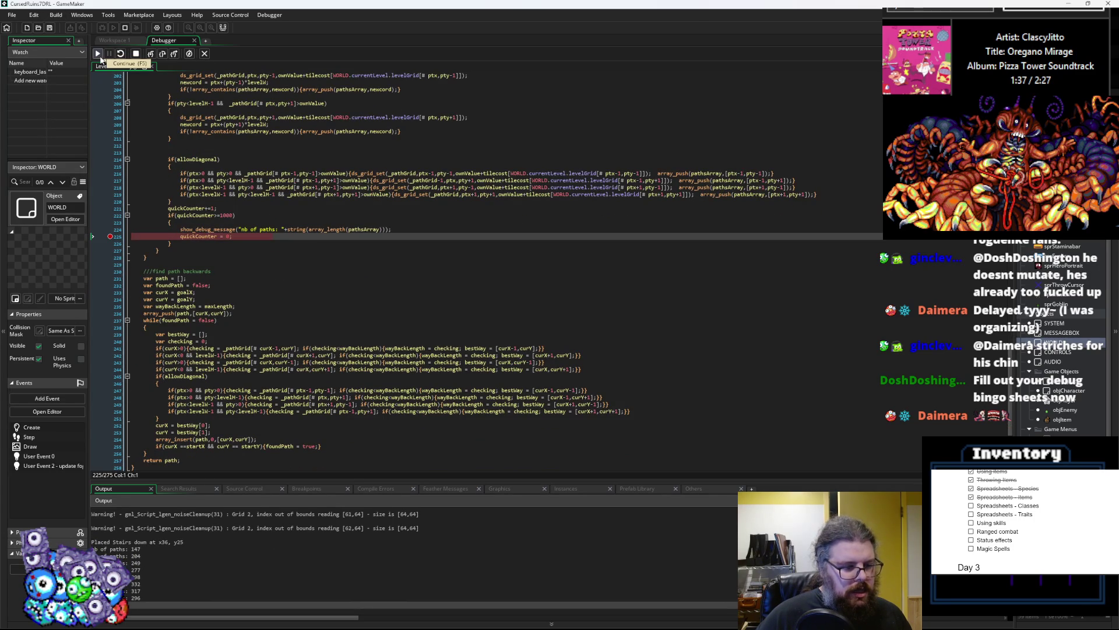
pyautogui.click(99, 55)
pyautogui.scroll(-2, 223, 432)
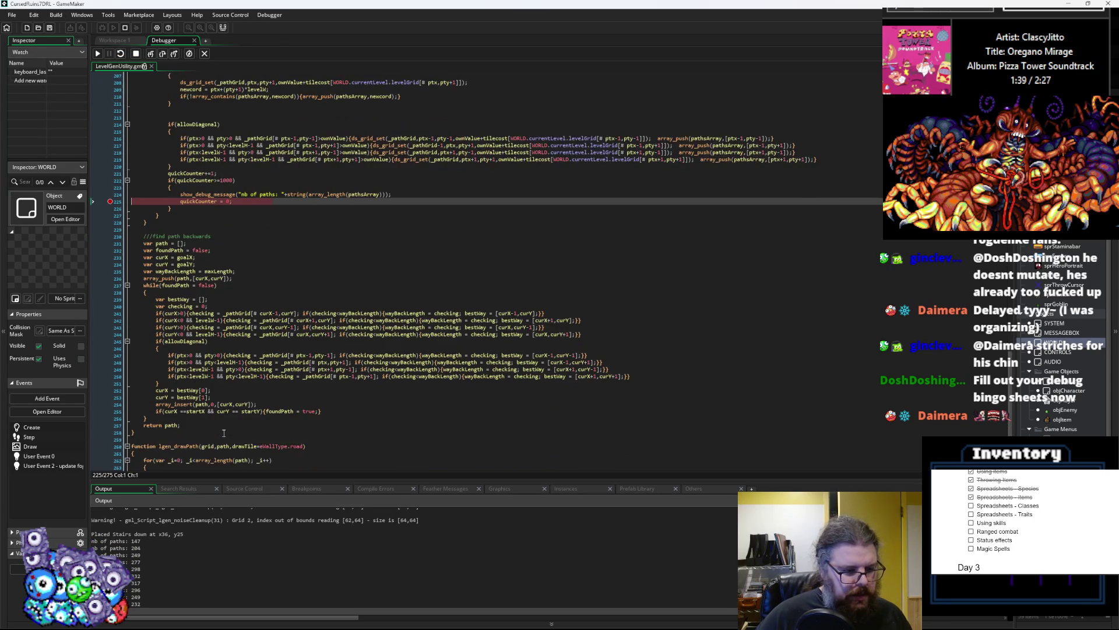
pyautogui.scroll(5, 274, 325)
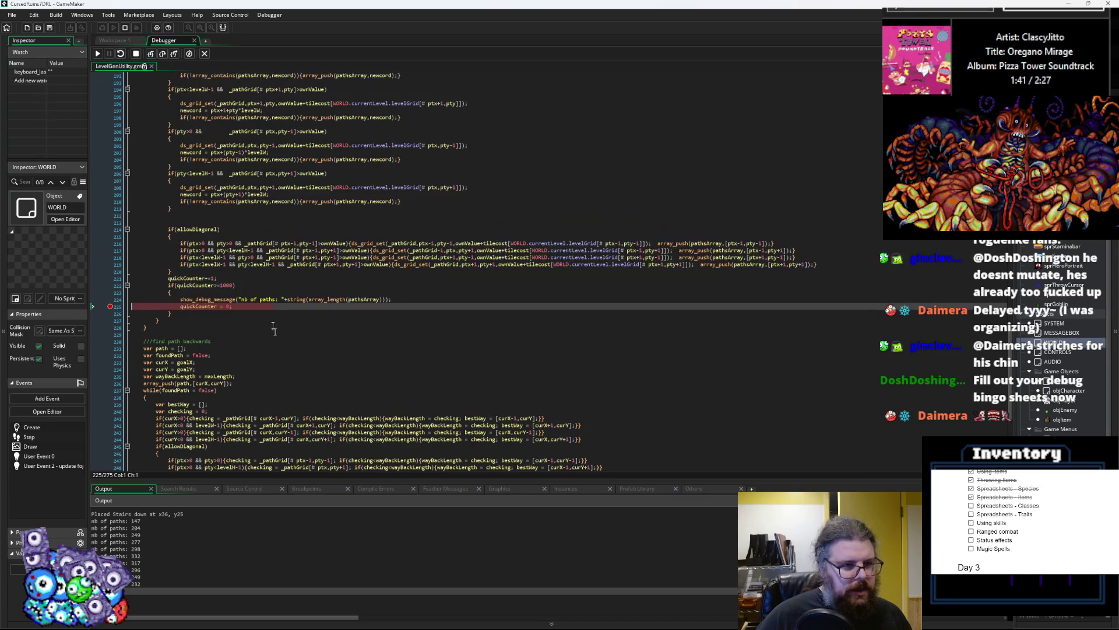
pyautogui.click(97, 54)
pyautogui.click(97, 54)
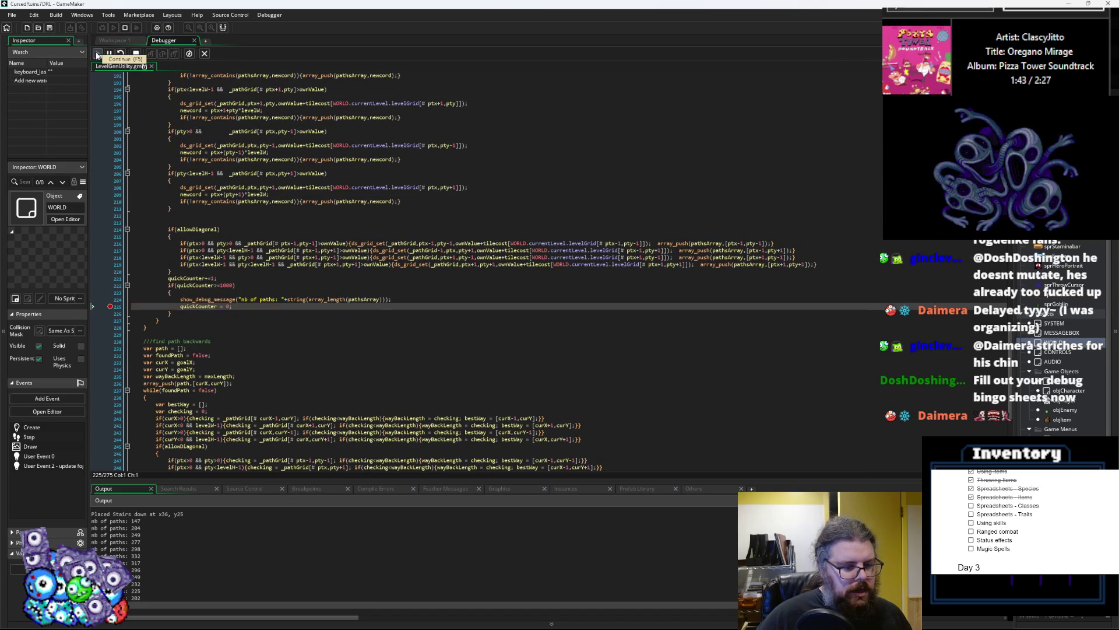
pyautogui.click(98, 53)
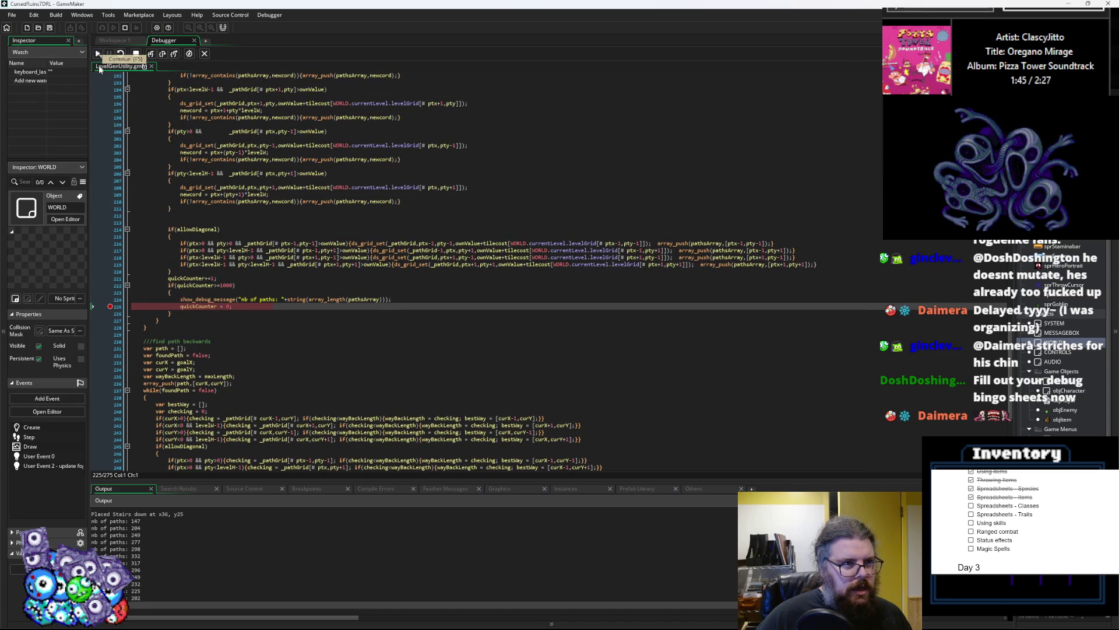
pyautogui.click(99, 54)
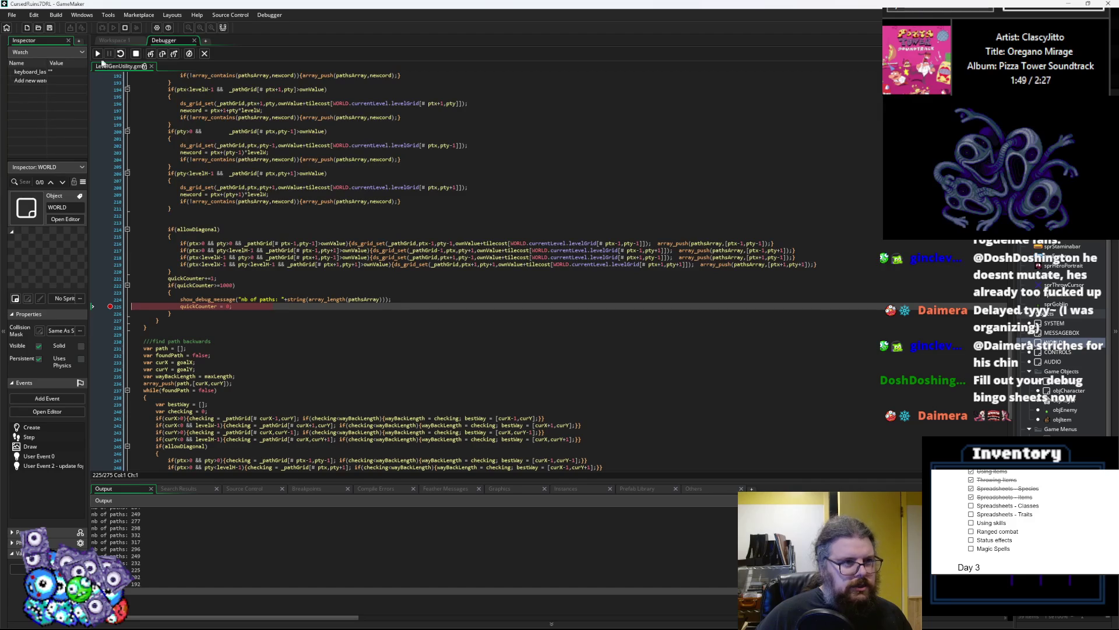
pyautogui.click(98, 53)
pyautogui.click(98, 53)
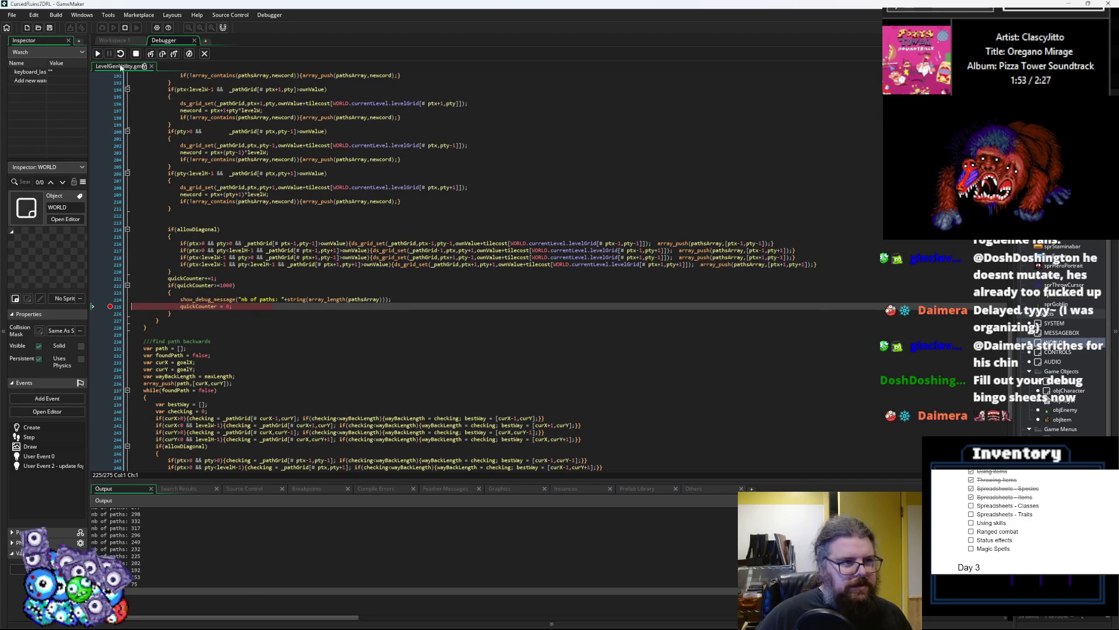
pyautogui.click(98, 53)
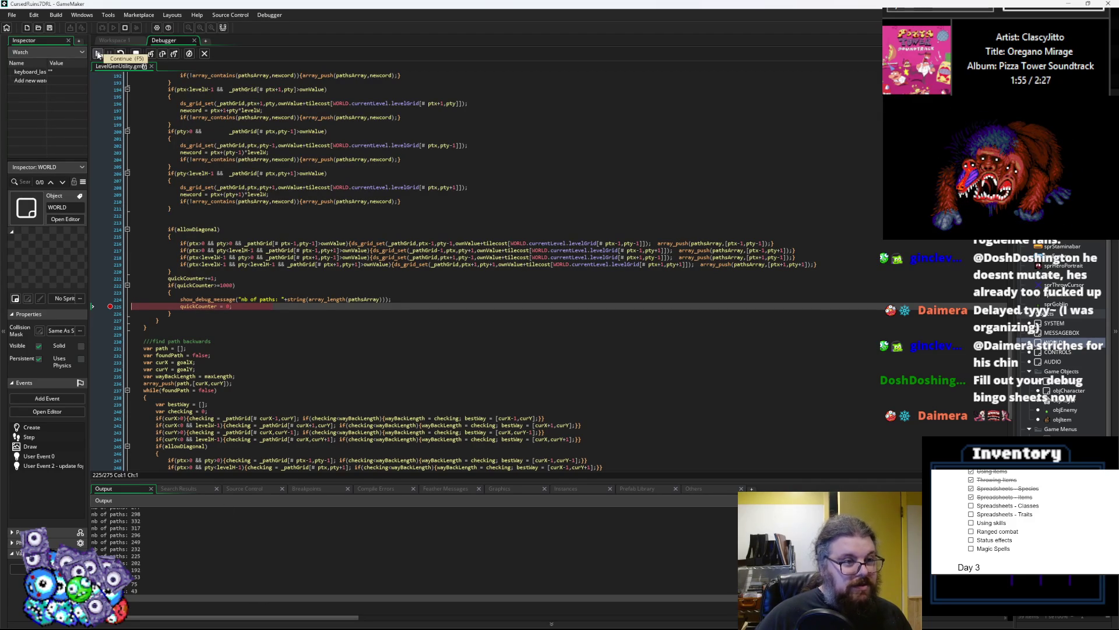
pyautogui.click(98, 54)
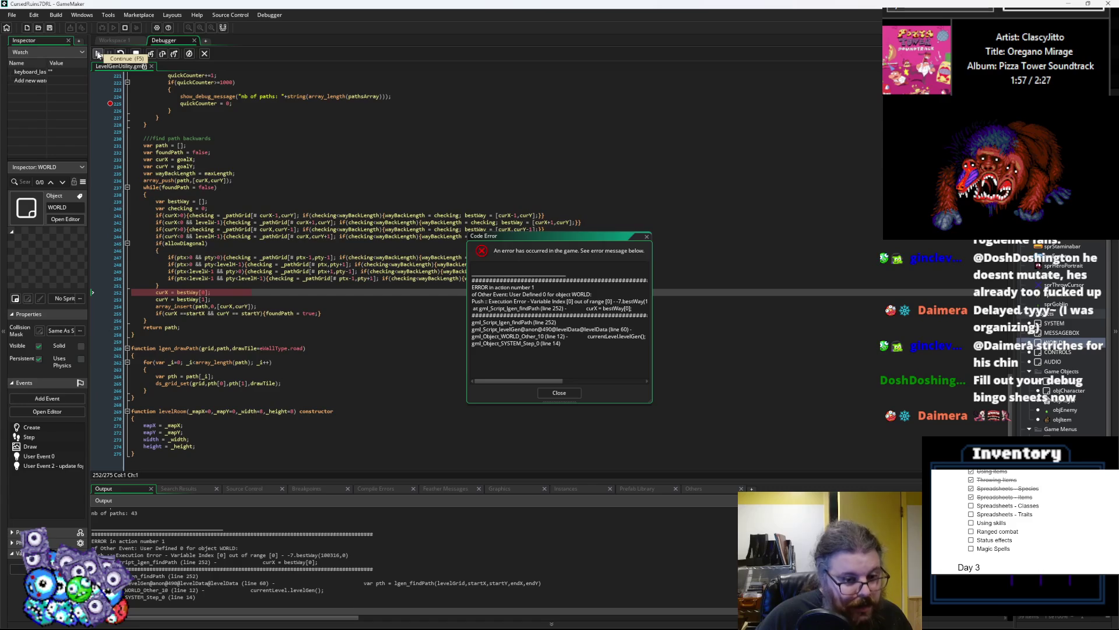
# - Scroll through lgen_findPath to review the line that logs the number of paths
pyautogui.scroll(5, 271, 332)
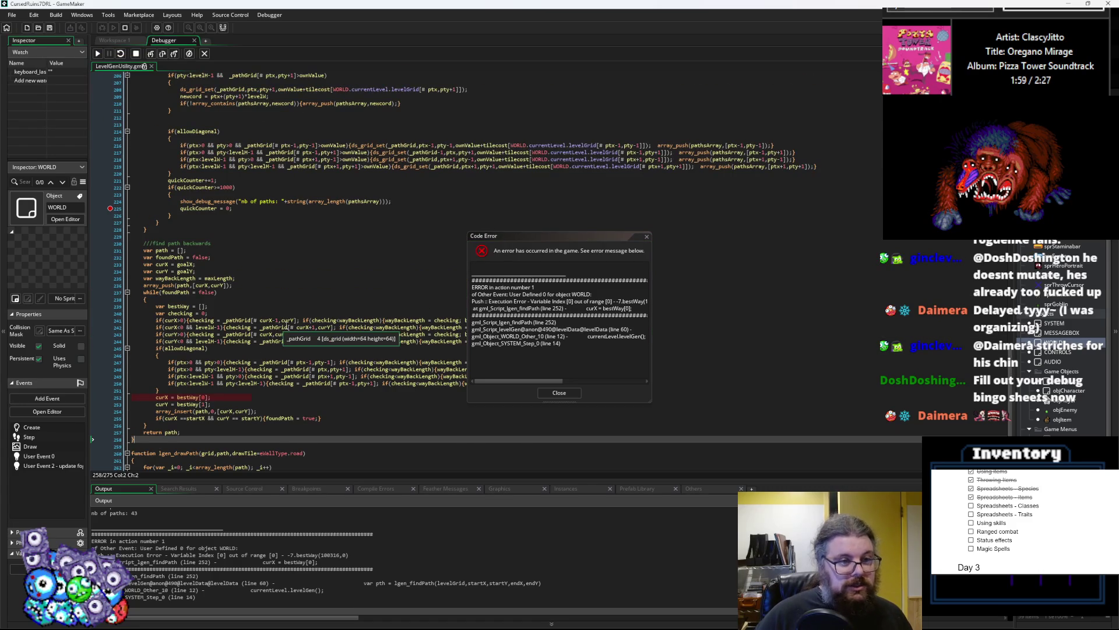
pyautogui.scroll(3, 288, 325)
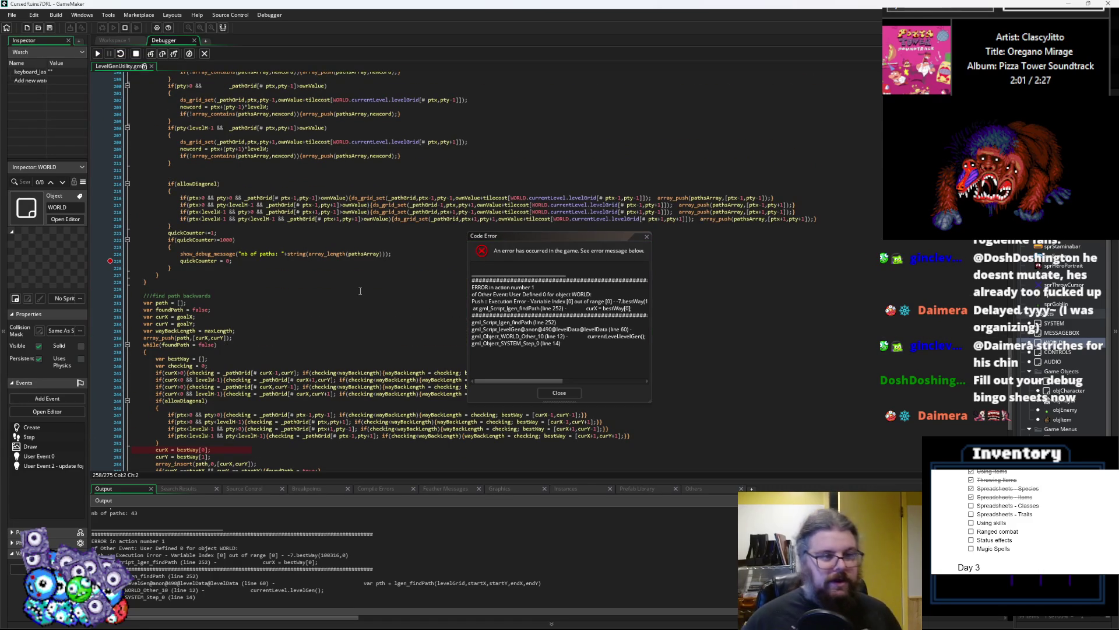
pyautogui.scroll(3, 360, 290)
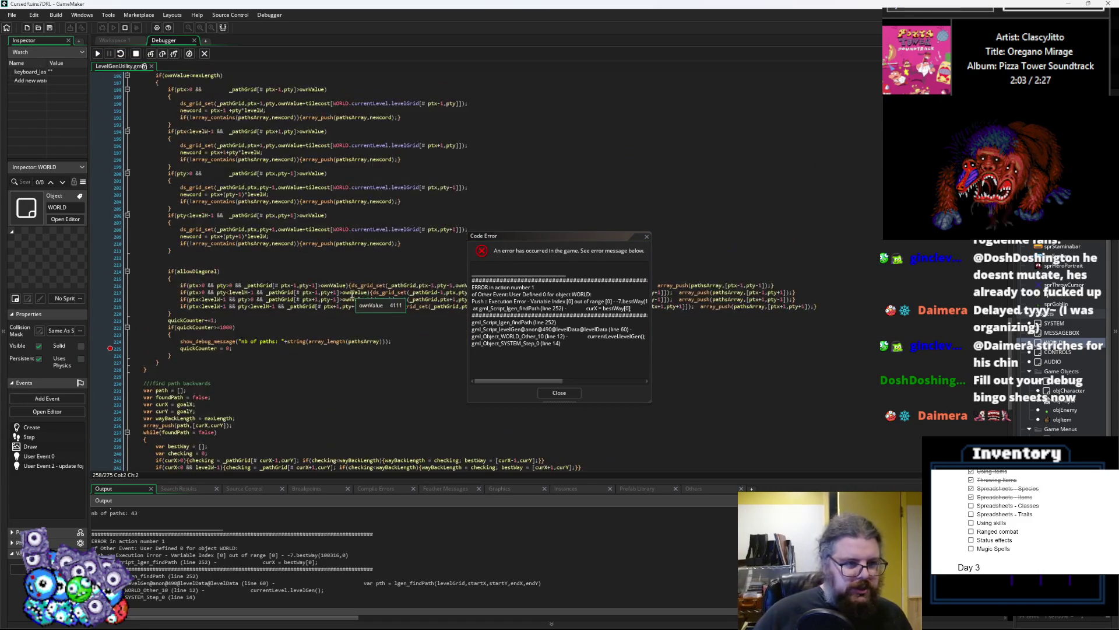
pyautogui.scroll(2, 377, 343)
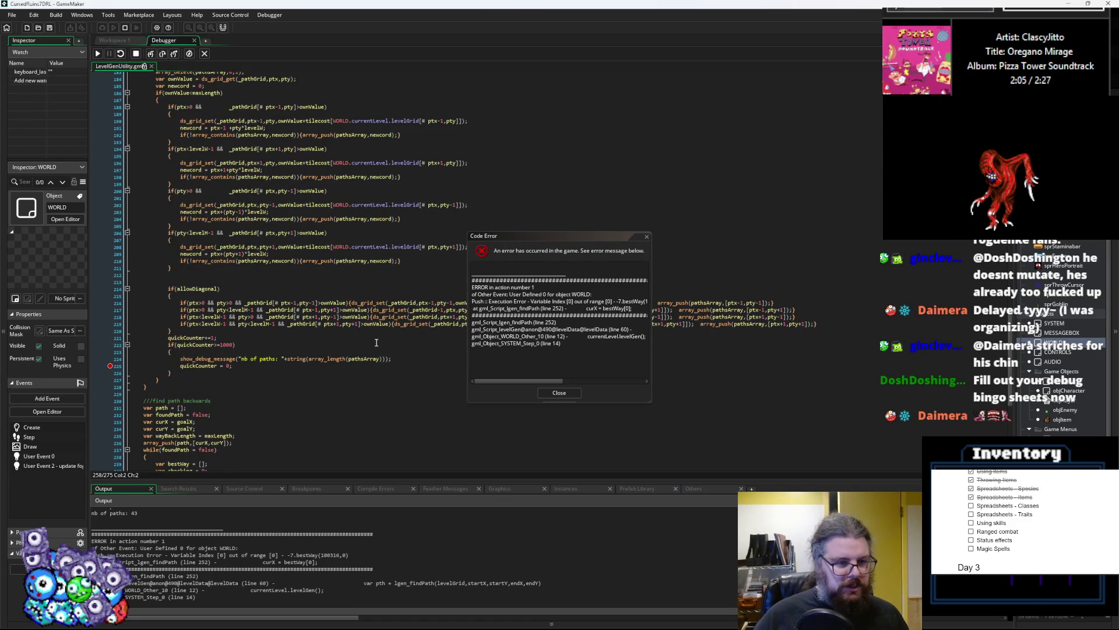
pyautogui.scroll(1, 376, 344)
pyautogui.click(418, 378)
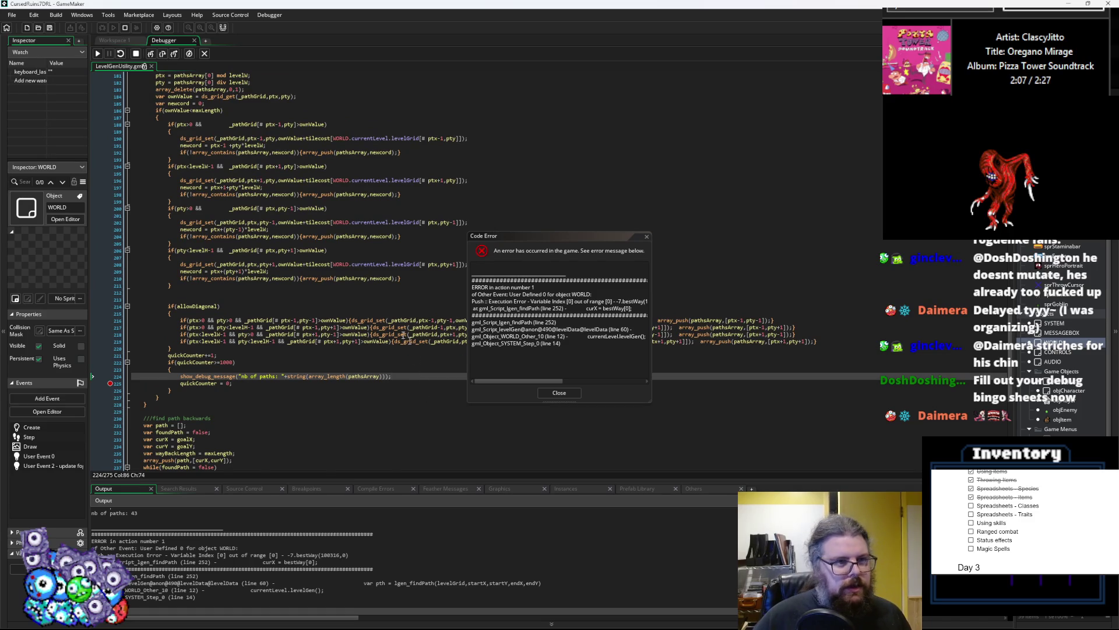
pyautogui.scroll(4, 391, 327)
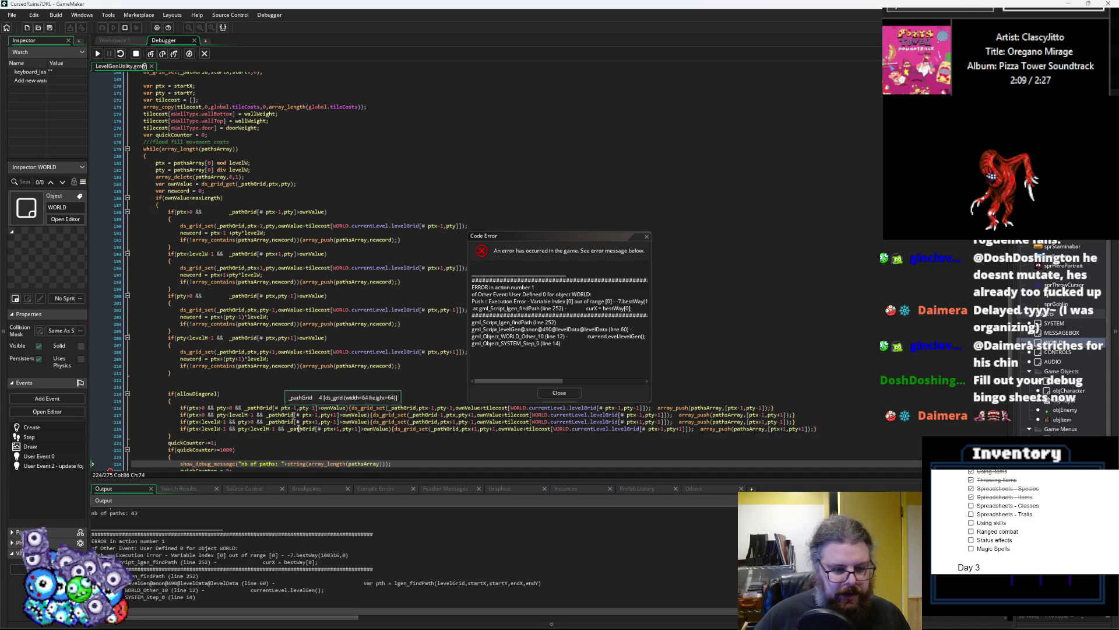
pyautogui.scroll(-10, 350, 378)
pyautogui.scroll(-4, 354, 375)
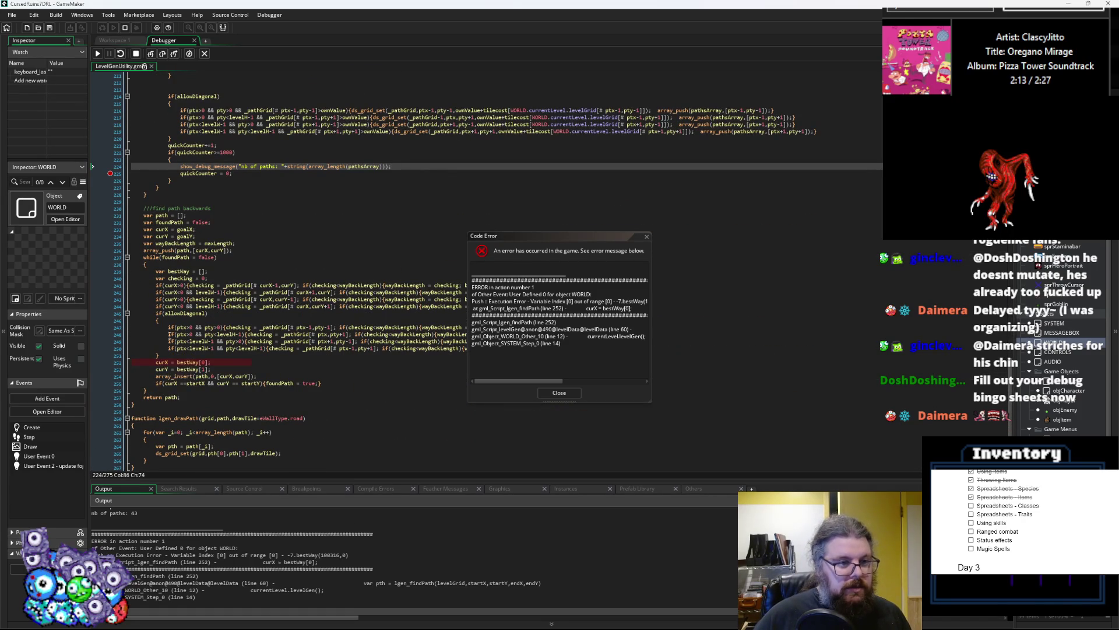
pyautogui.scroll(2, 255, 191)
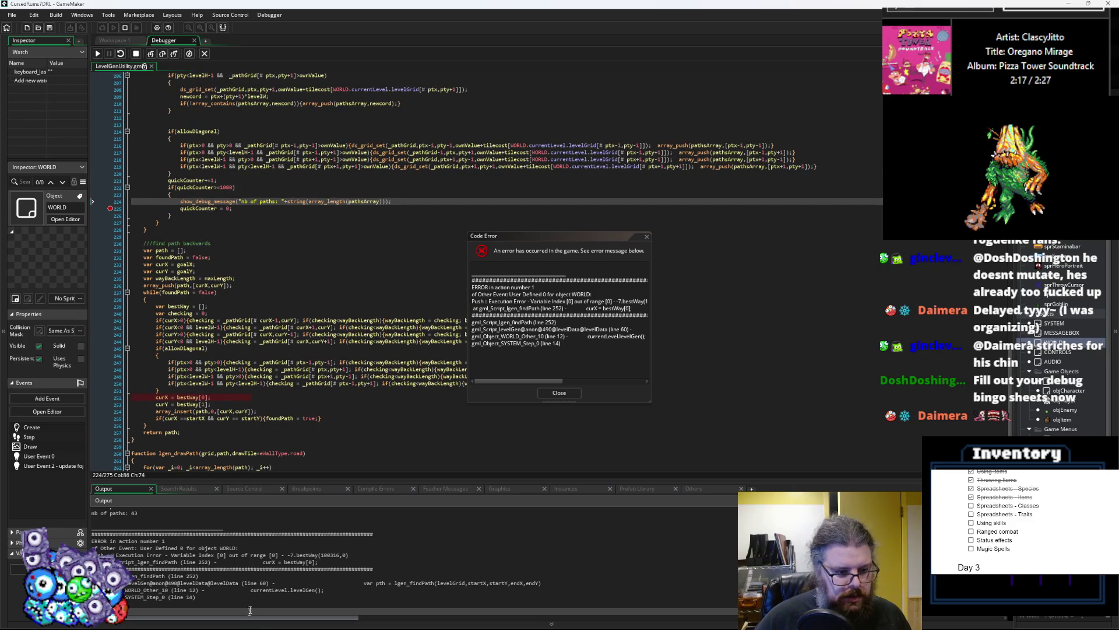
pyautogui.scroll(5, 253, 599)
pyautogui.scroll(2, 256, 597)
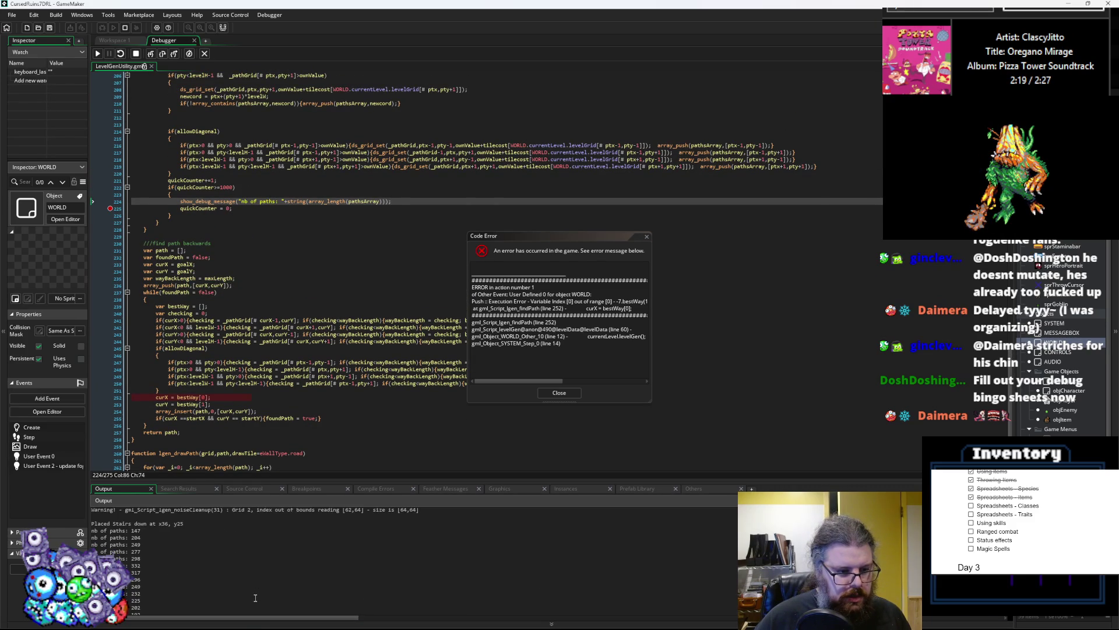
pyautogui.scroll(-8, 255, 597)
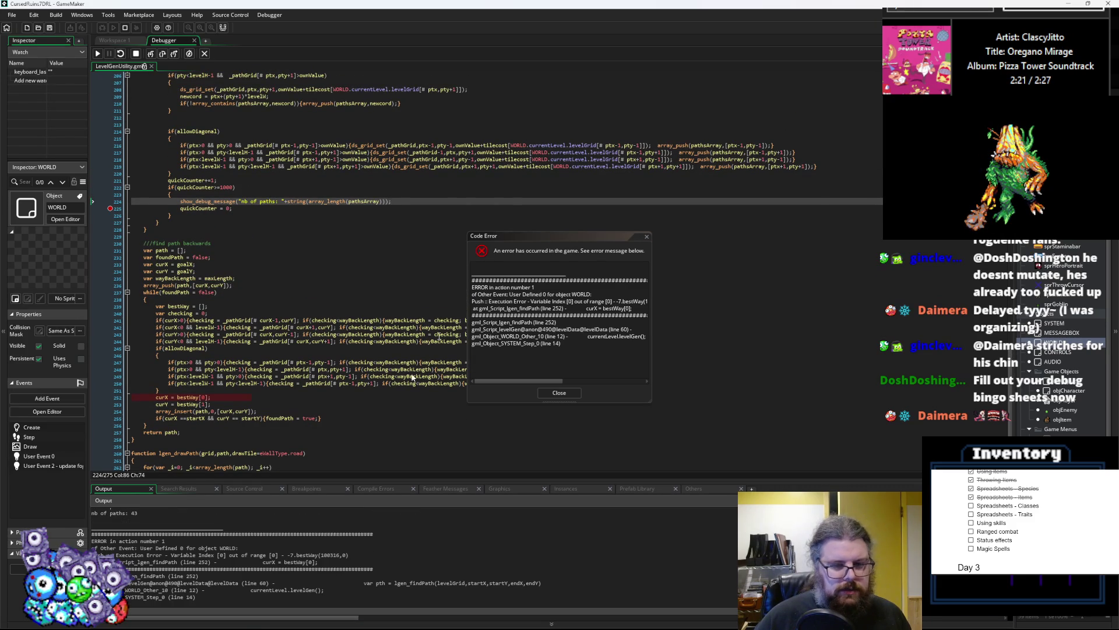
# - Inspect bestWay in the backtracking code at failing line 252, stepping with F10
pyautogui.moveTo(558, 240); pyautogui.dragTo(688, 237)
pyautogui.scroll(-3, 408, 292)
pyautogui.click(188, 372)
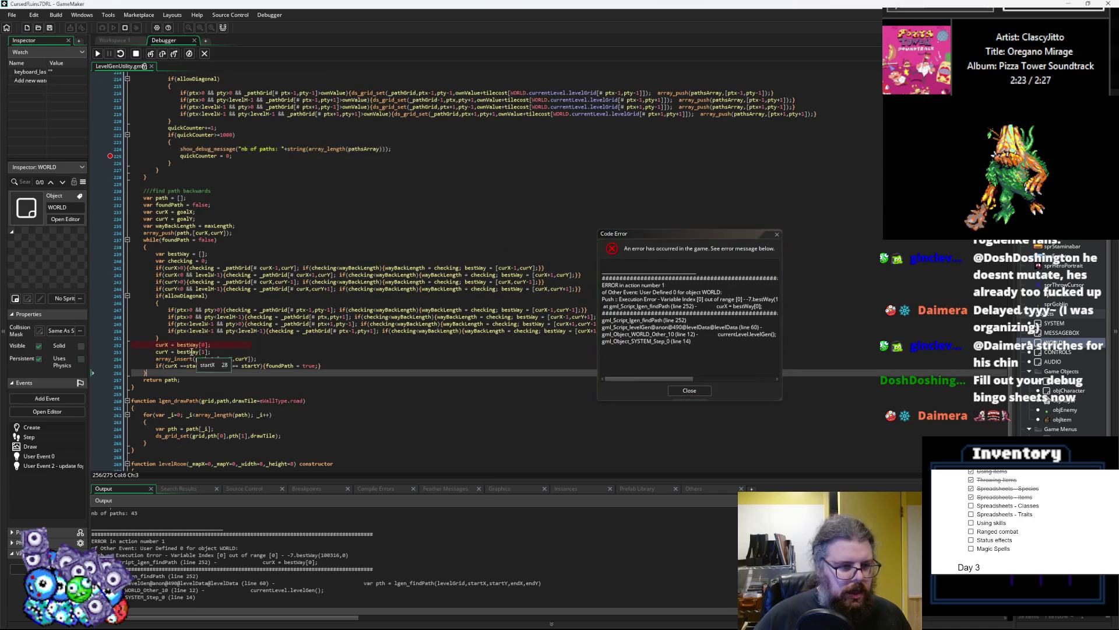
pyautogui.click(184, 345)
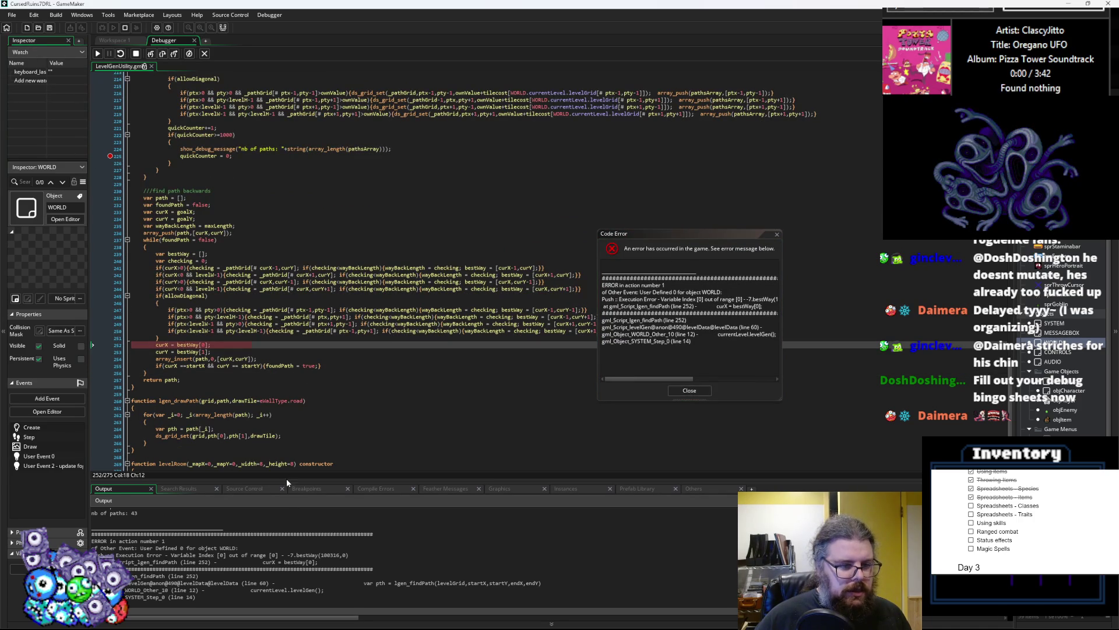
pyautogui.moveTo(163, 339)
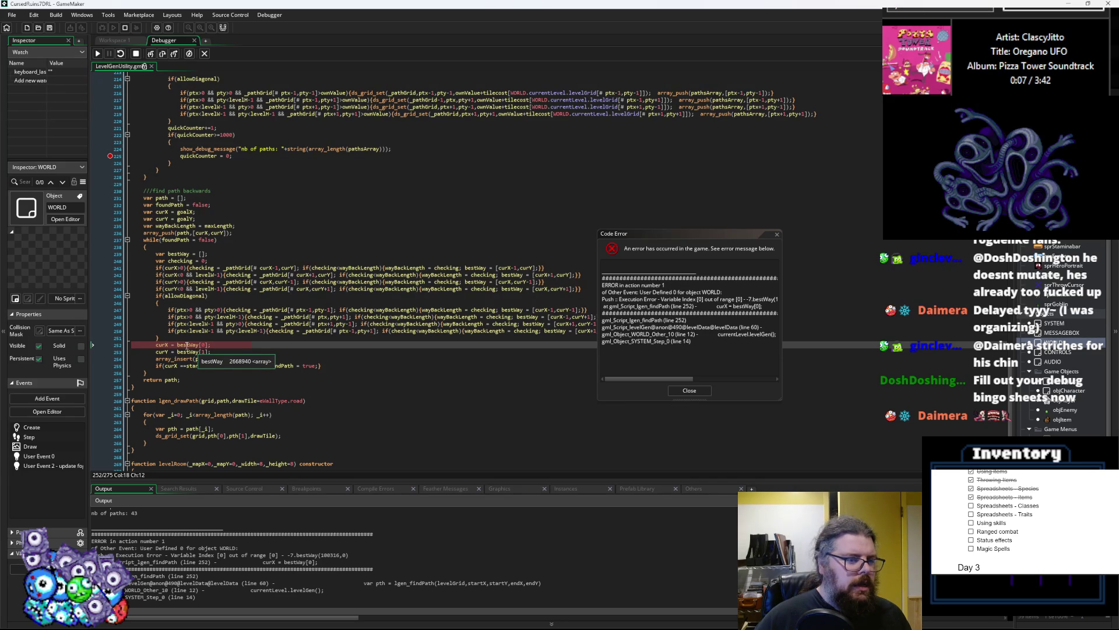
pyautogui.press('F10')
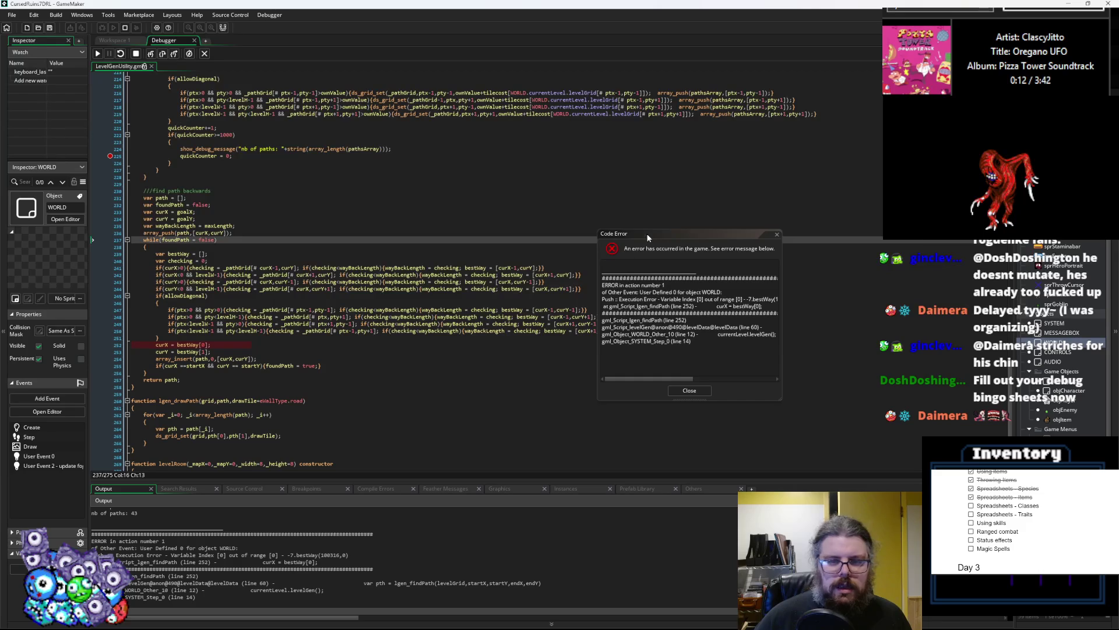
# - Move the Code Error report aside, enlarge the bottom panel, and show the debugger variable views
pyautogui.moveTo(647, 236); pyautogui.dragTo(787, 235)
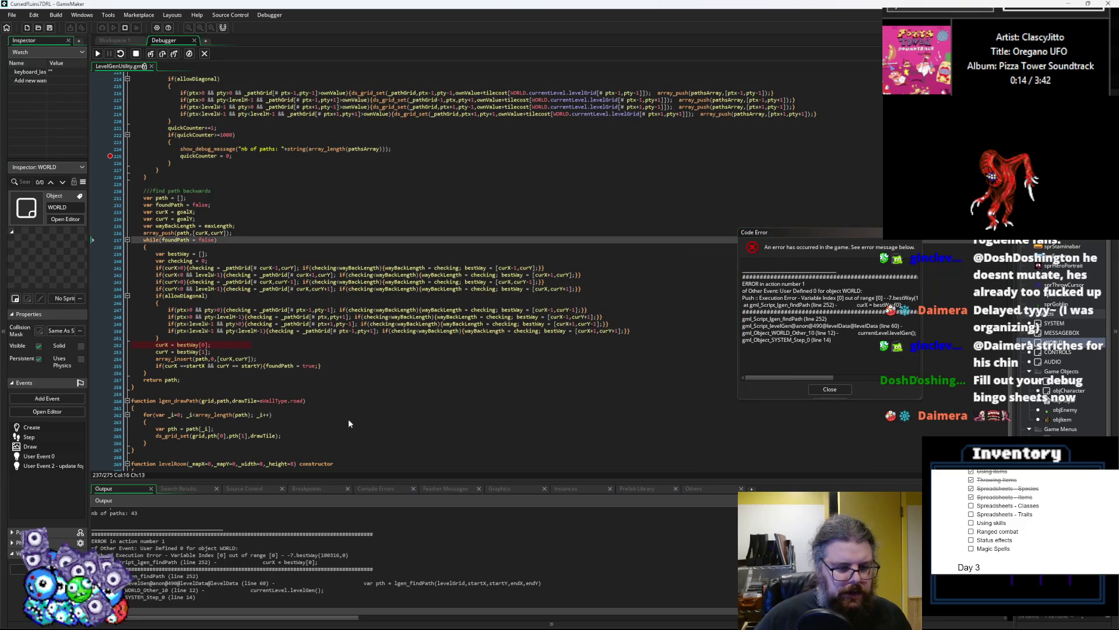
pyautogui.moveTo(343, 478); pyautogui.dragTo(330, 403)
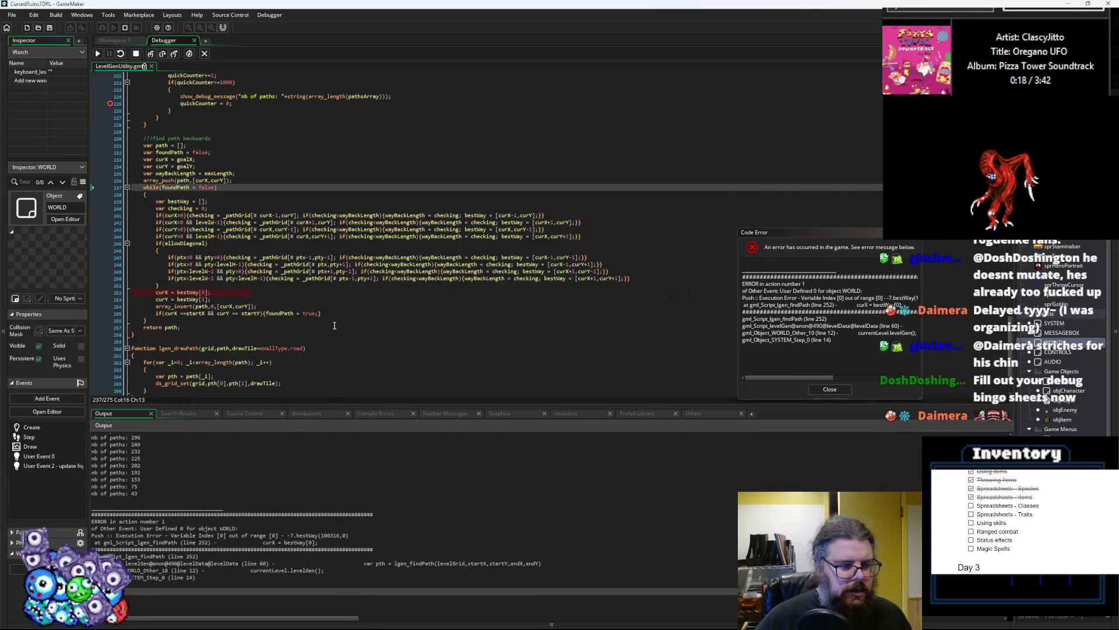
pyautogui.scroll(2, 317, 499)
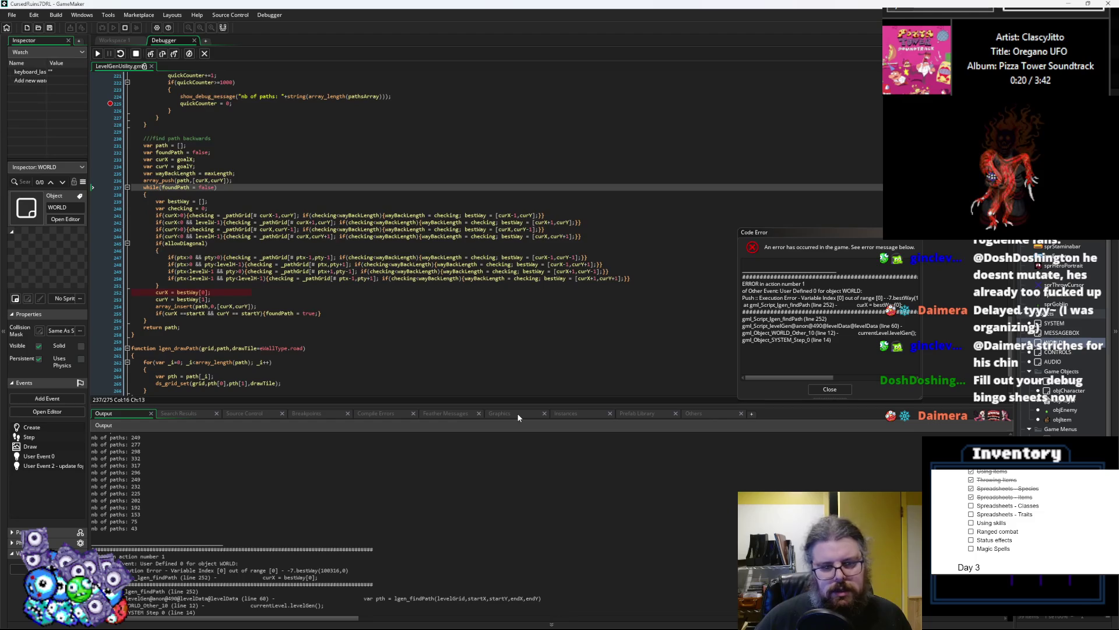
pyautogui.click(571, 413)
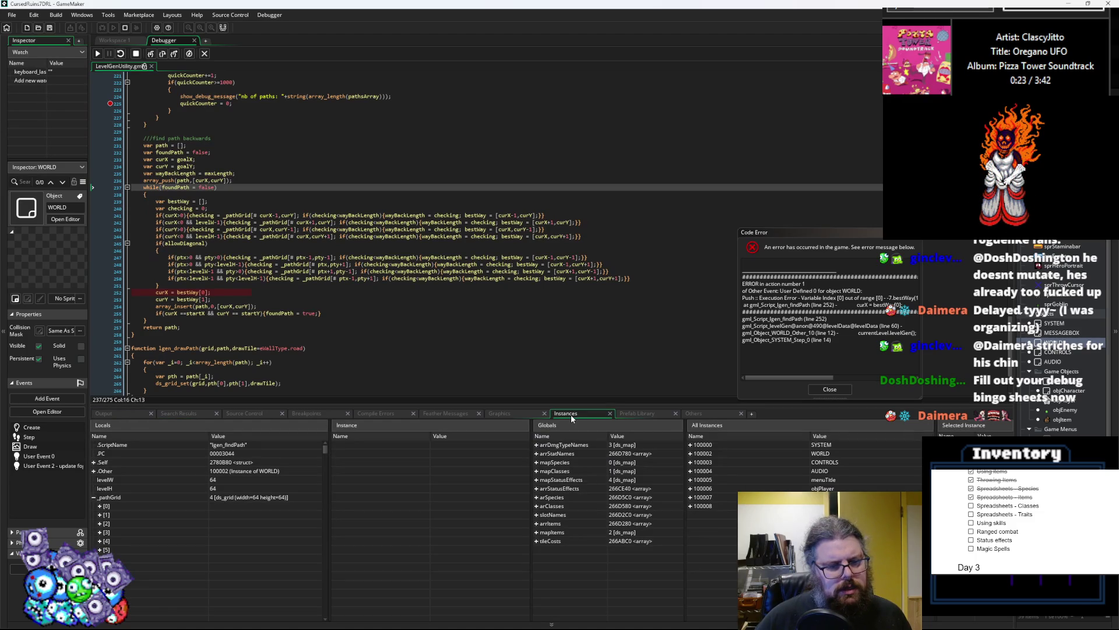
pyautogui.click(511, 415)
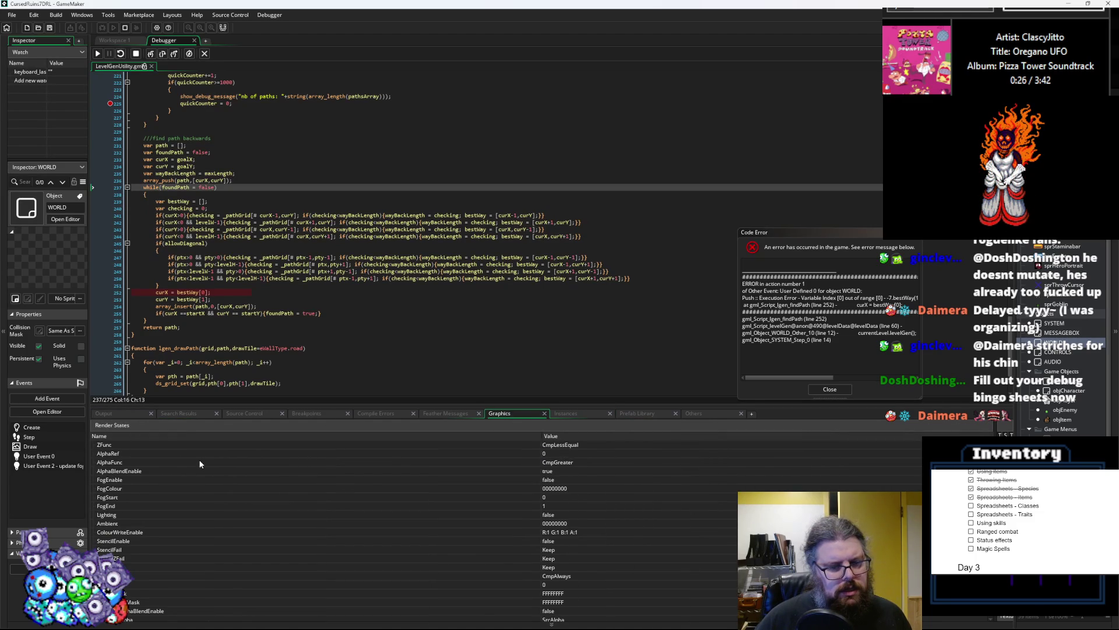
pyautogui.scroll(-2, 200, 463)
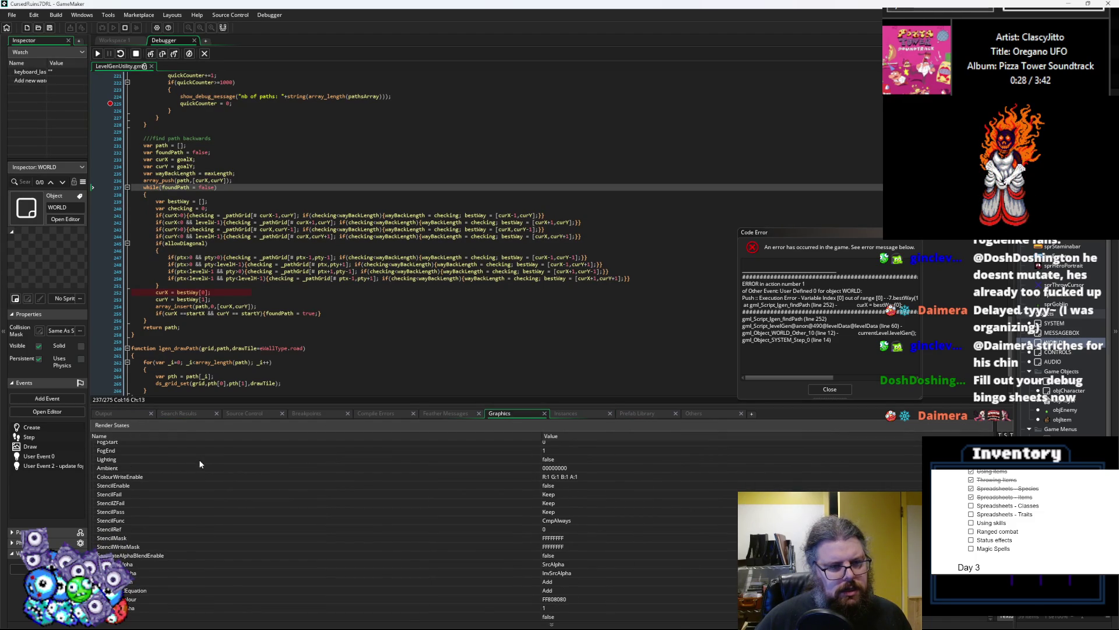
# - Check the checking value on line 241 and bestWay on line 252, then show the script's variables
pyautogui.click(188, 212)
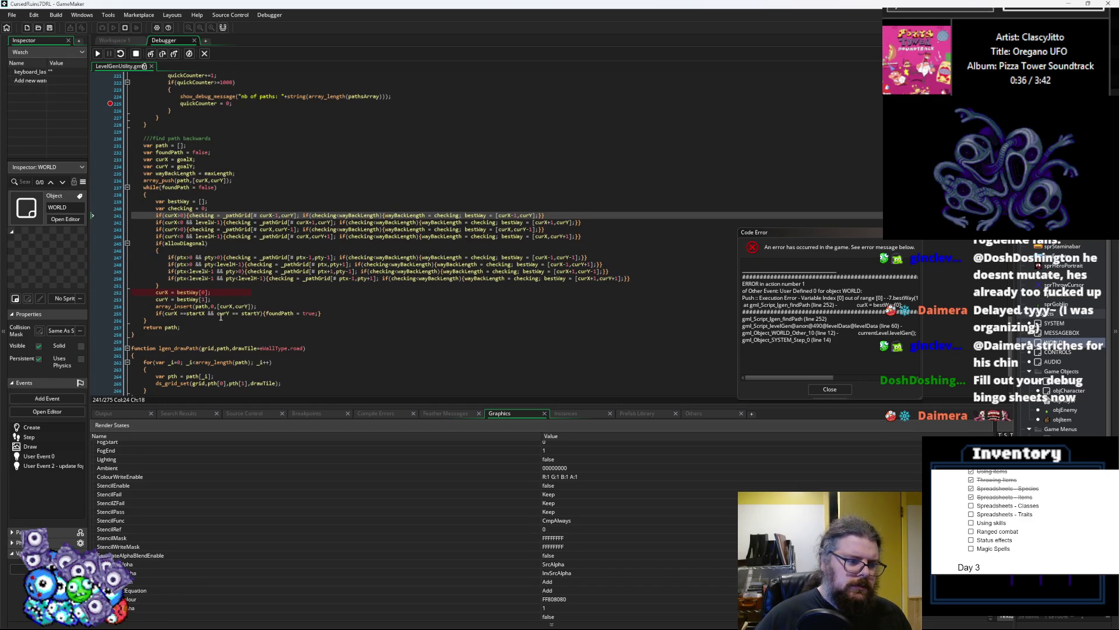
pyautogui.click(188, 292)
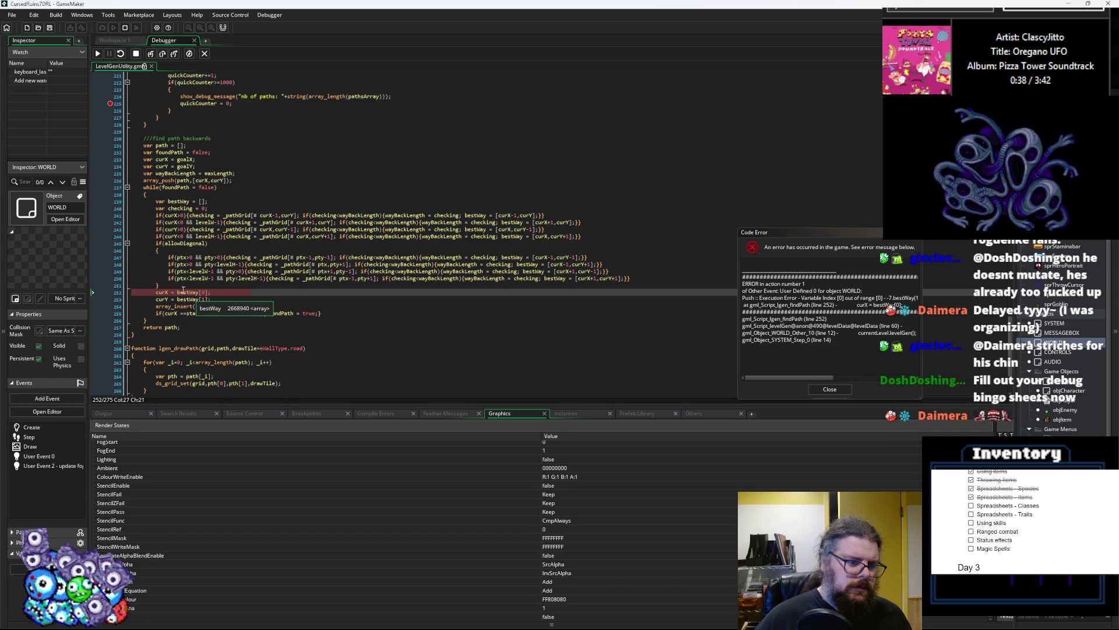
pyautogui.scroll(2, 257, 282)
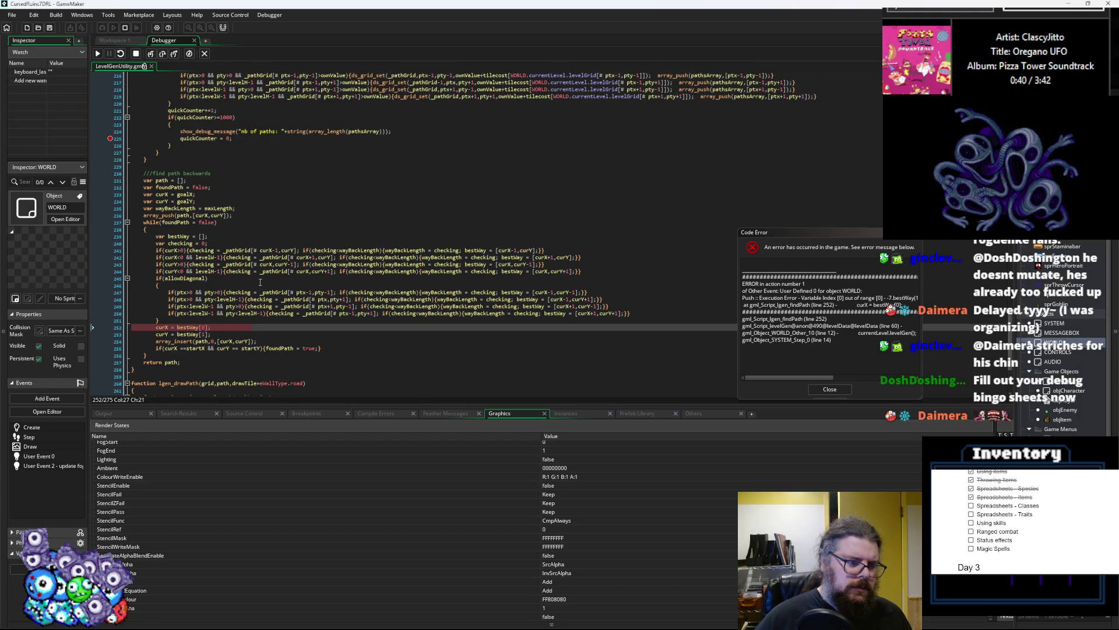
pyautogui.moveTo(215, 293)
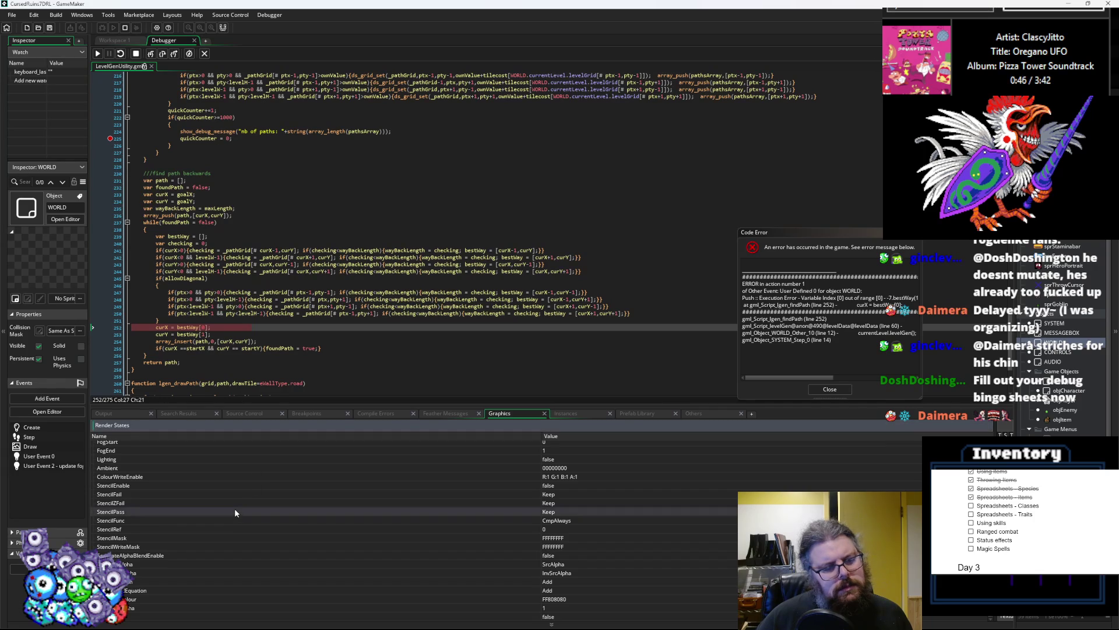
pyautogui.scroll(3, 235, 510)
pyautogui.scroll(2, 236, 514)
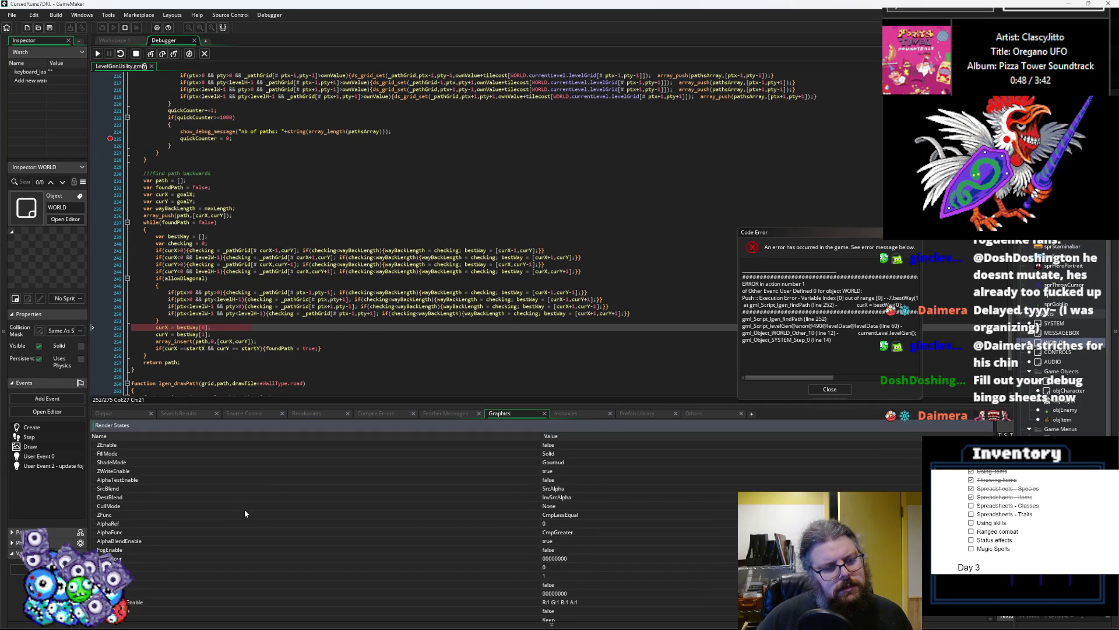
pyautogui.scroll(5, 247, 272)
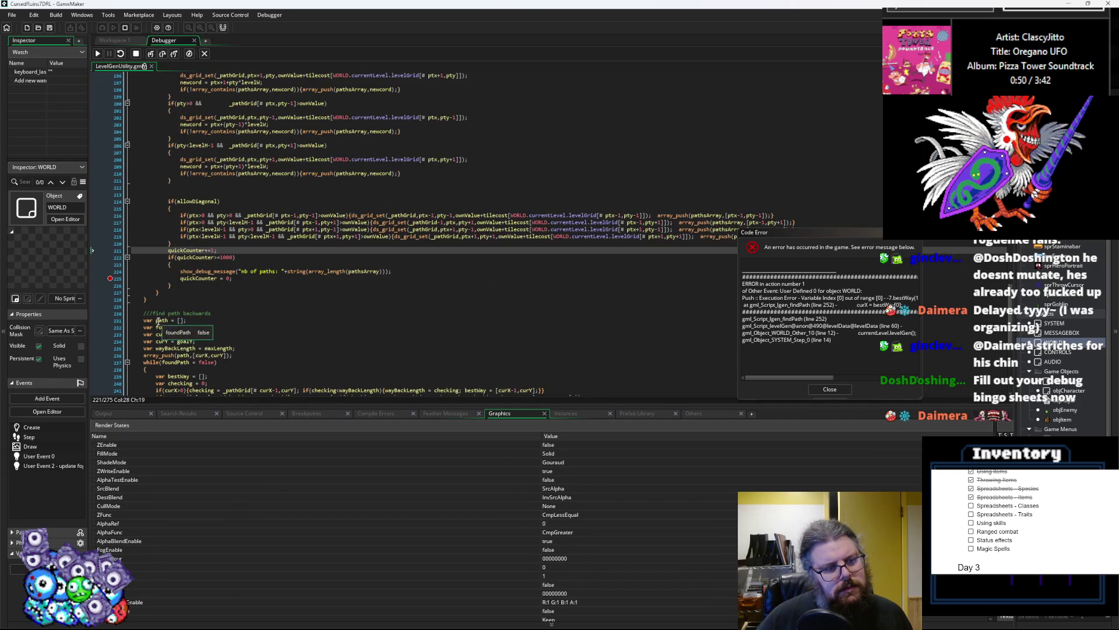
pyautogui.click(165, 320)
pyautogui.scroll(5, 169, 326)
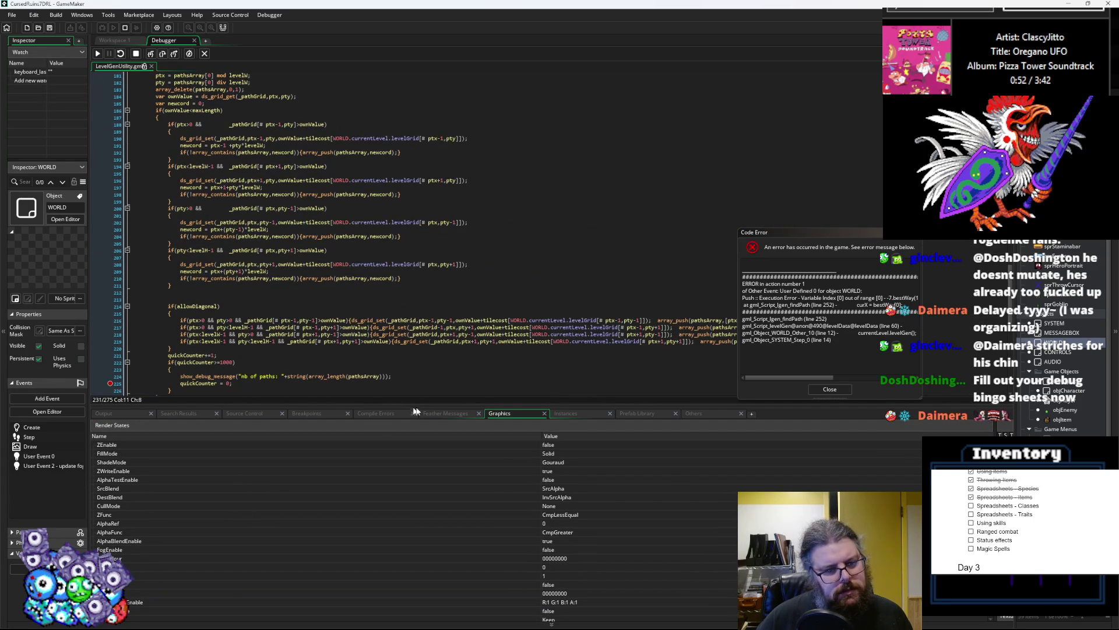
pyautogui.click(581, 415)
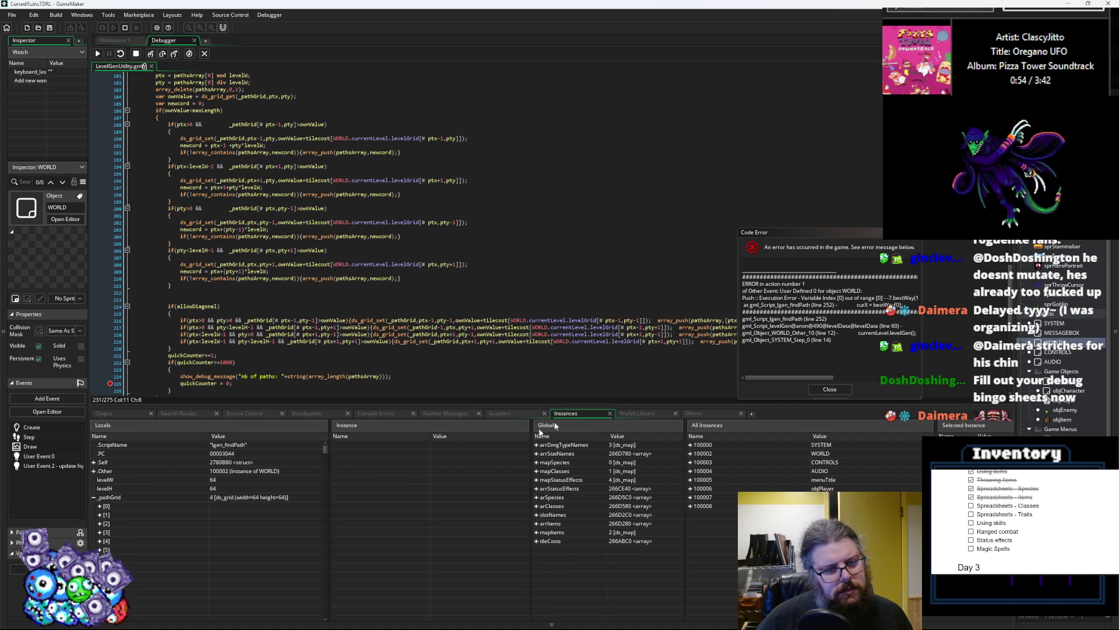
# - Expand and collapse _pathGrid and pathsArray entries in the Locals panel
pyautogui.scroll(-3, 126, 525)
pyautogui.doubleClick(119, 509)
pyautogui.scroll(-2, 119, 508)
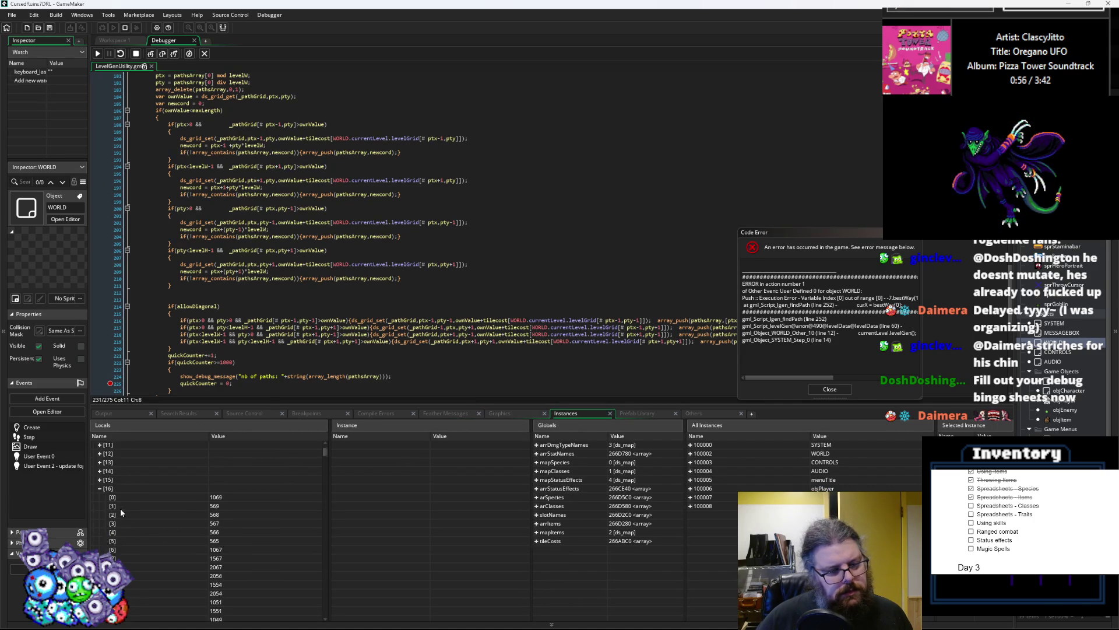
pyautogui.scroll(10, 120, 506)
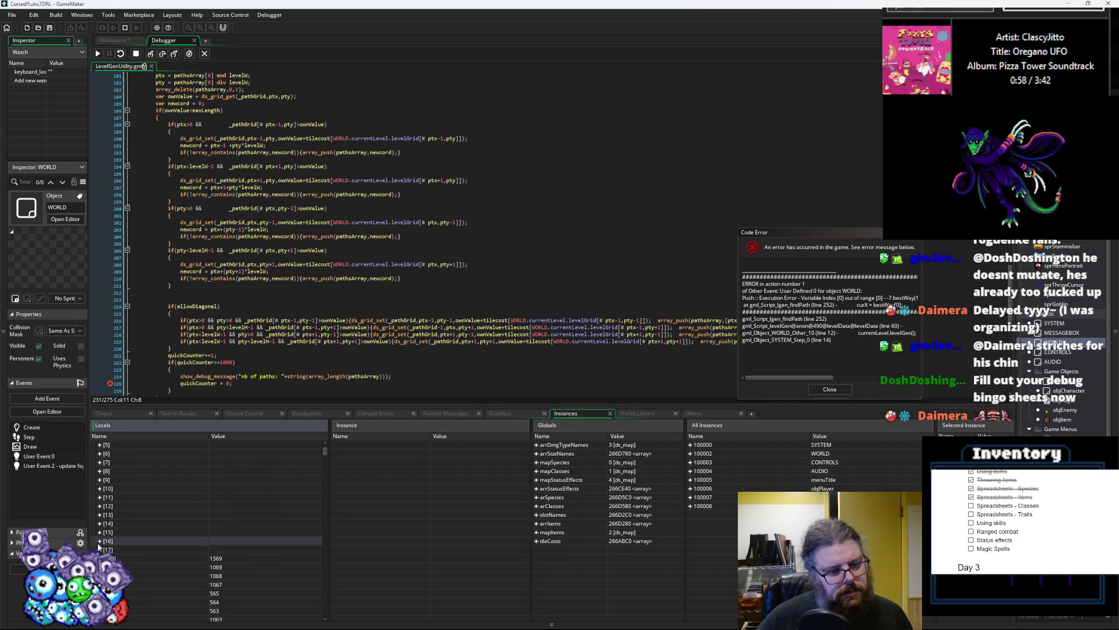
pyautogui.click(94, 497)
pyautogui.click(94, 506)
pyautogui.scroll(-8, 120, 513)
pyautogui.scroll(8, 120, 512)
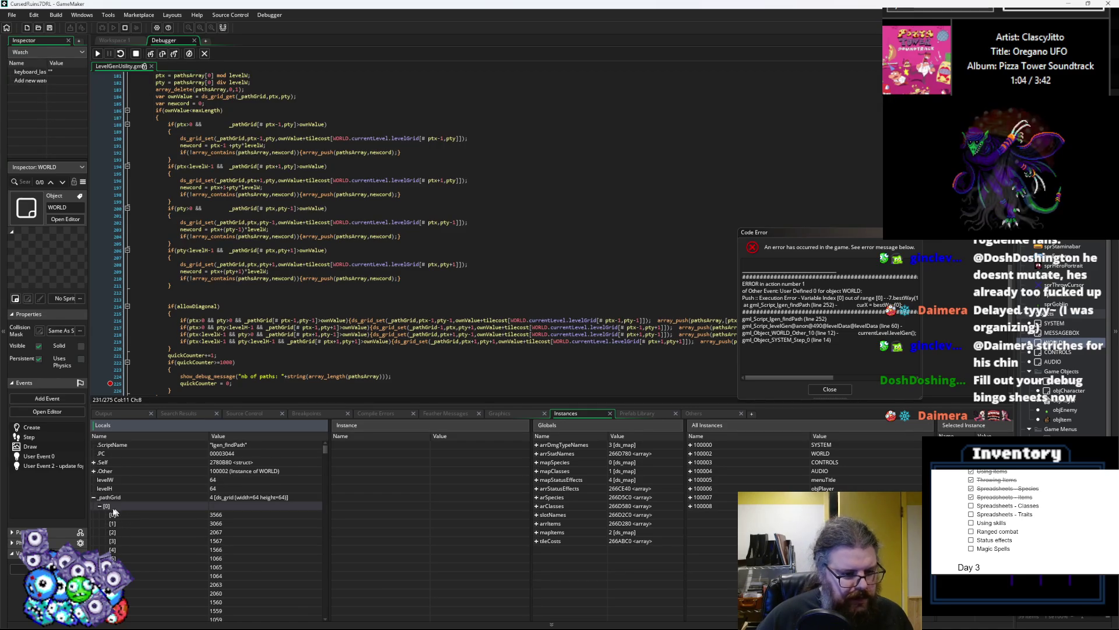
pyautogui.scroll(-8, 107, 519)
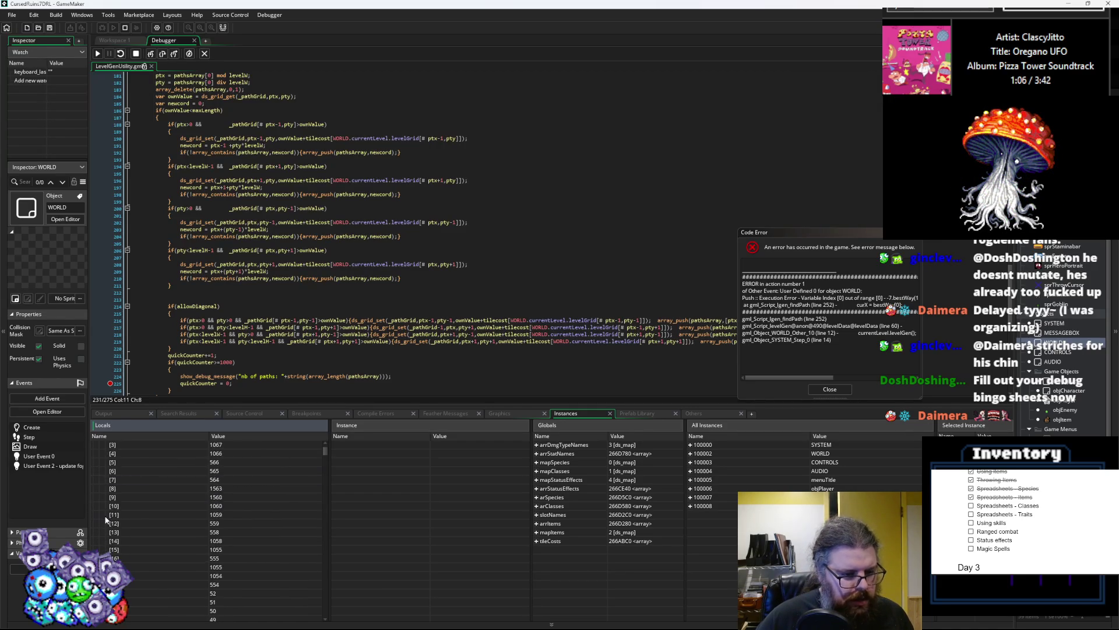
pyautogui.scroll(7, 107, 517)
pyautogui.click(100, 498)
# - Open path grid entry [25] to read its values, then collapse it and select [35]
pyautogui.scroll(-5, 123, 540)
pyautogui.click(101, 516)
pyautogui.scroll(-10, 108, 524)
pyautogui.scroll(-2, 115, 532)
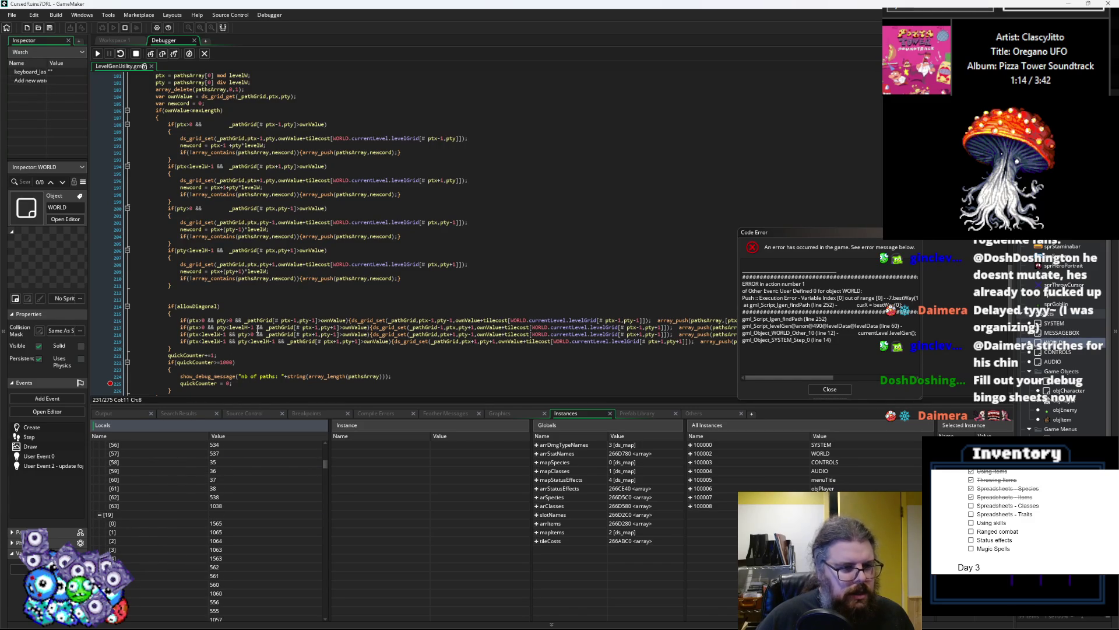
pyautogui.scroll(-3, 197, 301)
pyautogui.moveTo(198, 316)
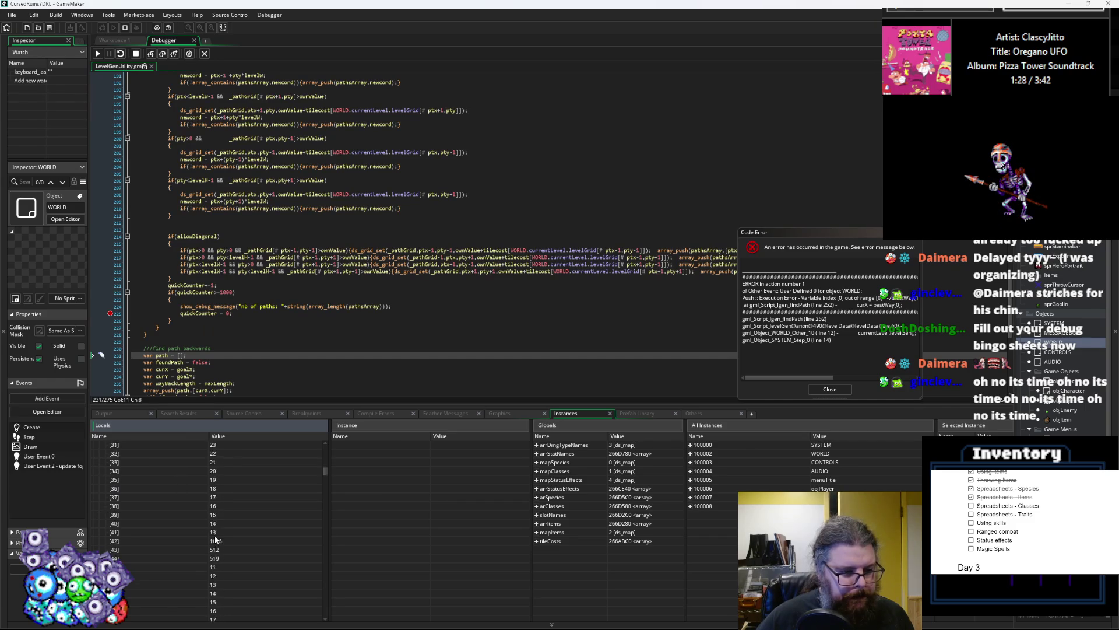
pyautogui.scroll(3, 213, 531)
pyautogui.scroll(3, 188, 539)
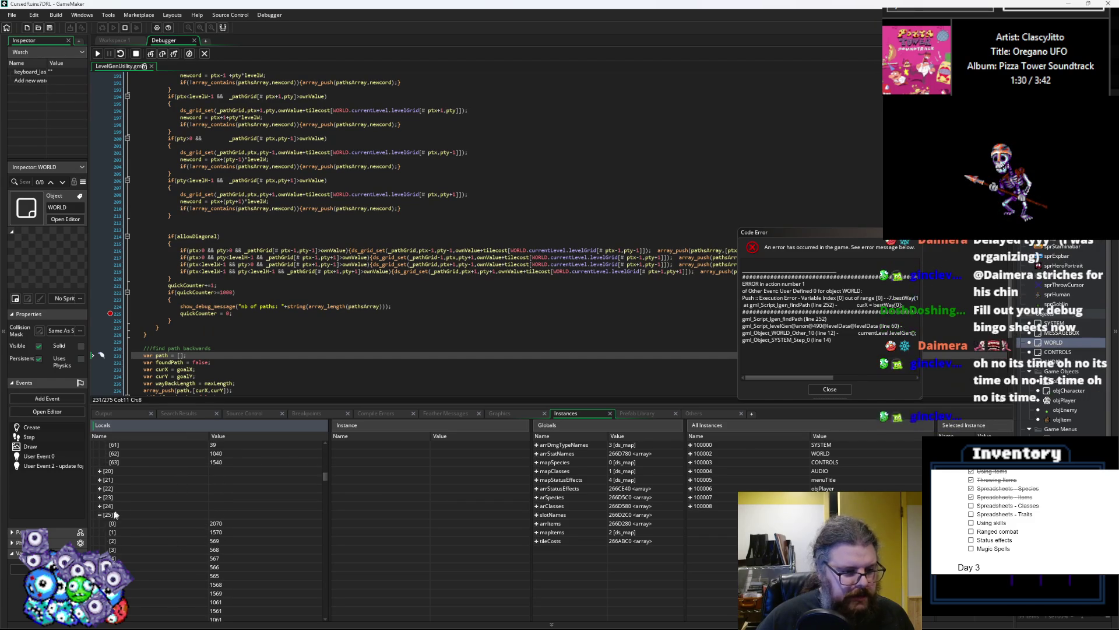
pyautogui.click(100, 515)
pyautogui.scroll(-3, 146, 531)
pyautogui.click(103, 515)
pyautogui.scroll(-1, 102, 527)
# - Read path grid rows [44], [45] and [46], collapsing each before opening the next
pyautogui.click(100, 540)
pyautogui.scroll(-2, 105, 539)
pyautogui.click(99, 523)
pyautogui.scroll(-2, 125, 548)
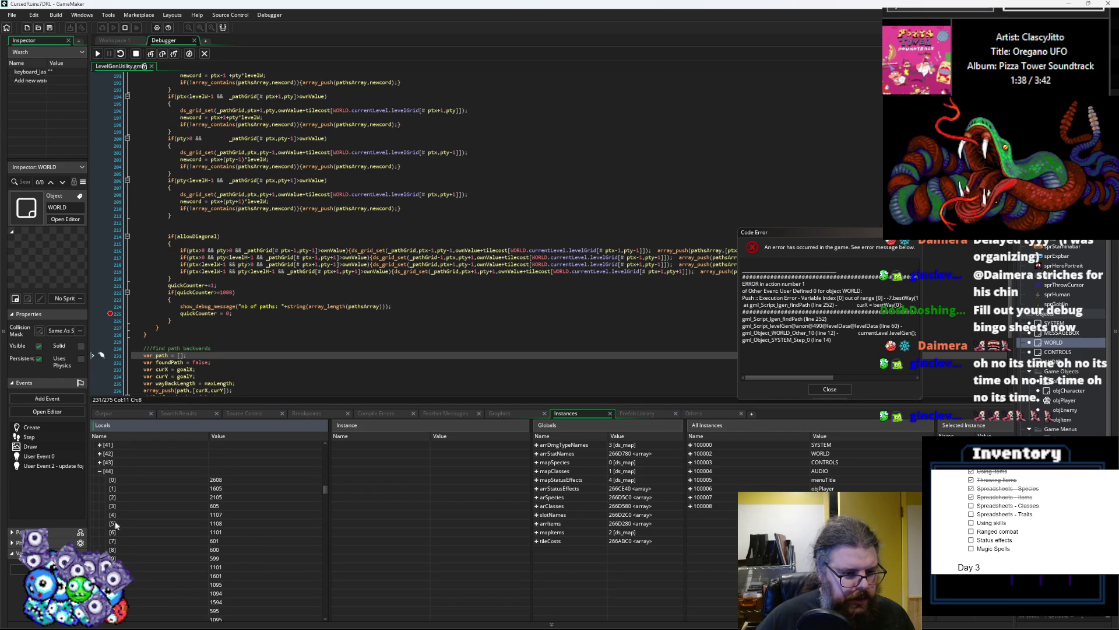
pyautogui.click(100, 470)
pyautogui.scroll(-1, 101, 466)
pyautogui.click(100, 461)
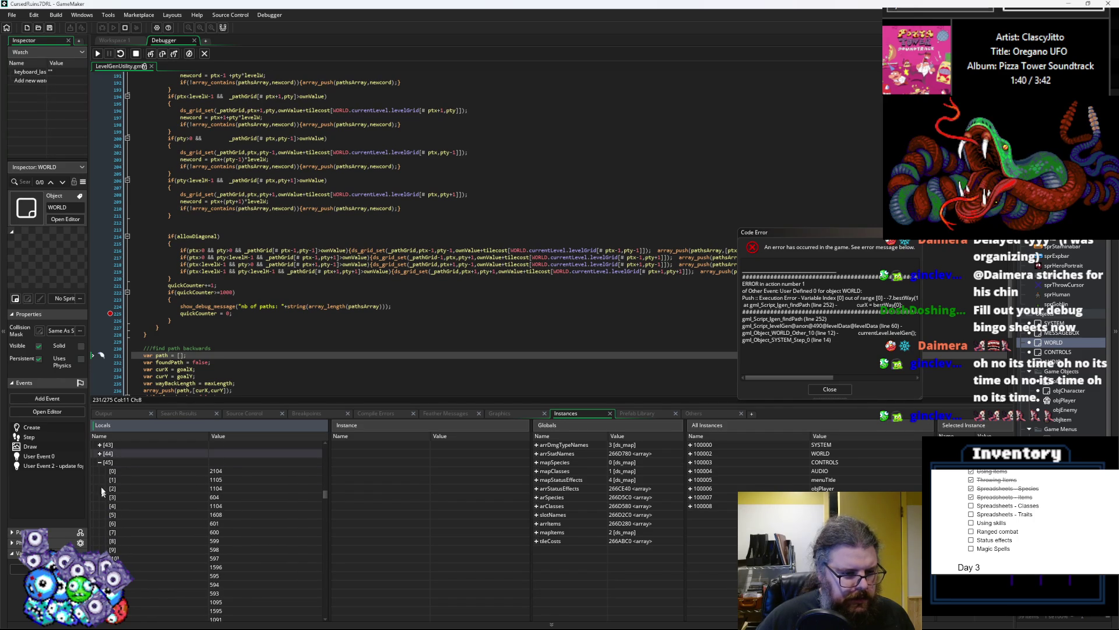
pyautogui.click(100, 462)
pyautogui.scroll(1, 102, 469)
pyautogui.click(100, 488)
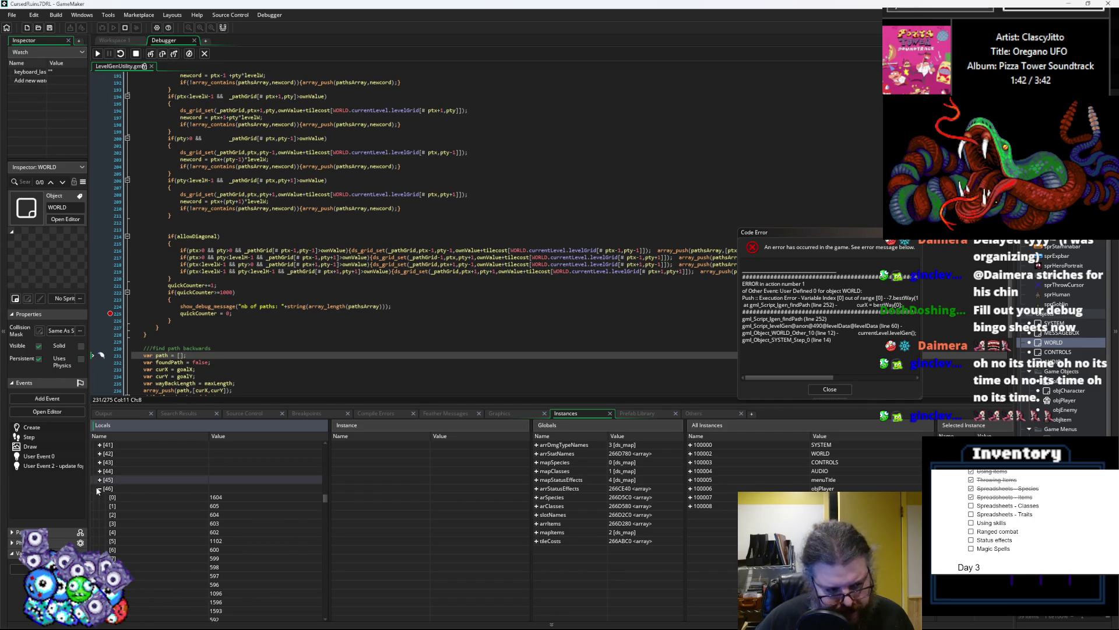
# - Read path grid rows [47] through [51], collapsing each in turn
pyautogui.click(99, 488)
pyautogui.click(99, 497)
pyautogui.scroll(-1, 107, 498)
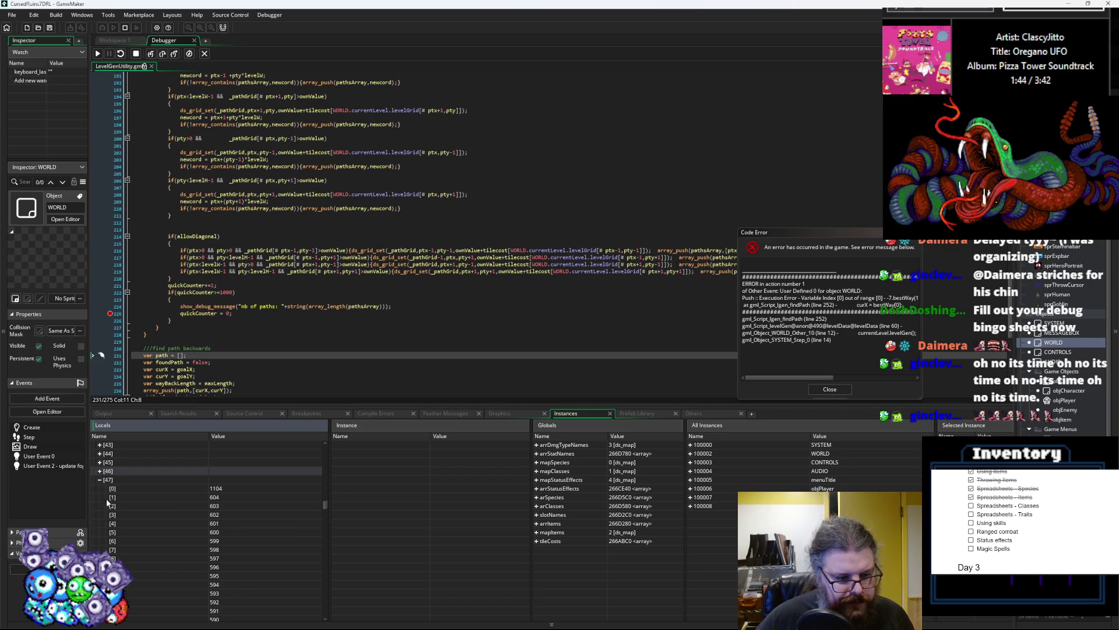
pyautogui.click(99, 479)
pyautogui.click(100, 488)
pyautogui.scroll(-1, 111, 498)
pyautogui.click(99, 471)
pyautogui.click(99, 479)
pyautogui.scroll(-3, 97, 491)
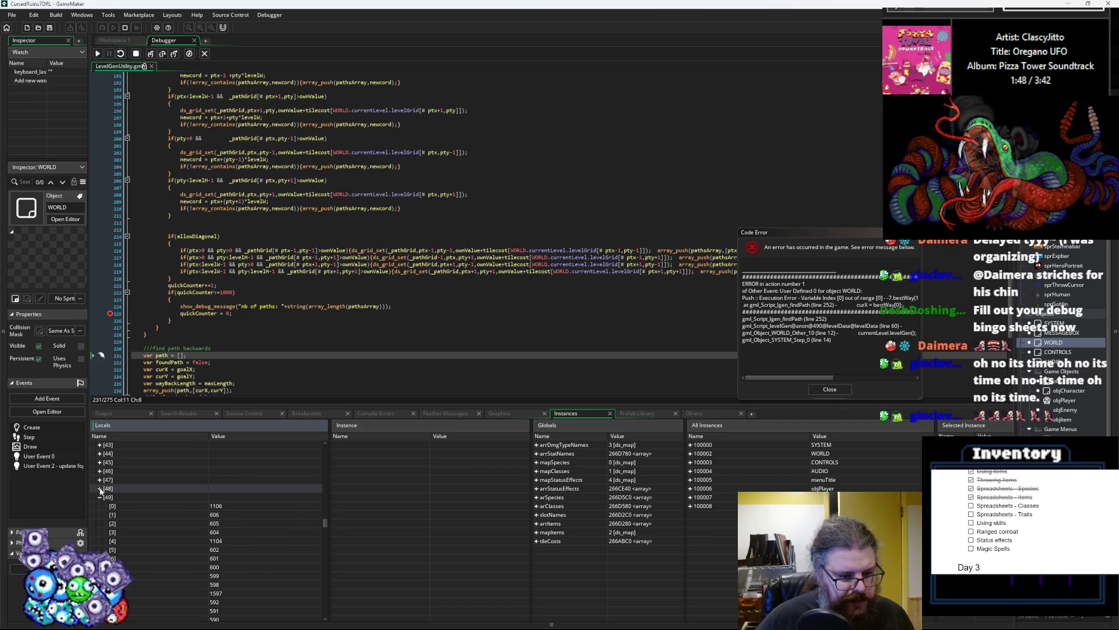
pyautogui.scroll(3, 109, 513)
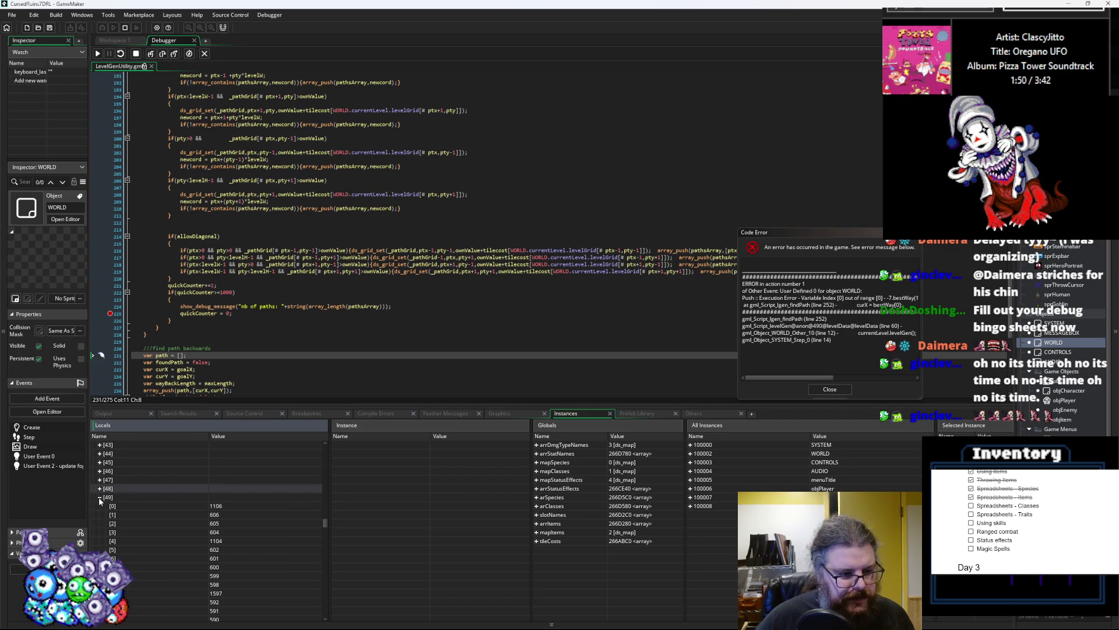
pyautogui.click(100, 497)
pyautogui.click(100, 512)
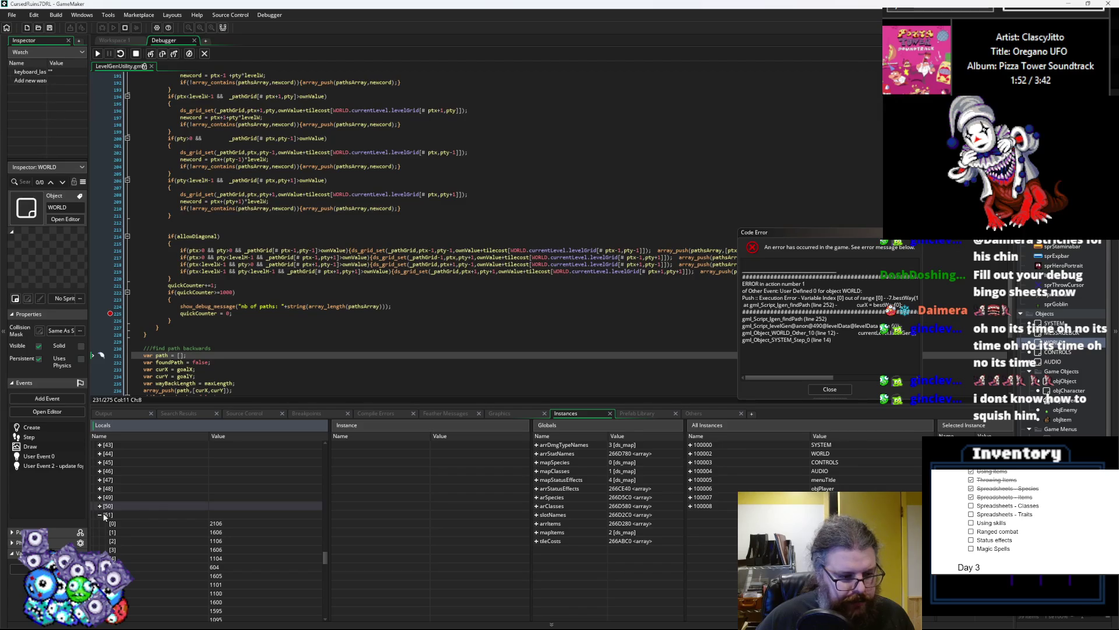
pyautogui.click(100, 514)
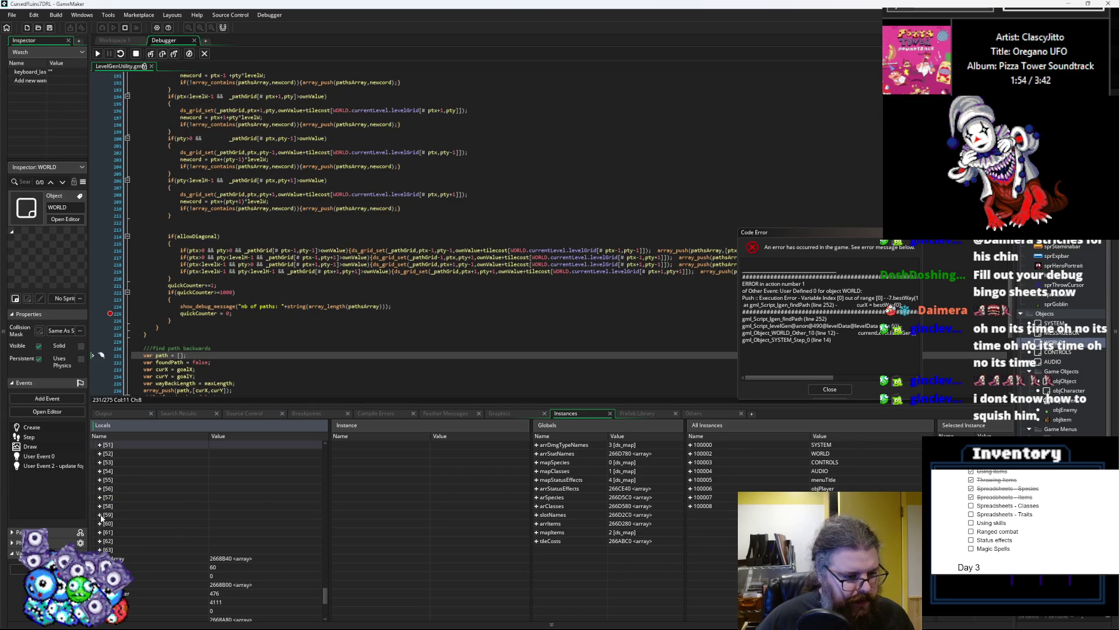
# - Inspect the values of path grid rows [63] and [62]
pyautogui.scroll(-1, 101, 517)
pyautogui.click(100, 523)
pyautogui.scroll(-3, 133, 532)
pyautogui.scroll(-10, 133, 532)
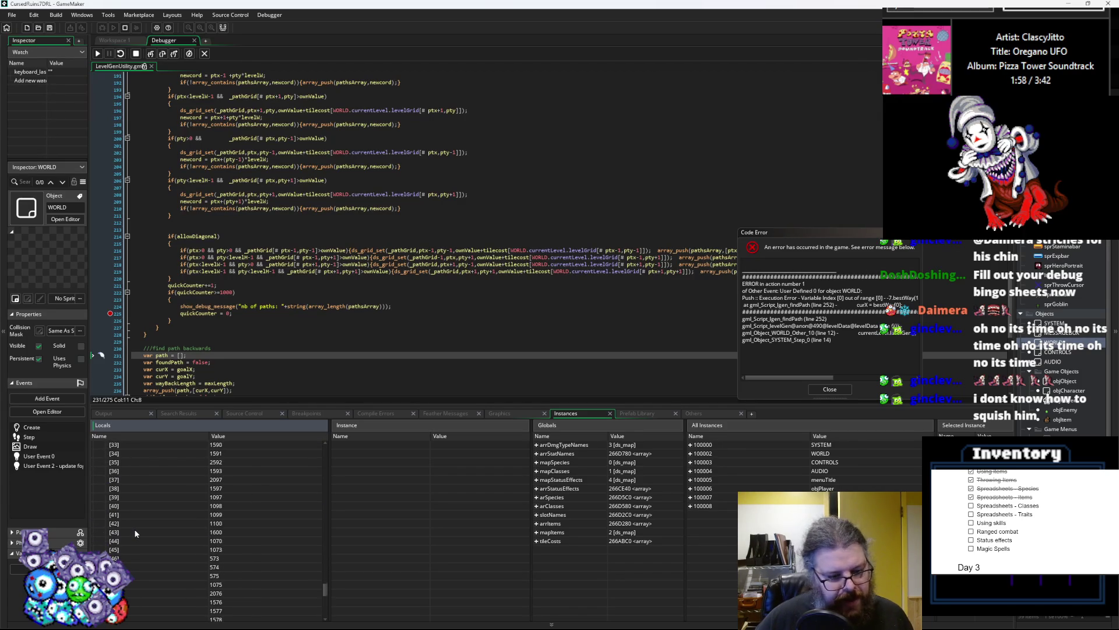
pyautogui.scroll(7, 135, 529)
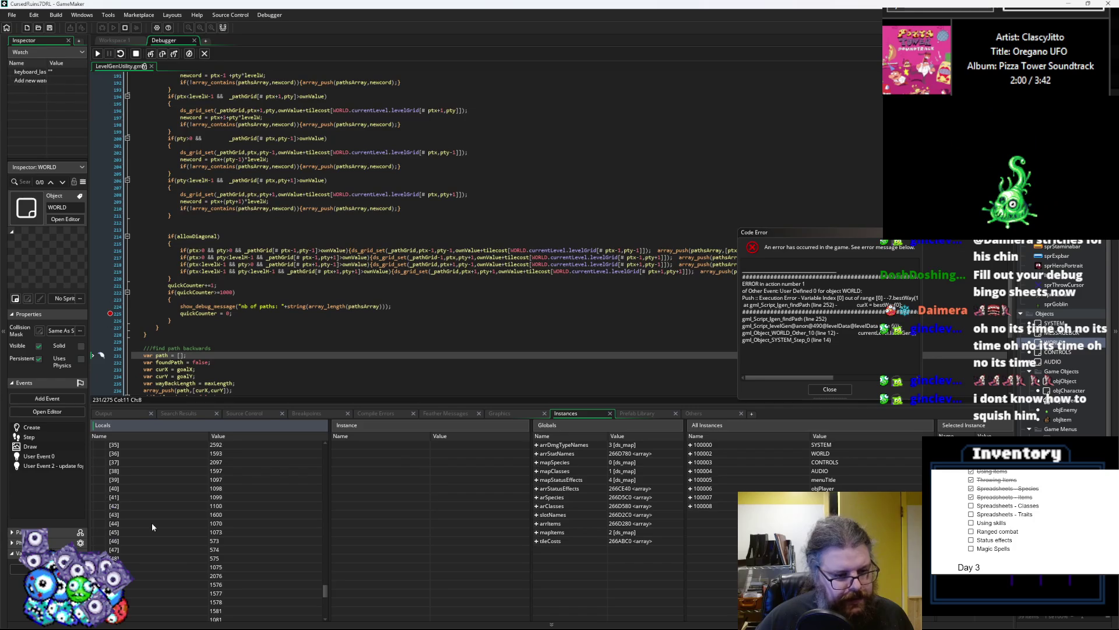
pyautogui.scroll(7, 116, 522)
pyautogui.click(99, 515)
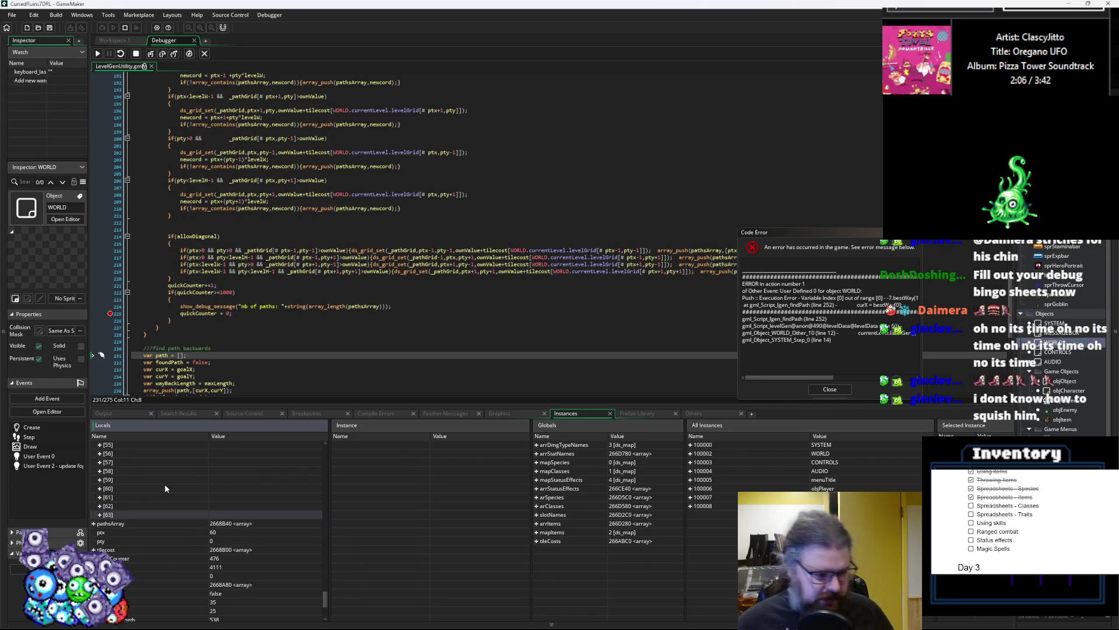
pyautogui.click(99, 506)
pyautogui.scroll(-10, 128, 502)
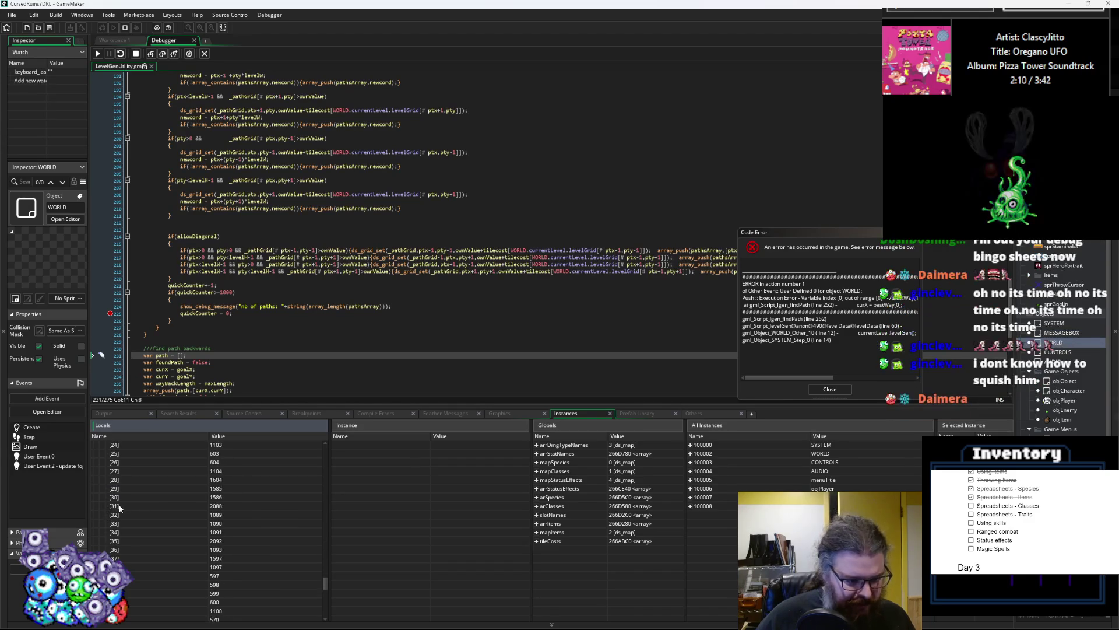
pyautogui.scroll(5, 120, 508)
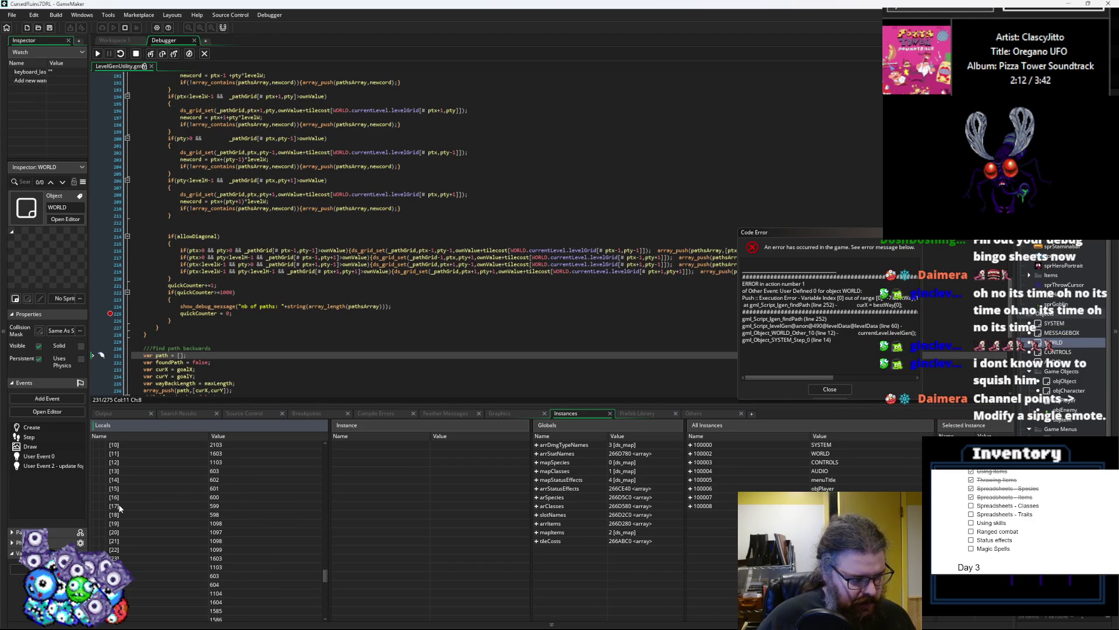
pyautogui.scroll(3, 121, 508)
pyautogui.scroll(3, 91, 495)
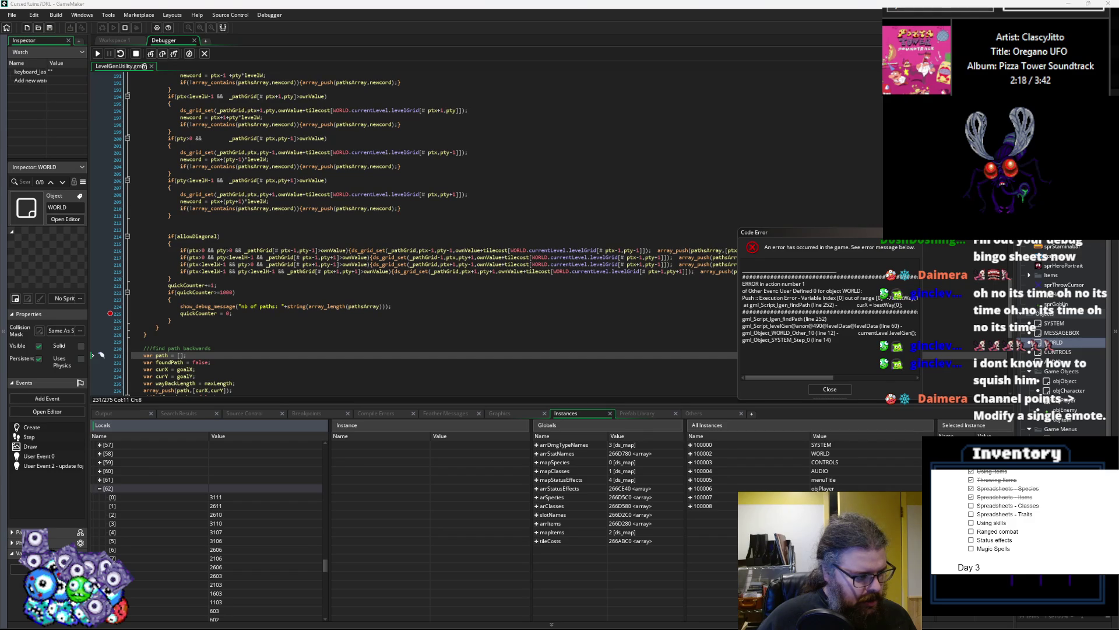
pyautogui.scroll(4, 142, 535)
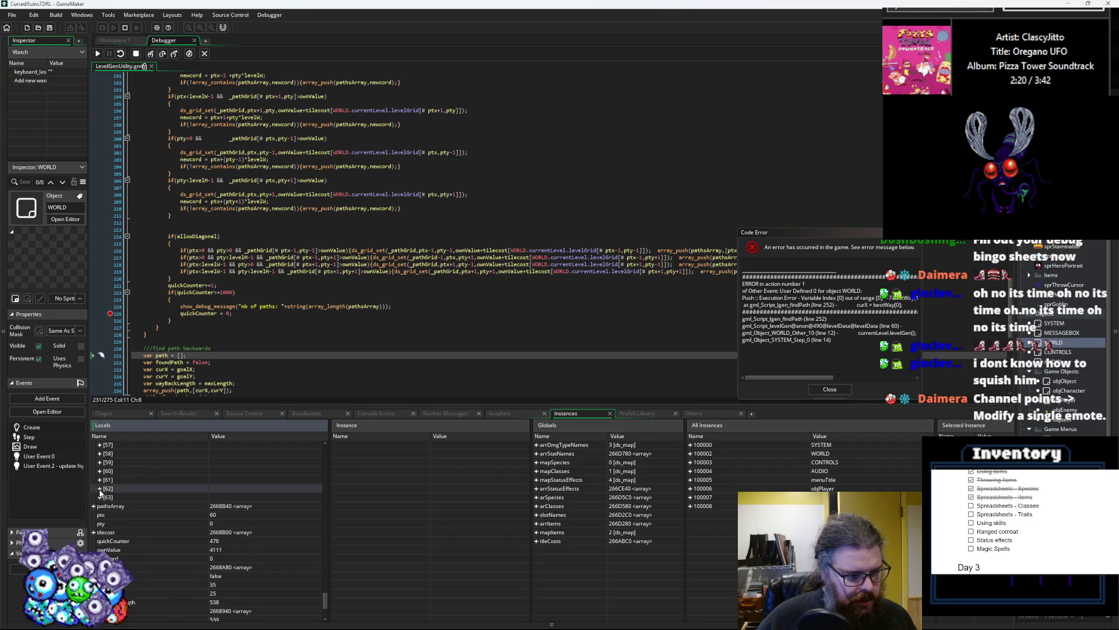
pyautogui.click(293, 346)
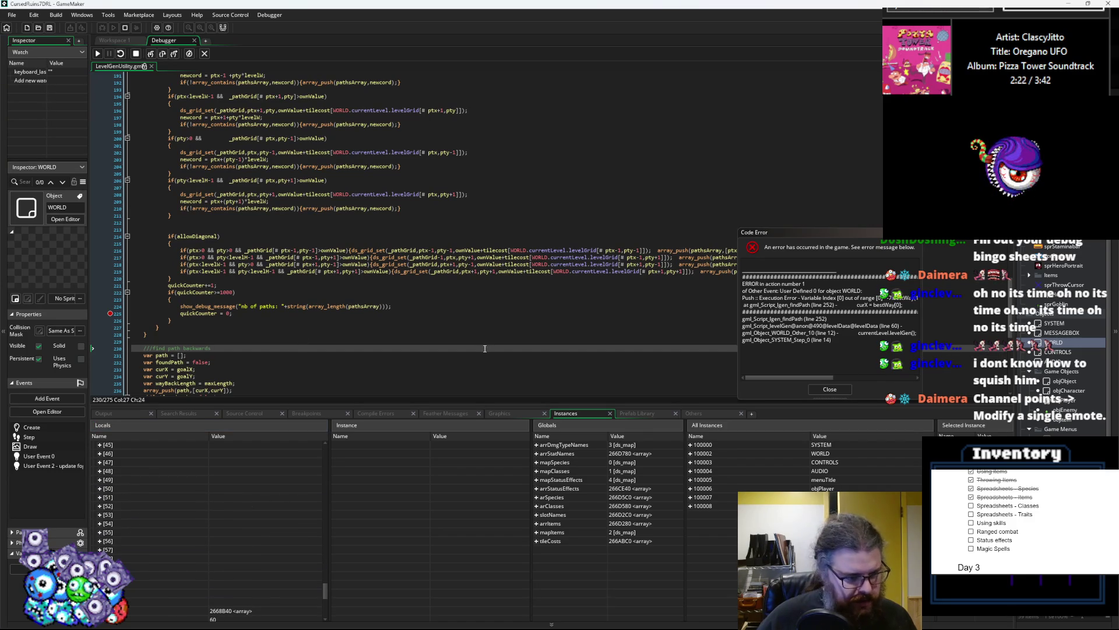
# - Enlarge the code area and go to the while(foundPath loop and failing line 252
pyautogui.scroll(5, 483, 344)
pyautogui.scroll(-7, 483, 342)
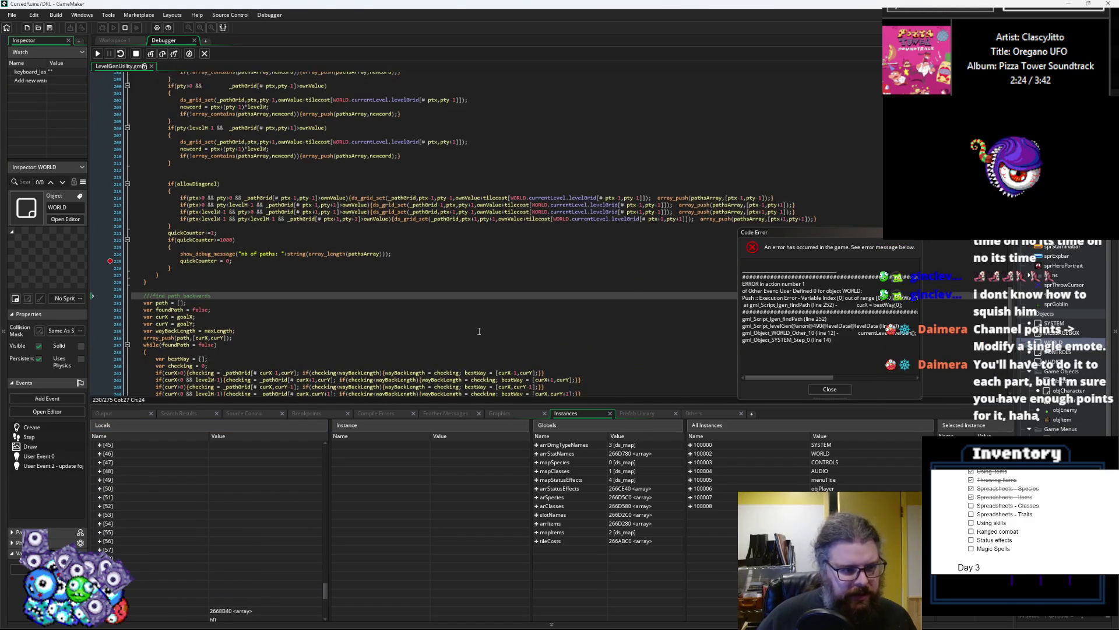
pyautogui.scroll(-3, 479, 330)
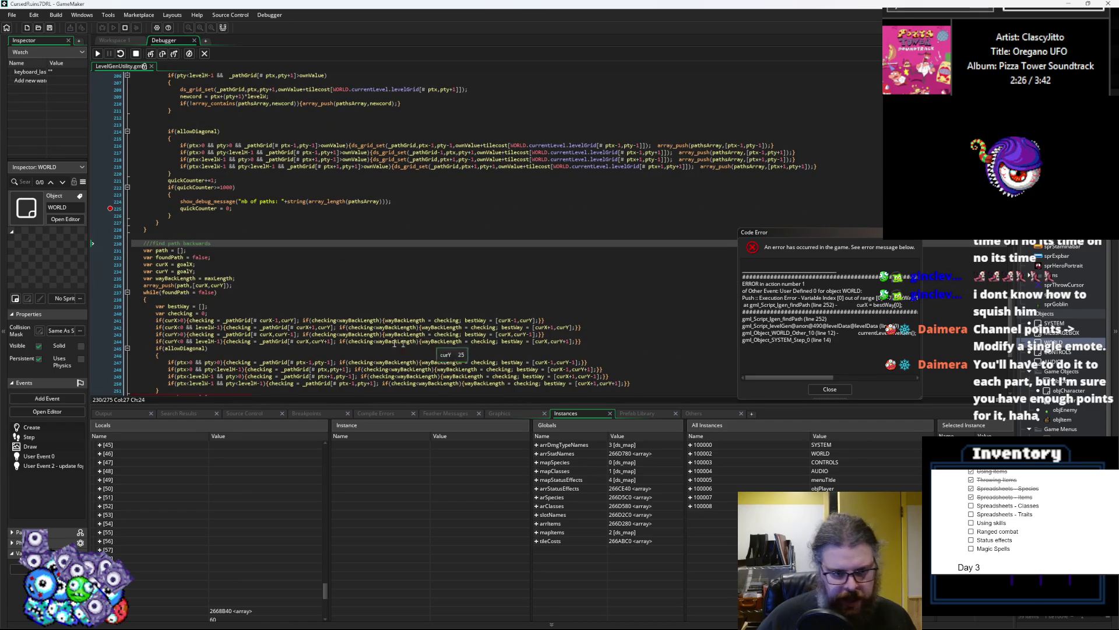
pyautogui.moveTo(386, 406); pyautogui.dragTo(386, 478)
pyautogui.scroll(5, 356, 391)
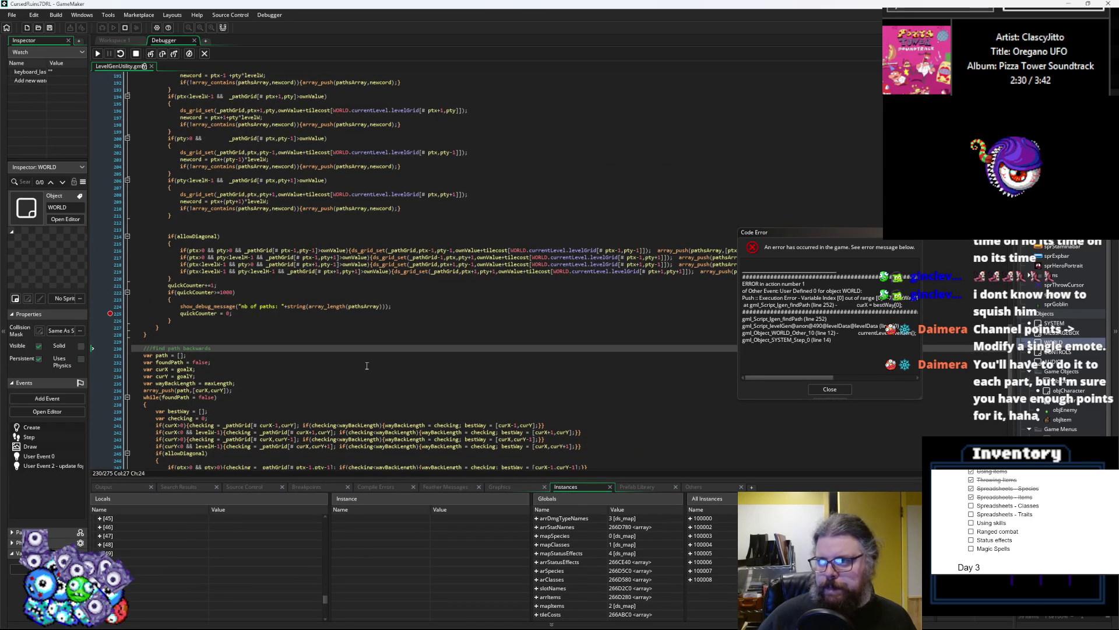
pyautogui.scroll(-3, 366, 365)
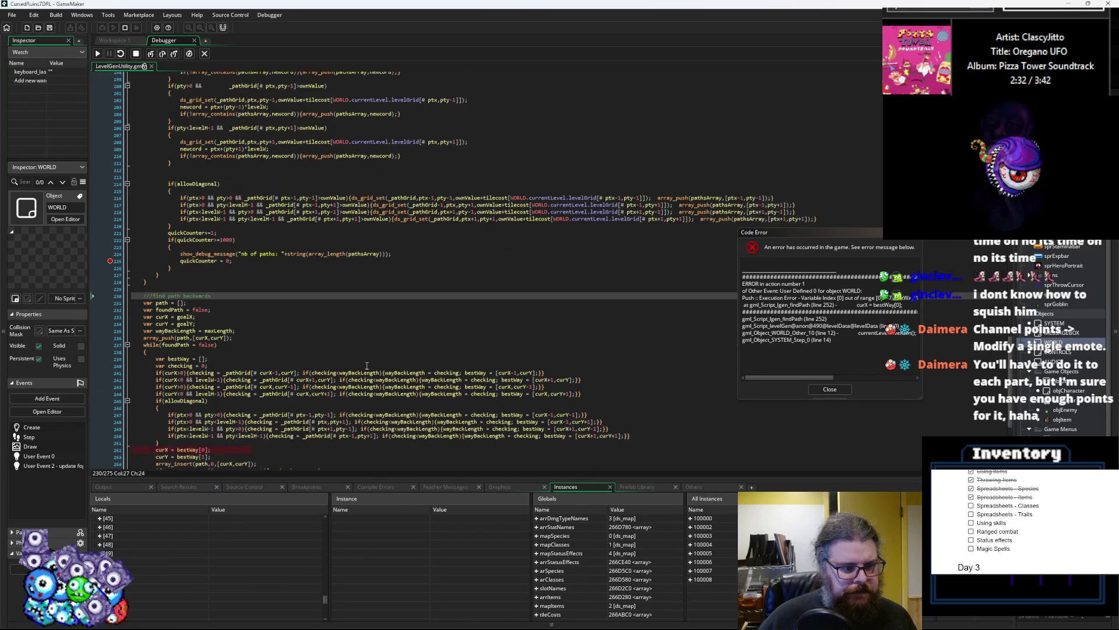
pyautogui.scroll(-3, 366, 365)
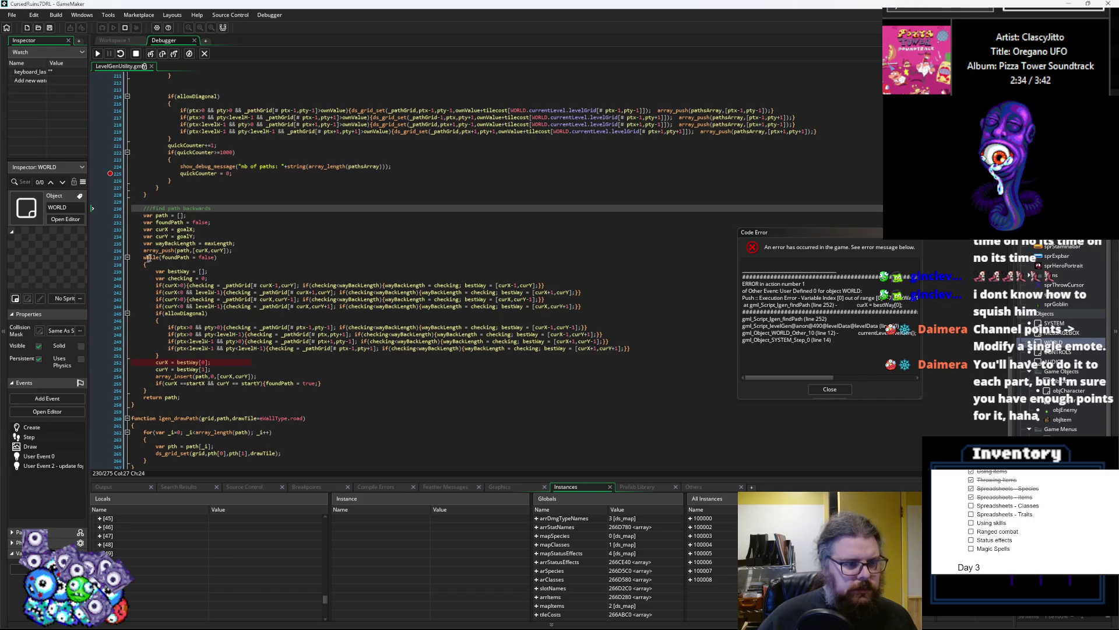
pyautogui.click(175, 257)
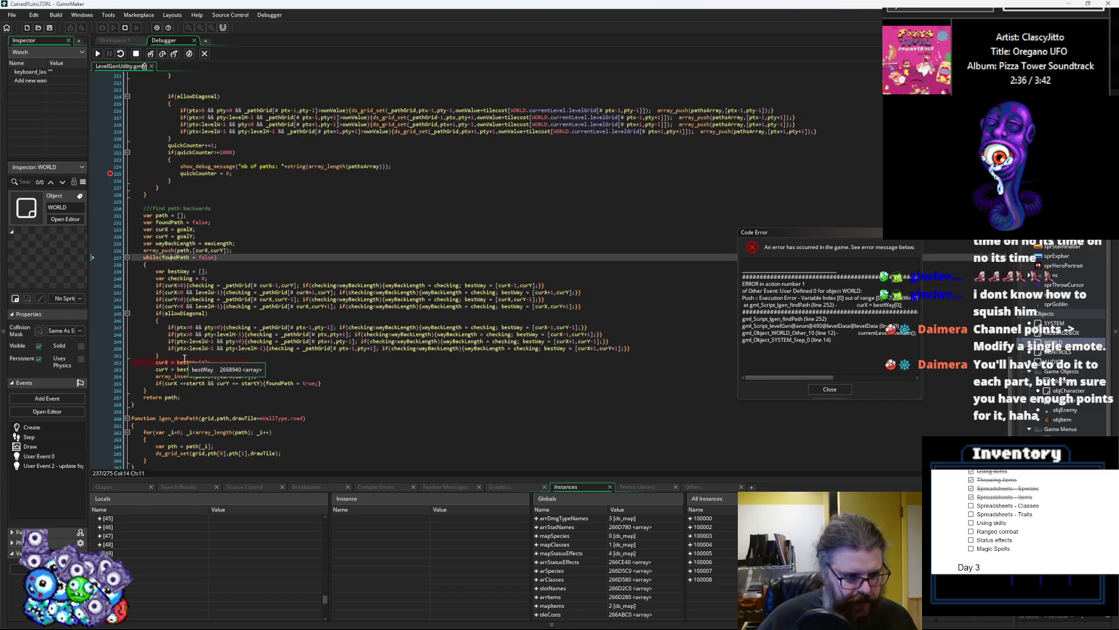
pyautogui.click(165, 362)
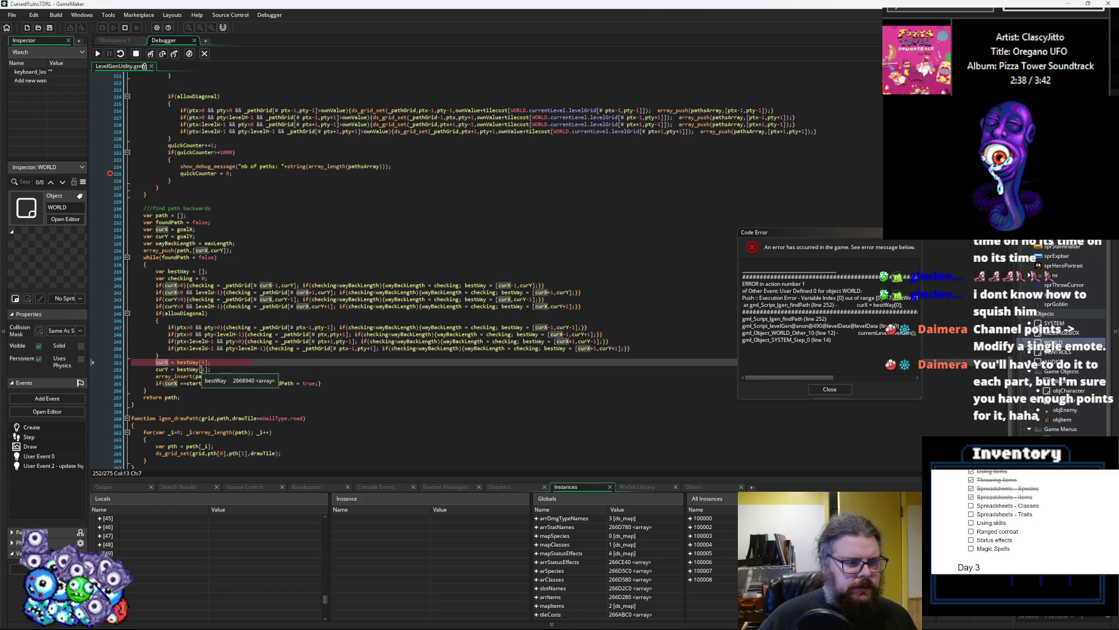
# - Highlight every bestWay use in the loop, give the debug panels more room, and go to line 255
pyautogui.moveTo(190, 278)
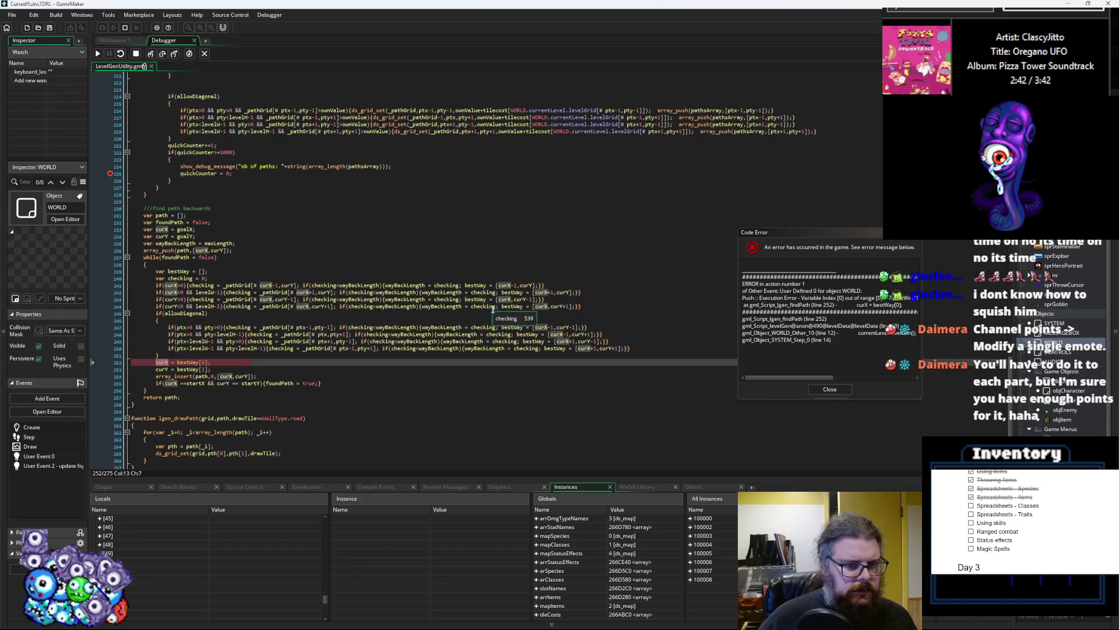
pyautogui.moveTo(514, 342)
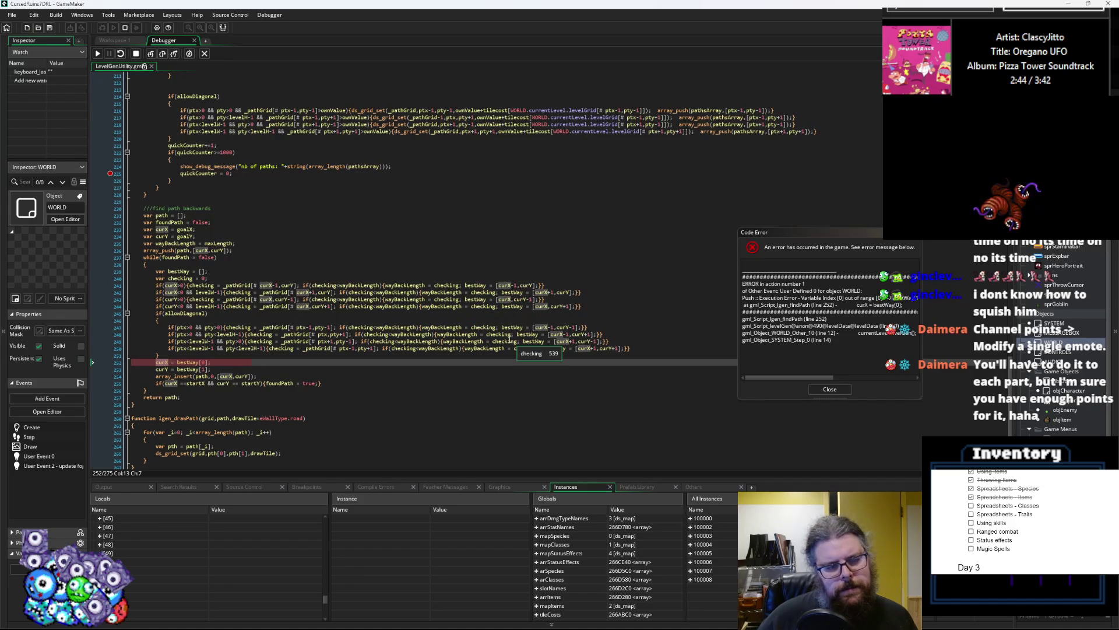
pyautogui.click(482, 285)
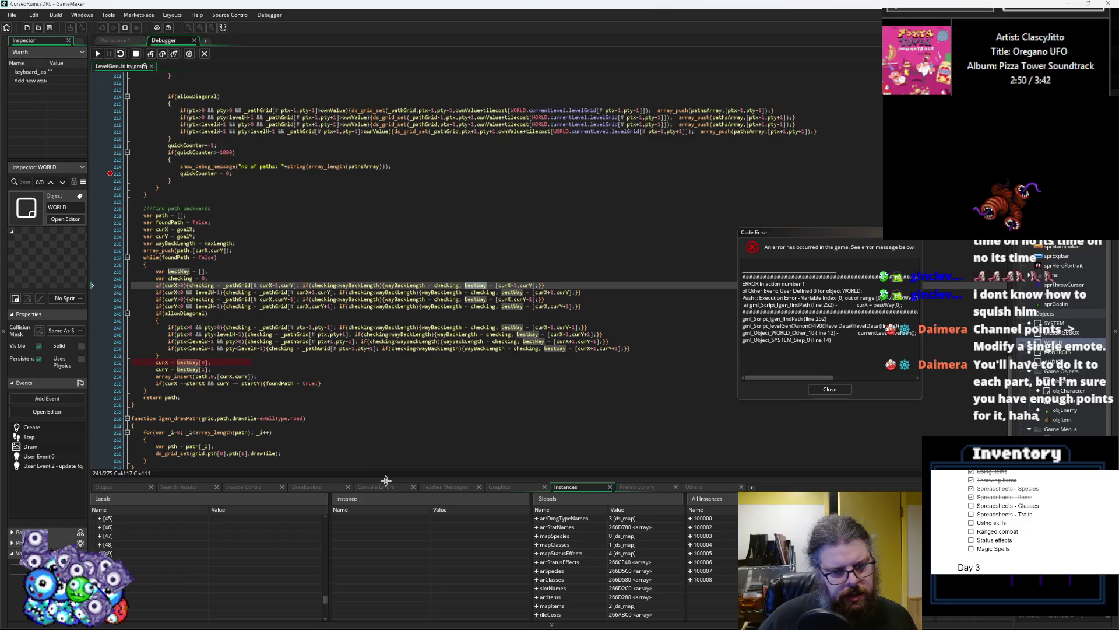
pyautogui.moveTo(390, 476); pyautogui.dragTo(394, 461)
pyautogui.click(455, 380)
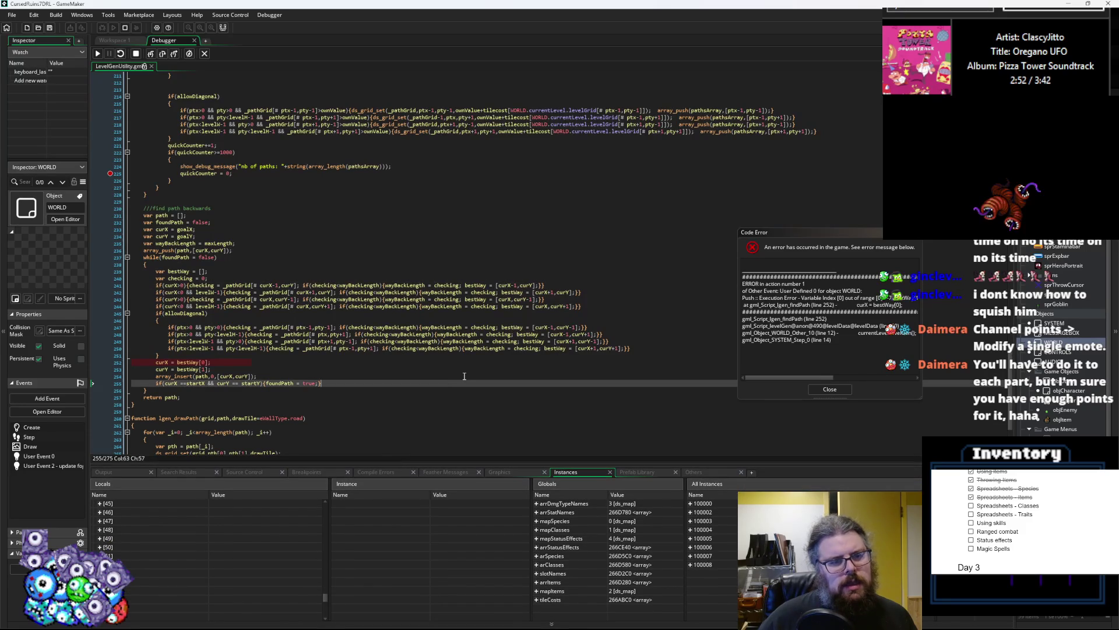